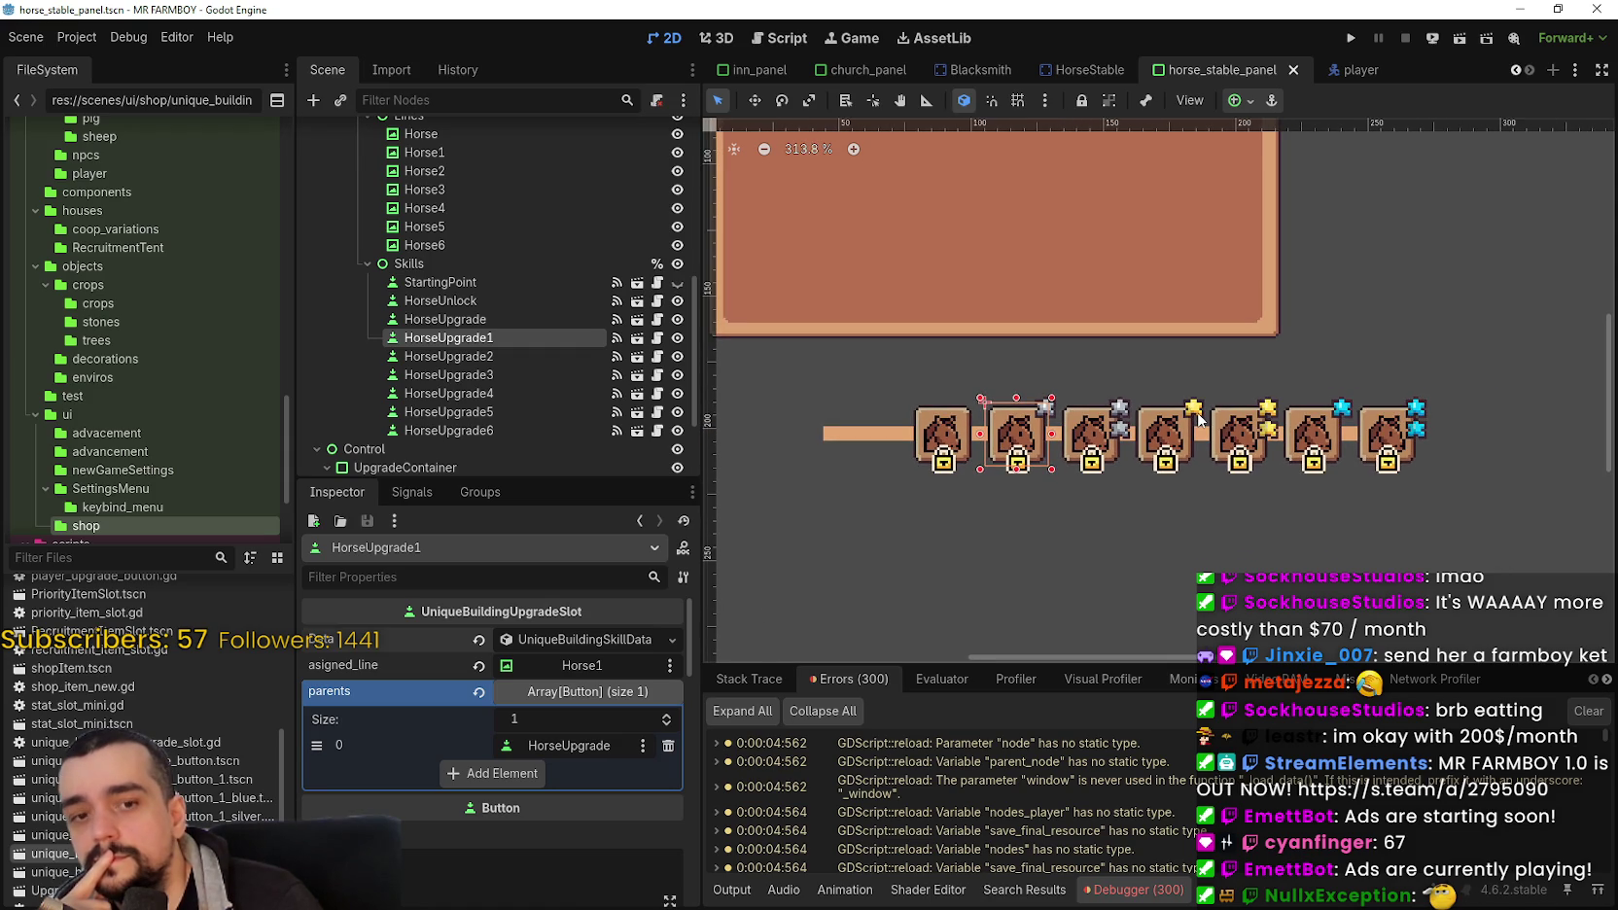
Step: Zoom the 2D canvas and box-select the row of horse upgrade slots
scroll(1198, 413, "down", 1)
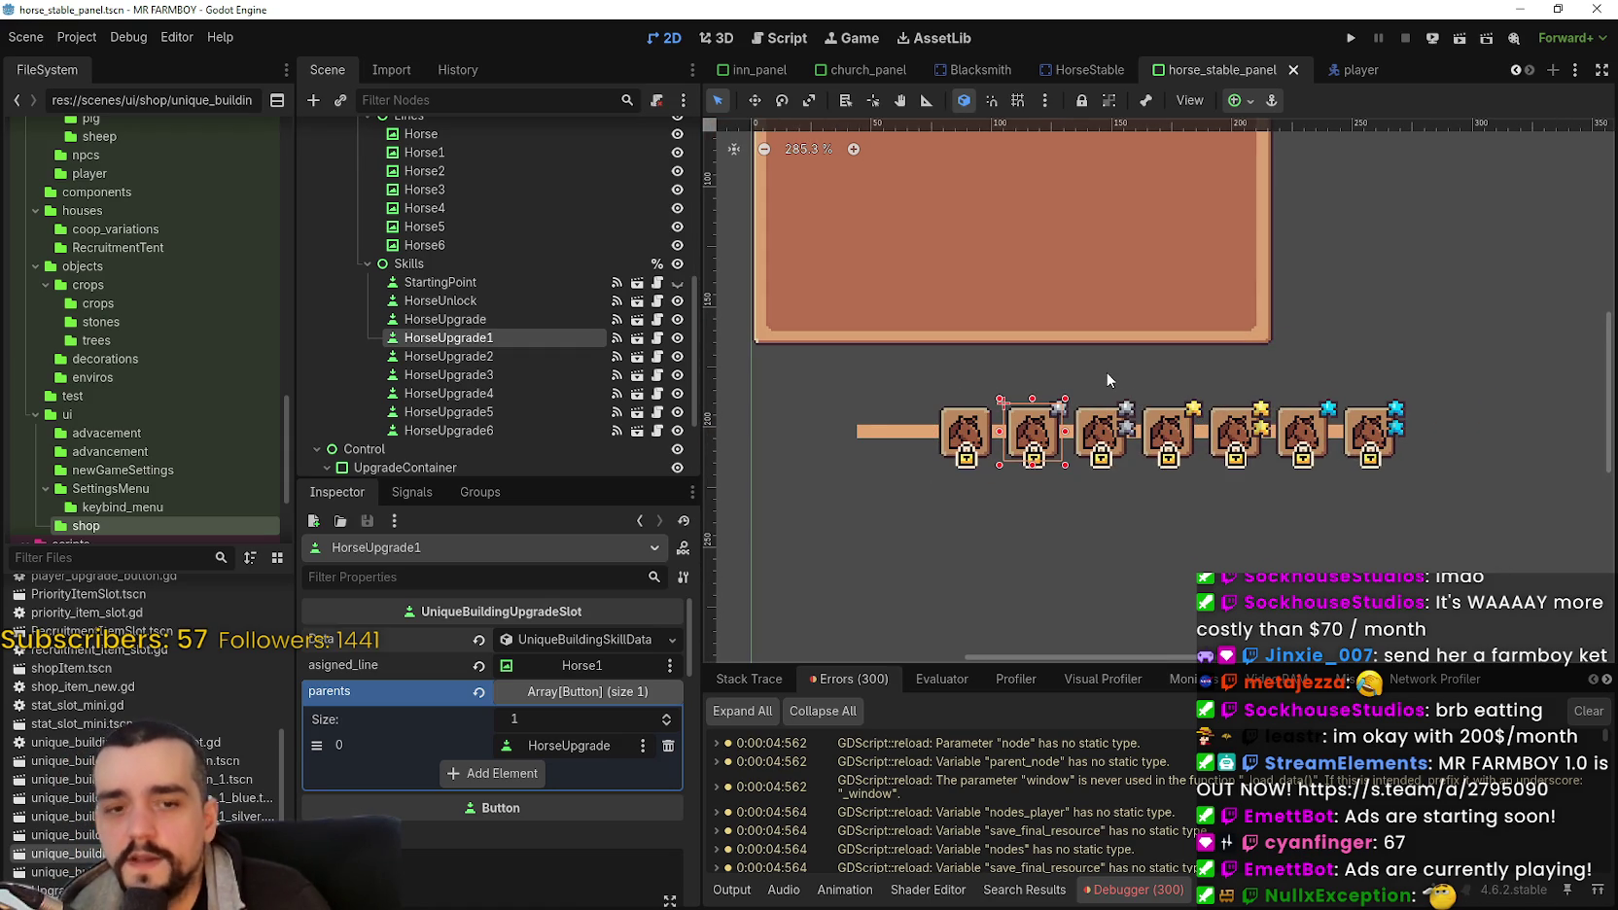
scroll(1107, 379, "up", 7)
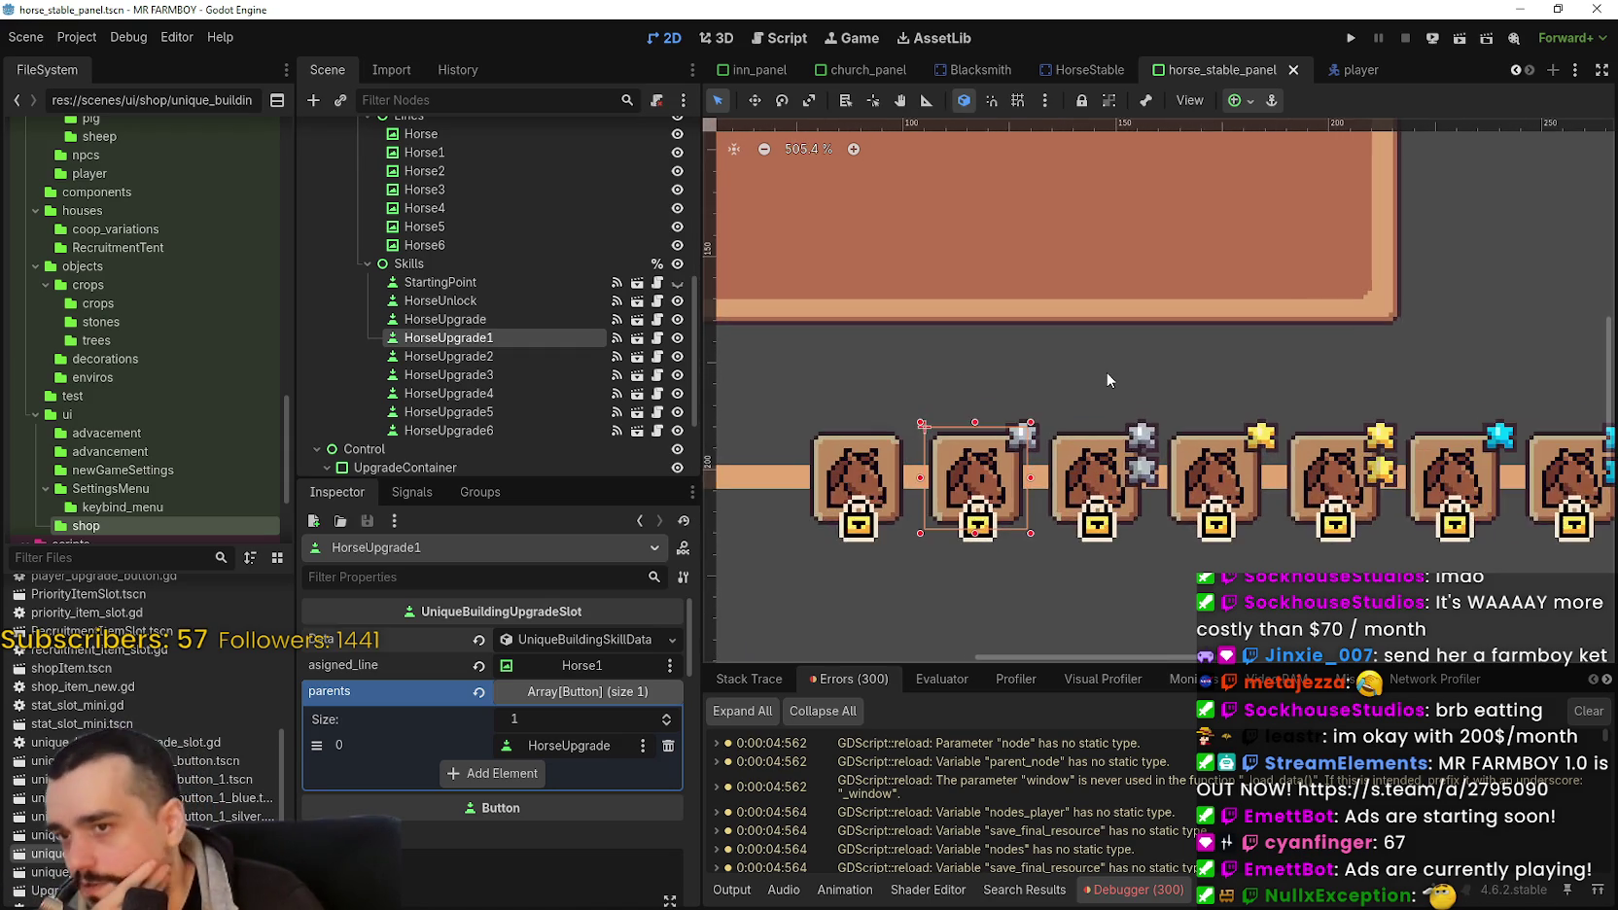
scroll(1108, 379, "down", 6)
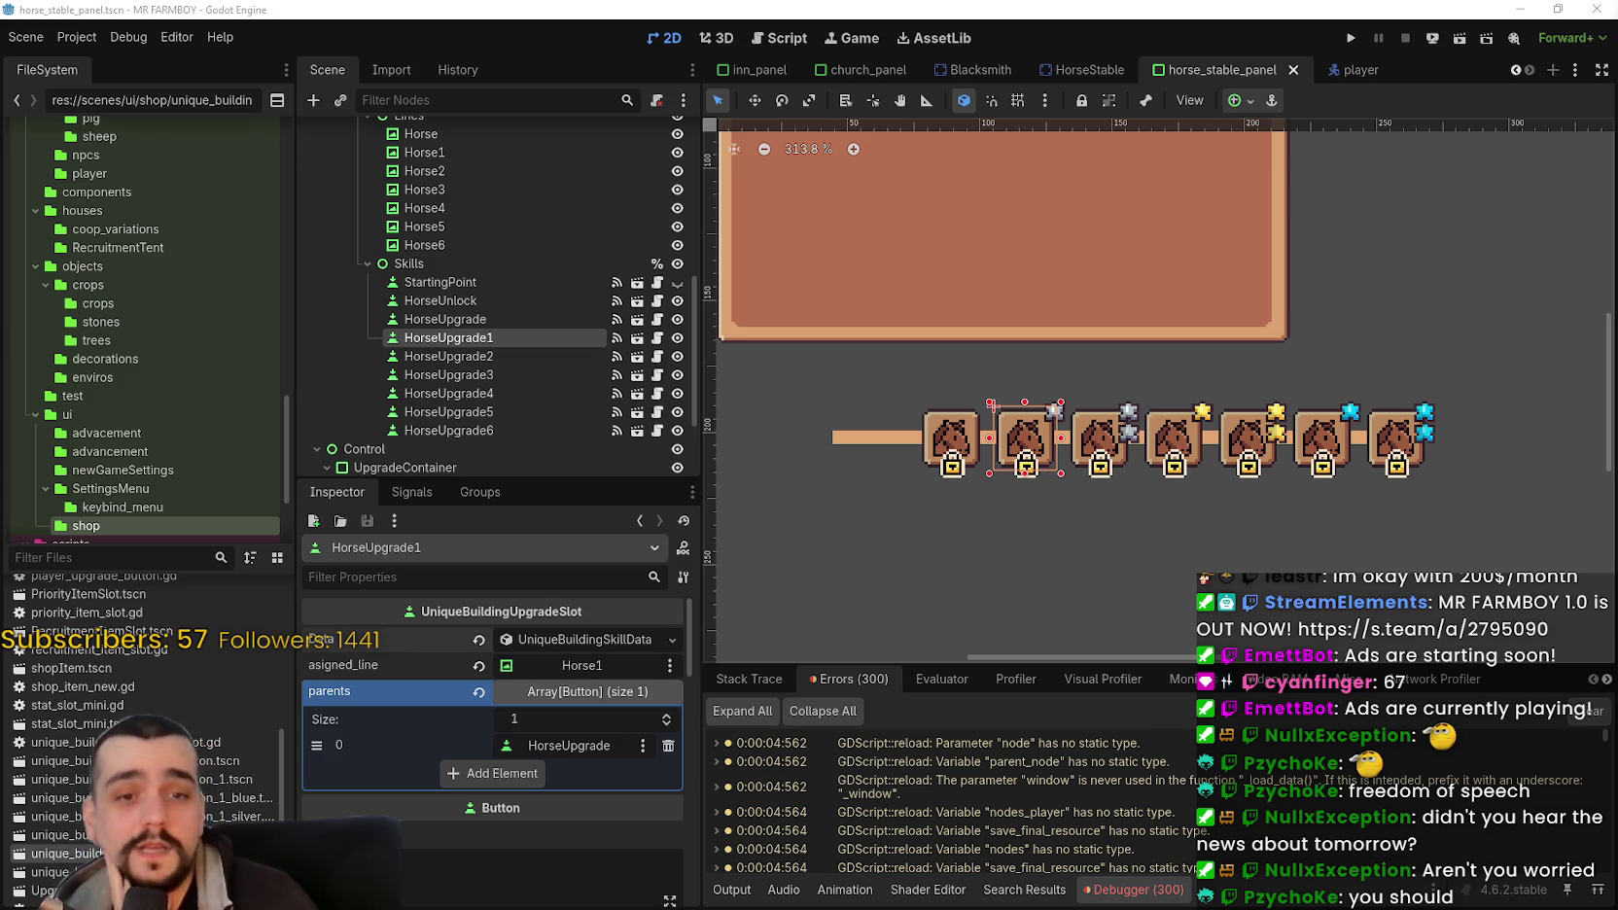
scroll(954, 467, "down", 3)
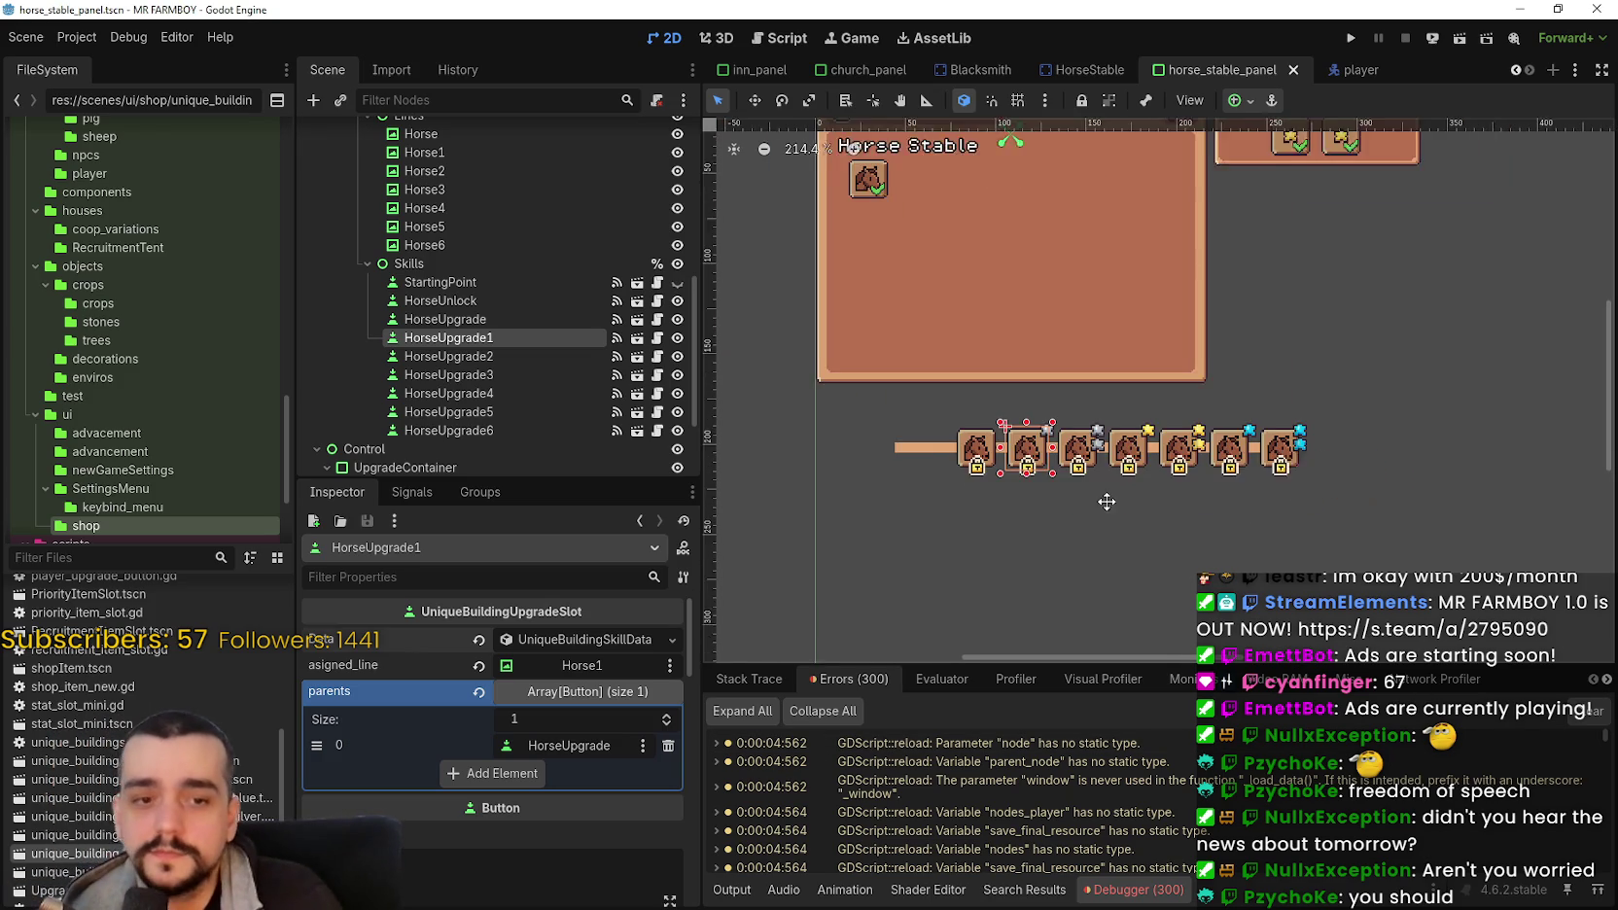
scroll(1089, 473, "up", 2)
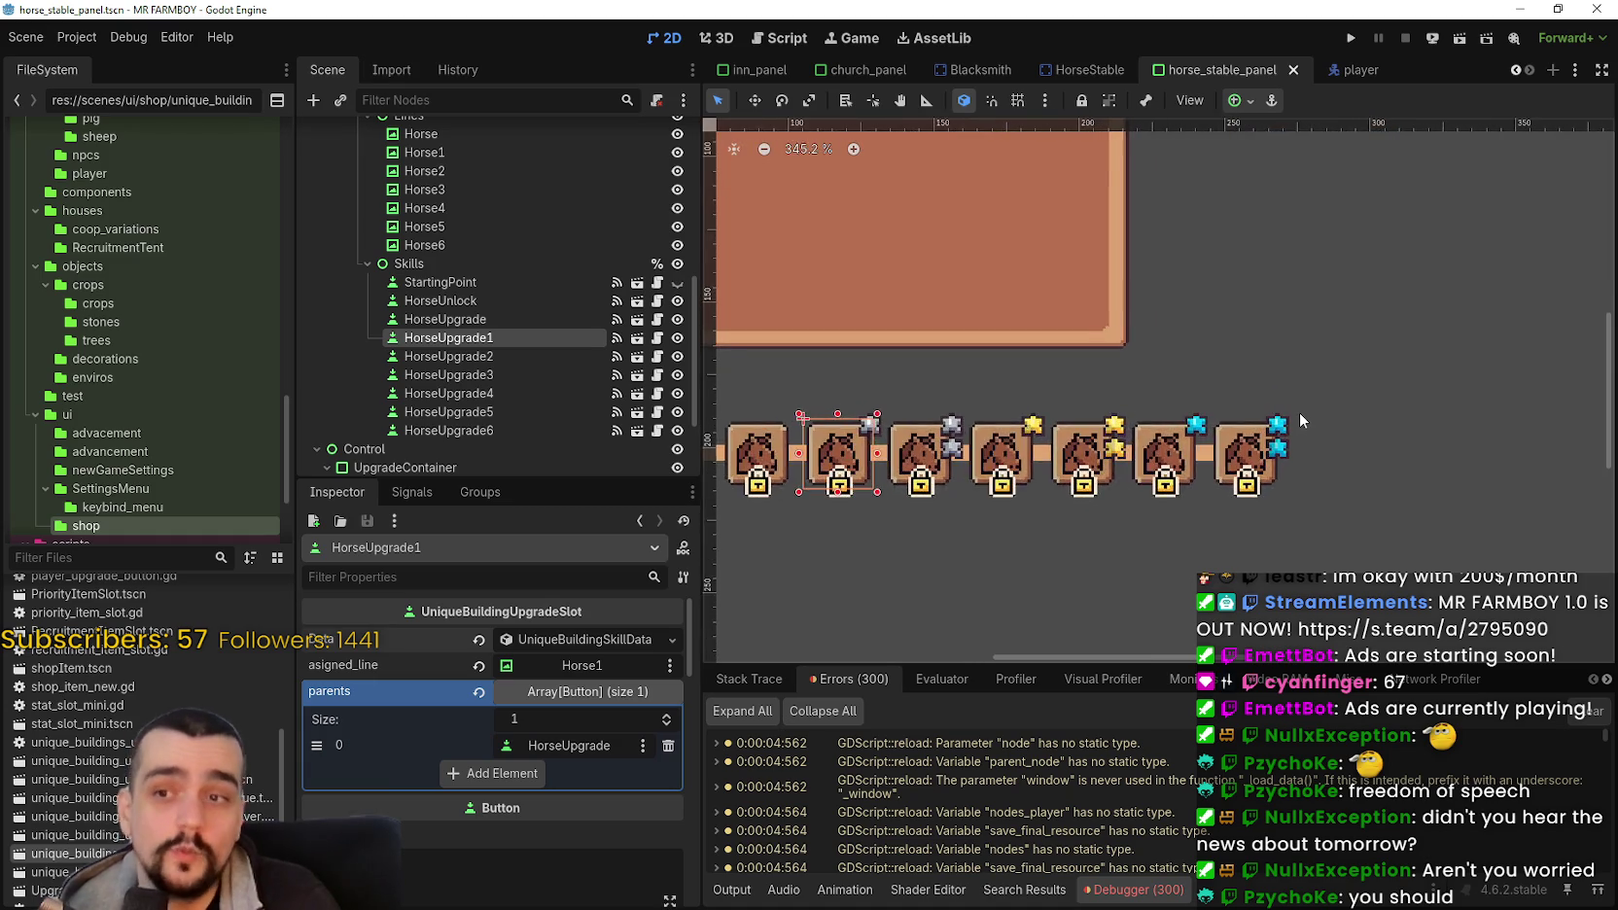
scroll(1089, 472, "down", 3)
scroll(865, 502, "up", 2)
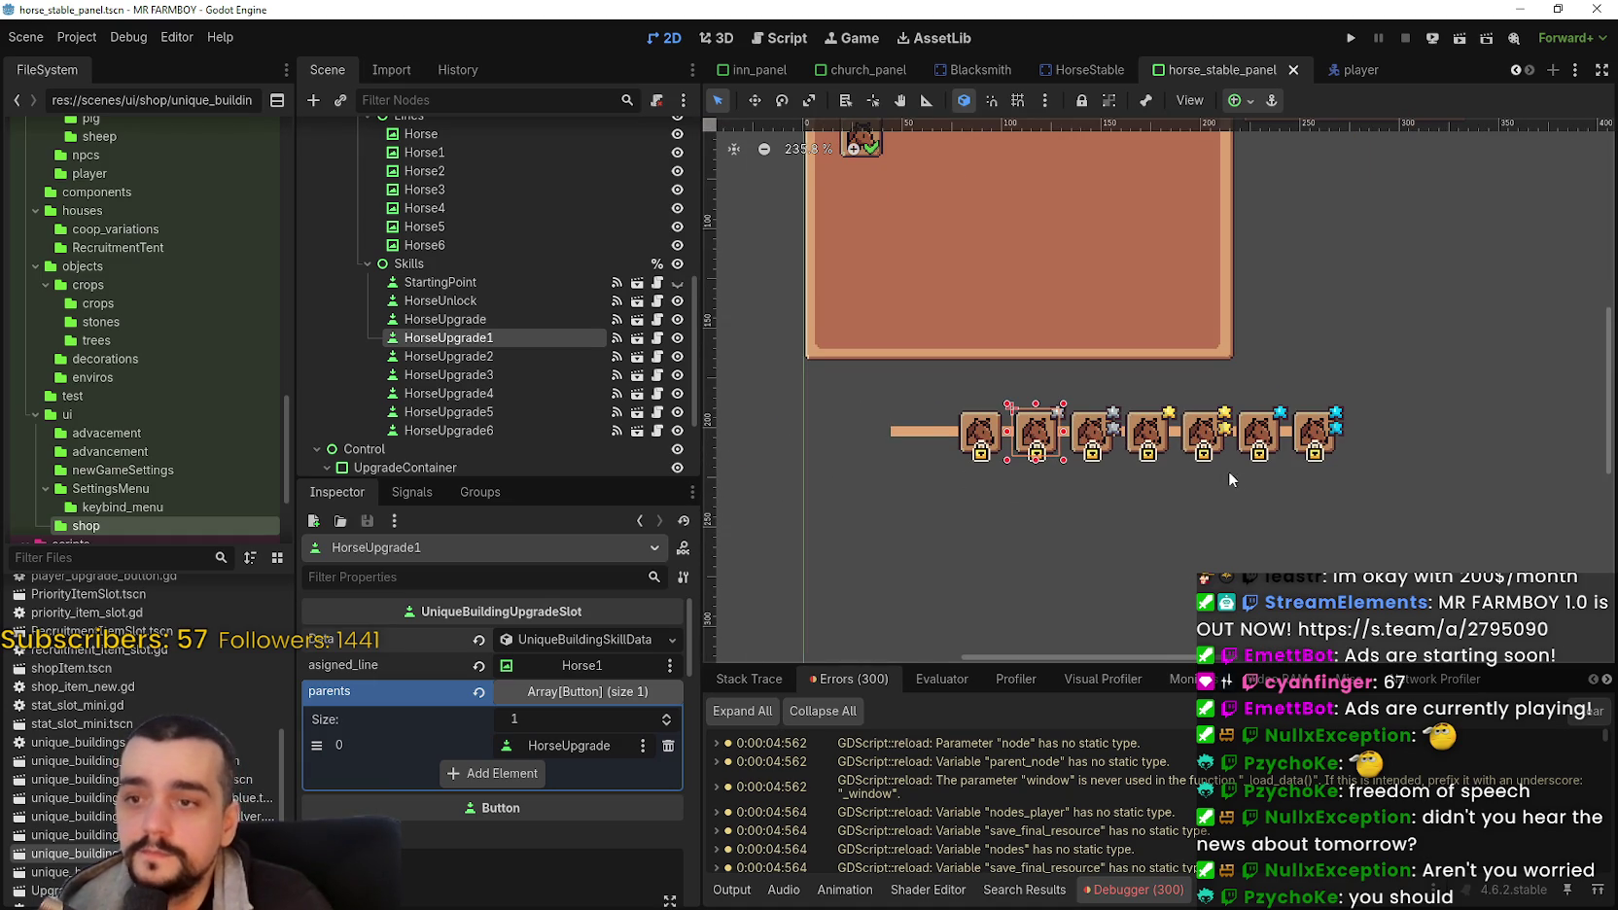
mouse_move(1370, 395)
left_mouse_down()
mouse_move(888, 486)
mouse_move(859, 512)
left_mouse_up()
Step: Reselect the slot row, clear it, and select HorseUpgrade in the Scene tree
scroll(891, 515, "up", 3)
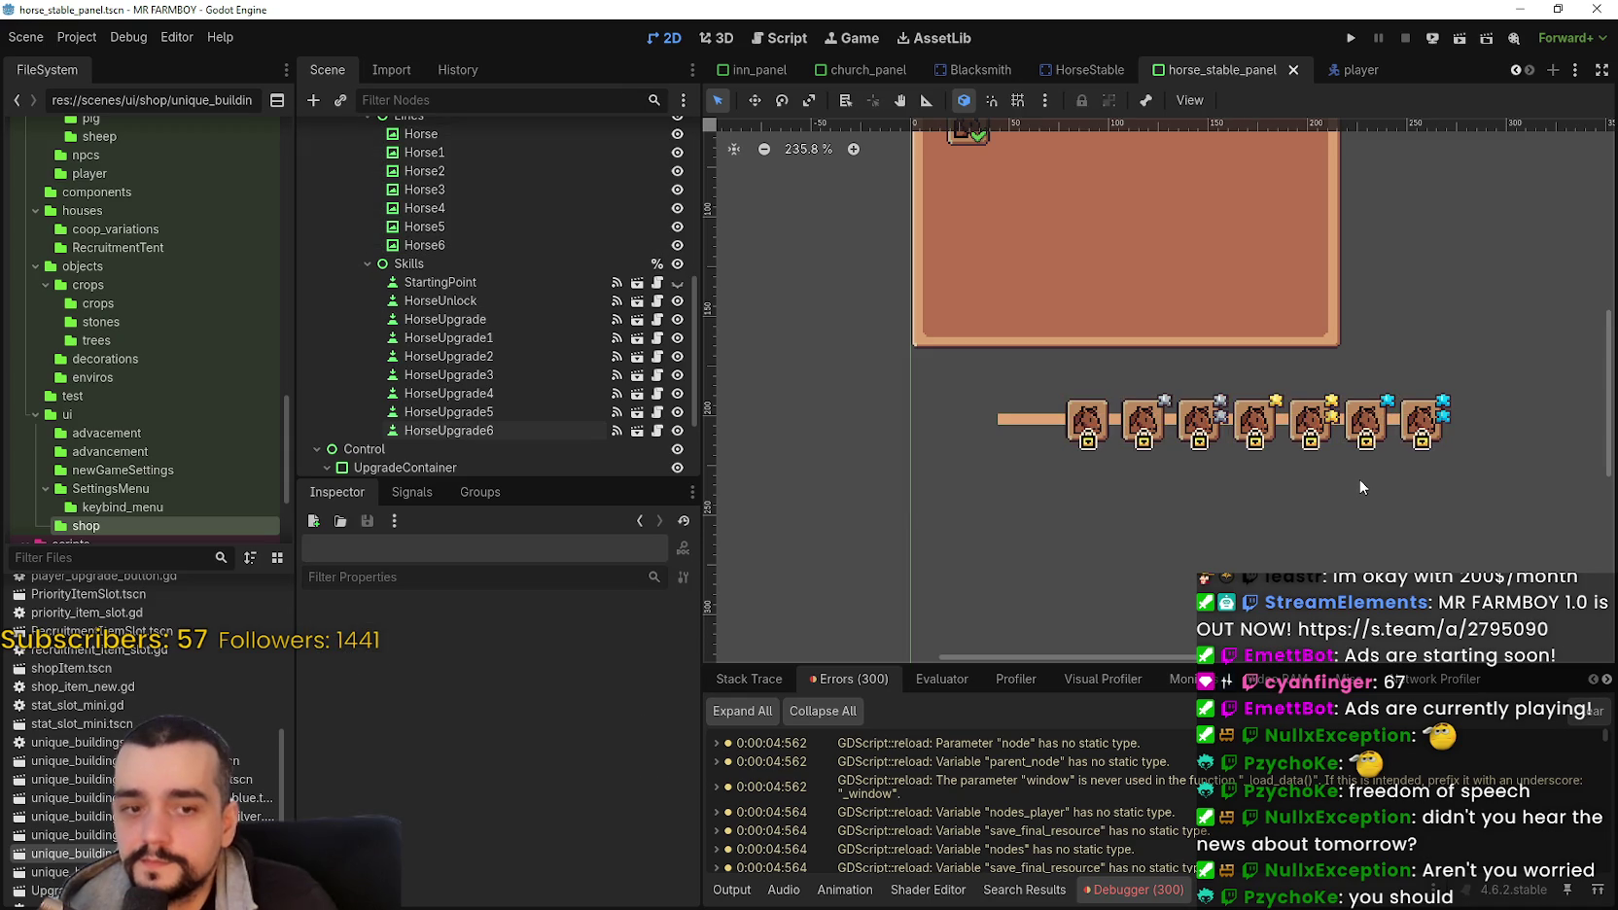
scroll(1288, 510, "down", 3)
scroll(1287, 510, "up", 2)
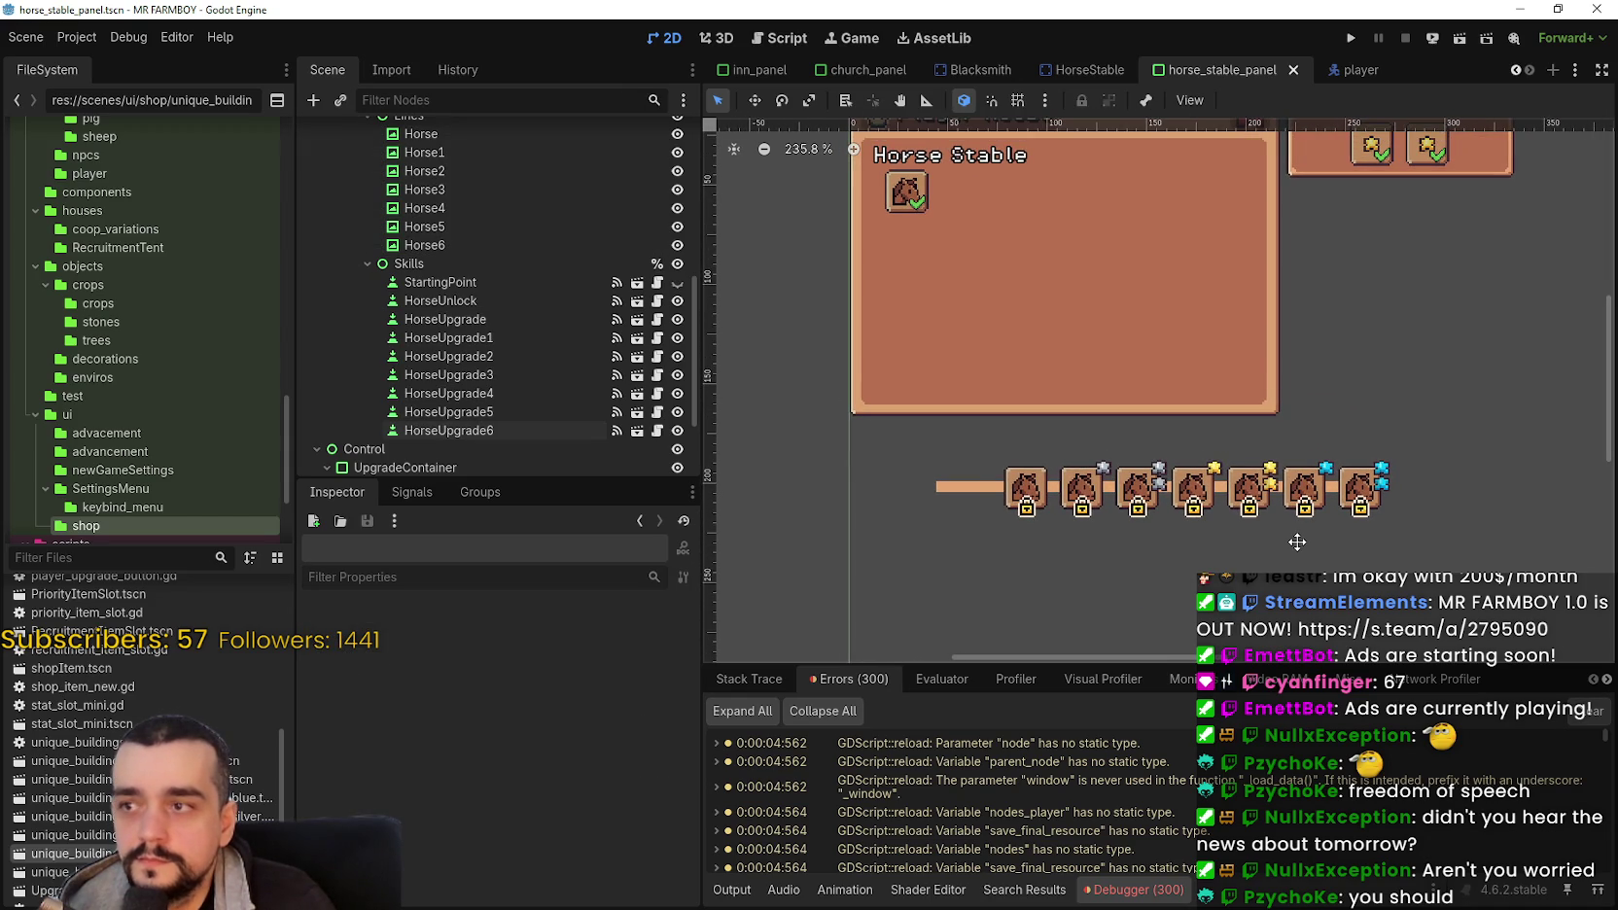
scroll(1297, 541, "down", 2)
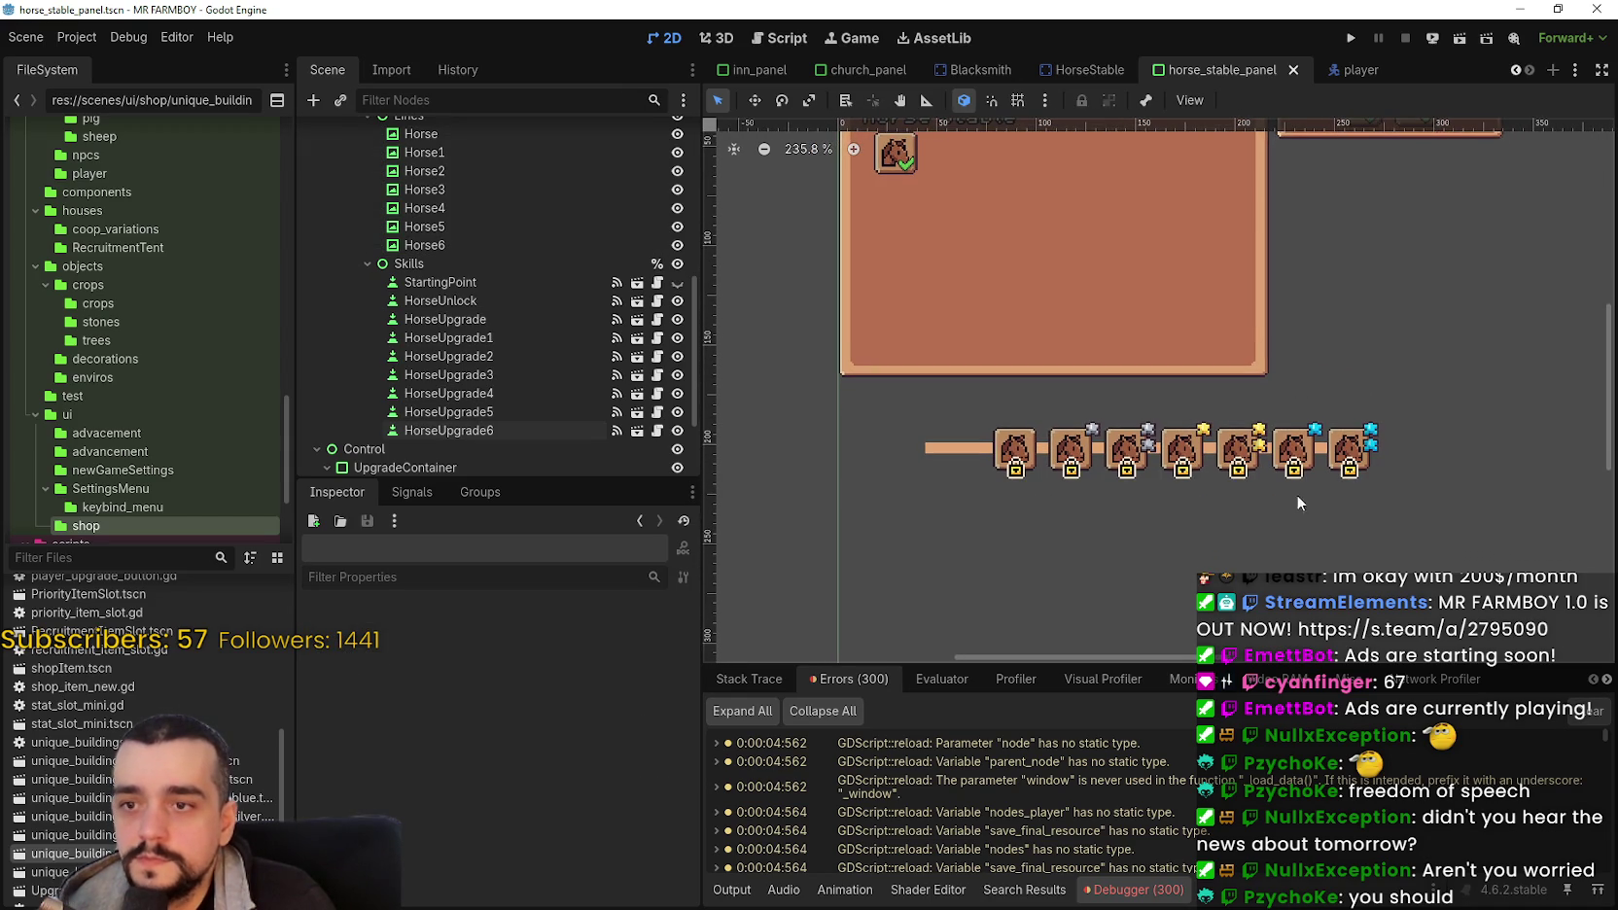
left_click_drag(1439, 384, 888, 509)
left_click(888, 510)
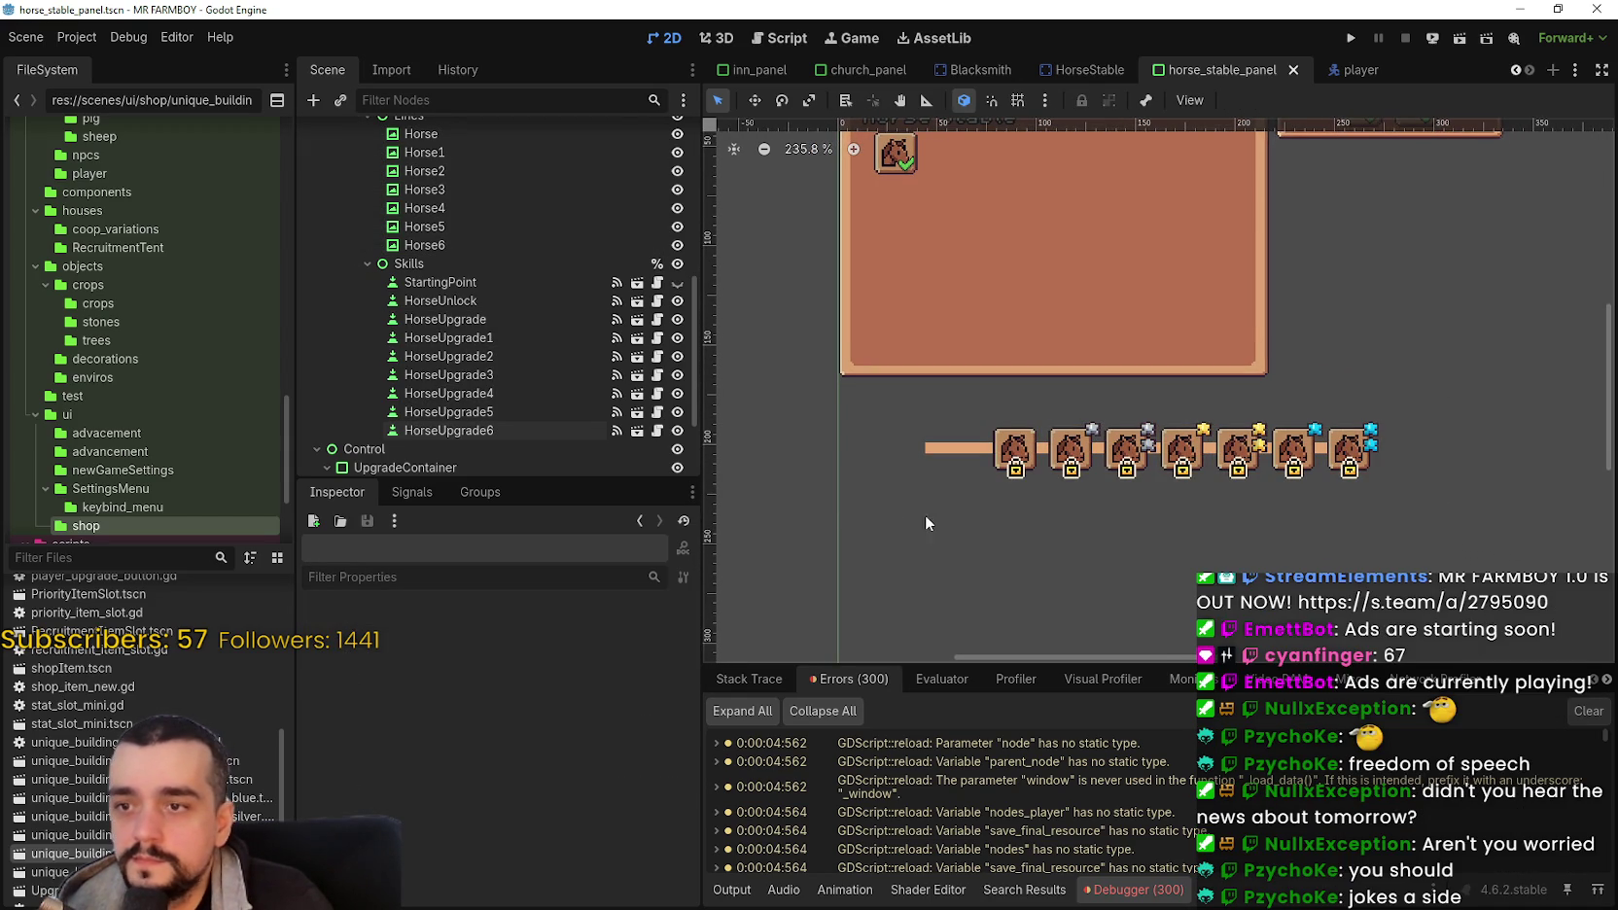
left_click(474, 319)
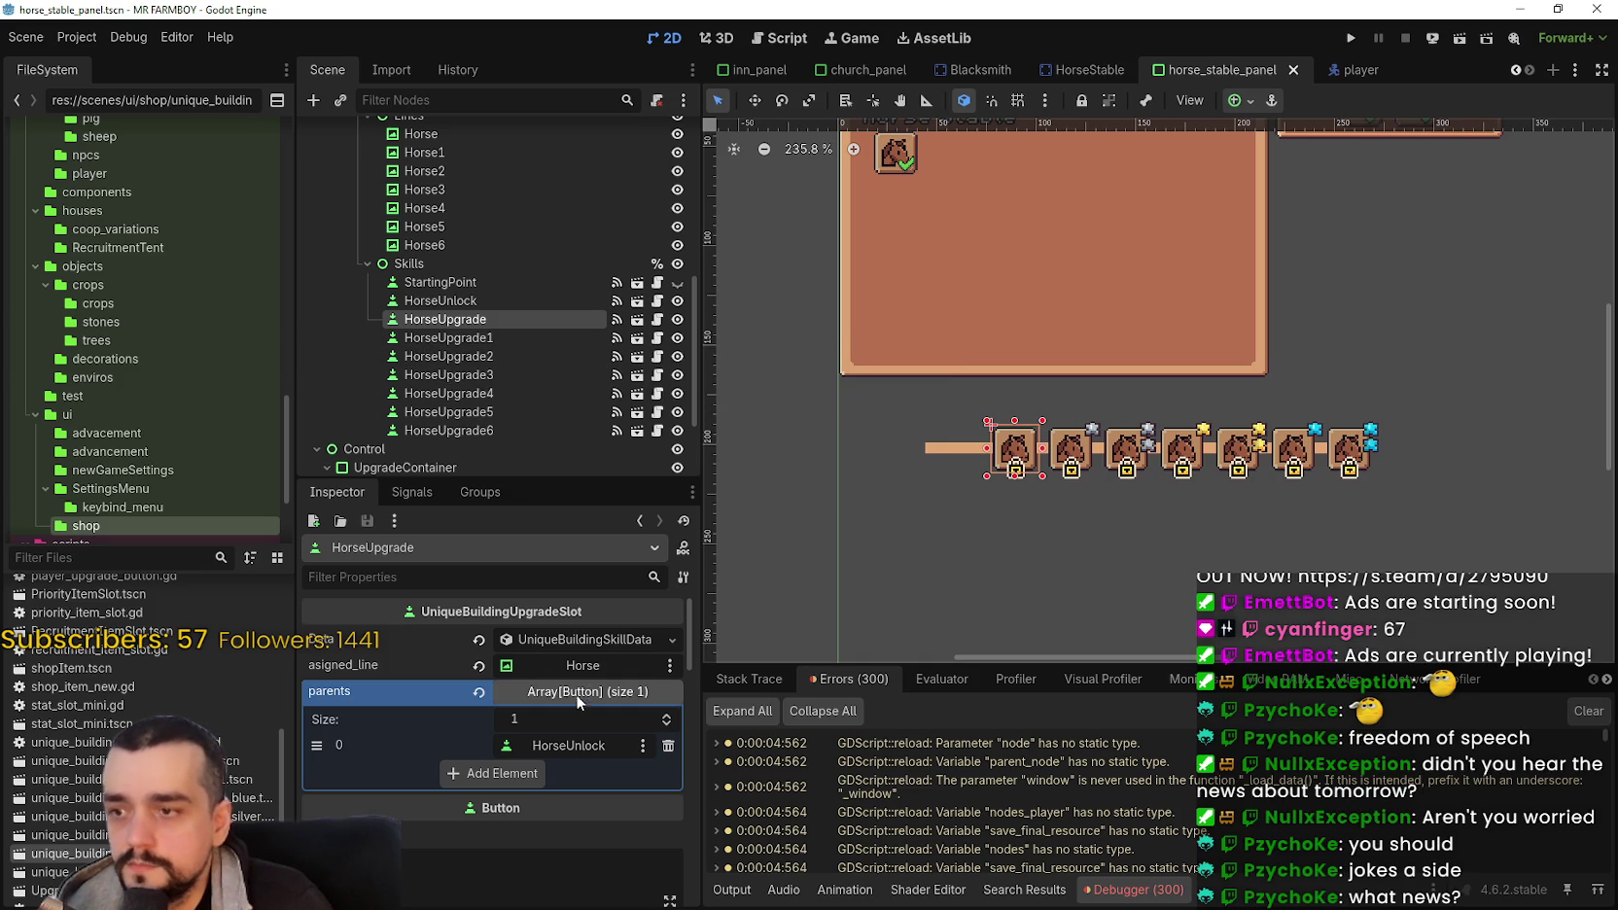
Step: Expand HorseUpgrade's Data and review the adv_buff choices without changing them
left_click(578, 639)
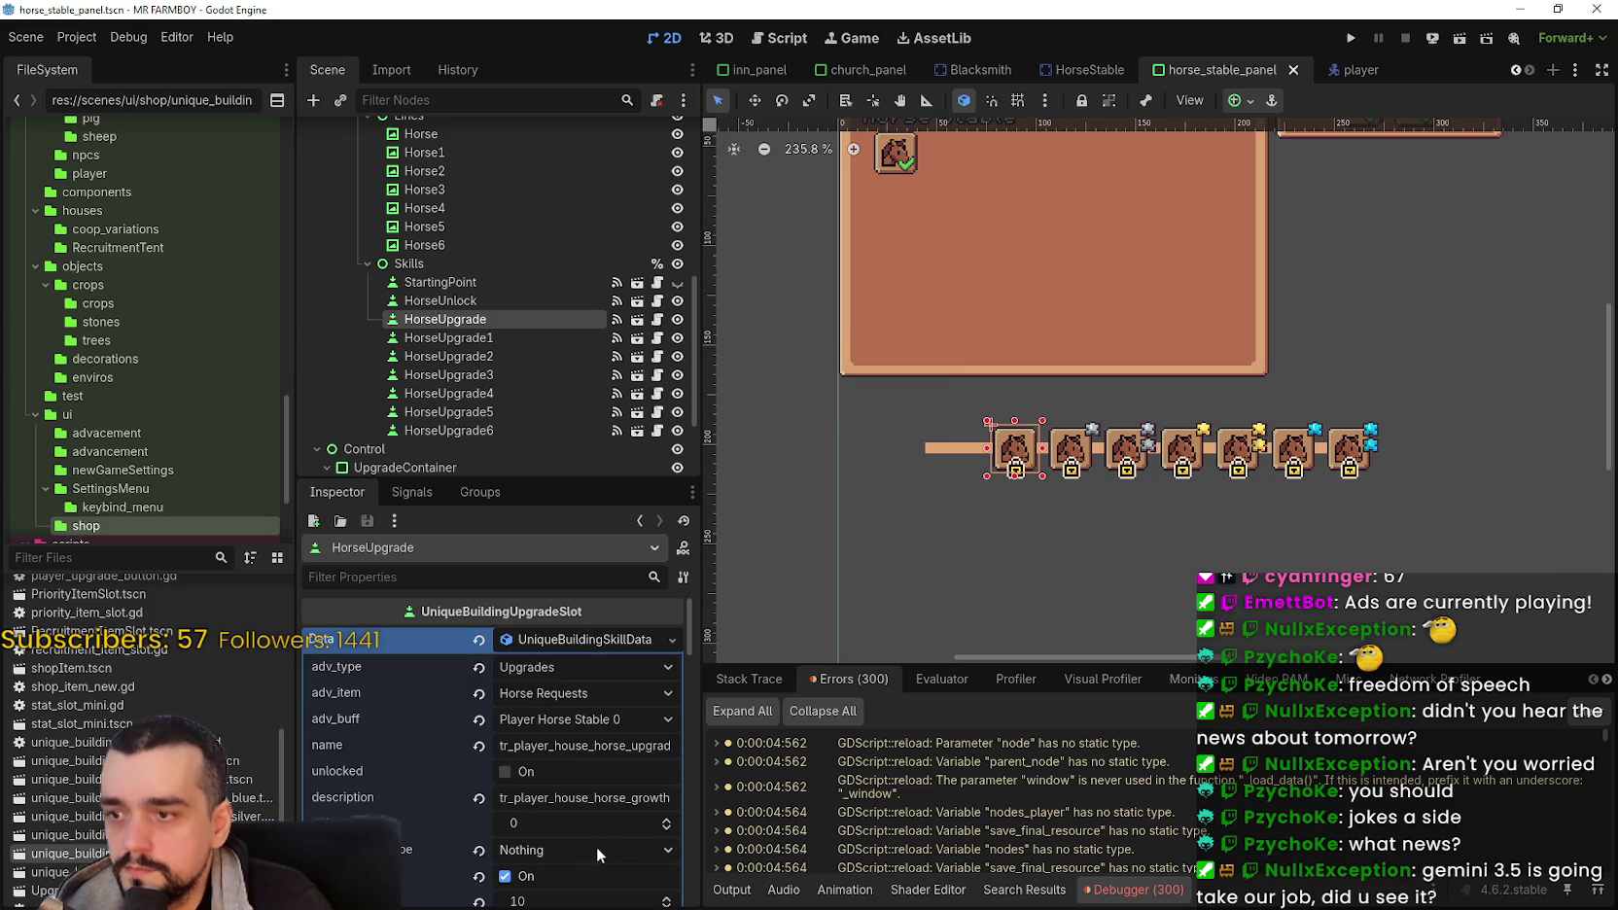
left_click(615, 723)
scroll(642, 778, "down", 5)
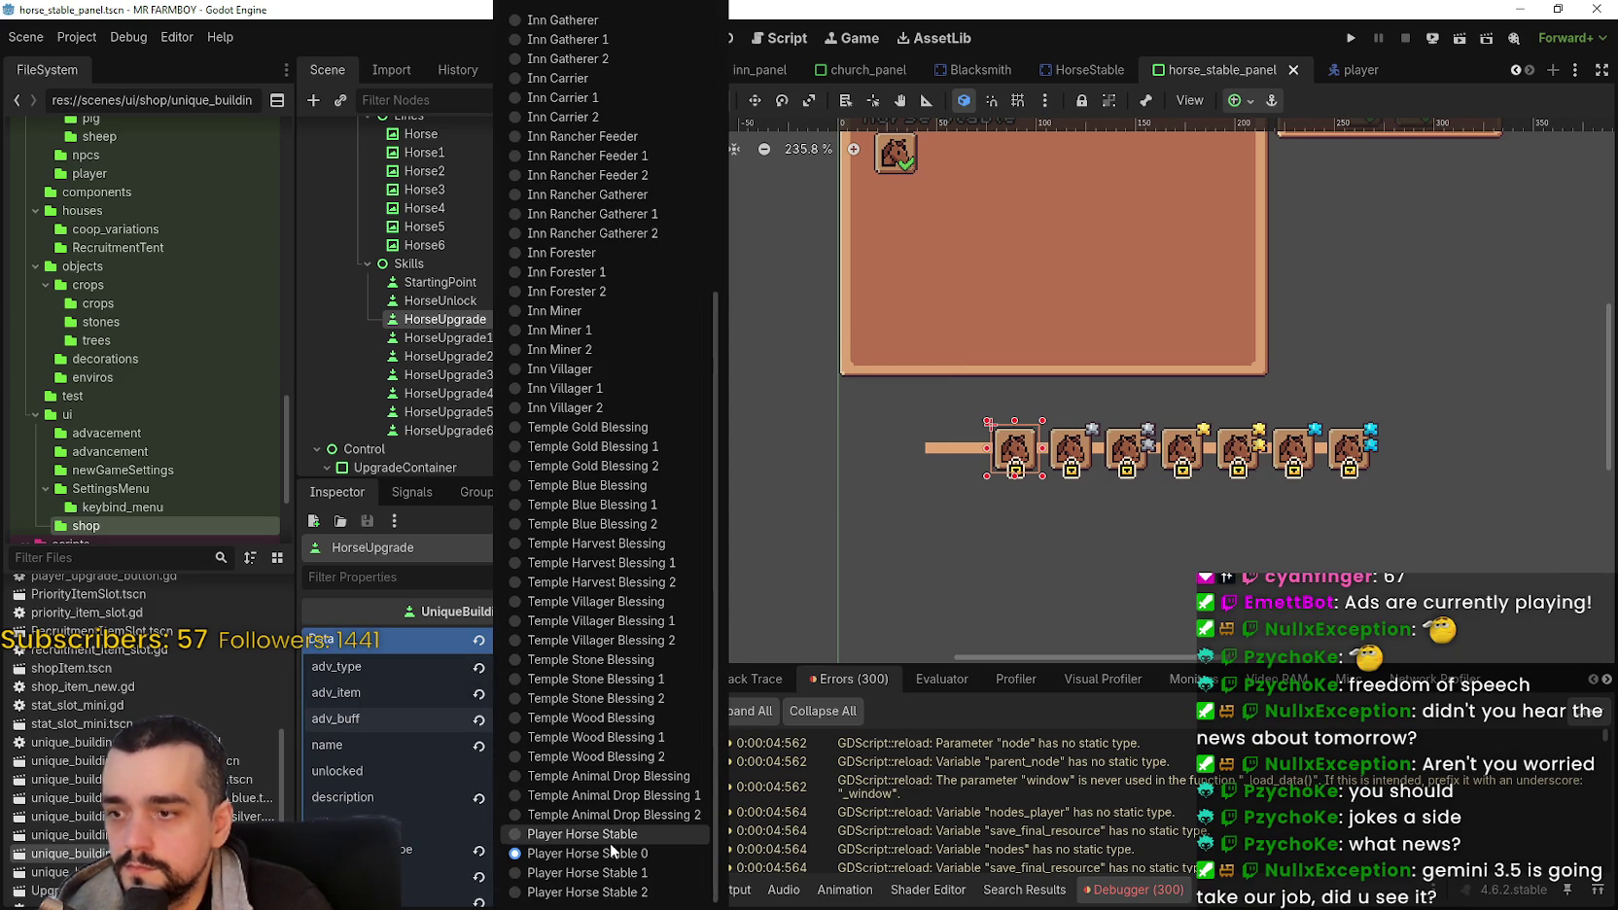
left_click(941, 572)
scroll(148, 650, "up", 5)
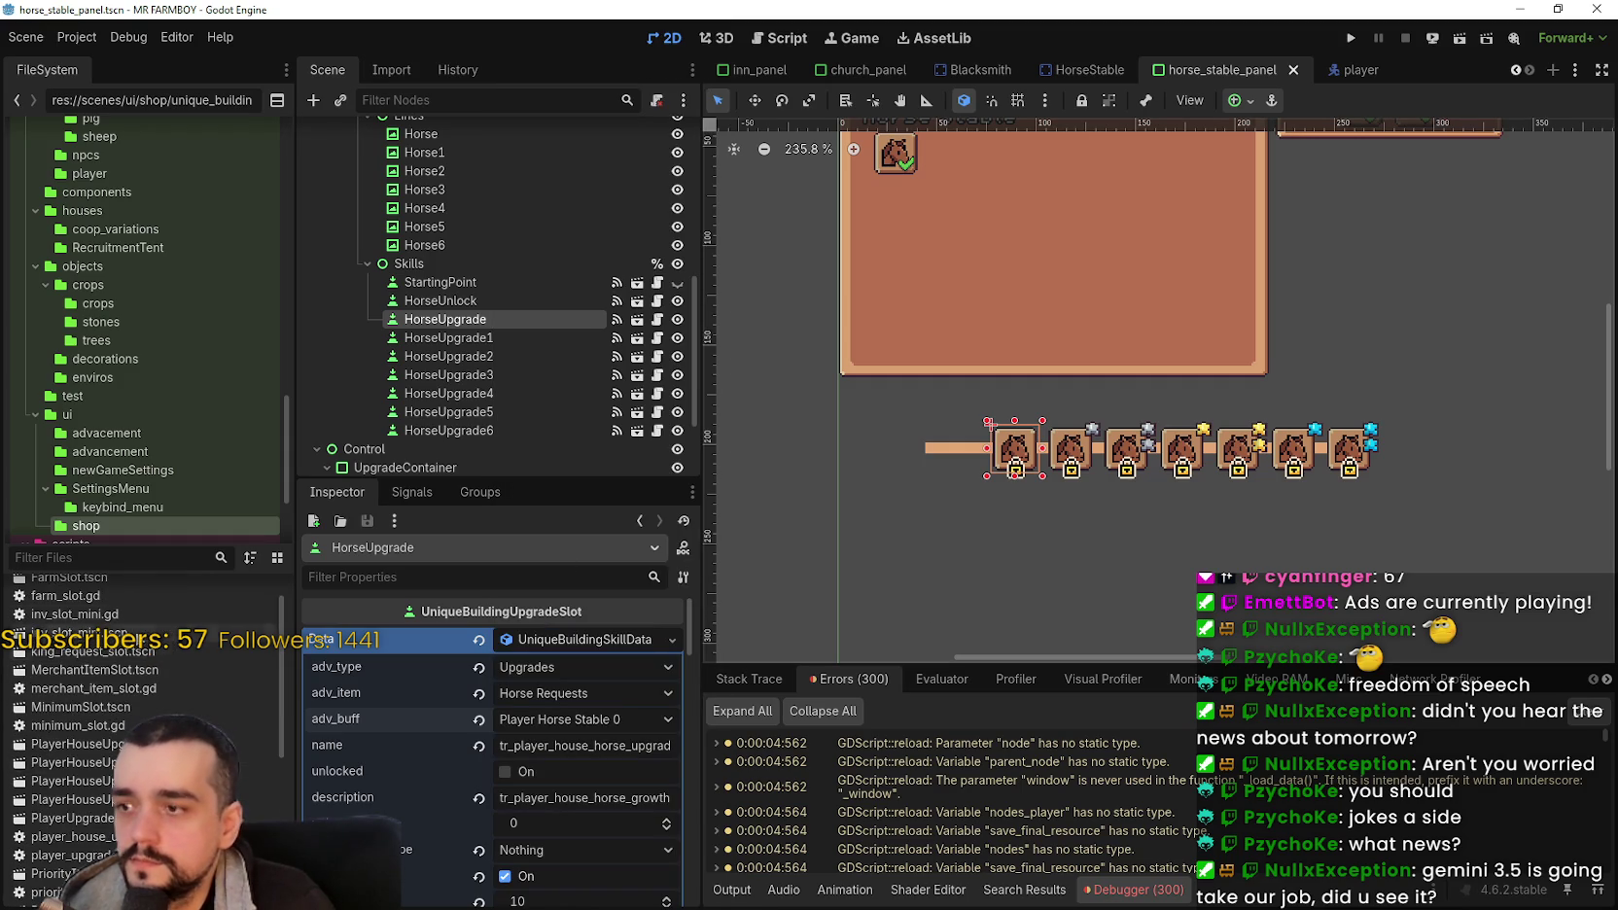
Step: Filter the project files by 'data_ty' and open data_types.gd in the script editor
left_click(93, 557)
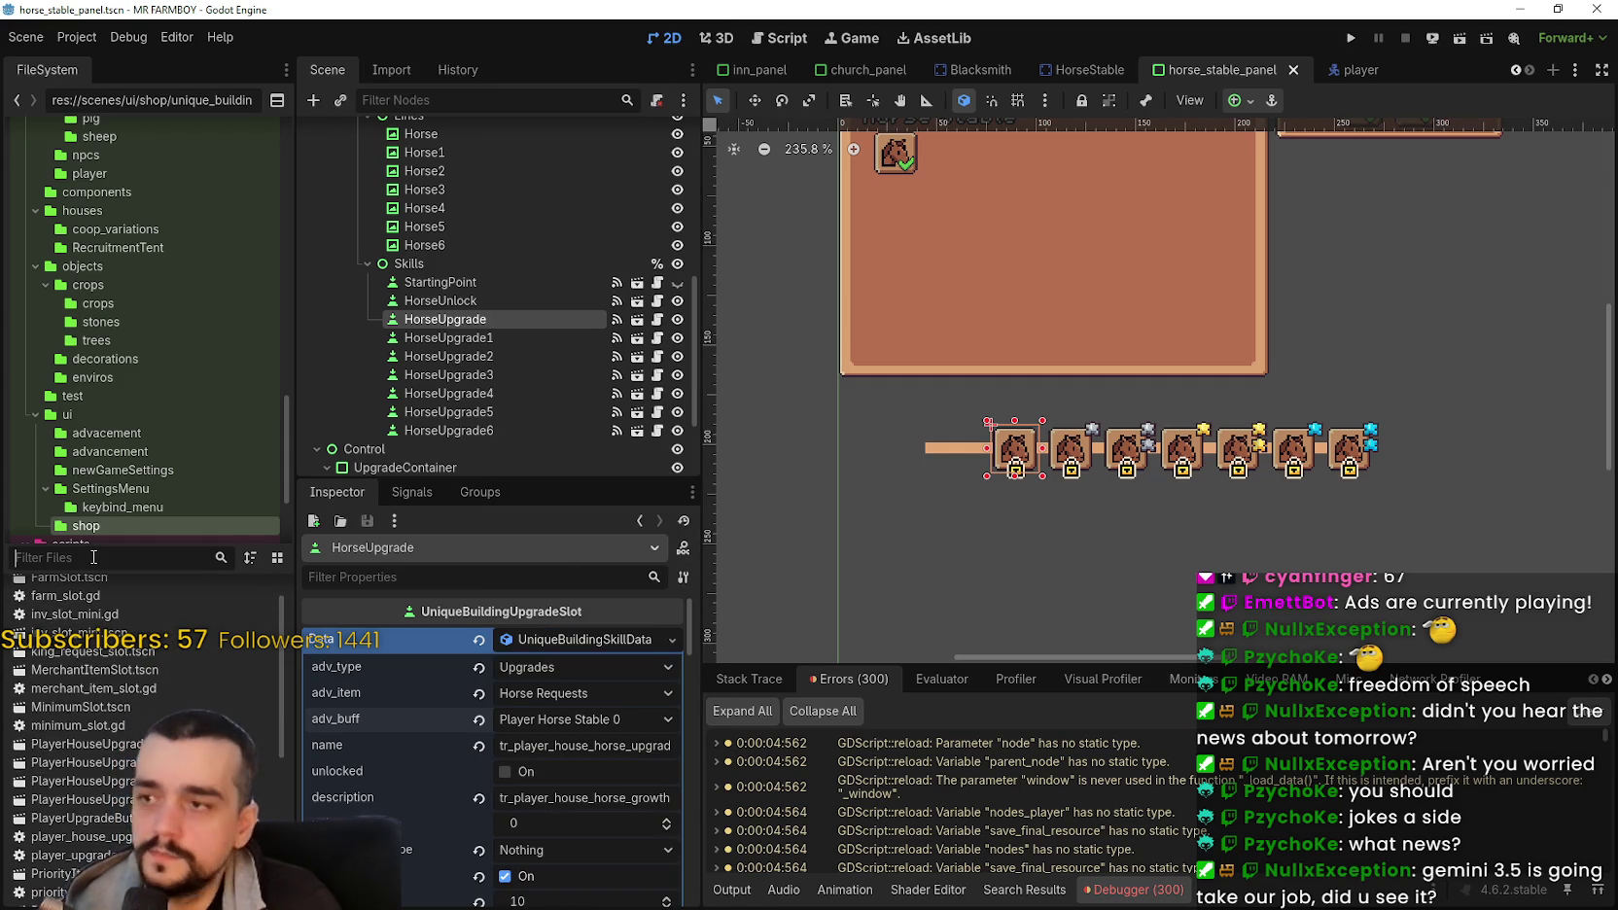
type("da")
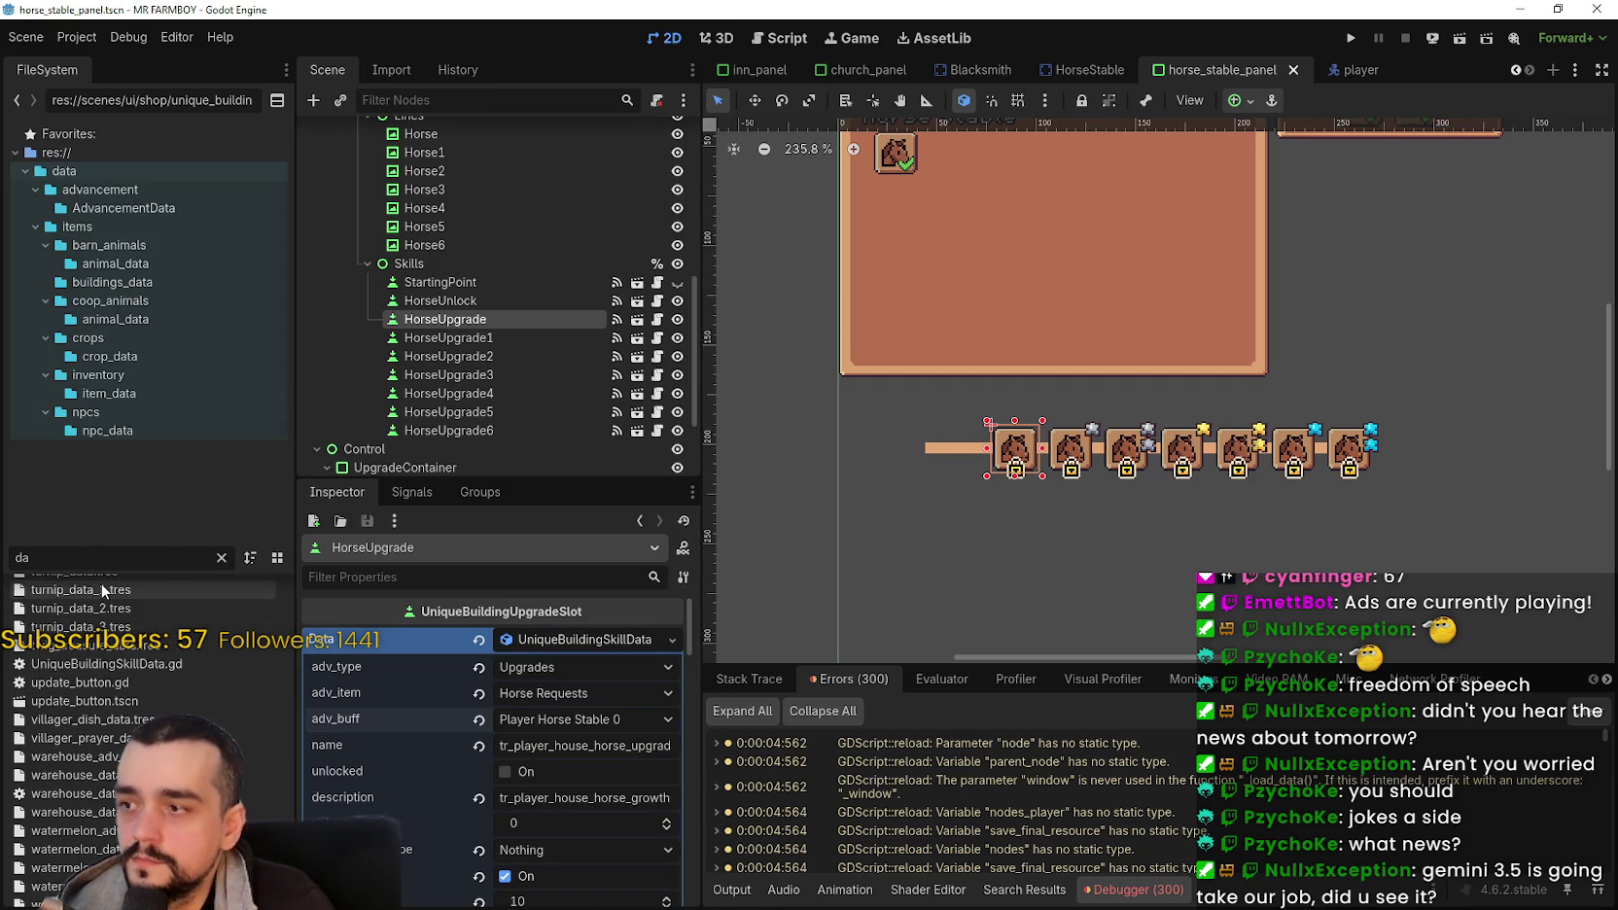
type("ta_ty")
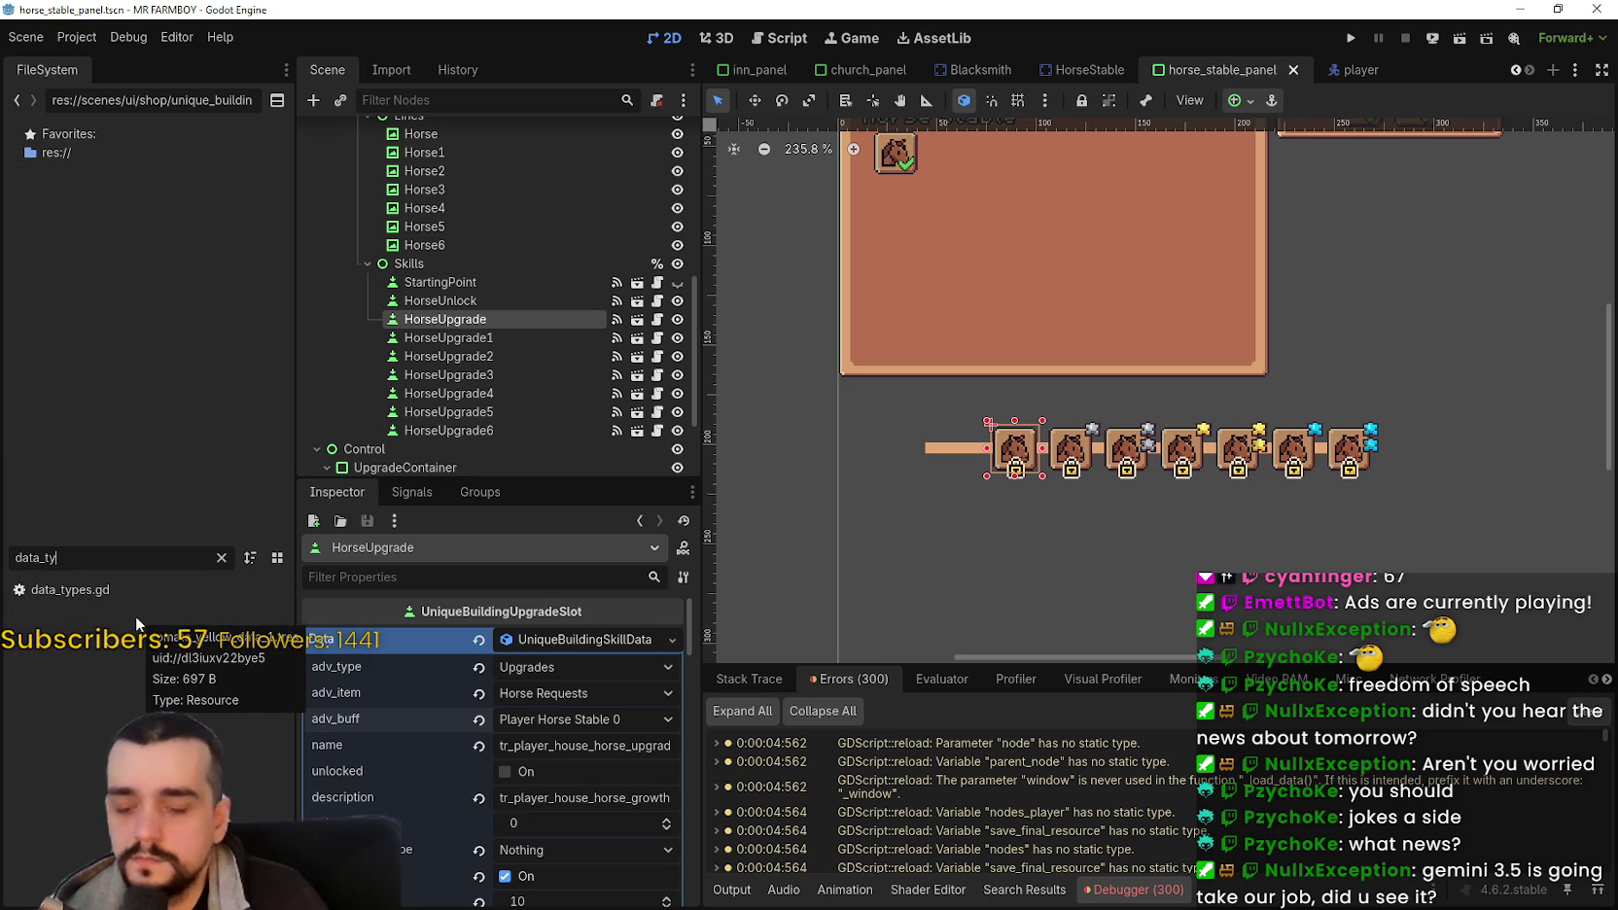
left_click(103, 590)
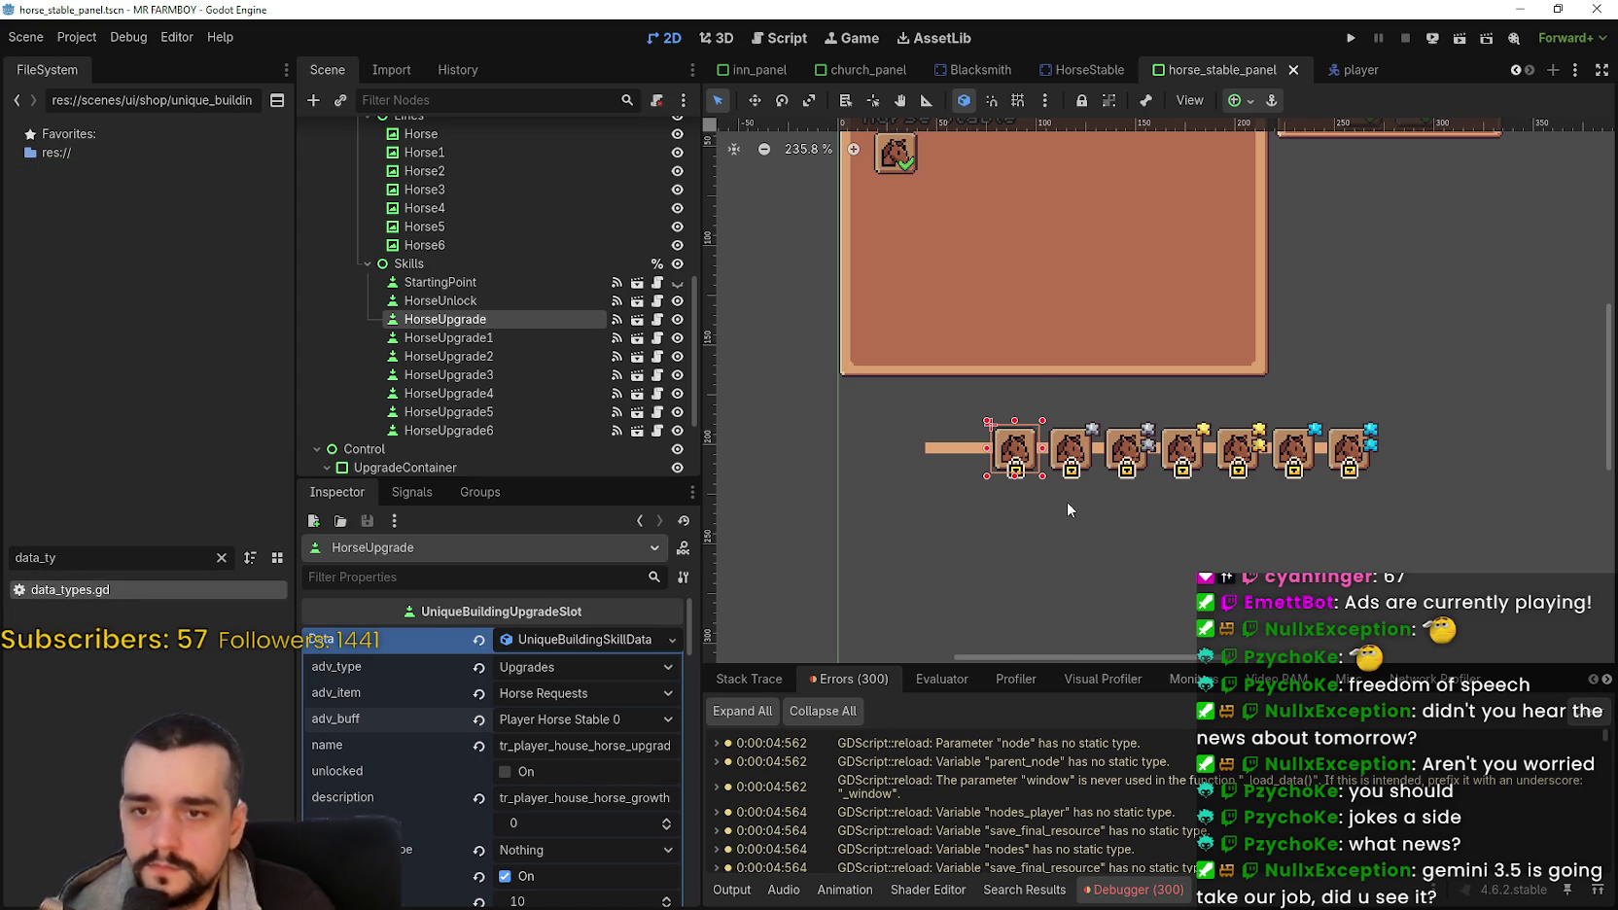
double_click(205, 587)
scroll(1579, 446, "down", 5)
mouse_move(1579, 446)
left_mouse_down()
mouse_move(1573, 502)
mouse_move(1459, 554)
mouse_move(1154, 640)
mouse_move(1031, 627)
left_mouse_up()
Step: Rearrange the PLAYER_HORSE_STABLE_0 to PLAYER_HORSE_STABLE_2 enum lines in data_types.gd
left_click_drag(1161, 573, 957, 568)
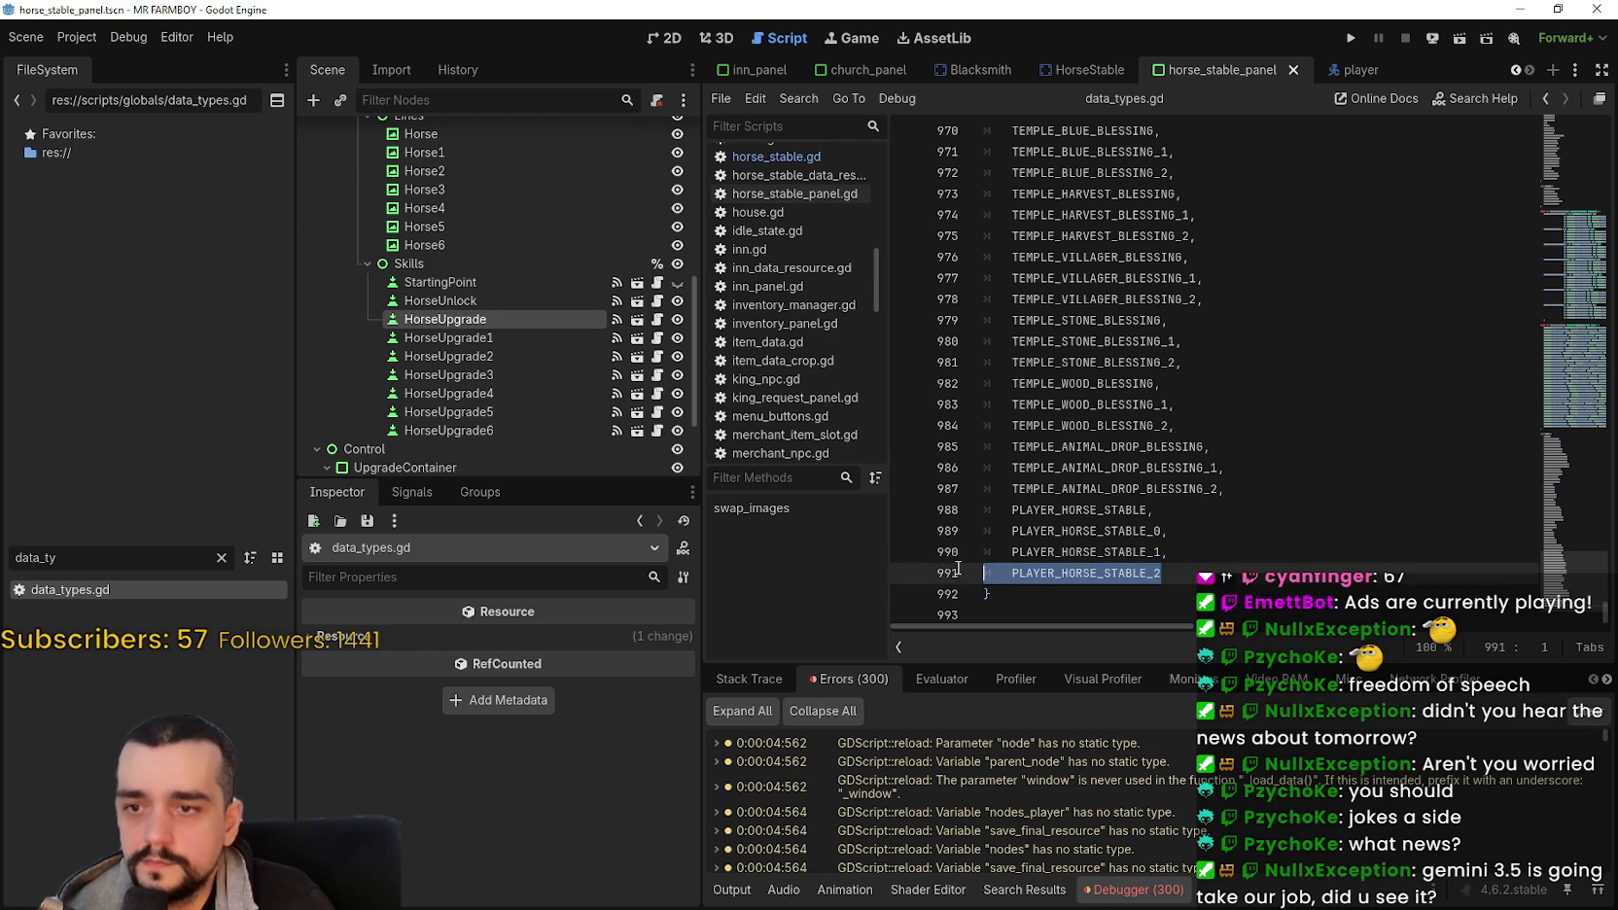
left_click(1188, 573)
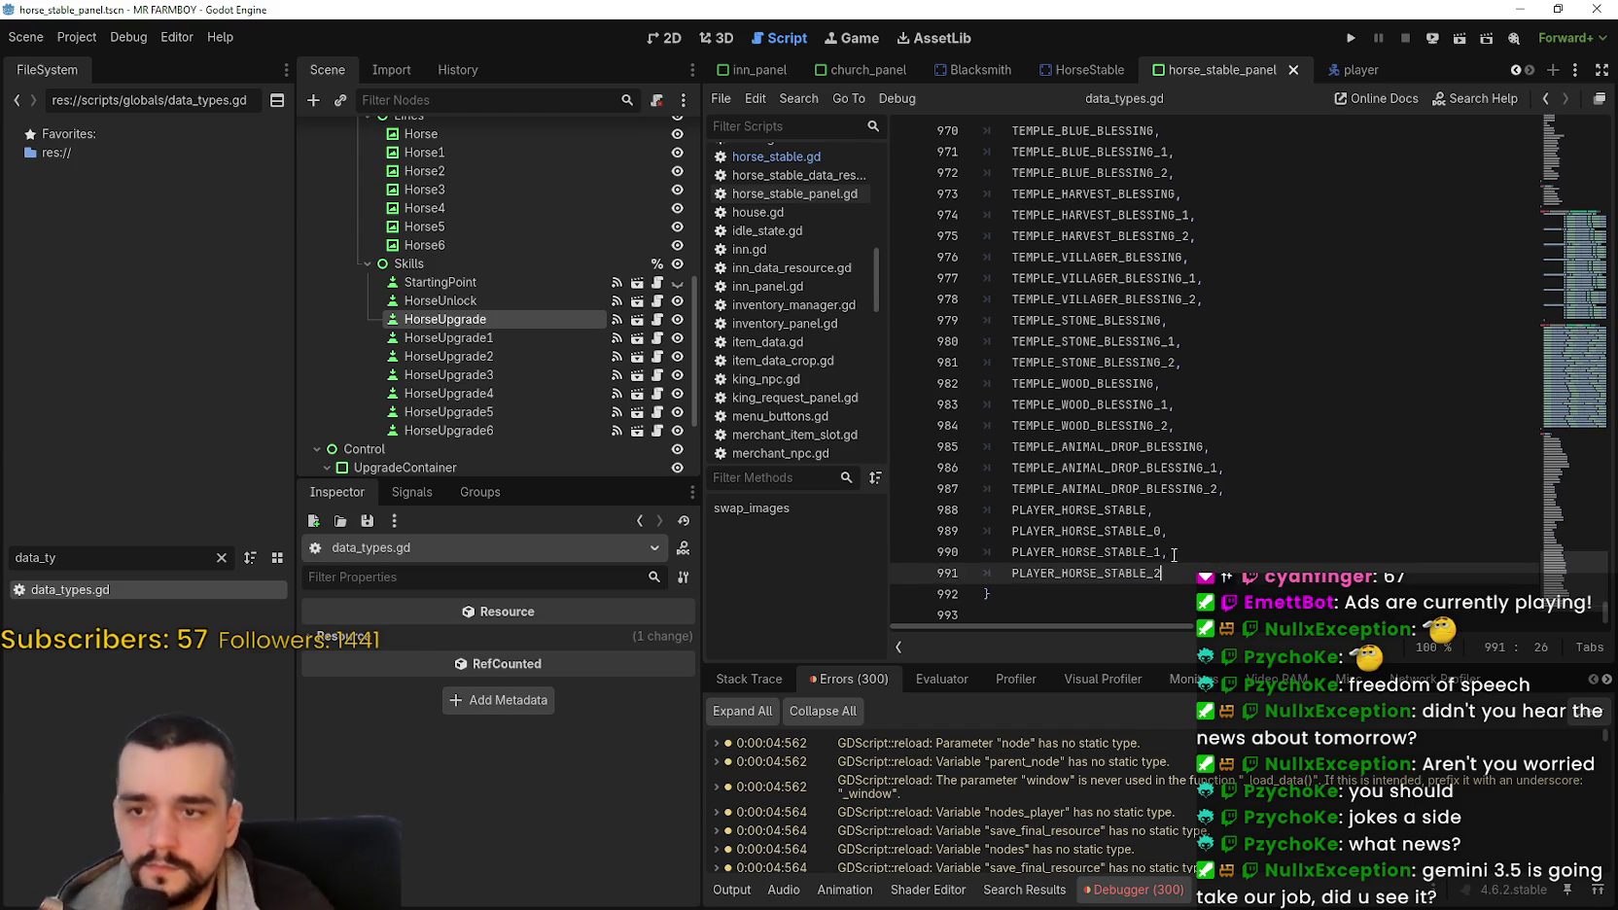
left_click(1173, 551)
left_click(1003, 552)
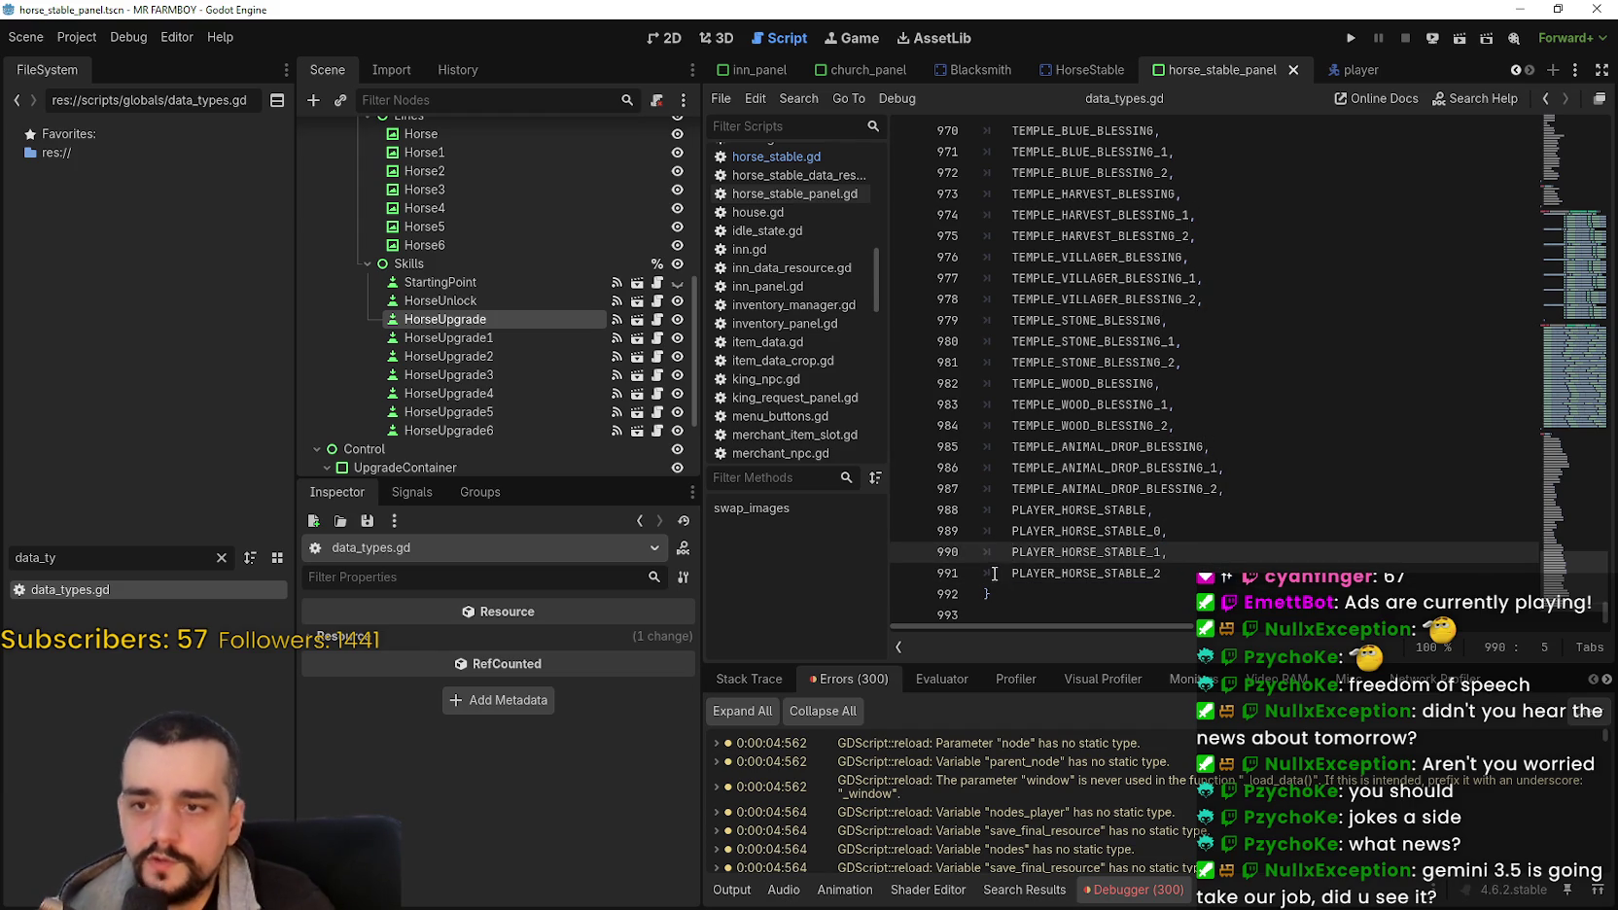
key("Up")
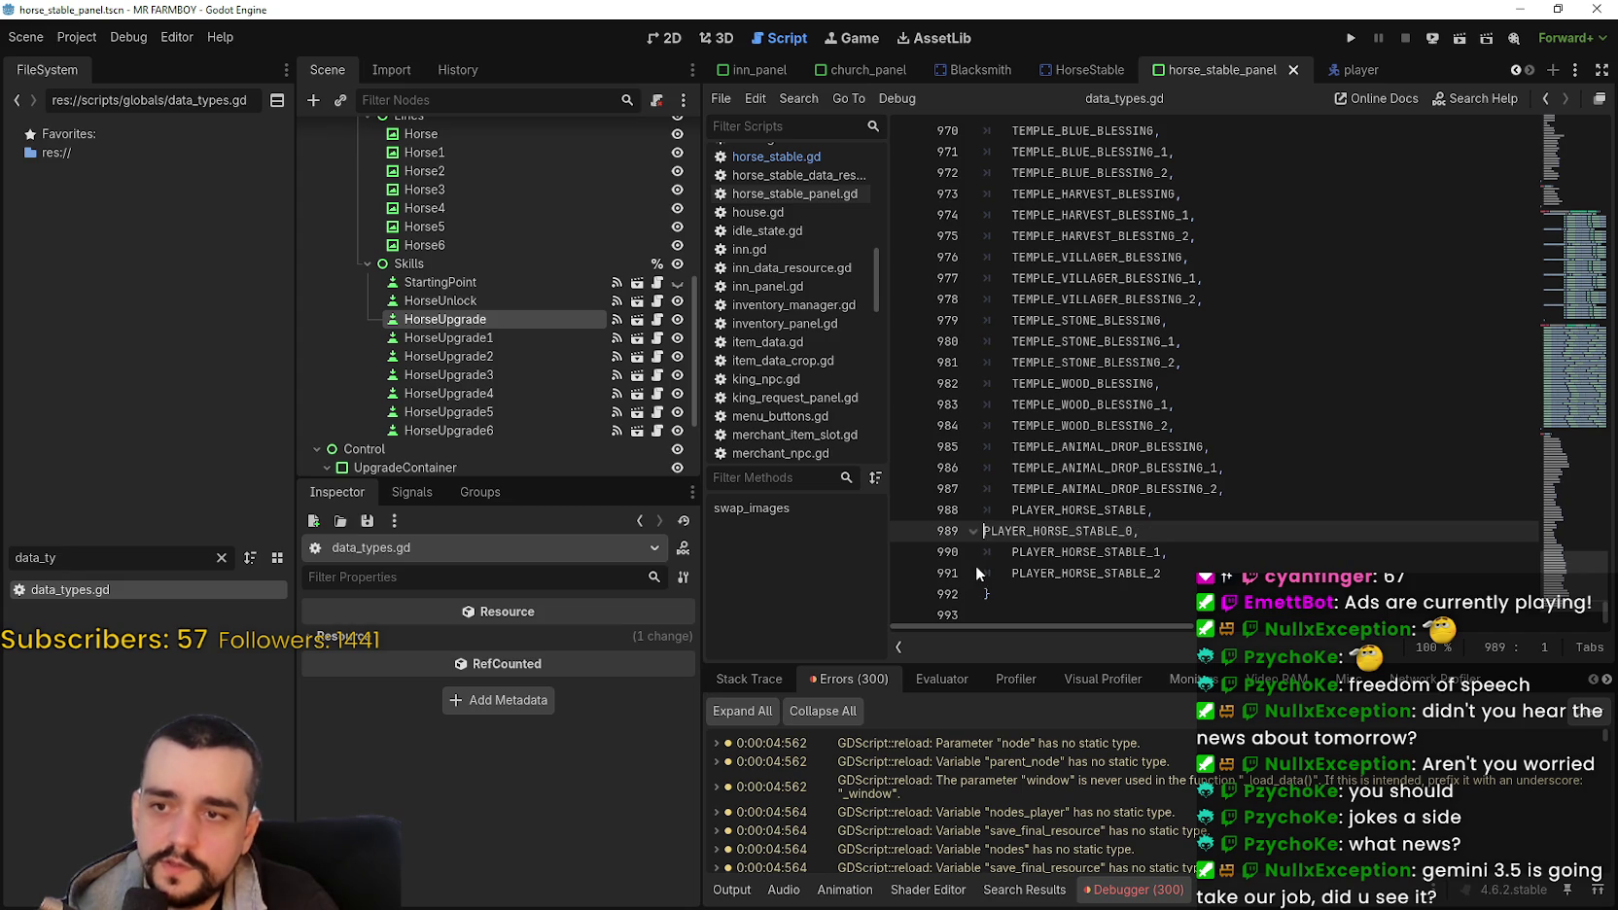
key("BackSpace")
key("BackSpace")
left_click(1011, 525)
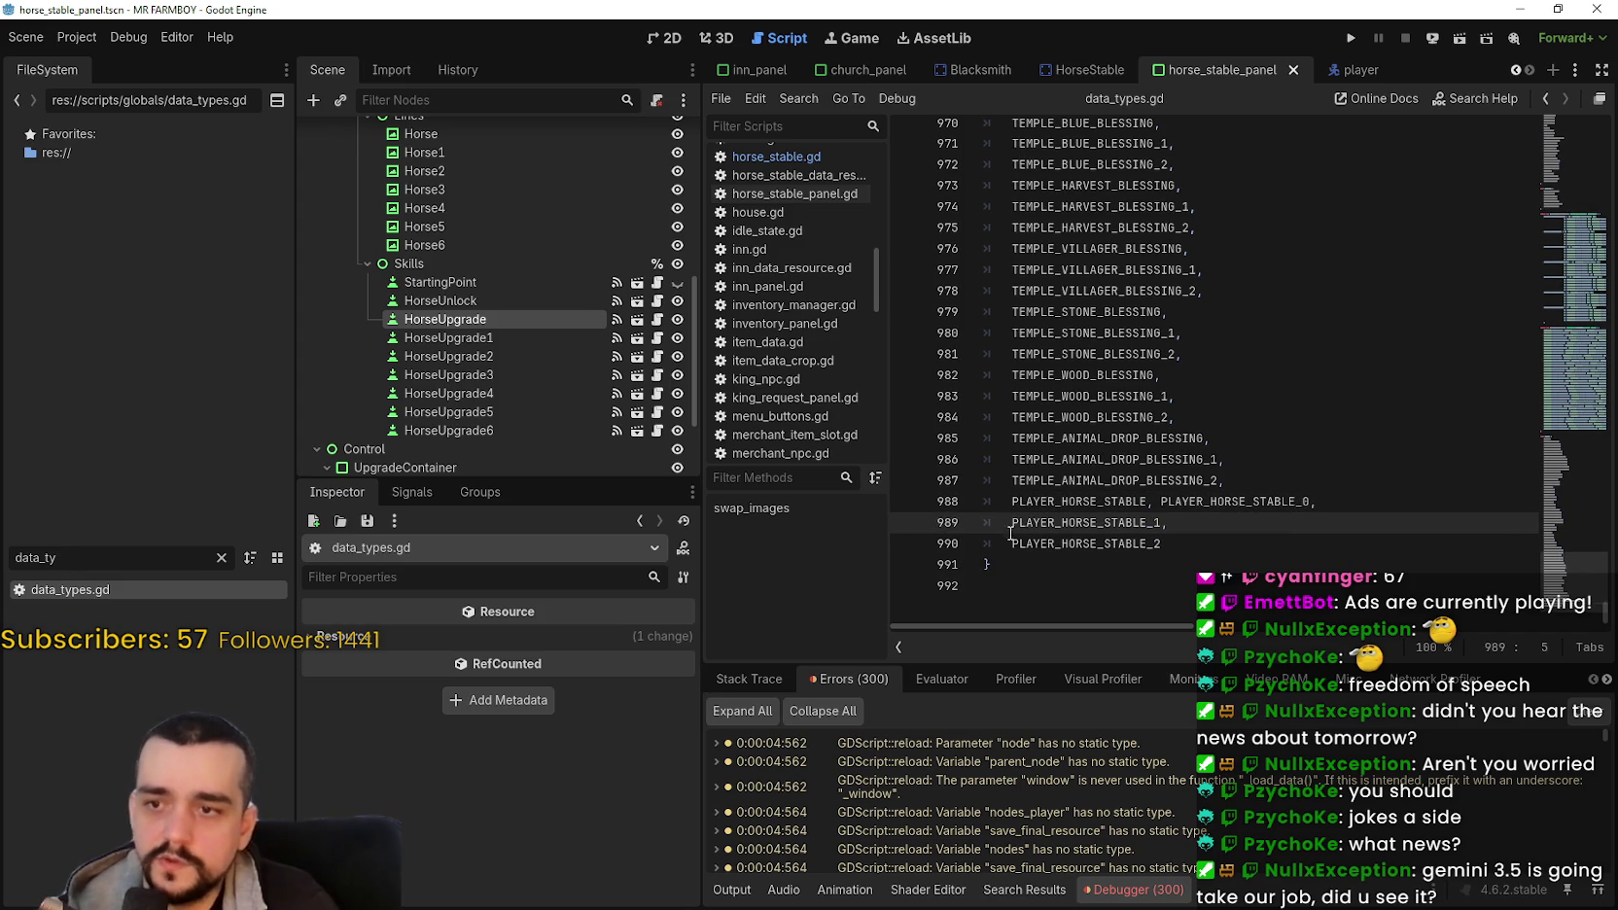
key("BackSpace")
key("BackSpace")
left_click(1011, 525)
key("BackSpace")
key("BackSpace")
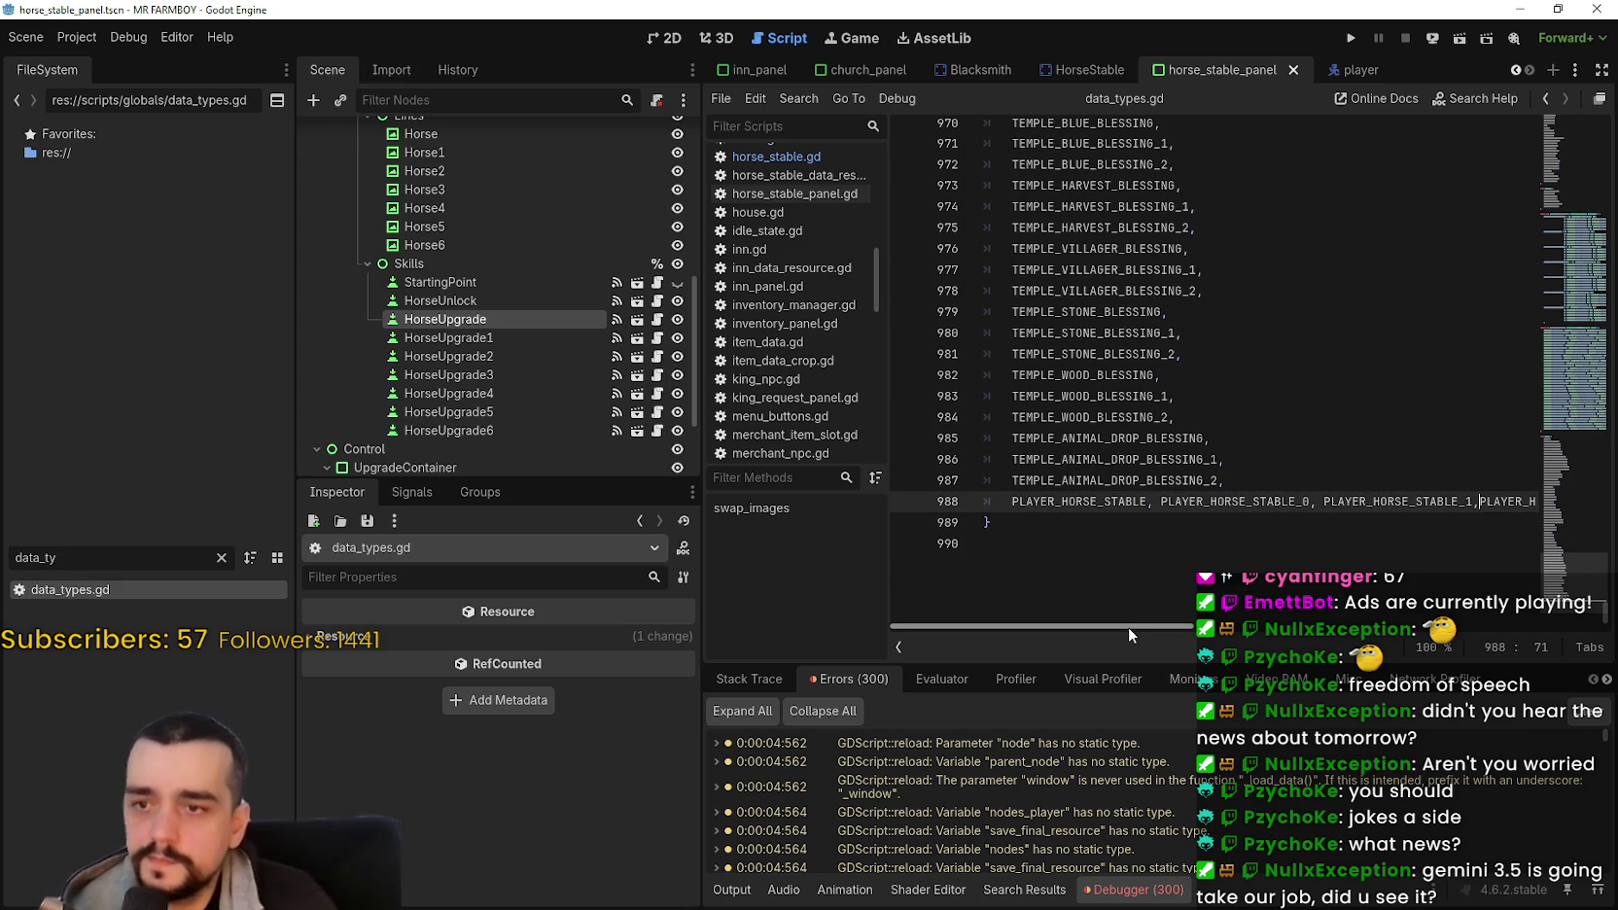
key("Return")
Step: Add enum entries PLAYER_HORSE_STABLE_3 through PLAYER_HORSE_STABLE_6 after PLAYER_HORSE_STABLE_2
scroll(1137, 603, "up", 1)
double_click(1154, 583)
left_click(1165, 584)
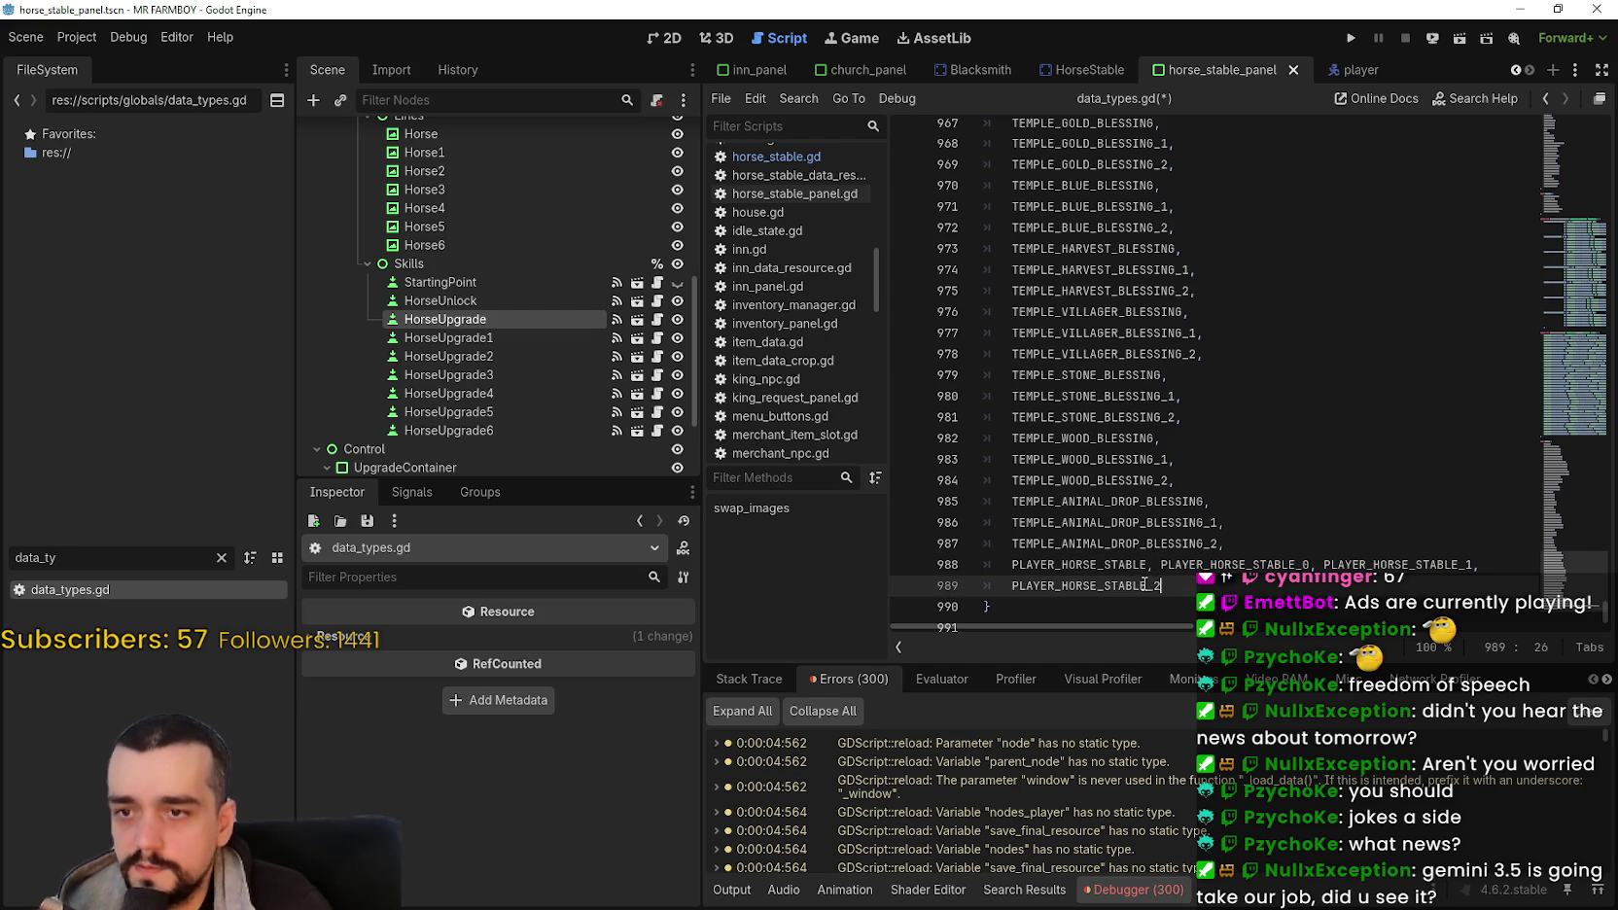
double_click(1145, 584)
key("ctrl+c")
left_click(1191, 588)
key("ctrl+v")
key("BackSpace")
key("ctrl+v")
key("BackSpace")
type("4,")
key("ctrl+v")
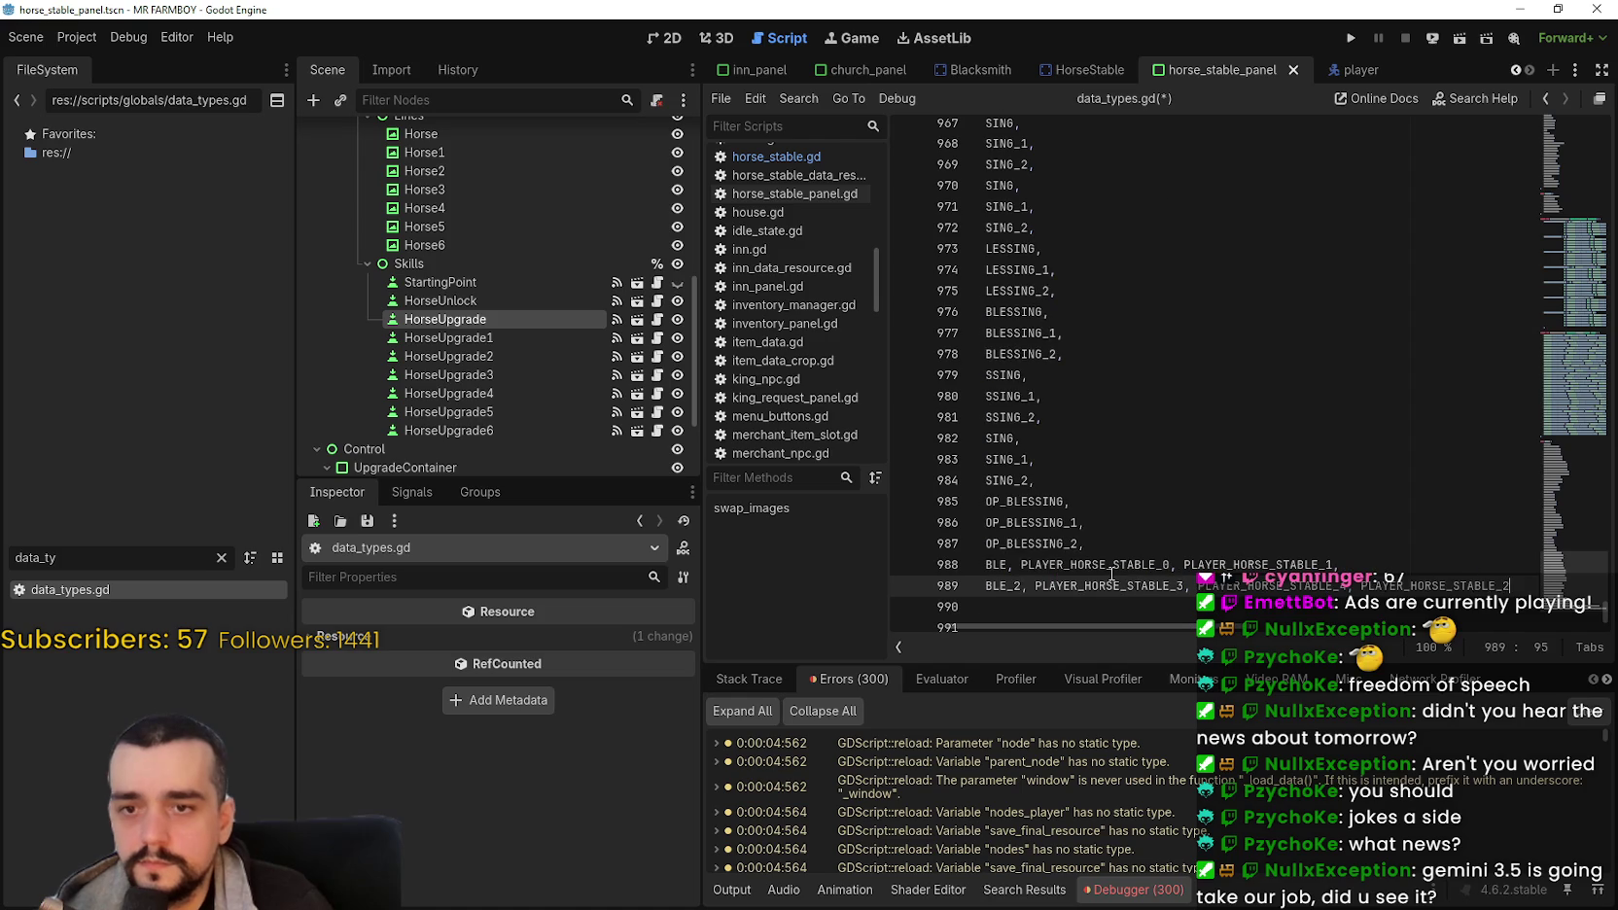
key("ctrl+shift+Left")
key("ctrl+x")
key("Return")
key("ctrl+v")
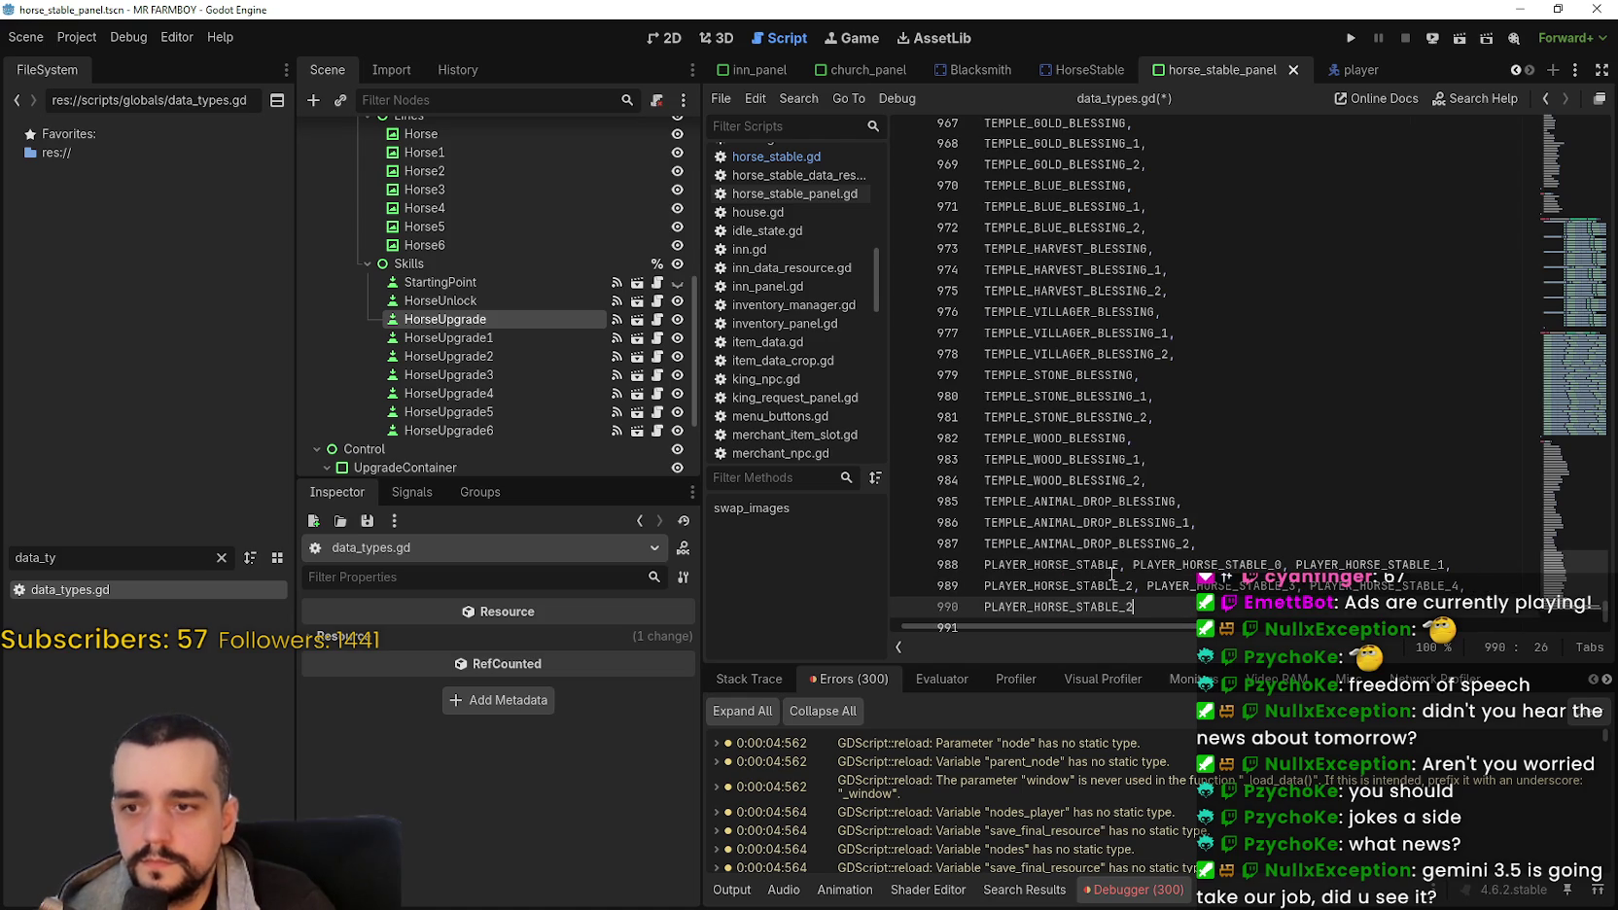
key("BackSpace")
type("5,")
key("ctrl+v")
key("BackSpace")
type("6")
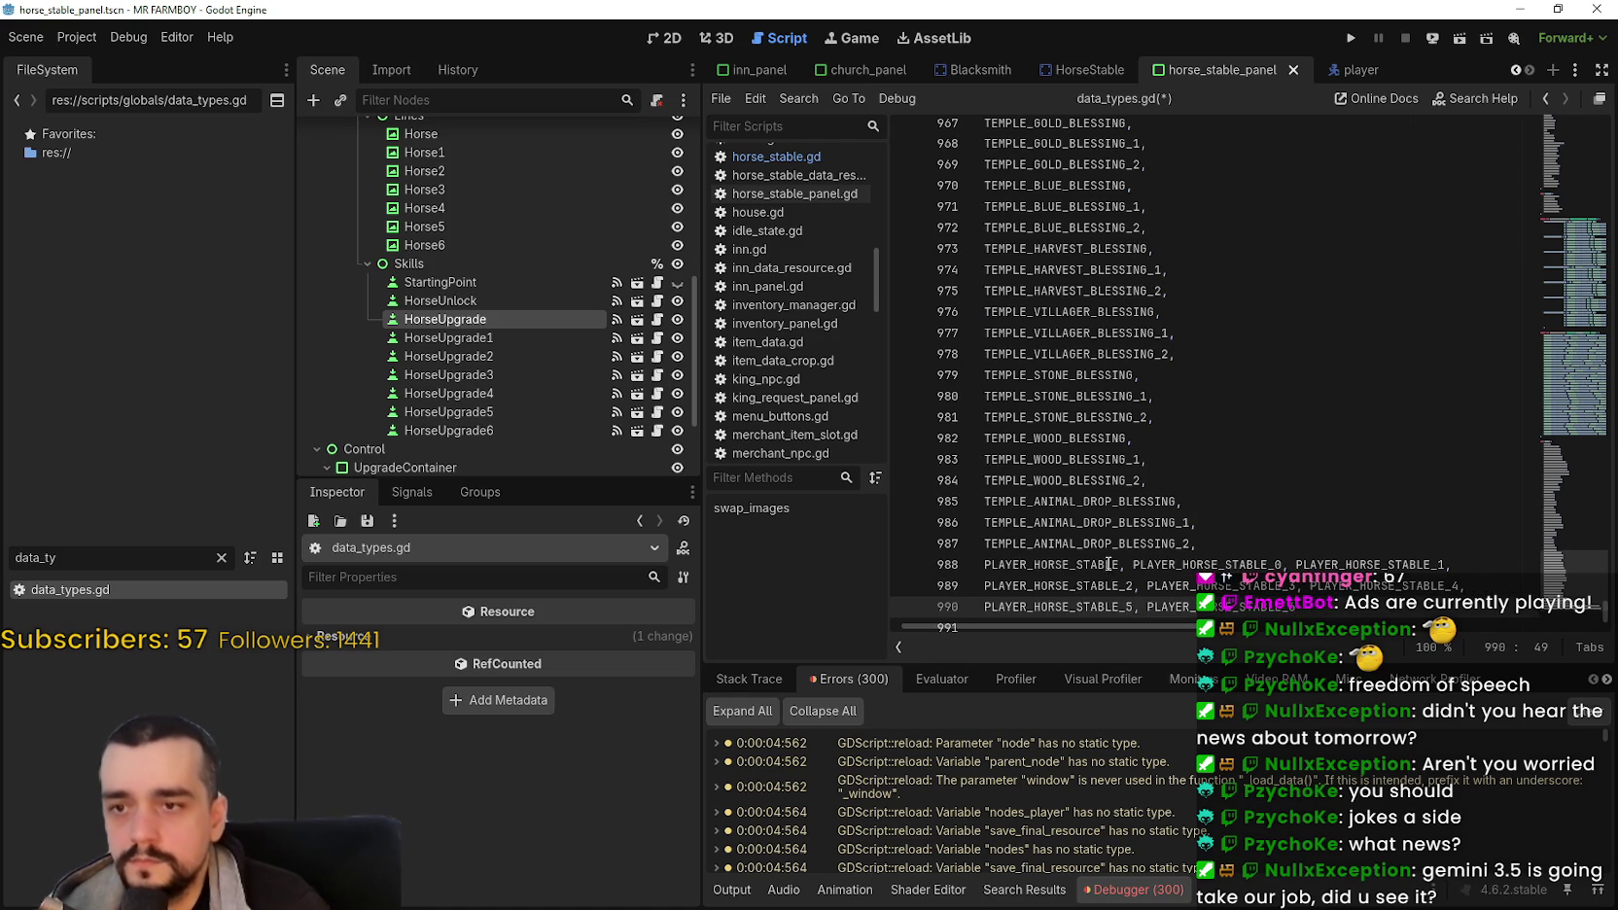
scroll(1113, 560, "down", 1)
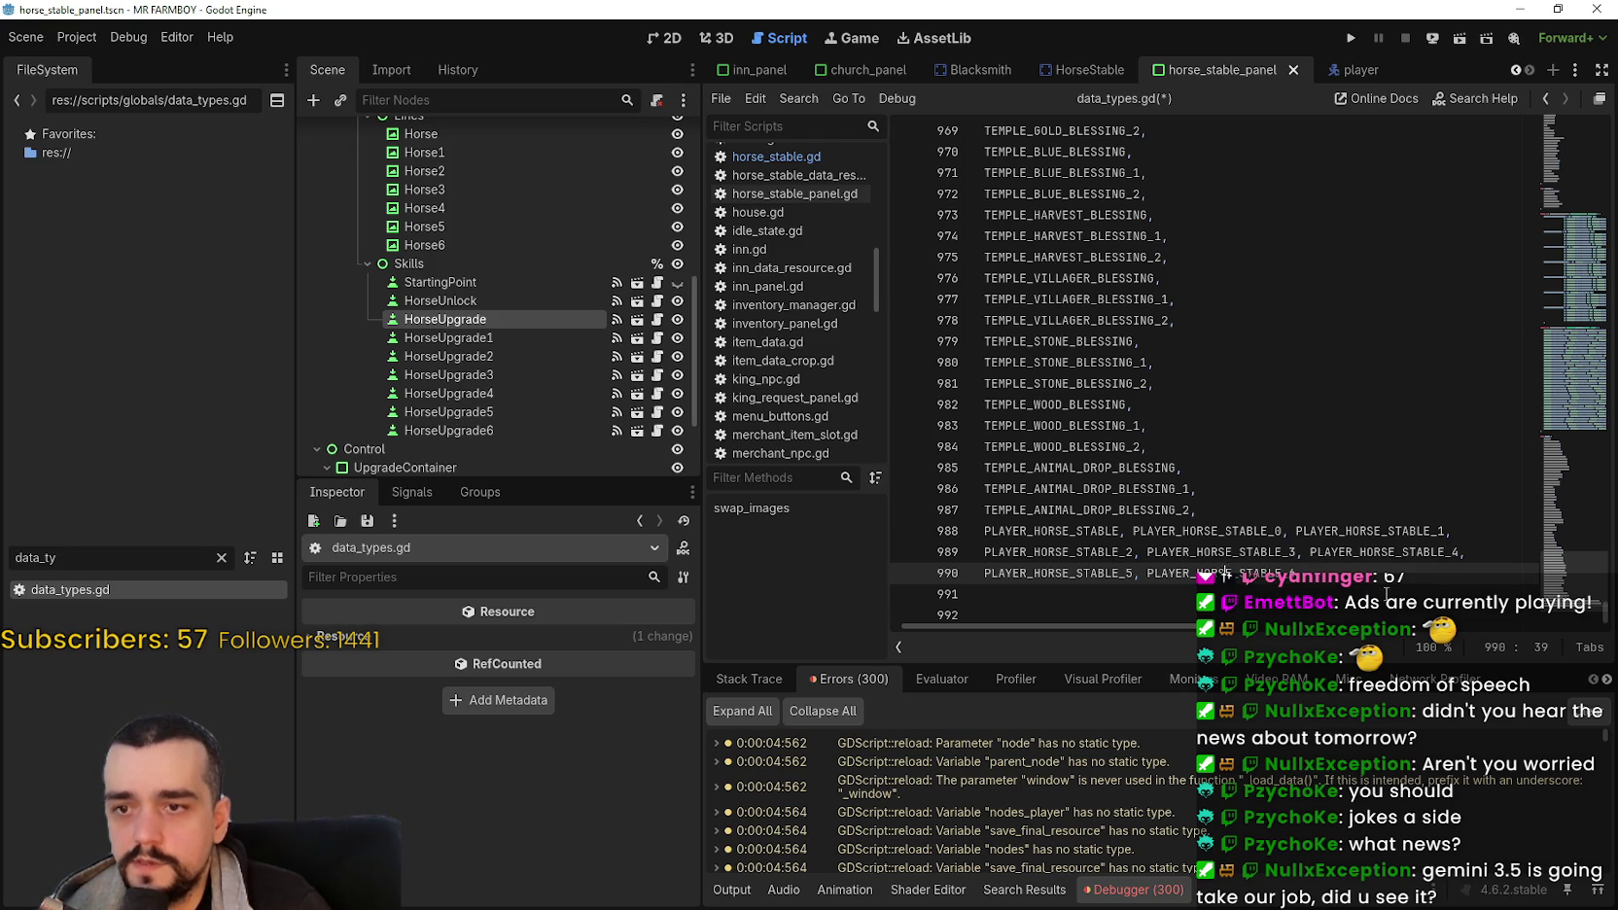
Step: Close the enum after PLAYER_HORSE_STABLE_6, remove the blank line, save, and return to 2D
key("Return")
type("]")
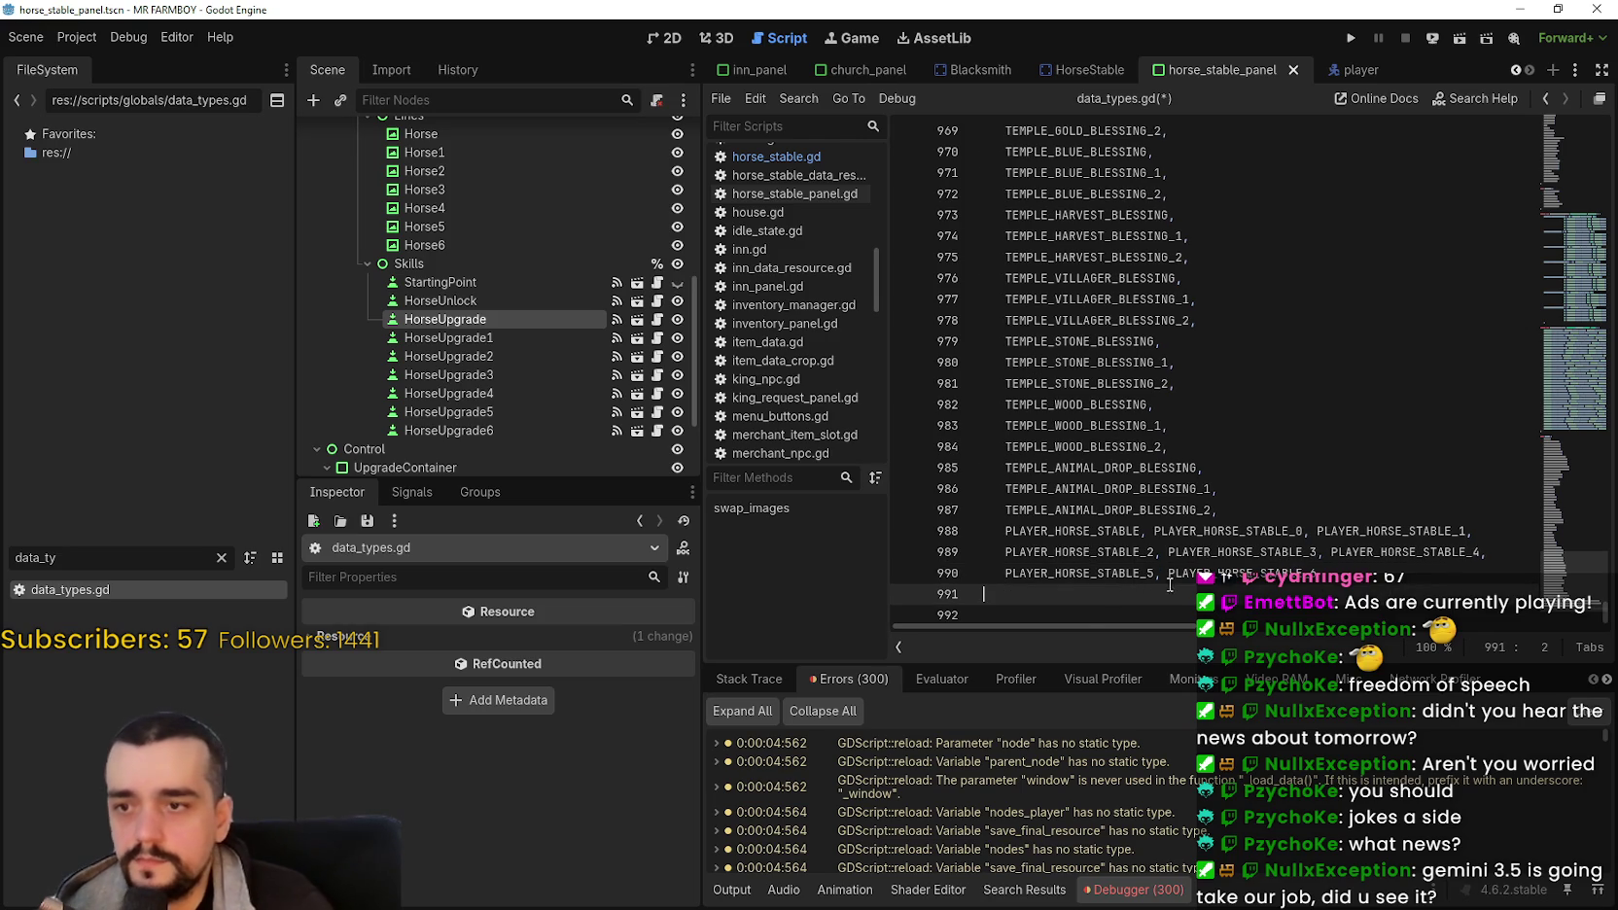
scroll(1040, 627, "left", 1)
key("ctrl+s")
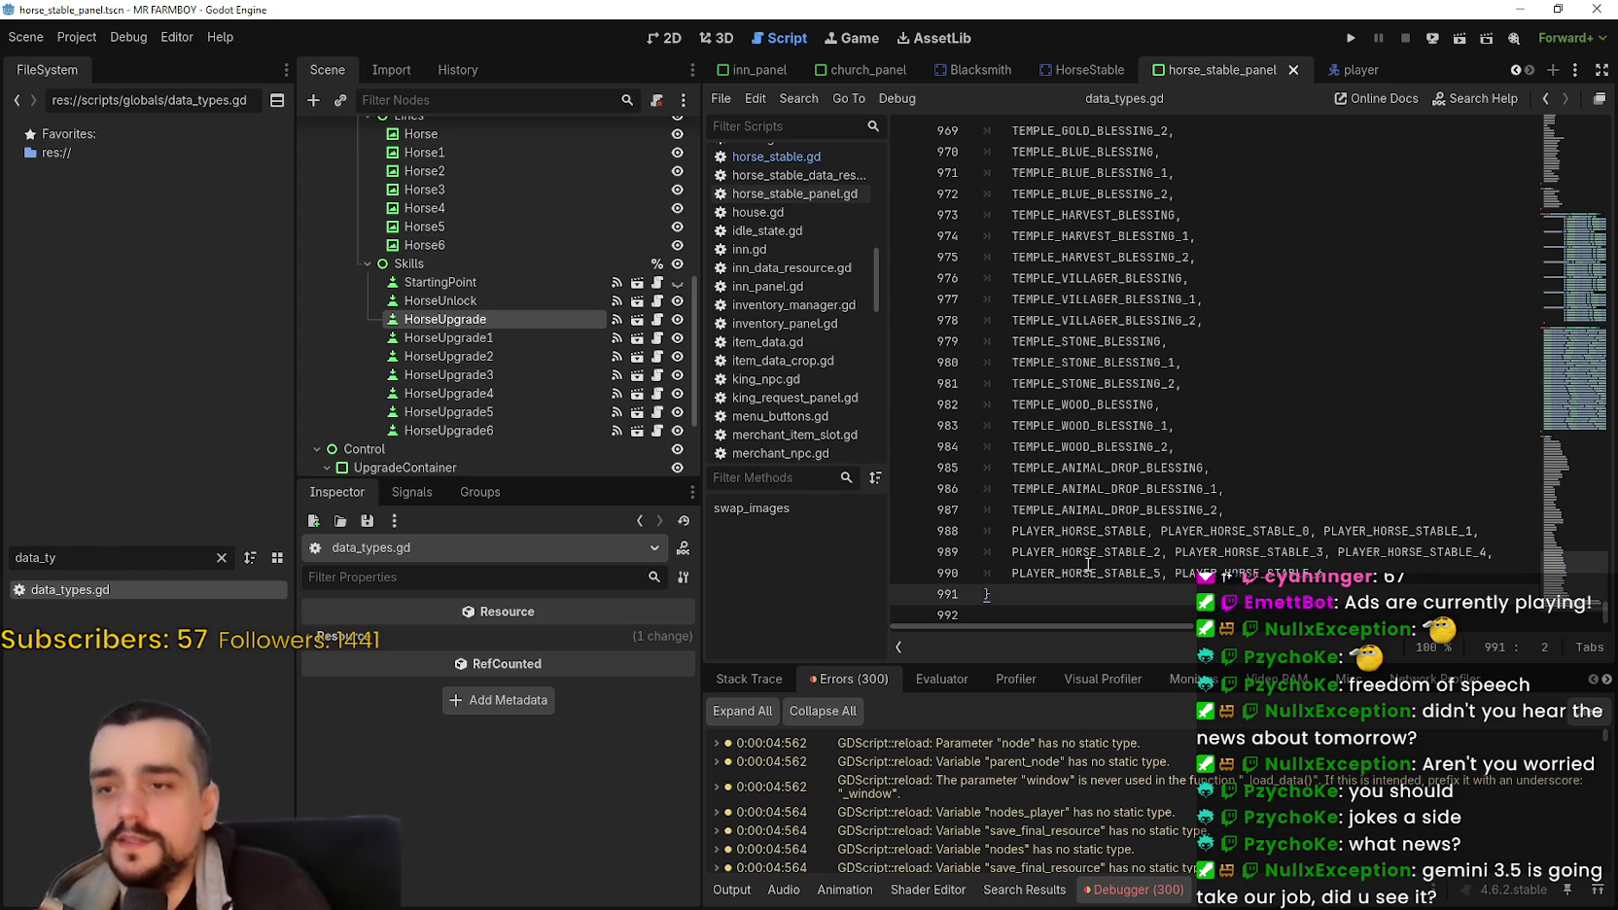
key("Delete")
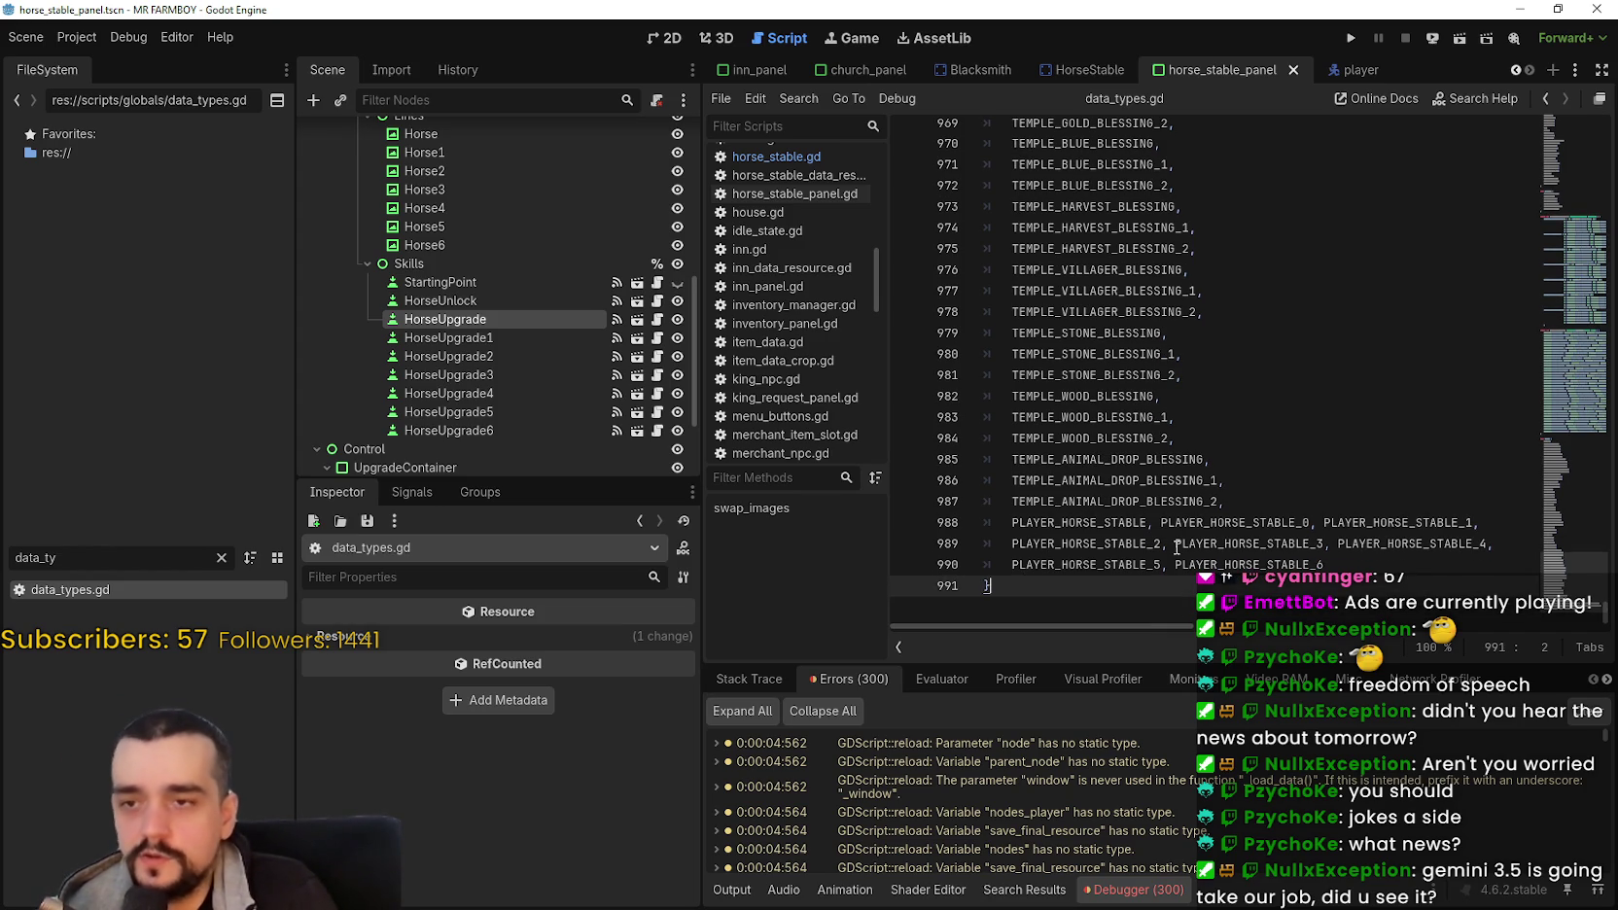
key("ctrl+s")
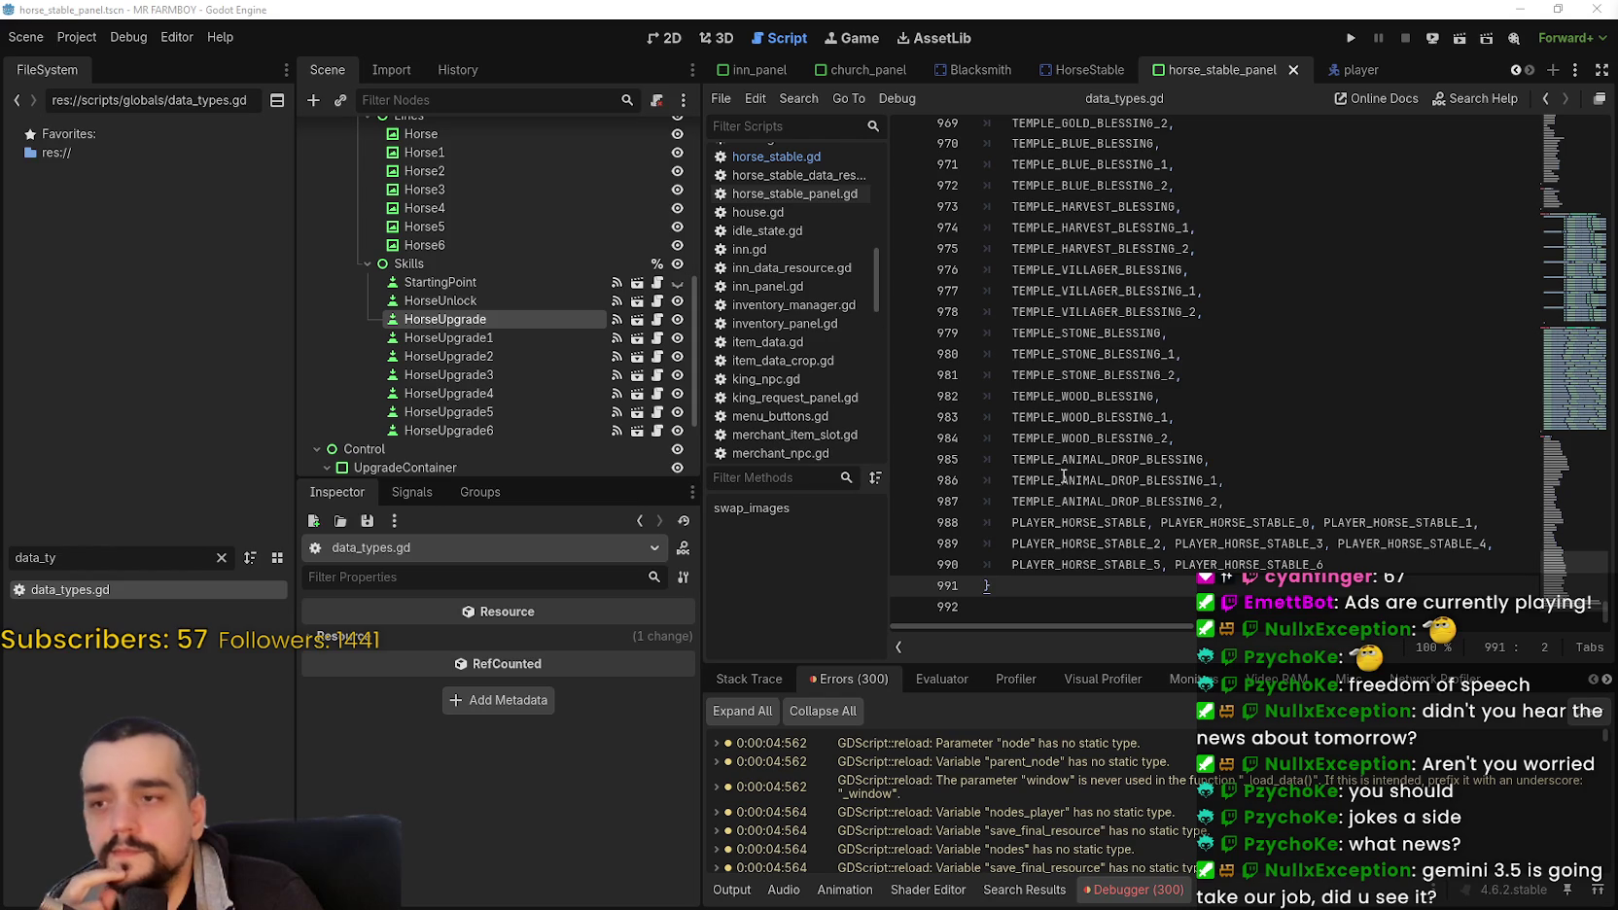
left_click(1096, 459)
left_click(665, 44)
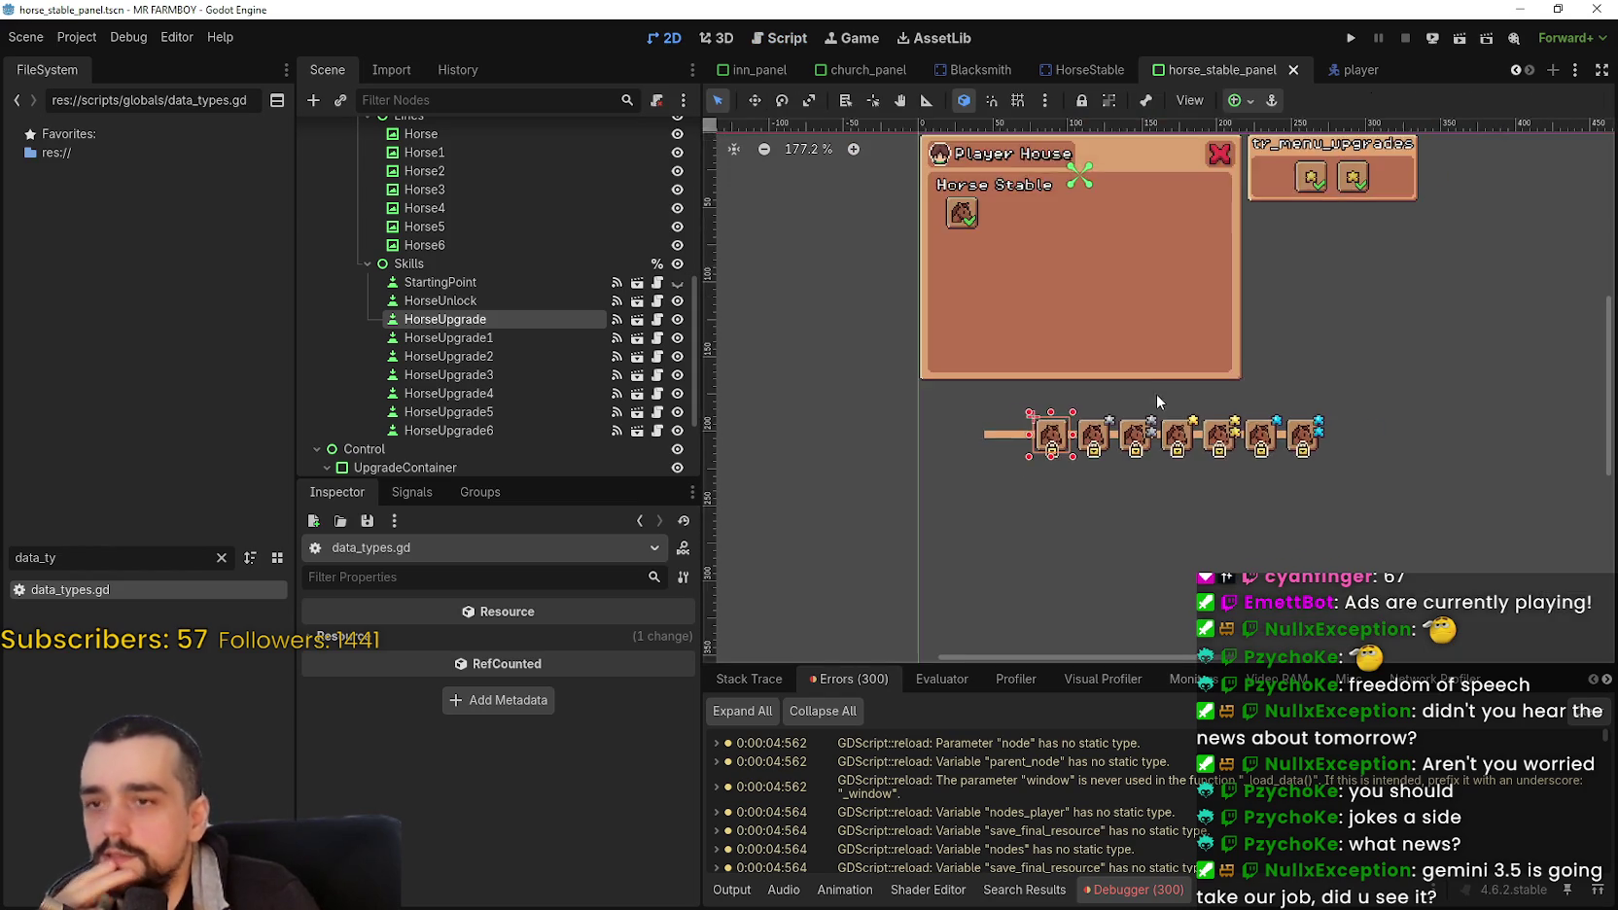
left_click_drag(946, 493, 1410, 404)
scroll(1011, 515, "up", 2)
left_click(1005, 509)
scroll(992, 498, "up", 1)
scroll(1138, 444, "up", 1)
scroll(1139, 450, "down", 1)
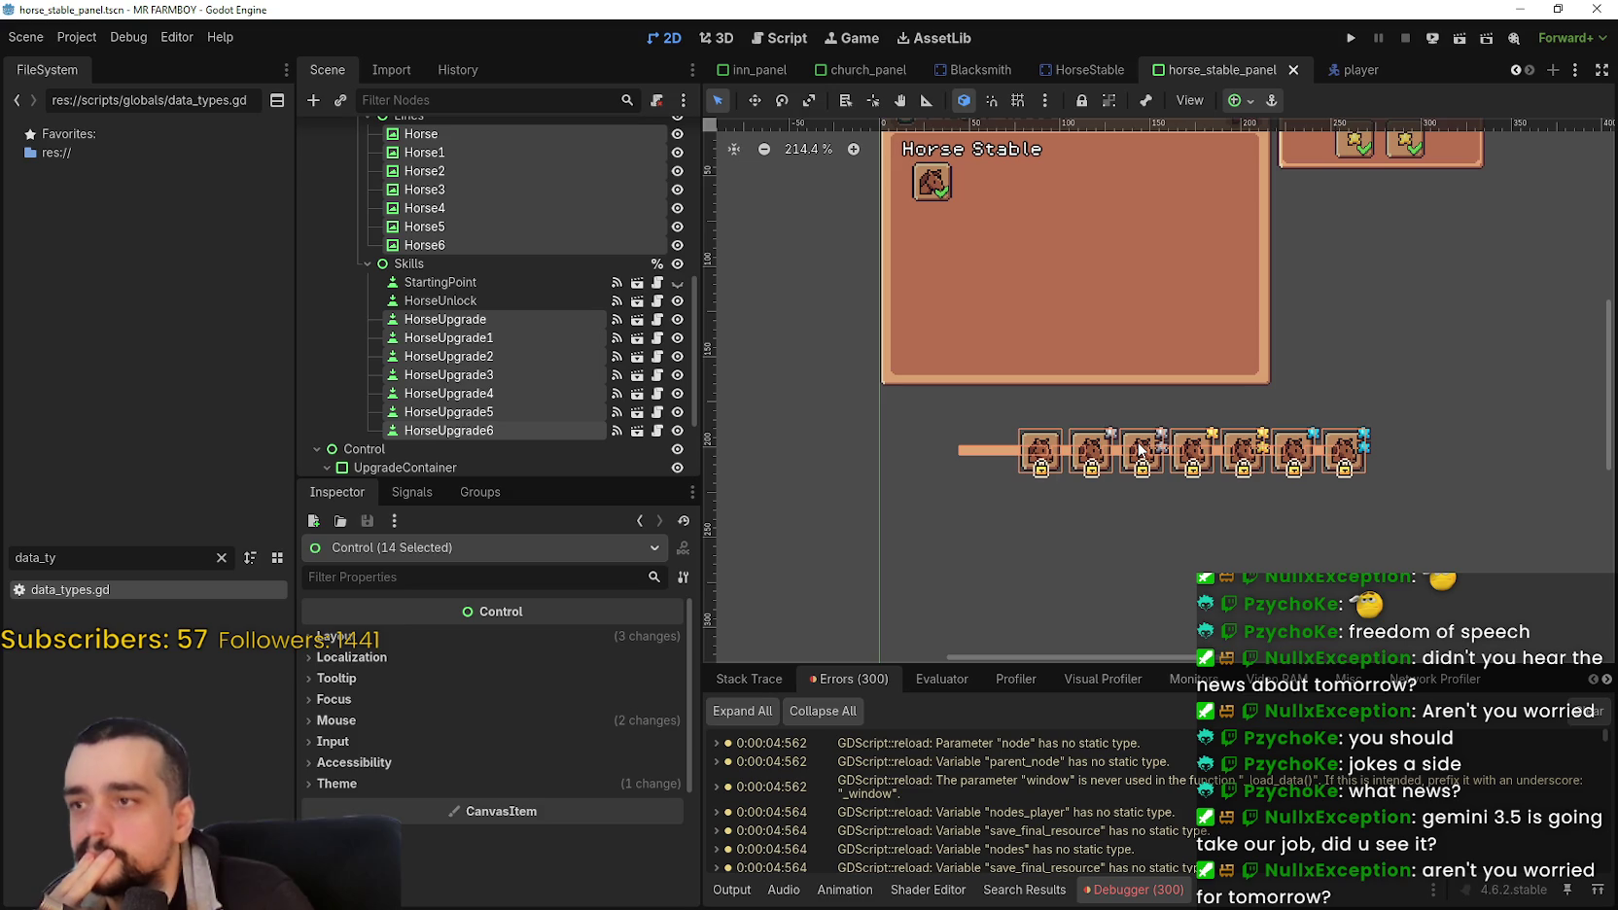
scroll(1142, 447, "down", 1)
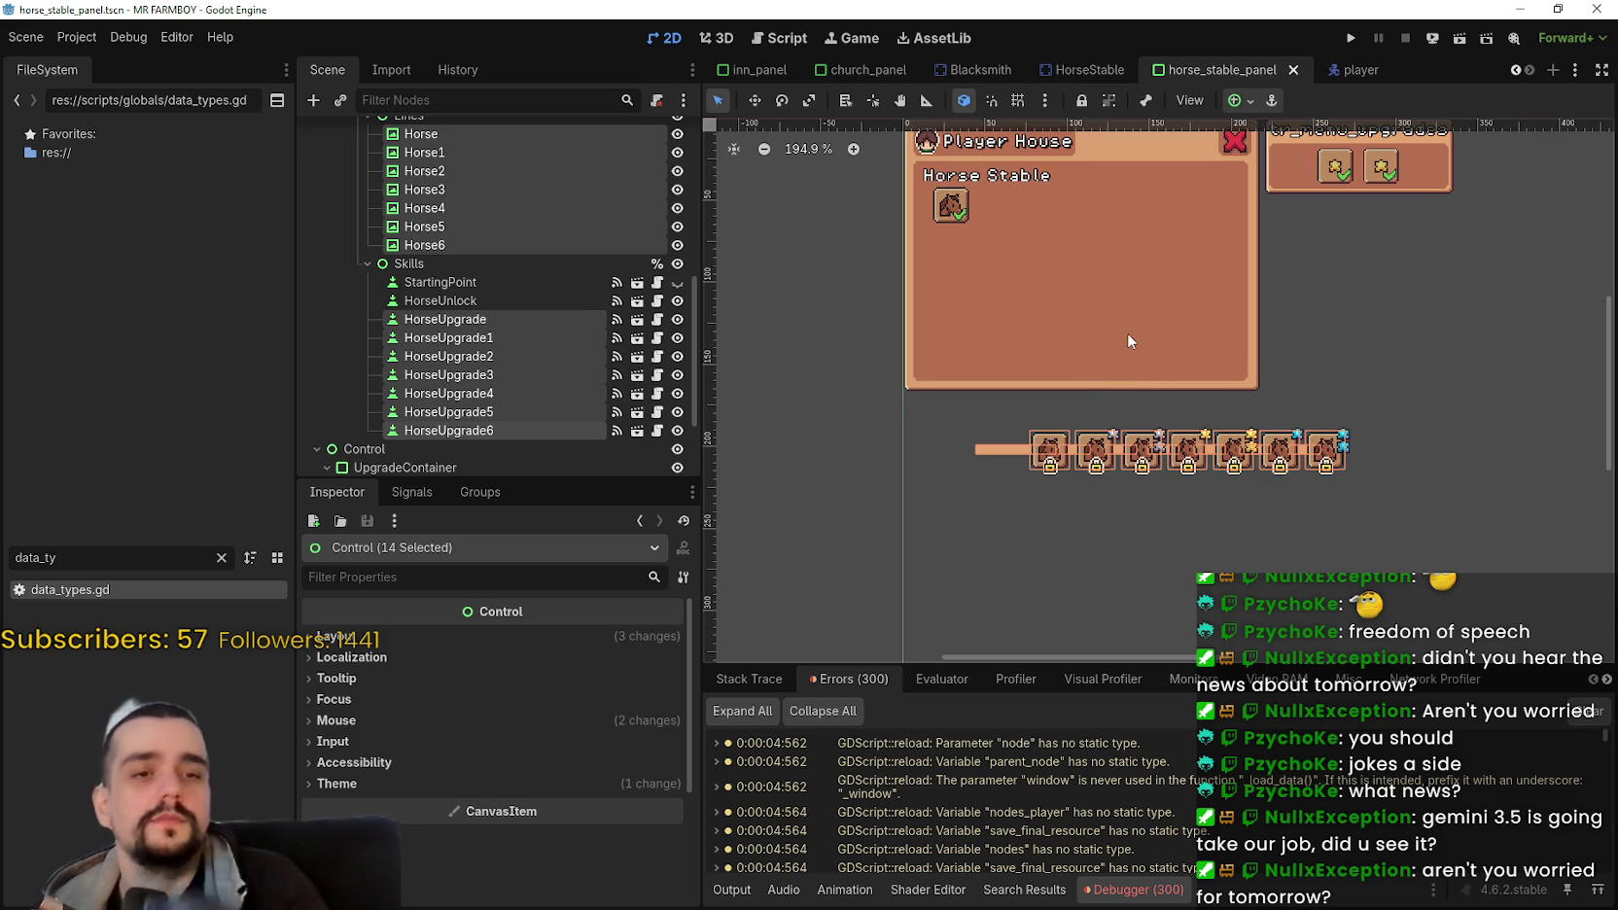
scroll(919, 432, "down", 1)
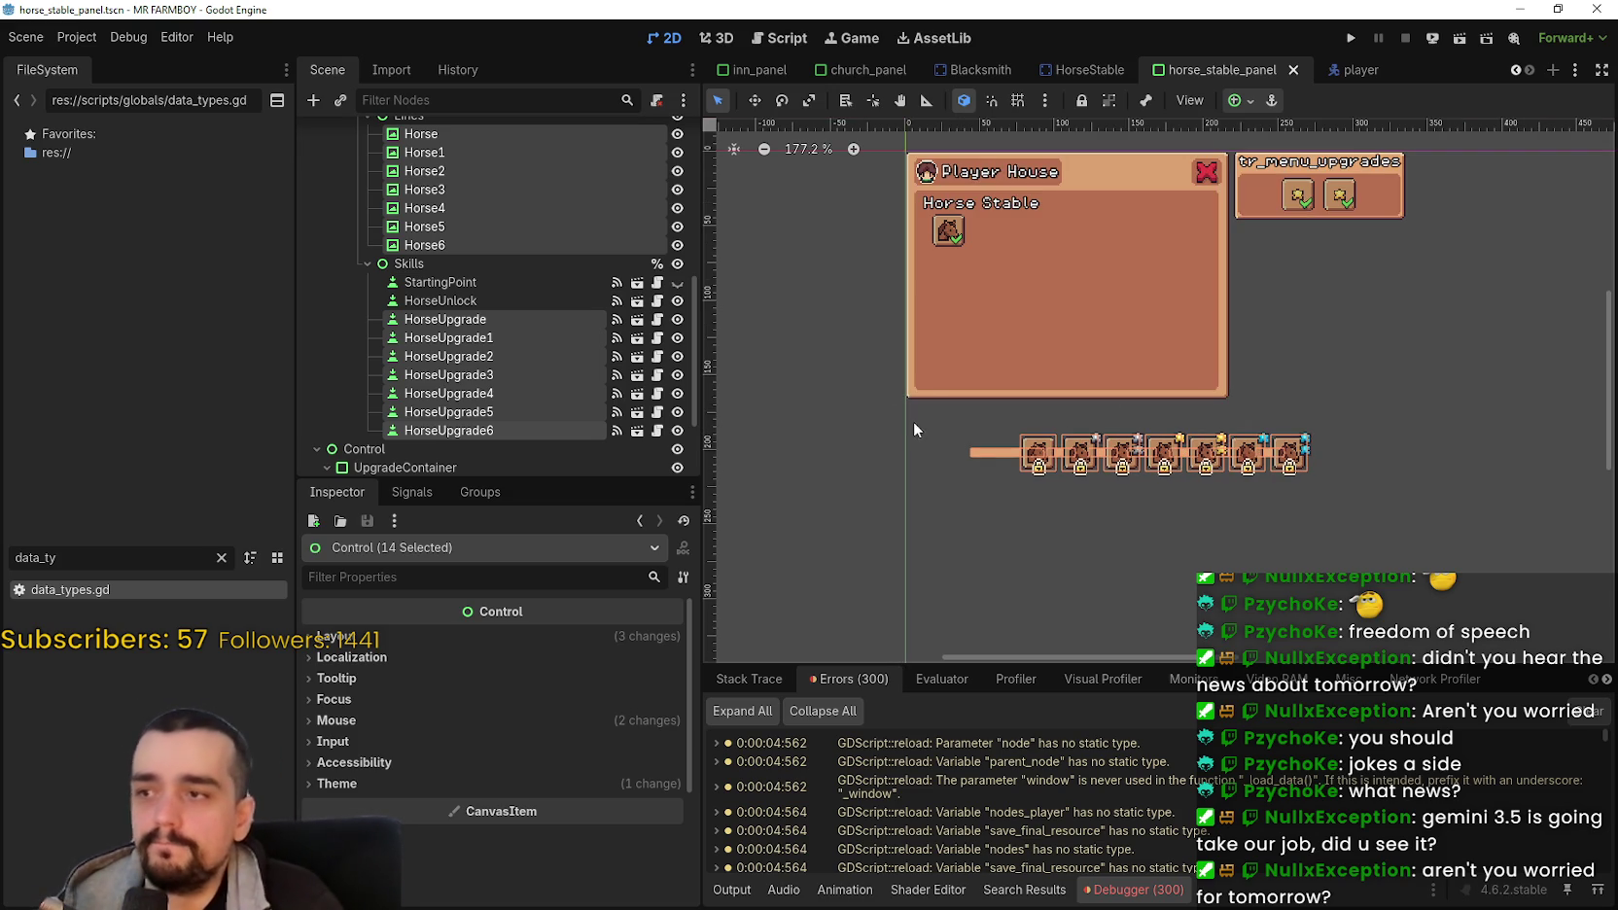
scroll(1060, 413, "down", 3)
scroll(535, 315, "up", 3)
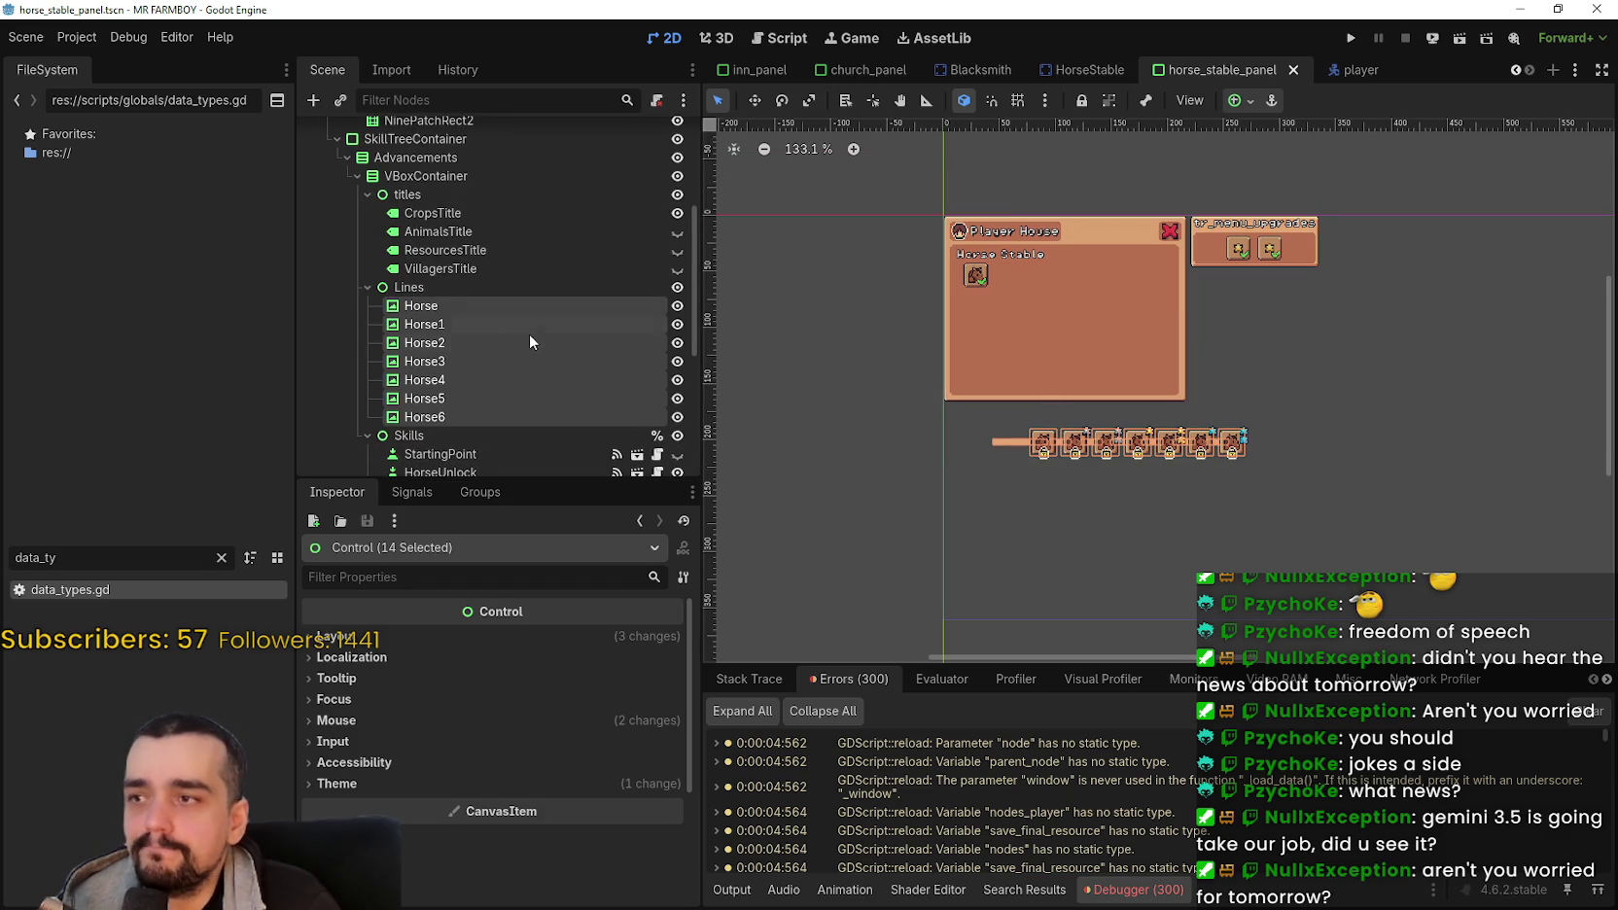
scroll(525, 357, "down", 3)
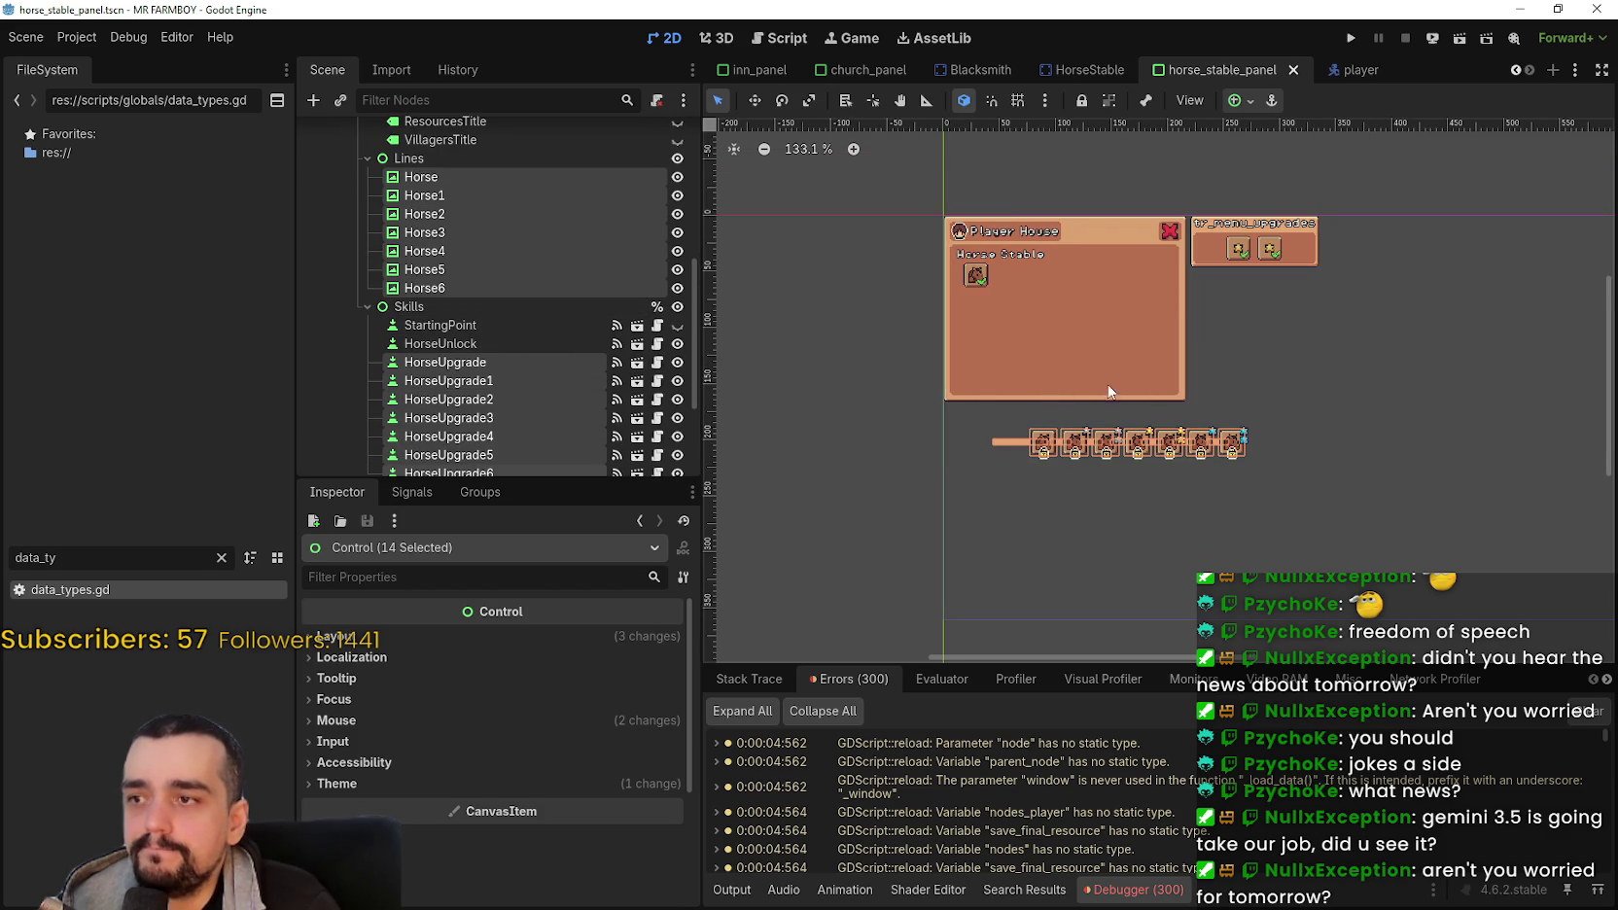
scroll(1191, 466, "up", 4)
scroll(837, 402, "up", 2)
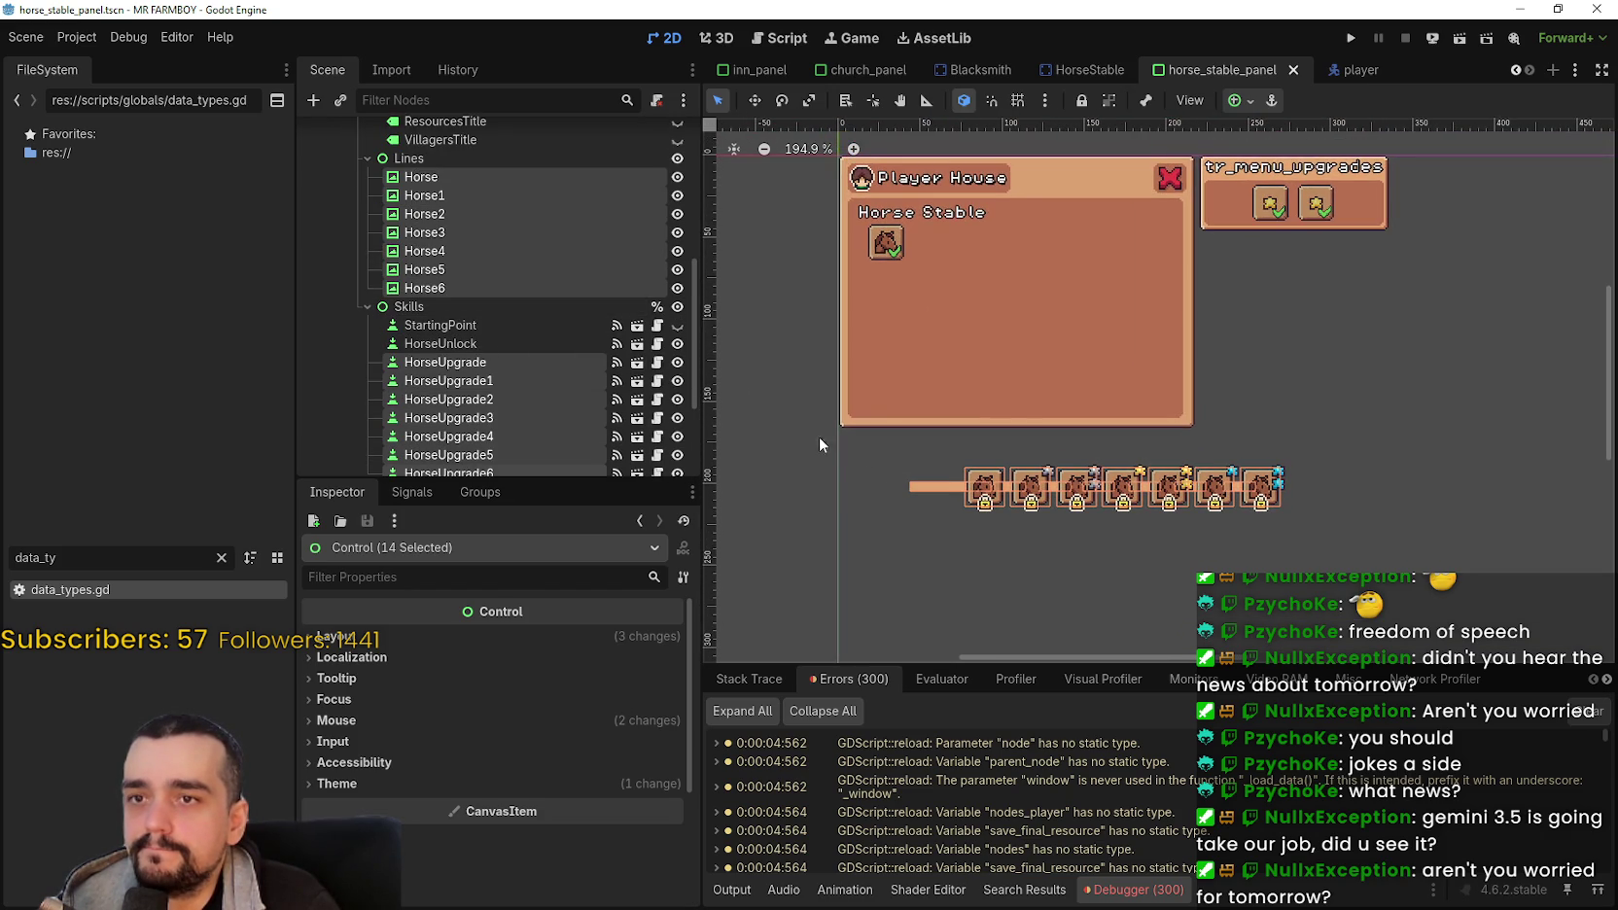
left_click(480, 348)
Step: Set HorseUpgrade1's Data adv_buff to Player Horse Stable 1
left_click_drag(862, 523, 1309, 452)
scroll(961, 498, "up", 1)
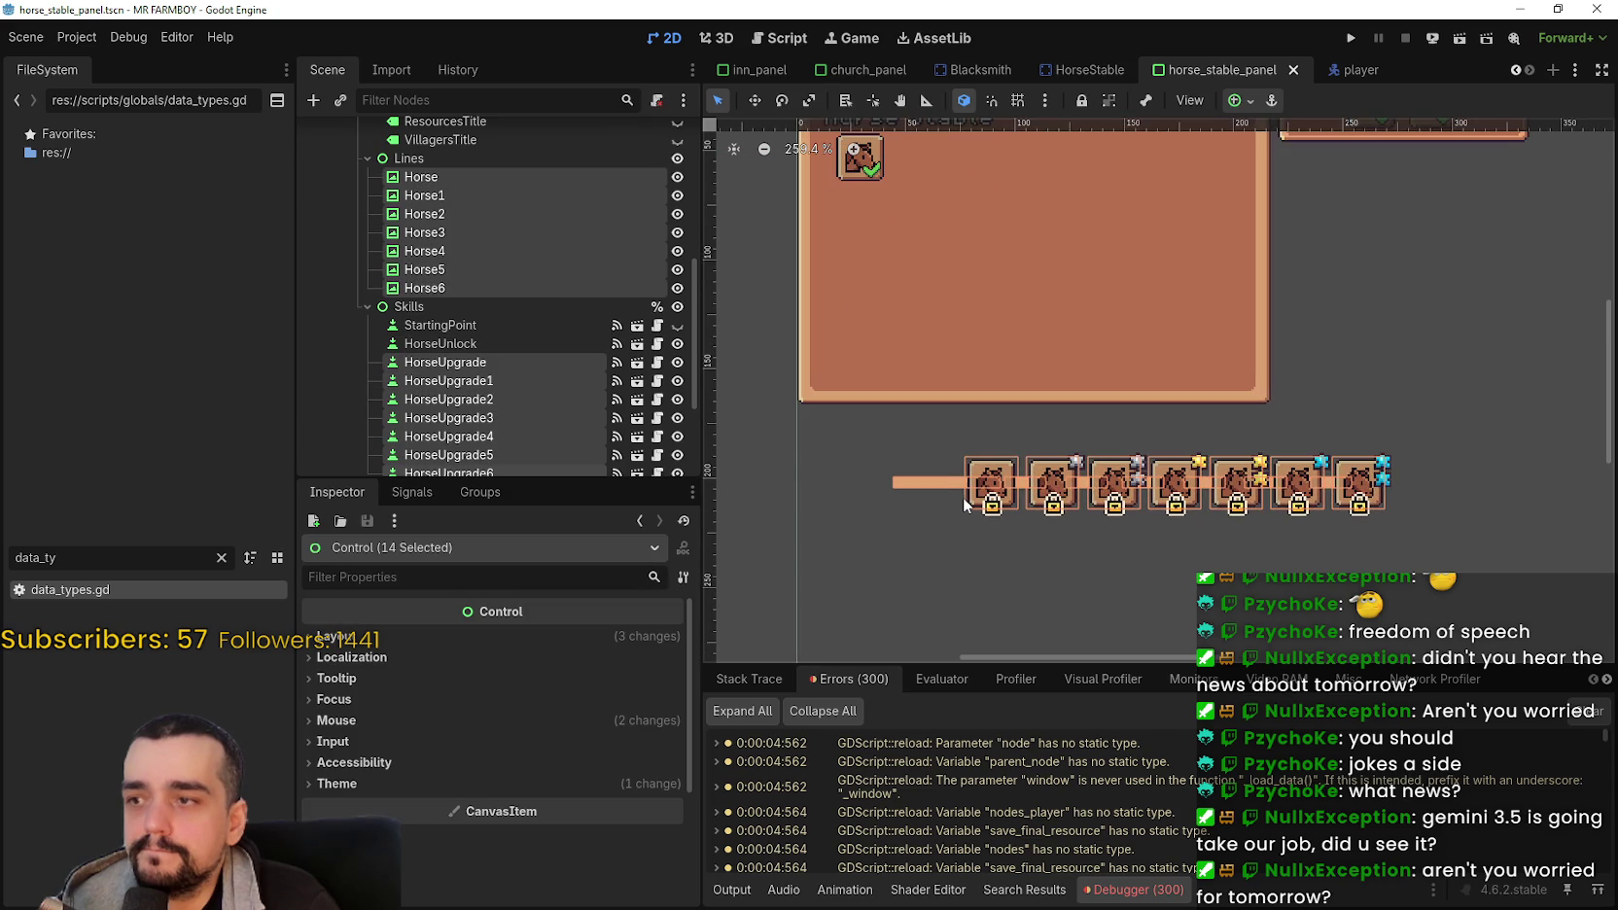
scroll(923, 425, "down", 3)
scroll(914, 506, "up", 2)
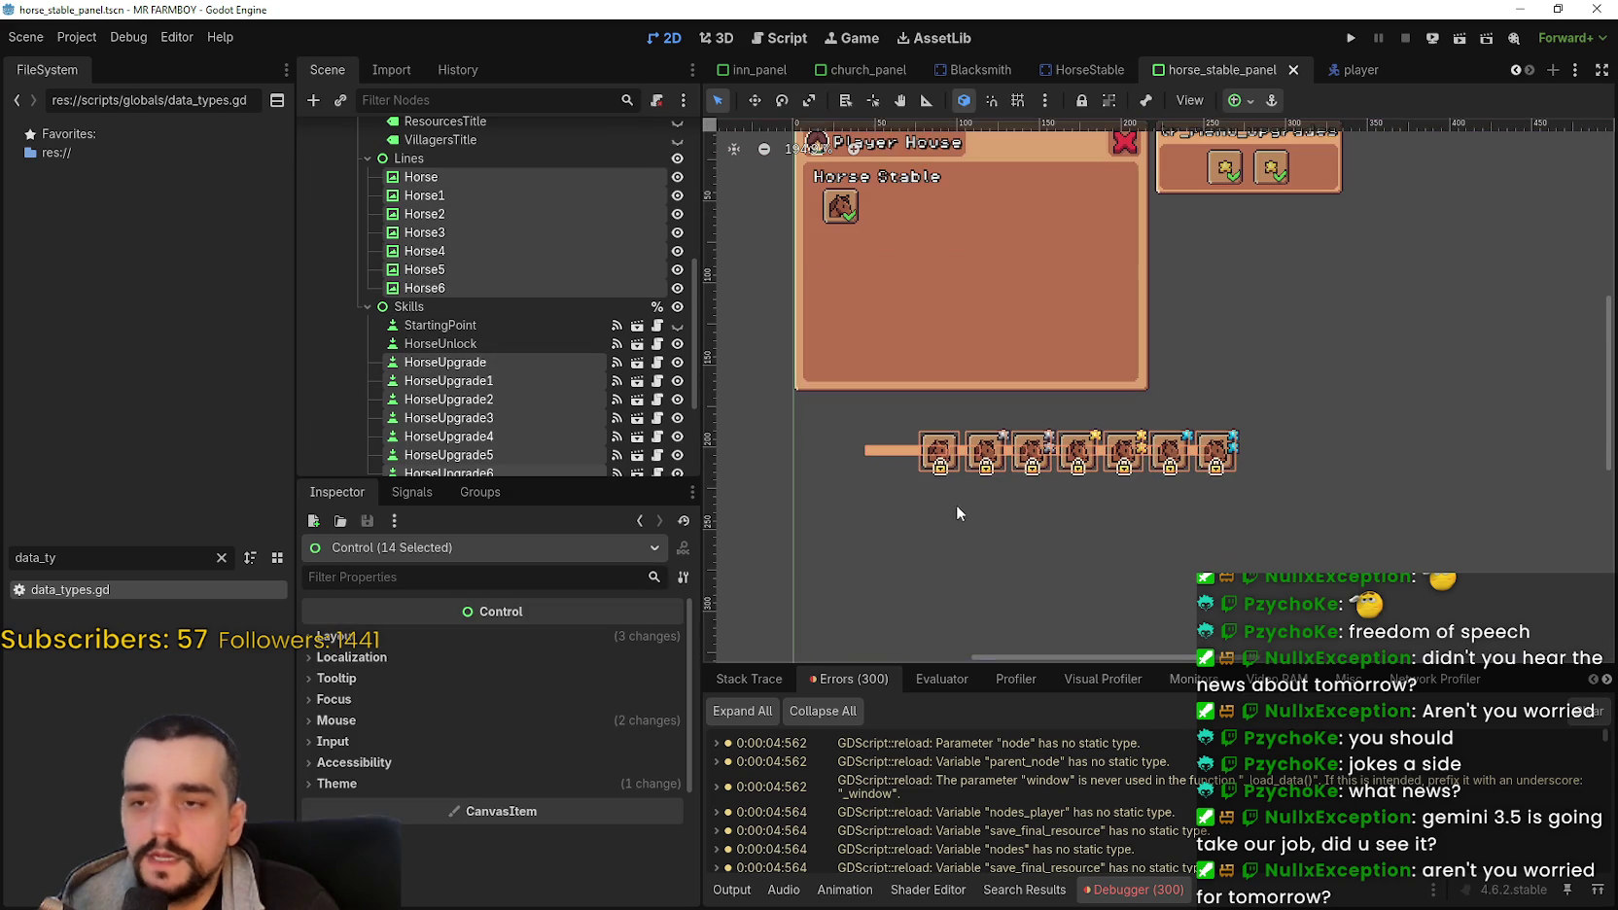
left_click(515, 366)
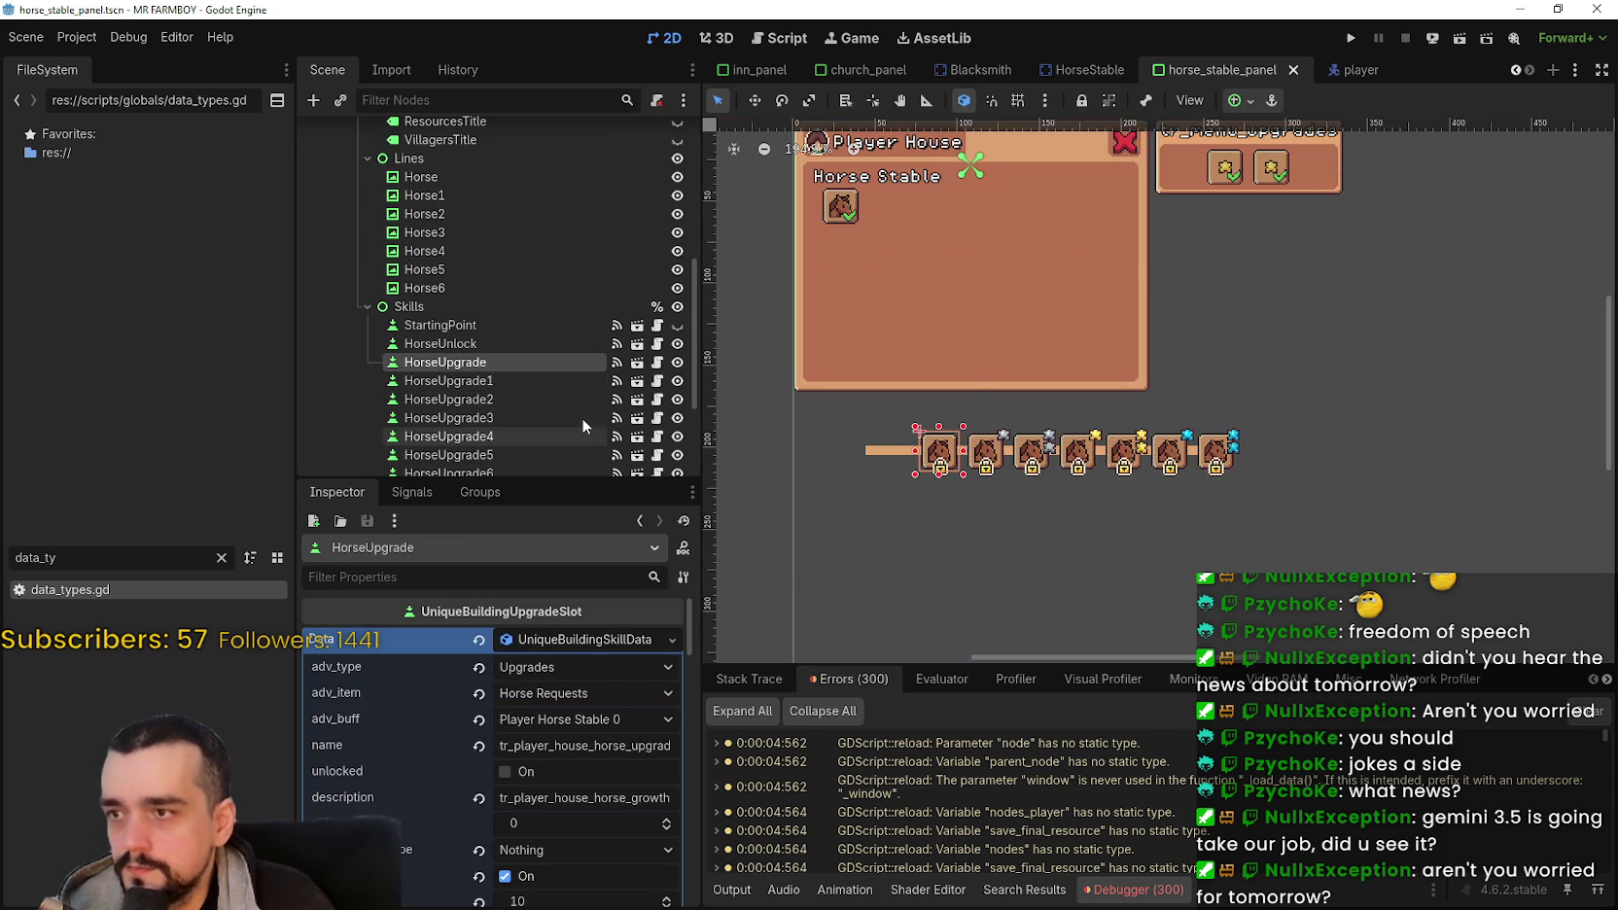
left_click(551, 381)
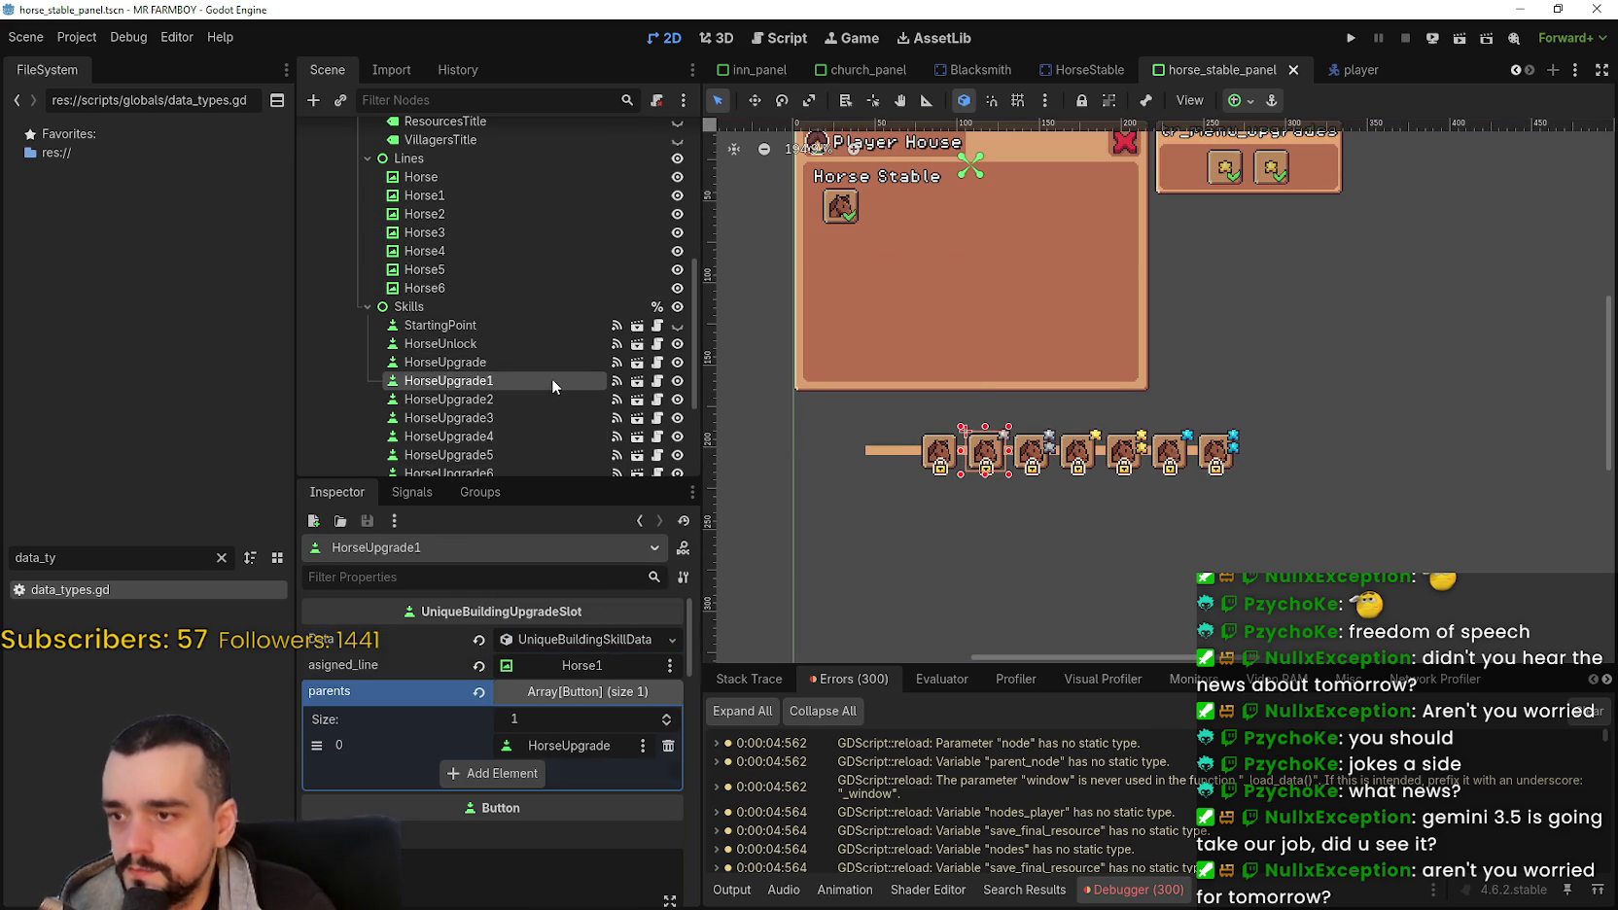
left_click(597, 638)
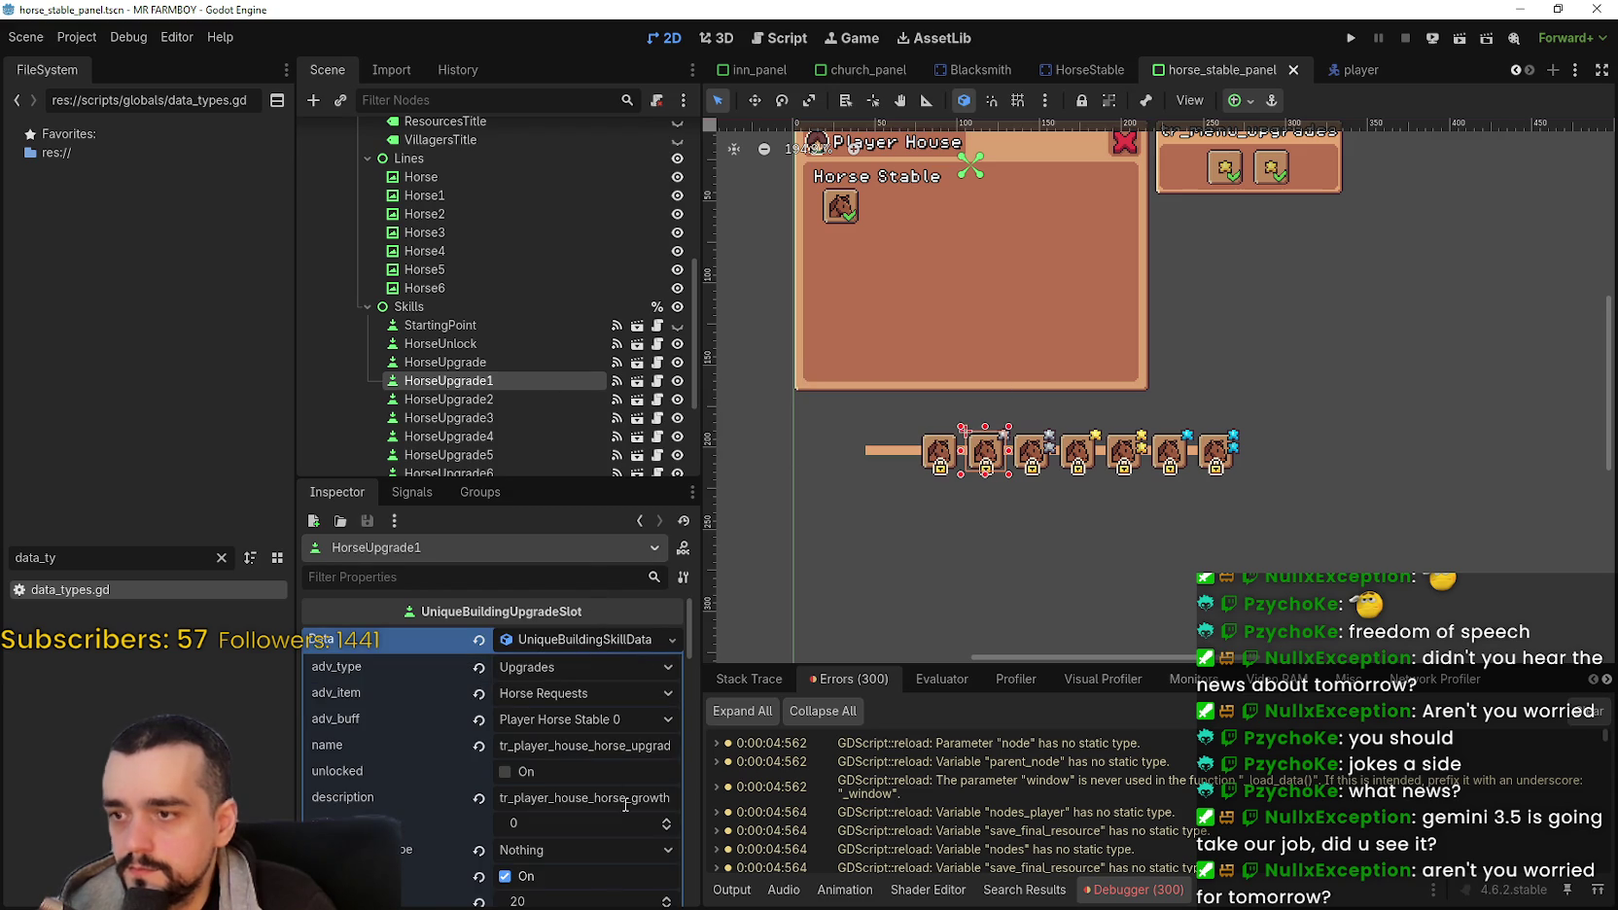
left_click(638, 723)
scroll(637, 737, "down", 5)
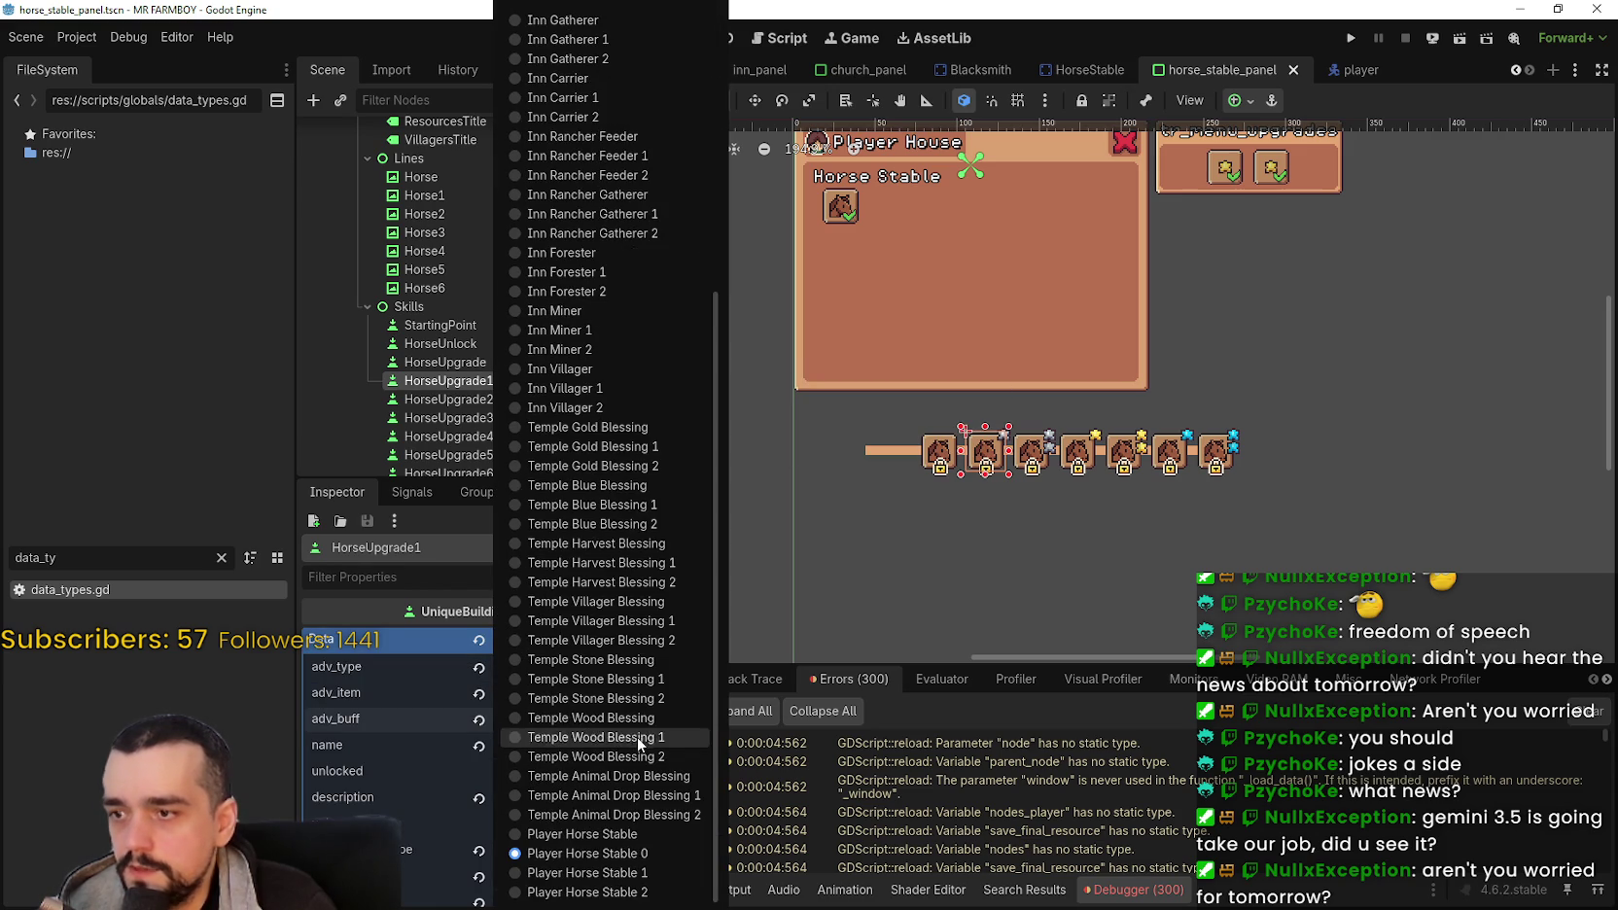
left_click(603, 872)
Step: Set HorseUpgrade2's adv_buff to Player Horse Stable 2 and save the scene
left_click(509, 399)
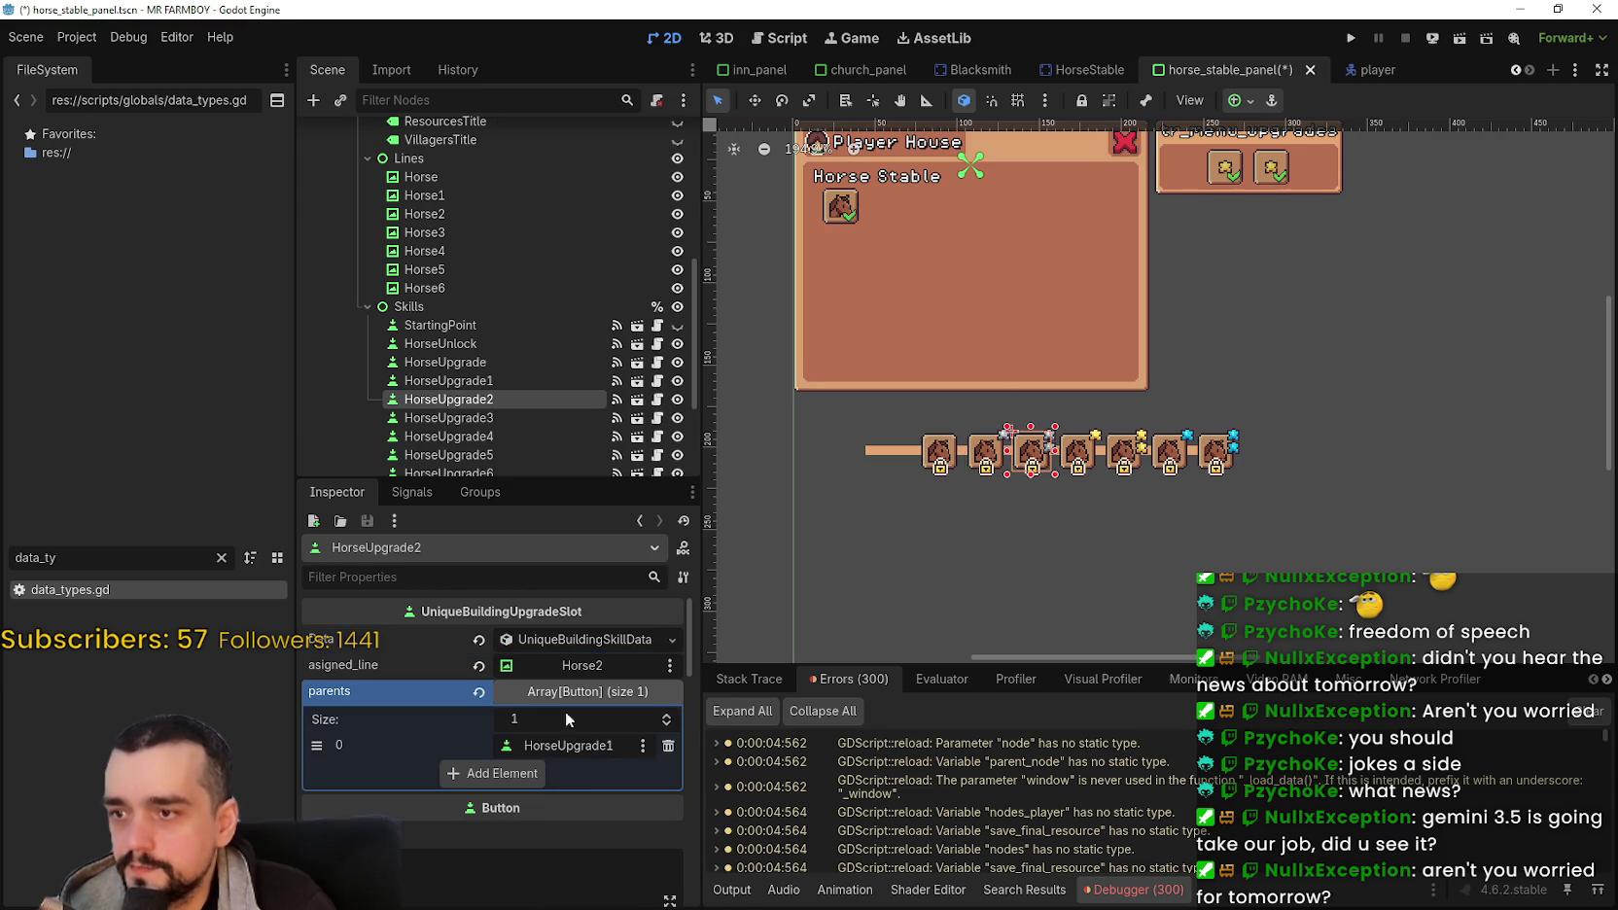
left_click(588, 642)
left_click(593, 721)
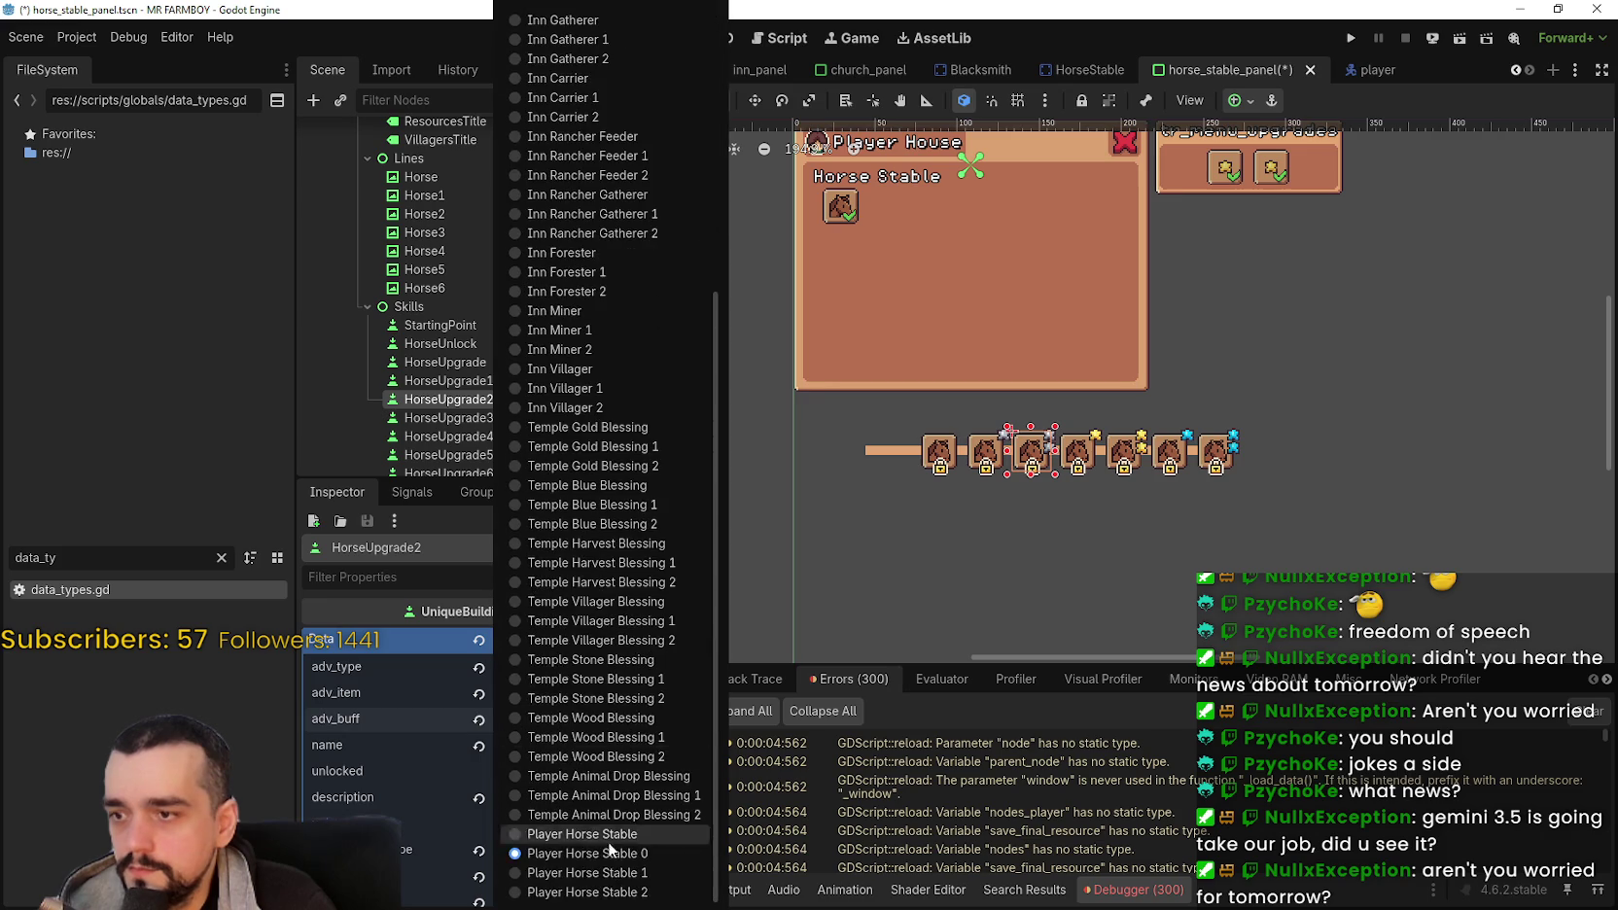
left_click(613, 873)
left_click(544, 874)
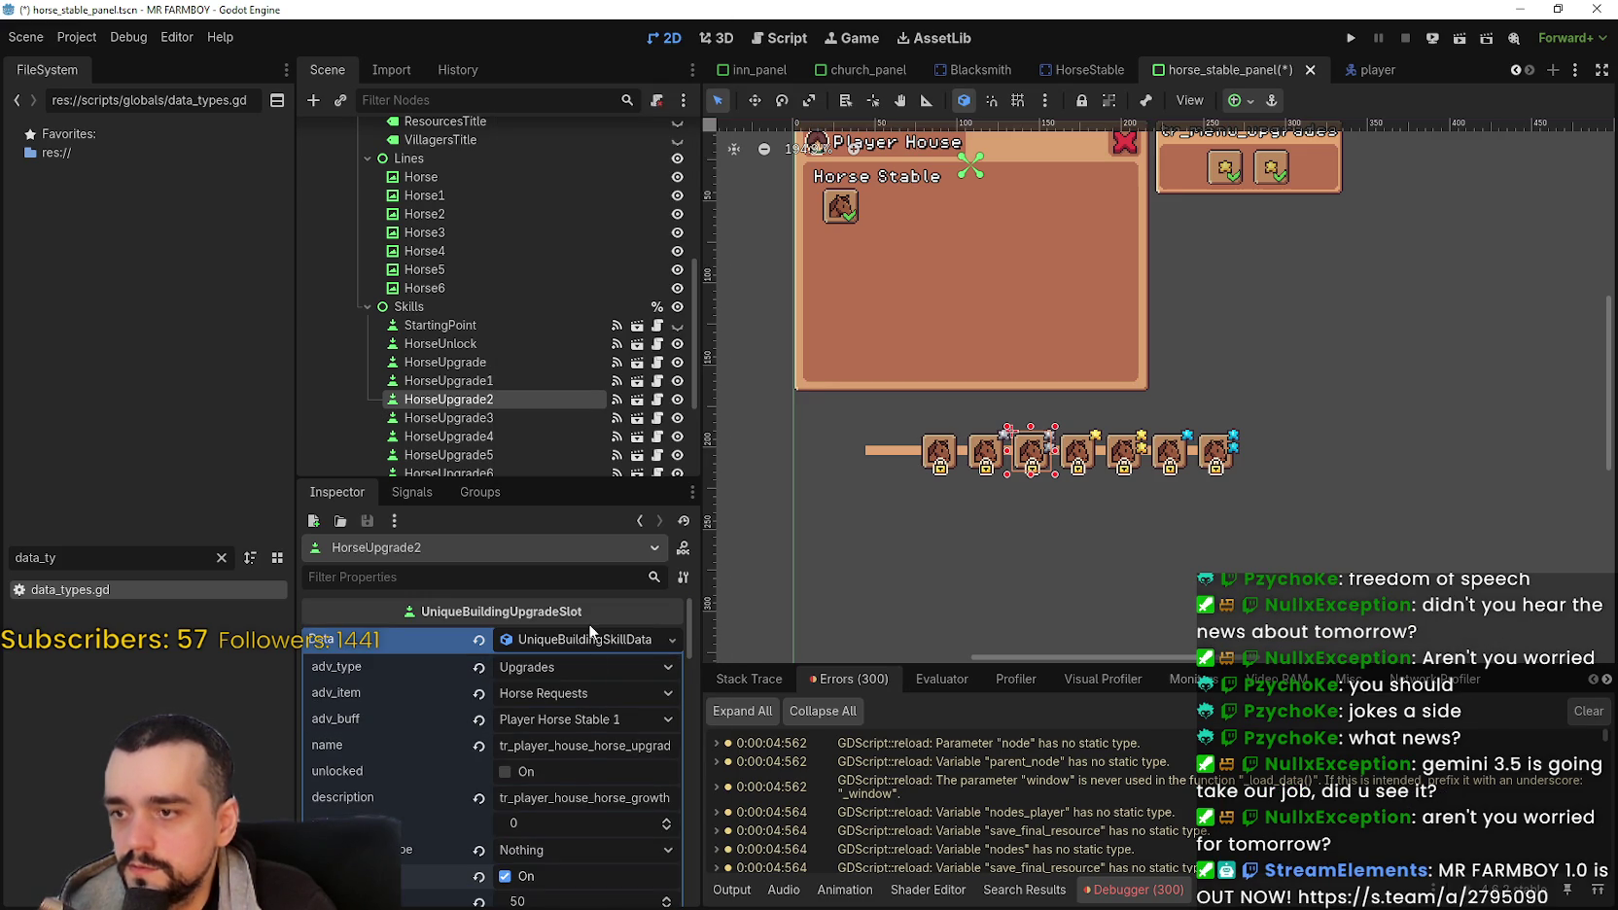
left_click(606, 724)
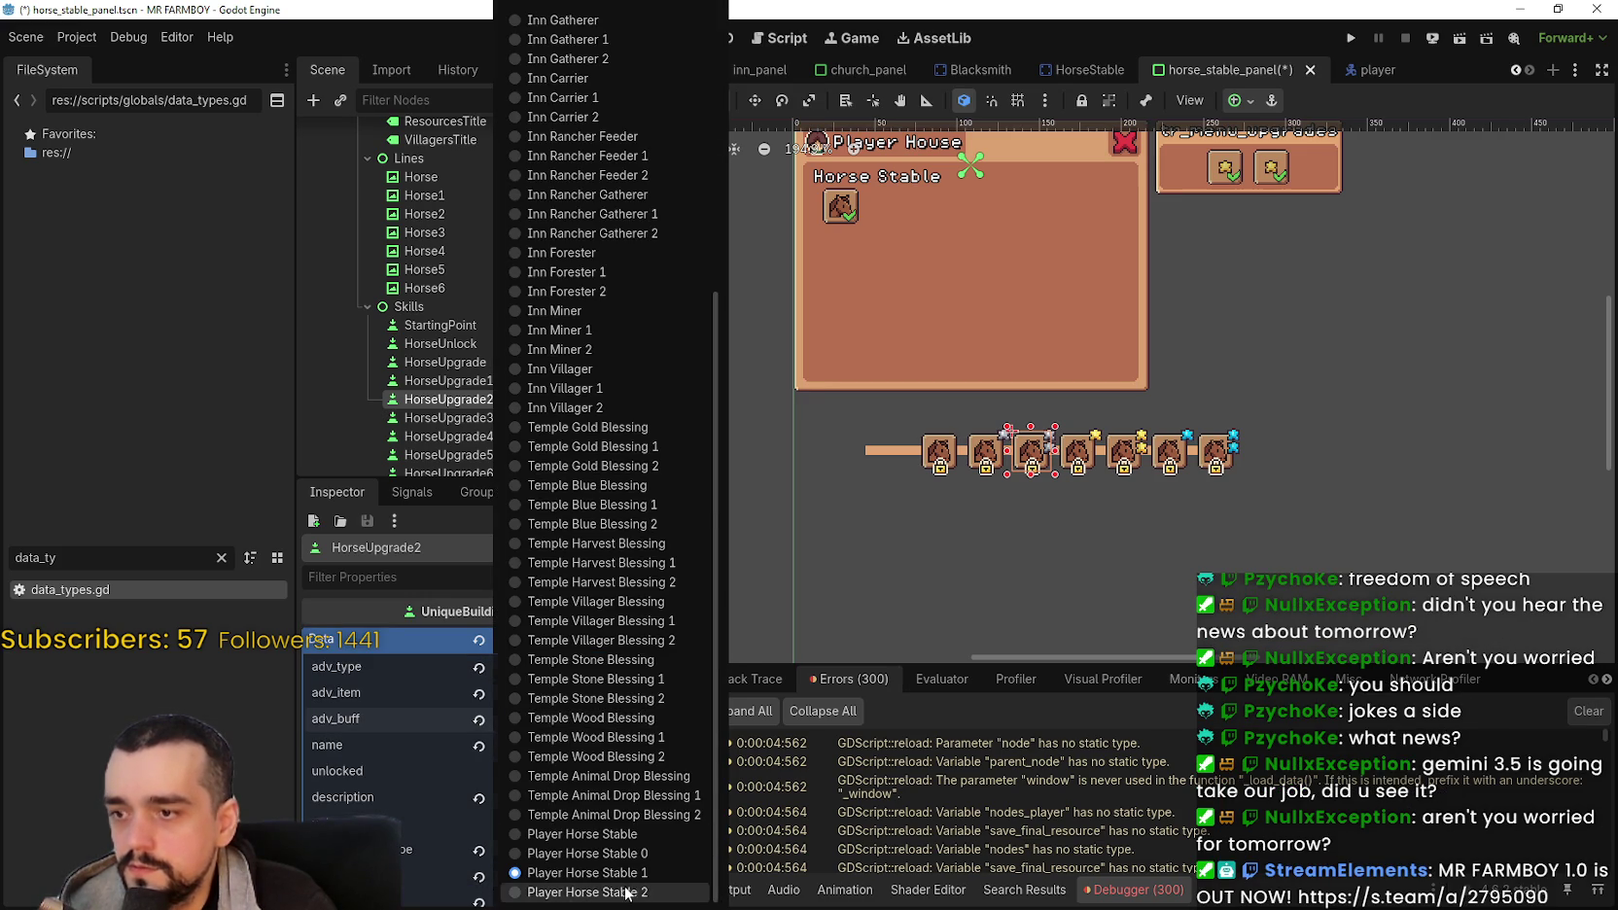
left_click(1255, 637)
left_click(1293, 534)
key("ctrl+s")
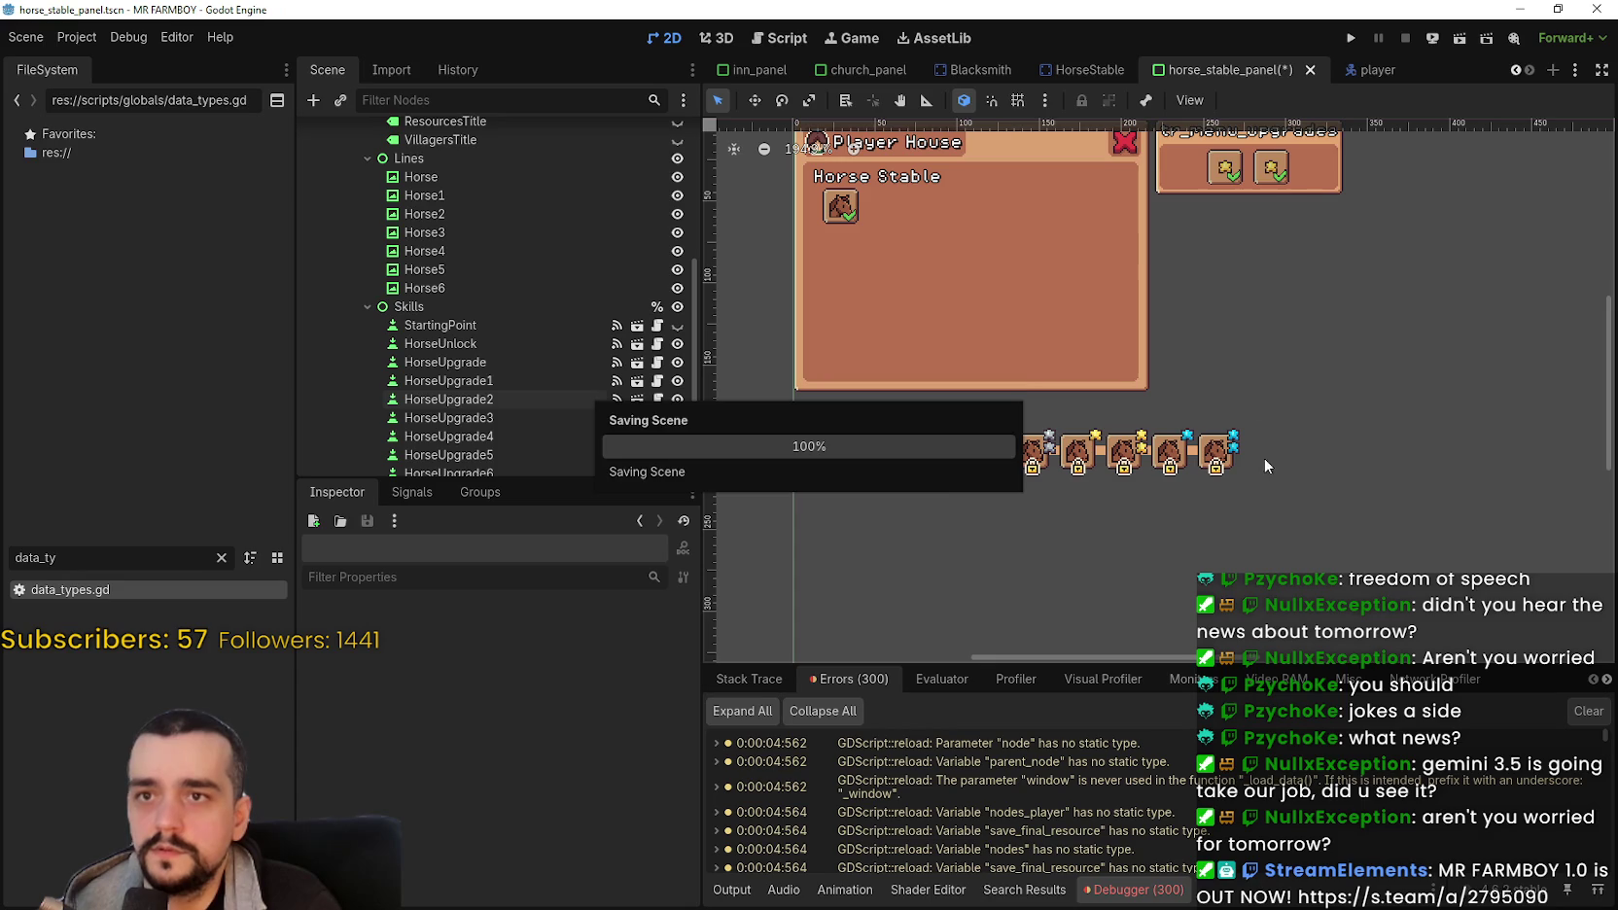
Step: Reload the current project from the Project menu and wait for the editor
left_click(102, 44)
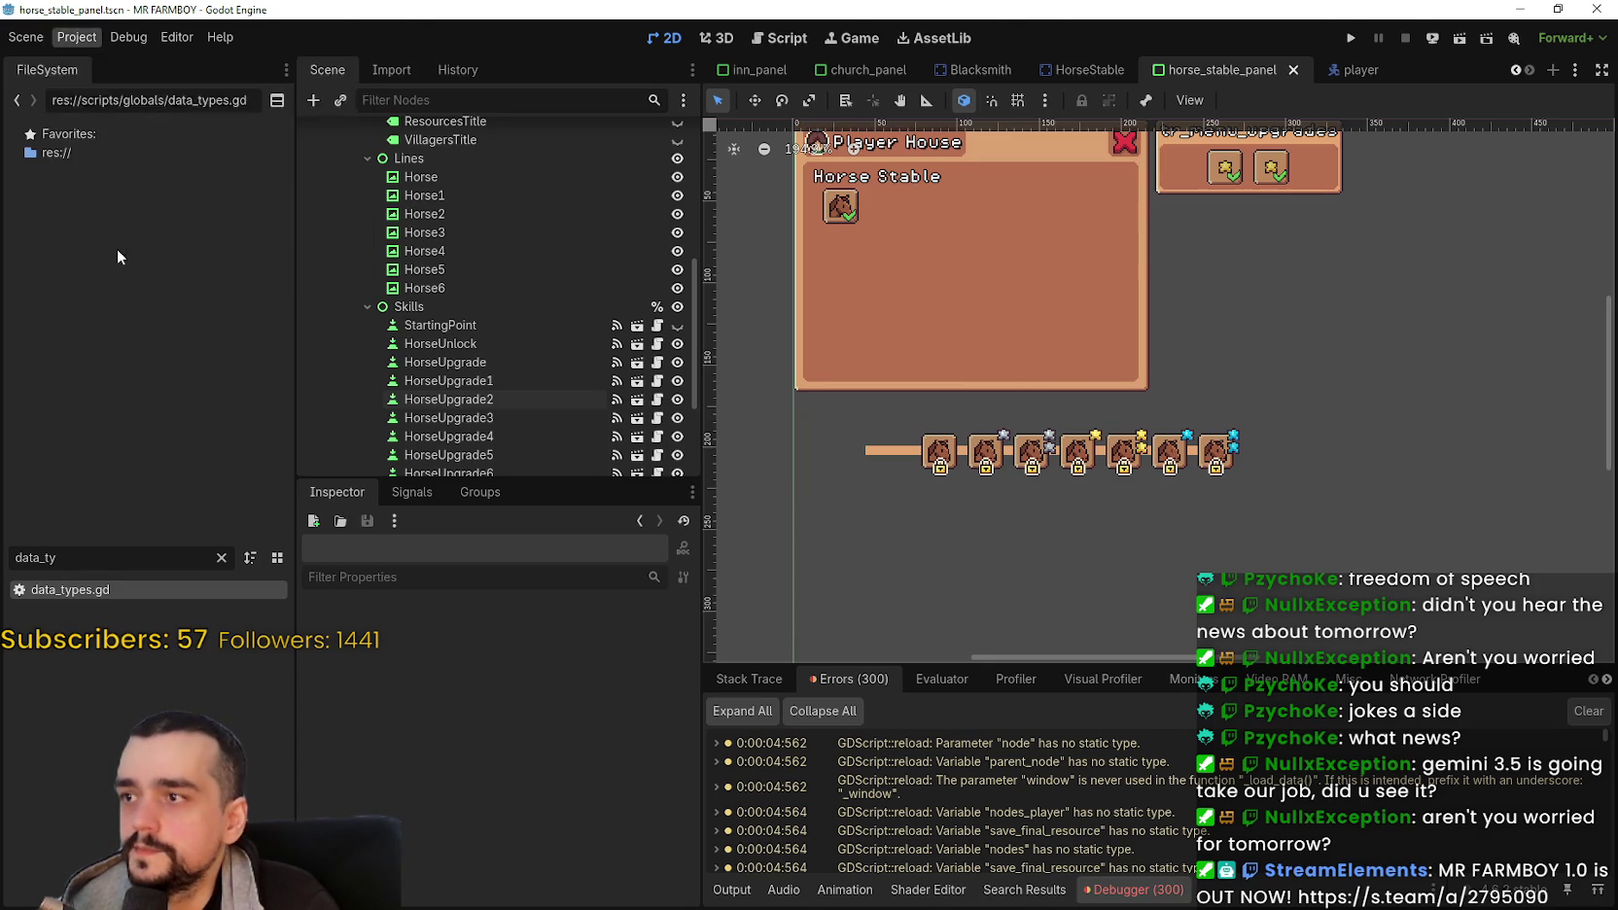
left_click(118, 252)
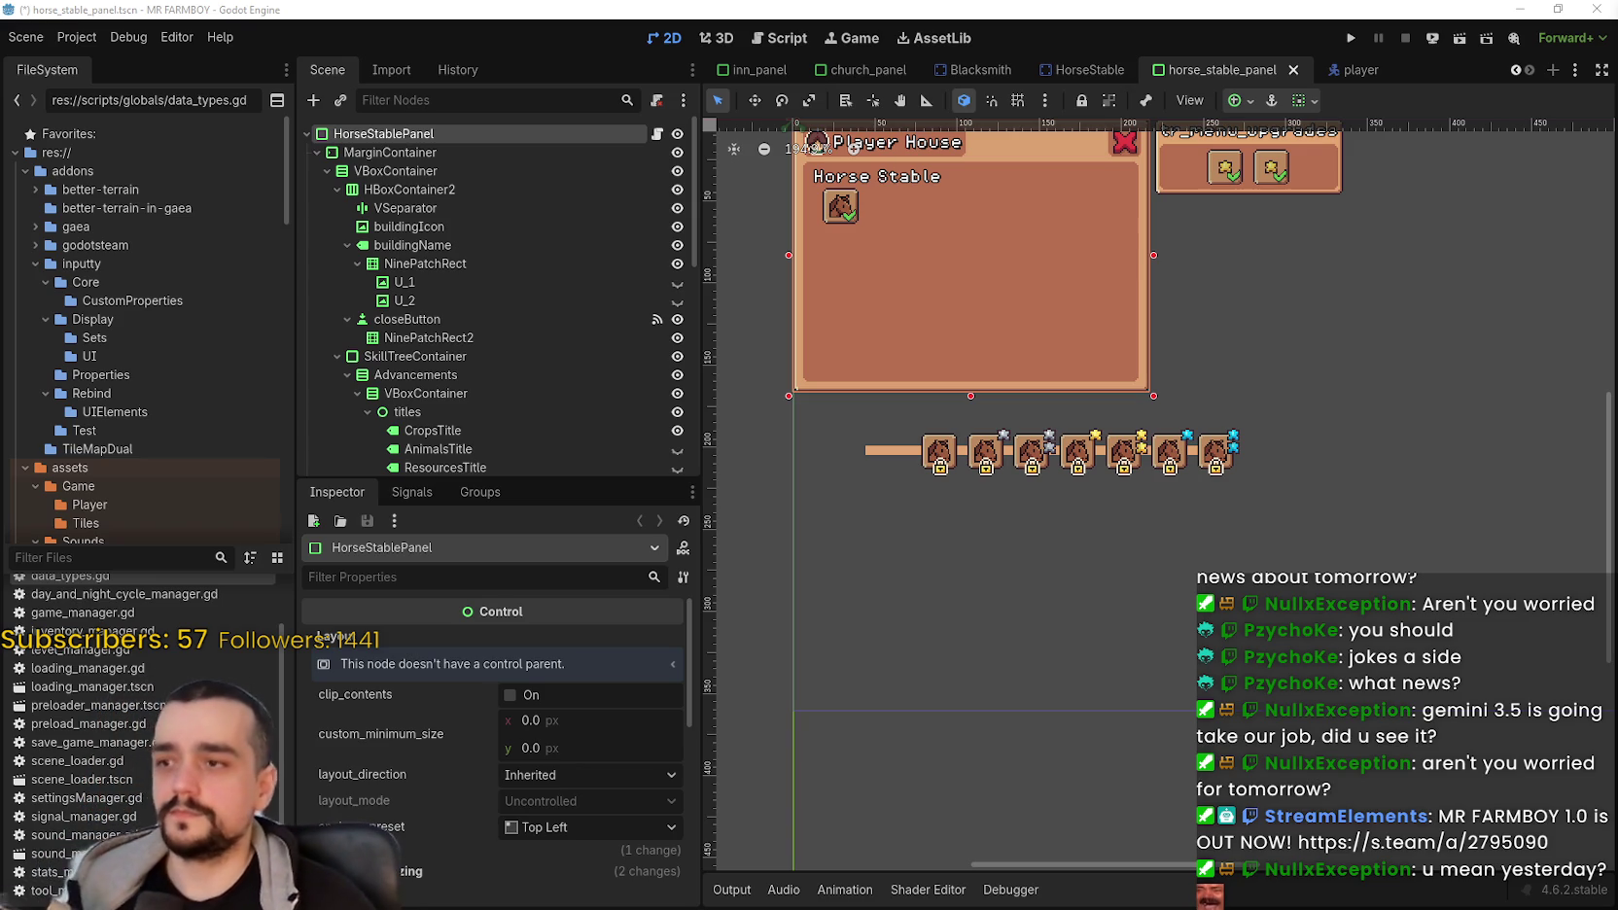
scroll(1229, 480, "up", 1)
Step: Select HorseUpgrade3 and set its Data adv_buff to Player Horse Stable 3
scroll(1229, 480, "up", 1)
scroll(1264, 516, "up", 1)
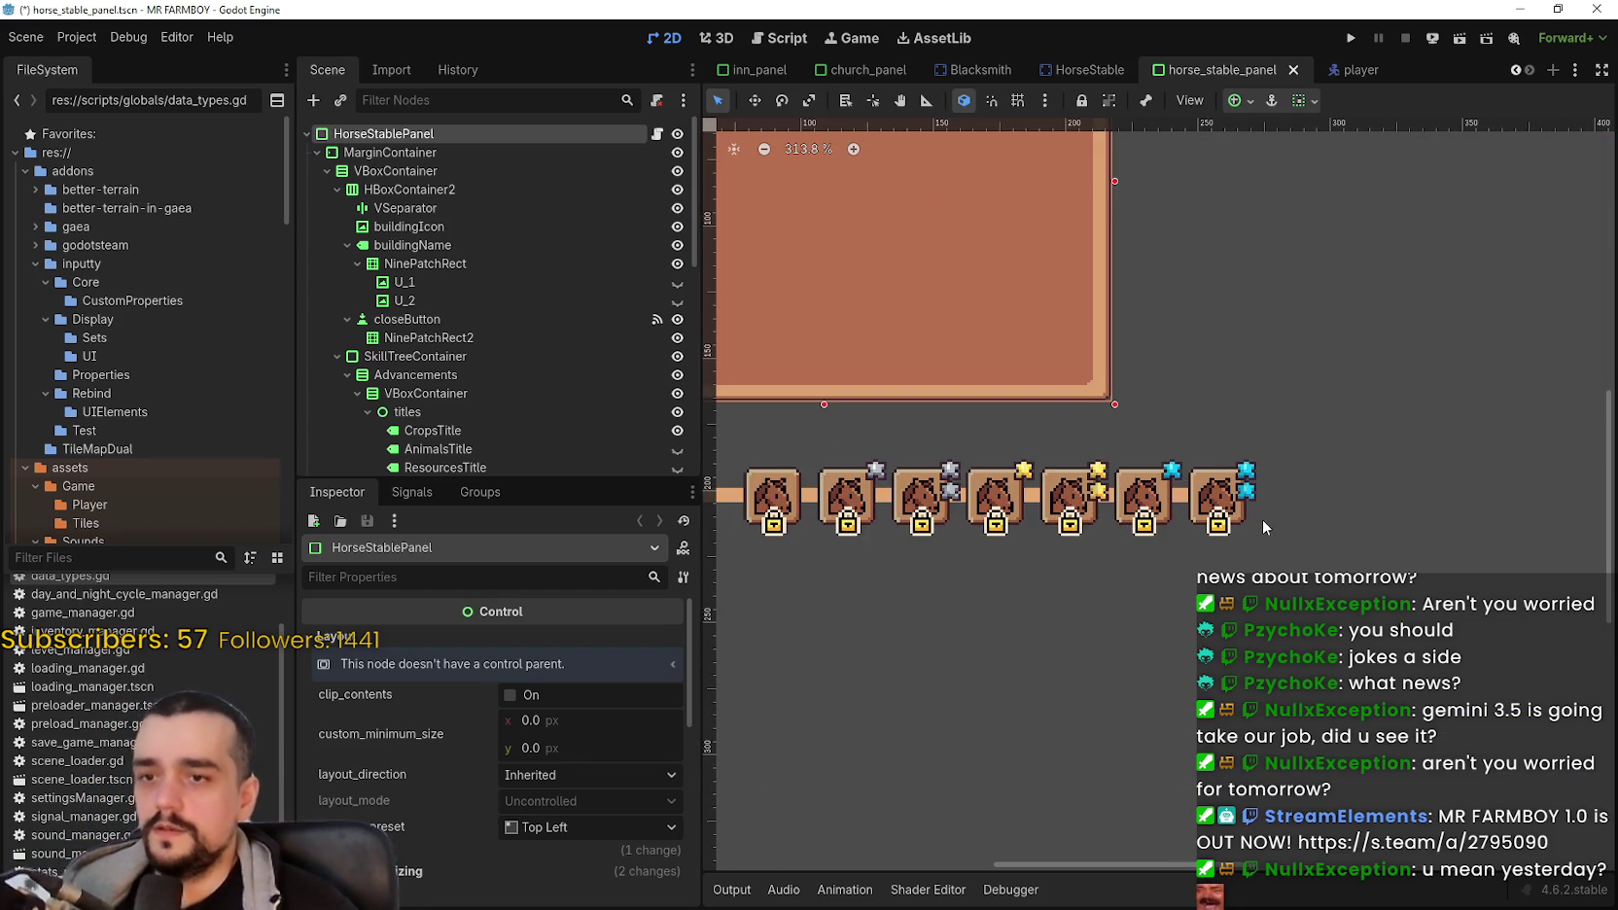
scroll(1261, 523, "down", 1)
scroll(1256, 518, "up", 2)
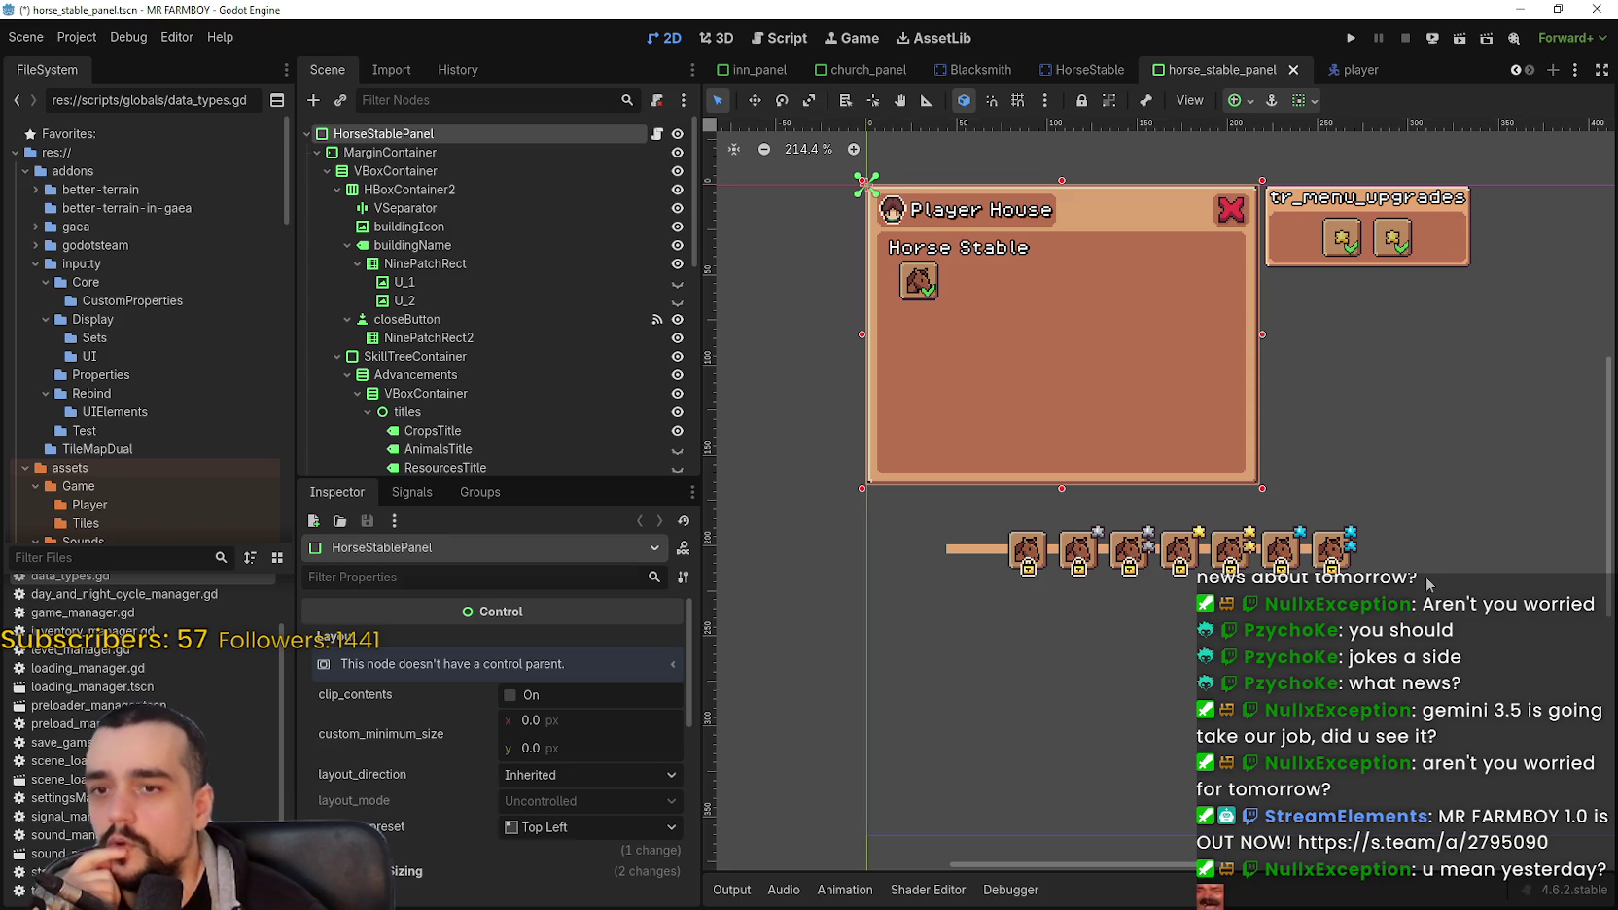
mouse_move(1416, 578)
left_mouse_down()
mouse_move(963, 511)
mouse_move(920, 522)
left_mouse_up()
scroll(450, 356, "down", 2)
left_click(991, 601)
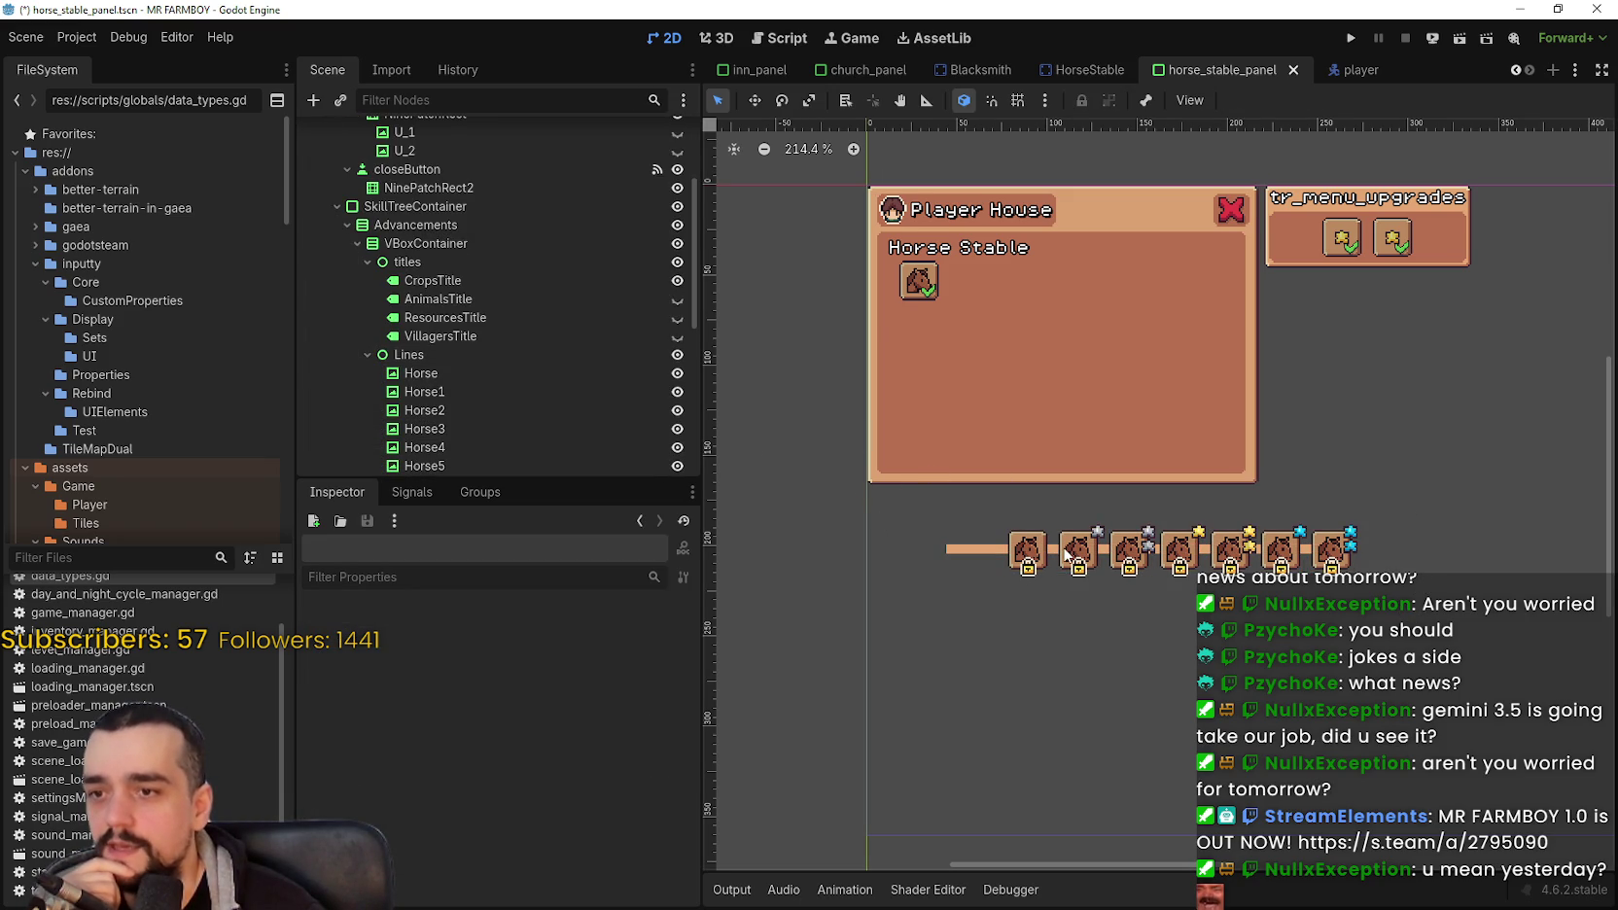
left_click(1069, 554)
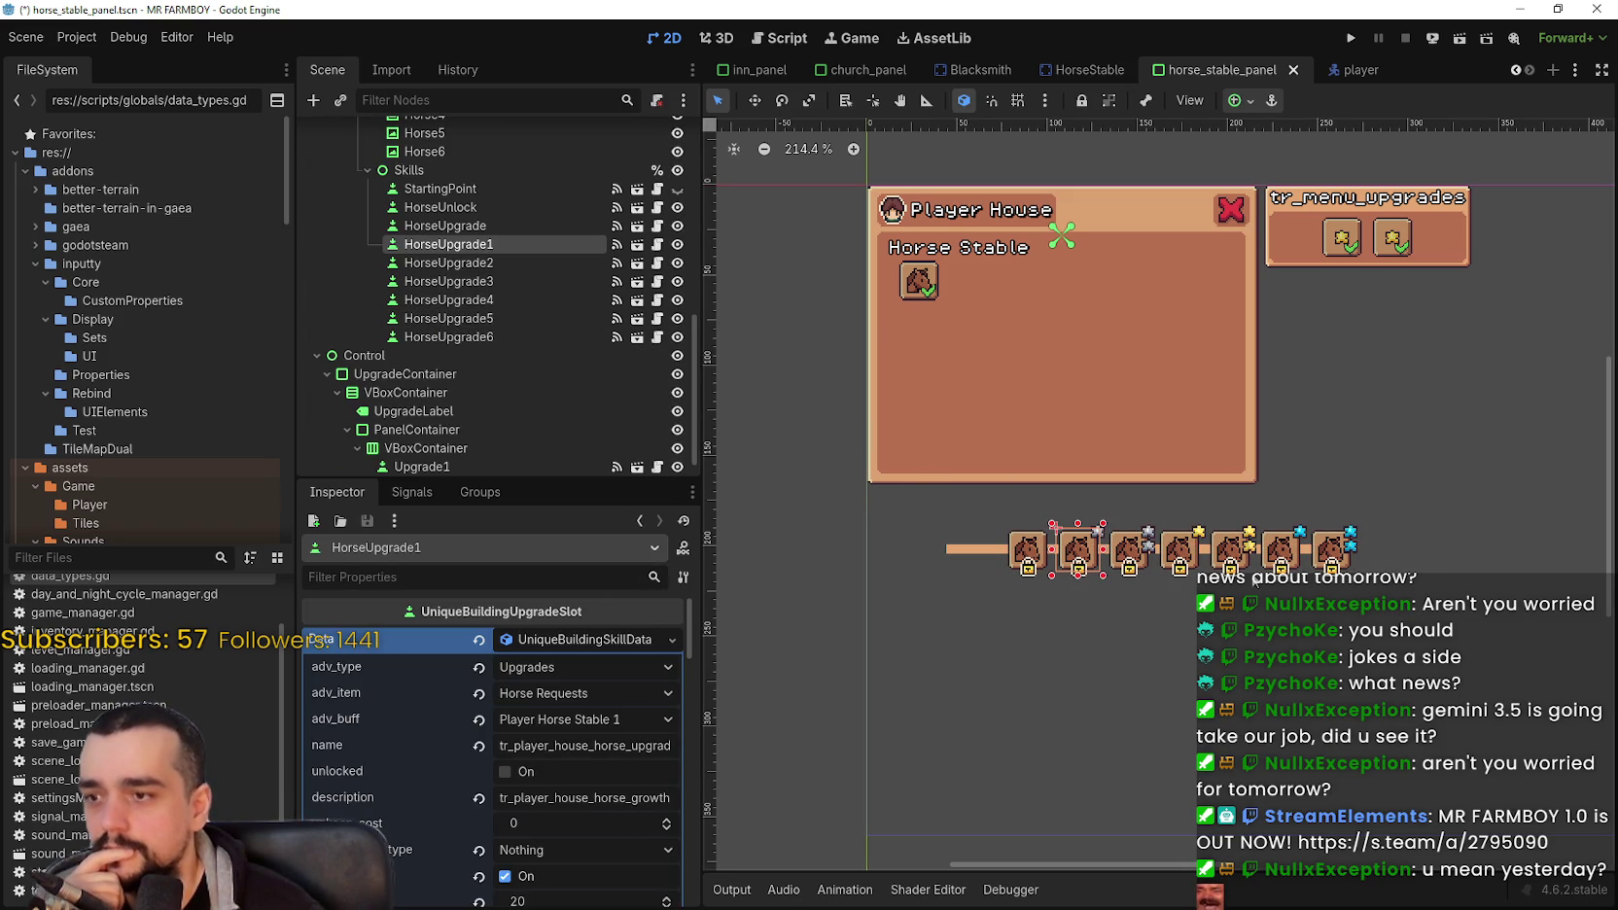
left_click(1138, 559)
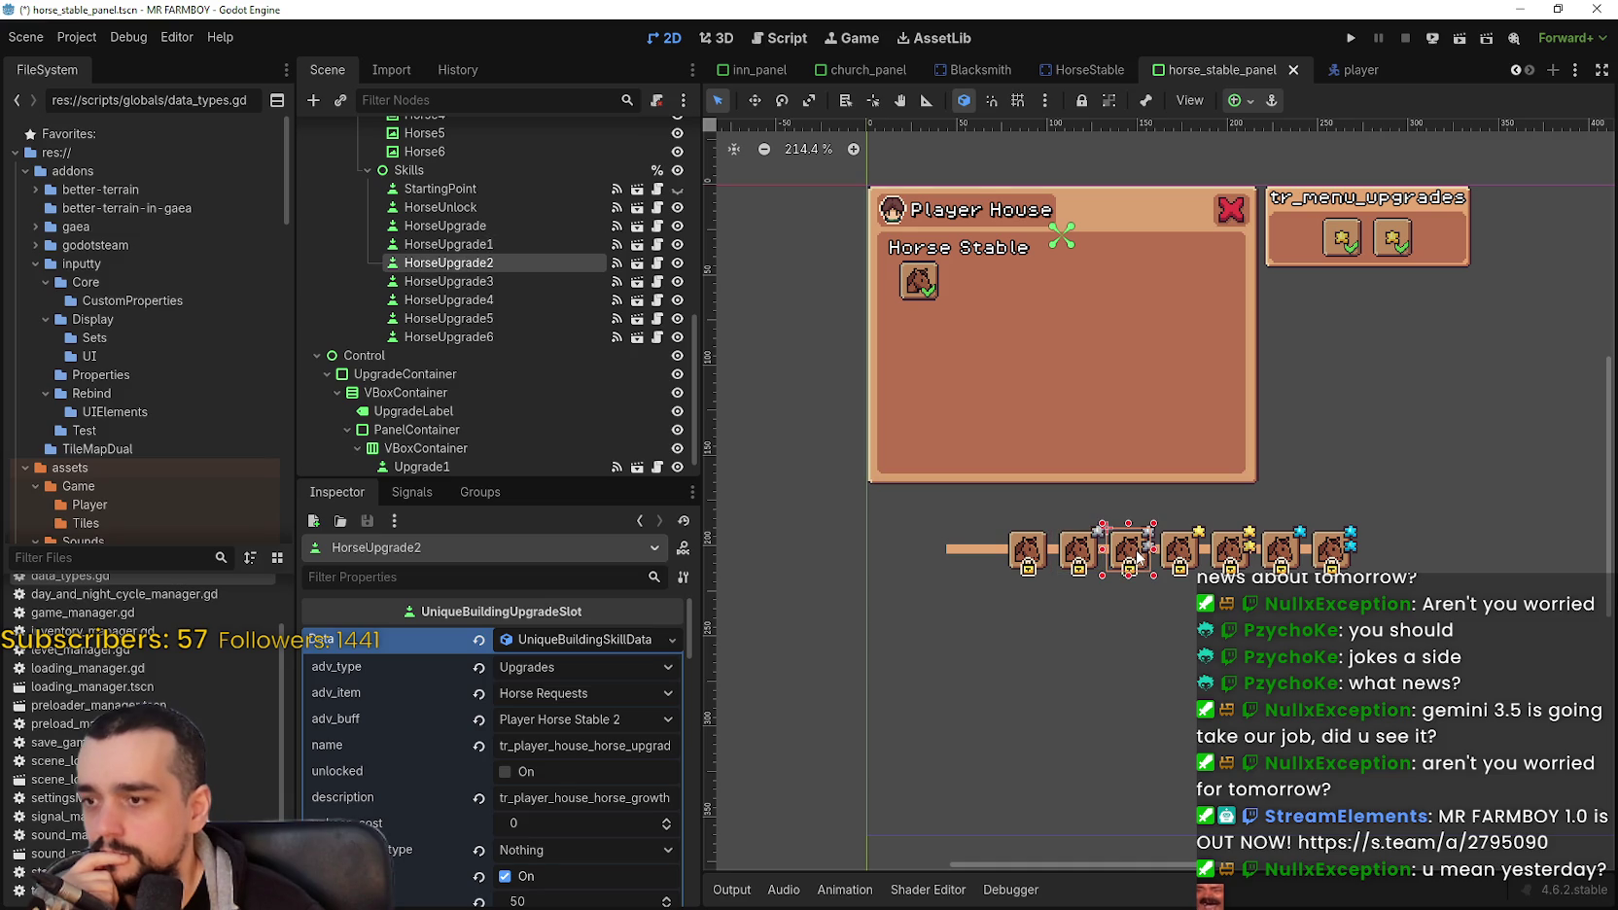
left_click(1179, 552)
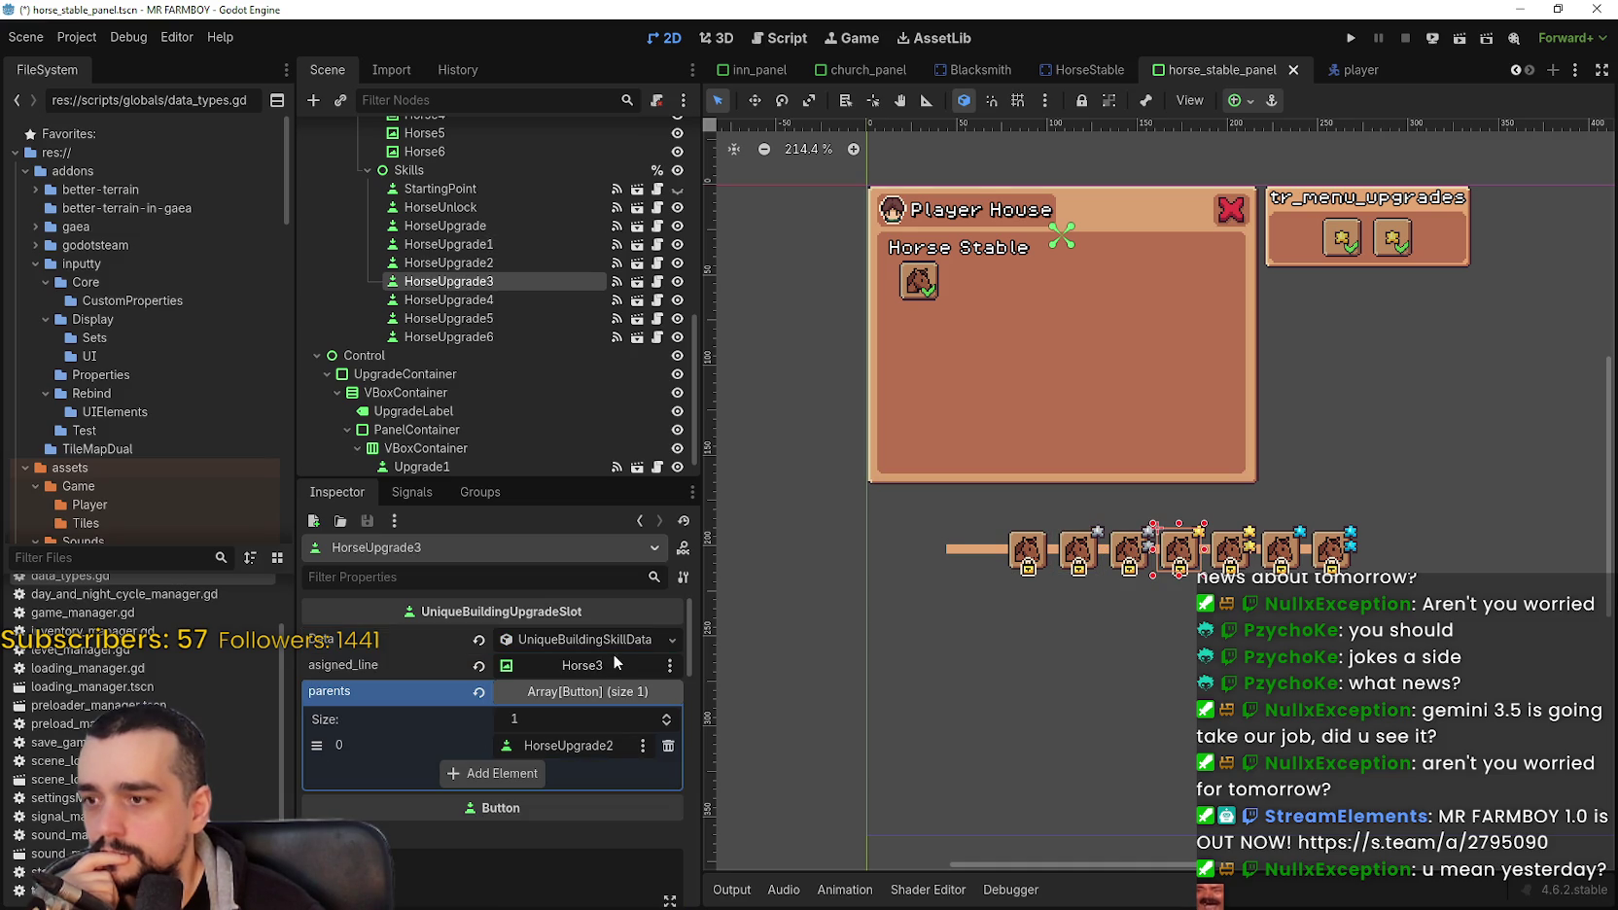
left_click(583, 639)
left_click(588, 718)
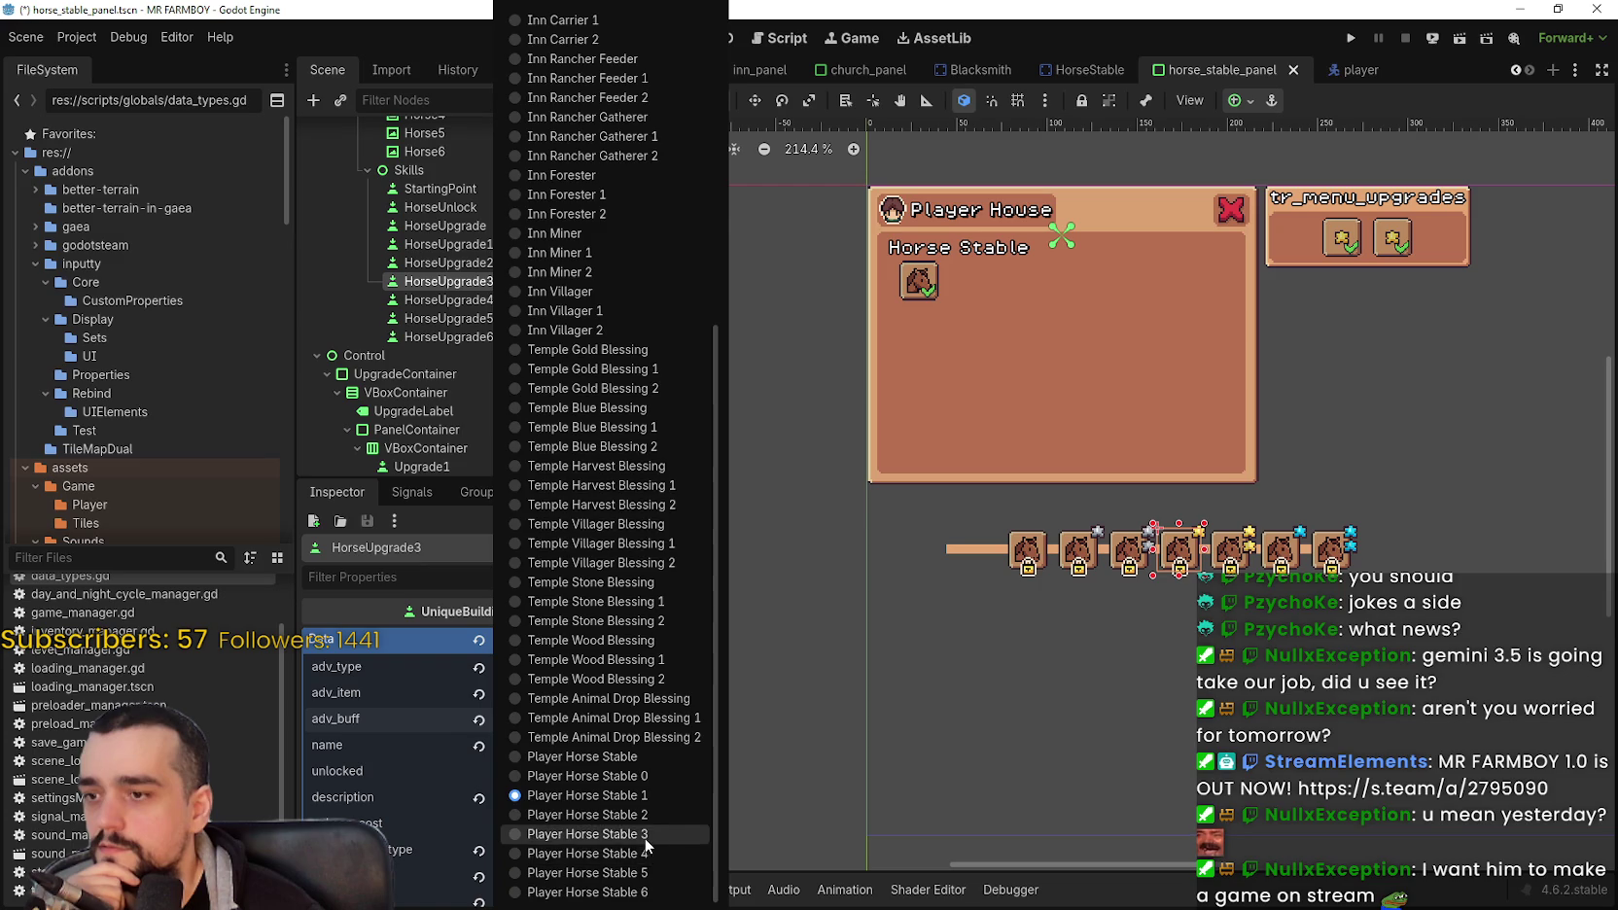
left_click(645, 842)
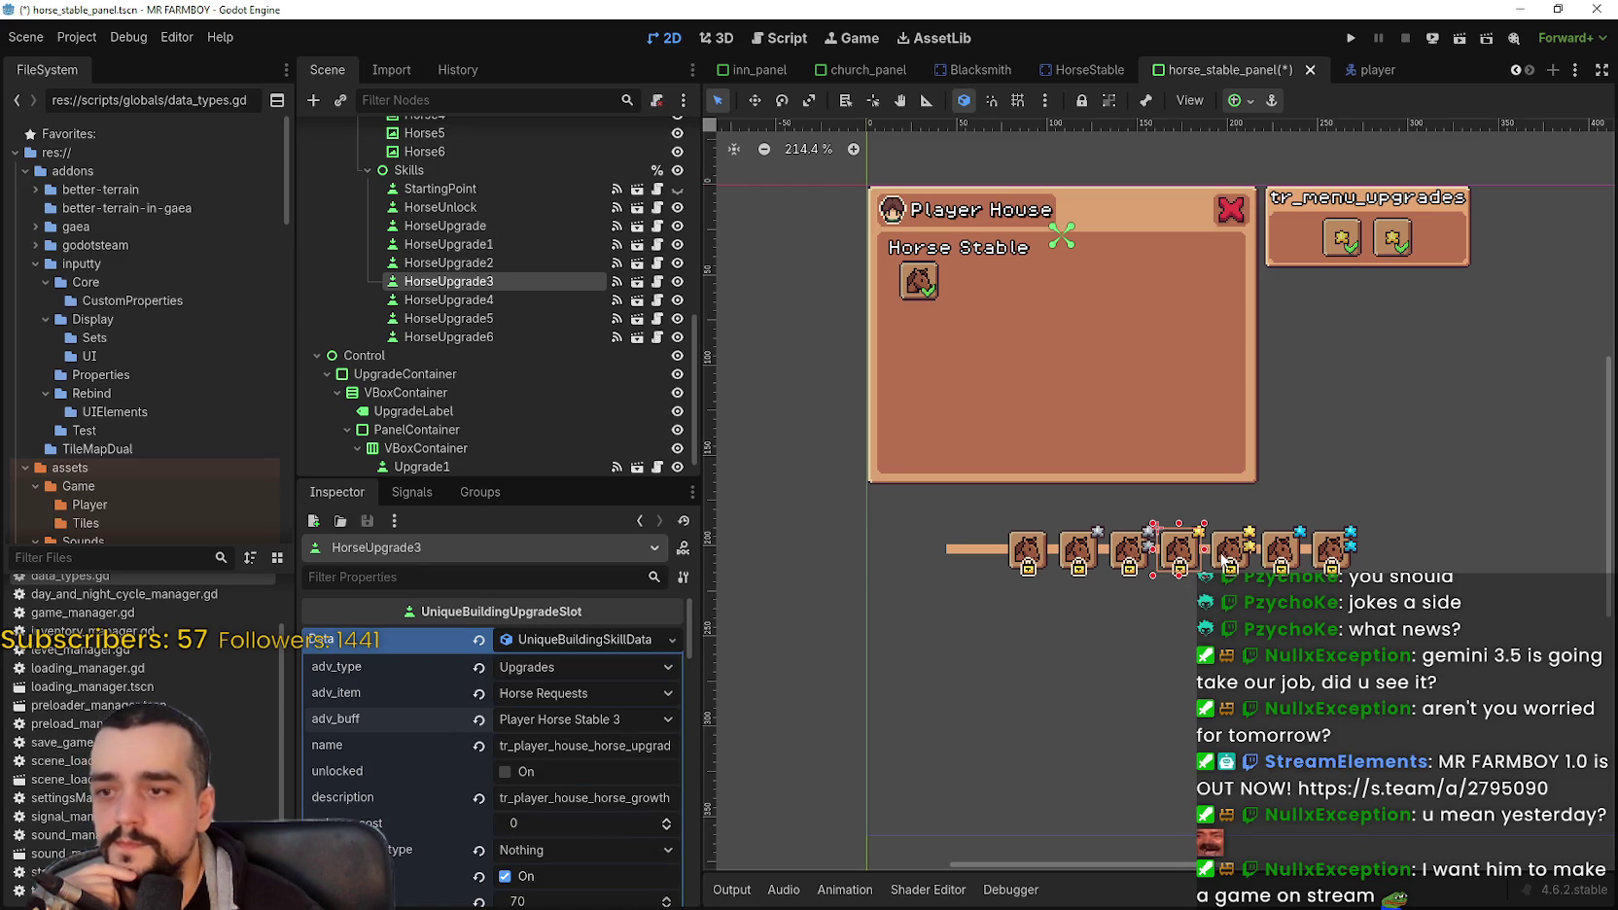
Step: Set HorseUpgrade4's buff to Player Horse Stable 4 and HorseUpgrade5's to Player Horse Stable 5
left_click(1223, 562)
left_click(606, 638)
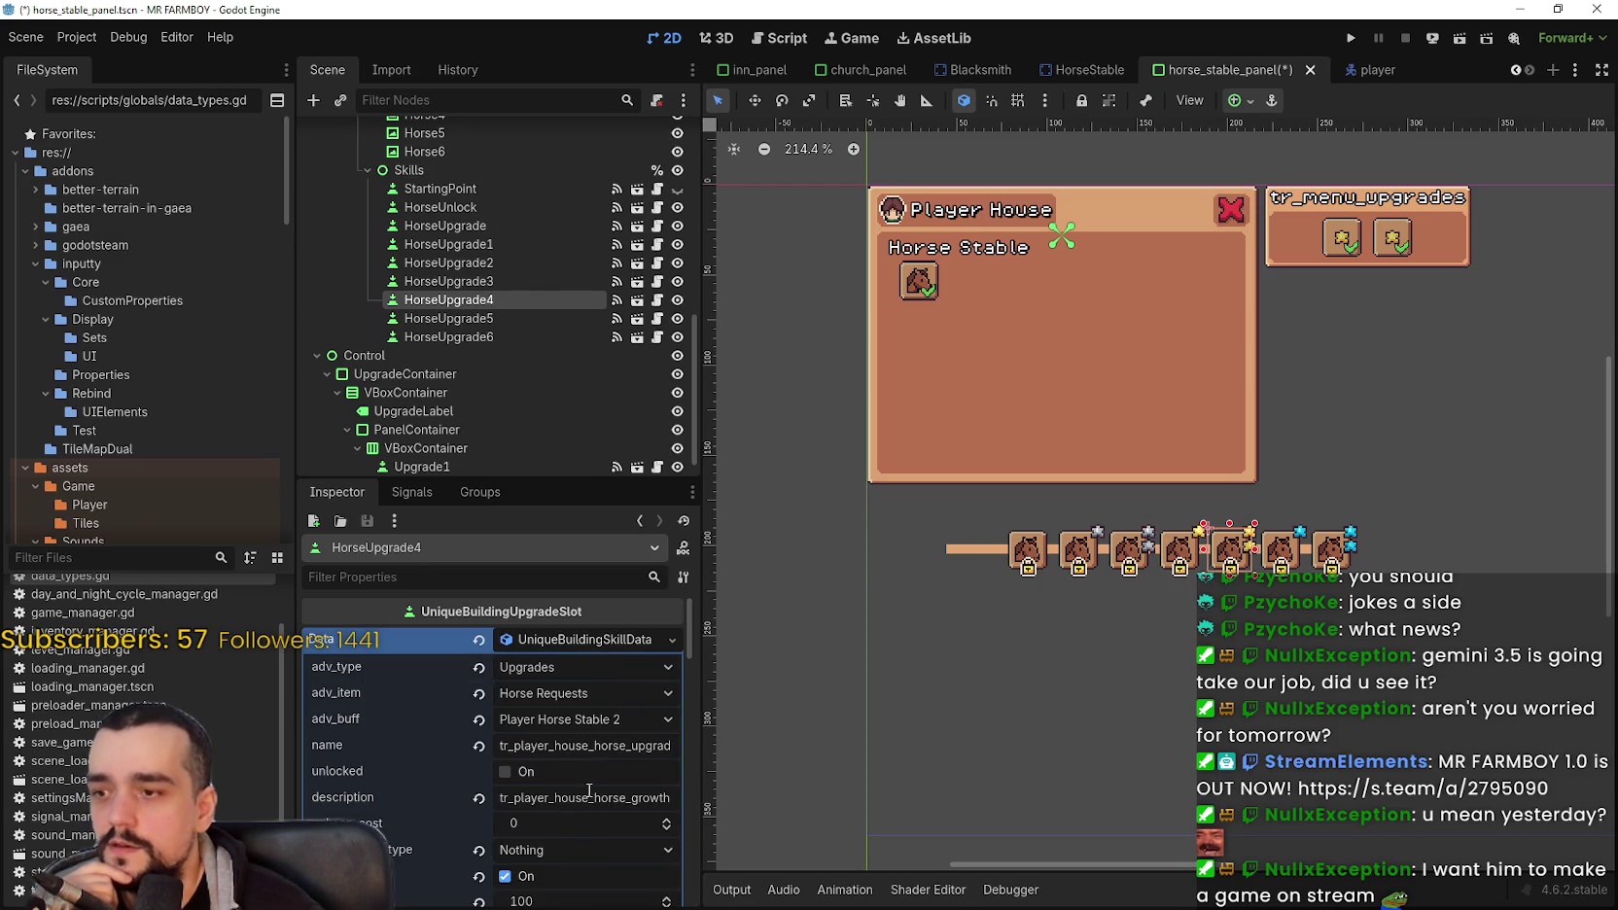
left_click(617, 721)
scroll(617, 778, "down", 10)
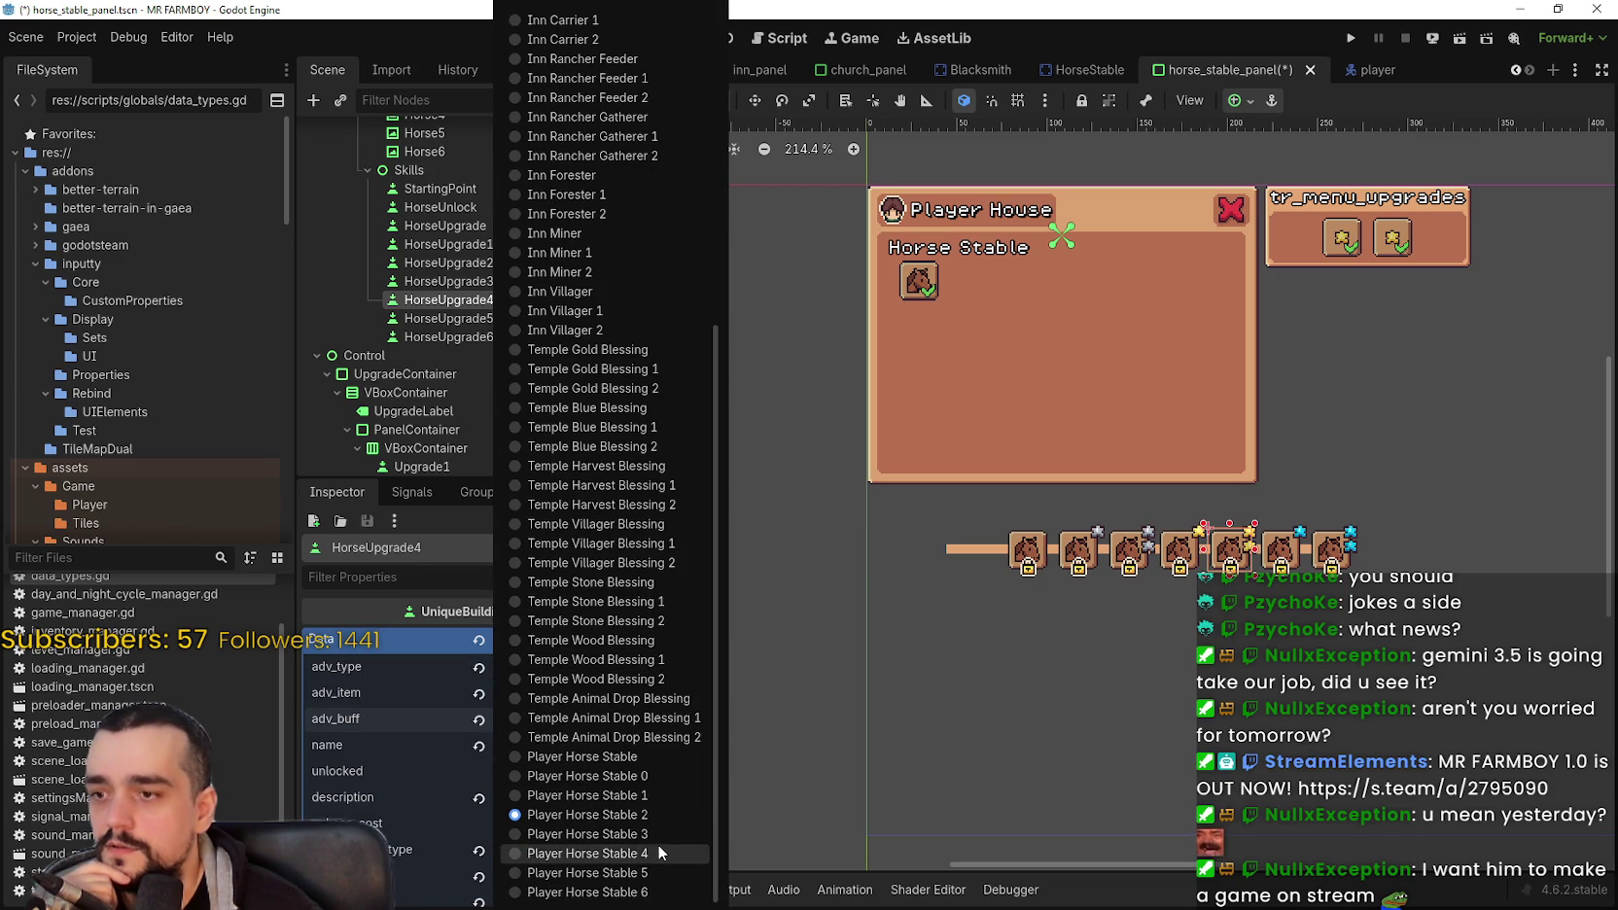
left_click(658, 853)
left_click(1284, 551)
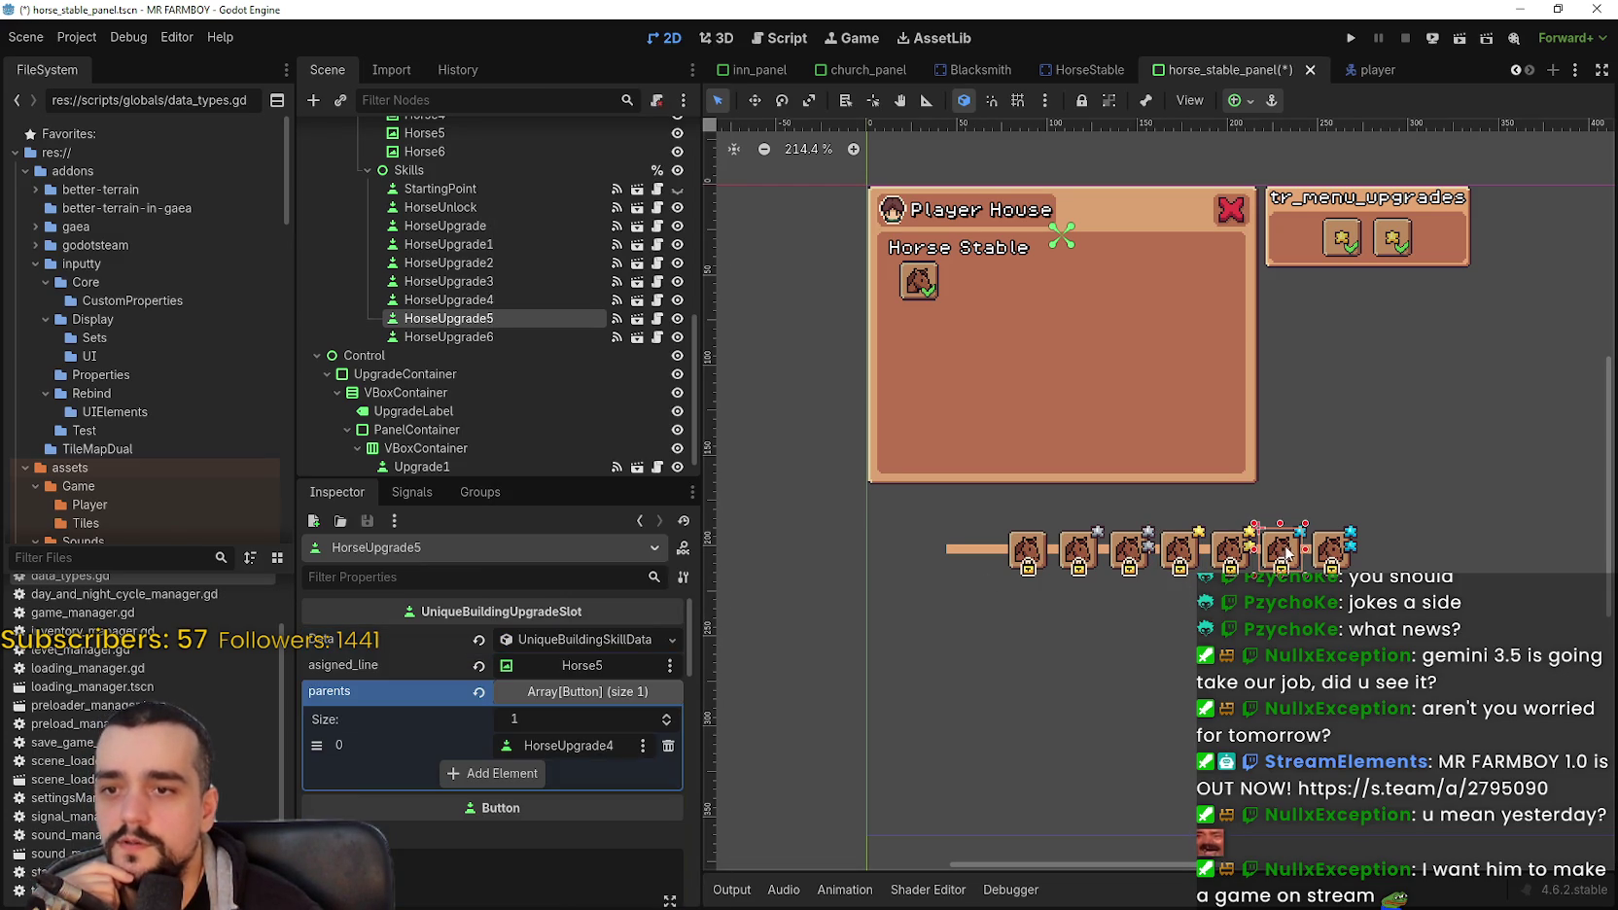
left_click(603, 639)
scroll(573, 777, "down", 1)
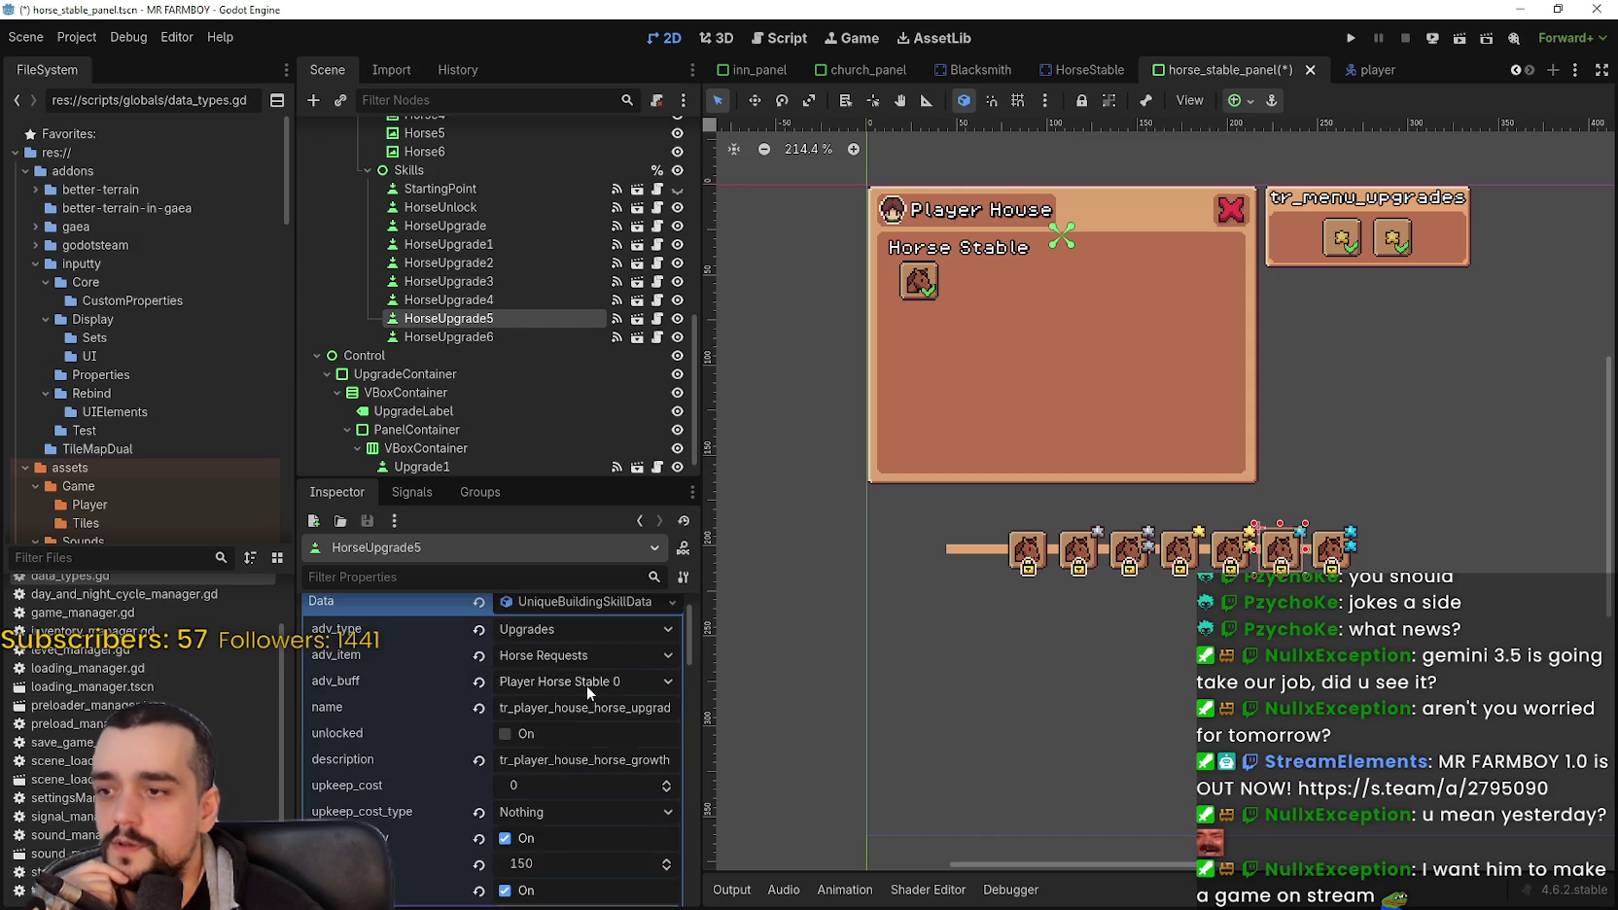
left_click(585, 686)
scroll(614, 735, "down", 3)
left_click(634, 874)
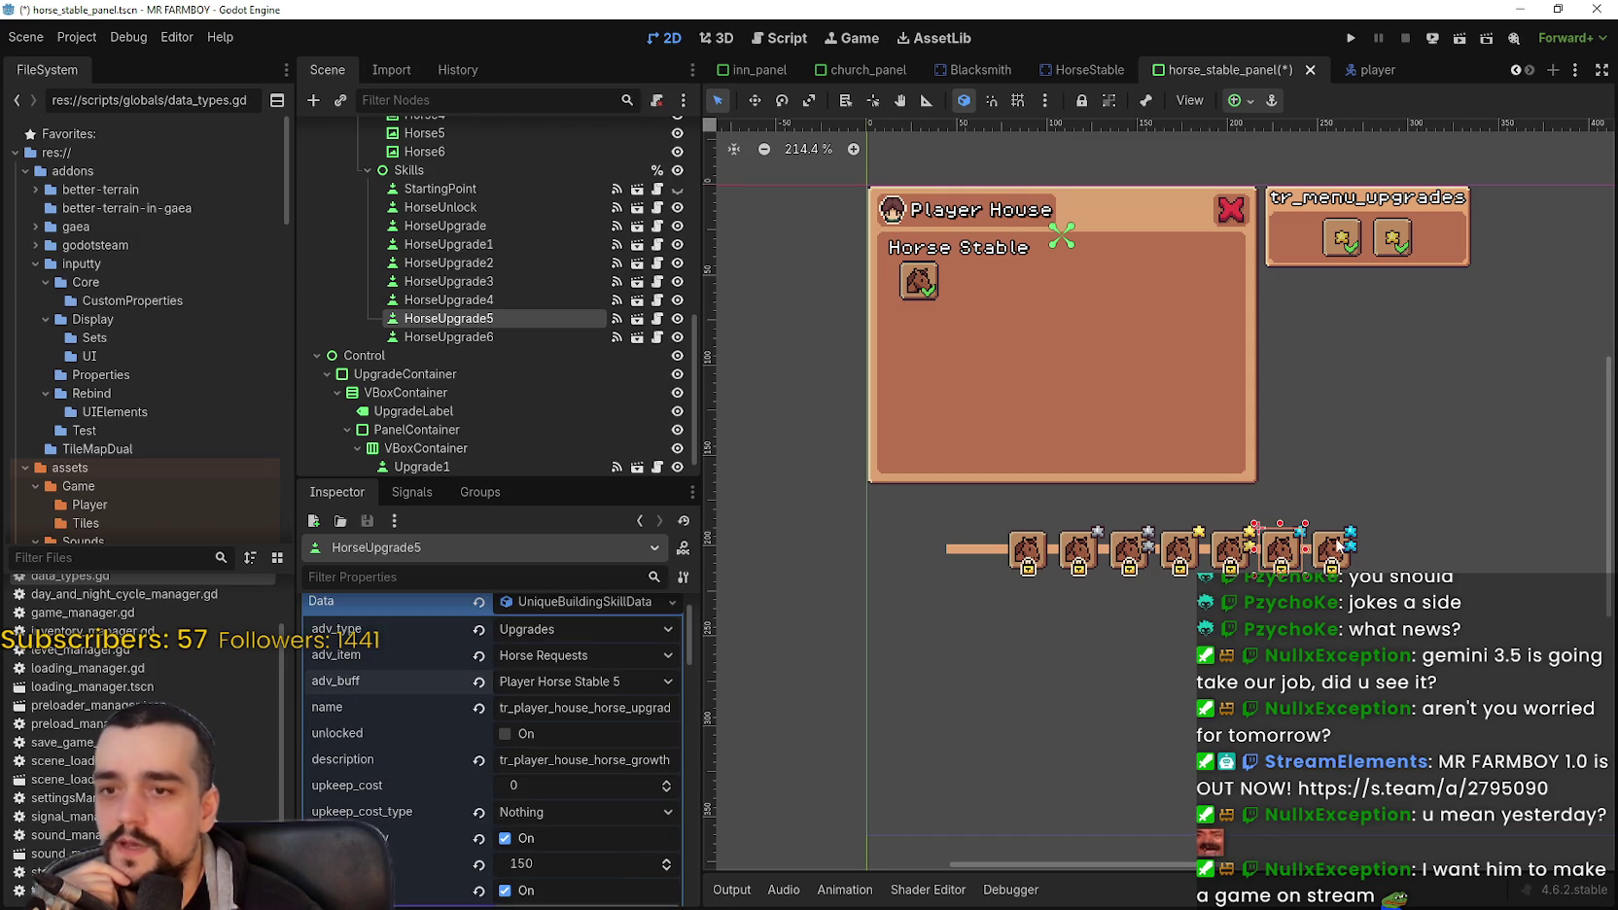
Step: Set HorseUpgrade6's buff to Player Horse Stable 6 and save the scene
left_click(1334, 547)
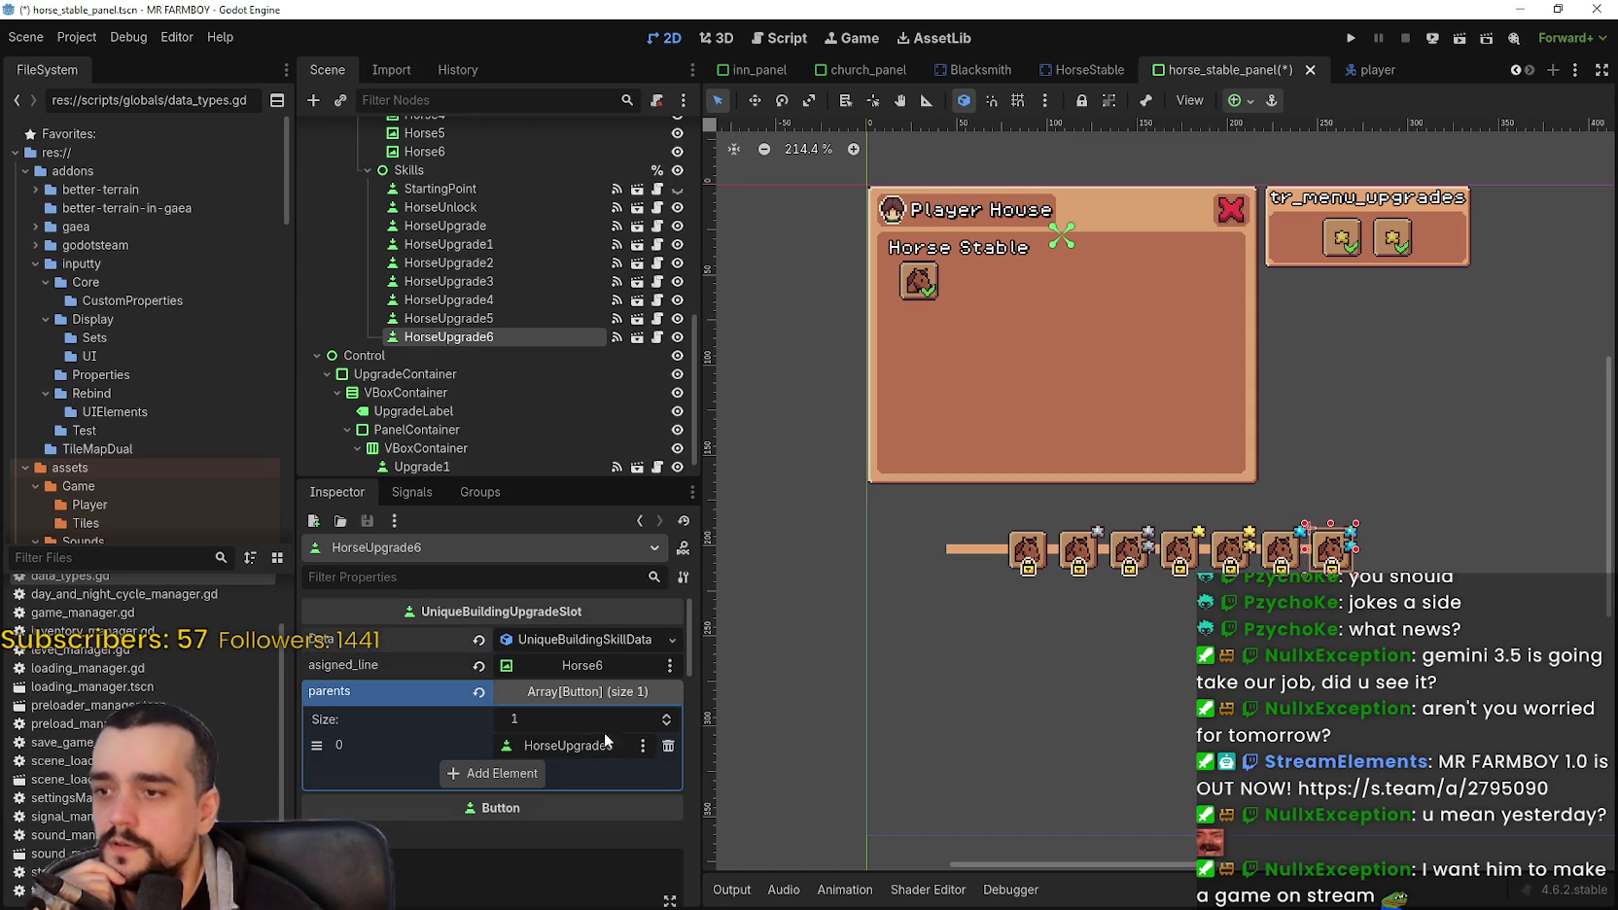
scroll(586, 834, "down", 3)
scroll(587, 834, "up", 3)
left_click(585, 645)
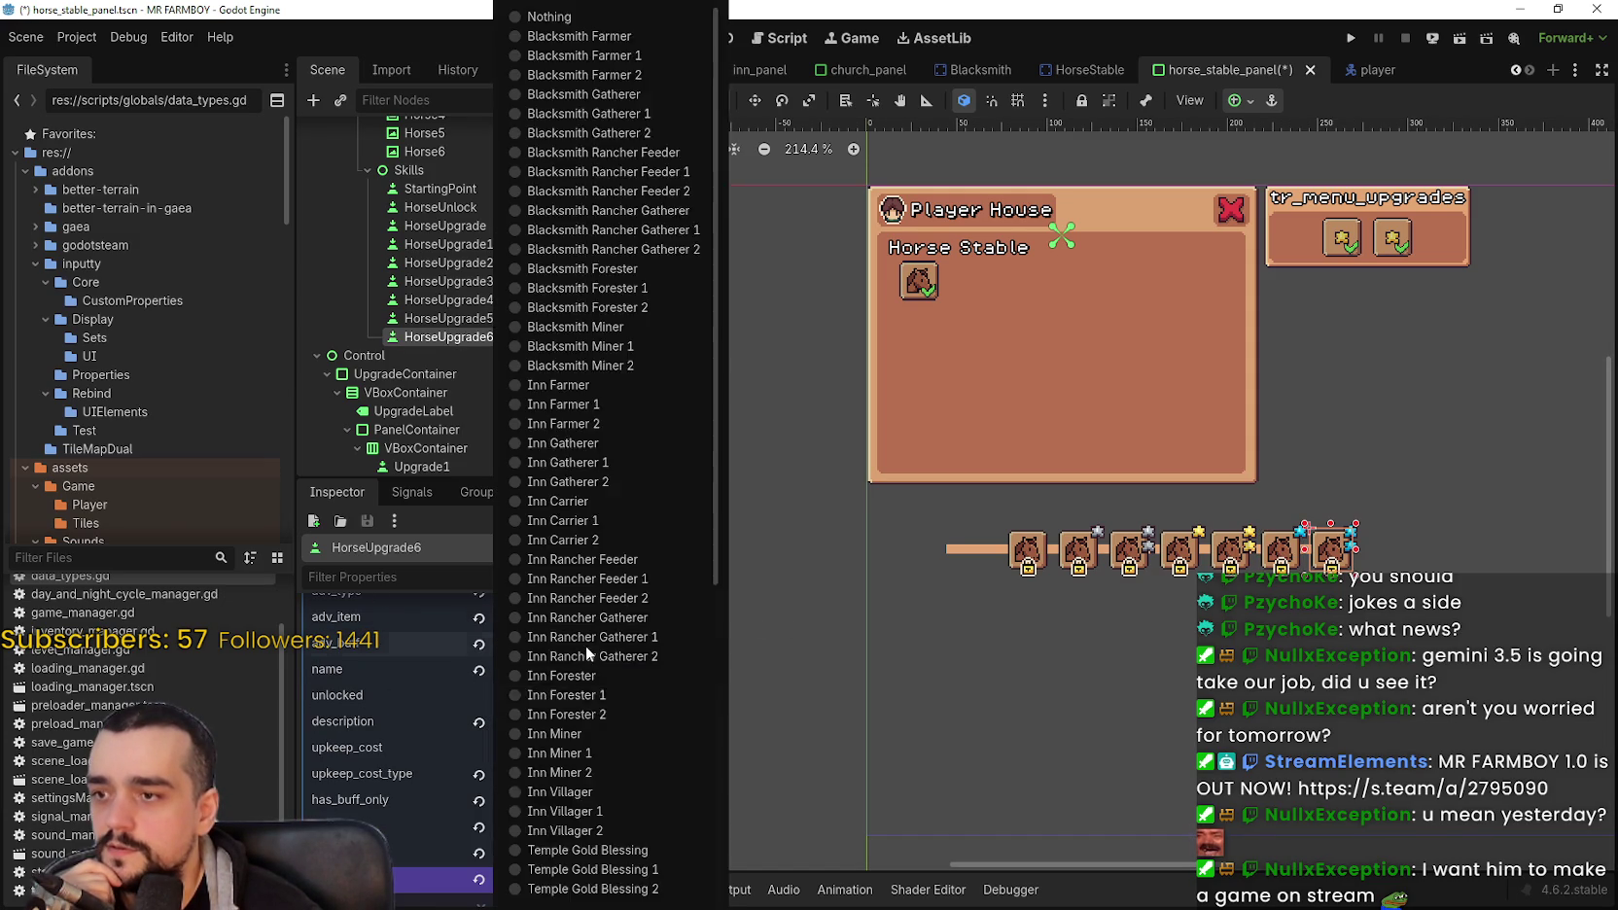
left_click(586, 891)
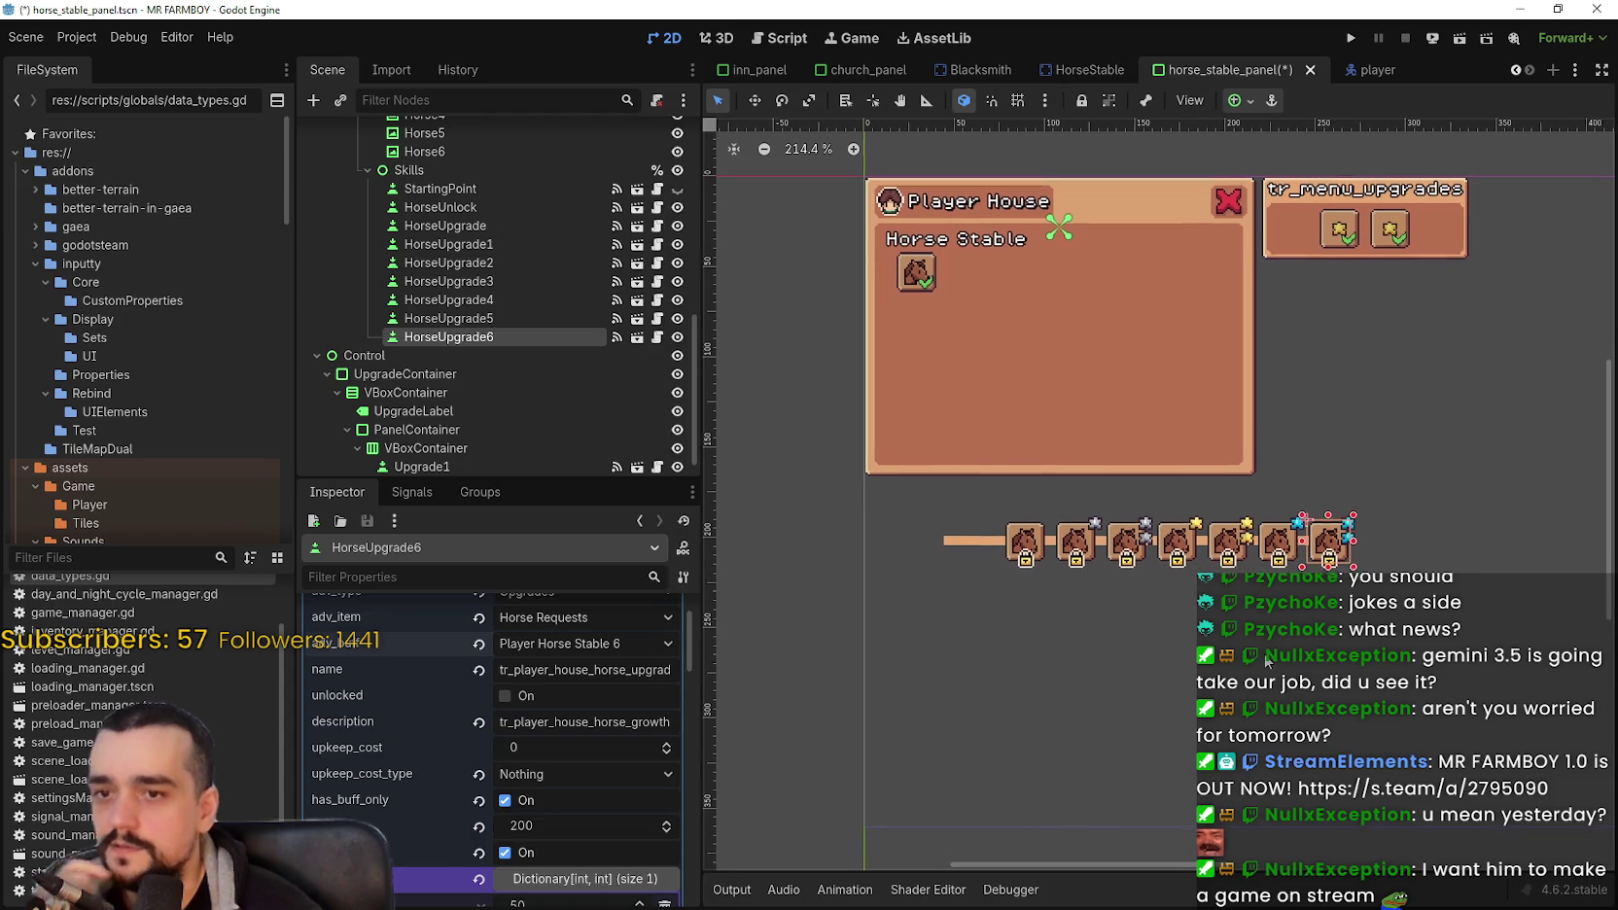
key("ctrl+s")
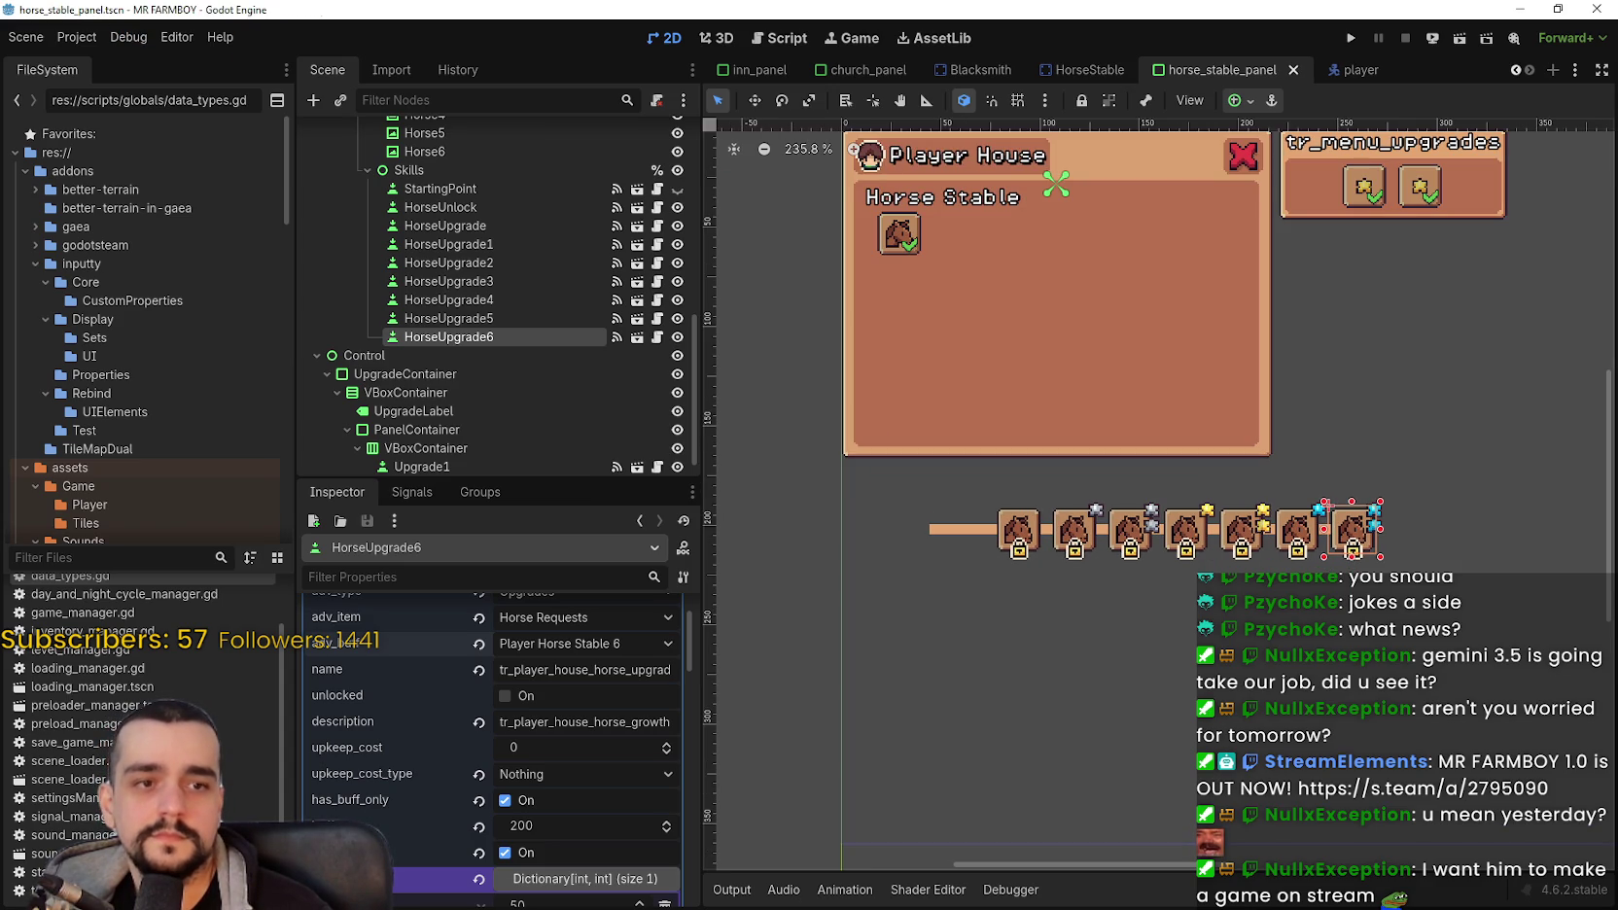
scroll(1163, 540, "down", 3)
scroll(1162, 584, "up", 3)
left_click(989, 626)
mouse_move(904, 613)
left_mouse_down()
mouse_move(1412, 497)
mouse_move(900, 621)
left_mouse_up()
left_click(1287, 720)
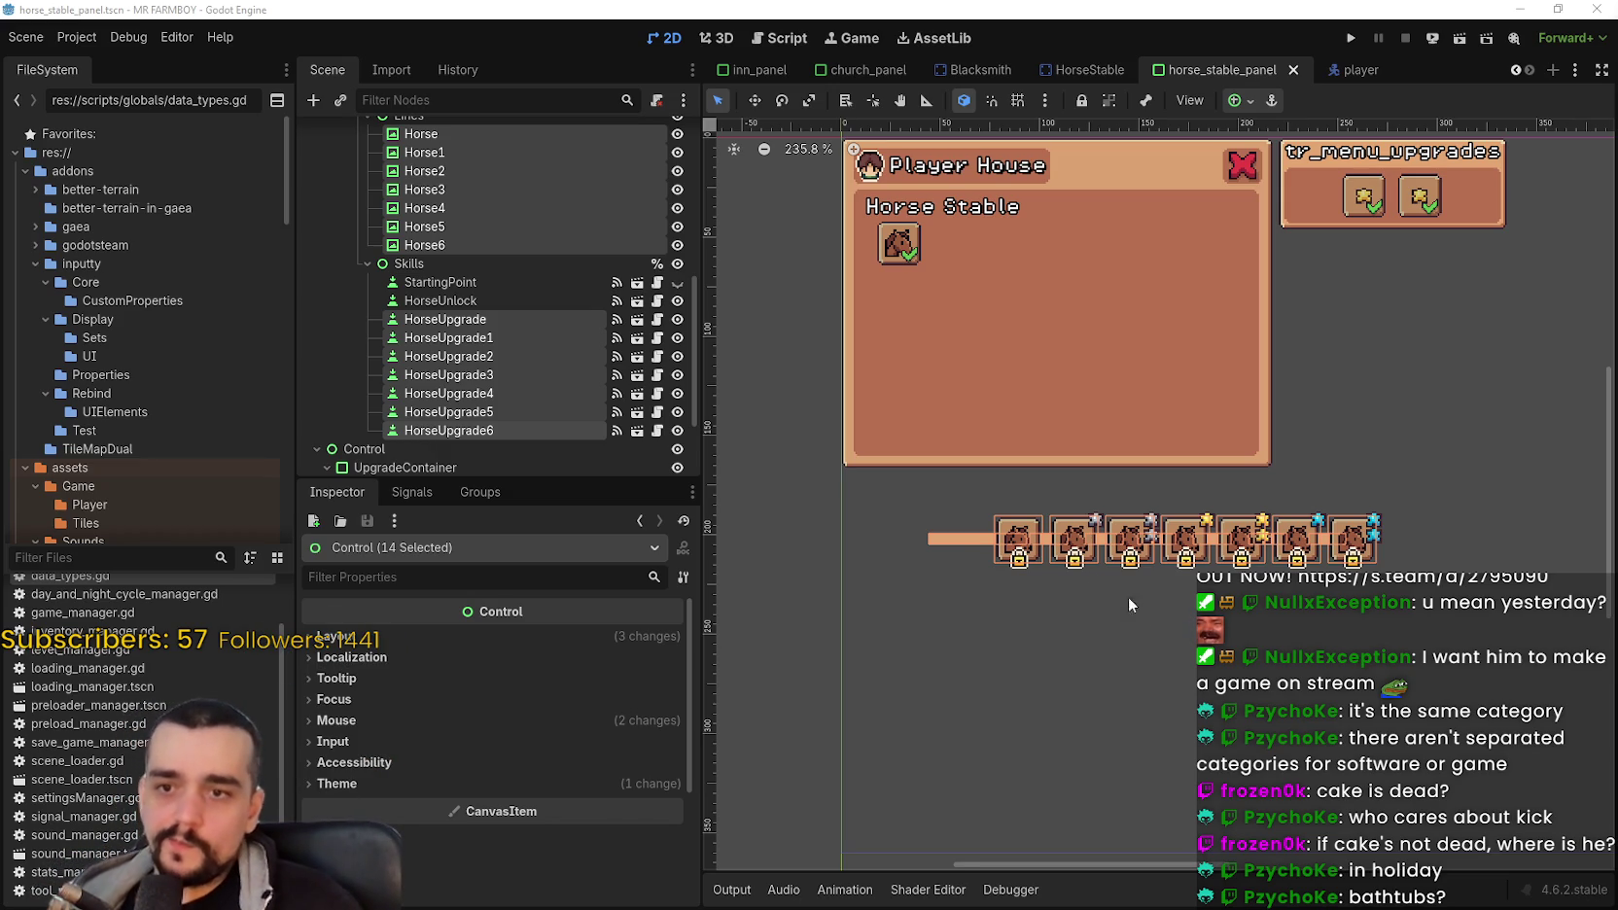
scroll(1140, 607, "up", 2)
left_click(1032, 542)
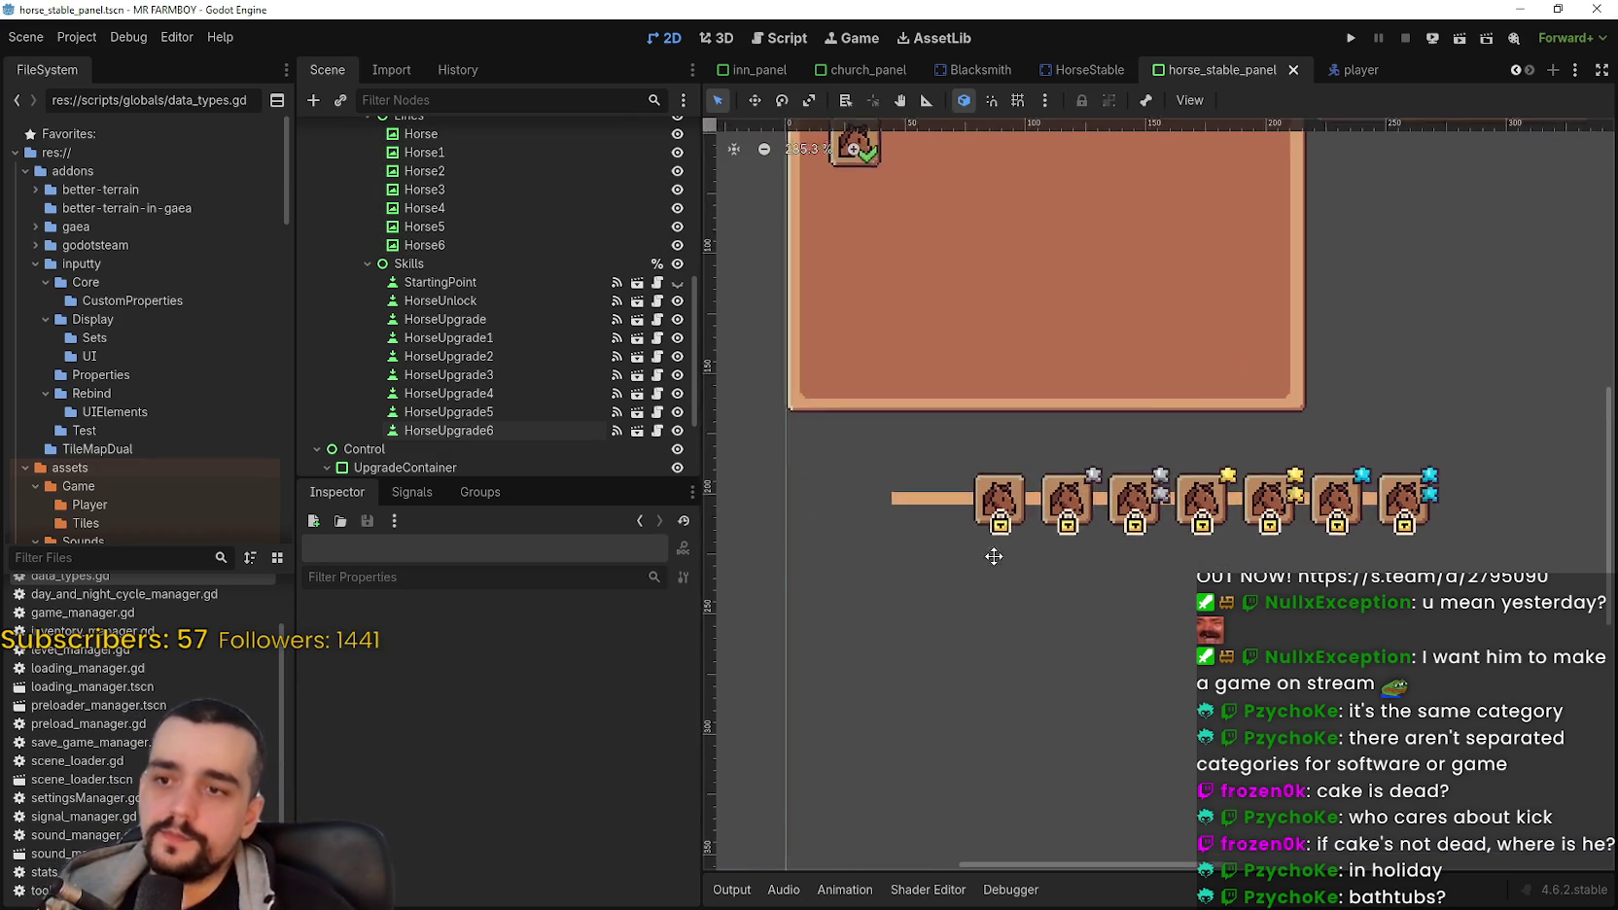
scroll(995, 511, "up", 1)
left_click(544, 376)
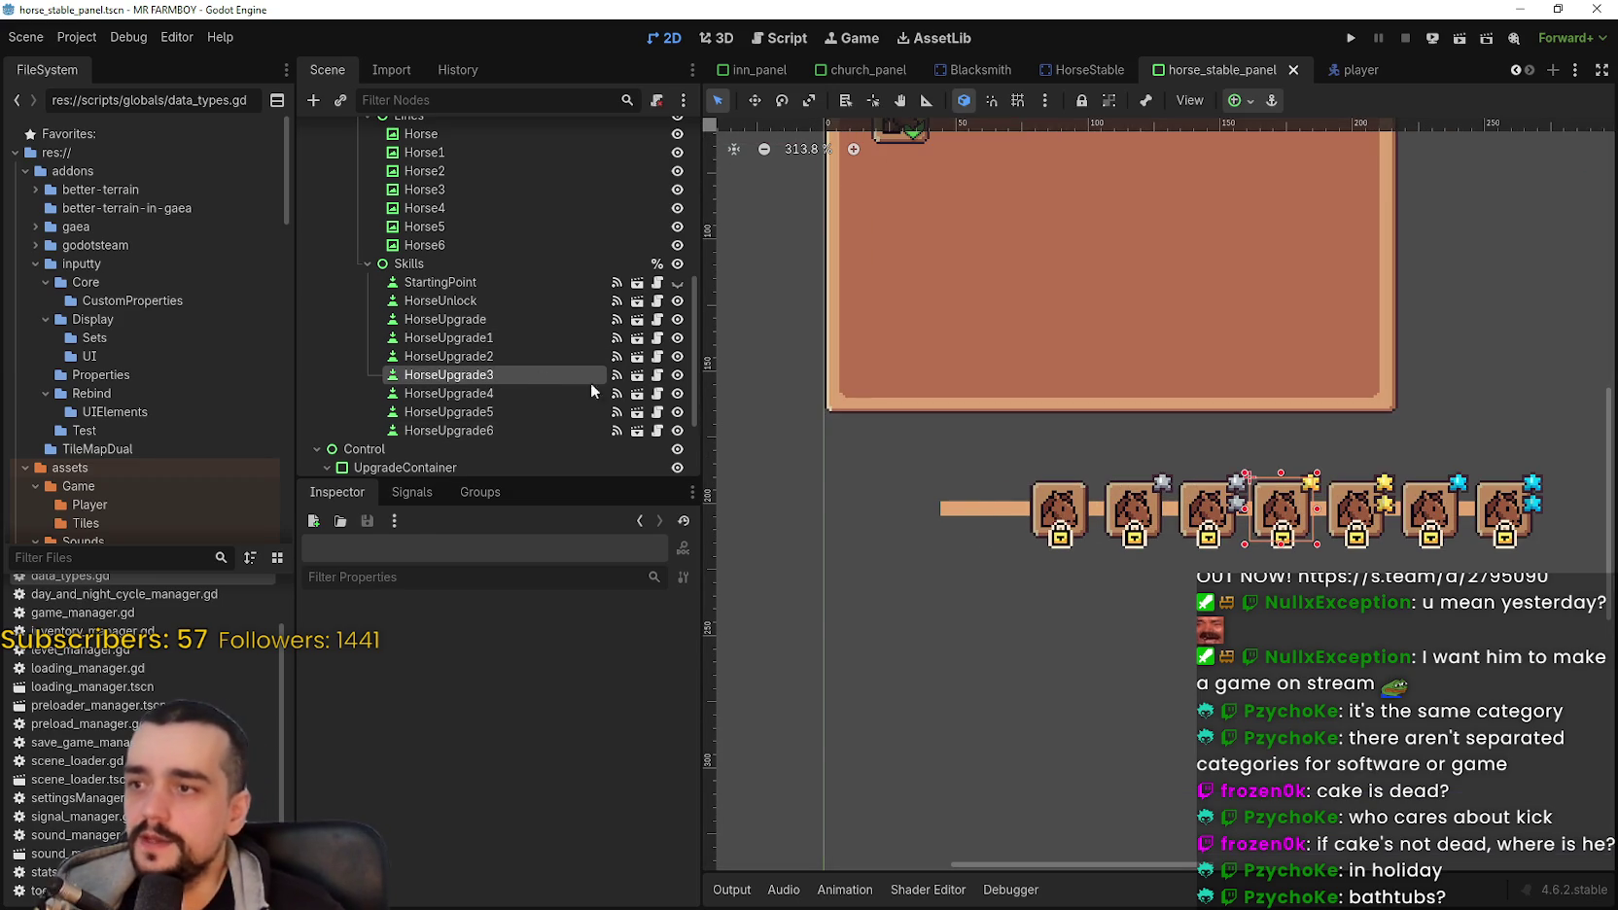
scroll(1049, 561, "right", 2)
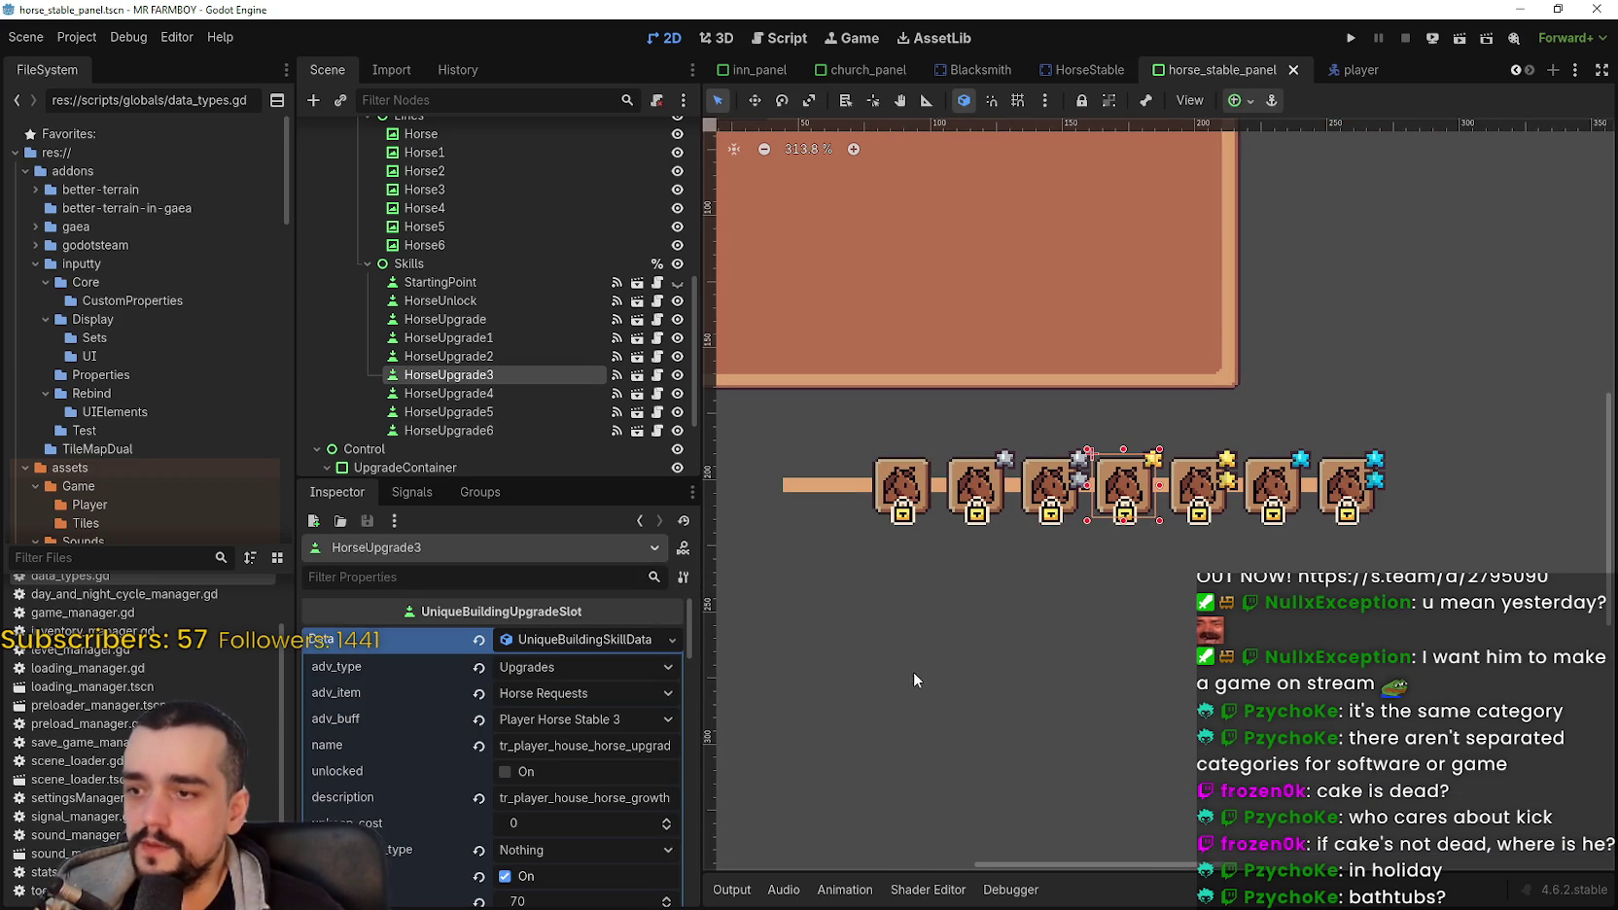
left_click_drag(897, 673, 951, 649)
scroll(695, 753, "down", 3)
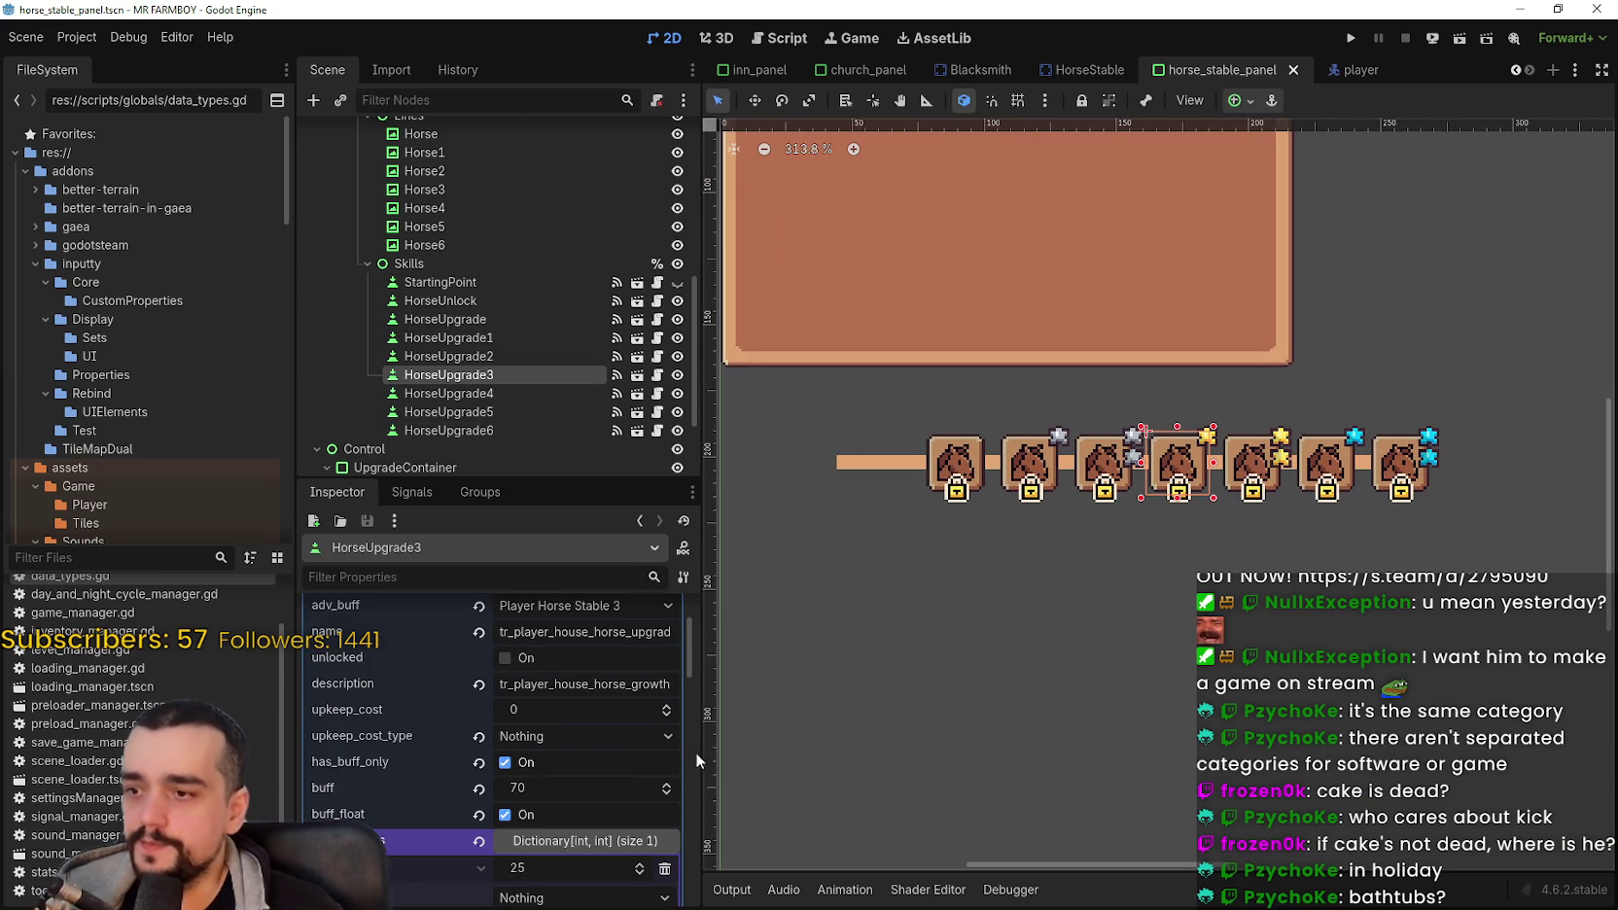
left_click(1400, 465)
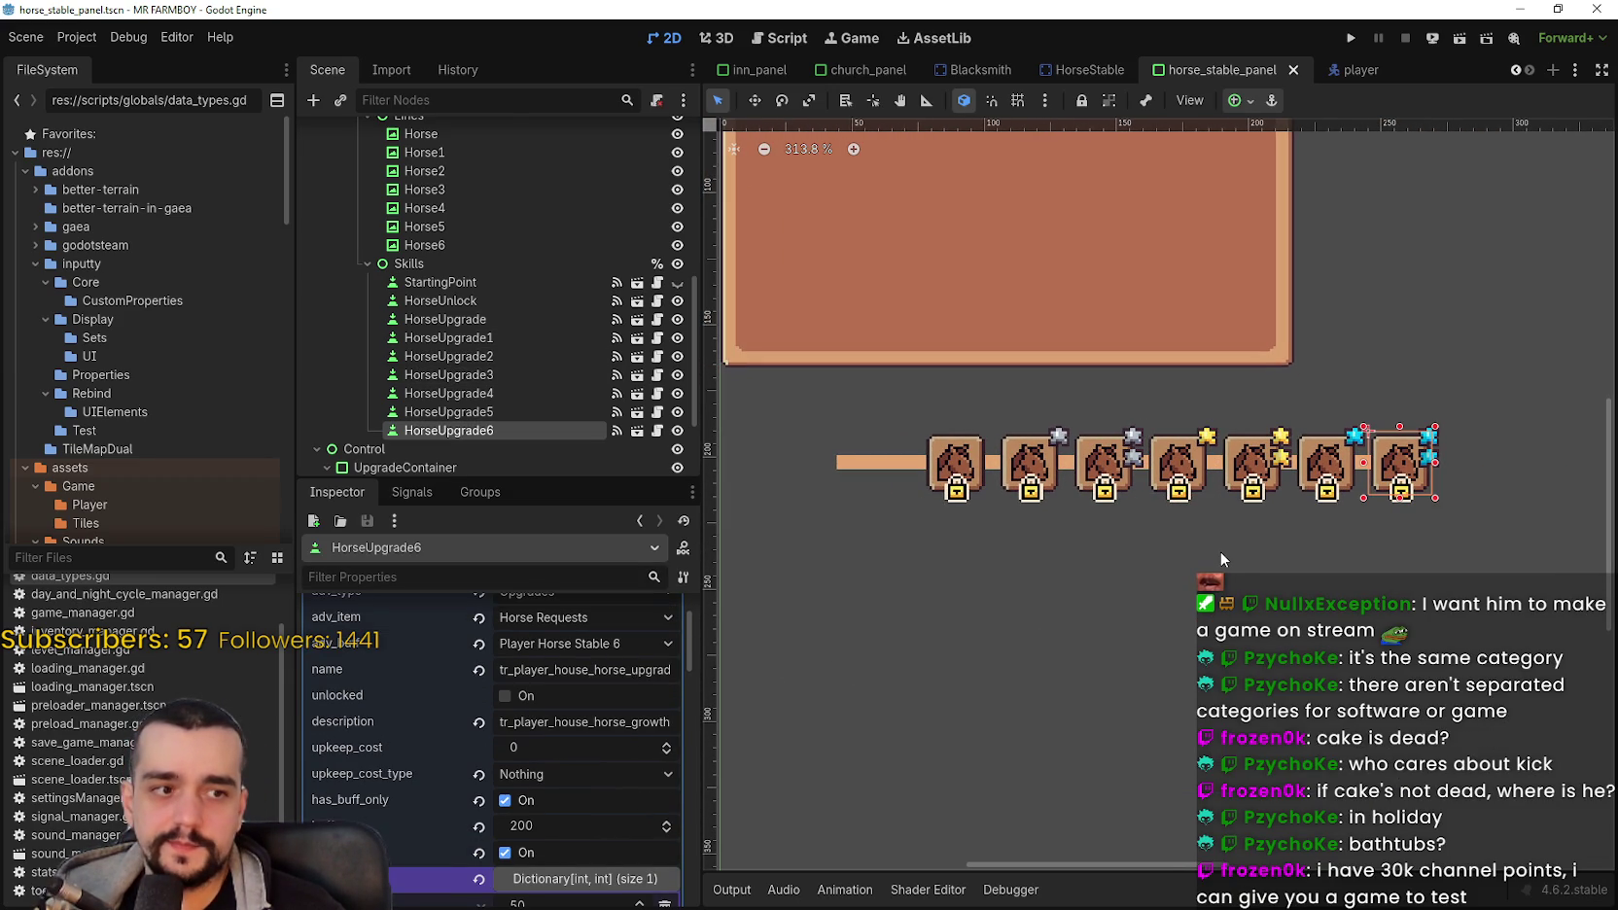
scroll(1217, 540, "up", 3)
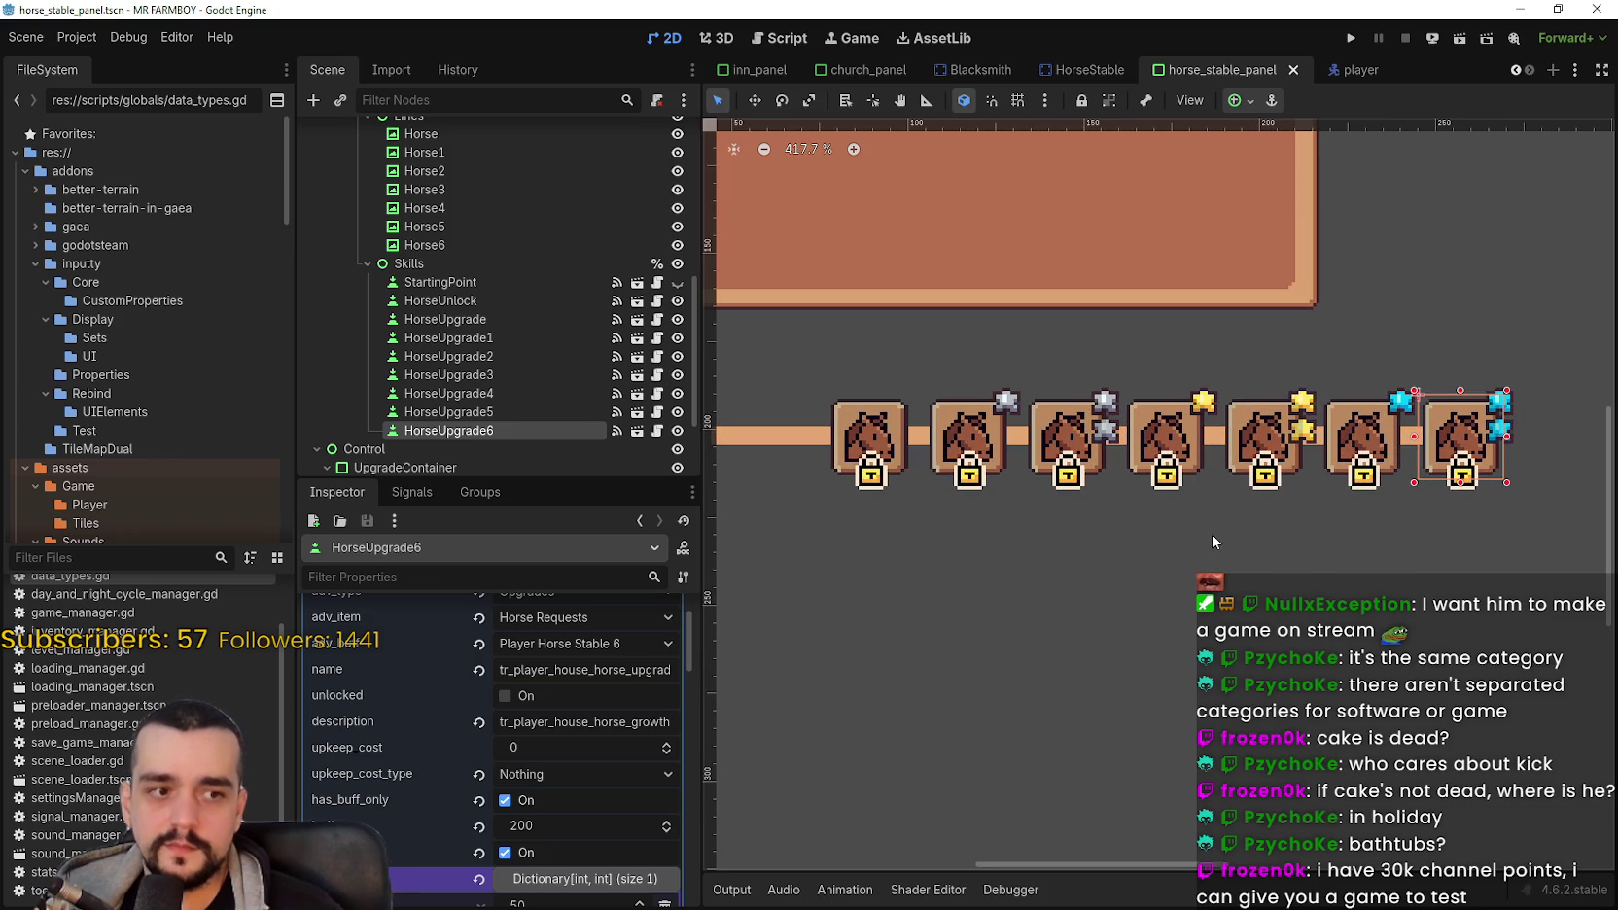
scroll(1046, 518, "down", 2)
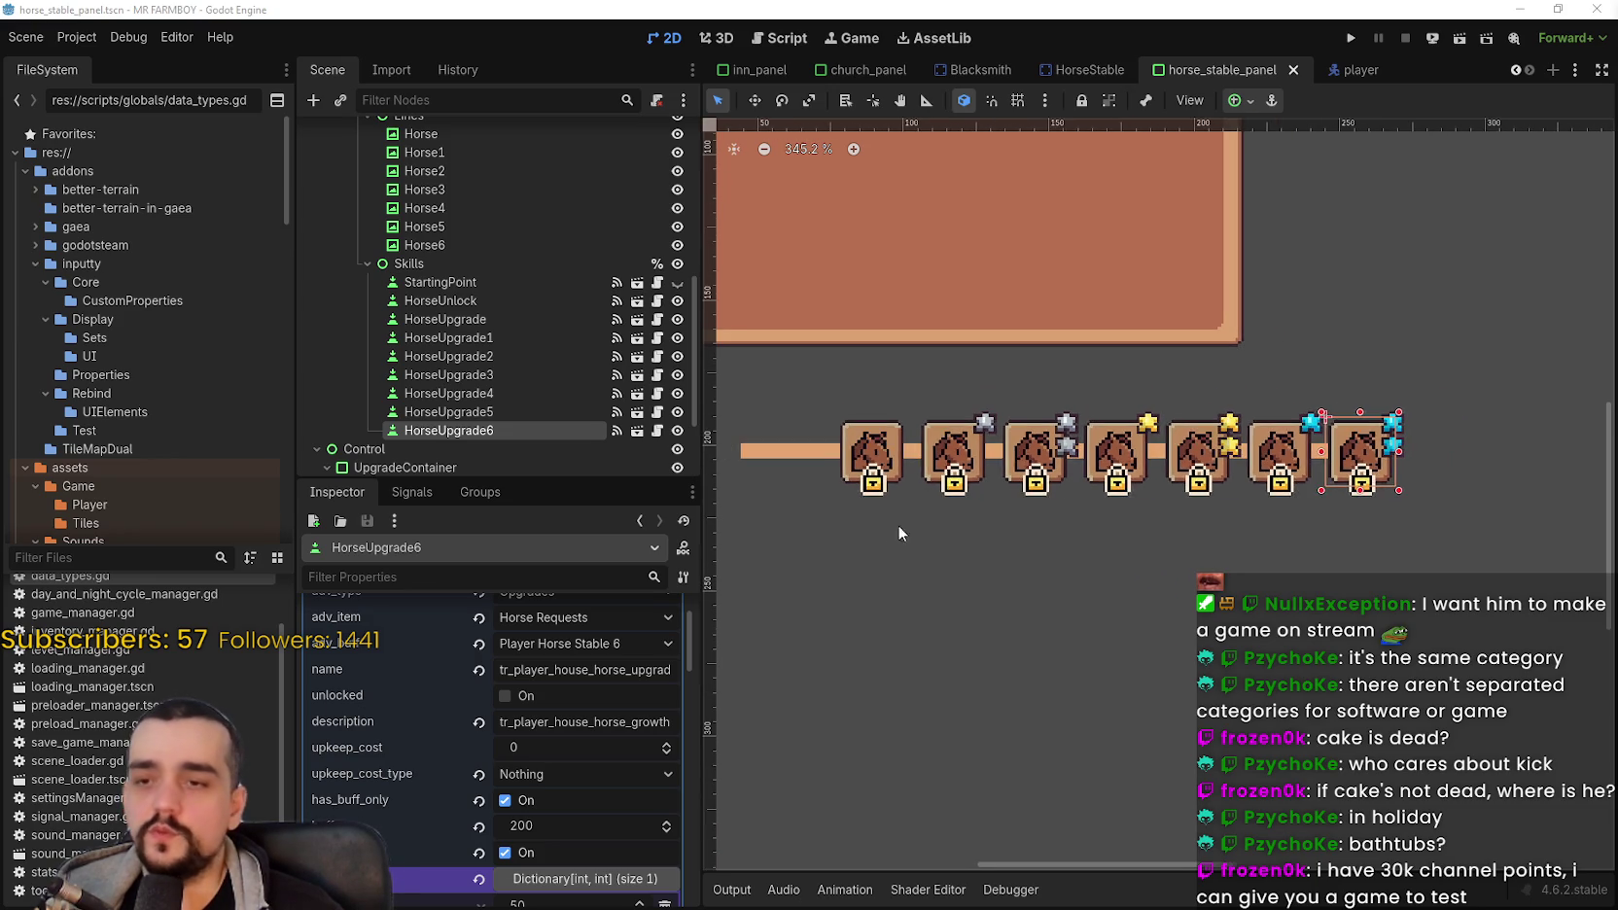
left_click_drag(1046, 518, 1061, 519)
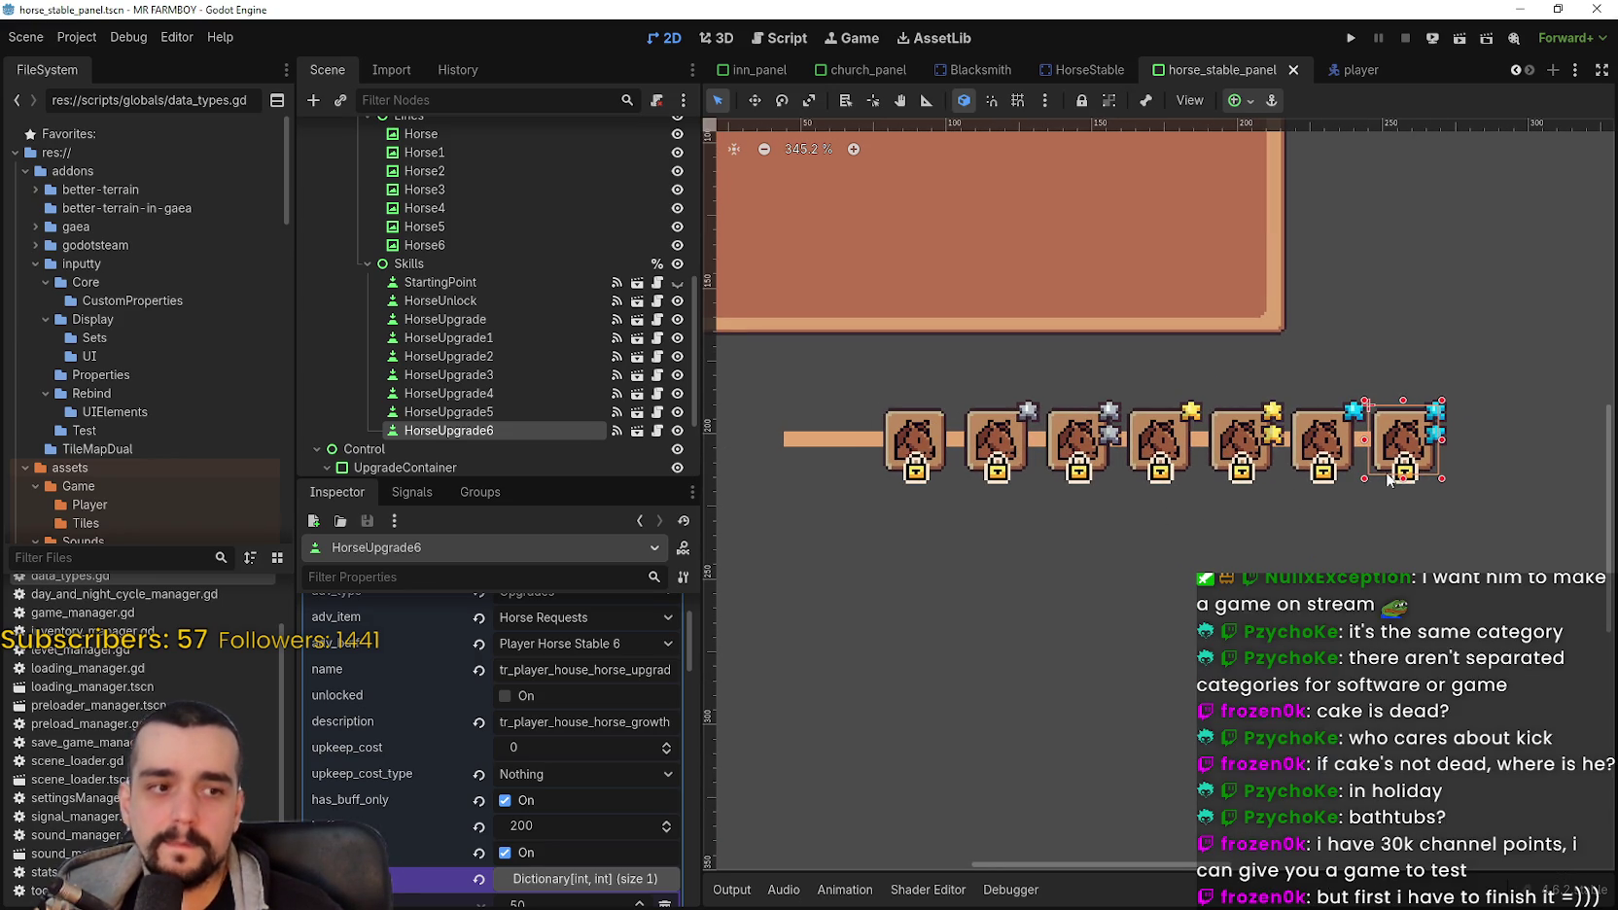
scroll(1059, 545, "up", 1)
left_click(1264, 474)
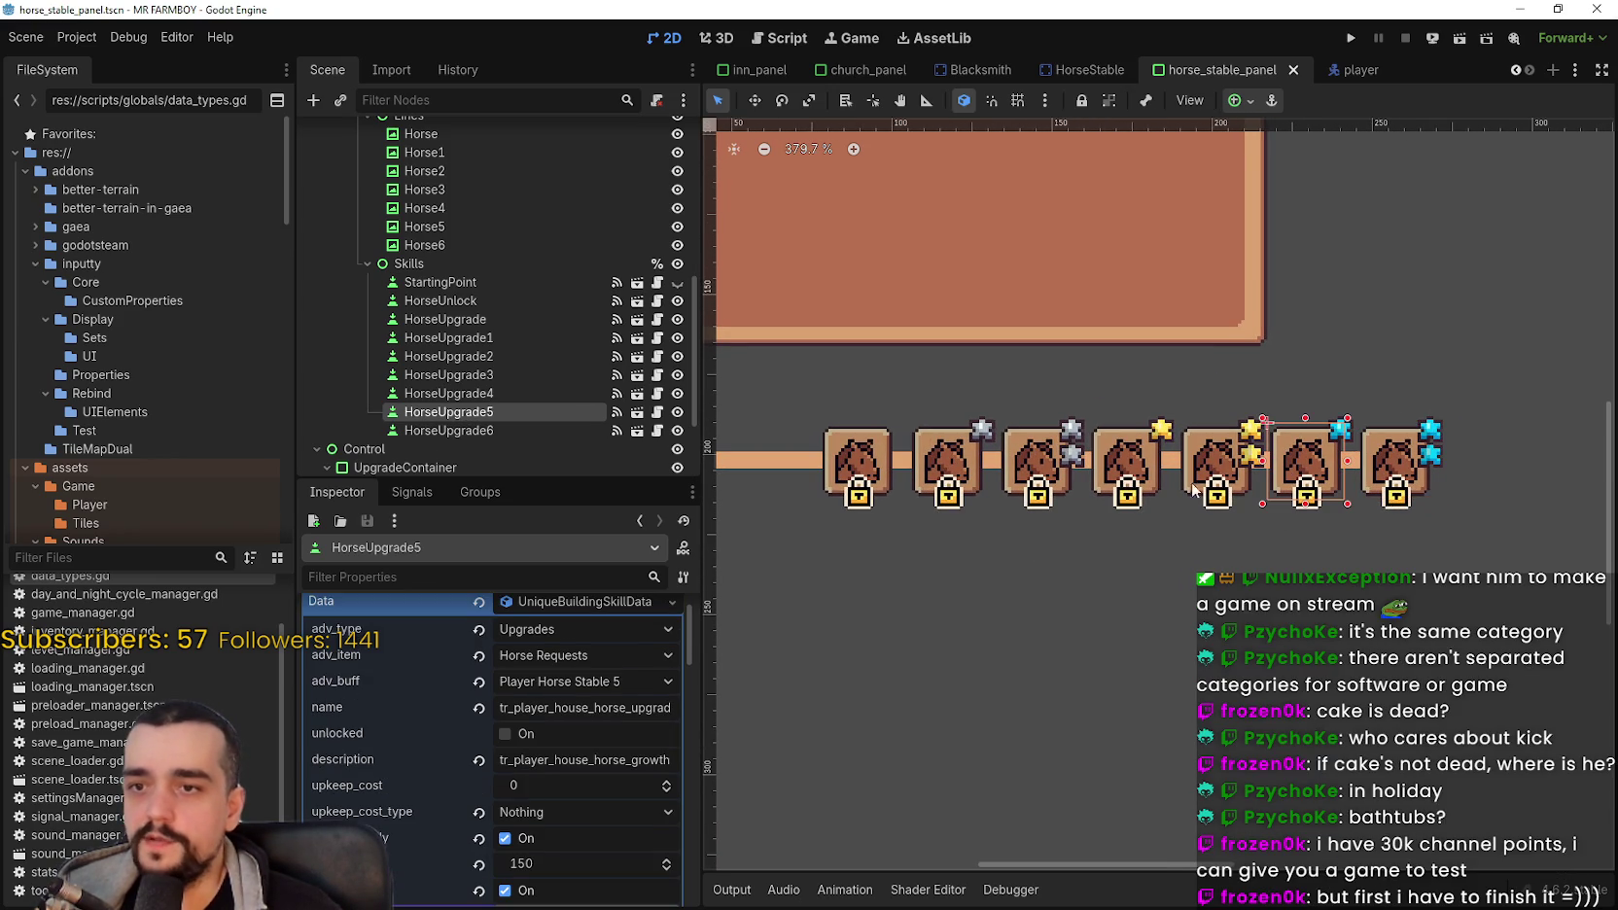
left_click(1203, 461)
scroll(1087, 588, "down", 1)
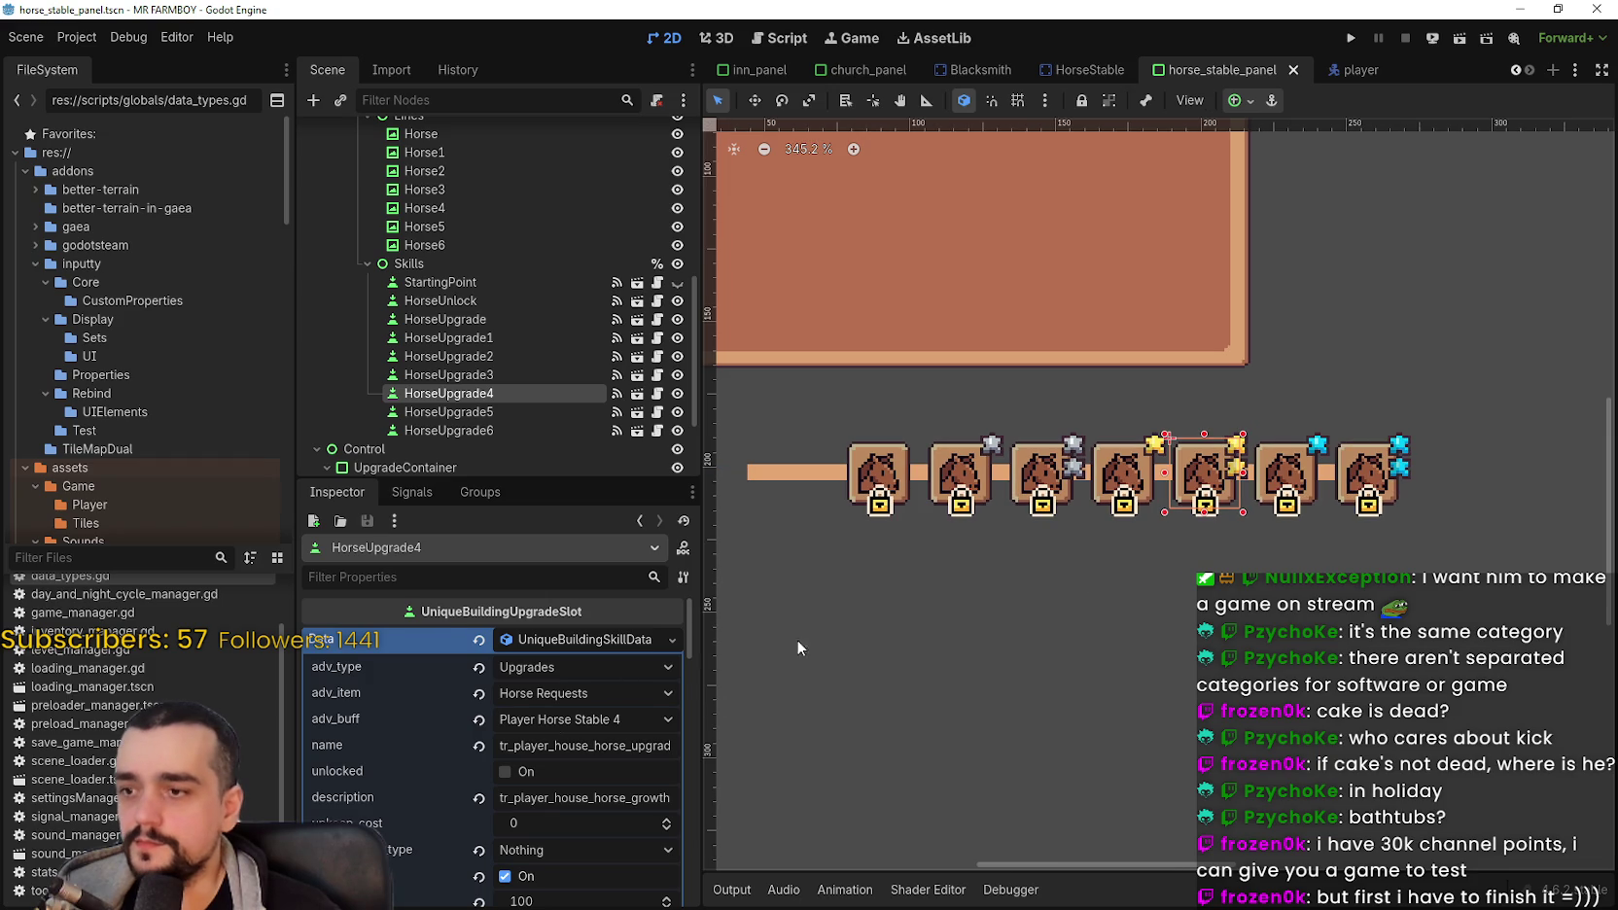
scroll(551, 752, "down", 3)
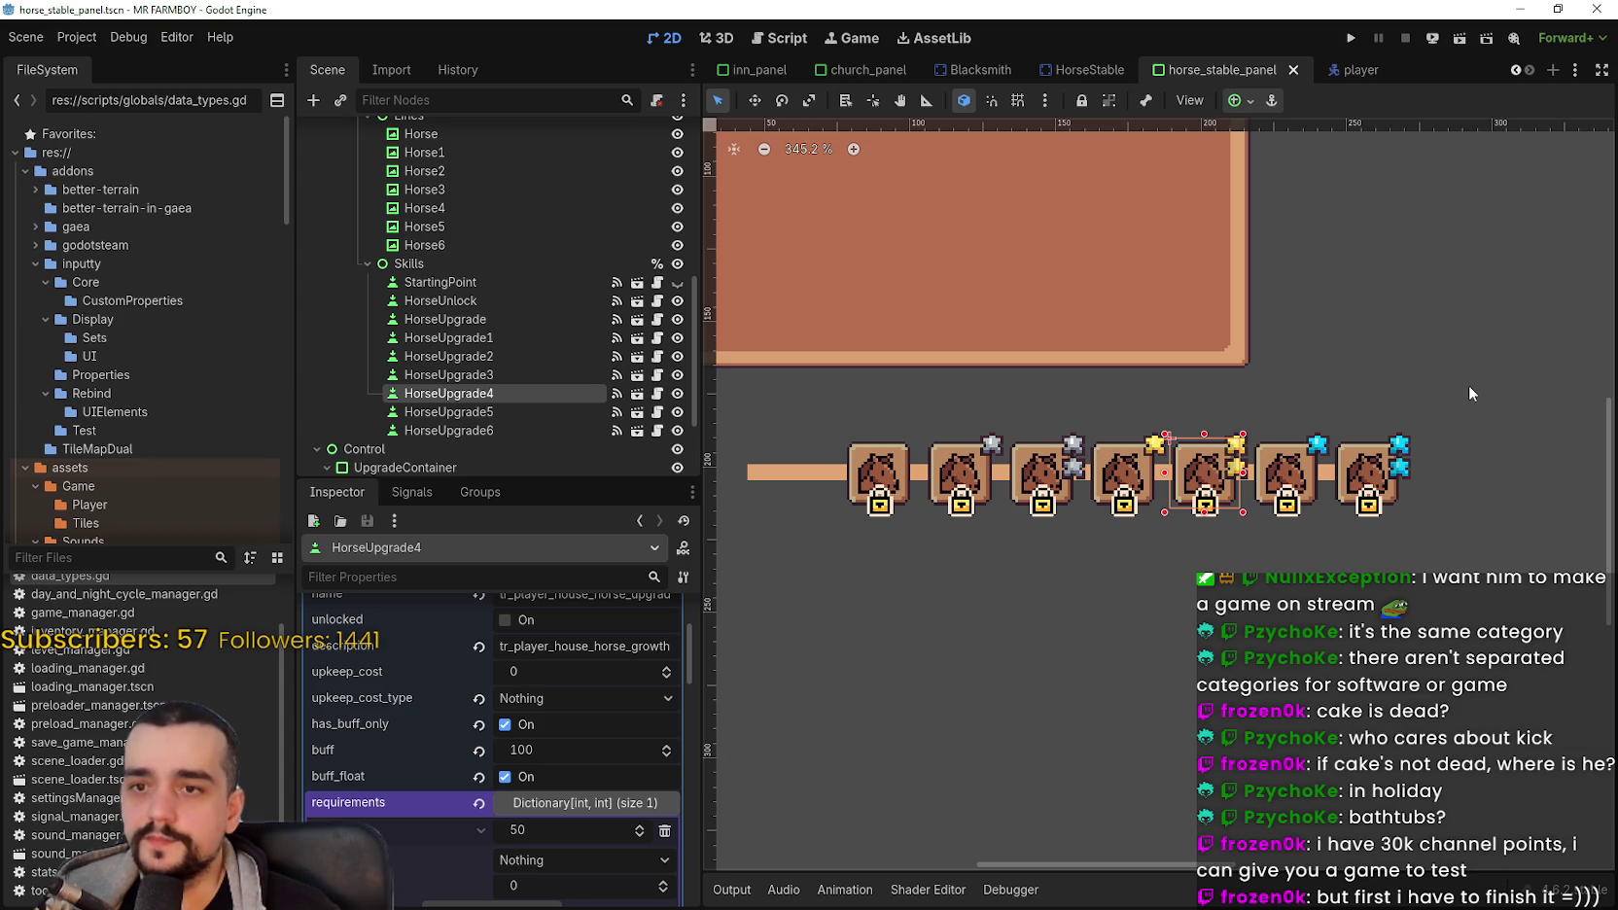
mouse_move(1459, 405)
left_mouse_down()
mouse_move(831, 510)
mouse_move(789, 578)
left_mouse_up()
left_click(1007, 607)
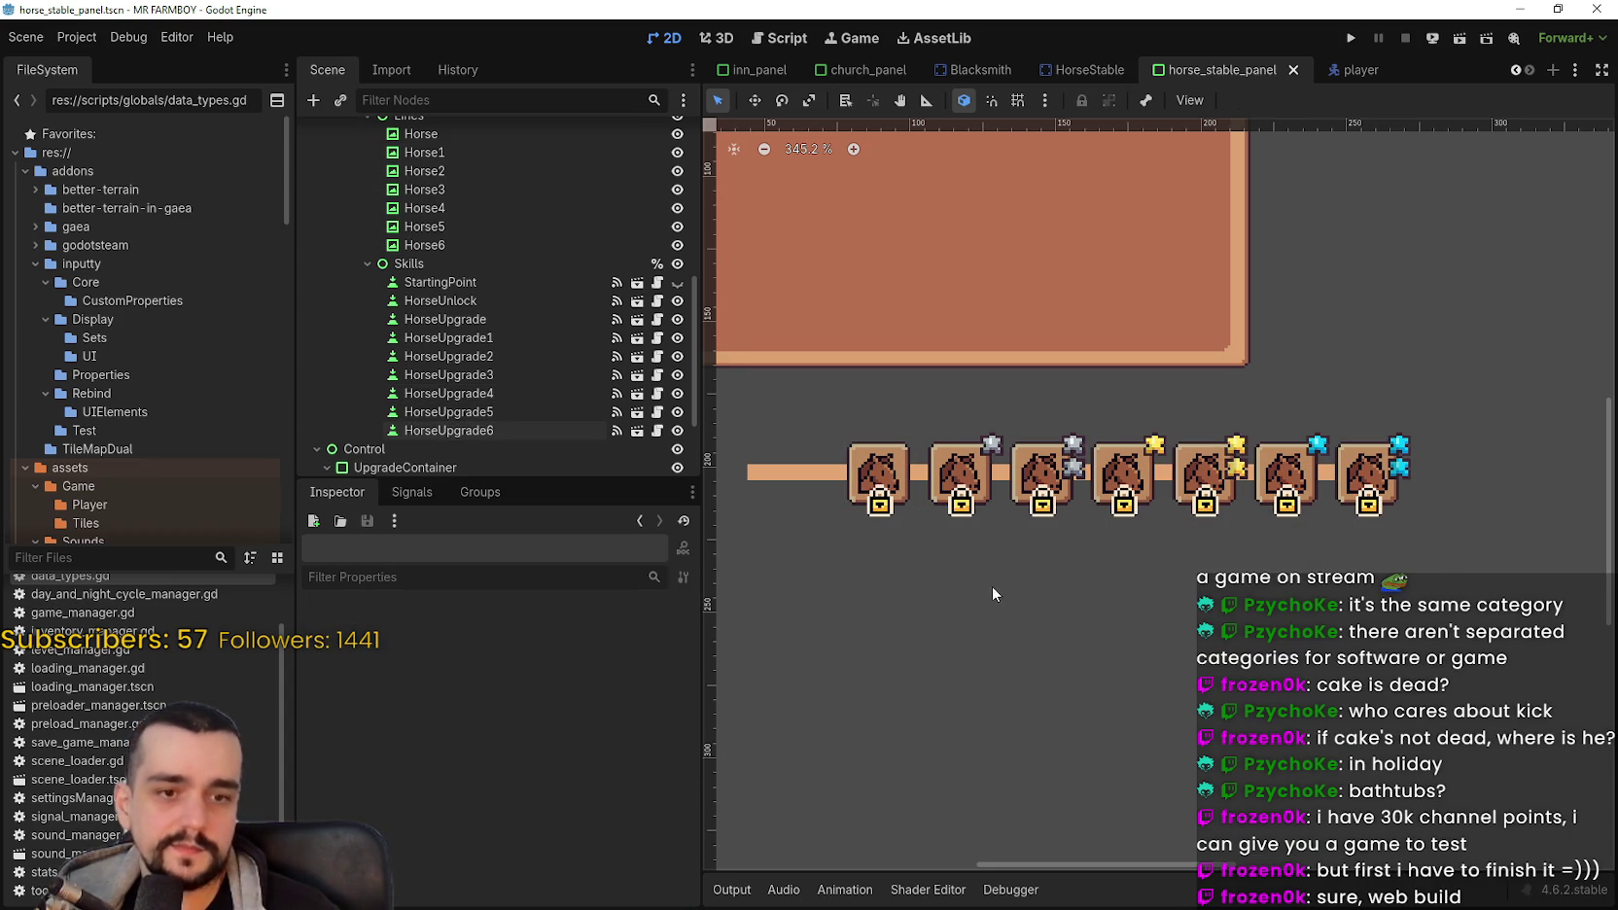
left_click(919, 498)
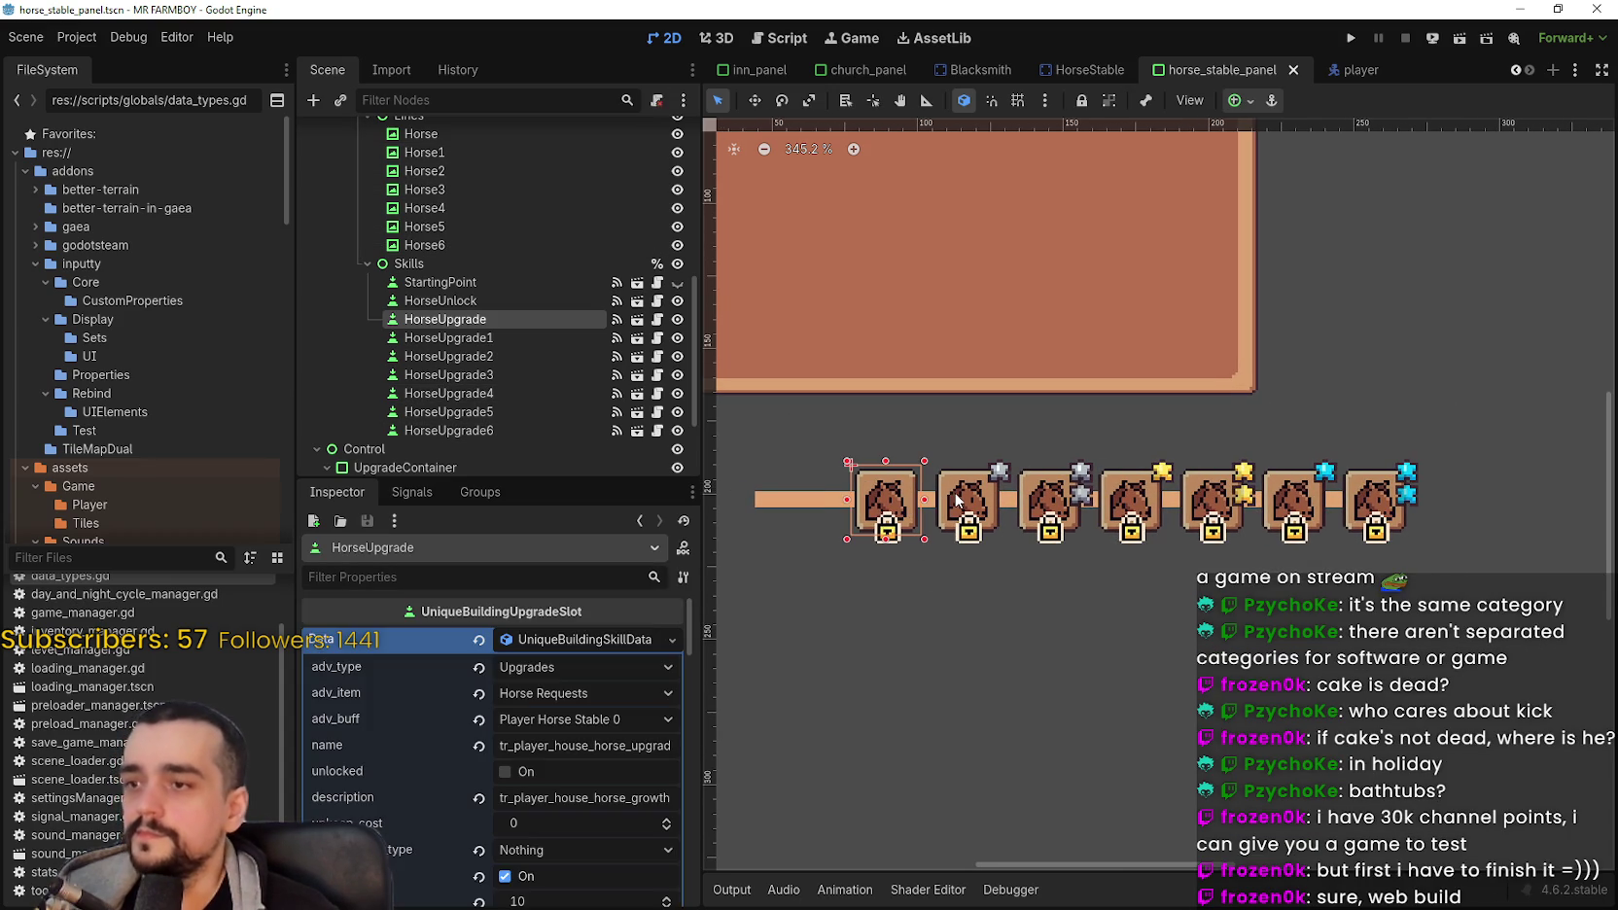
left_click(957, 501)
left_click(1050, 501)
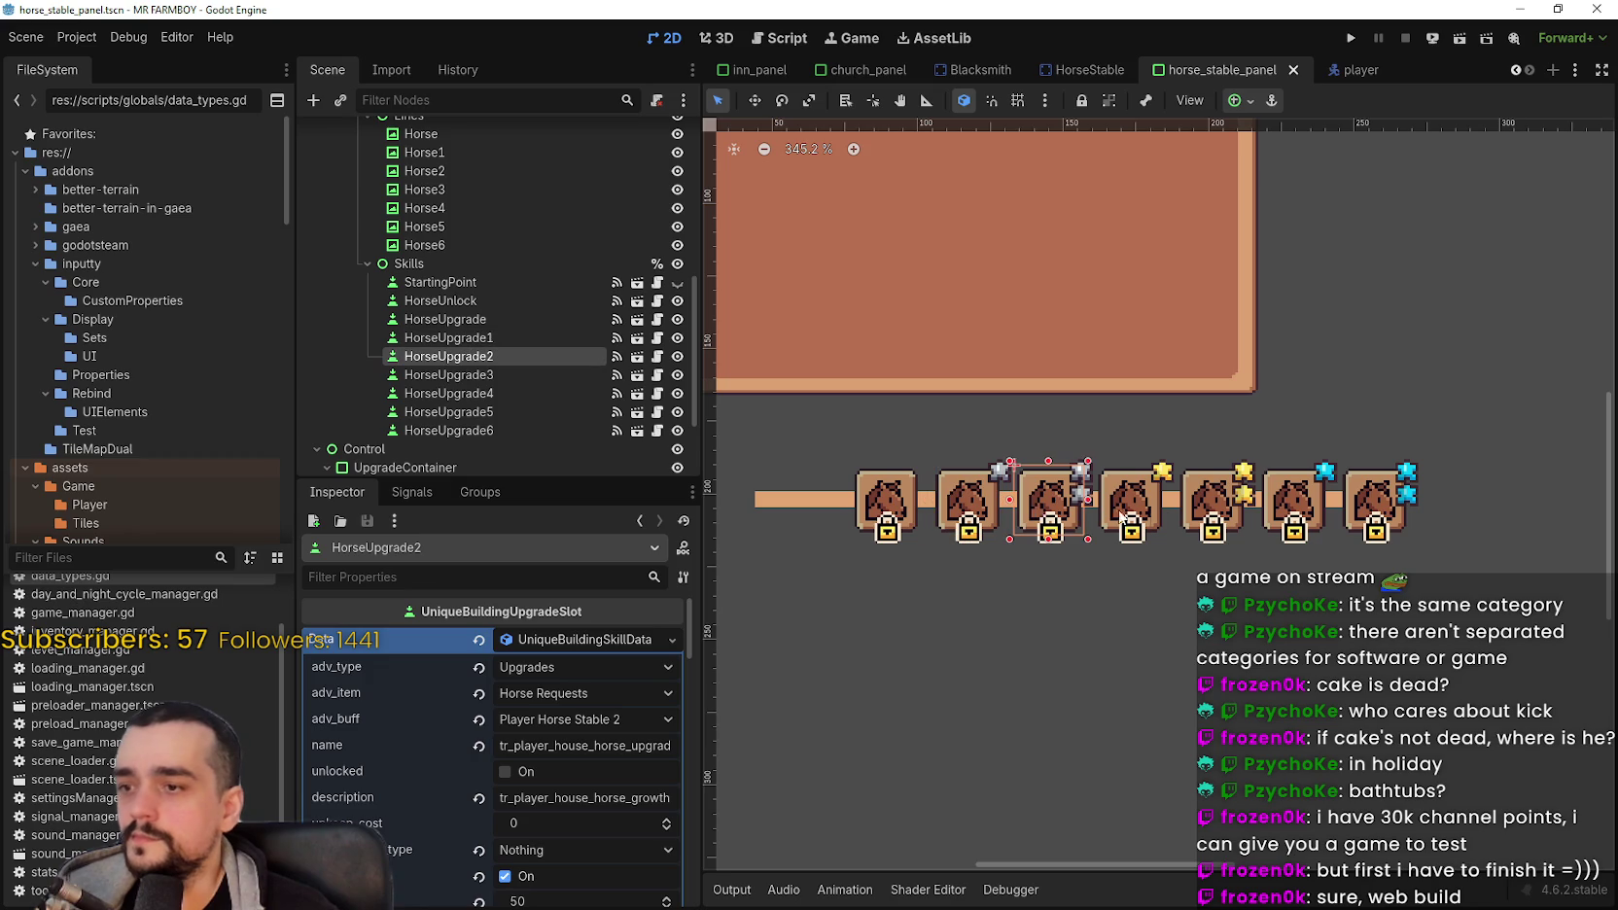
left_click(1131, 501)
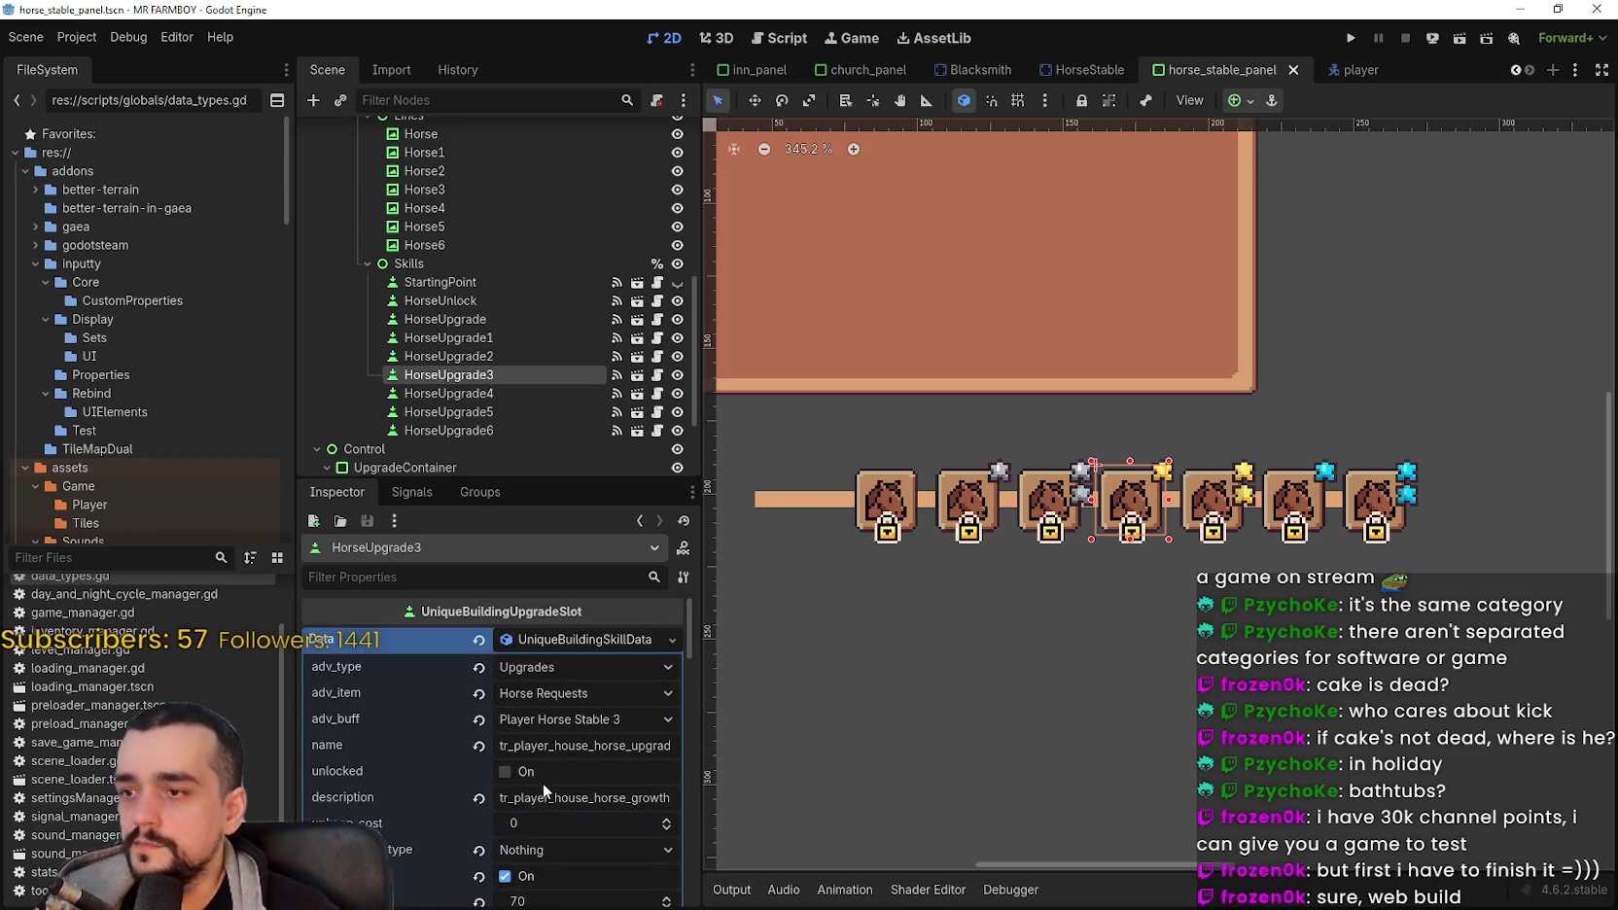
scroll(574, 790, "down", 4)
left_click(612, 769)
scroll(601, 757, "up", 5)
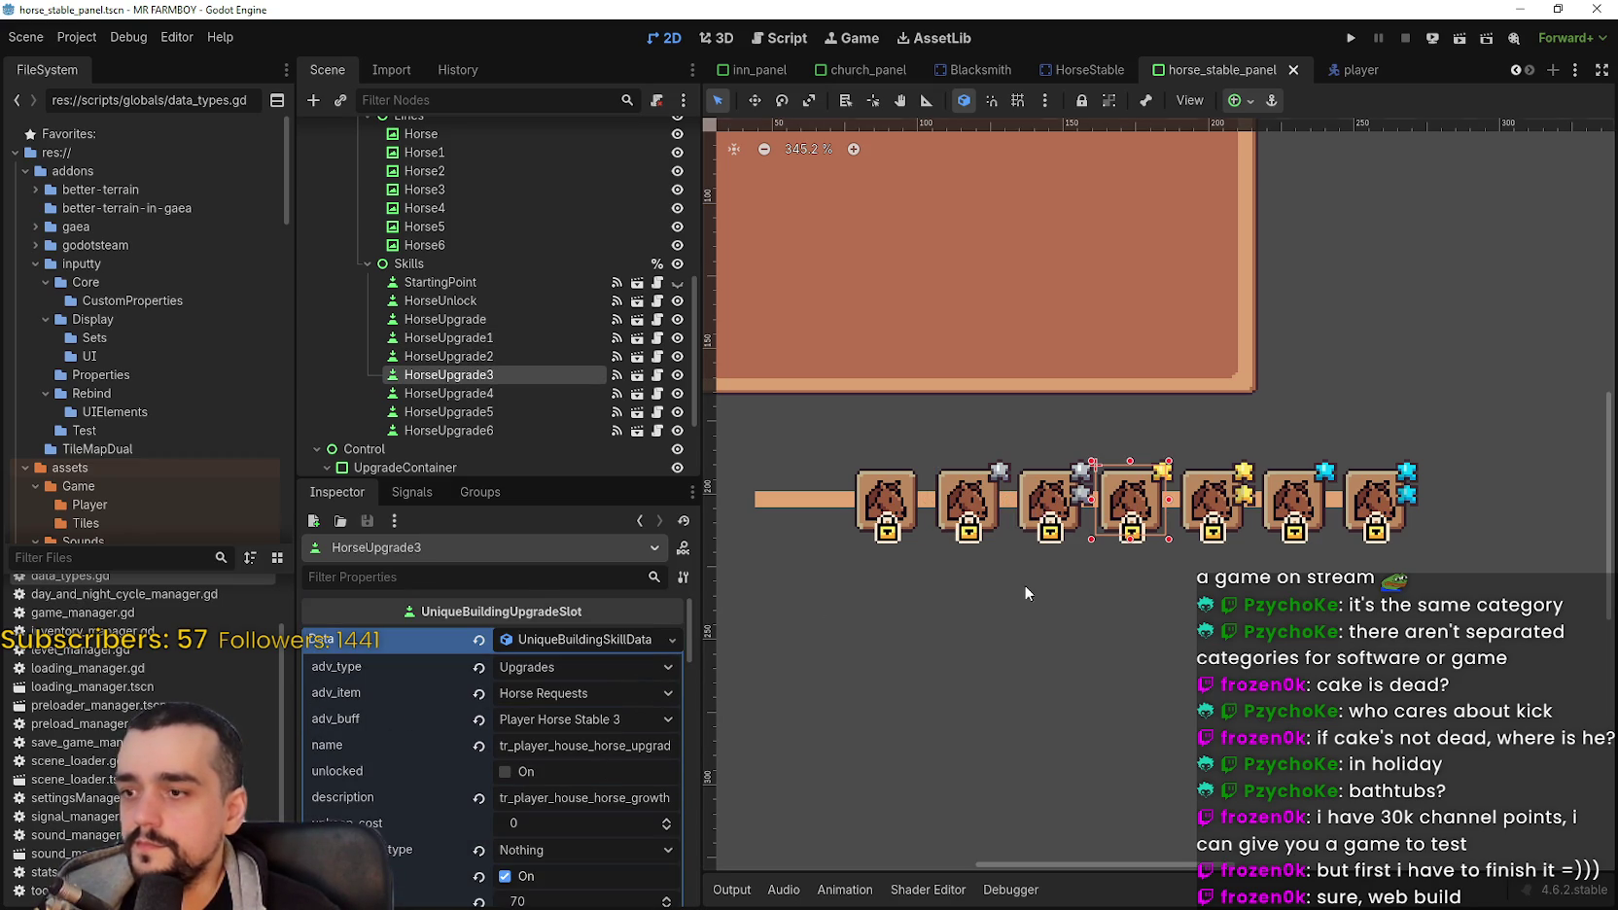
left_click(1301, 500)
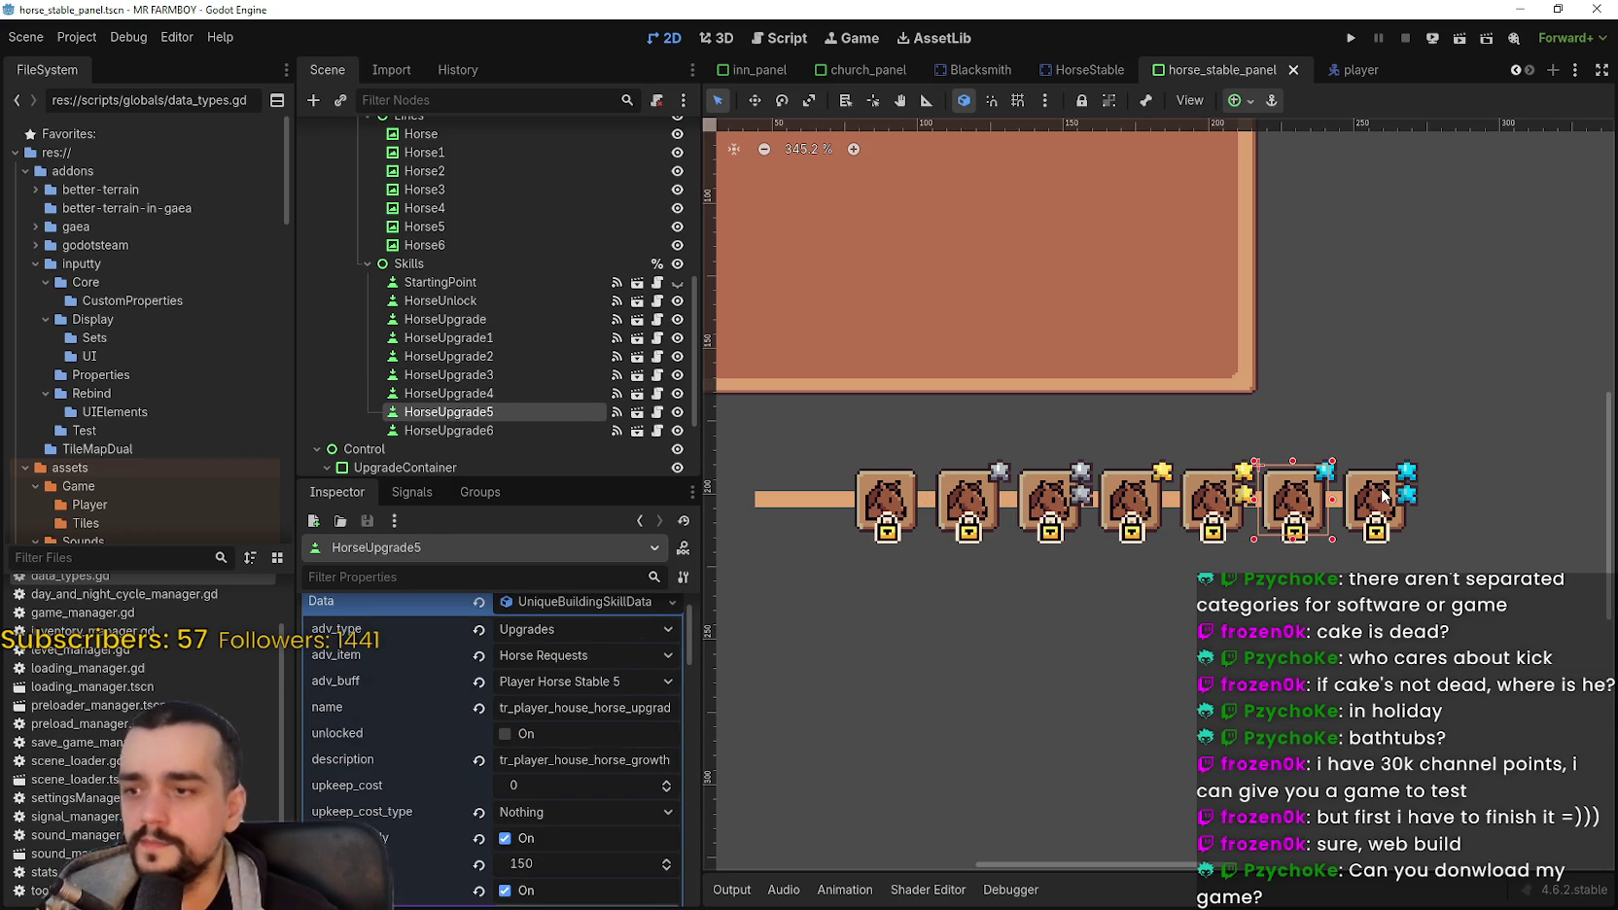
left_click(1385, 496)
scroll(525, 661, "up", 1)
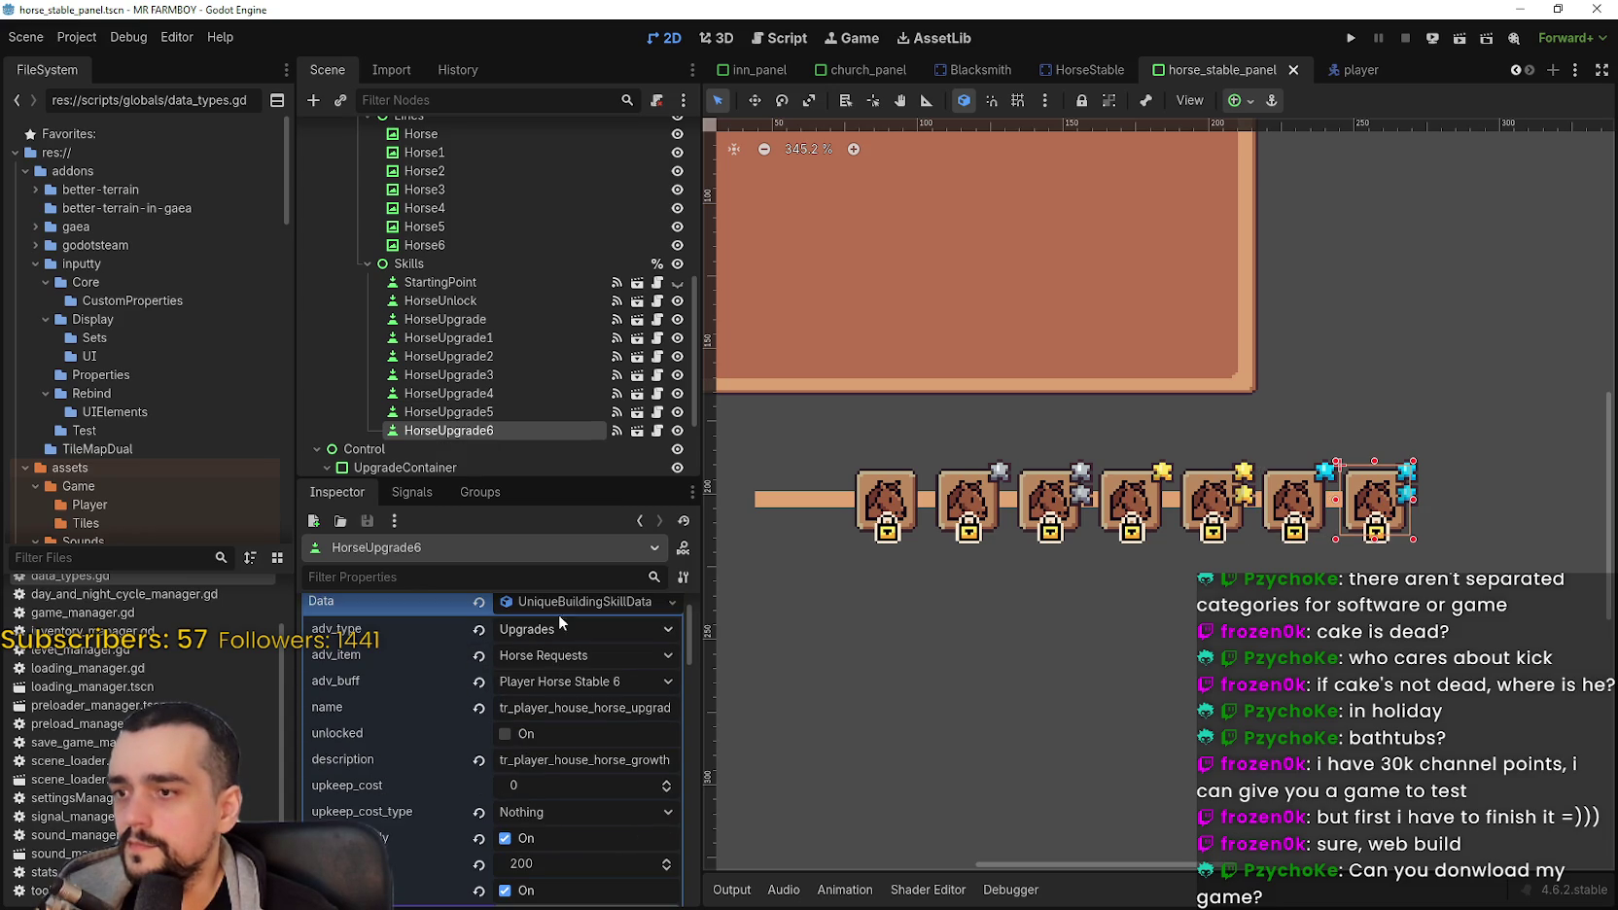
scroll(1164, 601, "down", 1)
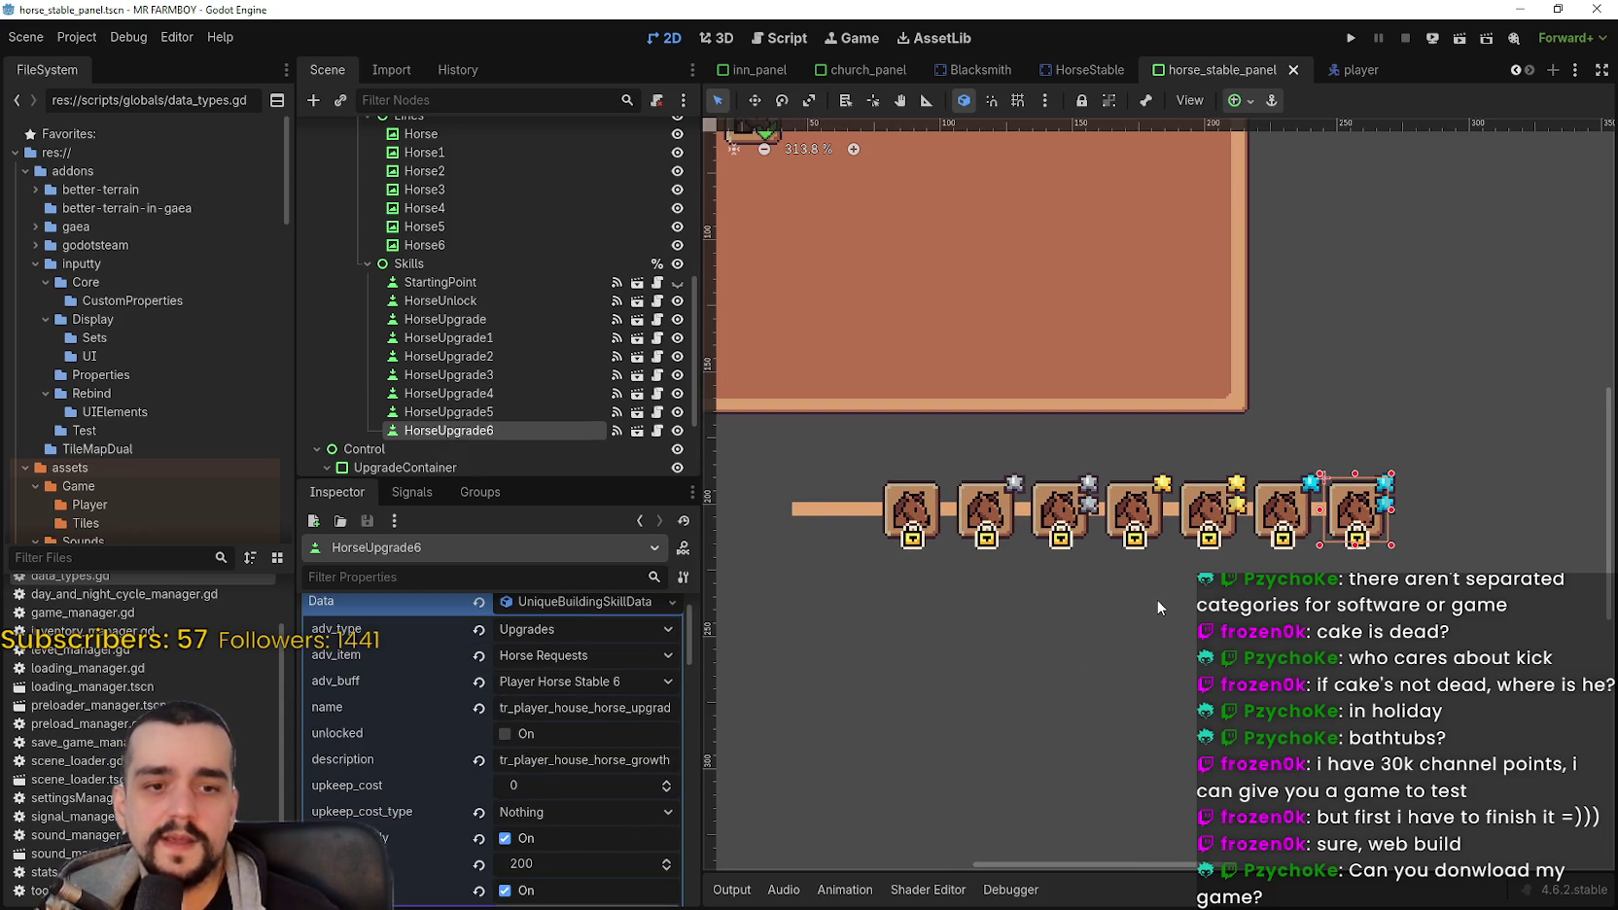
Step: Zoom out, box-select the horse upgrade row, then select just the last slot
scroll(1152, 603, "down", 2)
scroll(1109, 613, "down", 1)
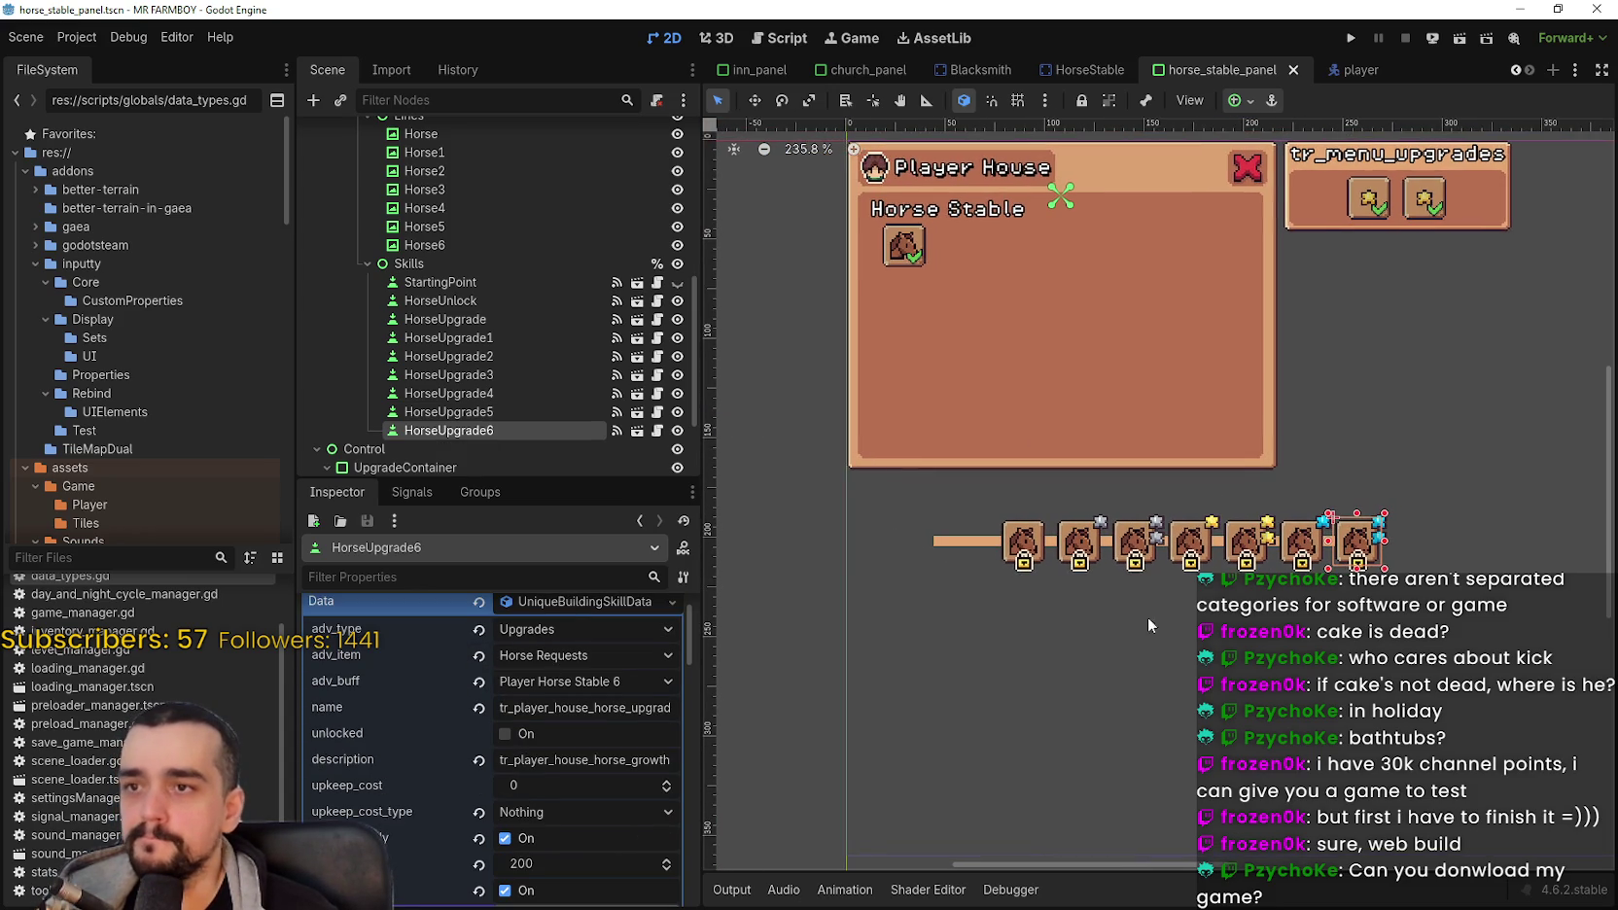
scroll(1138, 616, "down", 1)
left_click(1407, 510)
mouse_move(1412, 502)
left_mouse_down()
mouse_move(1011, 611)
mouse_move(934, 616)
left_mouse_up()
left_click(1264, 634)
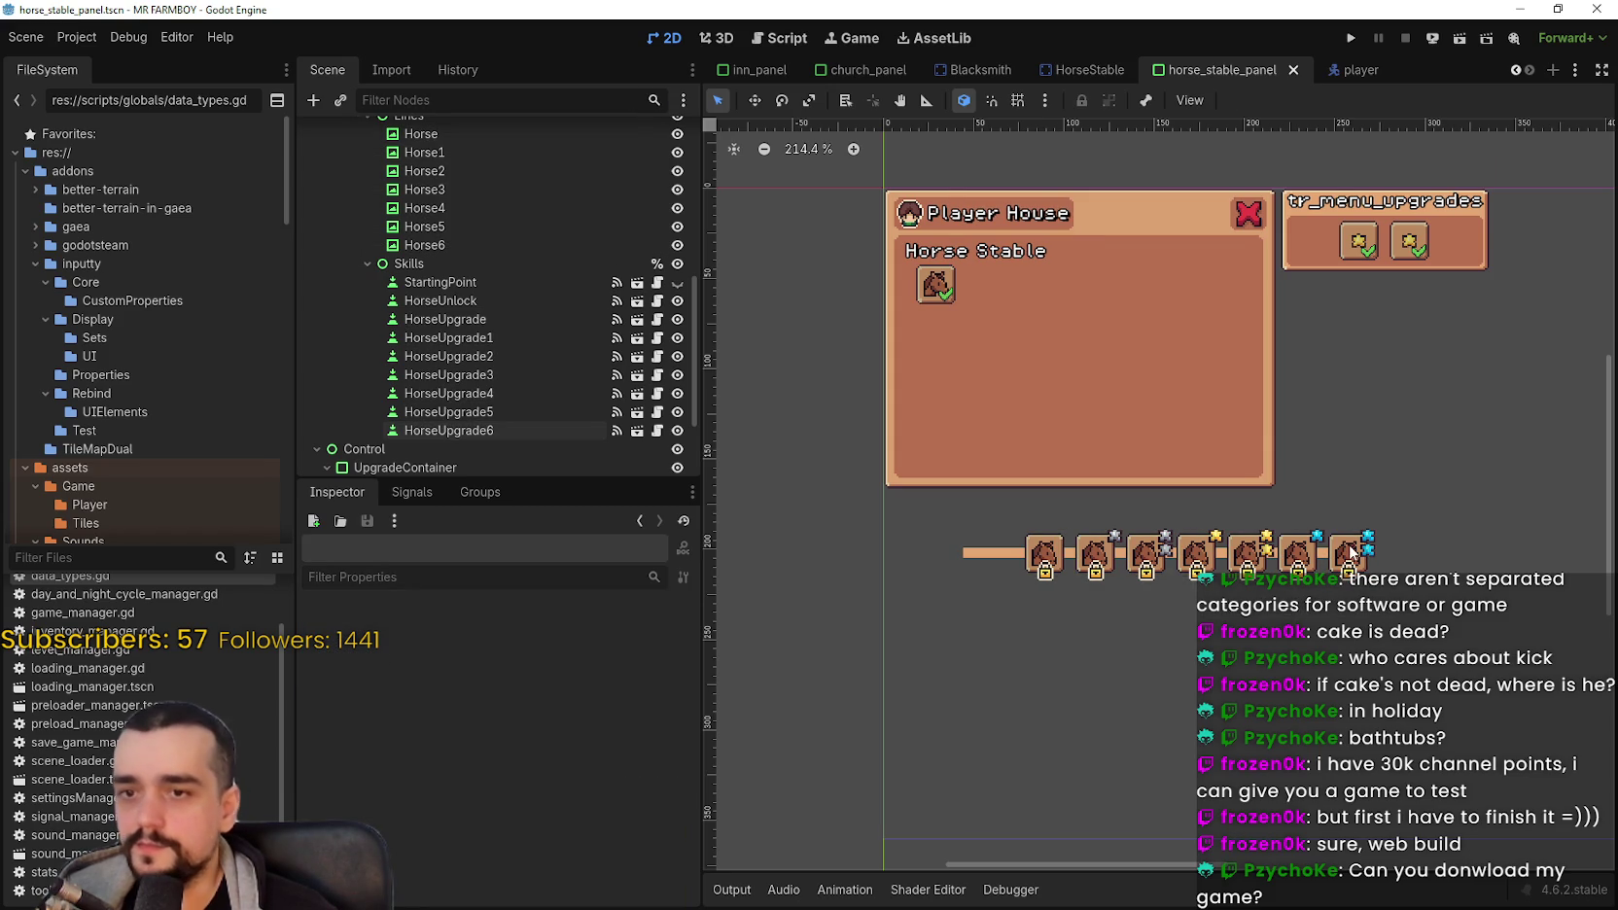
left_click(1349, 553)
Step: Box-select all 14 nodes of the horse upgrade row again and switch to Move Mode
scroll(496, 768, "down", 3)
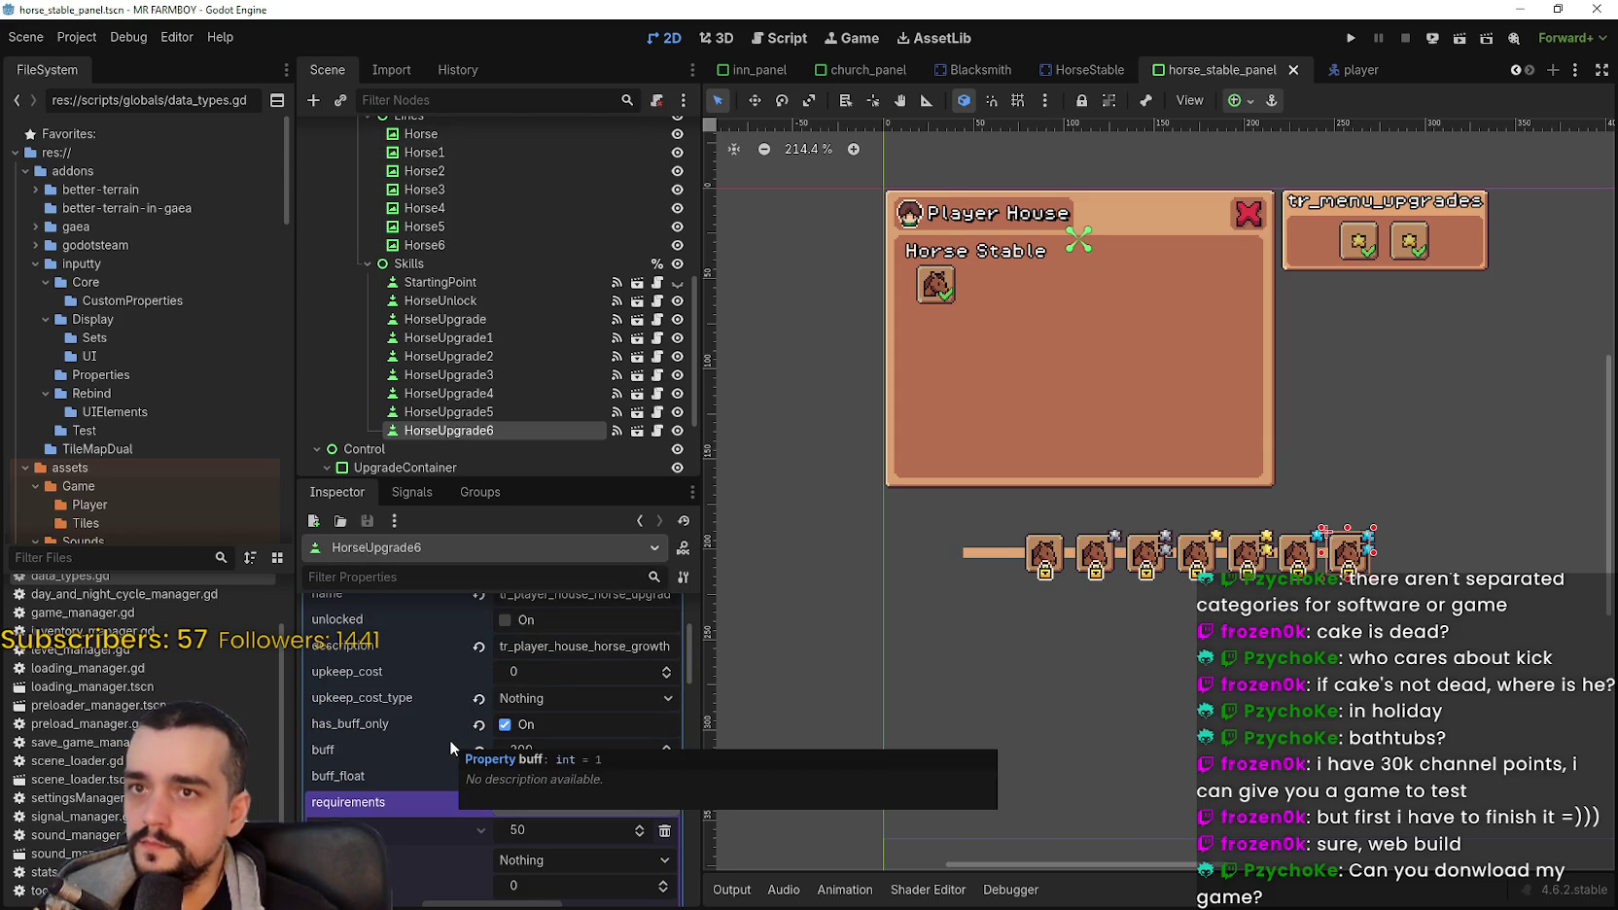
scroll(1410, 590, "up", 1)
left_click(1410, 590)
mouse_move(1452, 579)
left_mouse_down()
mouse_move(967, 468)
mouse_move(870, 480)
left_mouse_up()
scroll(980, 526, "up", 2)
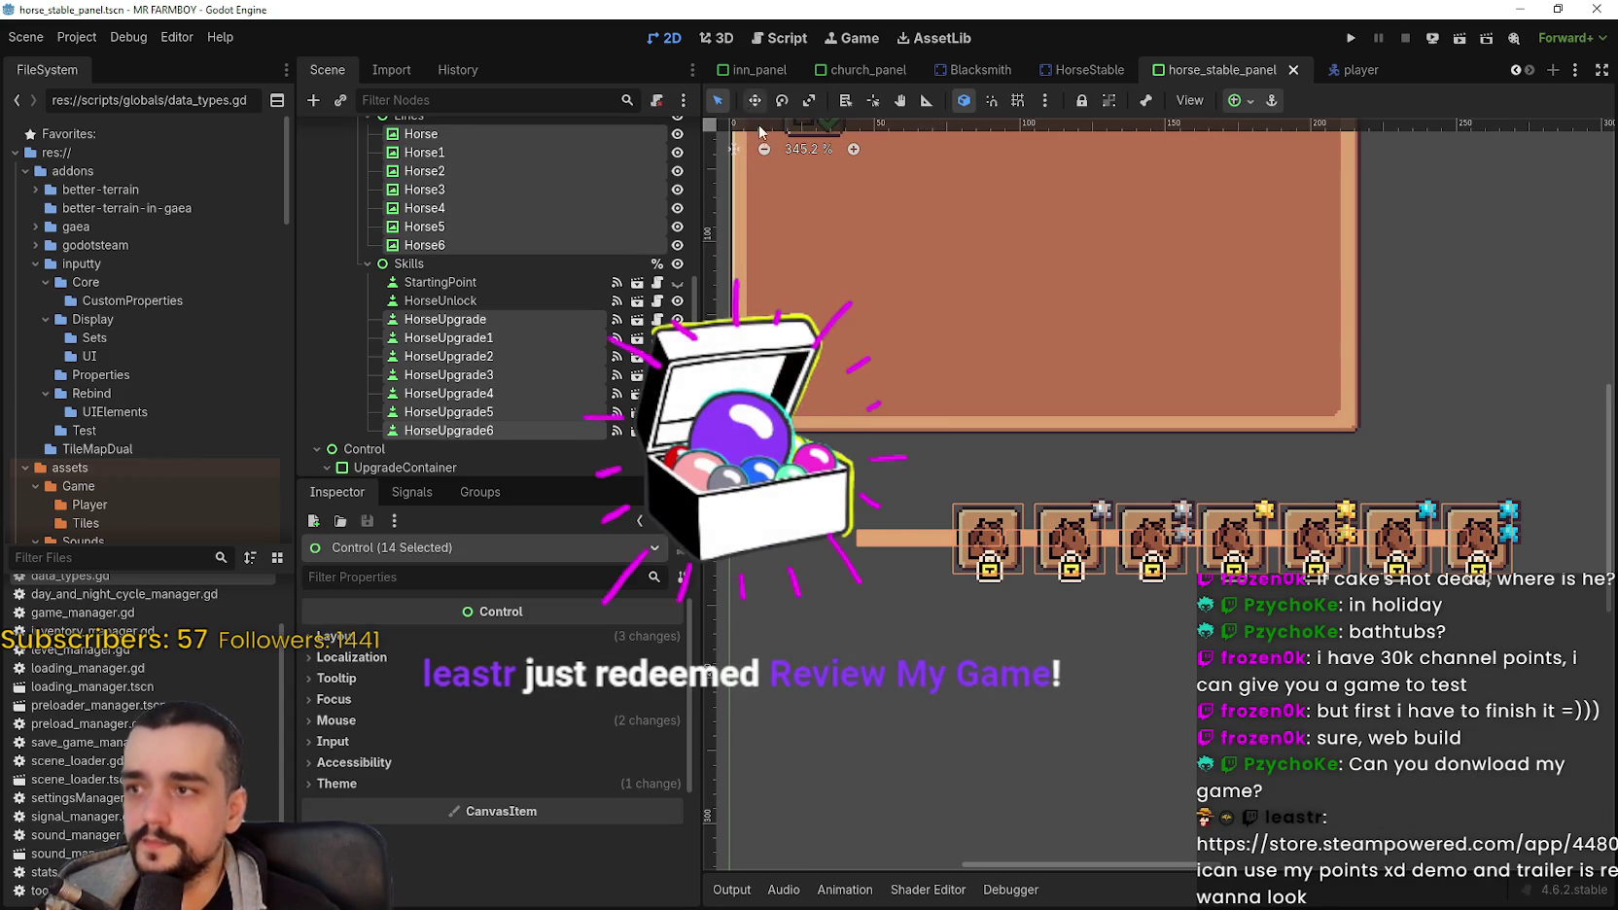
scroll(882, 323, "down", 2)
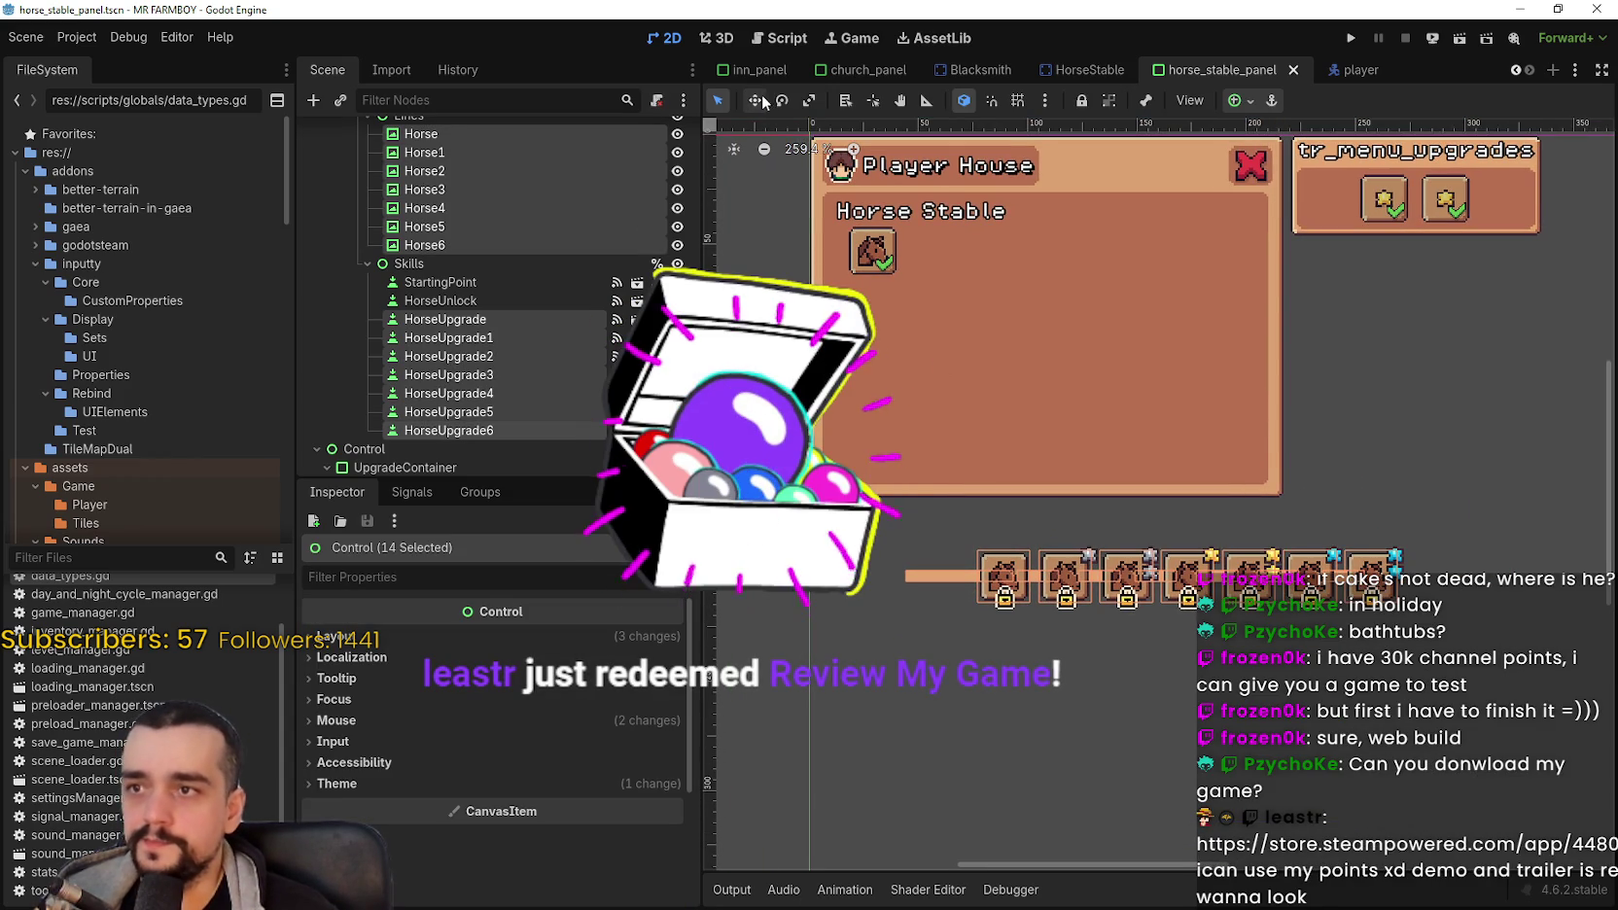
left_click(756, 101)
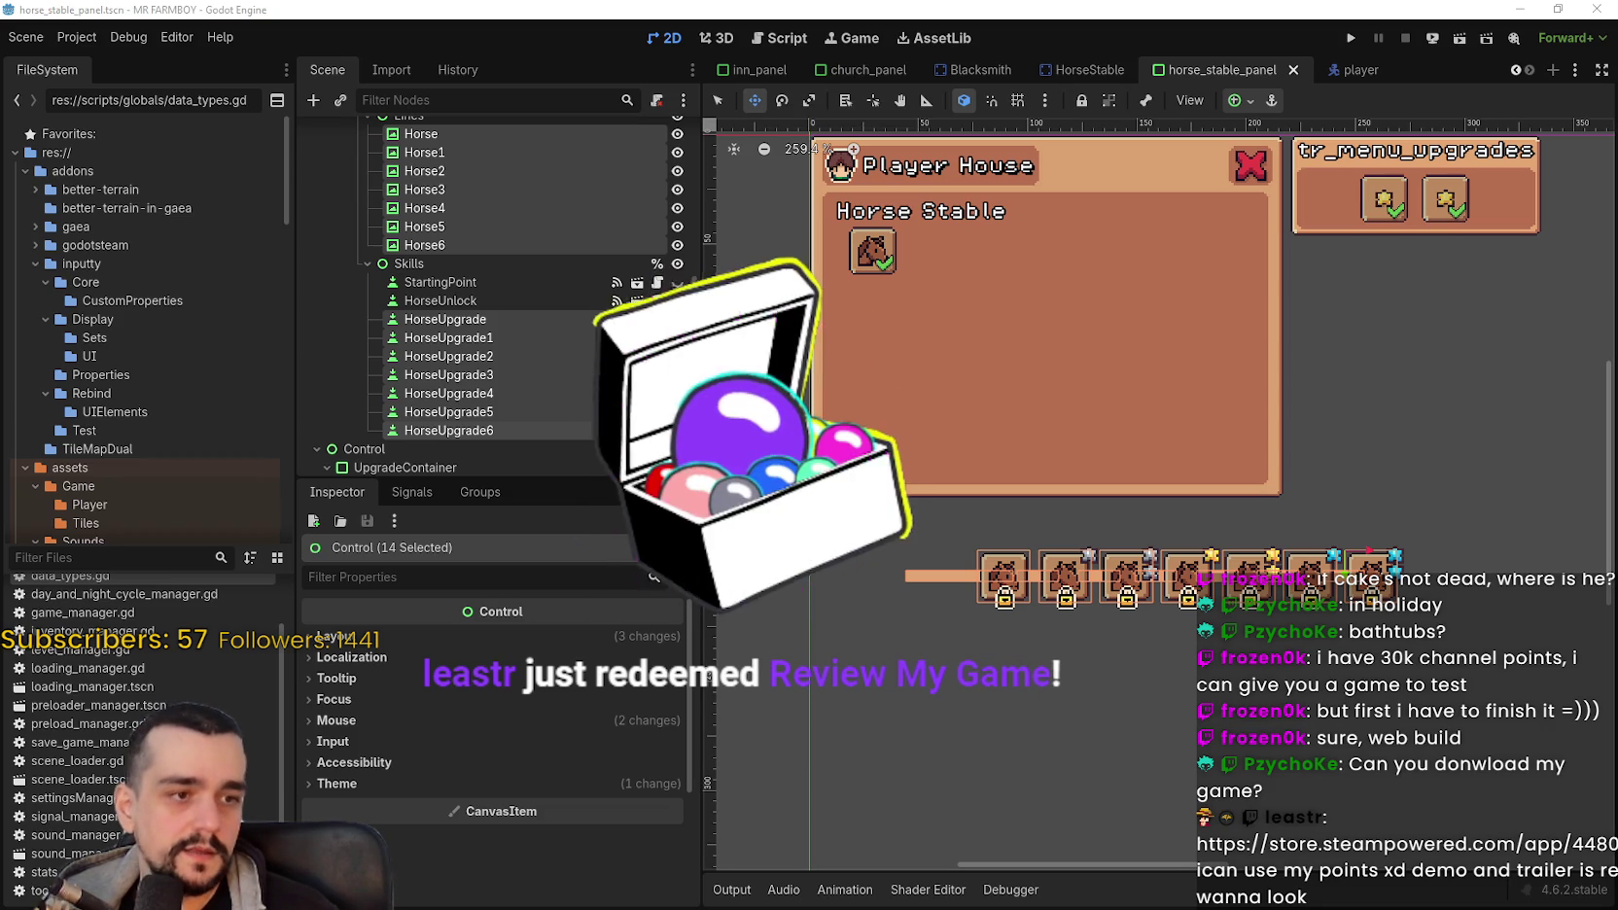
key("alt+Tab")
Step: Search the Steam store for Freelands and open its store page
left_click_drag(996, 31, 1031, 87)
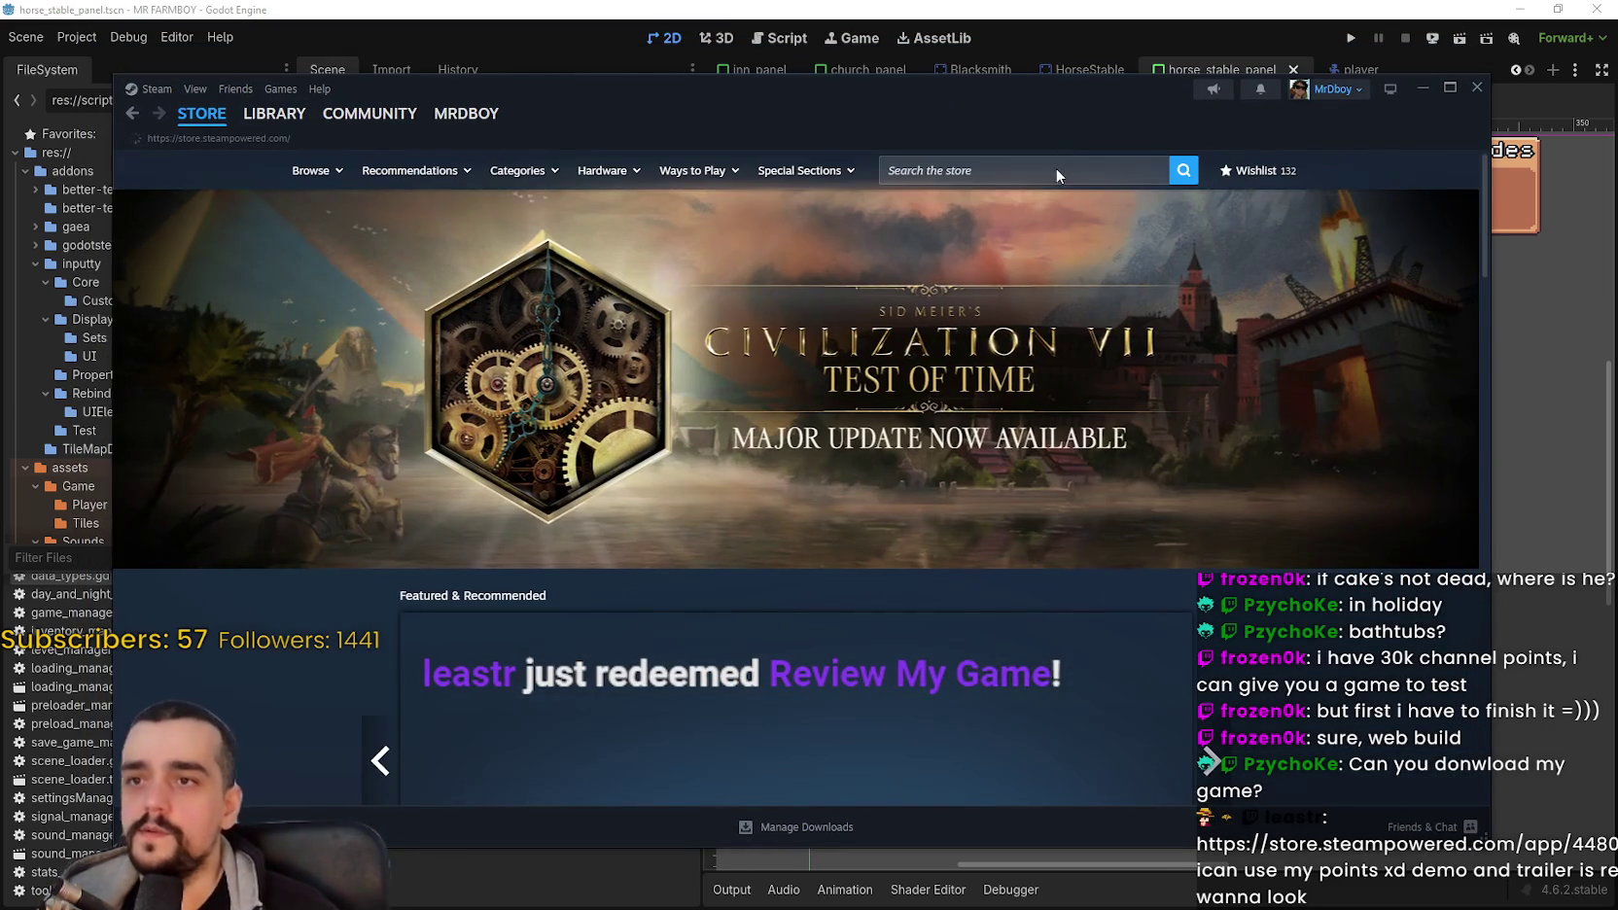
left_click(1057, 164)
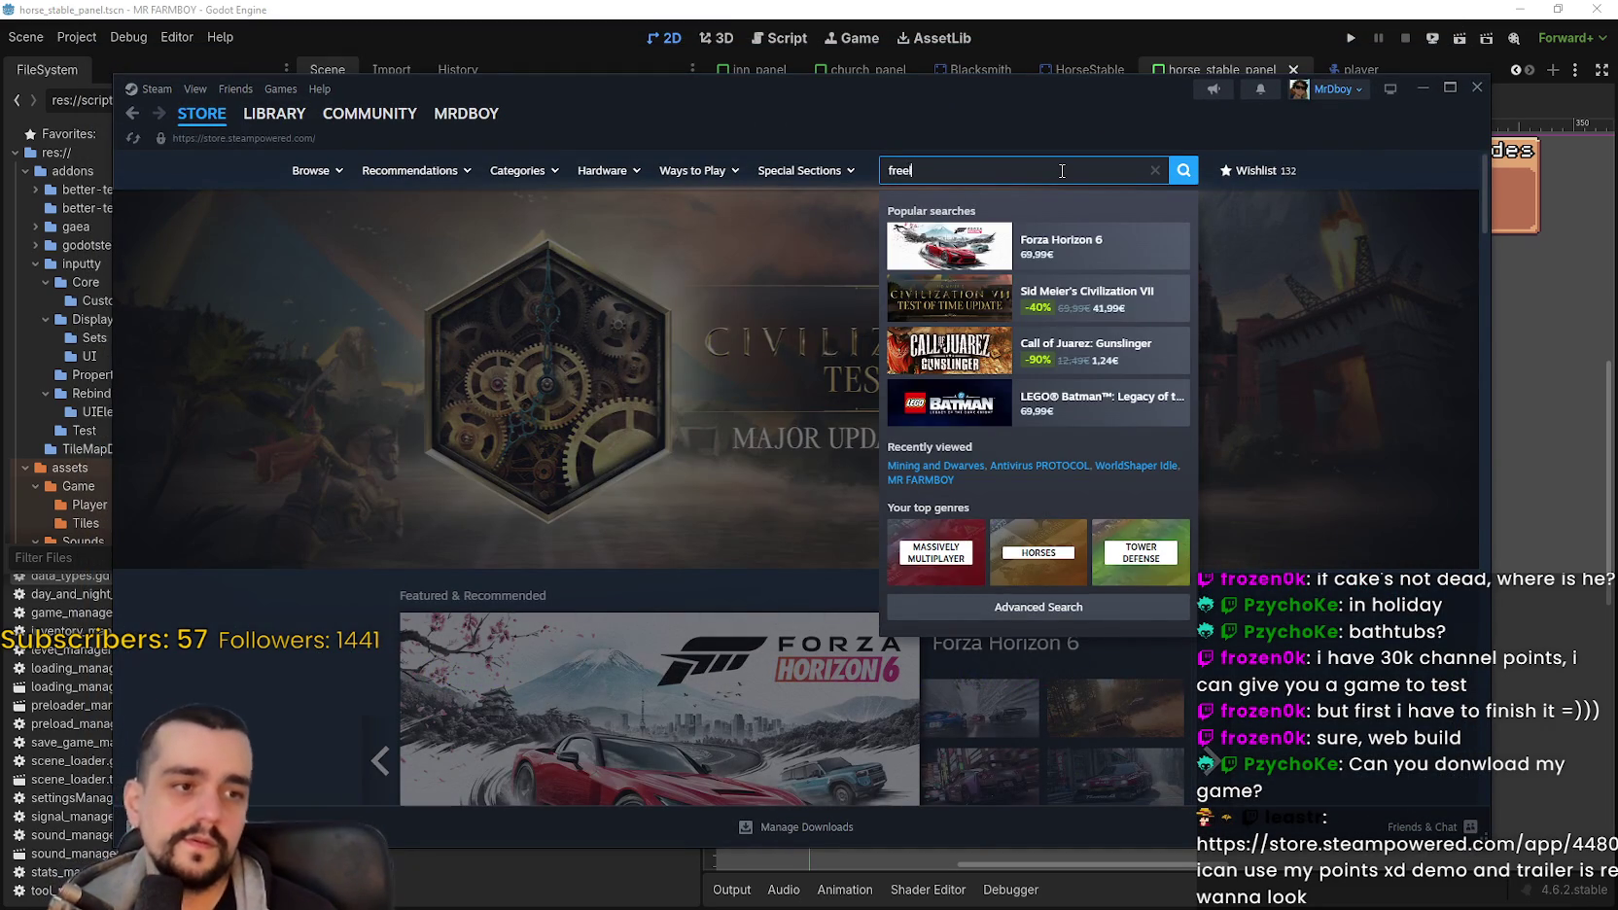
type("lands")
left_click(1059, 250)
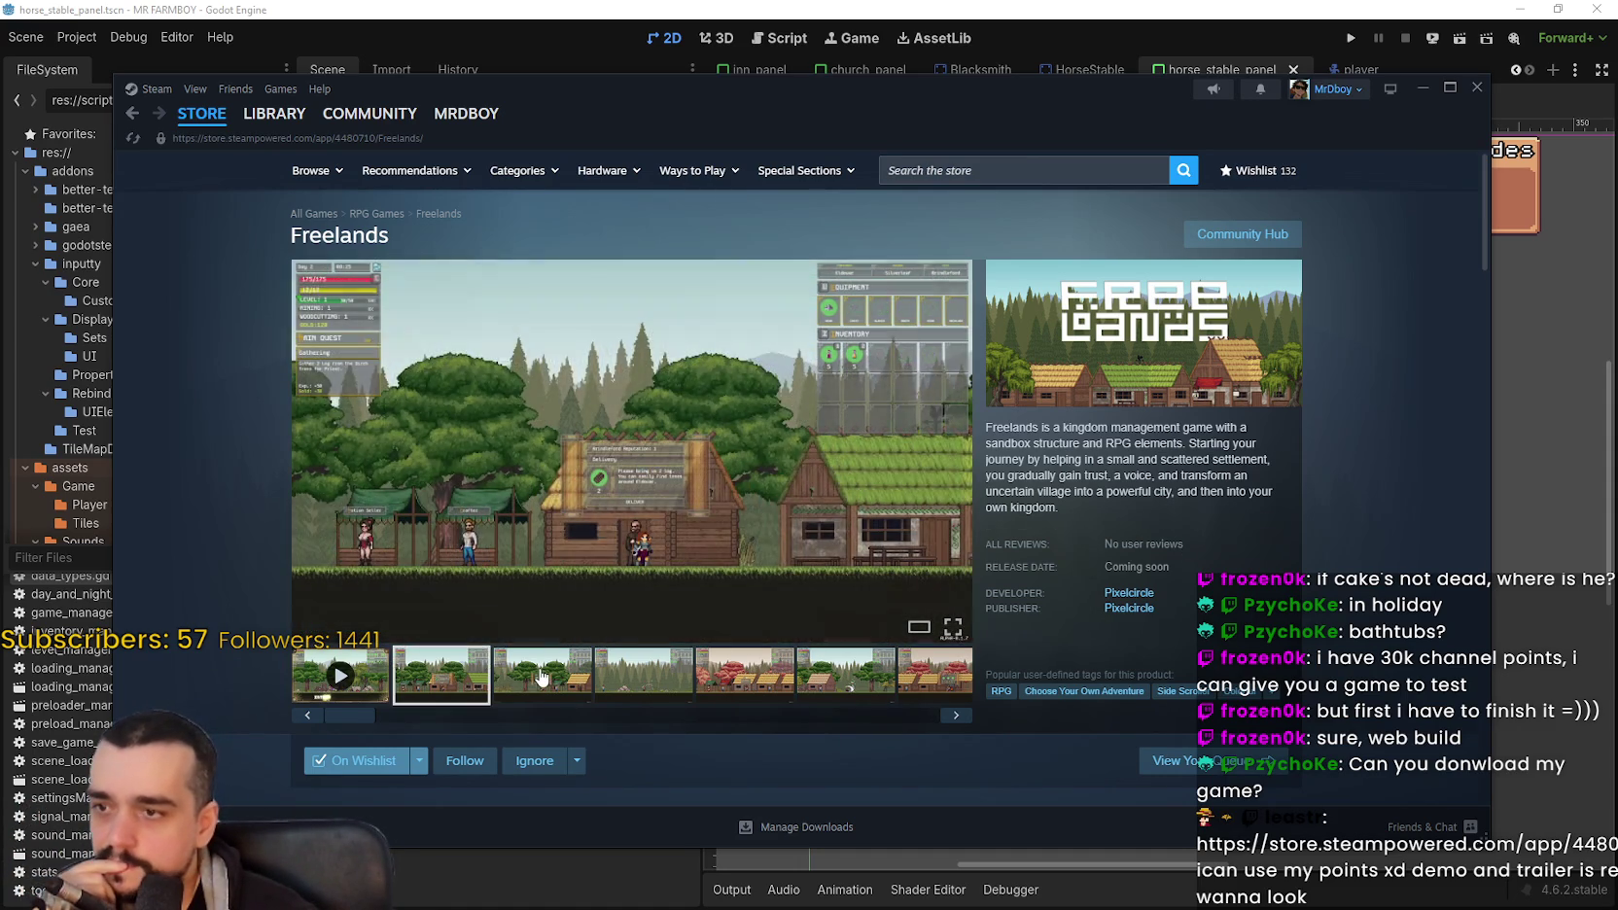
left_click(643, 674)
left_click(744, 678)
left_click(846, 674)
scroll(854, 661, "down", 6)
scroll(759, 665, "down", 3)
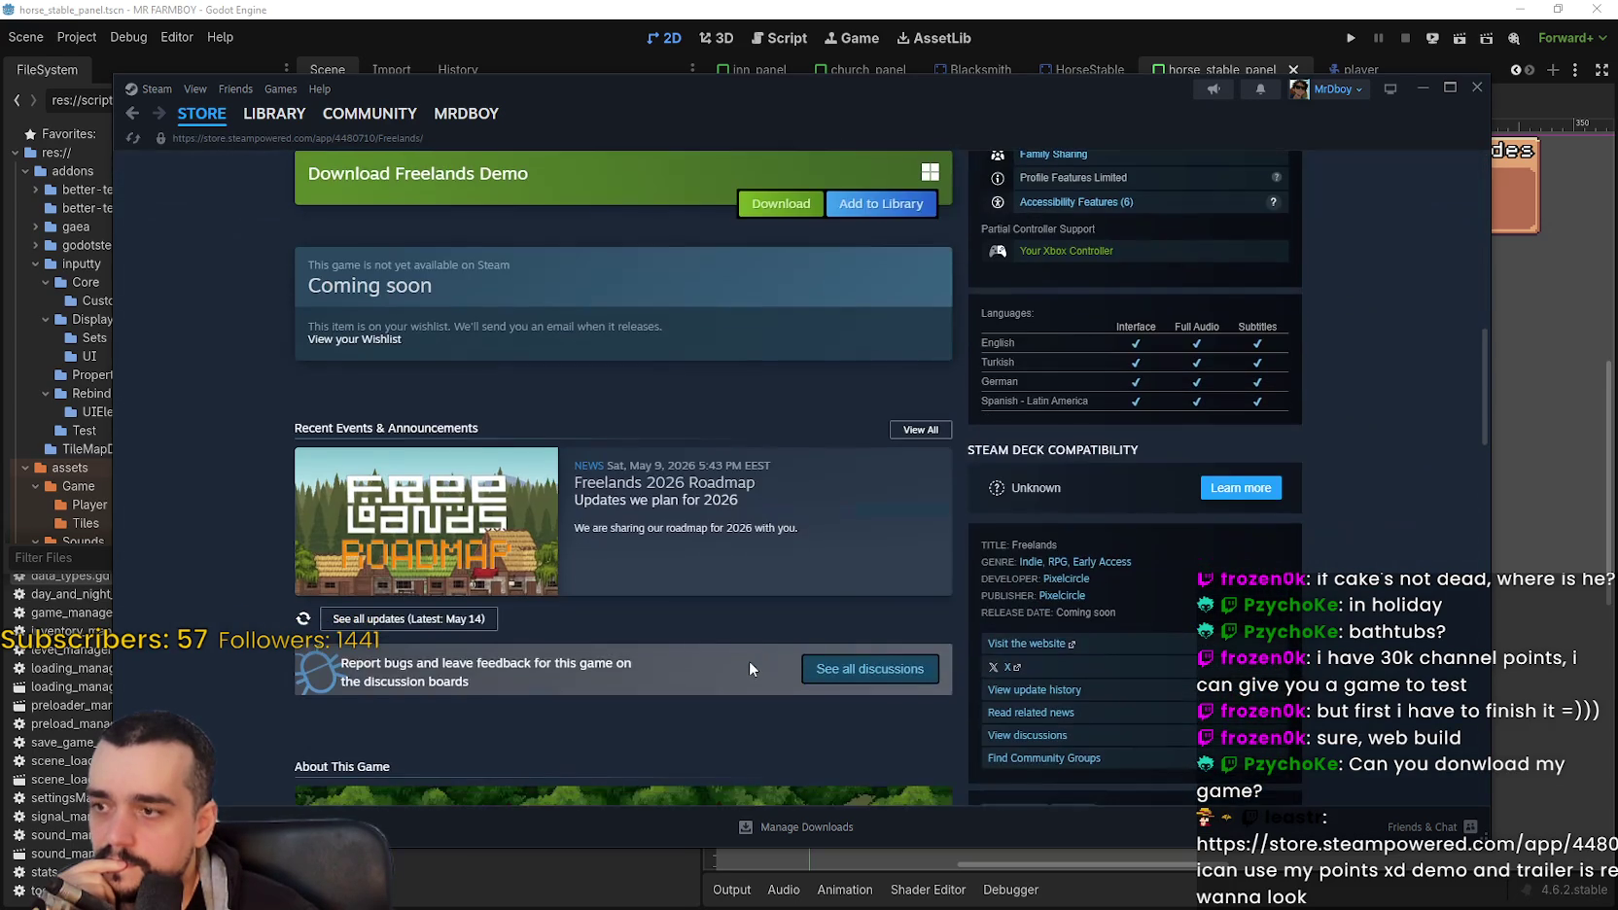
scroll(749, 668, "down", 5)
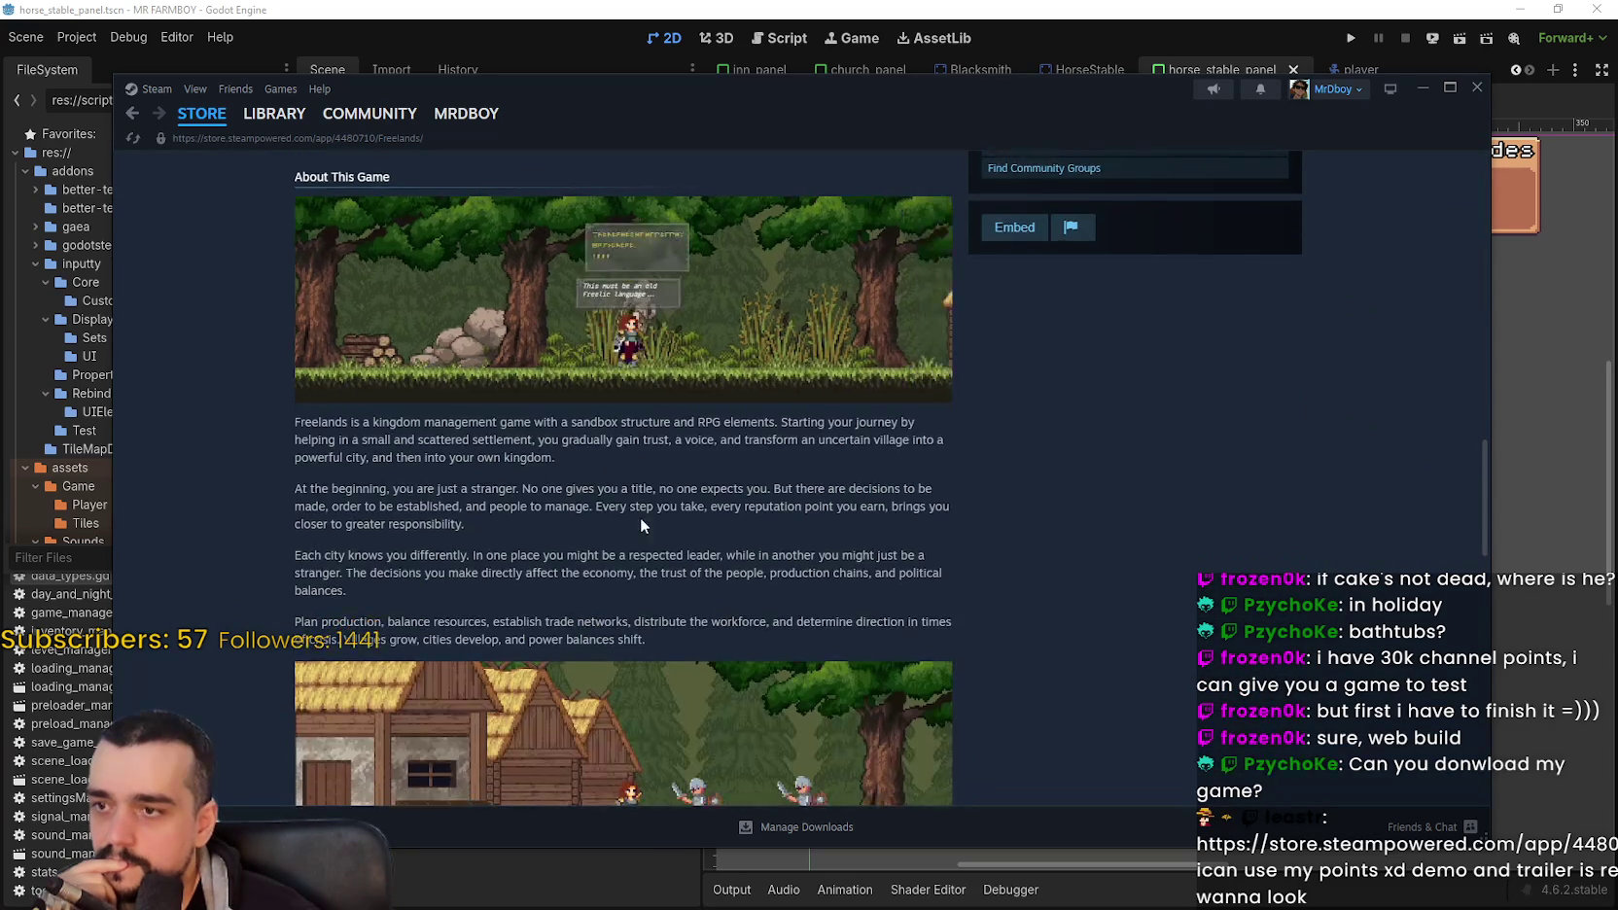
scroll(633, 580, "down", 4)
left_click(688, 692)
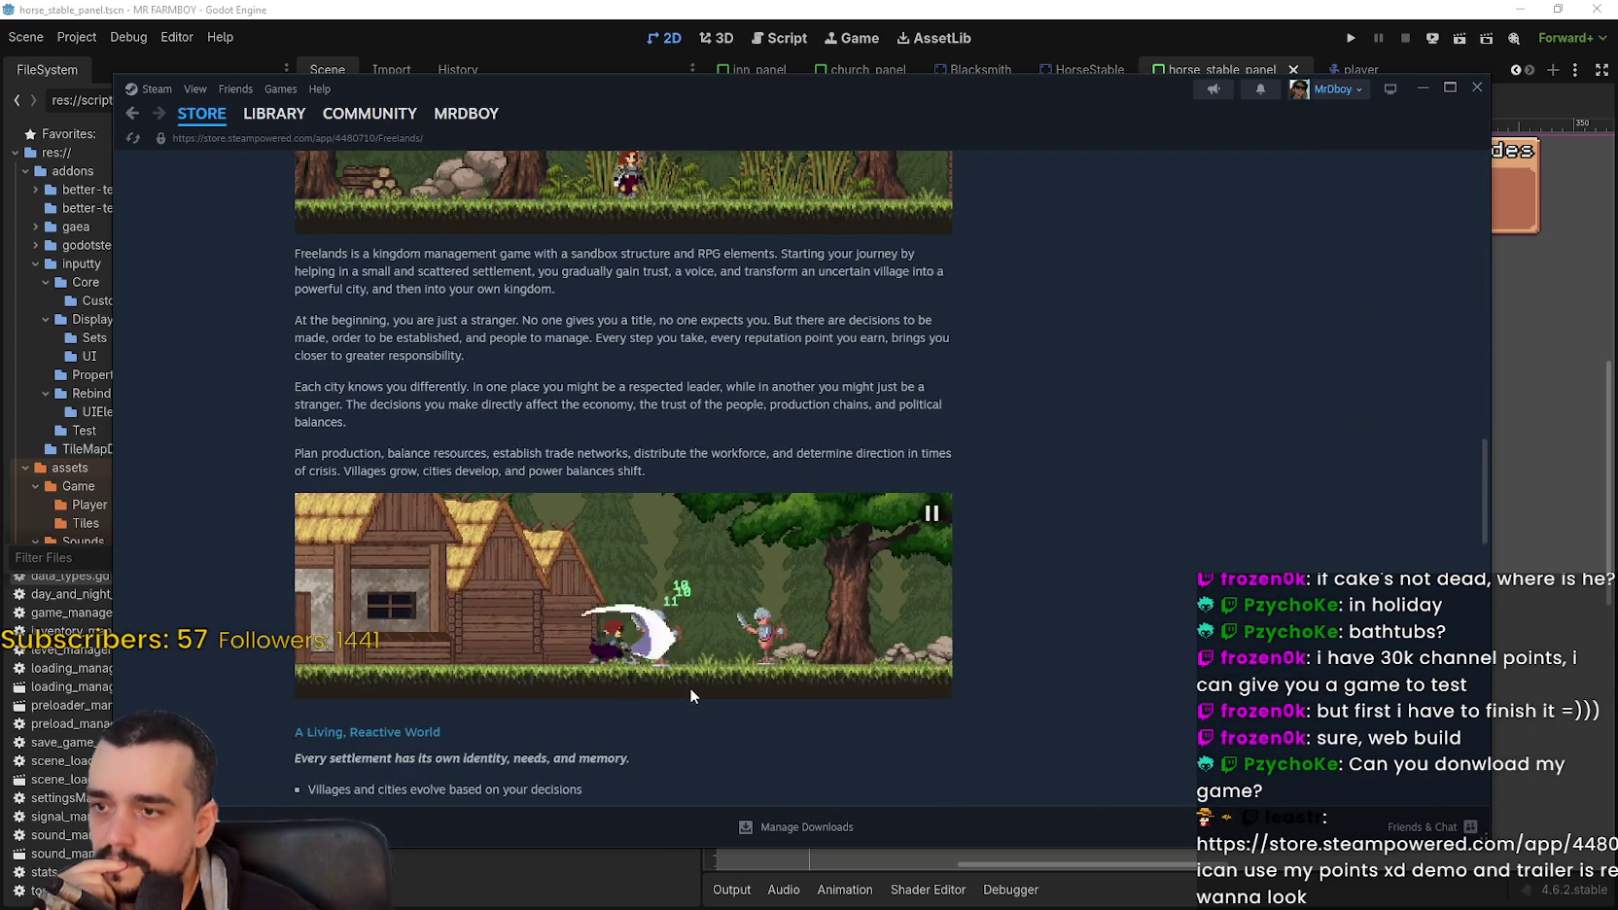
scroll(683, 667, "down", 5)
scroll(679, 651, "down", 7)
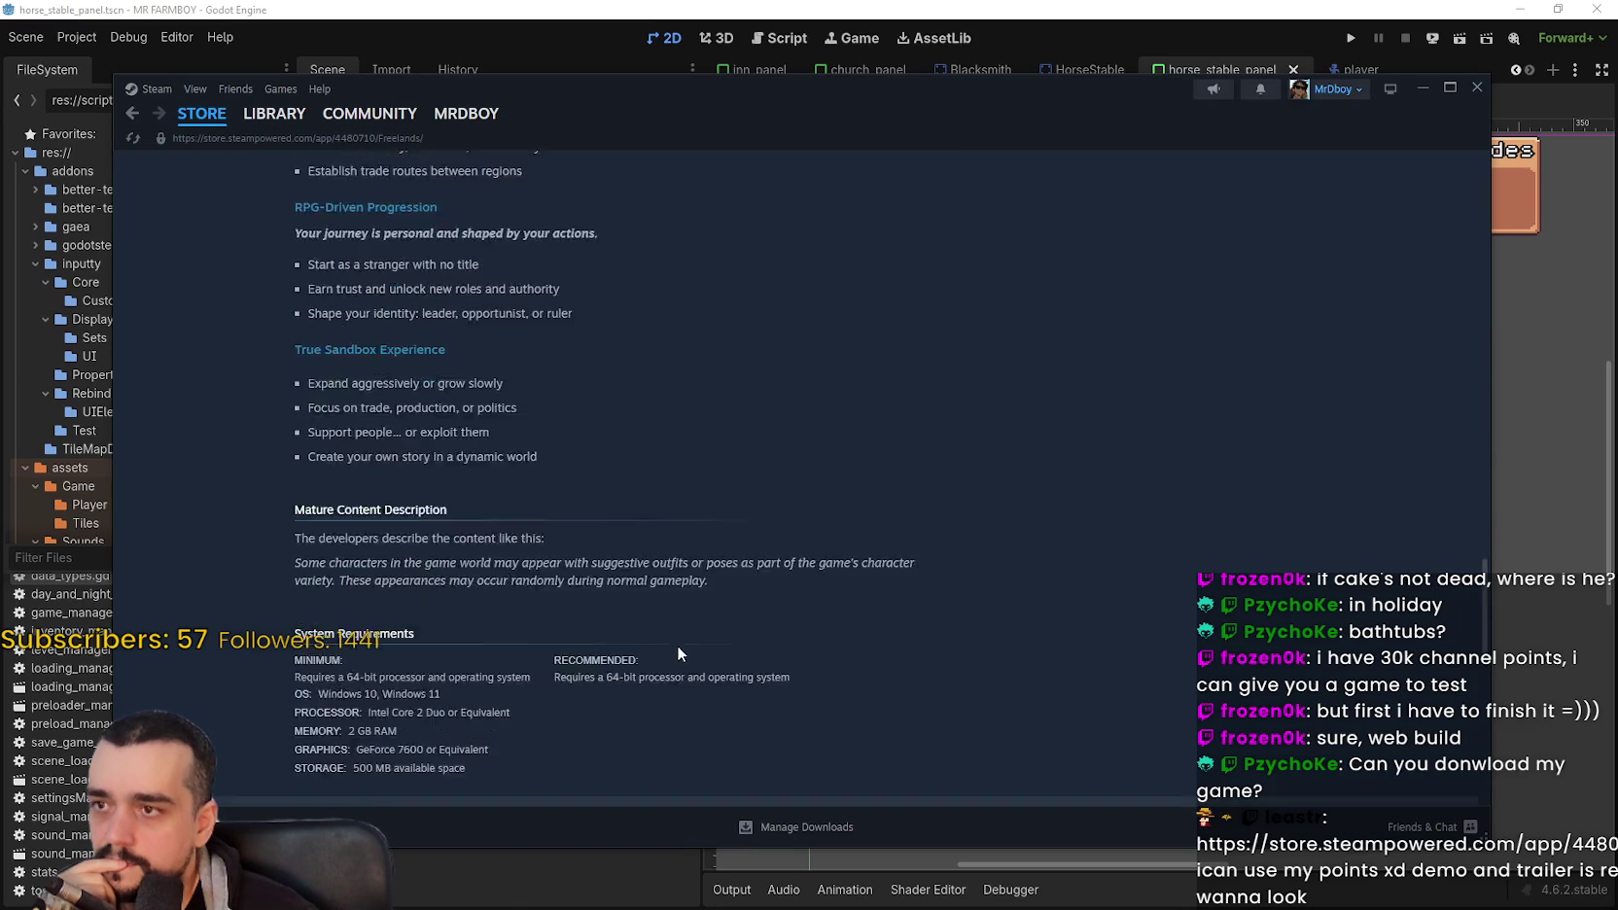
scroll(1012, 645, "up", 9)
scroll(1019, 675, "up", 15)
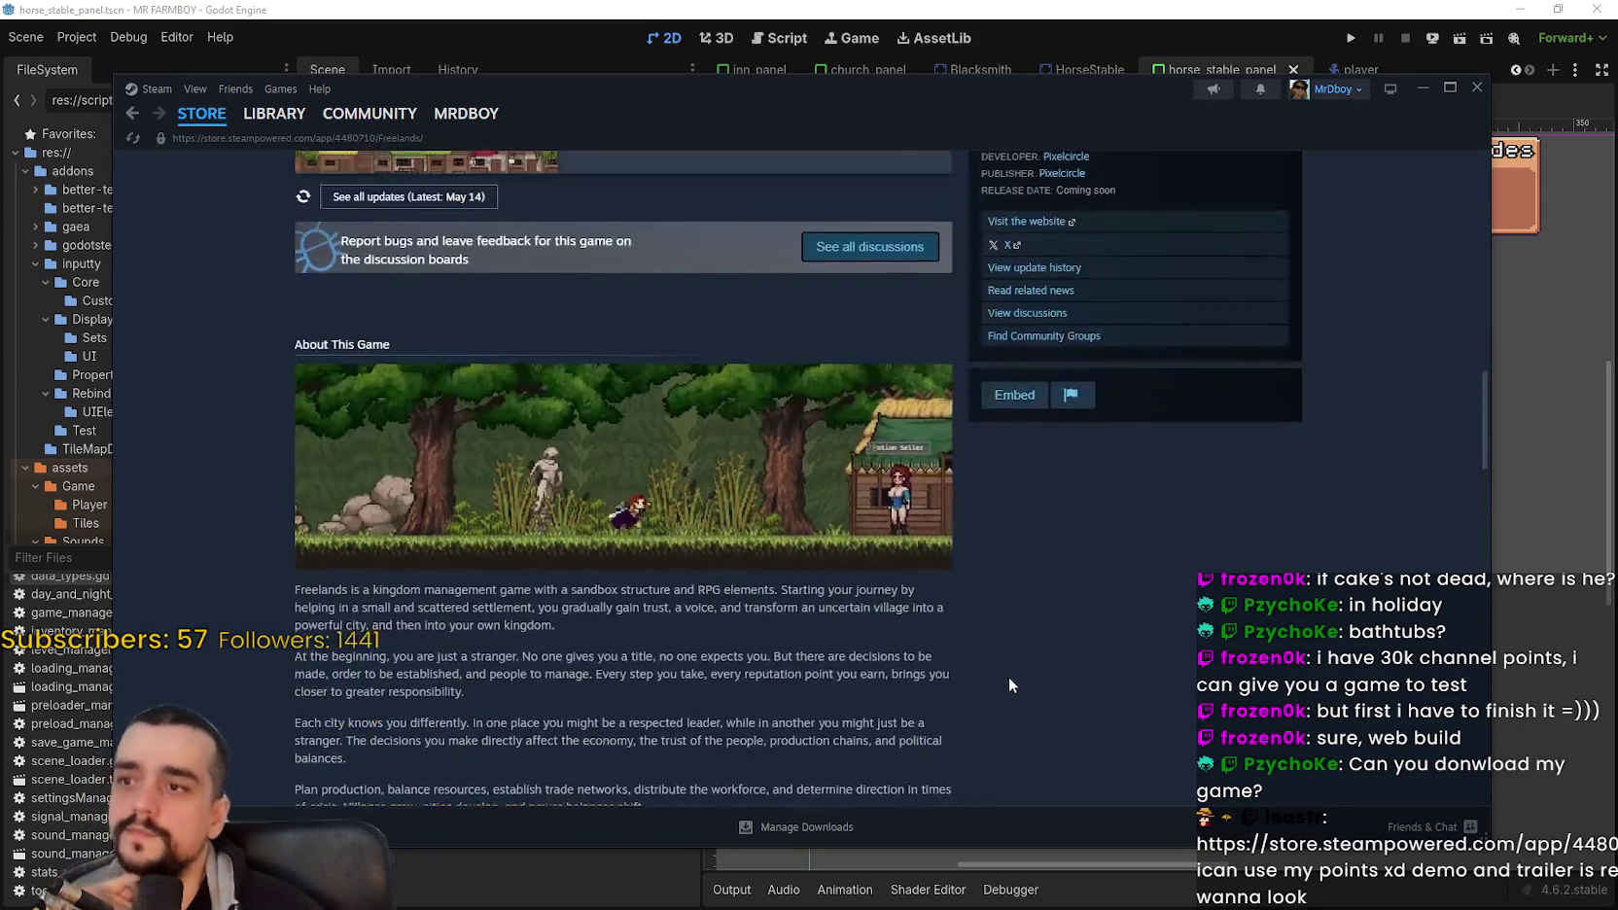
scroll(980, 685, "up", 2)
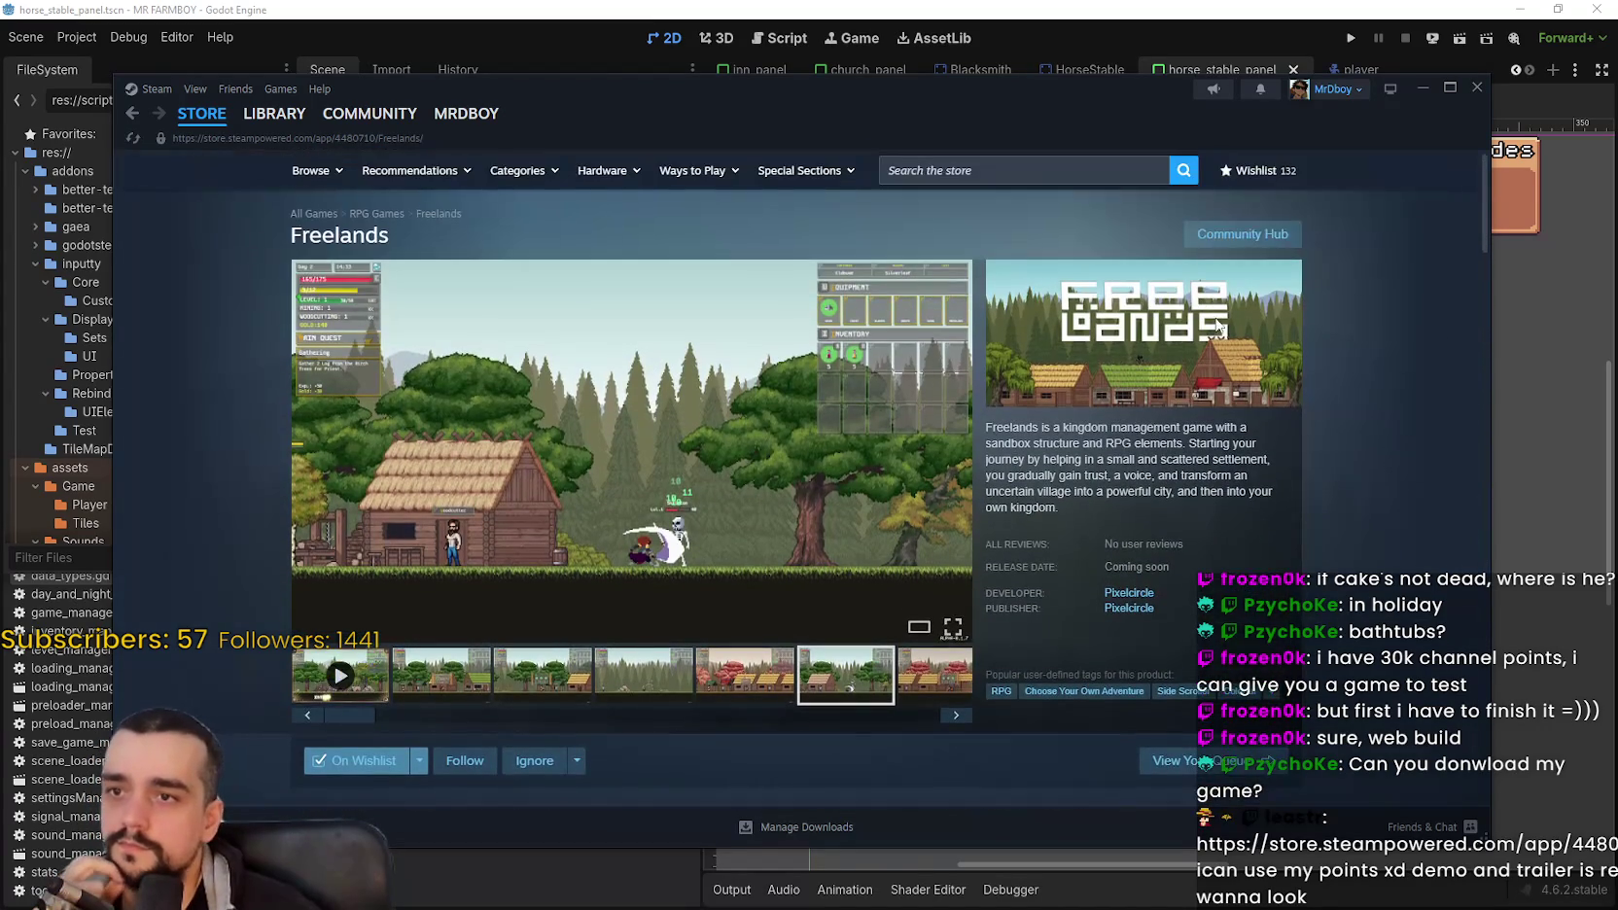
scroll(765, 509, "down", 3)
scroll(1040, 525, "up", 3)
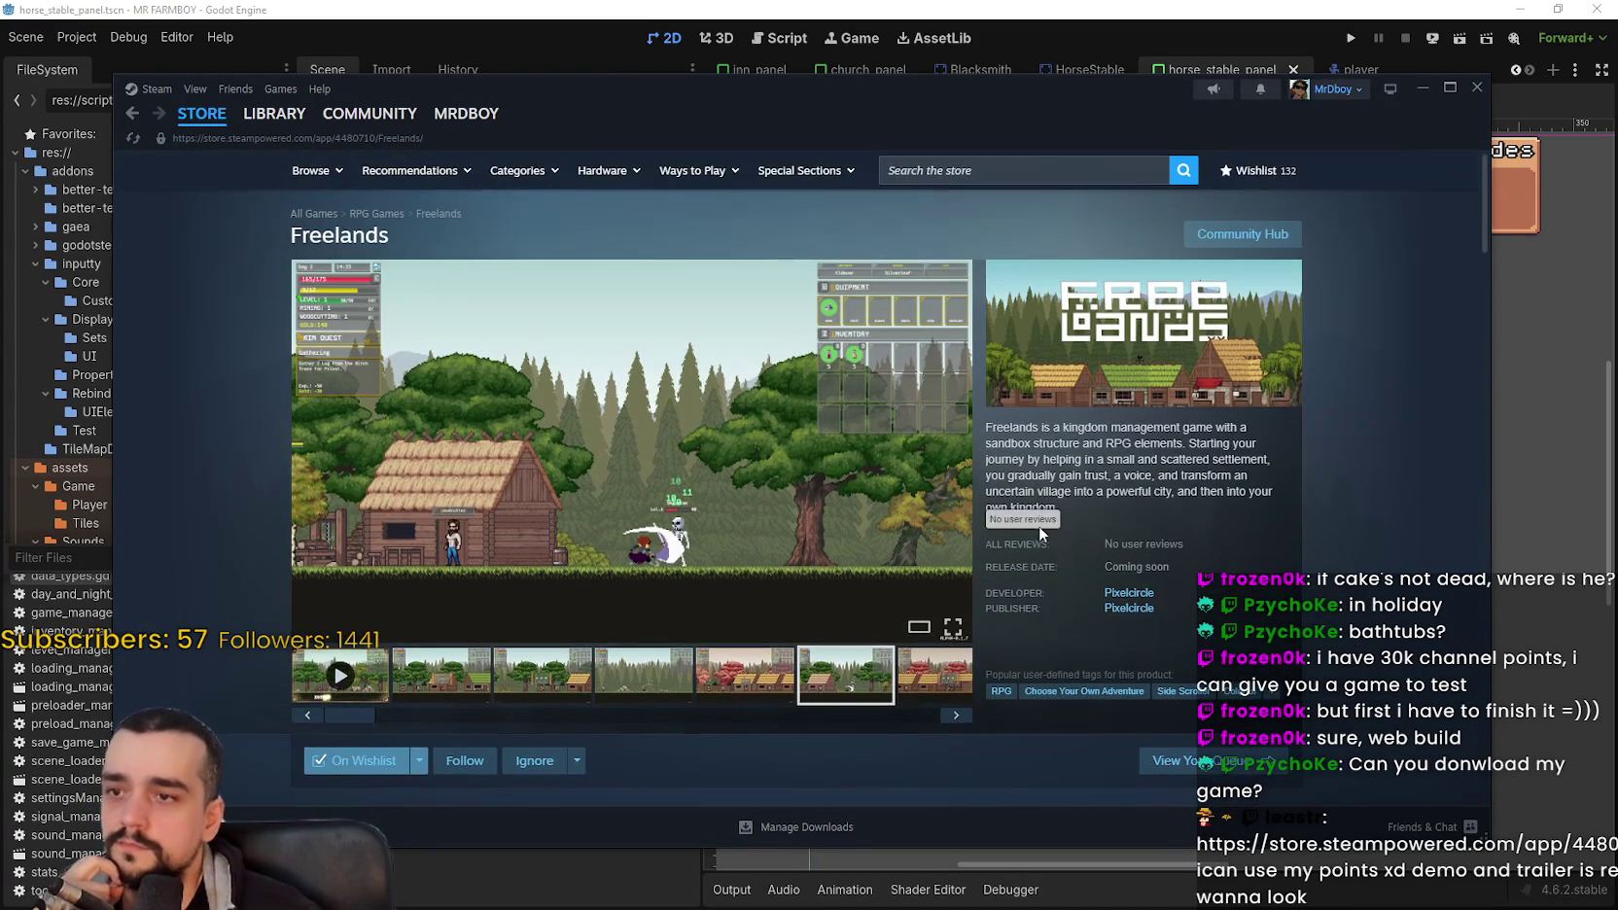
left_click(1267, 241)
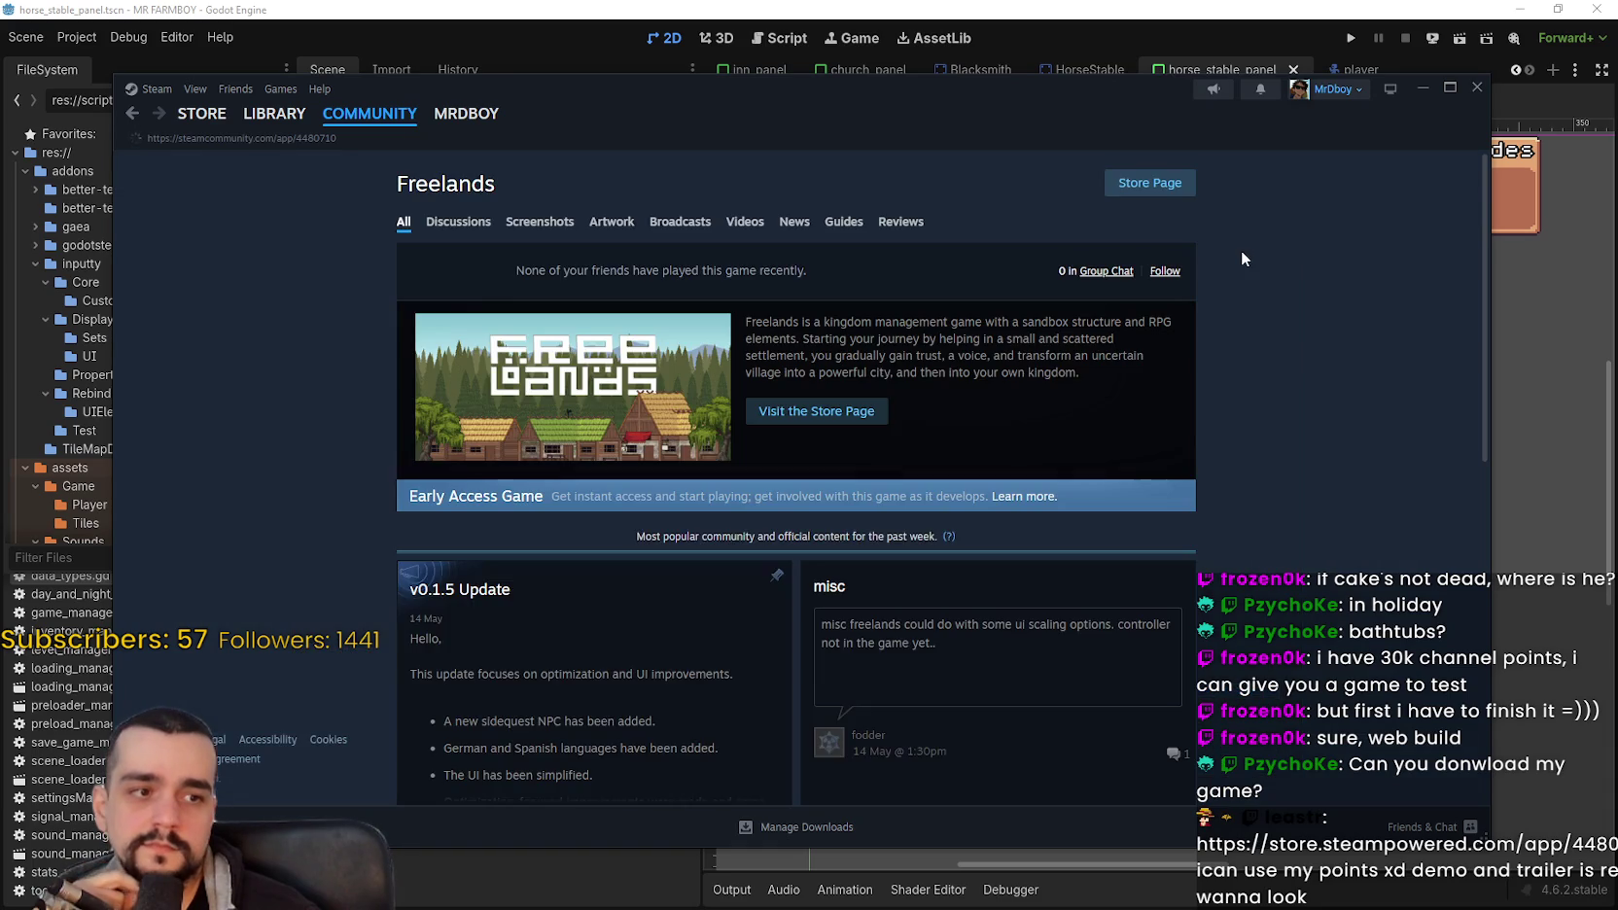
scroll(957, 611, "down", 3)
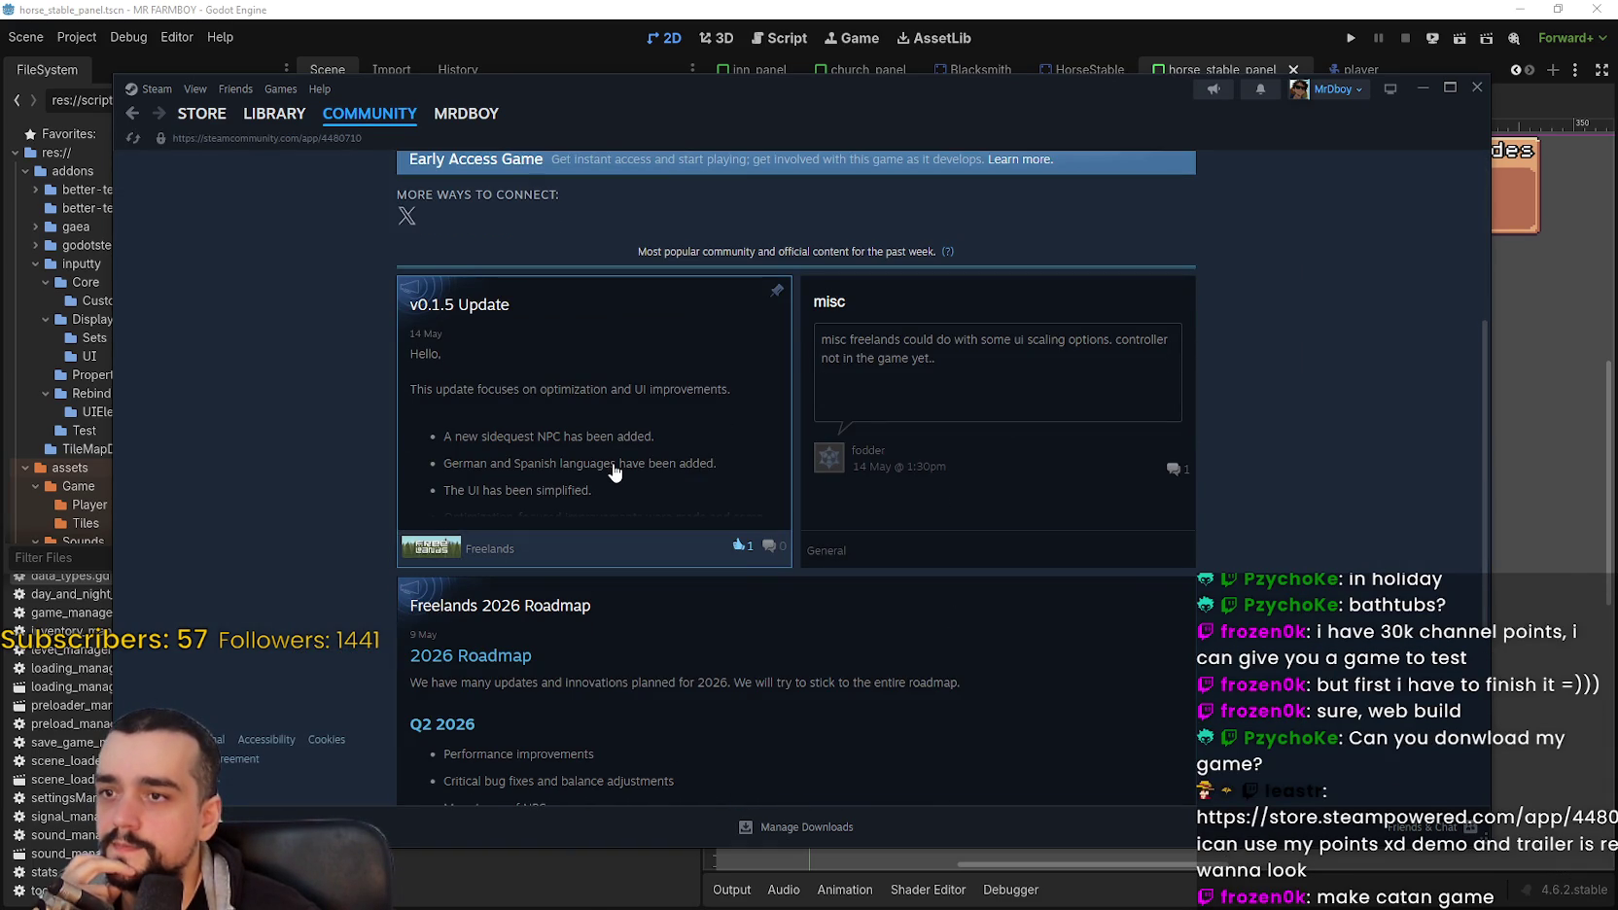
scroll(1286, 523, "up", 4)
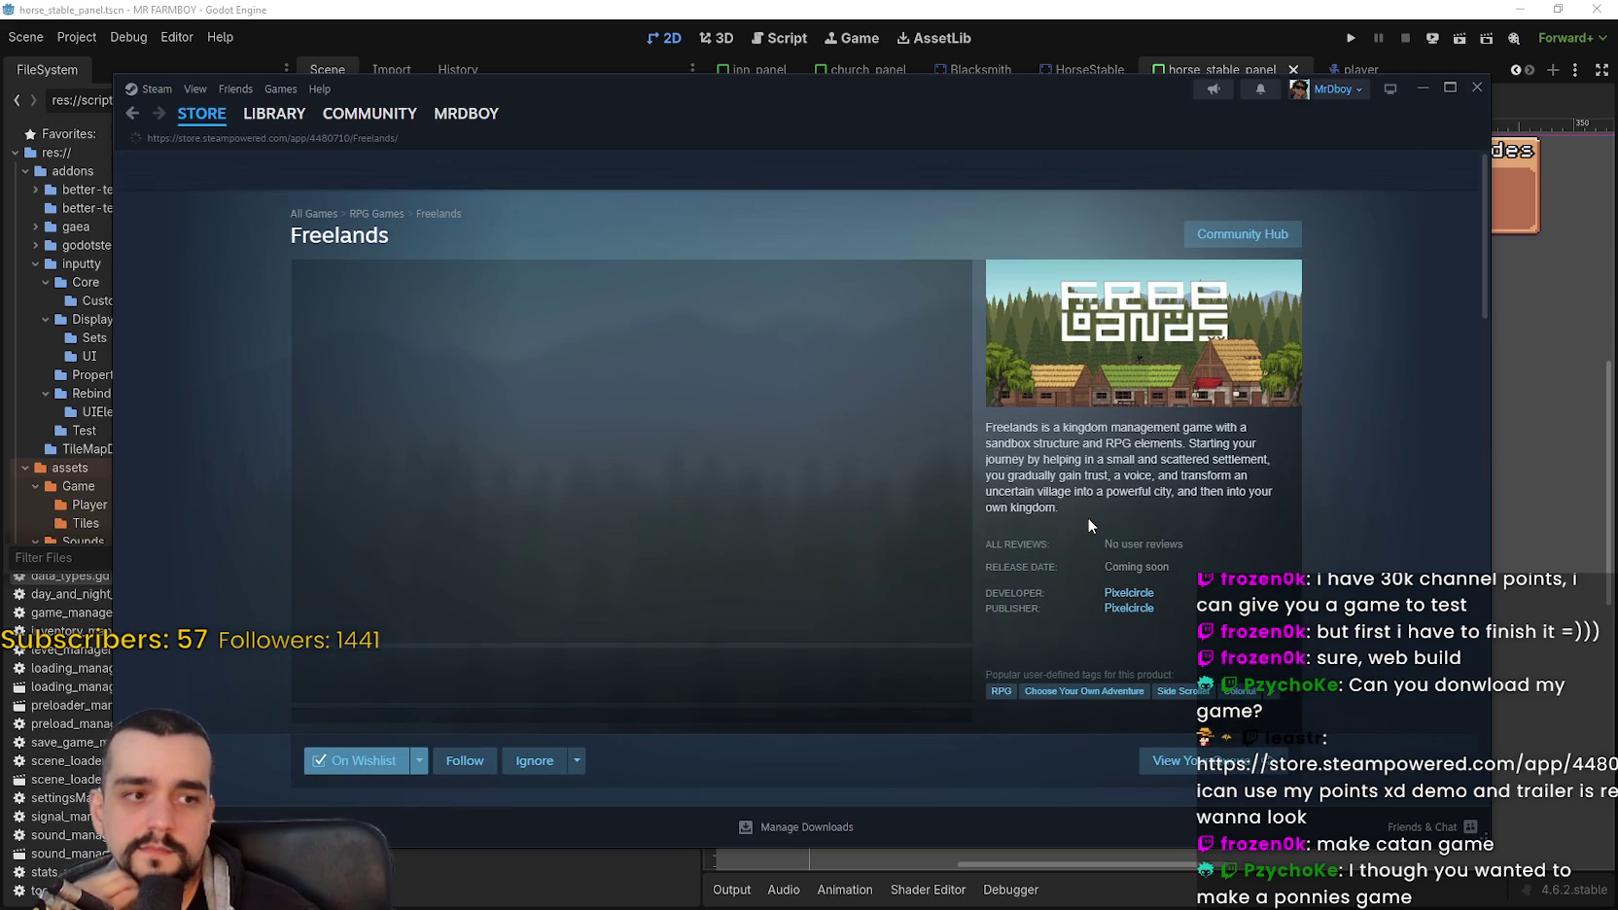
left_click(520, 664)
Step: Browse the Freelands store screenshots, including the red-tree village
left_click(703, 687)
left_click(445, 680)
scroll(360, 707, "down", 5)
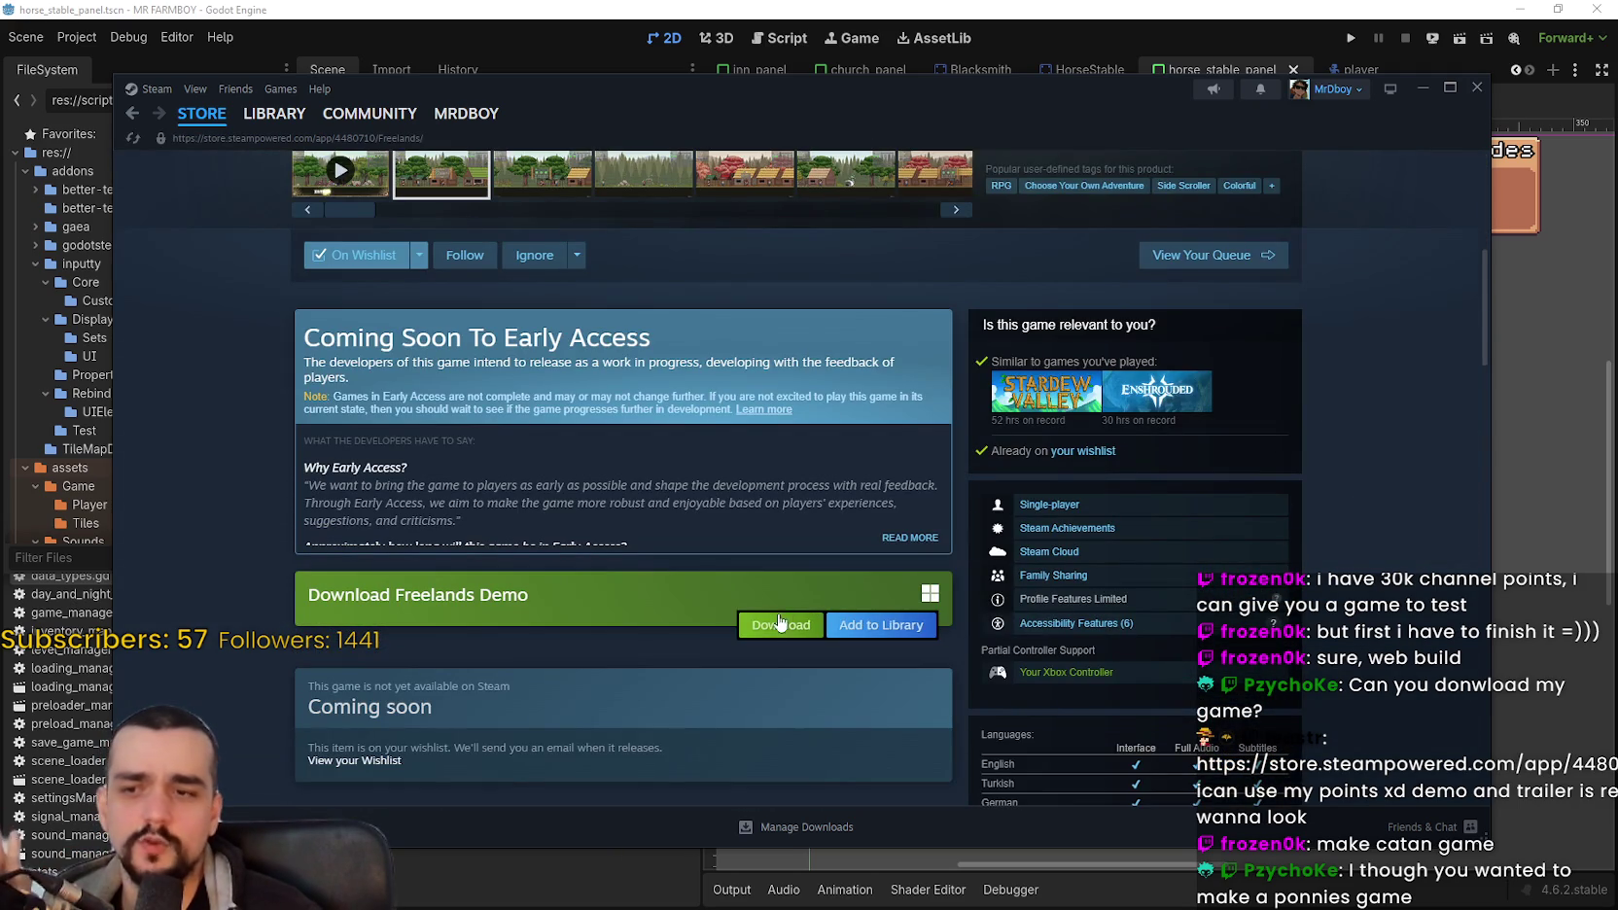
Step: Install the Freelands Demo to drive E:
left_click(779, 625)
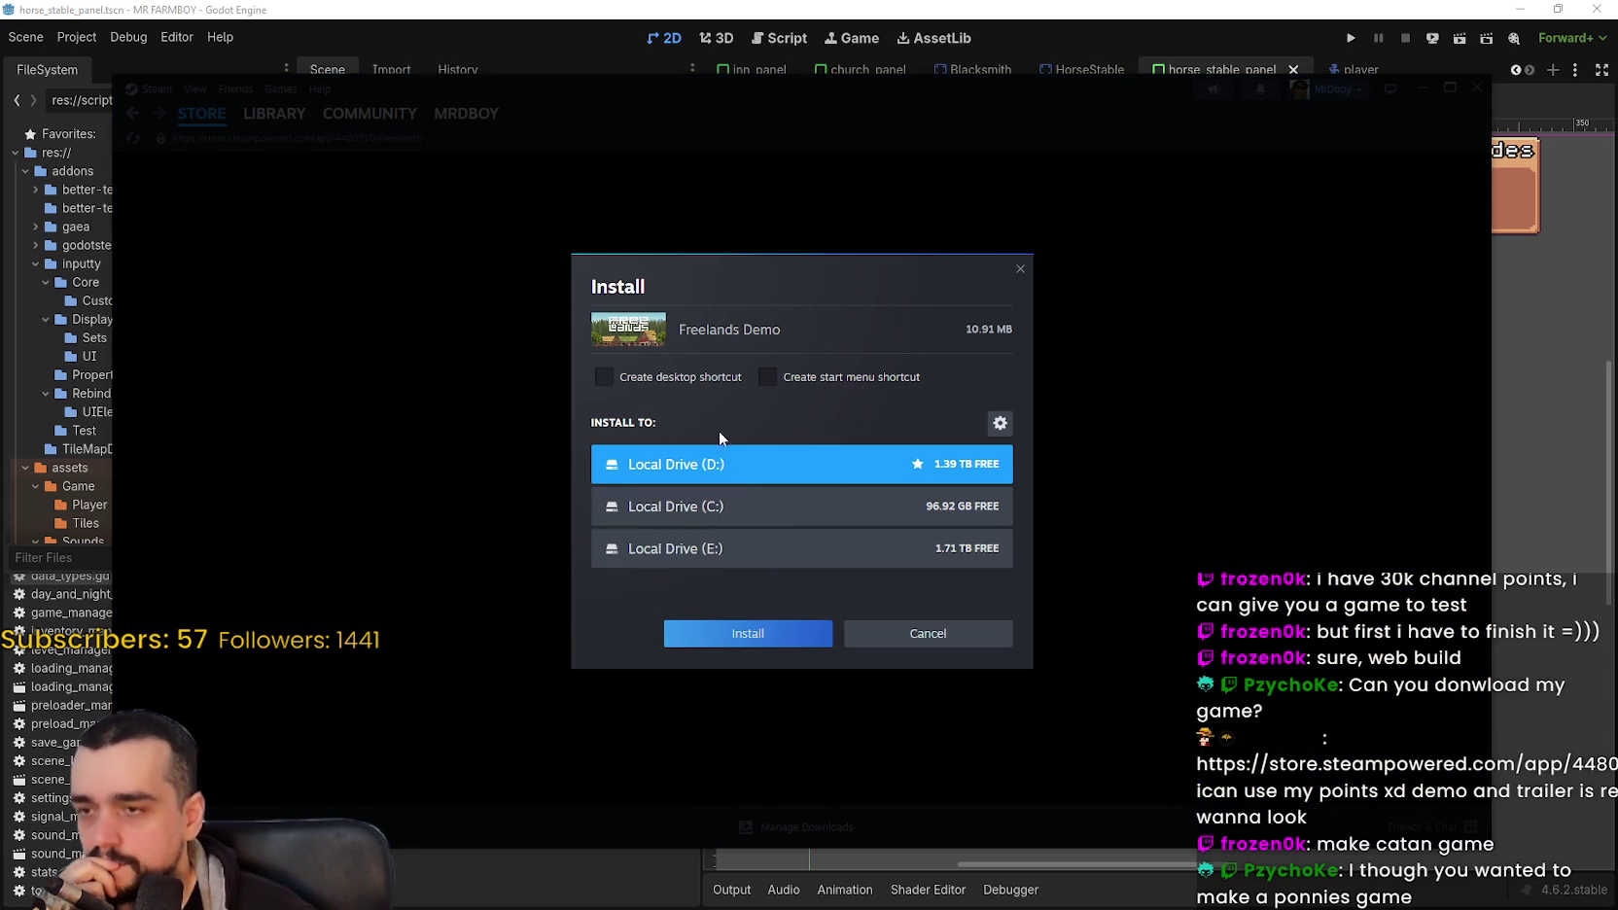
left_click(801, 558)
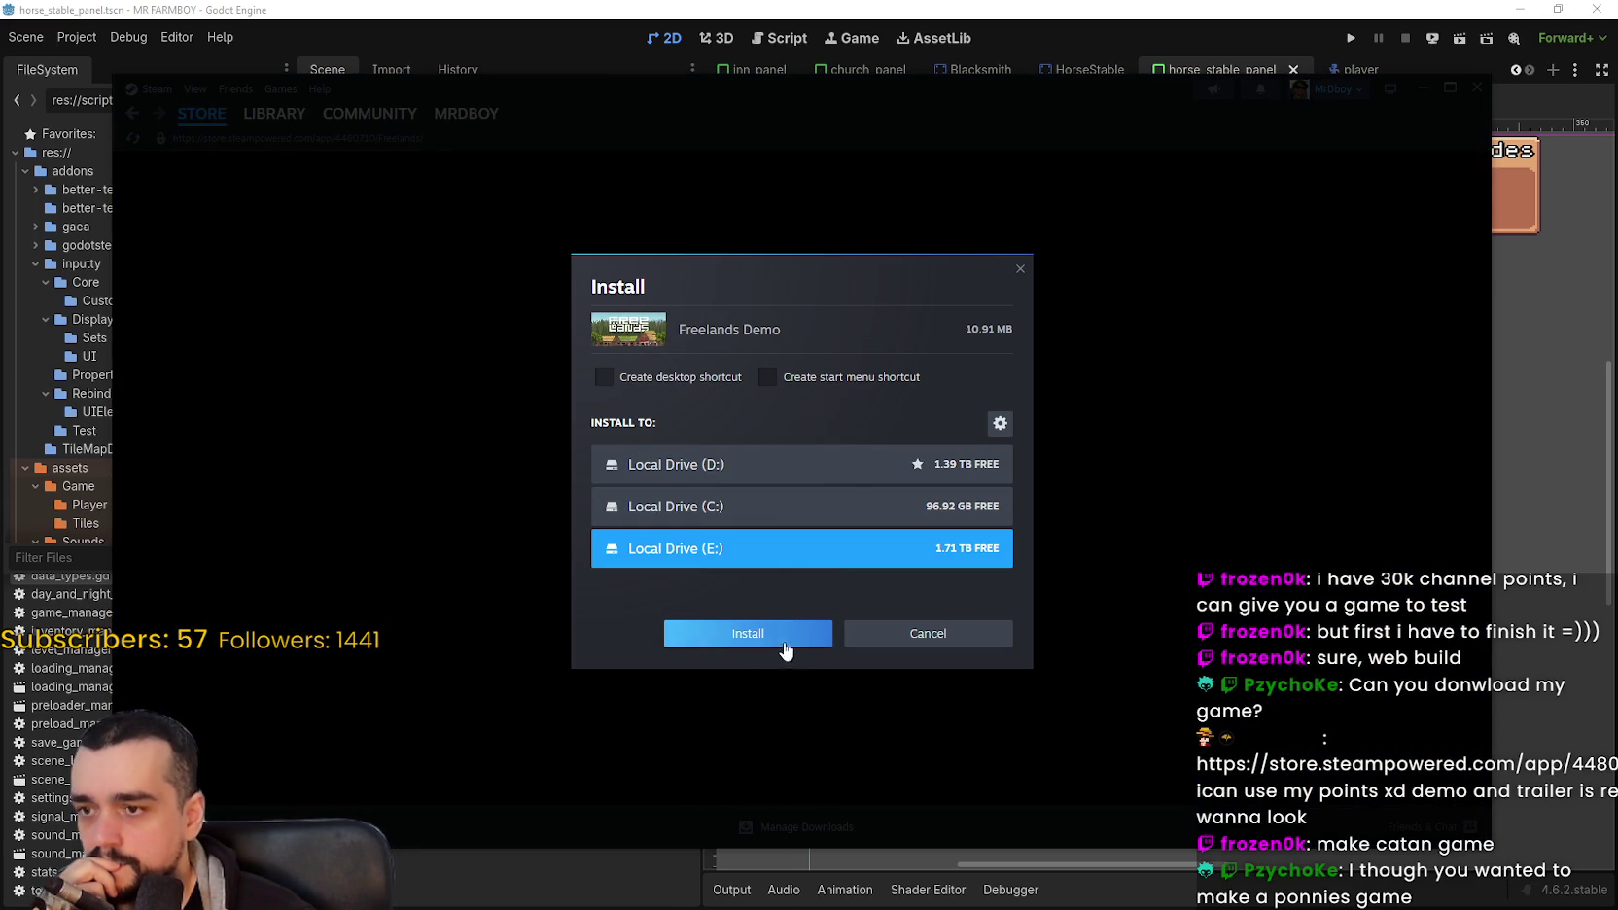
left_click(807, 633)
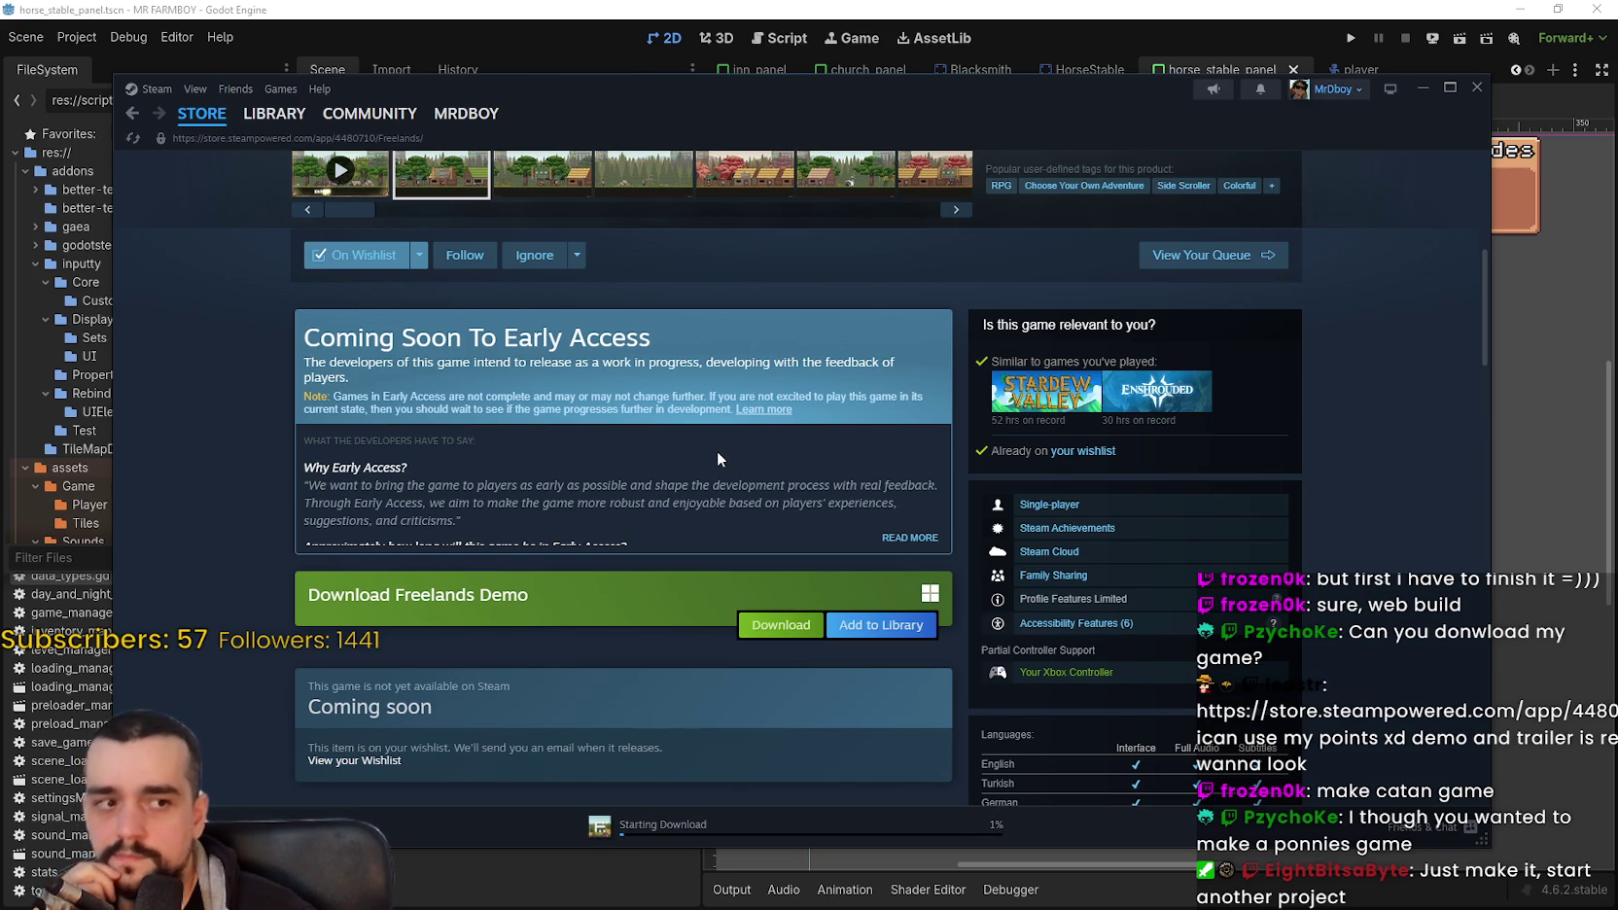
Step: Read the Freelands 2026 Roadmap announcement and close it
scroll(666, 526, "down", 5)
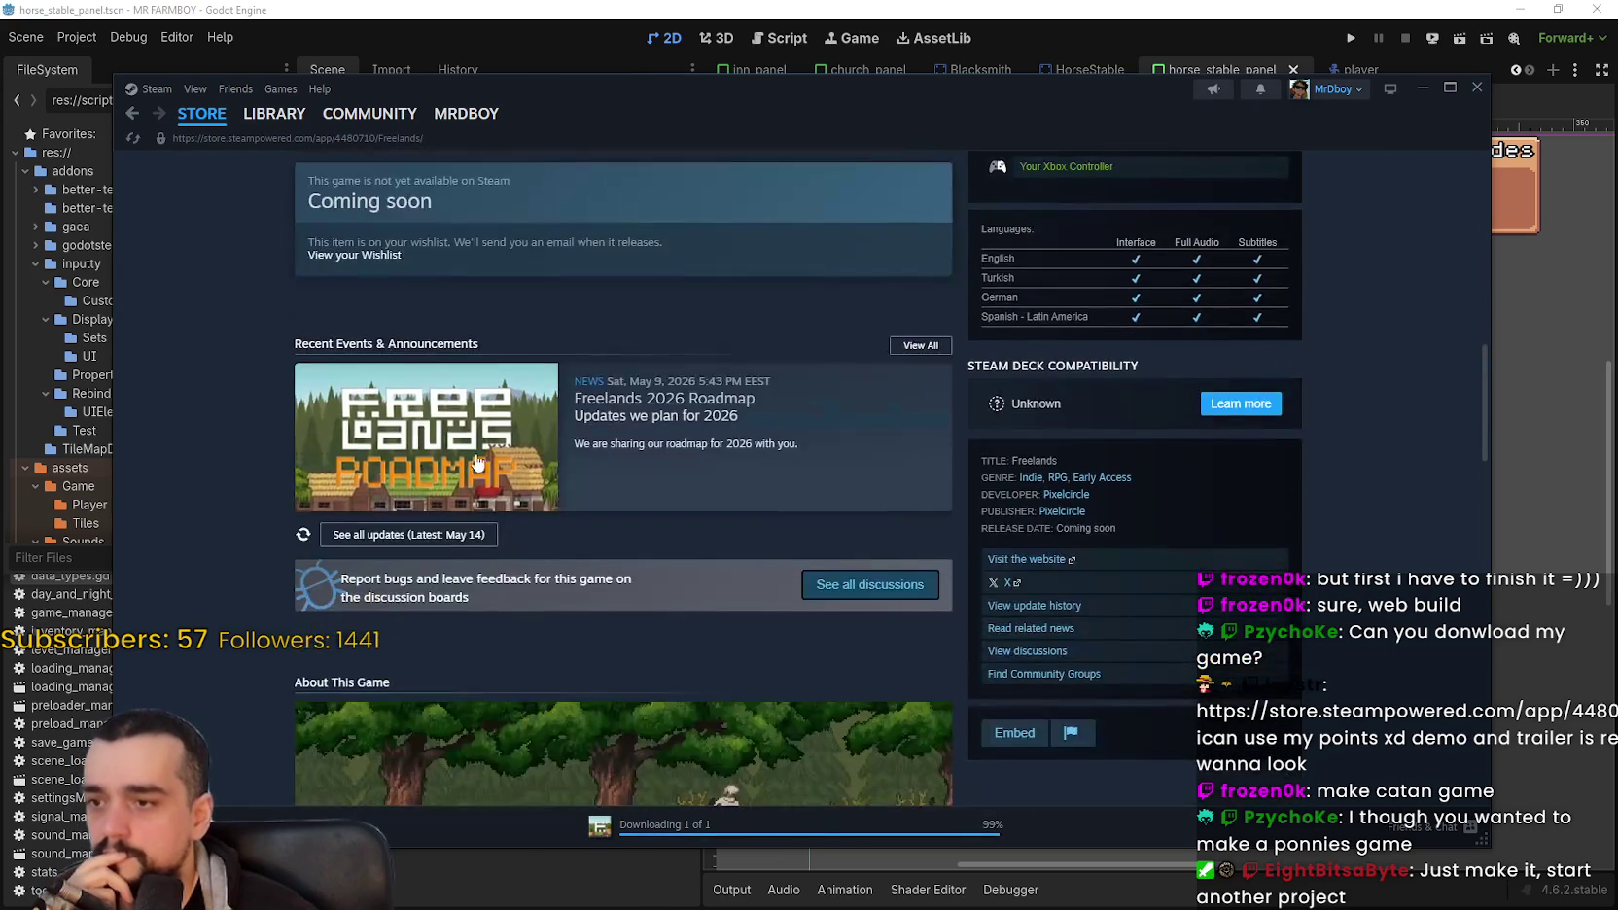
left_click(499, 459)
scroll(809, 583, "down", 10)
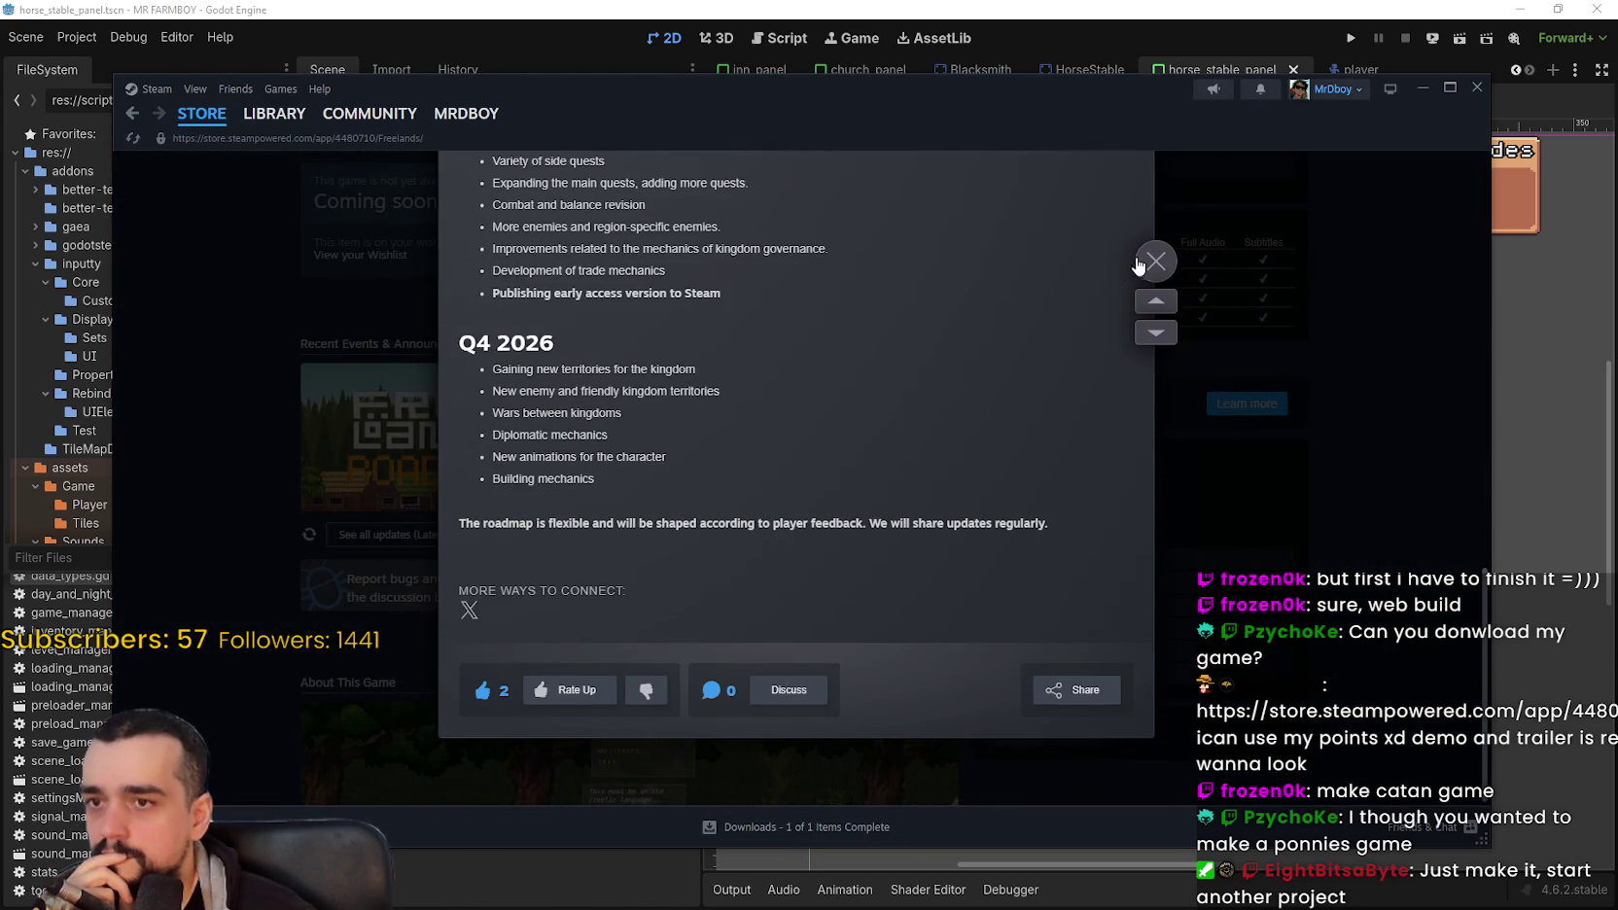
left_click(1154, 260)
Step: Scroll back to the top of the store page and go to the Steam library
scroll(778, 554, "up", 5)
scroll(733, 566, "up", 8)
scroll(850, 567, "up", 3)
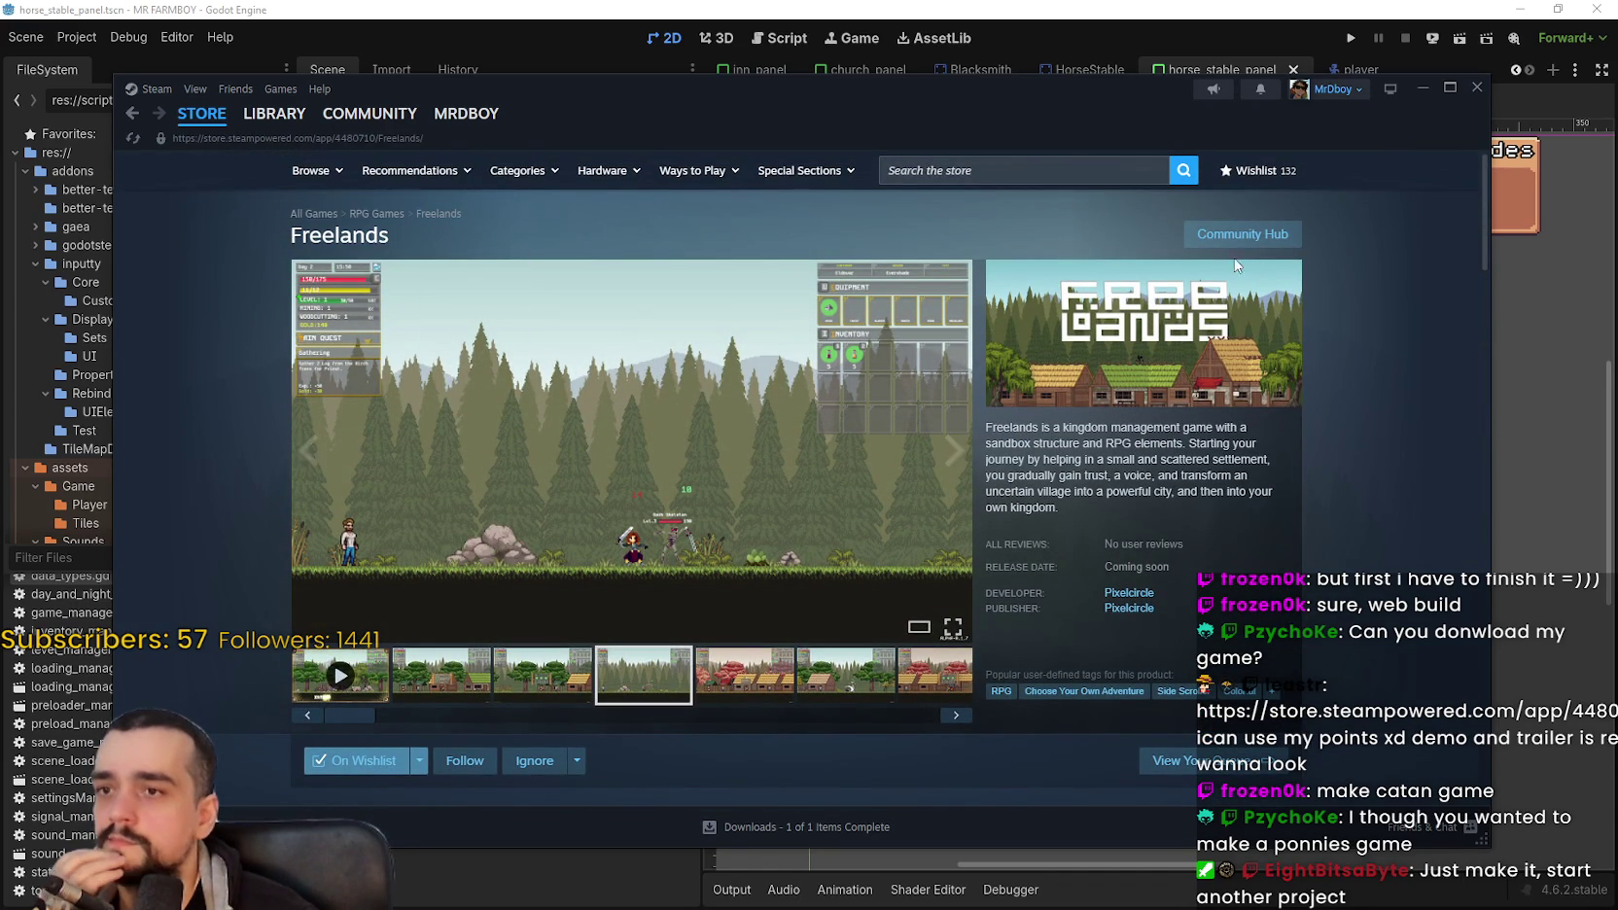
left_click(295, 117)
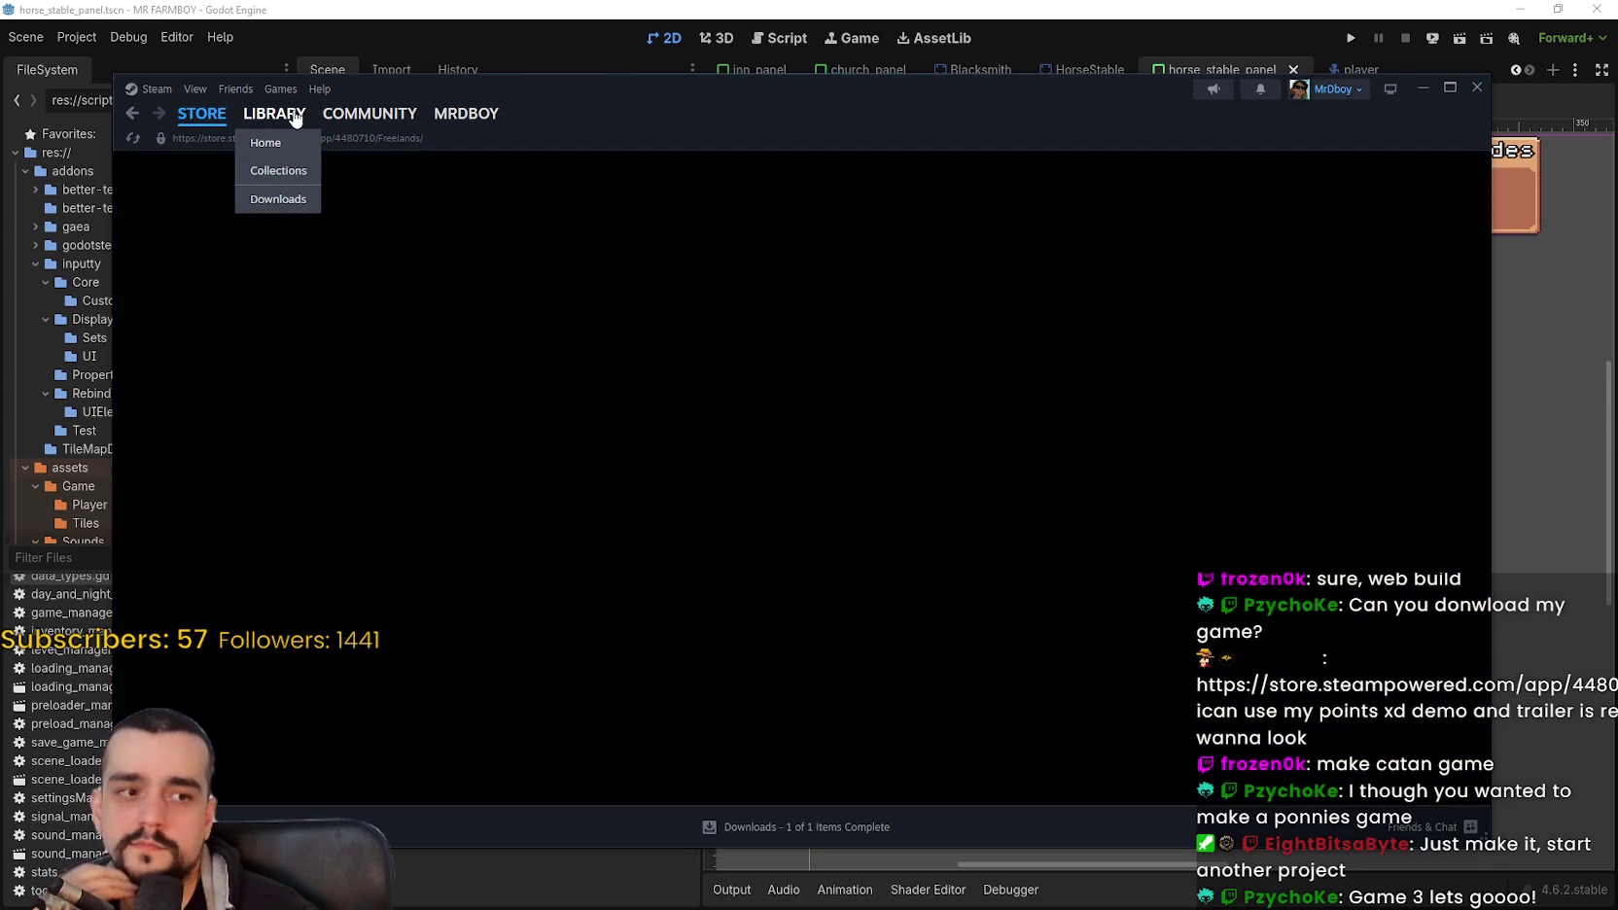
Step: Open Freelands Demo Properties > Installed Files and browse to its install folder on drive E:
left_click(295, 285)
right_click(294, 285)
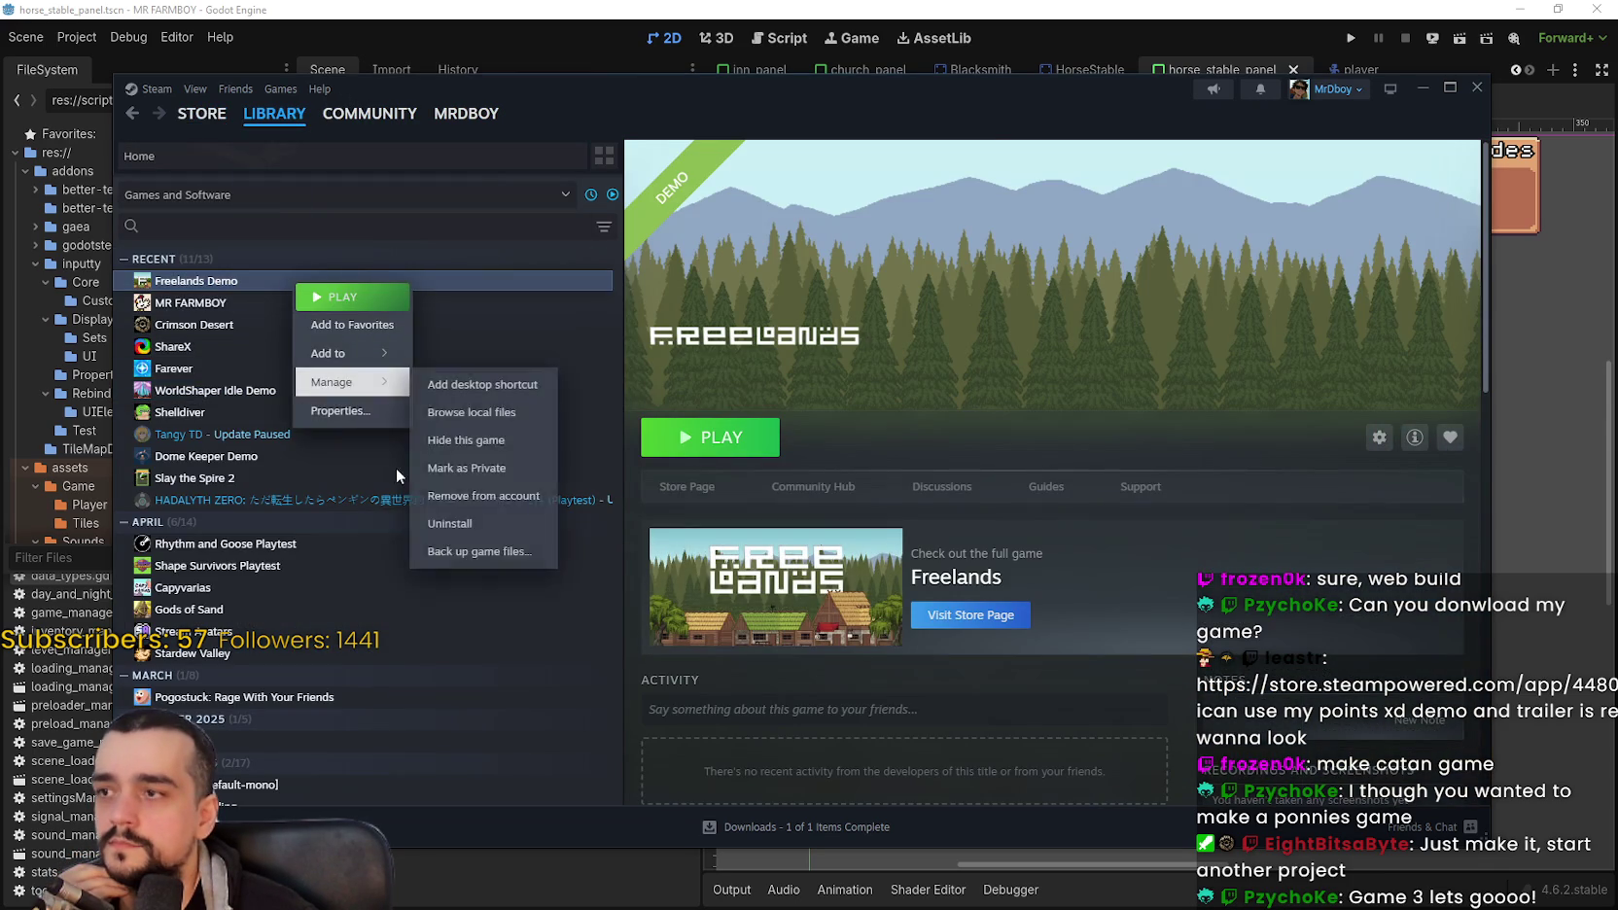
left_click(350, 415)
left_click(512, 443)
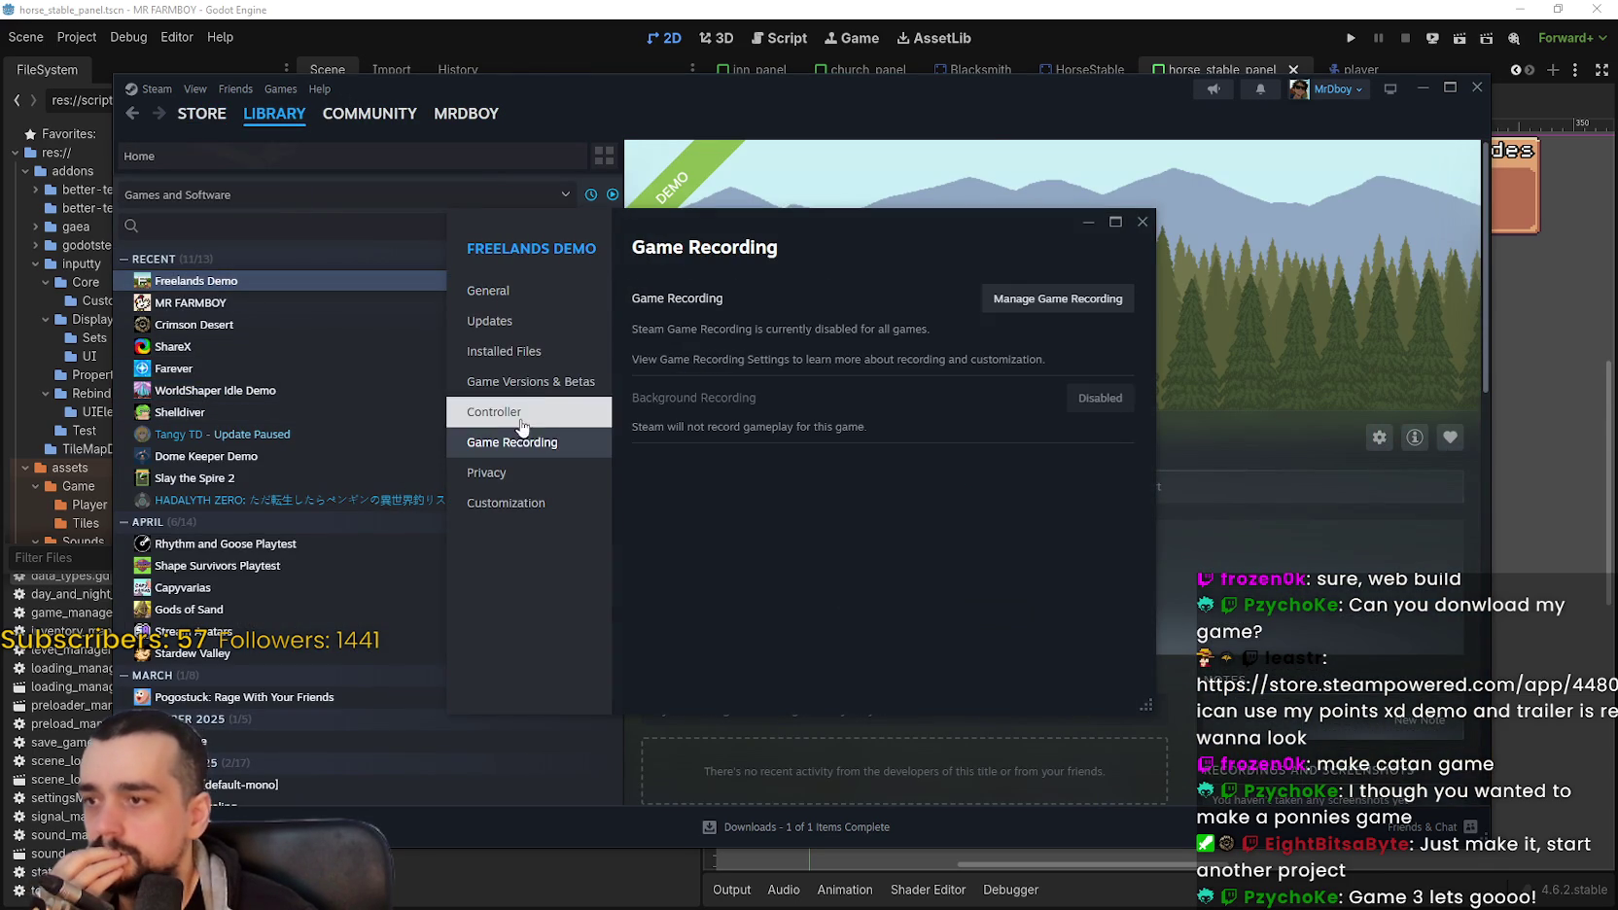
left_click(504, 351)
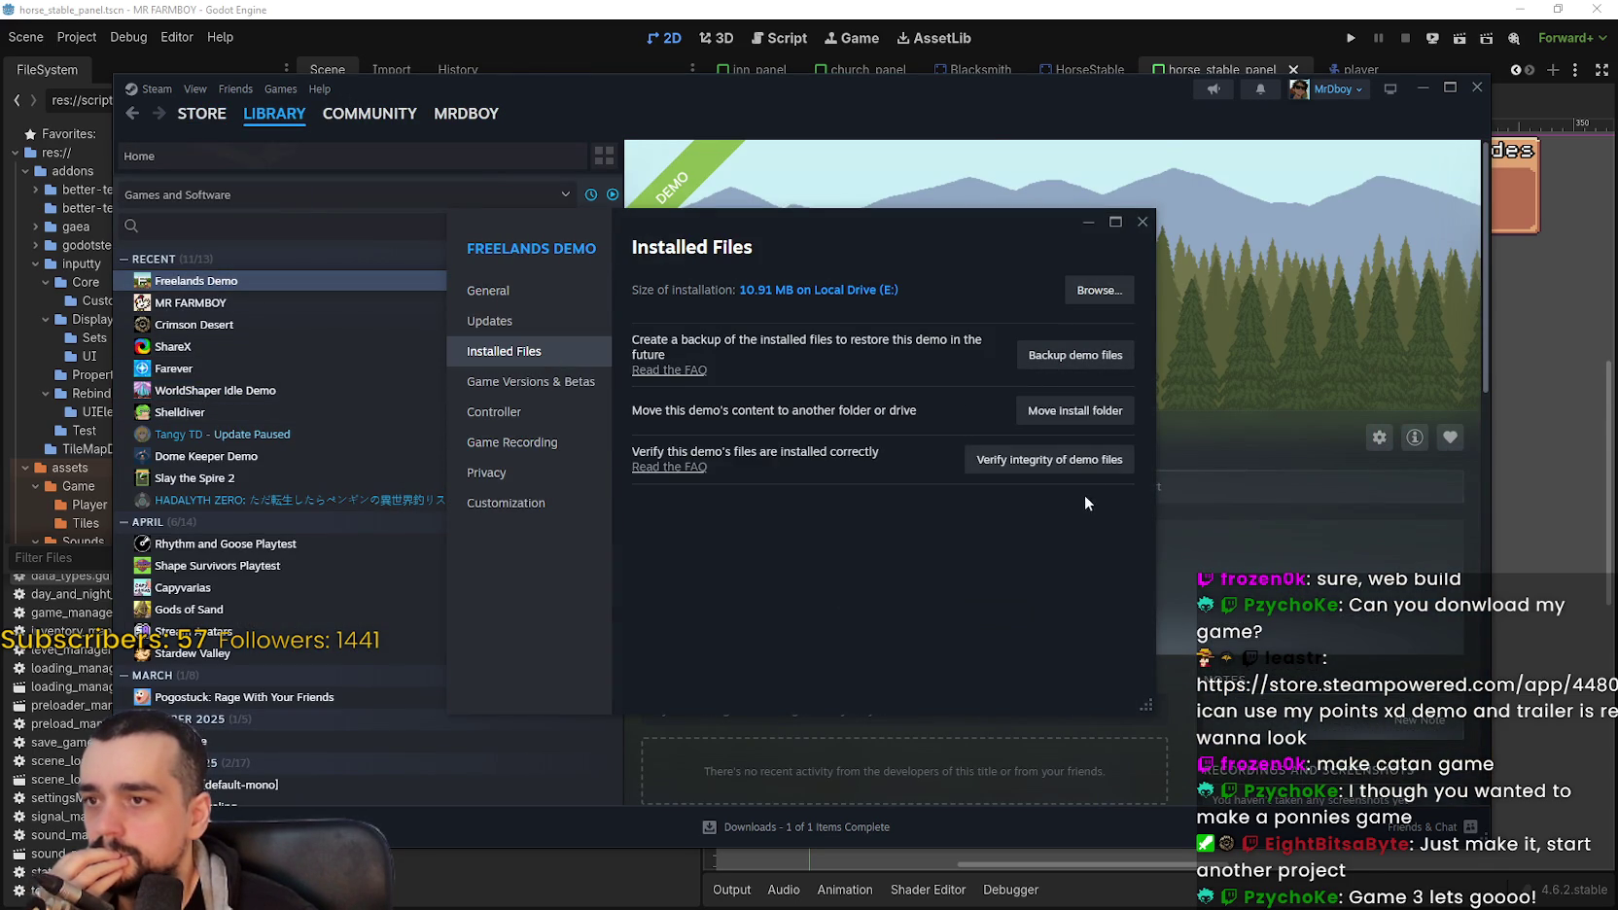
left_click(1142, 222)
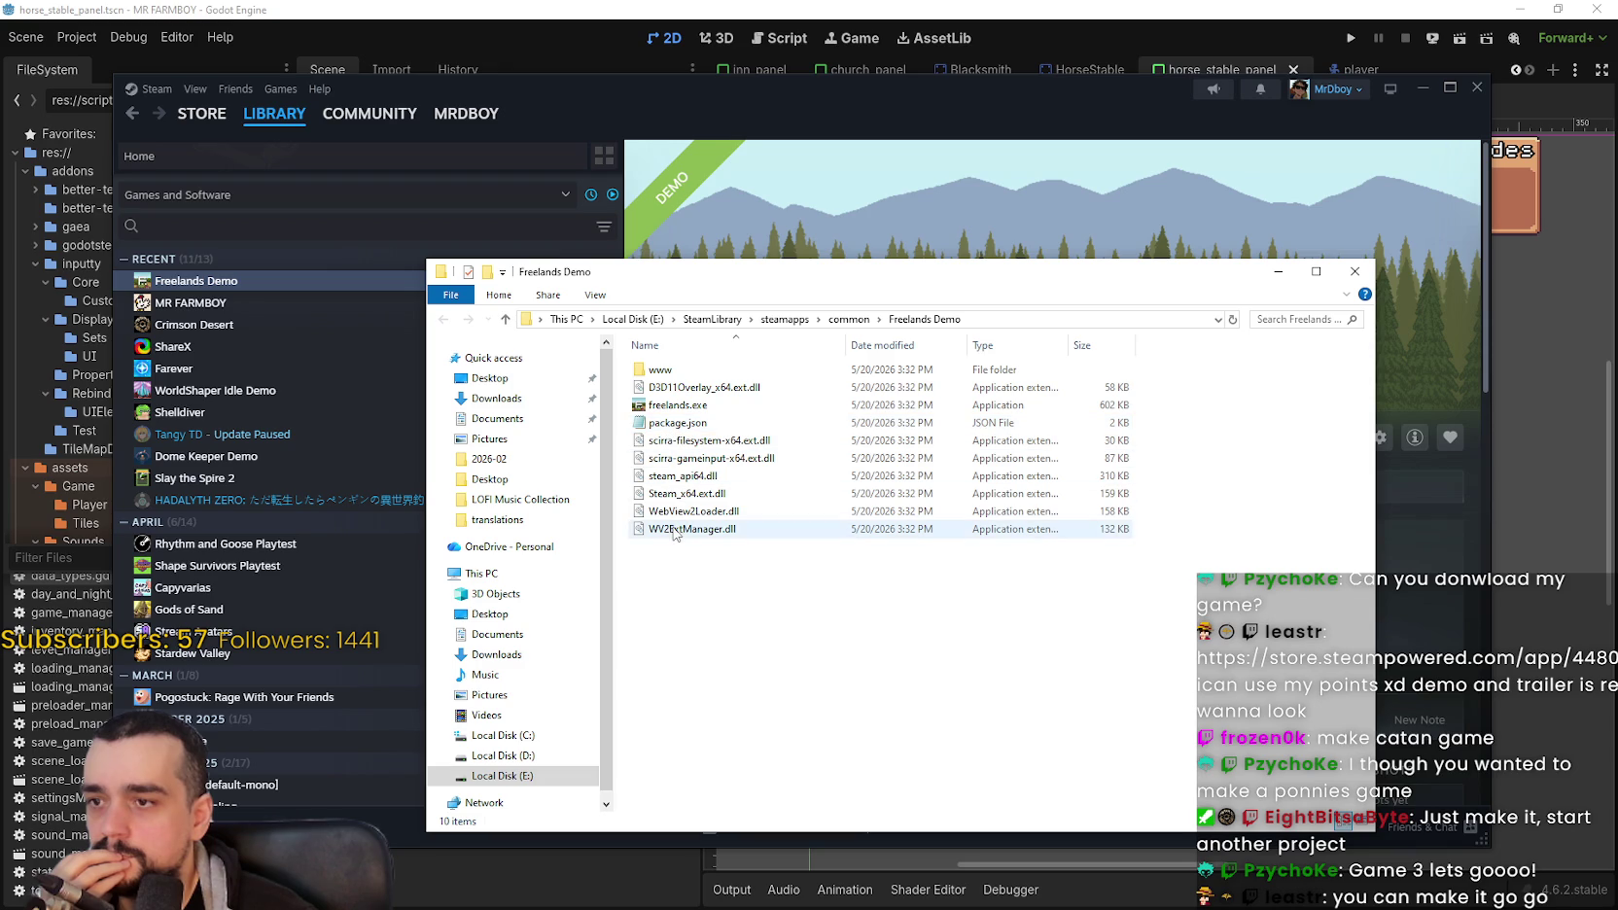
Step: Read the demo's package.json in Notepad, then close it
mouse_move(677, 522)
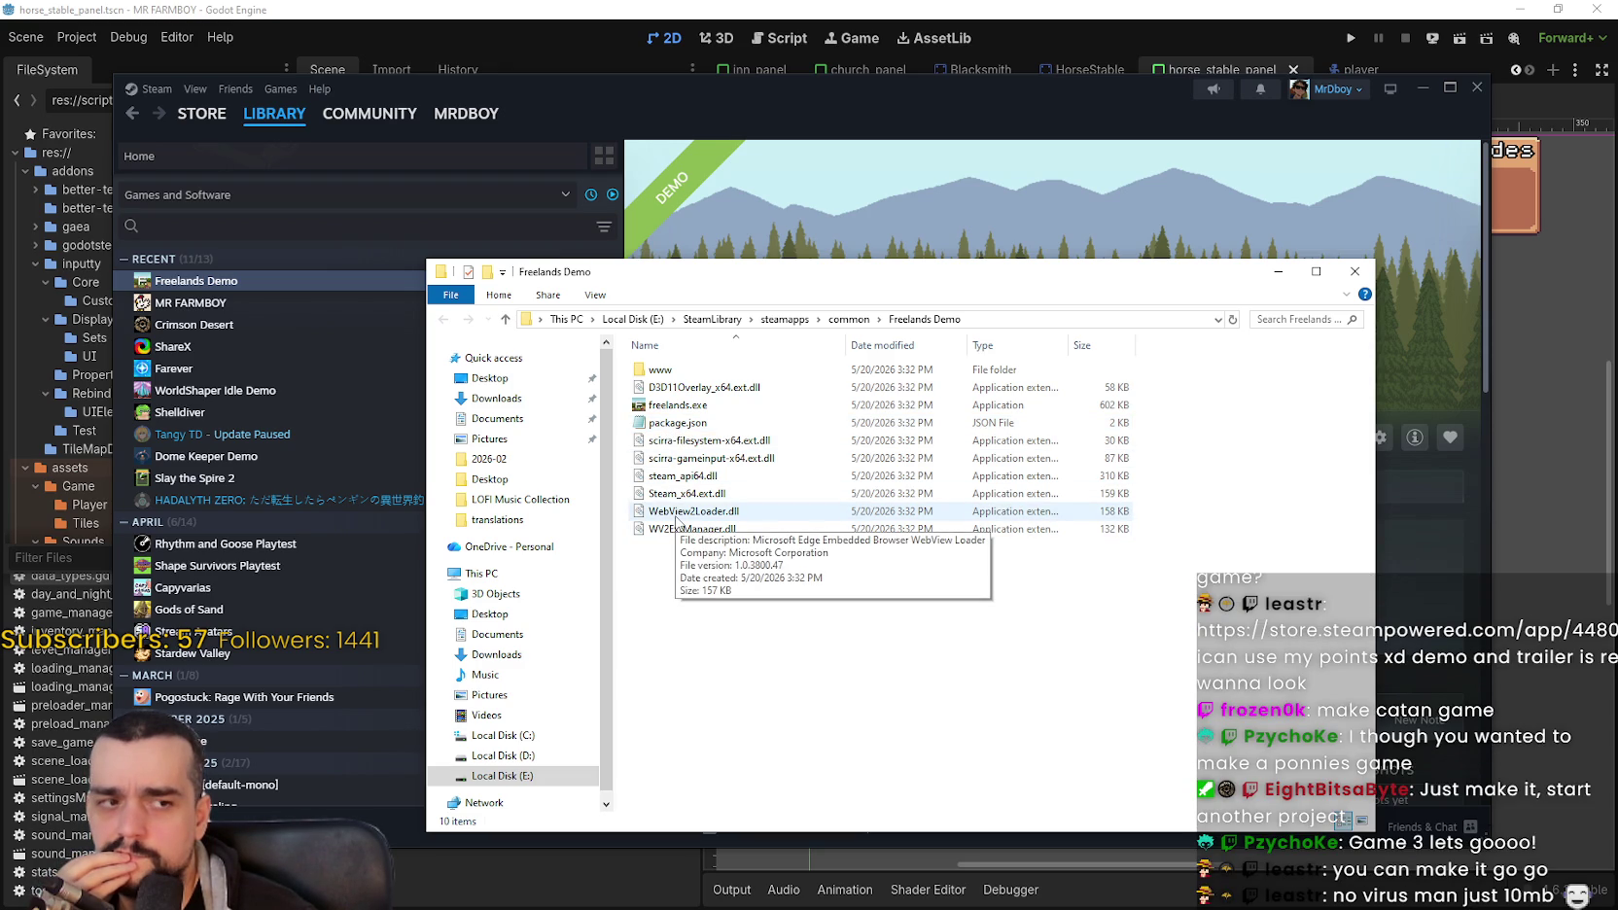
double_click(678, 422)
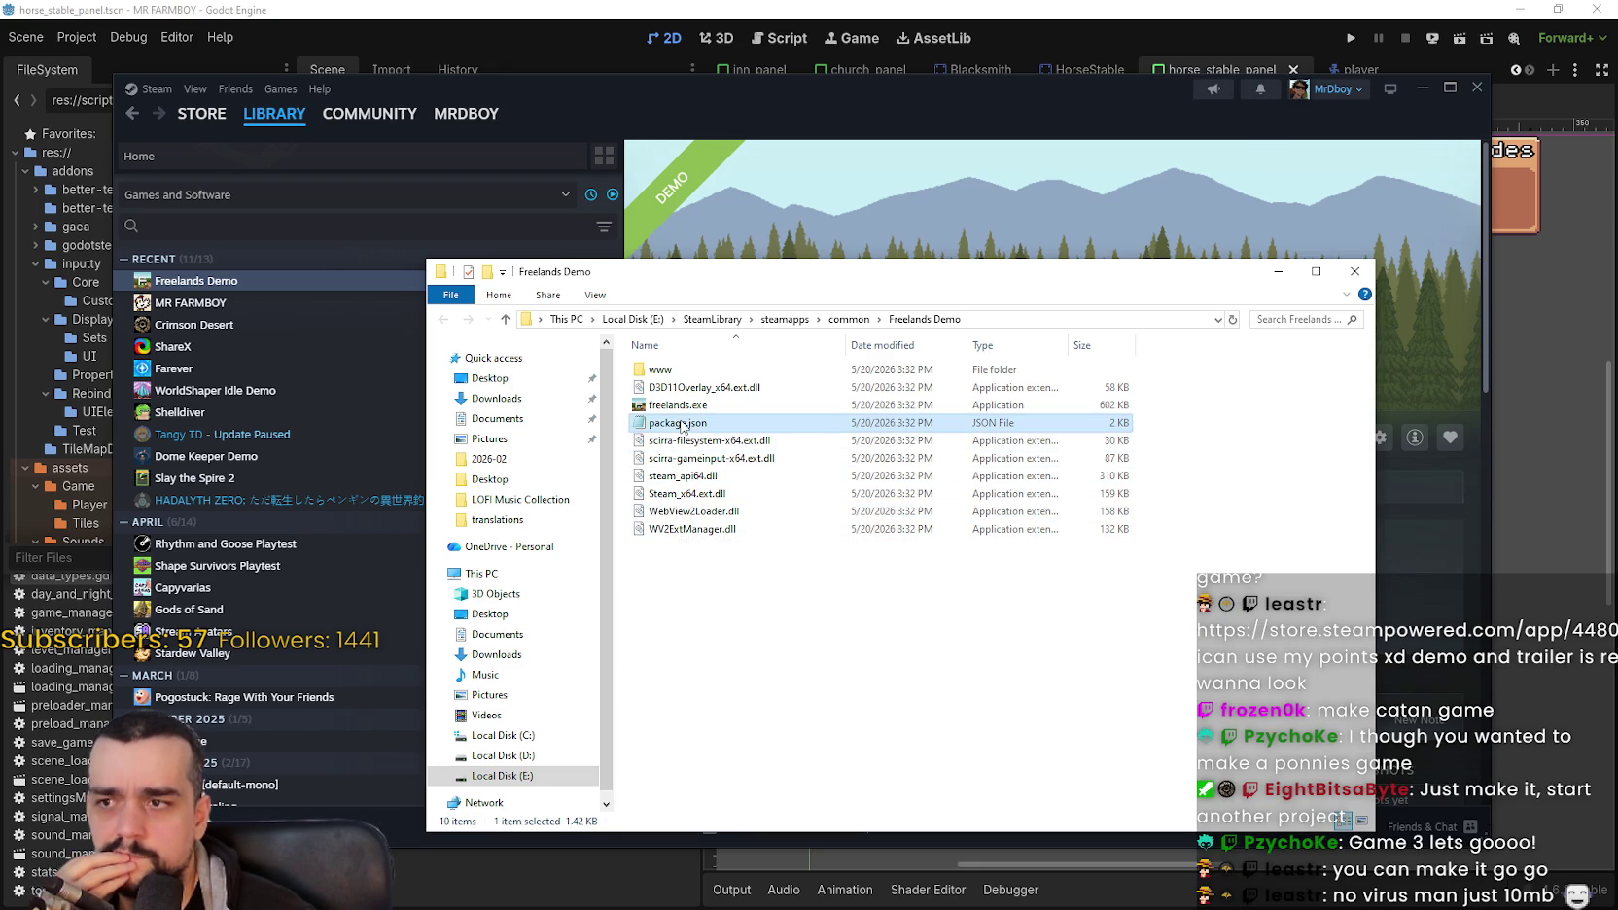
scroll(724, 367, "down", 6)
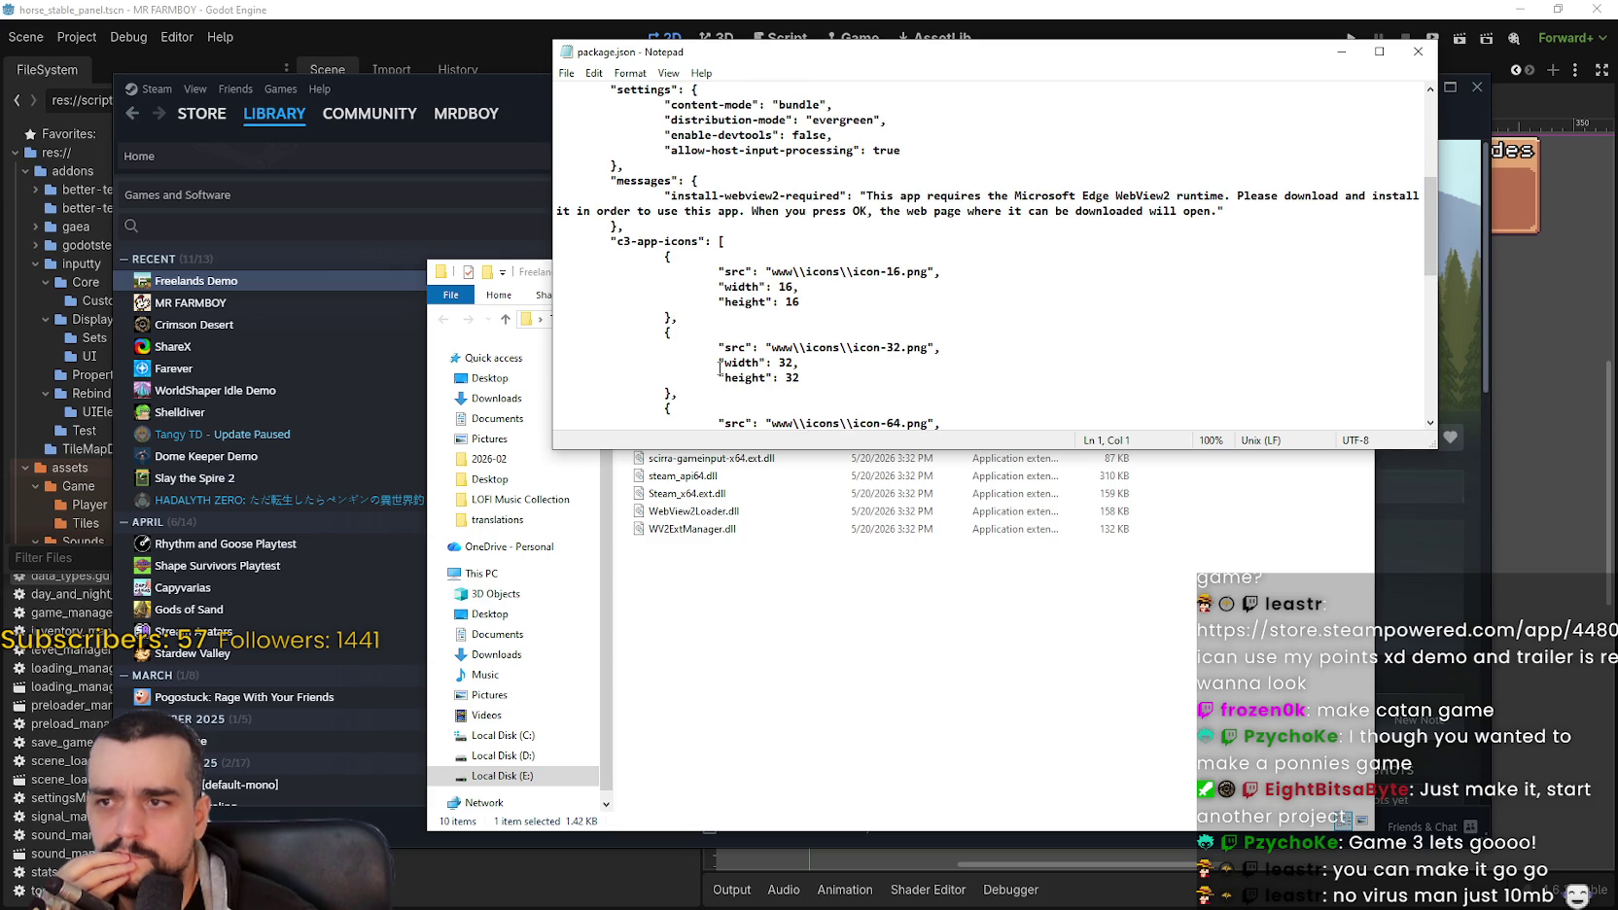
scroll(720, 367, "down", 10)
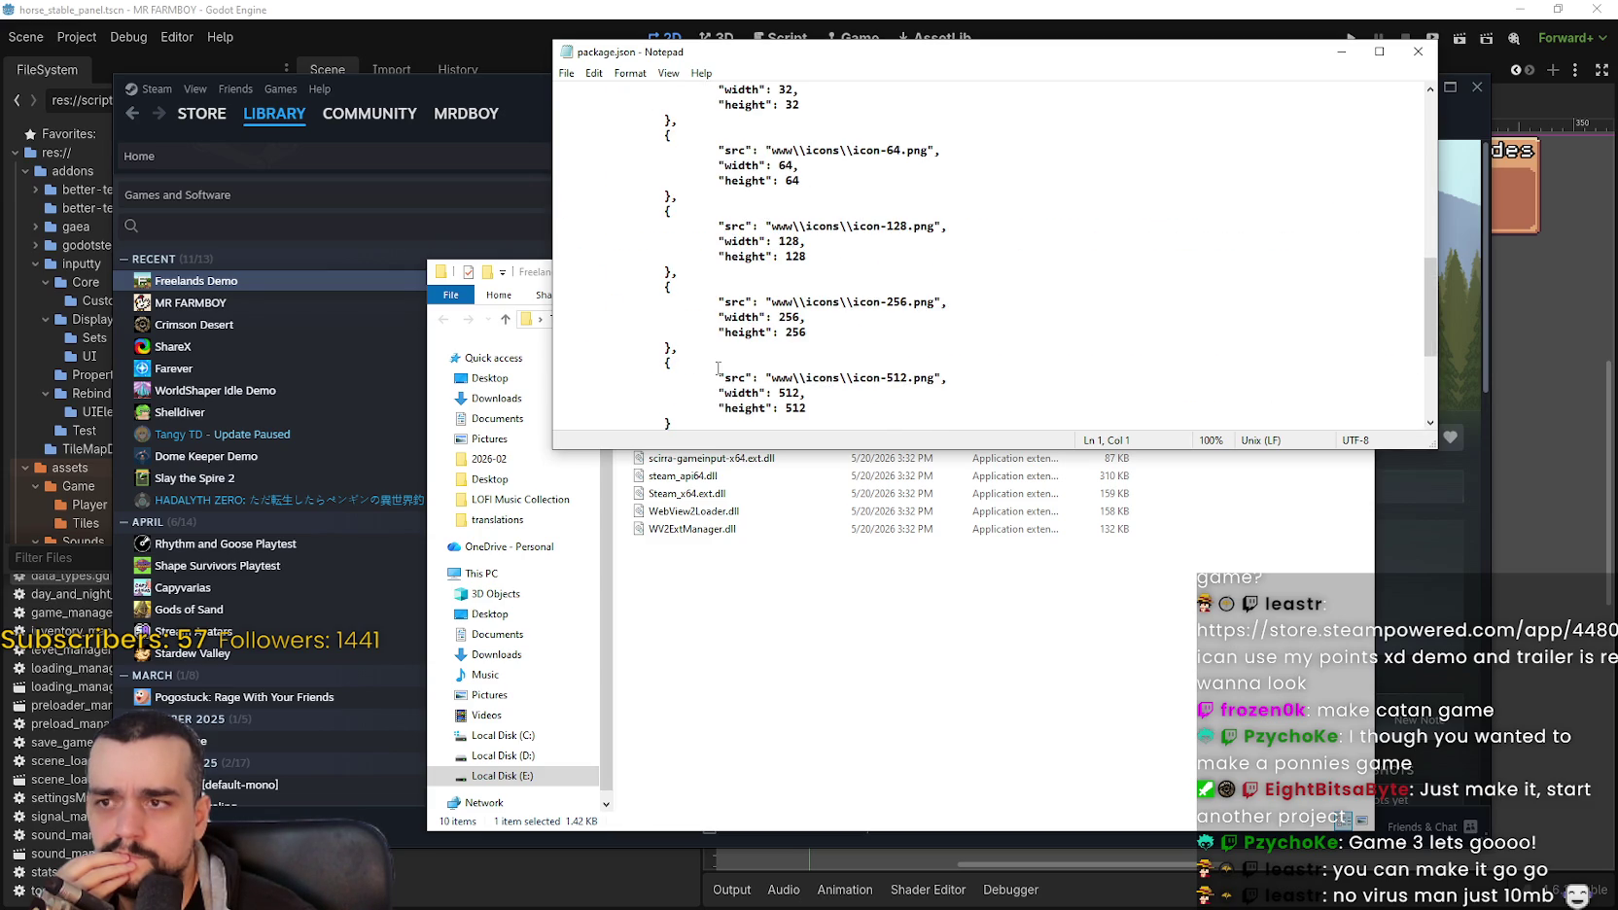
left_click(1422, 56)
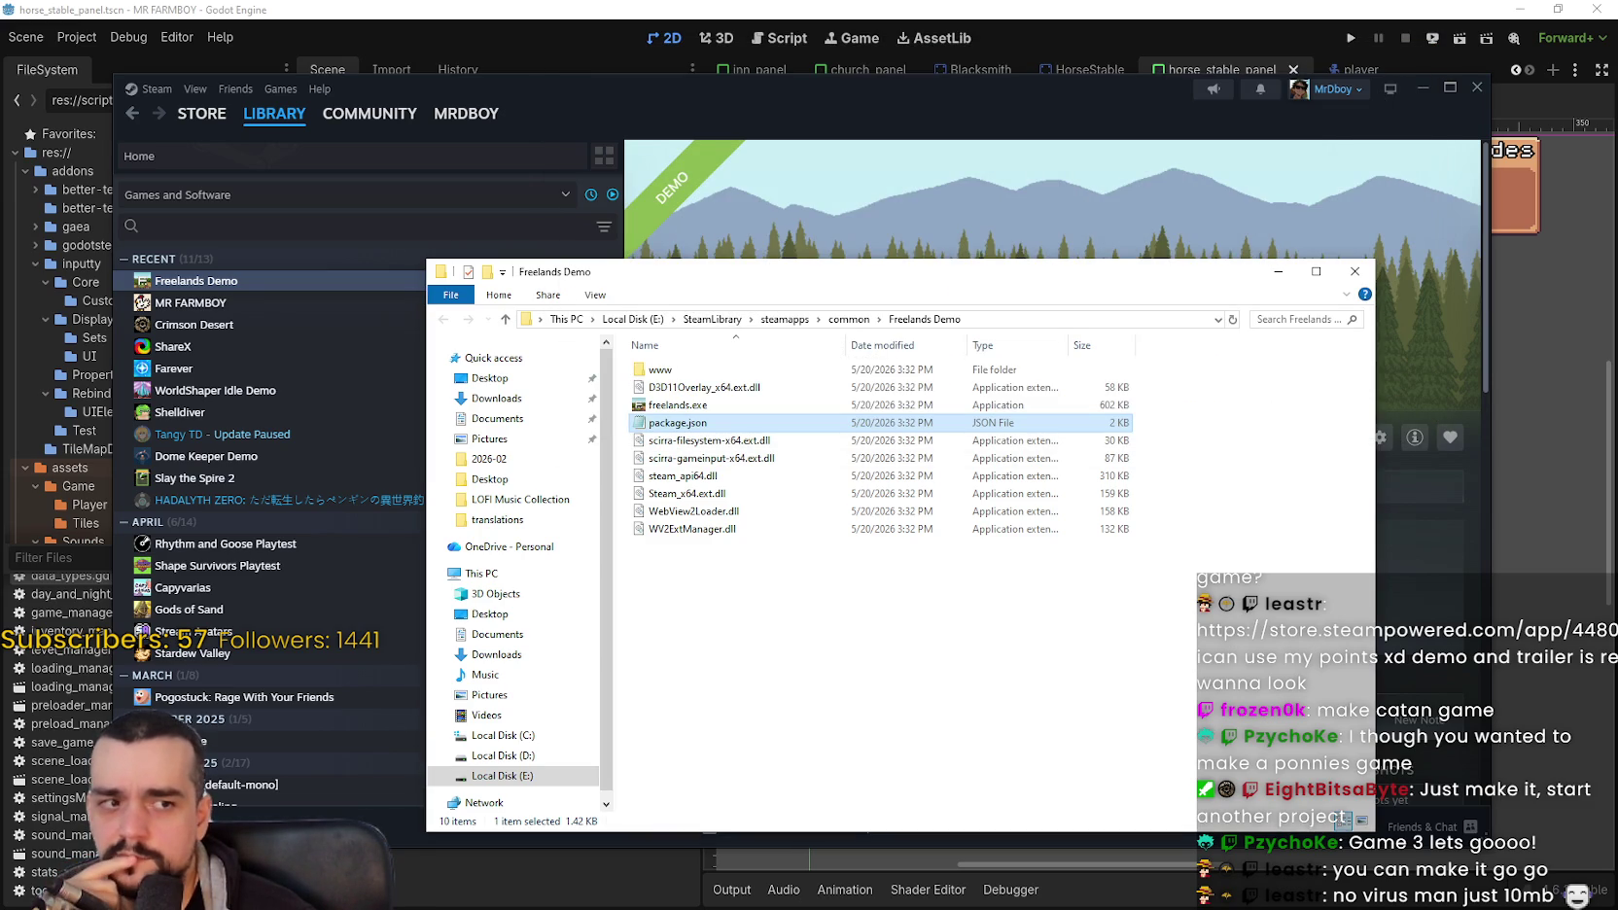
Step: Look inside the www > icons folder and return to the Freelands Demo folder
double_click(680, 373)
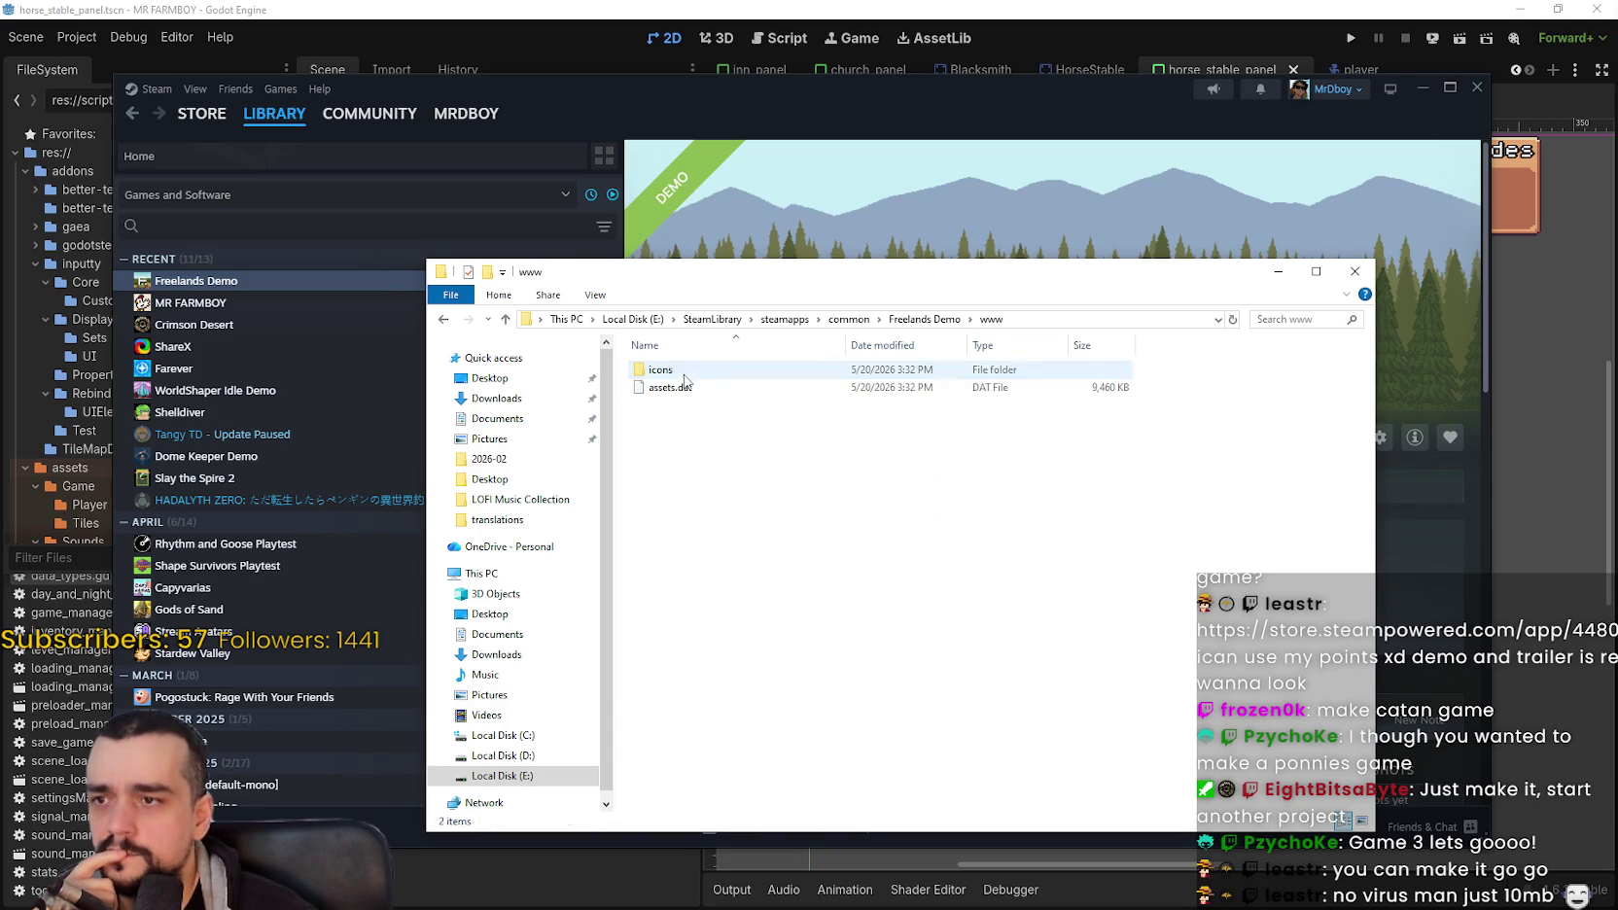
key("Down")
key("Return")
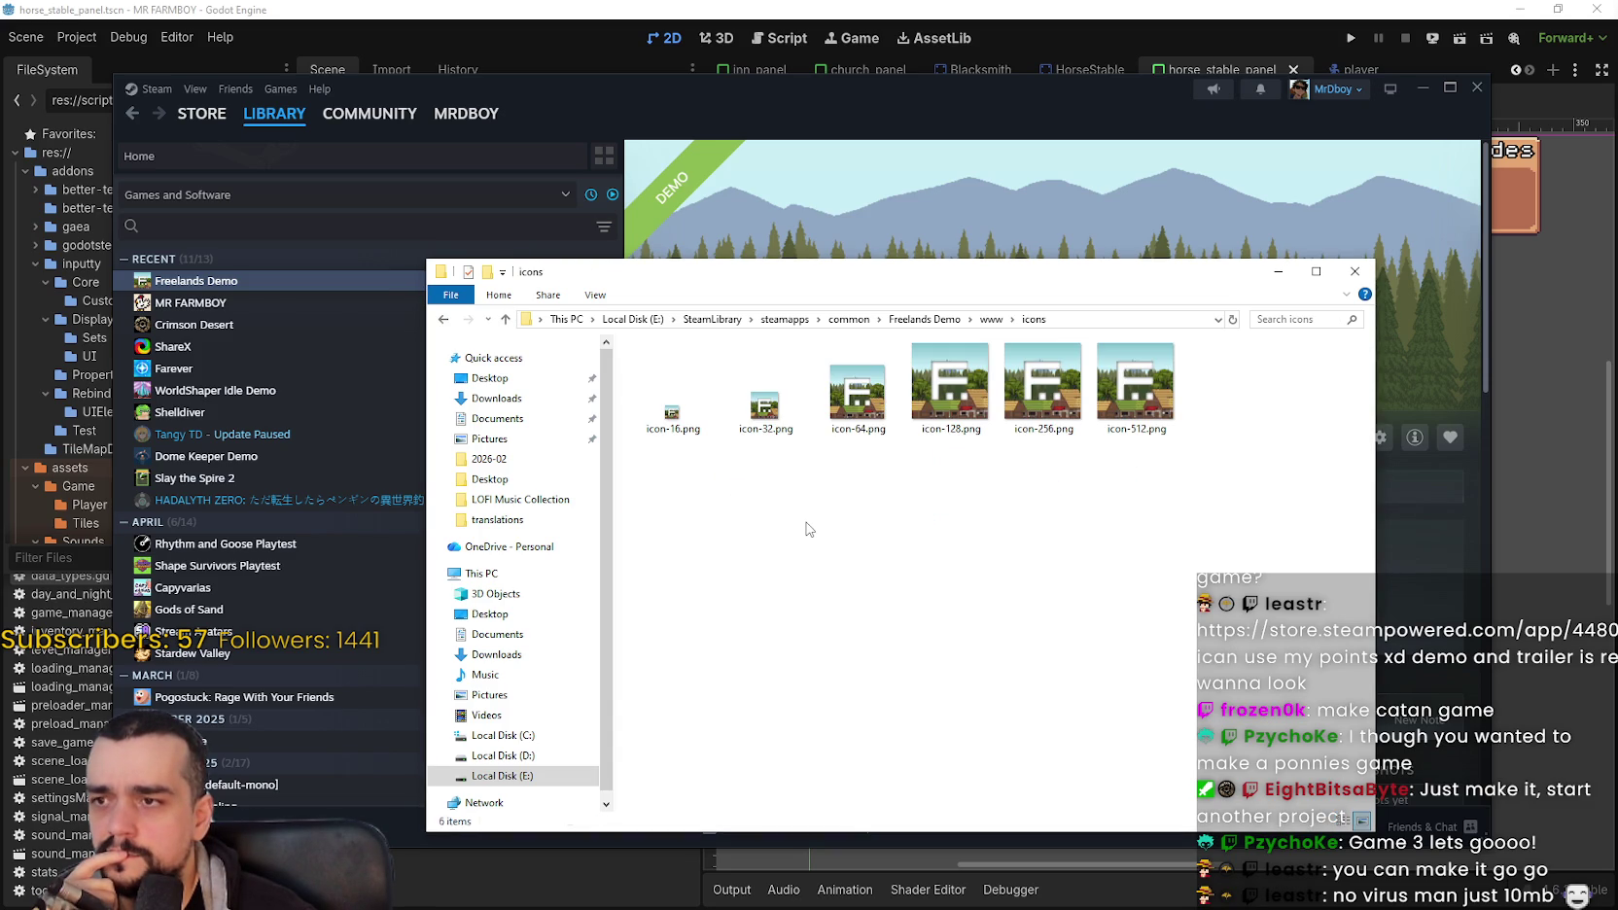
left_click(929, 319)
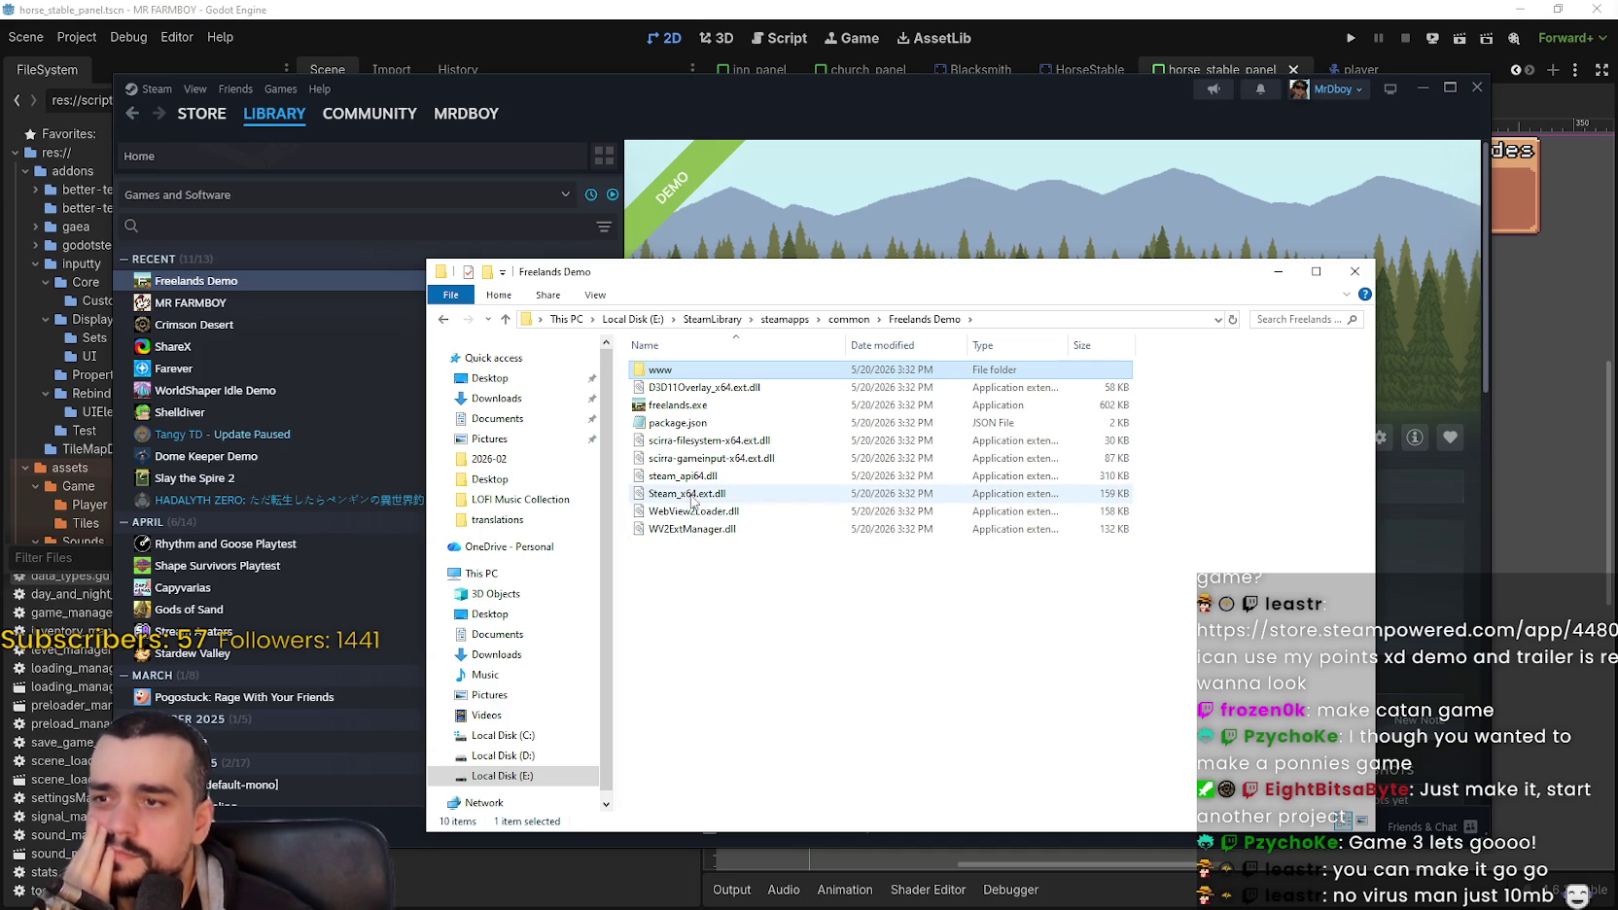
Step: Virus-scan the Freelands Demo folder with ESET from the common folder
right_click(749, 616)
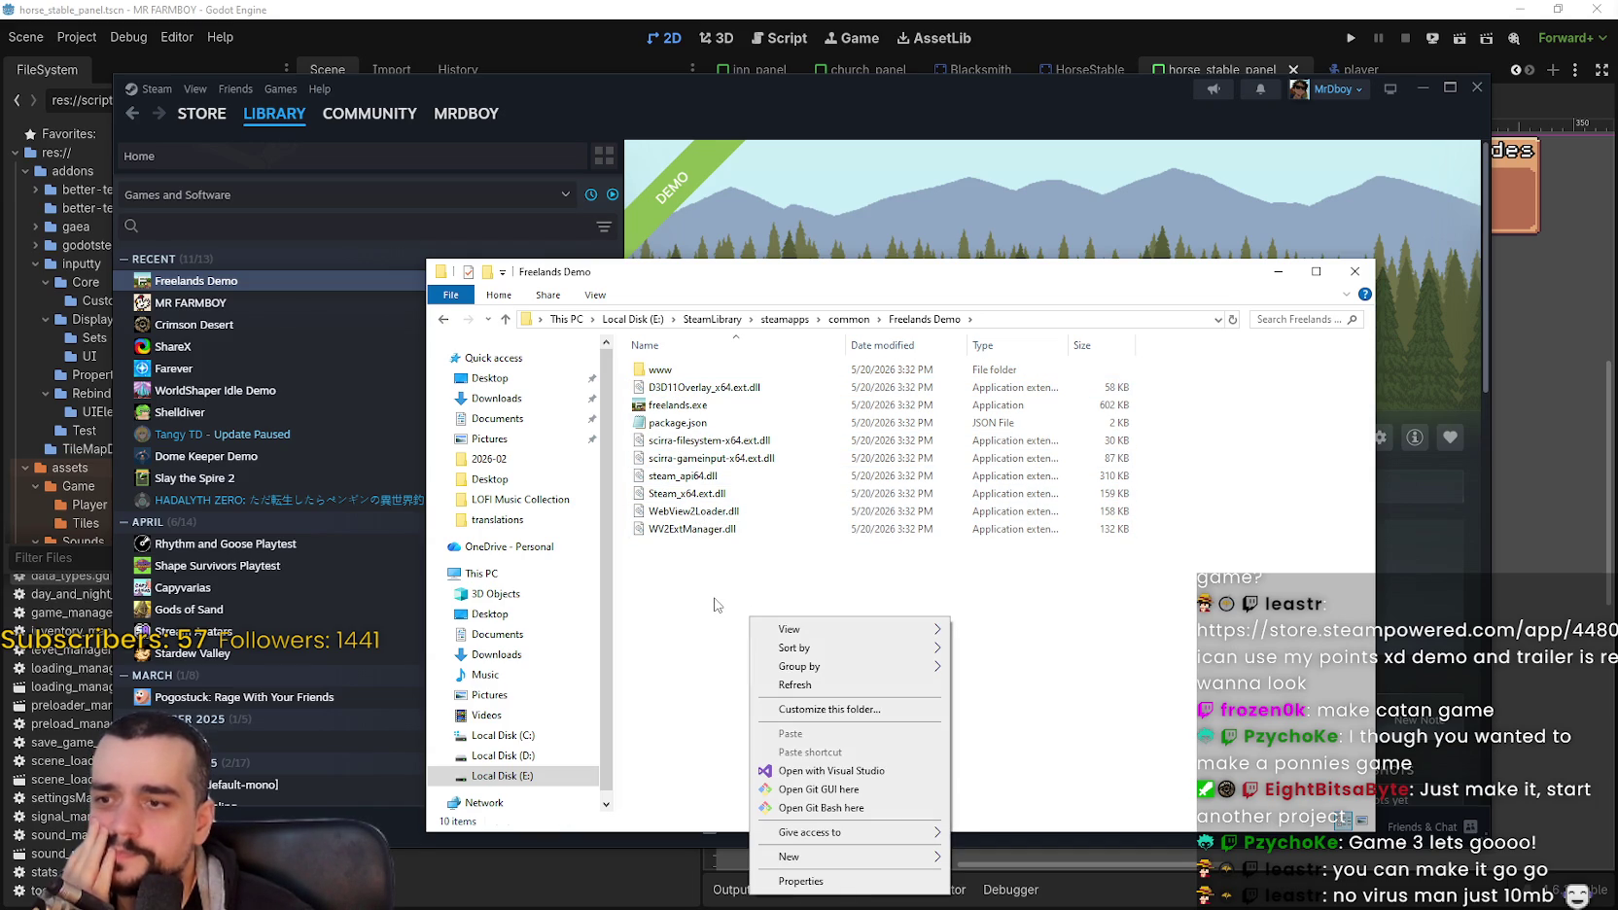
left_click(861, 323)
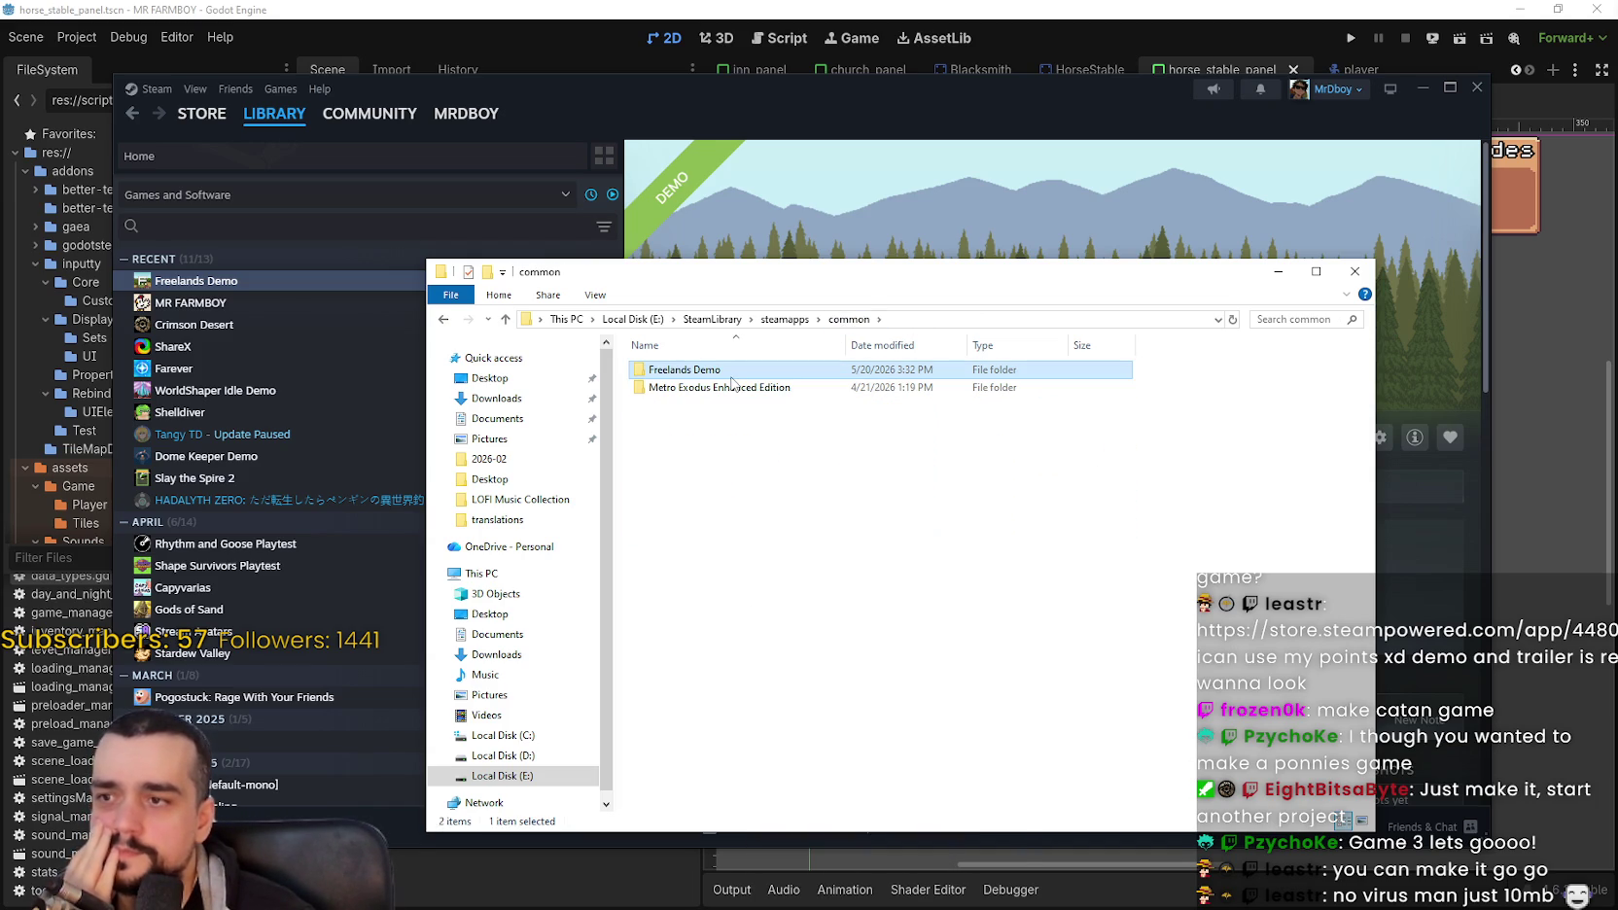
right_click(731, 367)
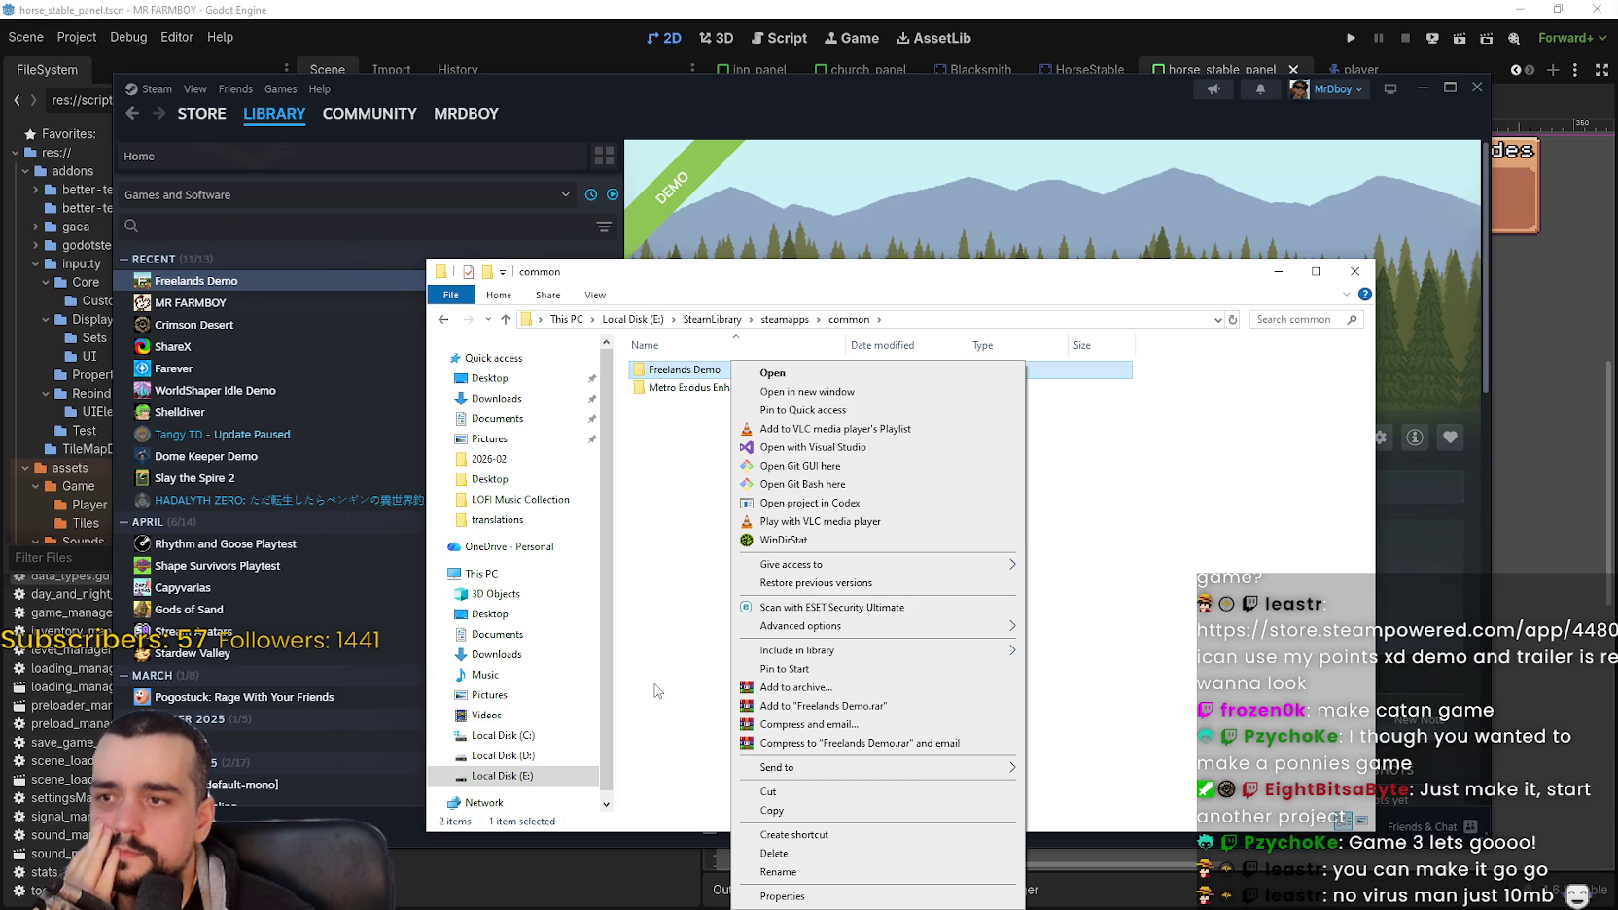
left_click(912, 611)
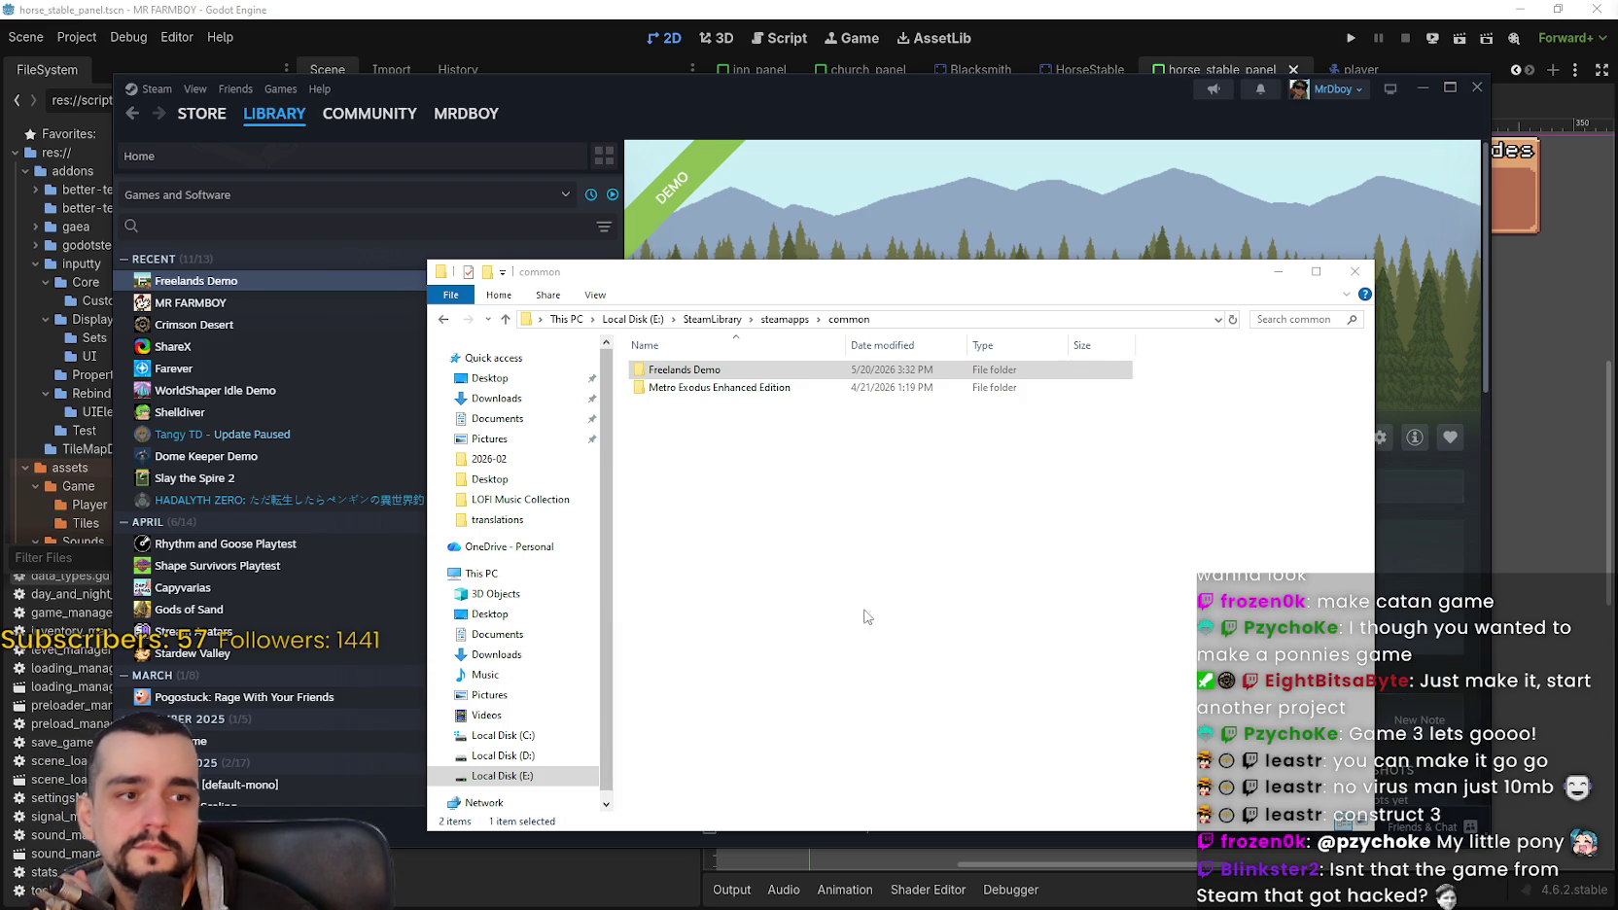
left_click(974, 608)
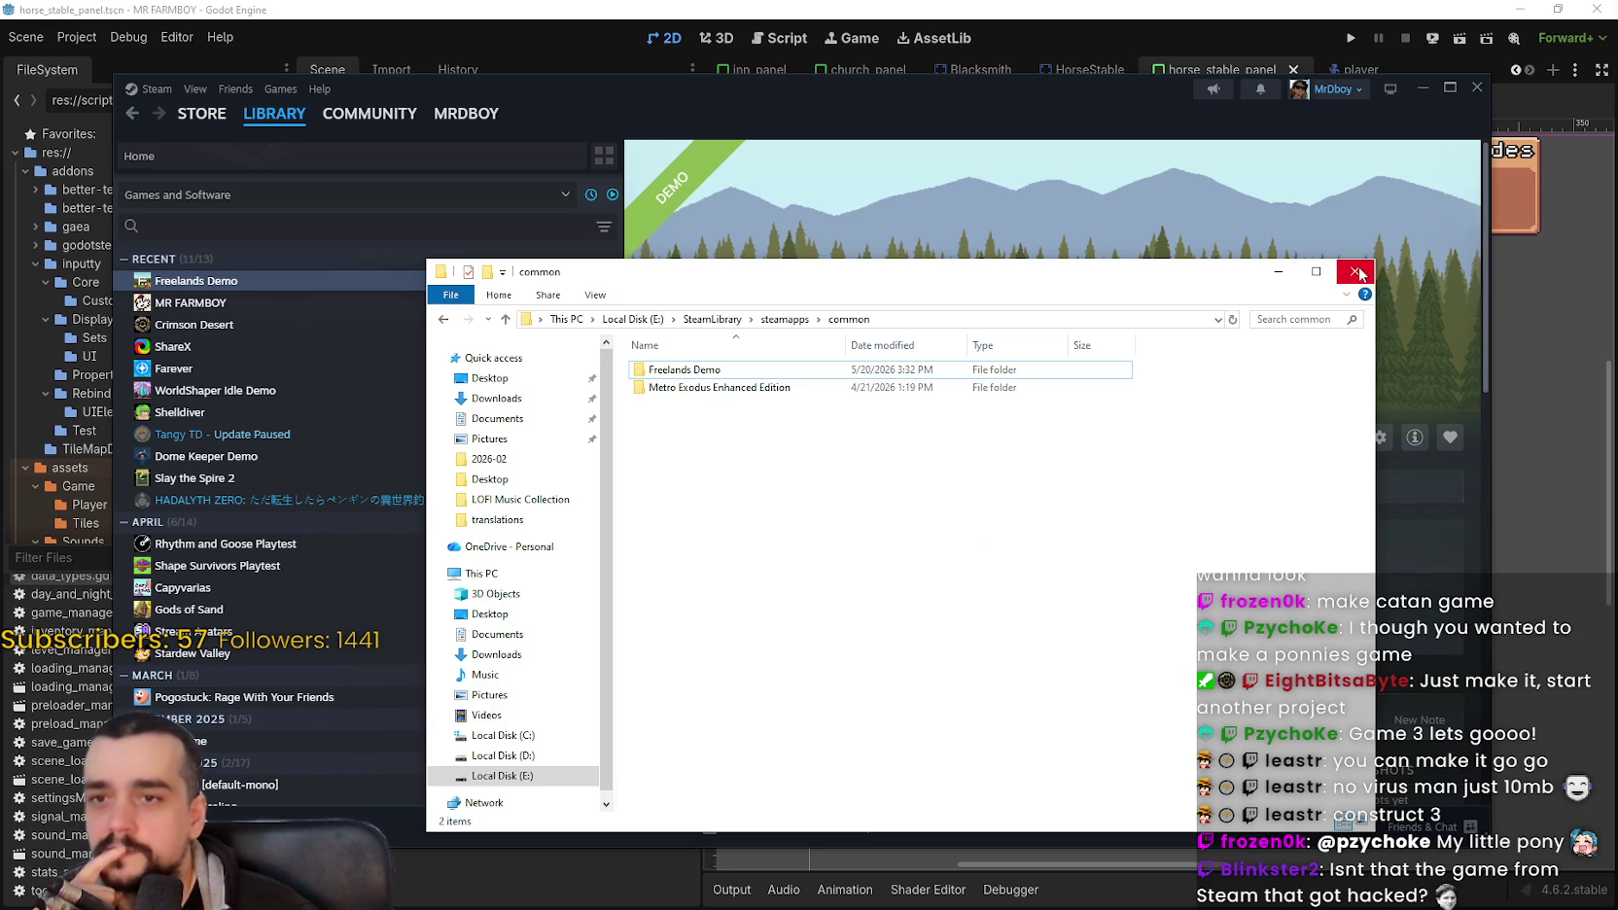
Step: Scan all ten demo files with ESET, then set the Explorer window aside
double_click(763, 370)
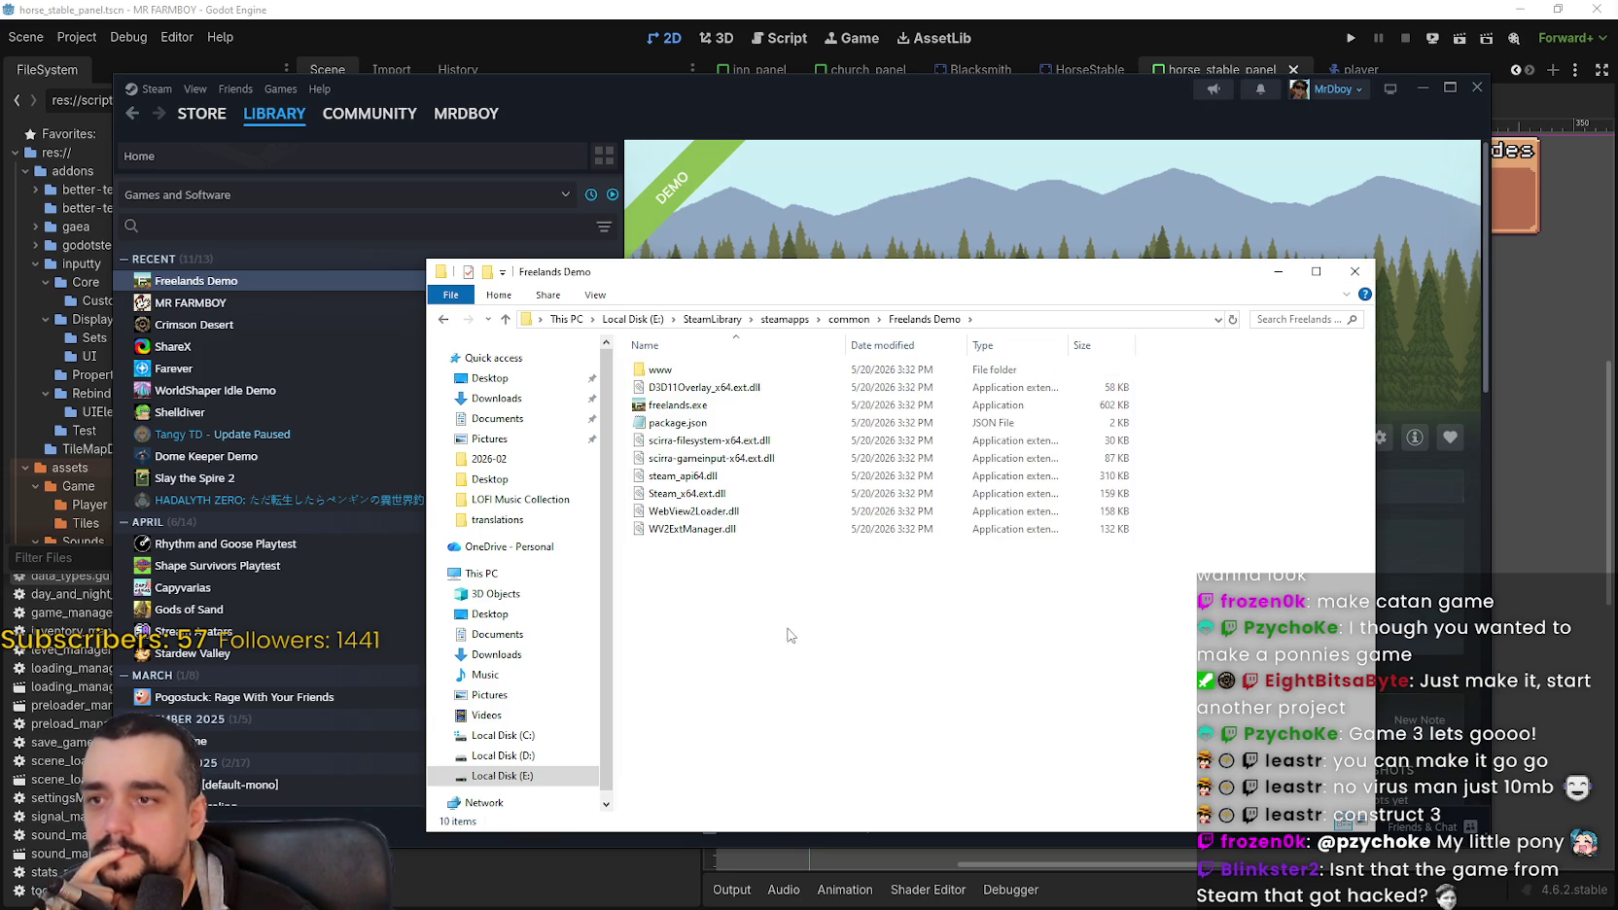
mouse_move(999, 639)
left_mouse_down()
mouse_move(930, 539)
mouse_move(660, 340)
left_mouse_up()
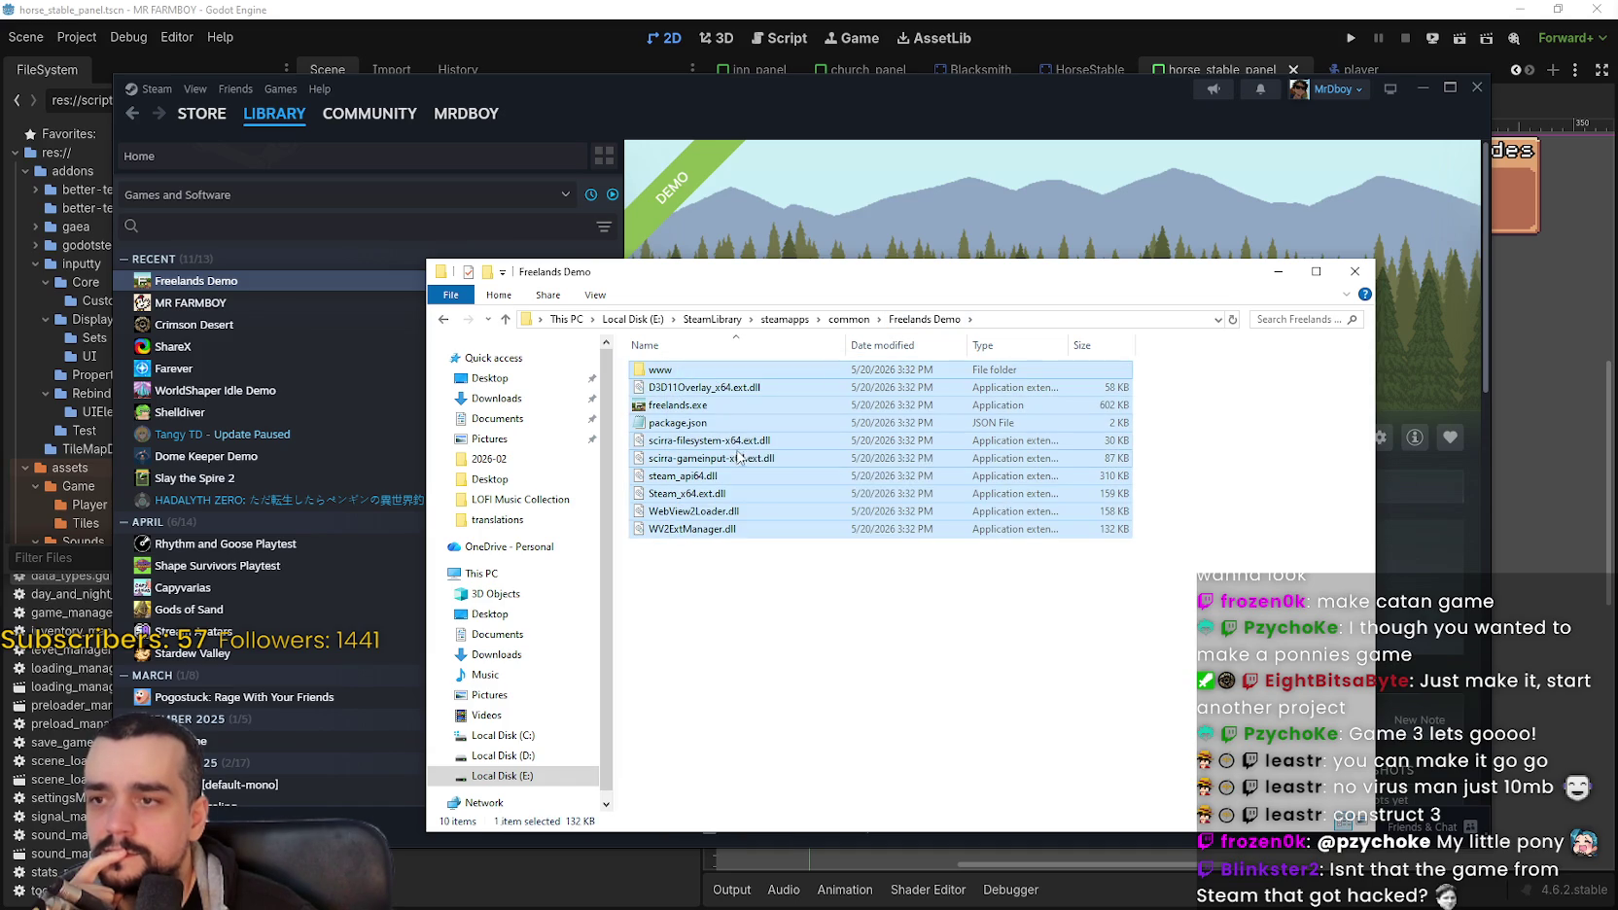
right_click(735, 453)
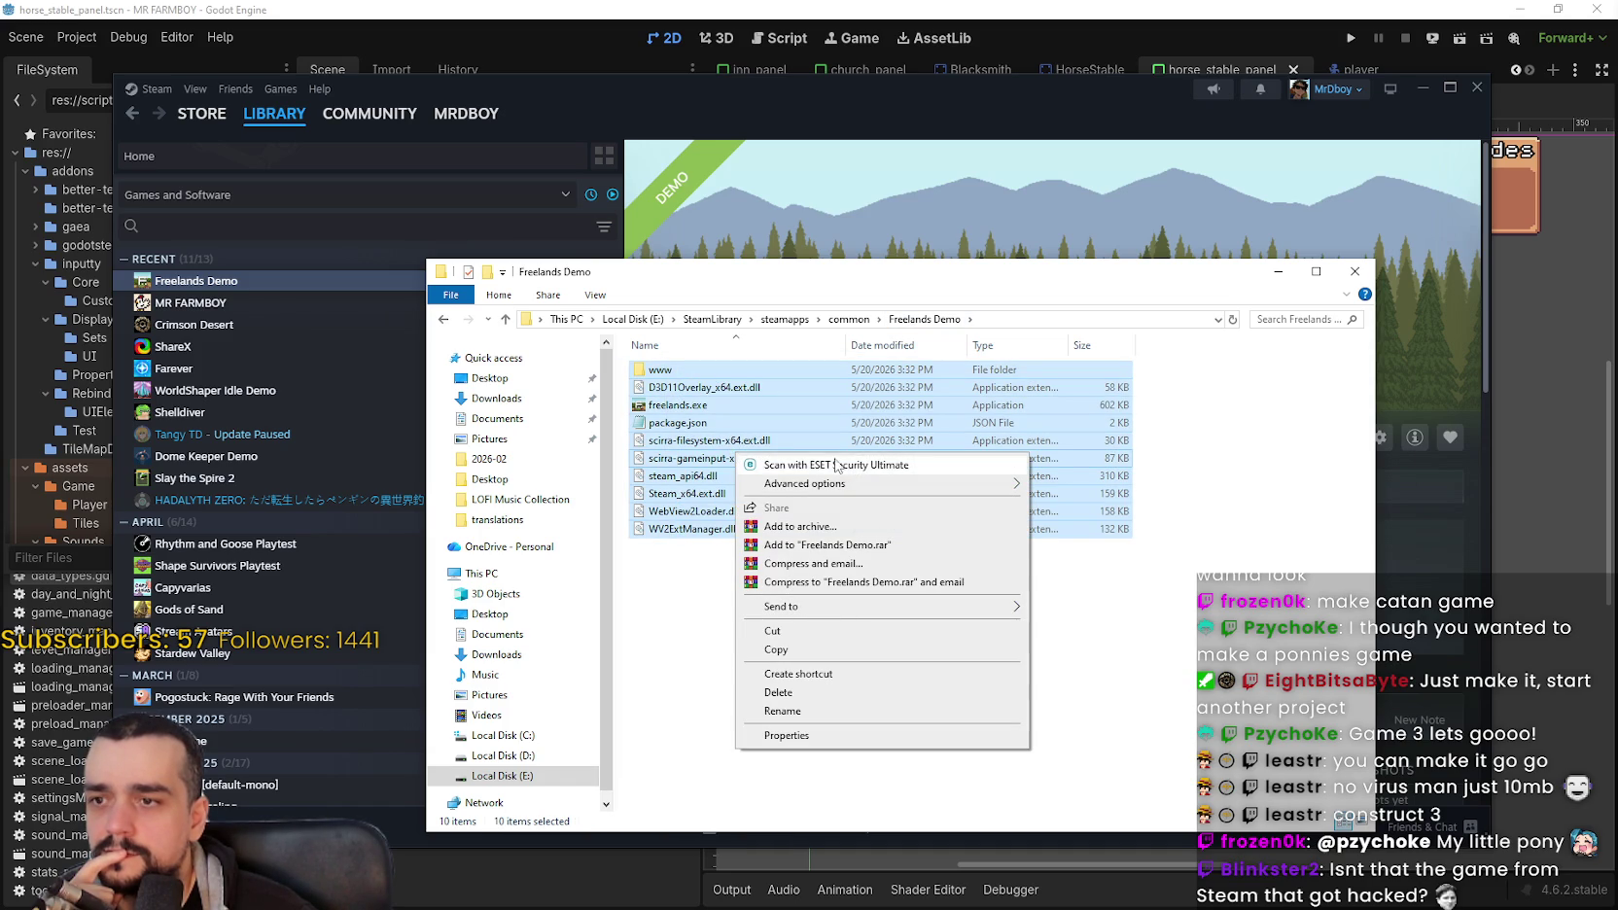
left_click(782, 465)
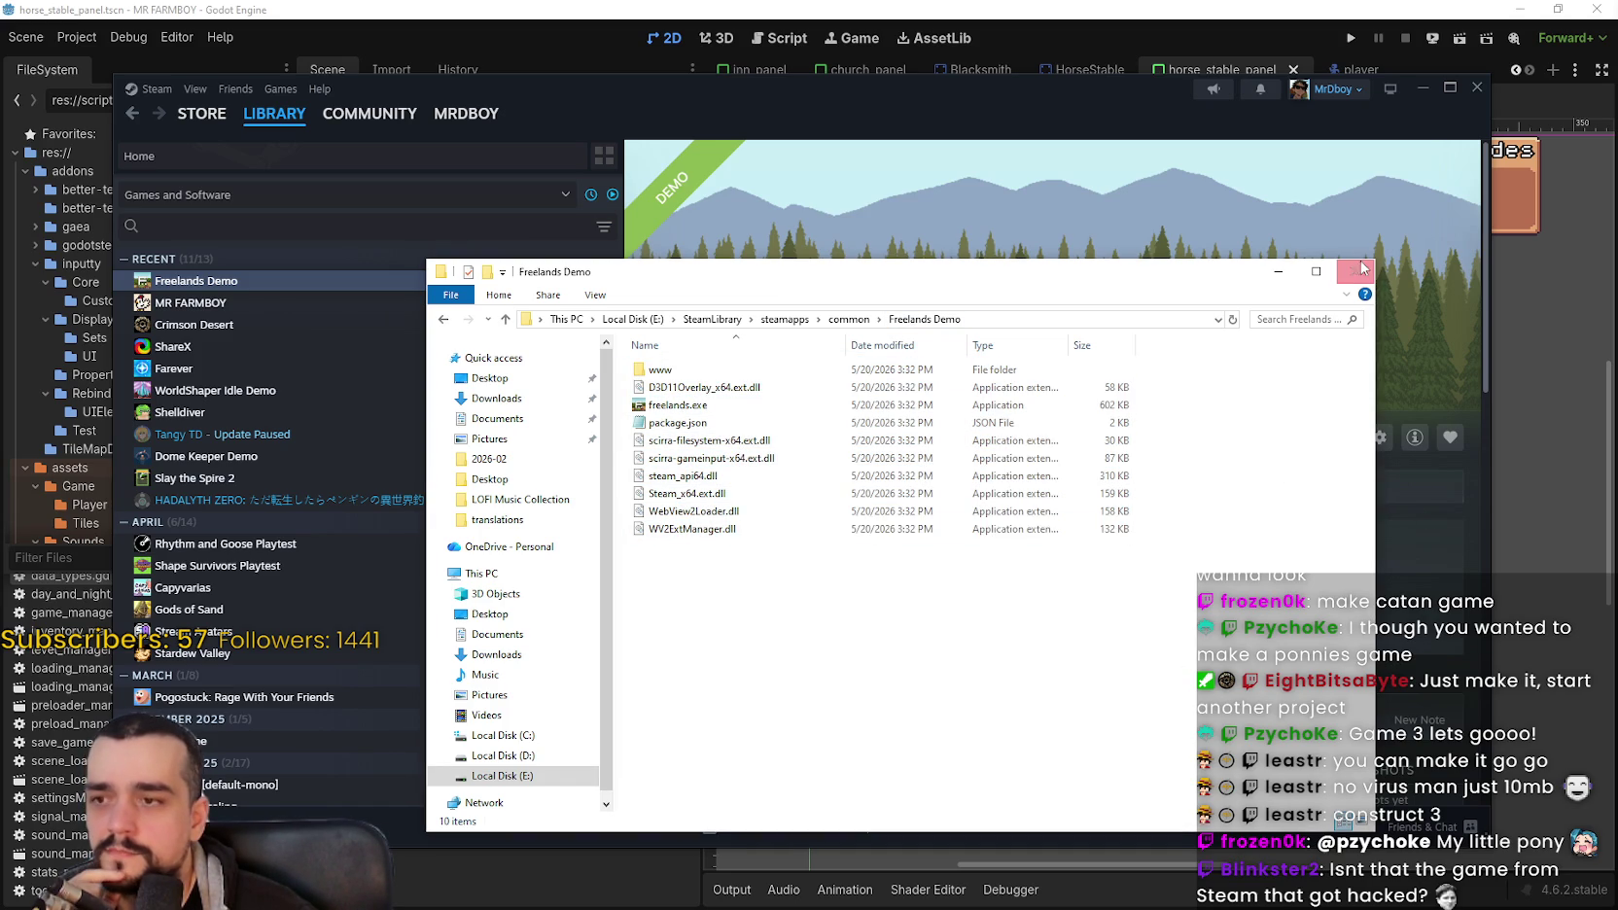
left_click(1279, 274)
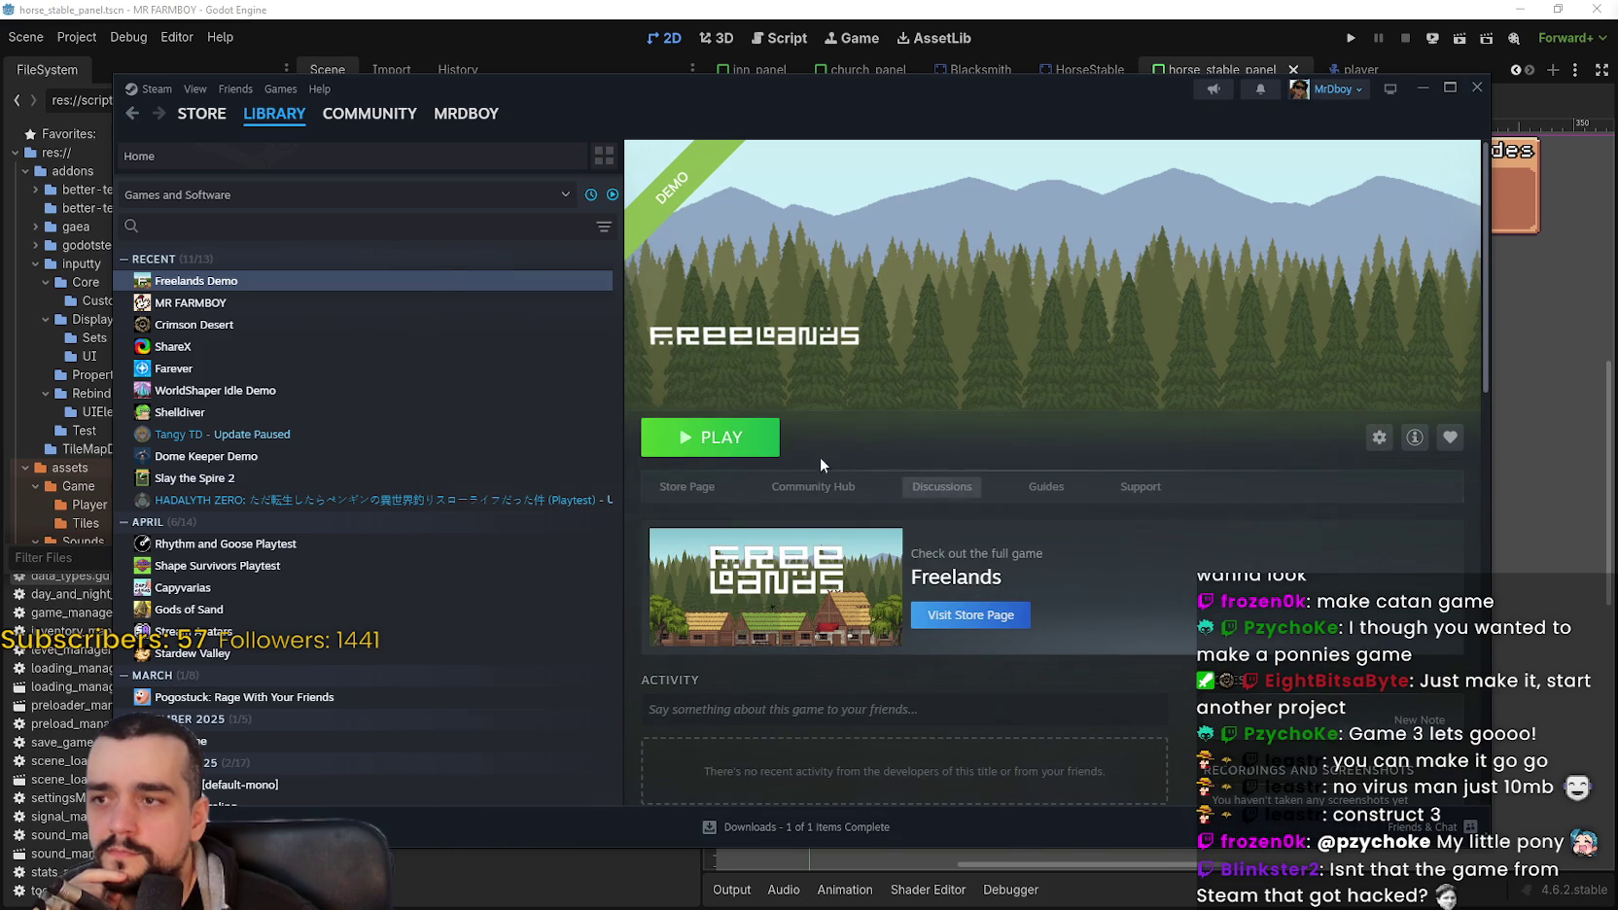
Step: Play the Freelands Demo for about a minute, switching to the stream chat meanwhile
left_click(729, 444)
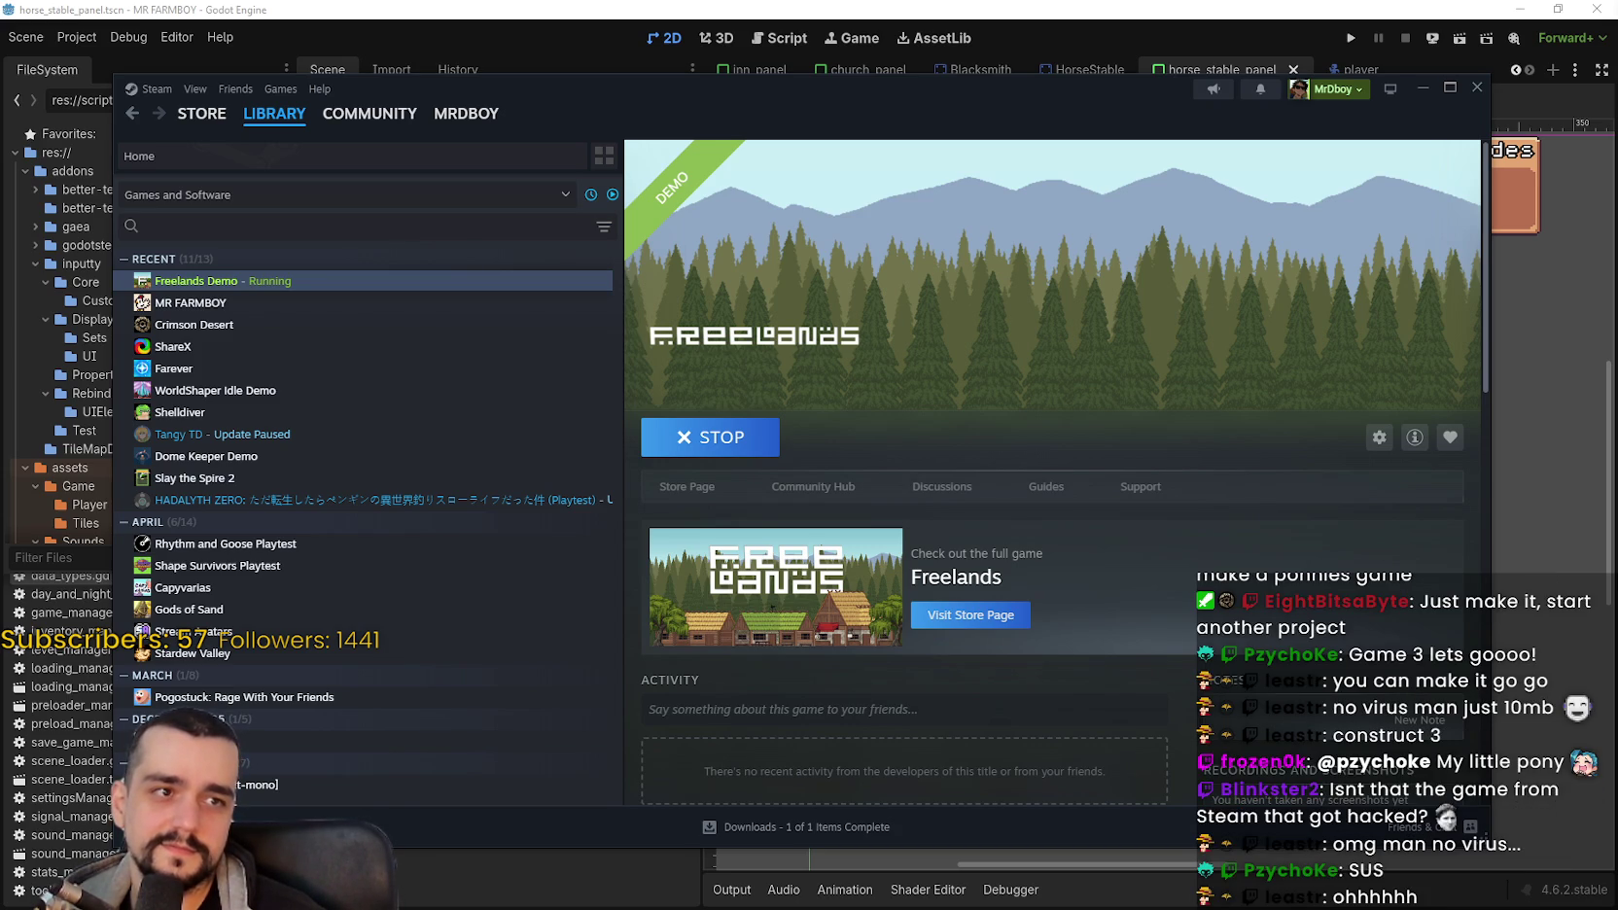
key("alt+Tab")
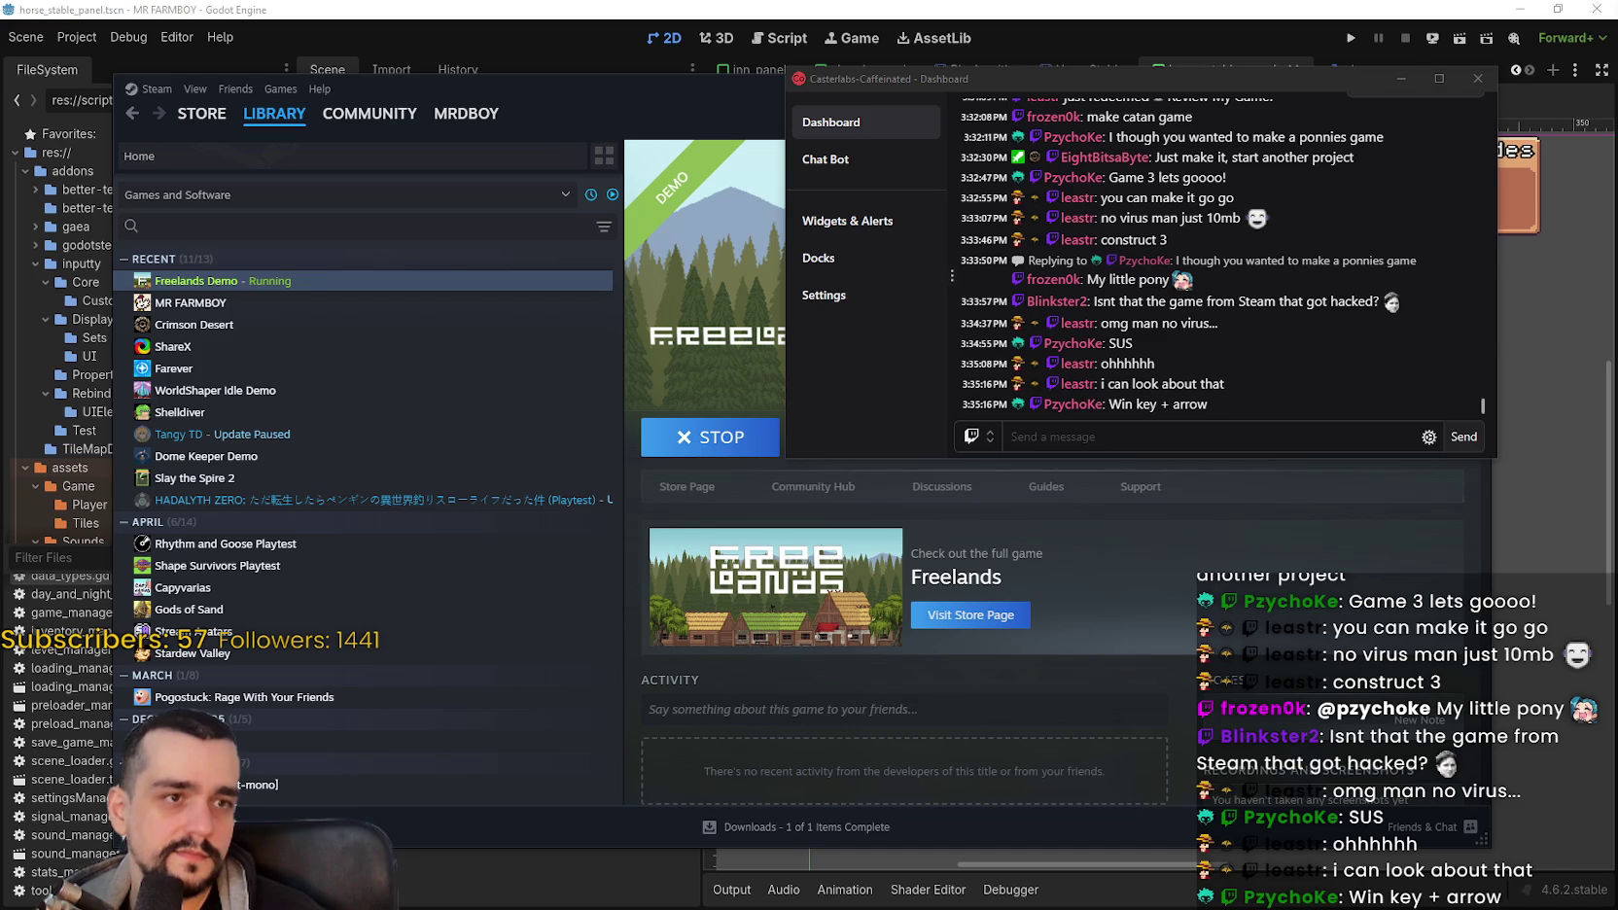
left_click(1012, 437)
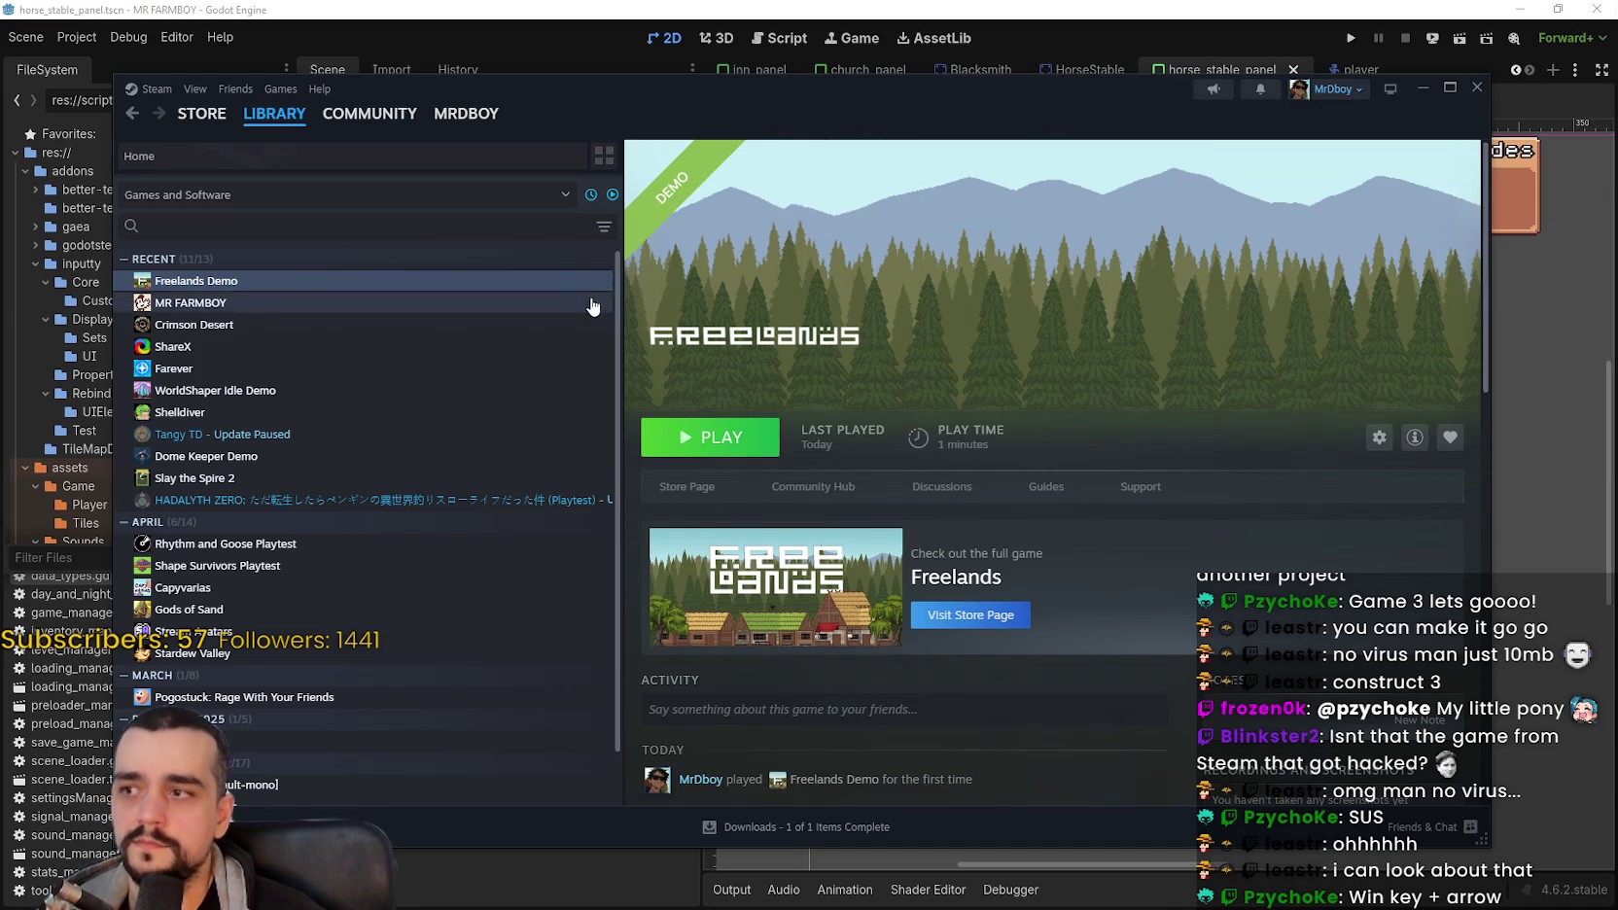
Step: Browse the Freelands Demo's drive E: folder via Properties > Installed Files, then close Properties
right_click(548, 281)
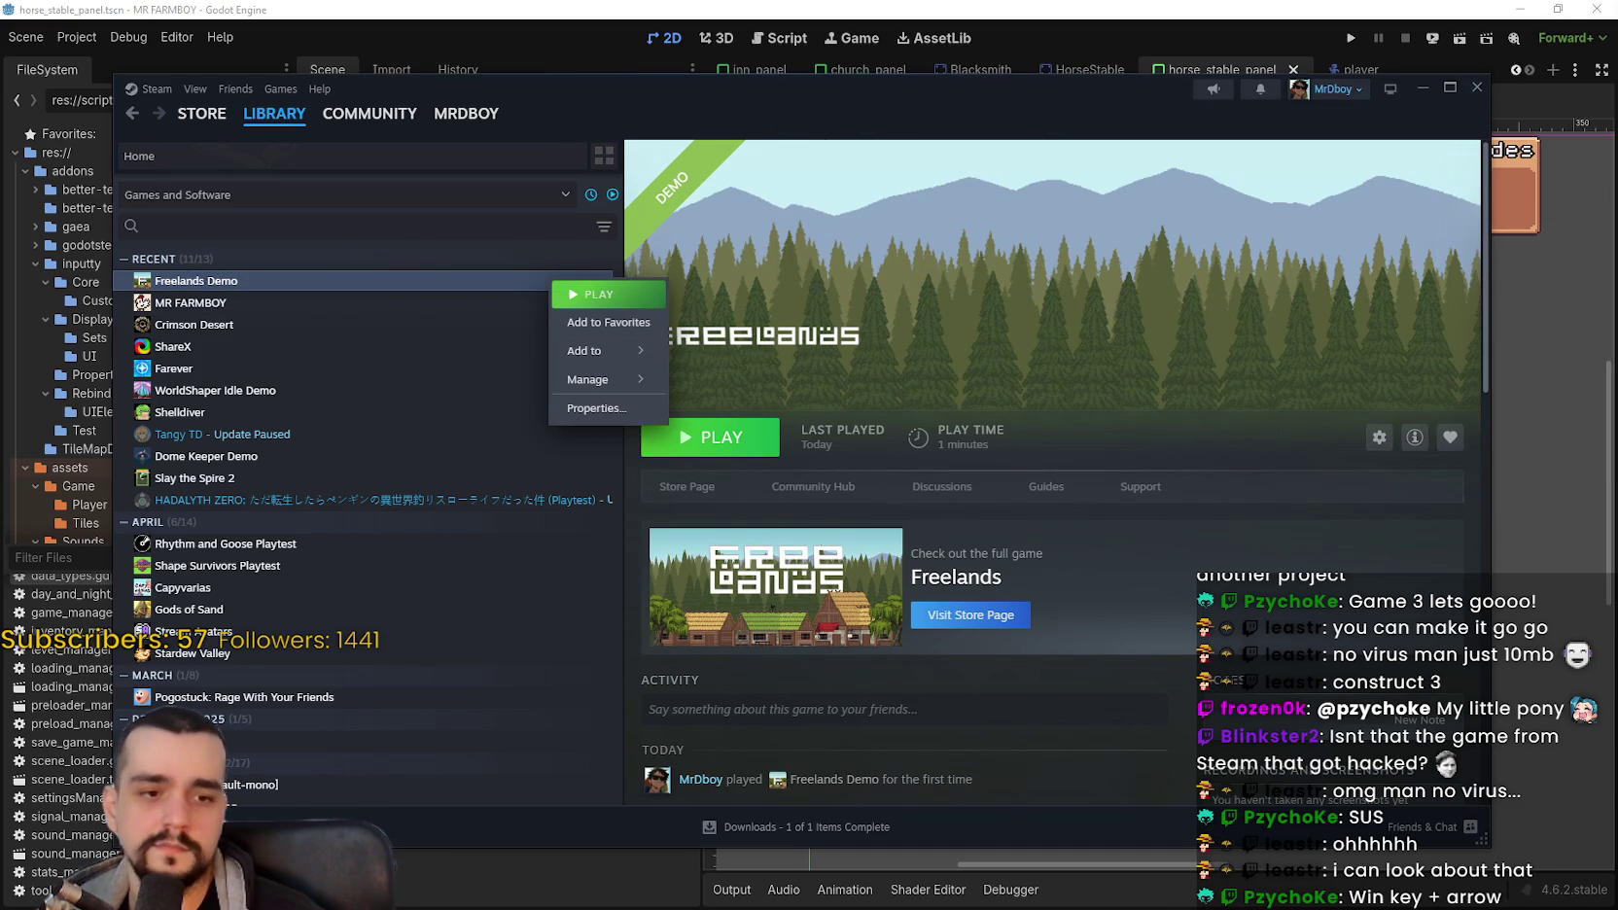
key("Escape")
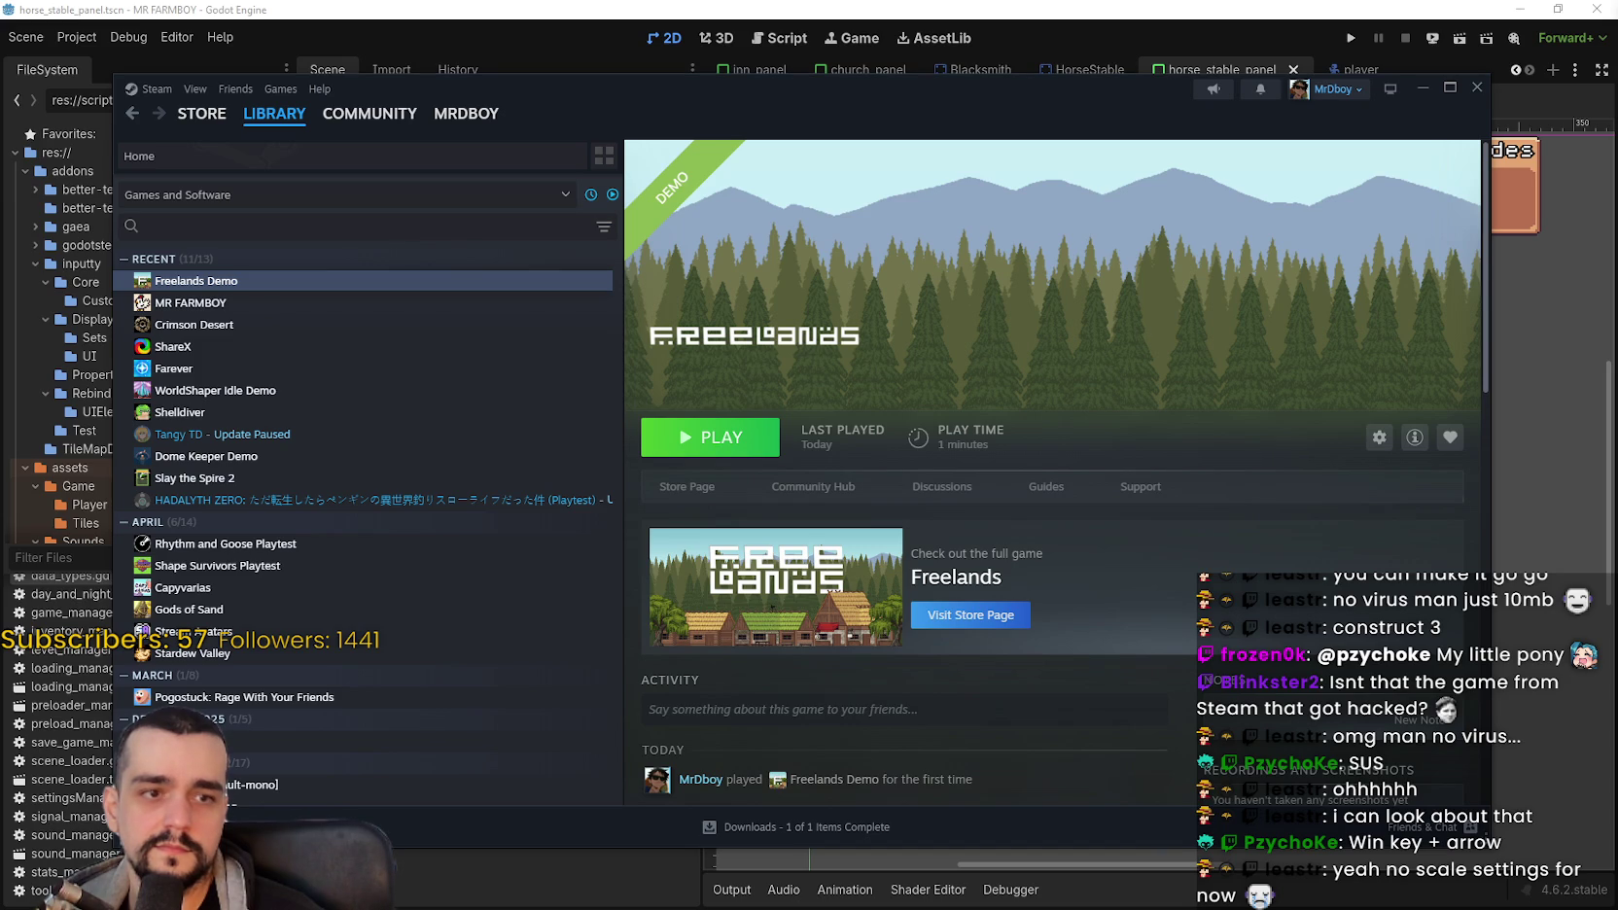
right_click(298, 281)
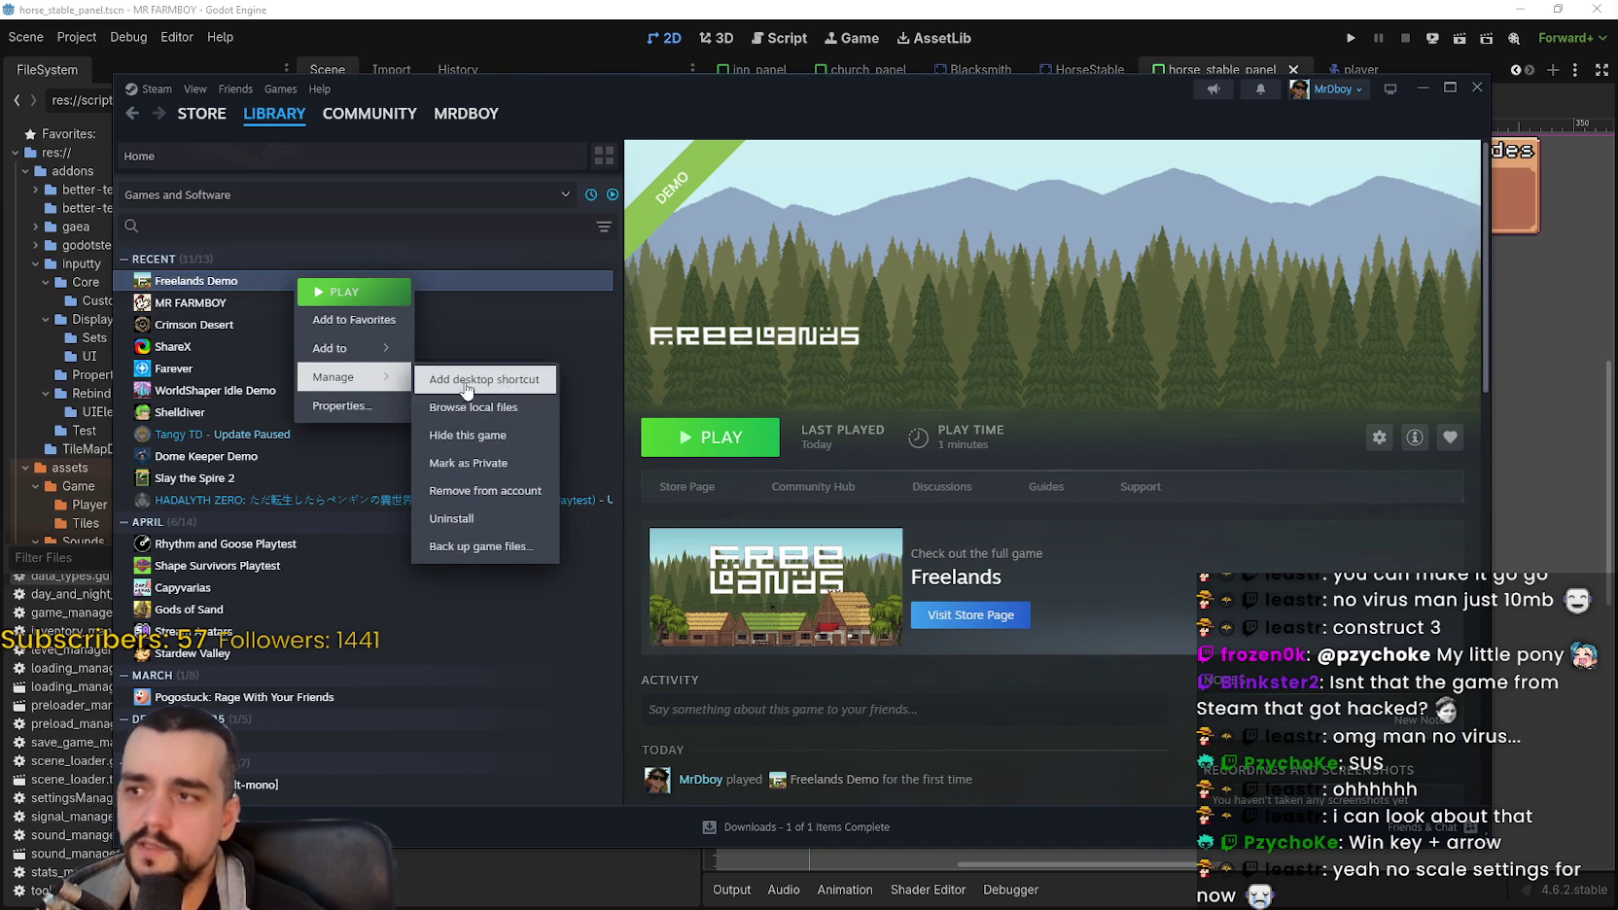
mouse_move(325, 387)
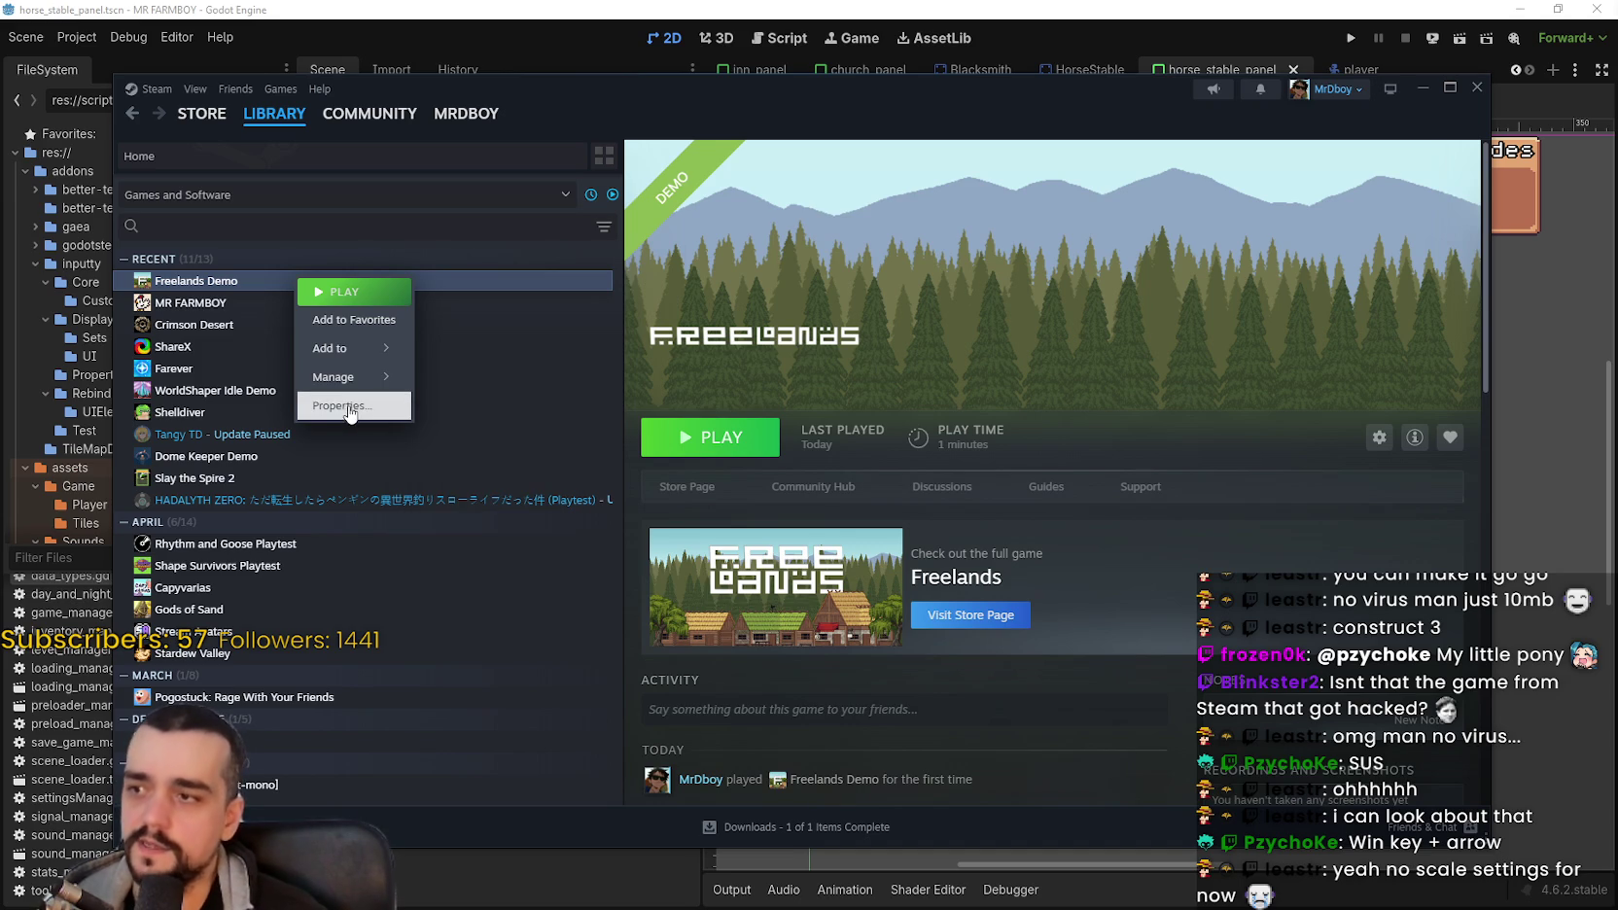
left_click(352, 412)
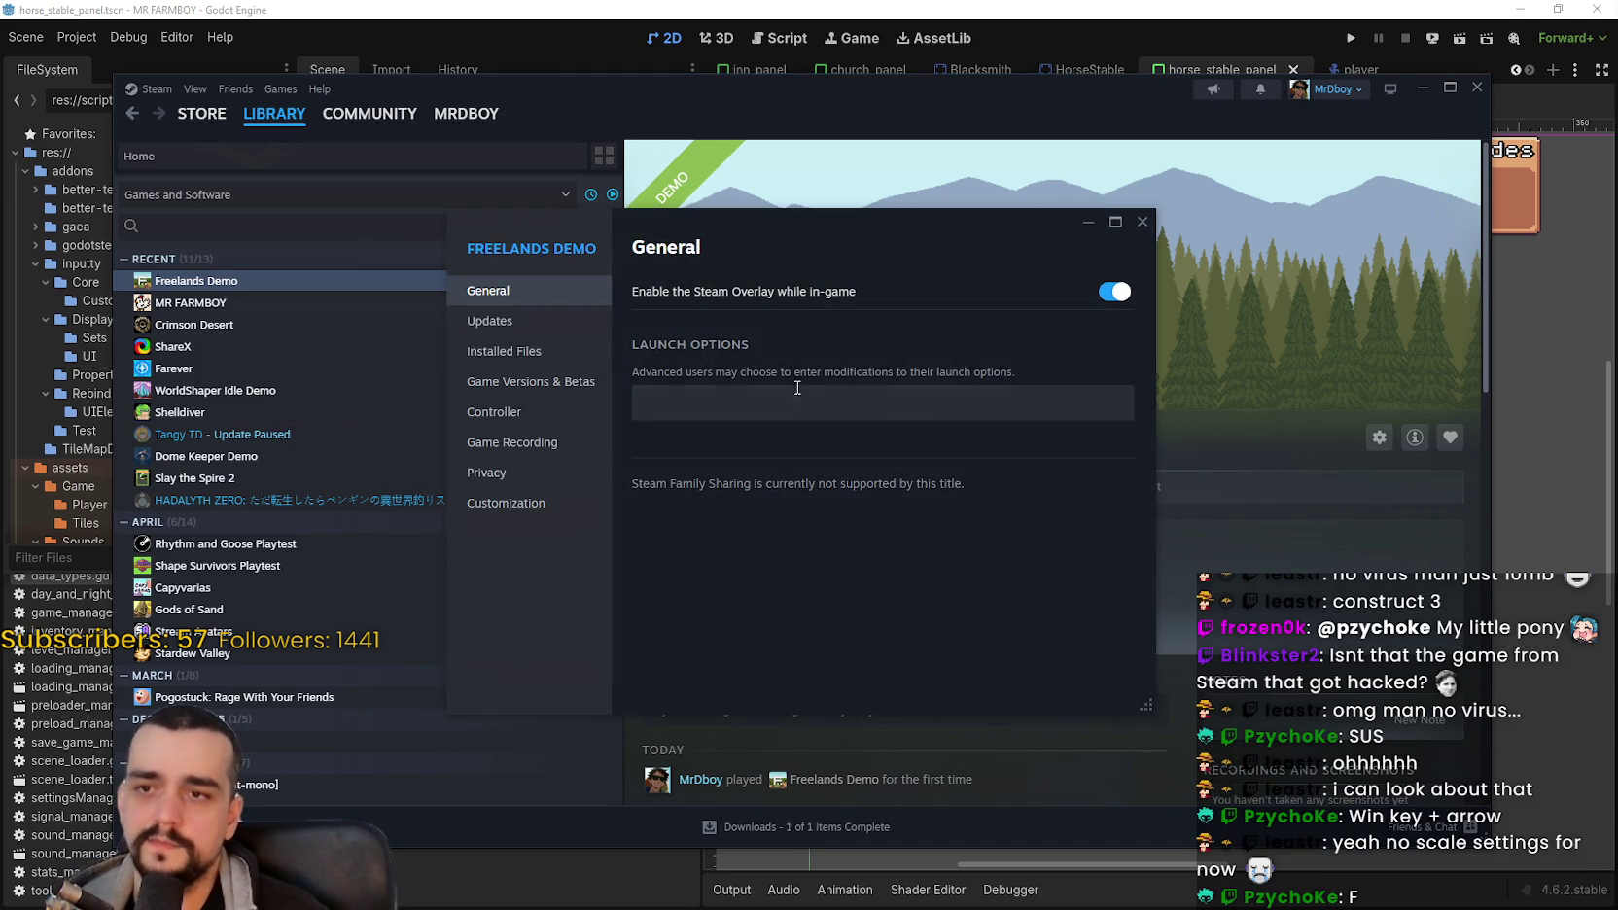
left_click(597, 356)
left_click(1099, 290)
left_click(1141, 224)
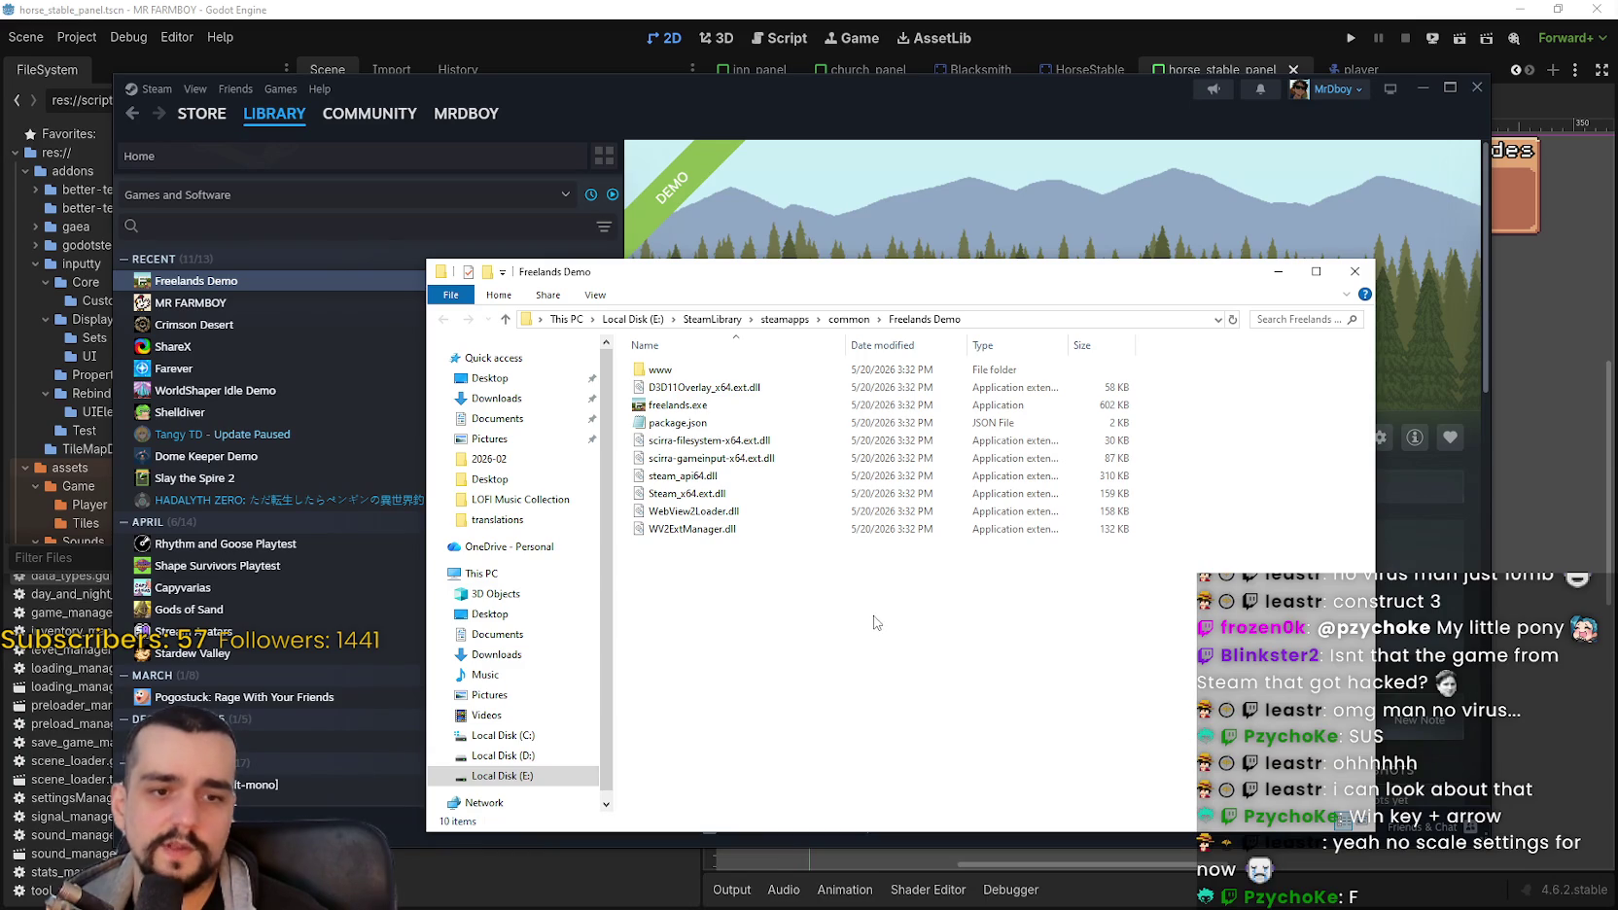
Step: Open package.json in Notepad and change resizable from false to true
left_click(683, 407)
right_click(682, 407)
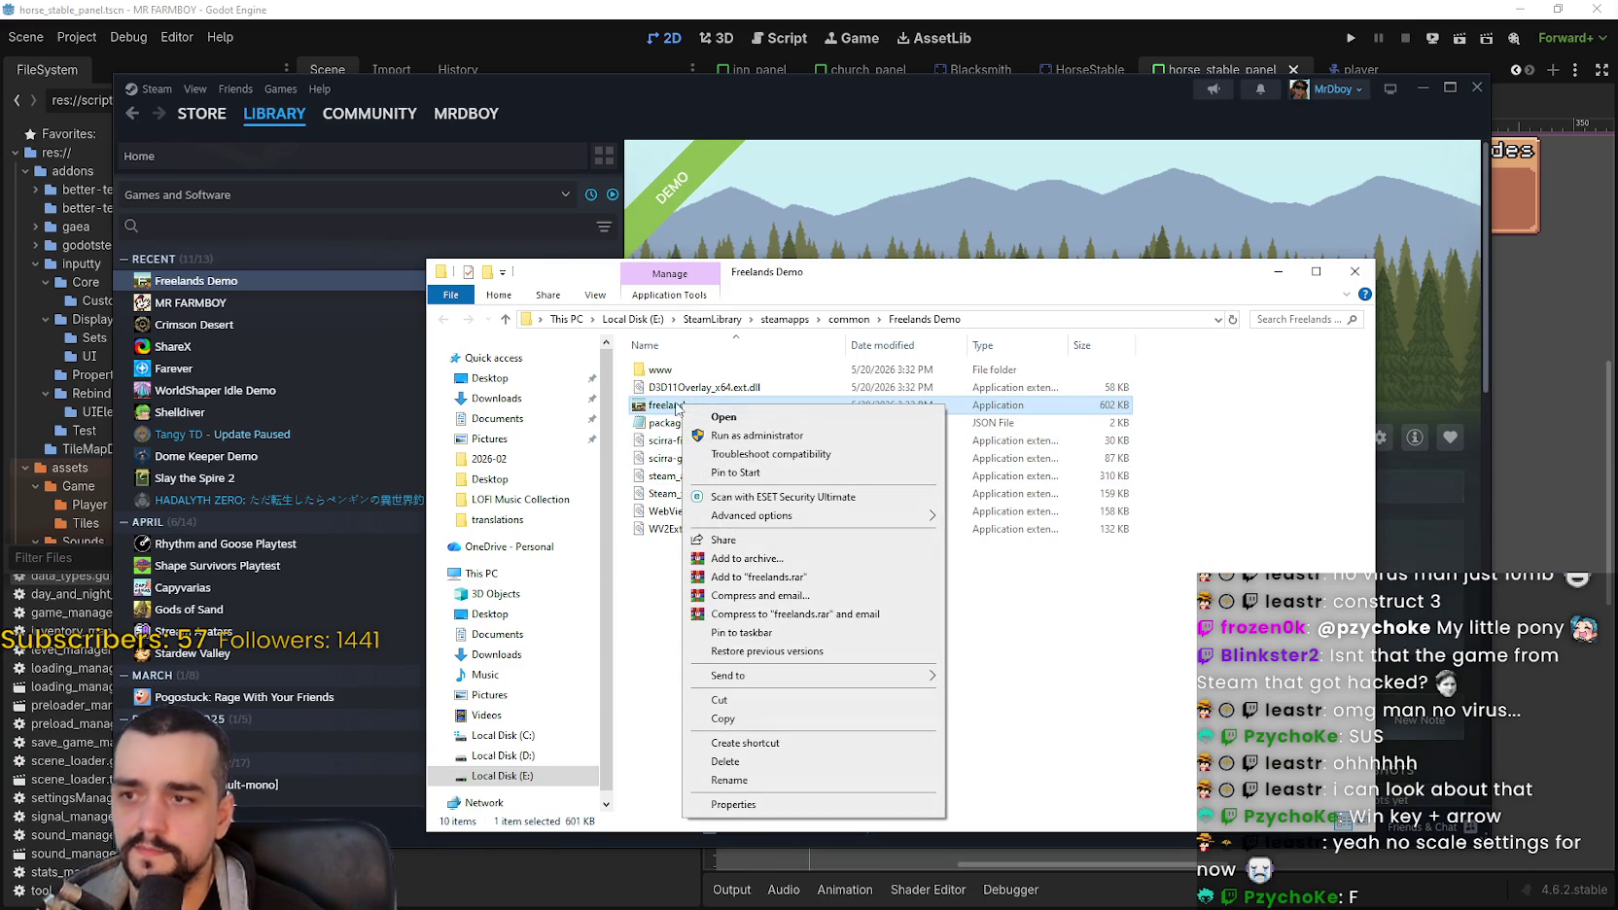
left_click(658, 664)
double_click(909, 422)
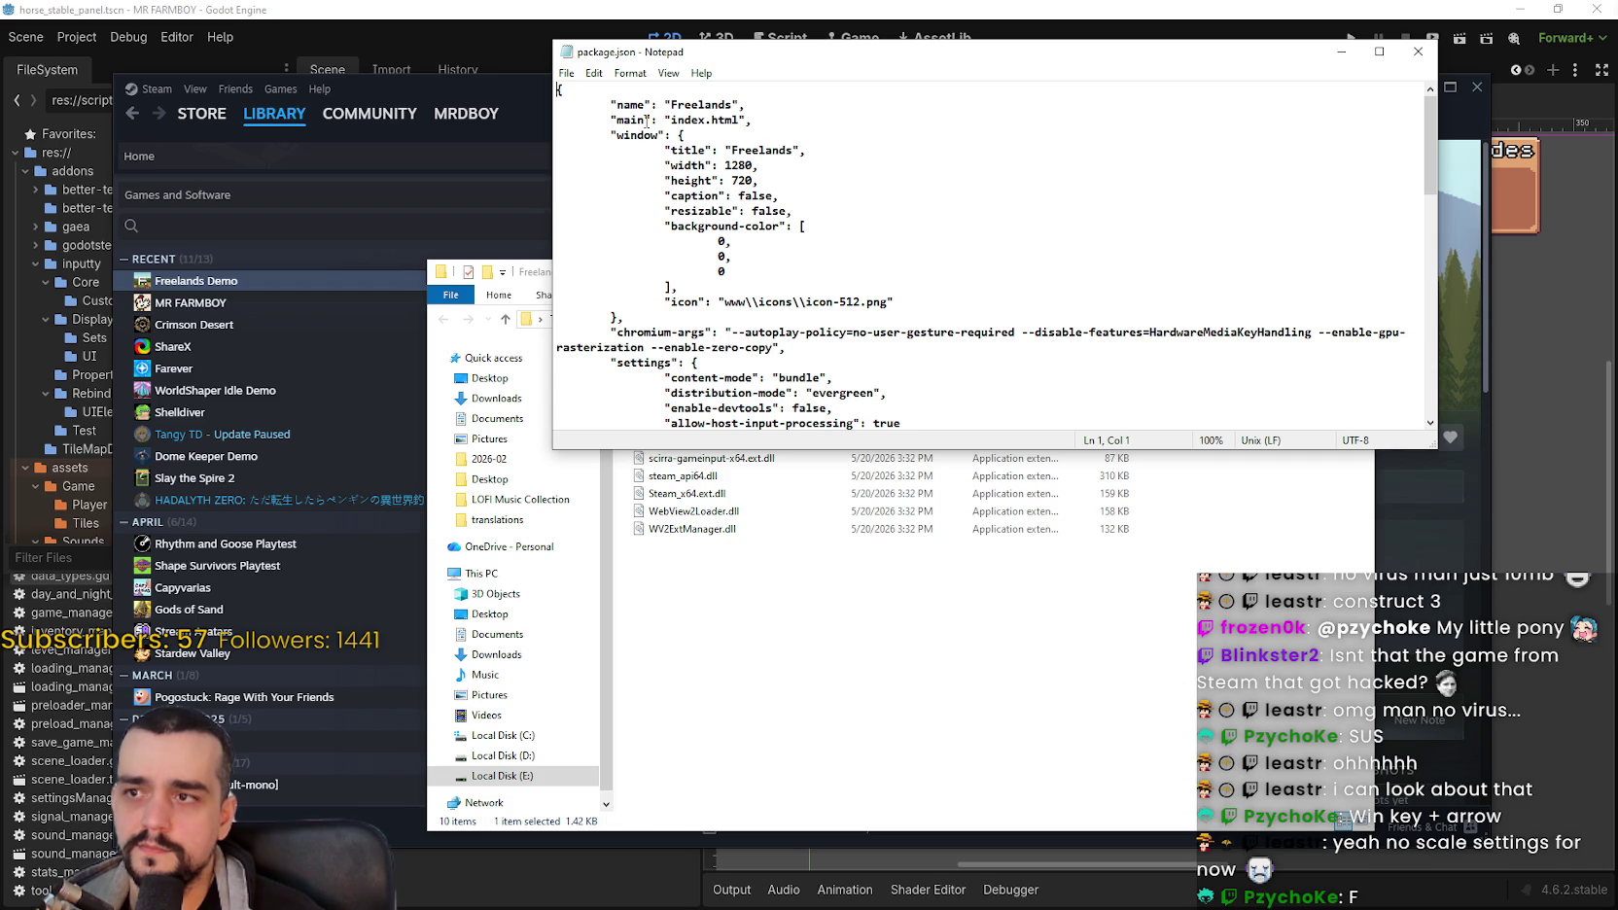
scroll(757, 191, "down", 4)
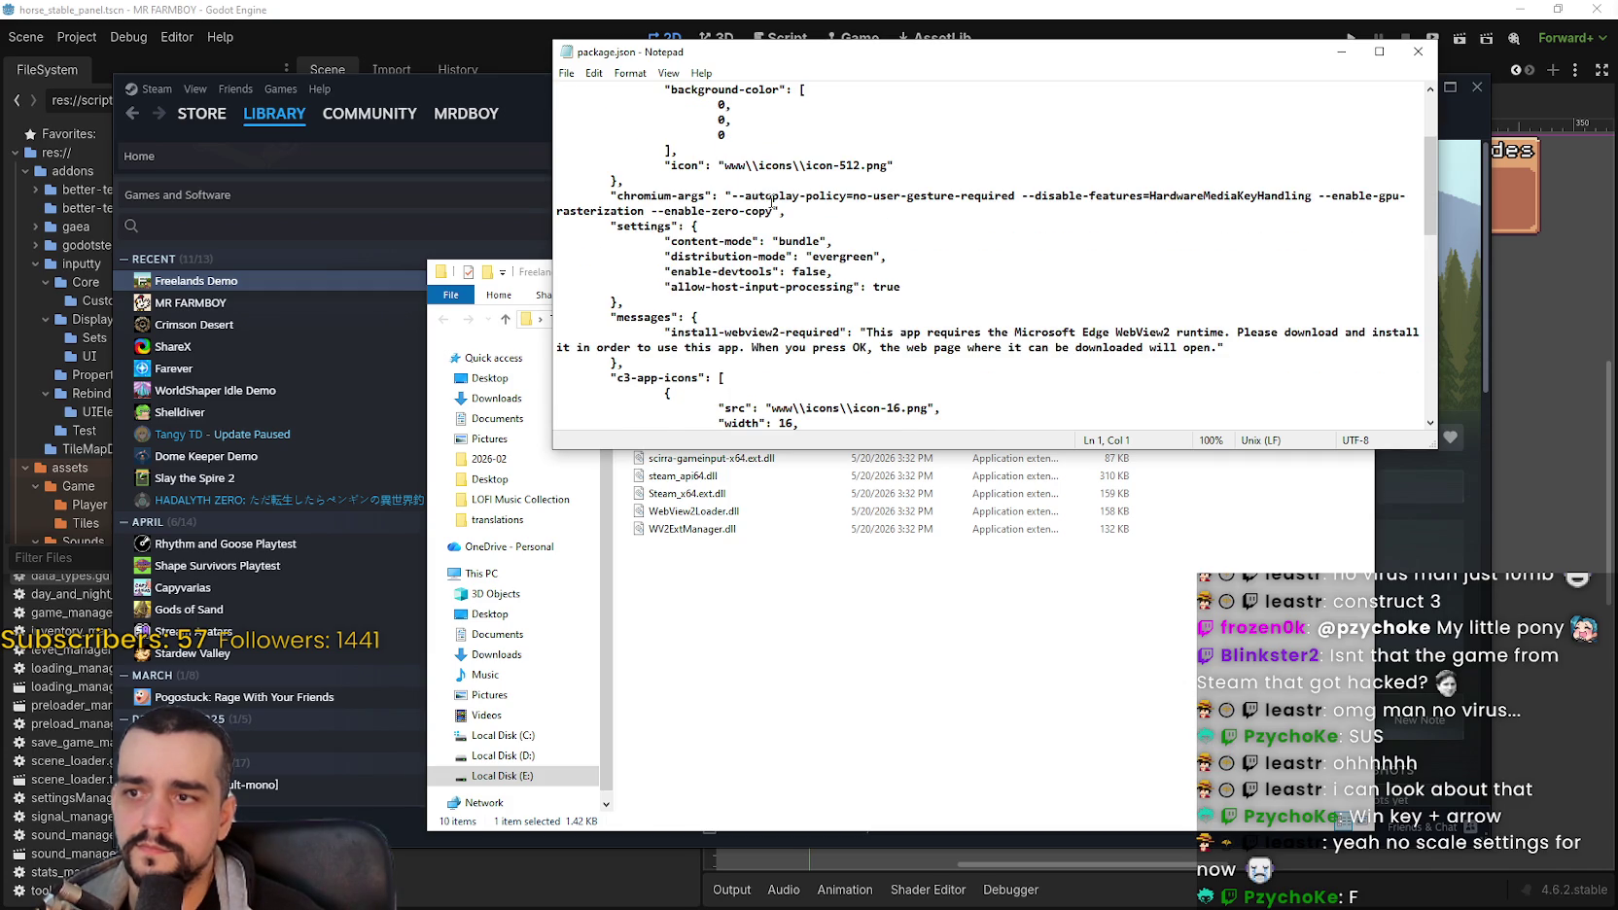
scroll(750, 155, "up", 3)
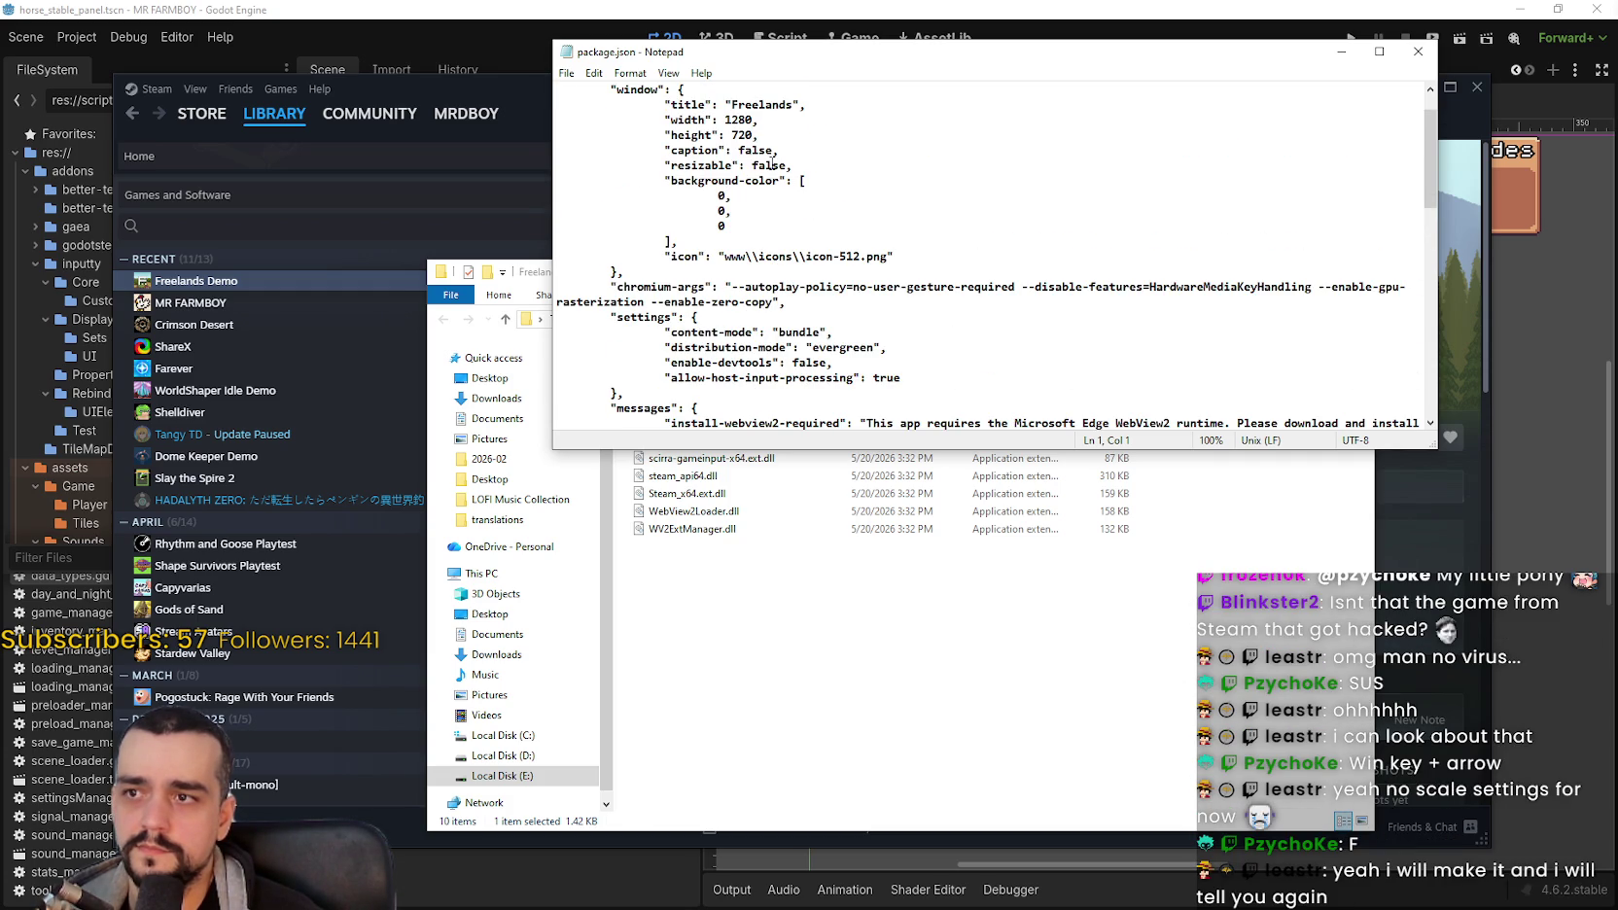
left_click_drag(787, 166, 751, 167)
type("true")
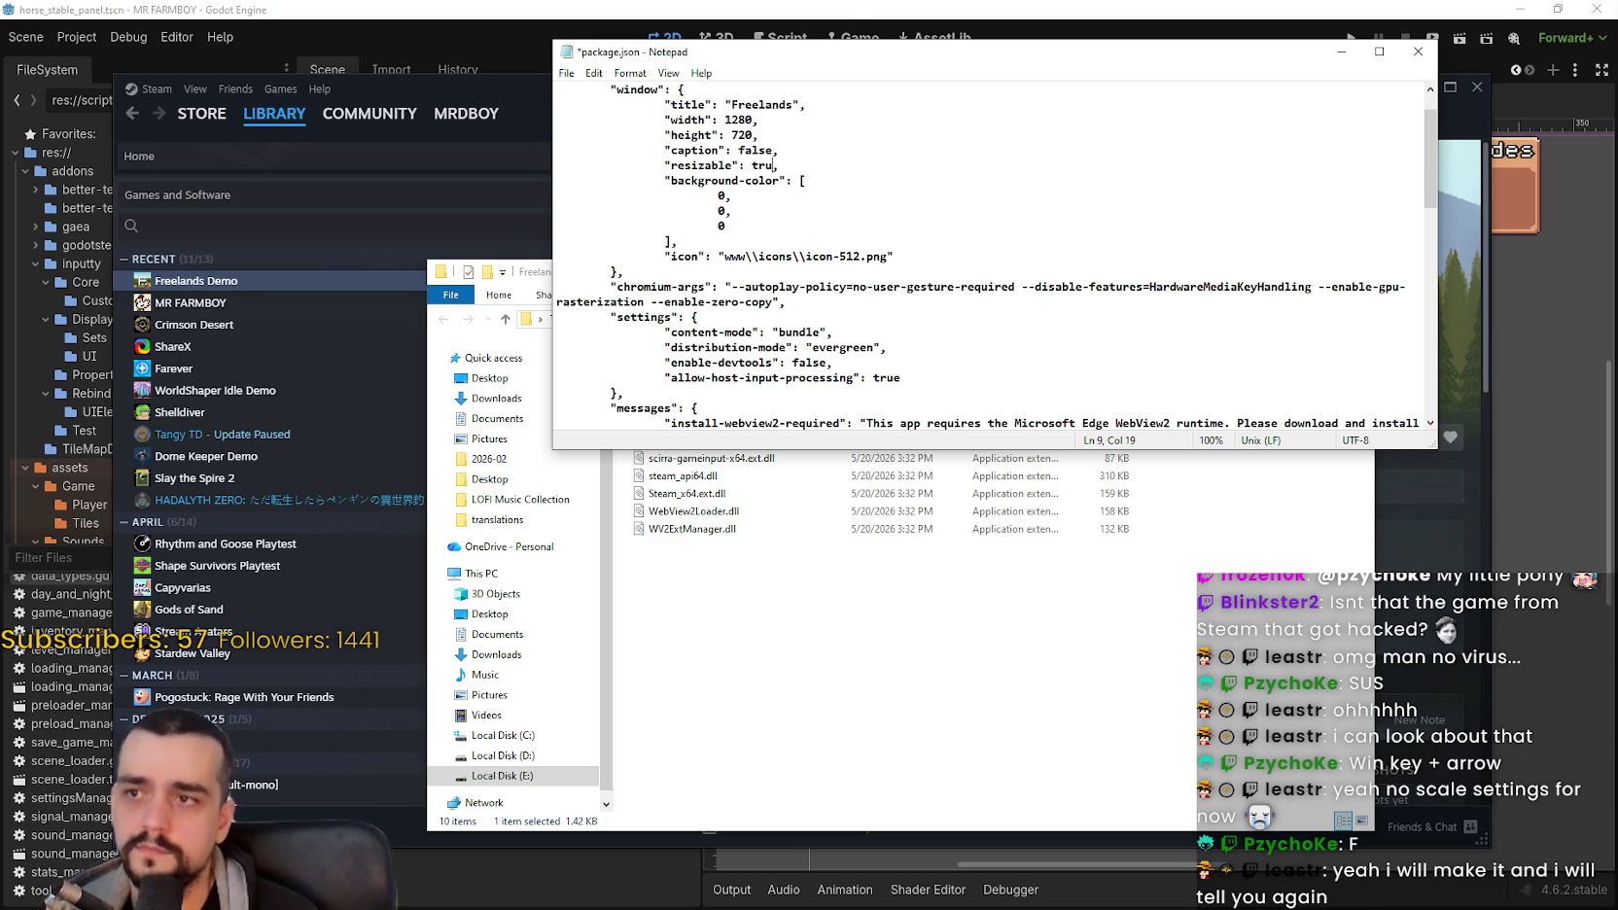
Step: Change development-mode to true, save with Ctrl+S, and close Notepad
scroll(855, 298, "up", 1)
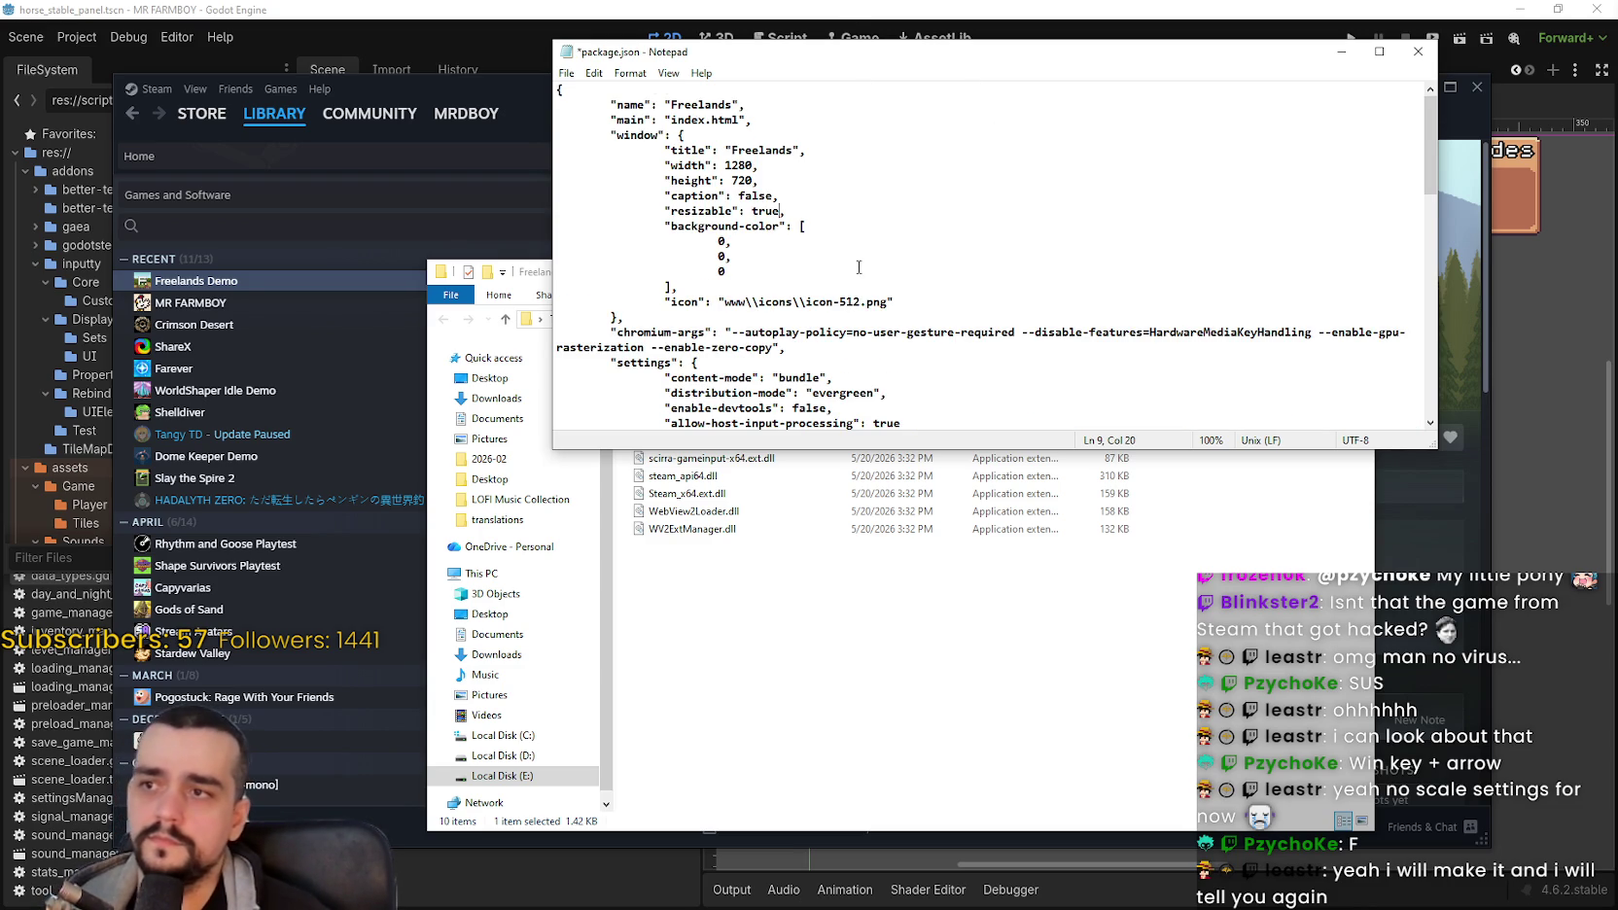
scroll(881, 252, "down", 7)
scroll(881, 251, "down", 9)
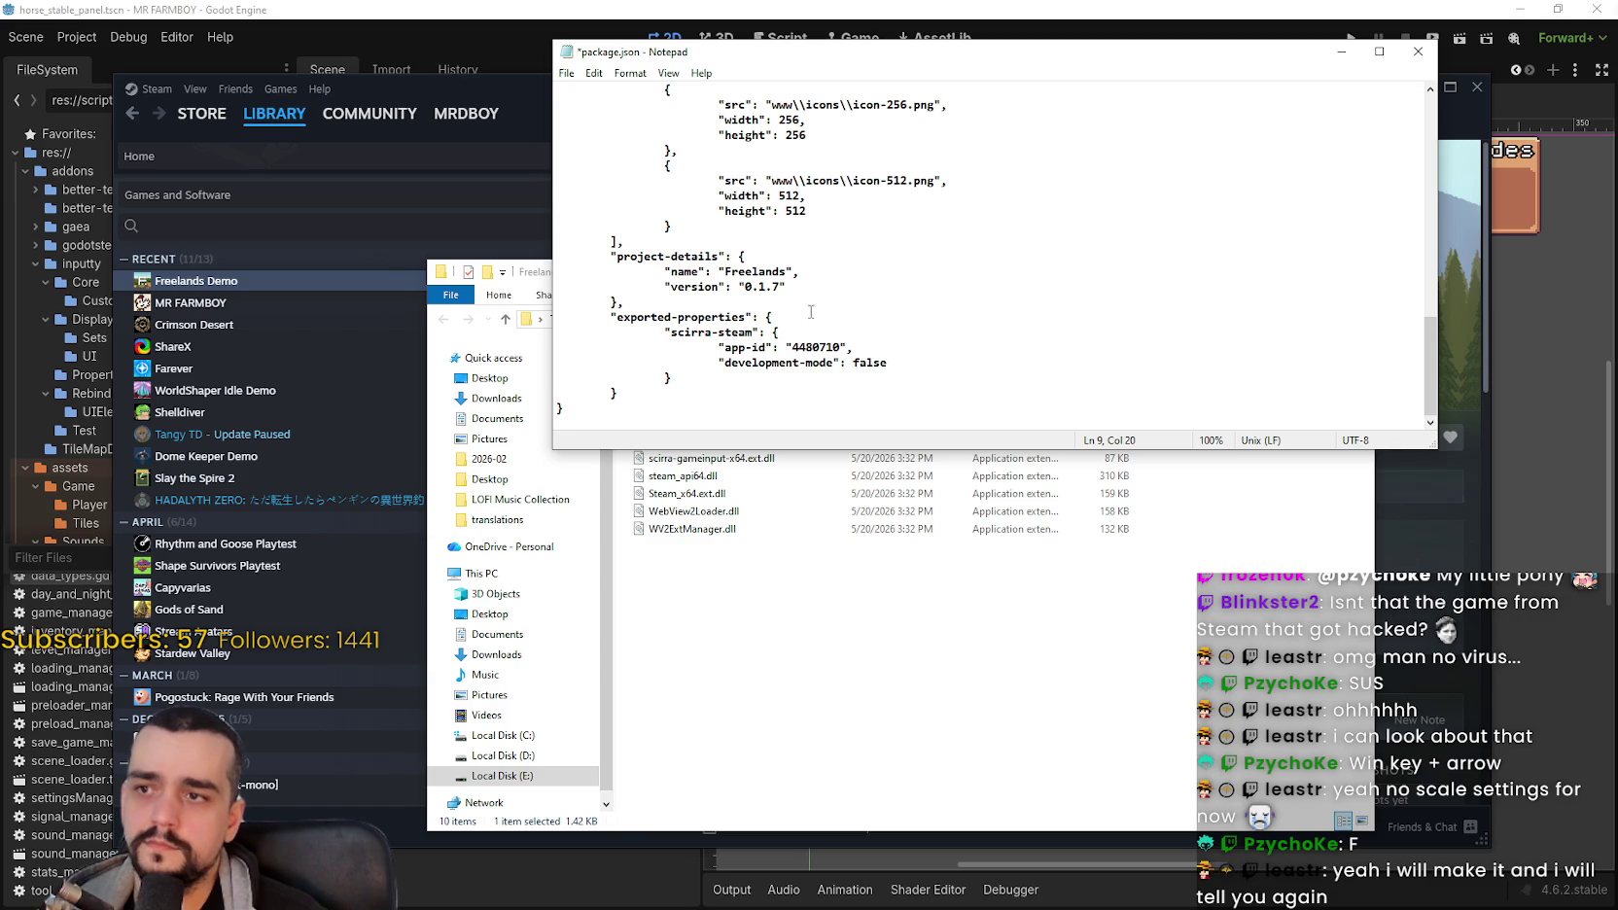
left_click(941, 370)
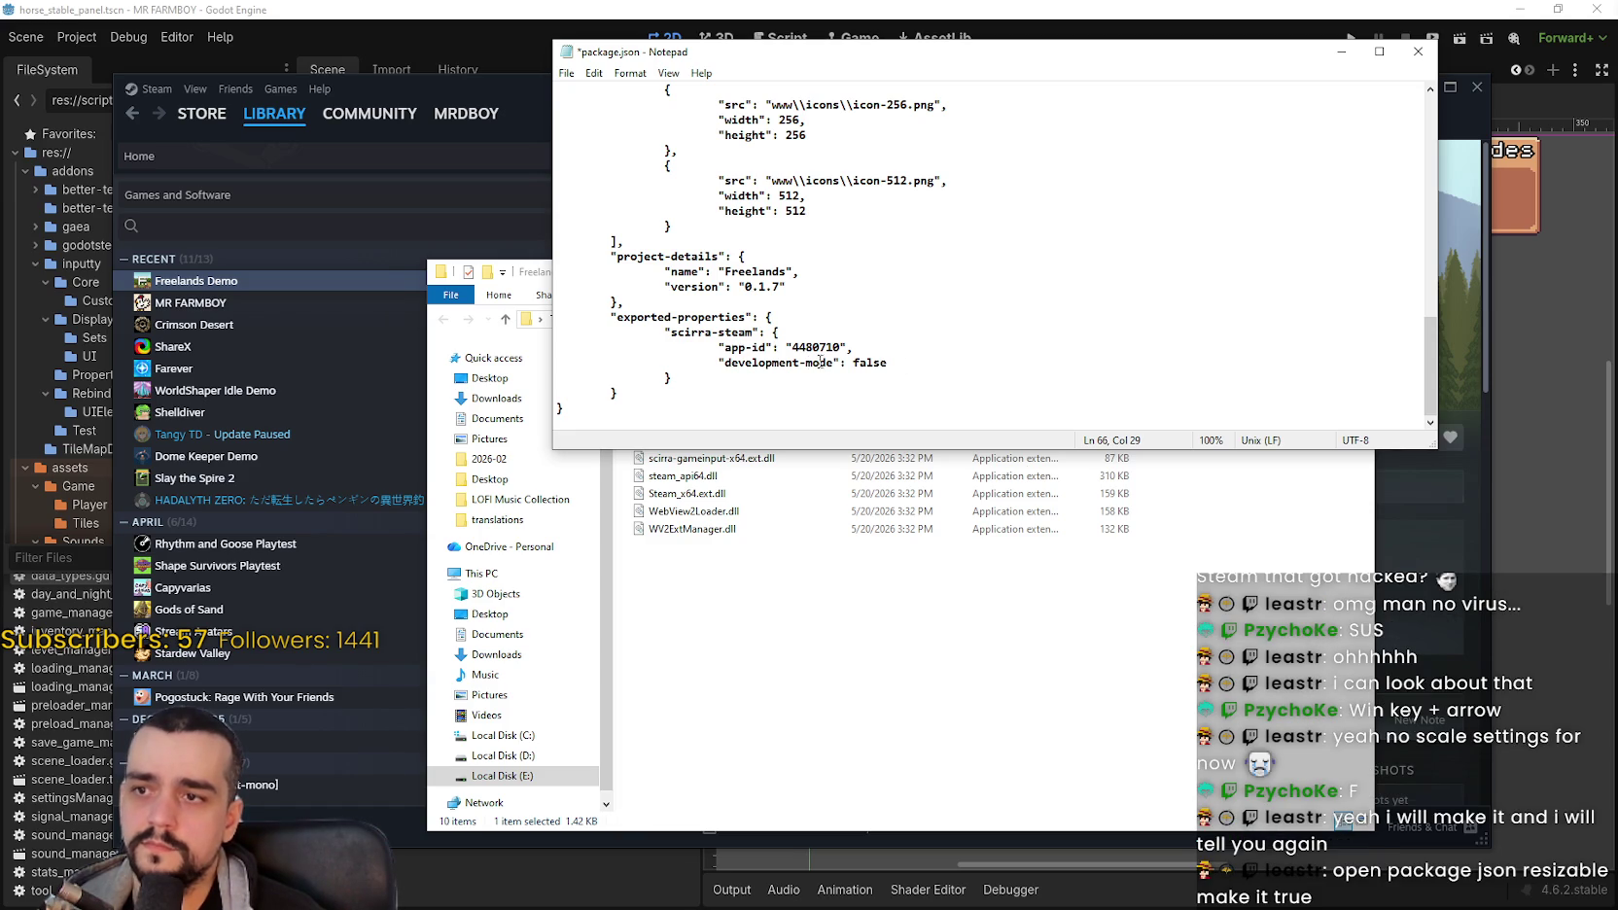
double_click(853, 365)
type("true")
key("ctrl+s")
left_click(1418, 51)
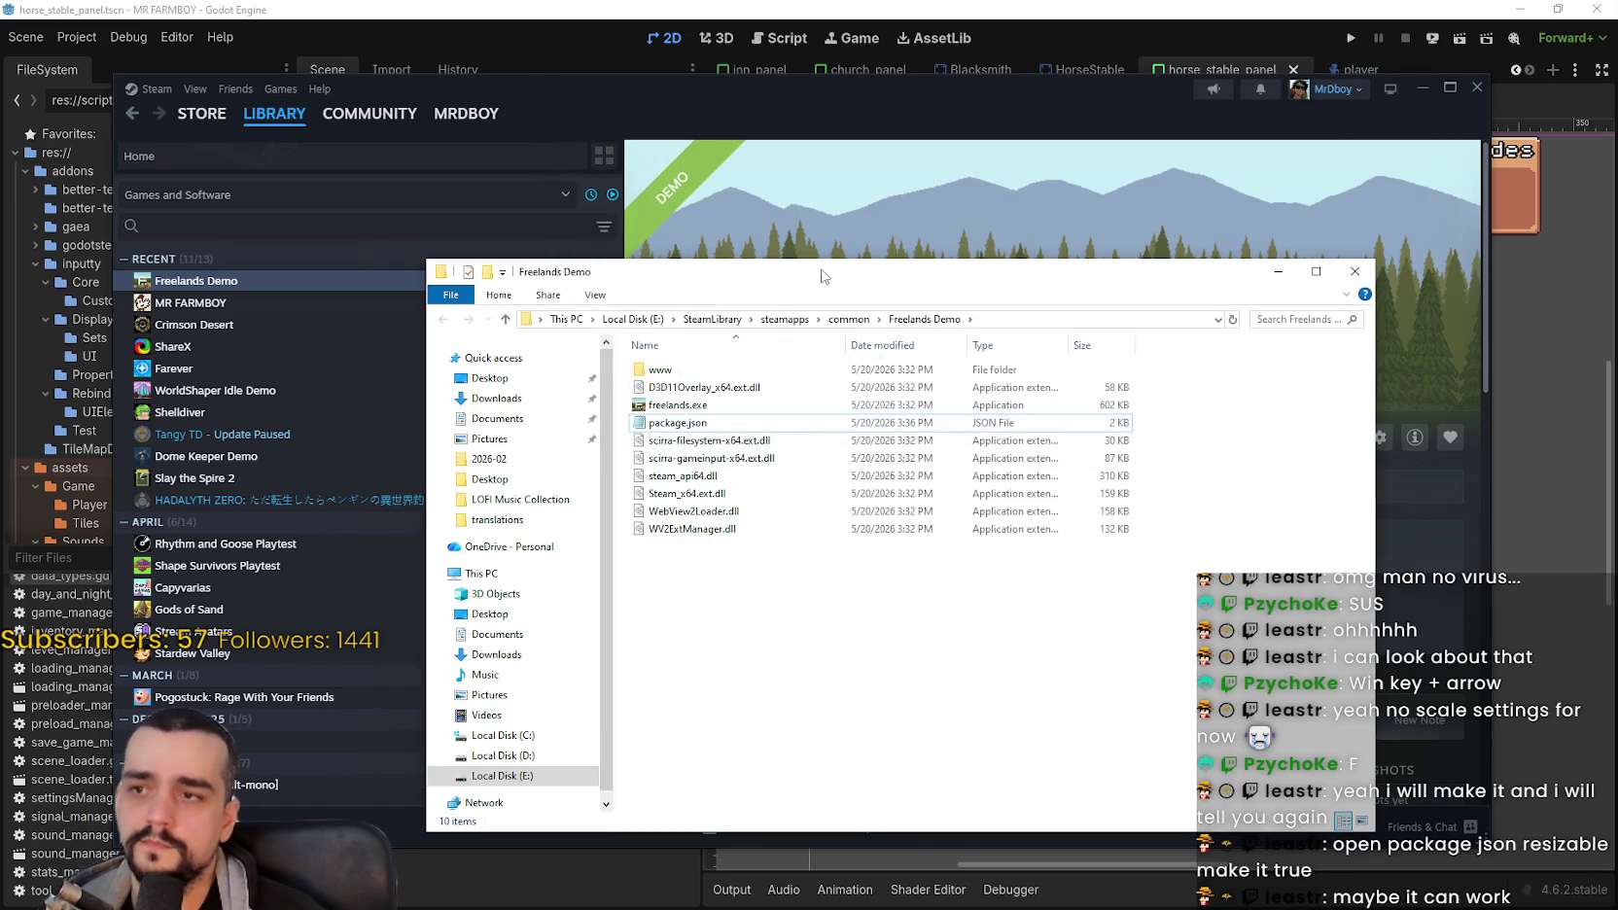
Step: Bring Steam forward, launch the Freelands Demo with the edited settings, then stop it
left_click(840, 255)
left_click(710, 439)
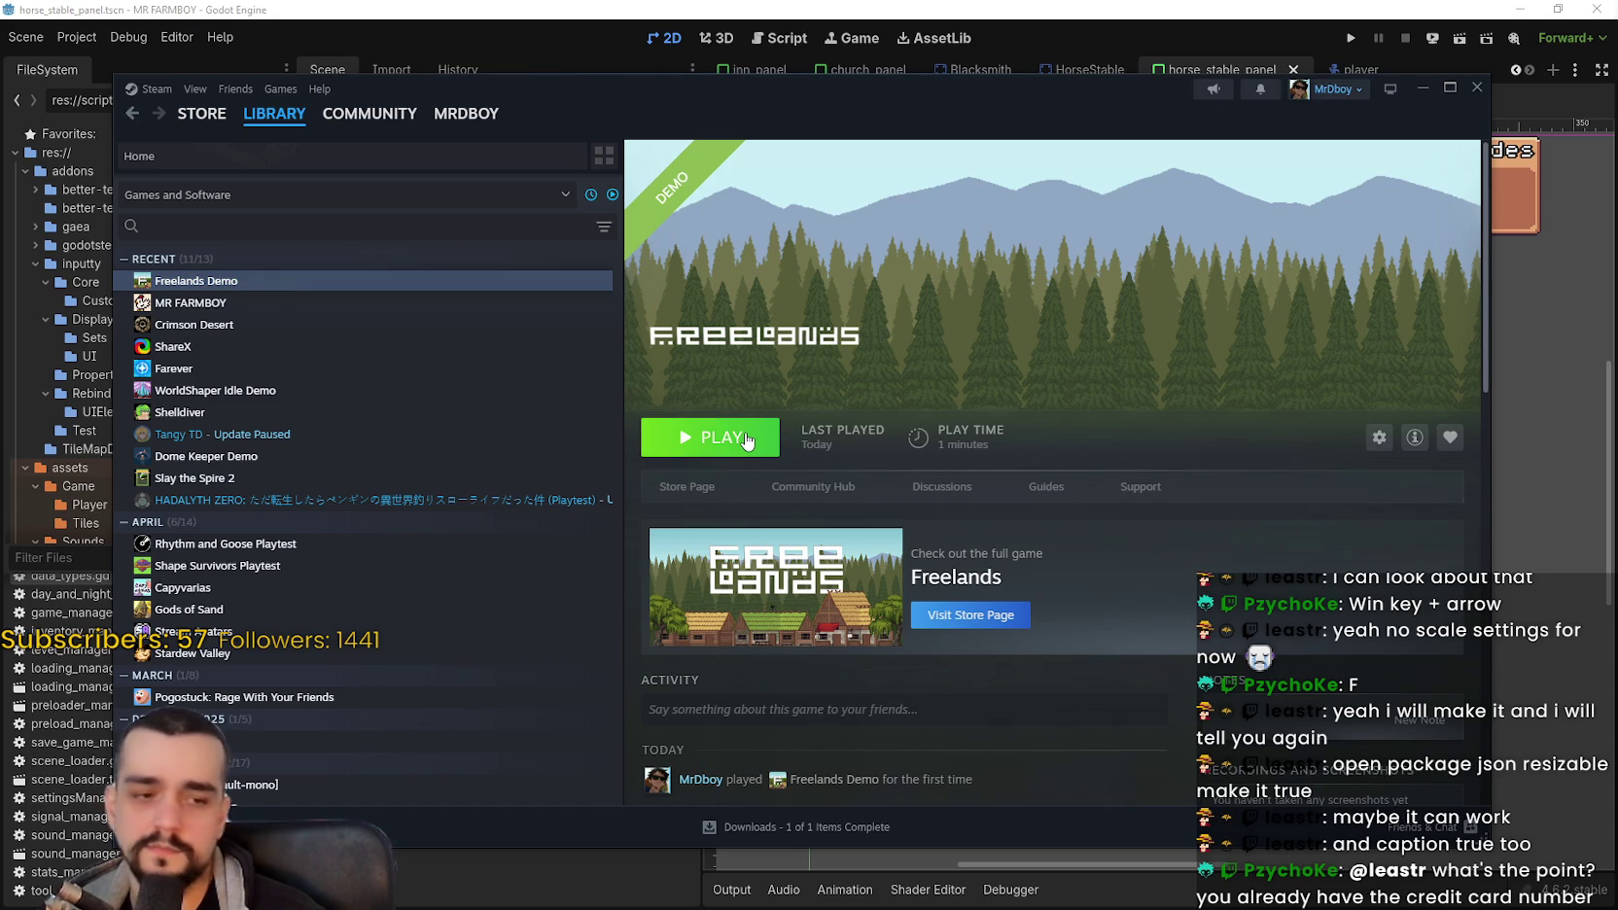
left_click(710, 436)
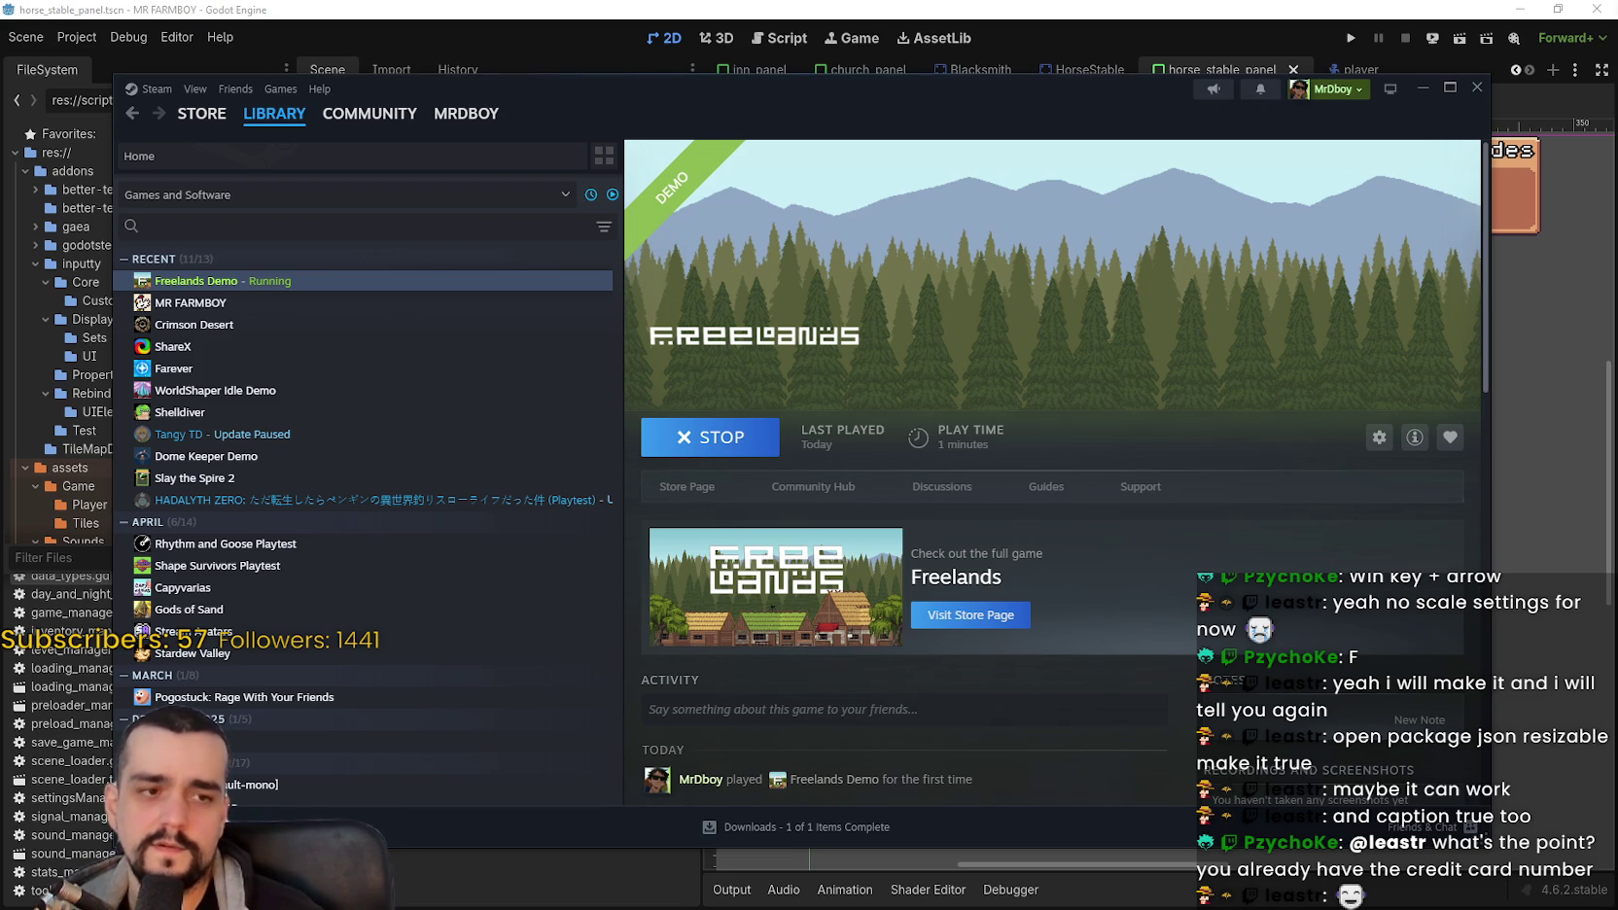
left_click(724, 456)
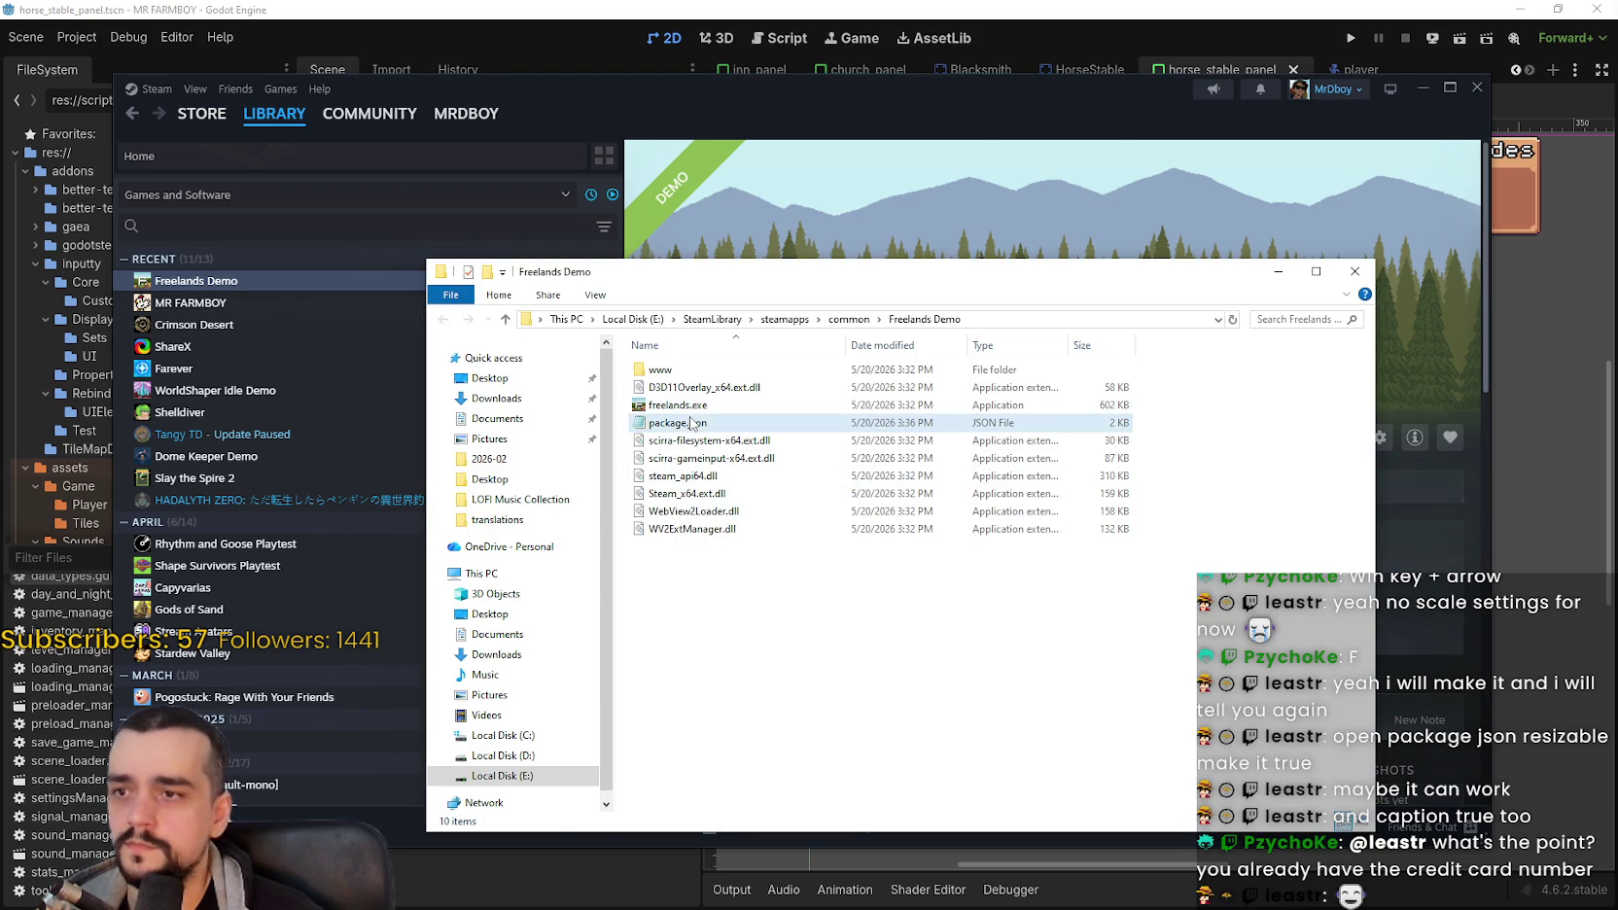
Step: Reopen package.json, change development-mode back to false, and save with Ctrl+S
double_click(693, 420)
scroll(809, 367, "down", 15)
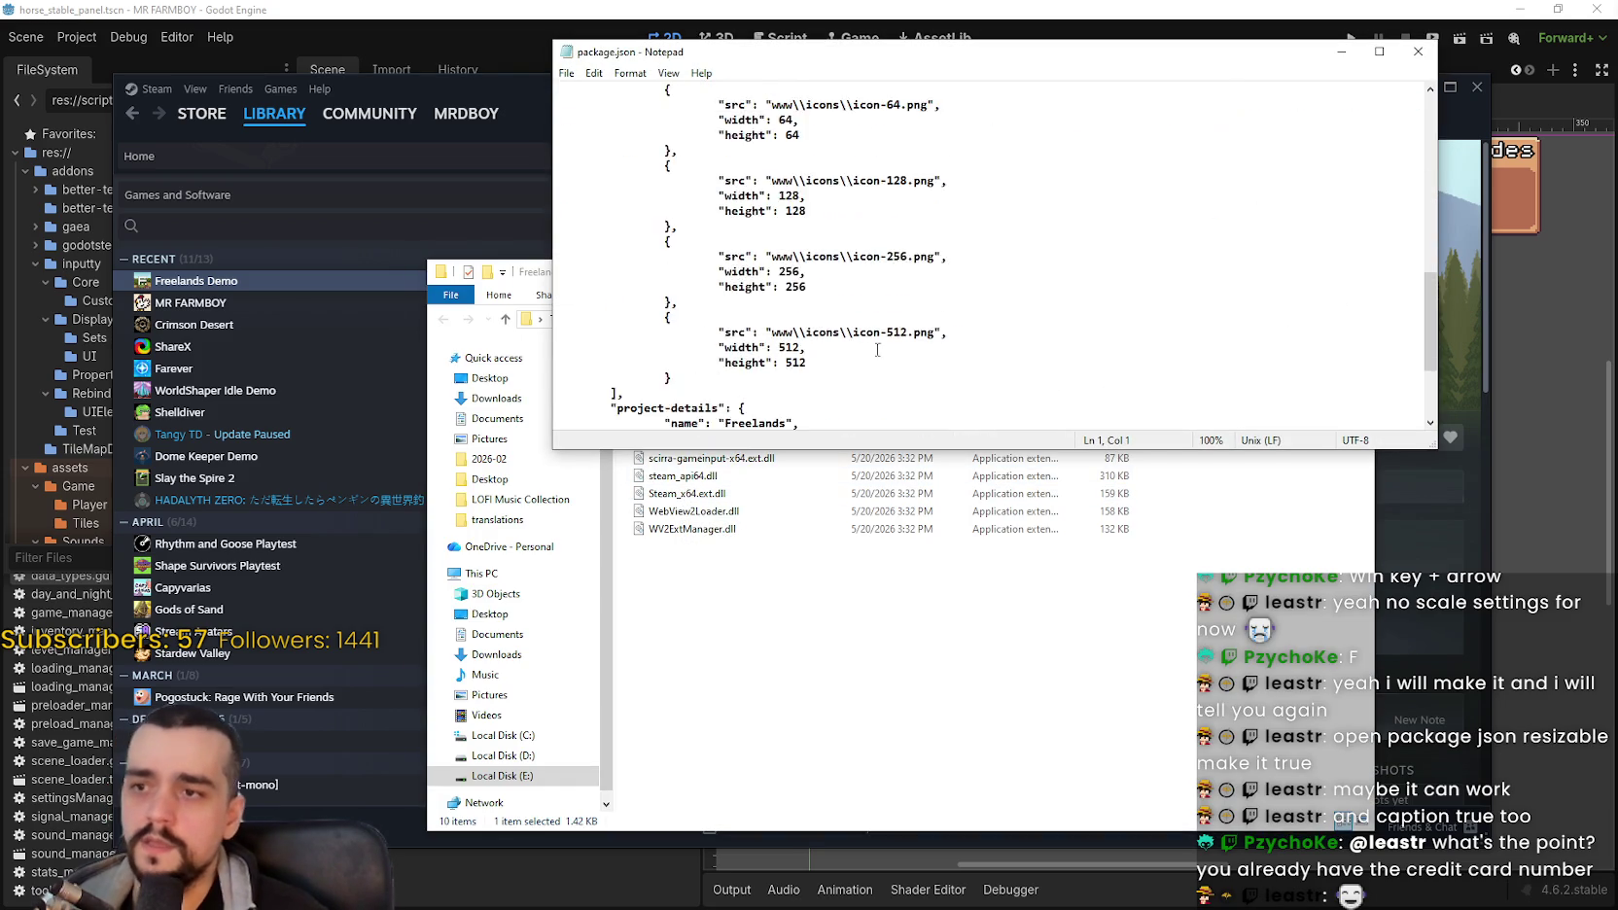
left_click_drag(882, 363, 852, 363)
type("false")
left_click(939, 350)
key("ctrl+s")
Step: Review the resizable line, switch between Explorer and Notepad, and select the height and caption lines
scroll(1055, 303, "up", 8)
scroll(1070, 291, "up", 5)
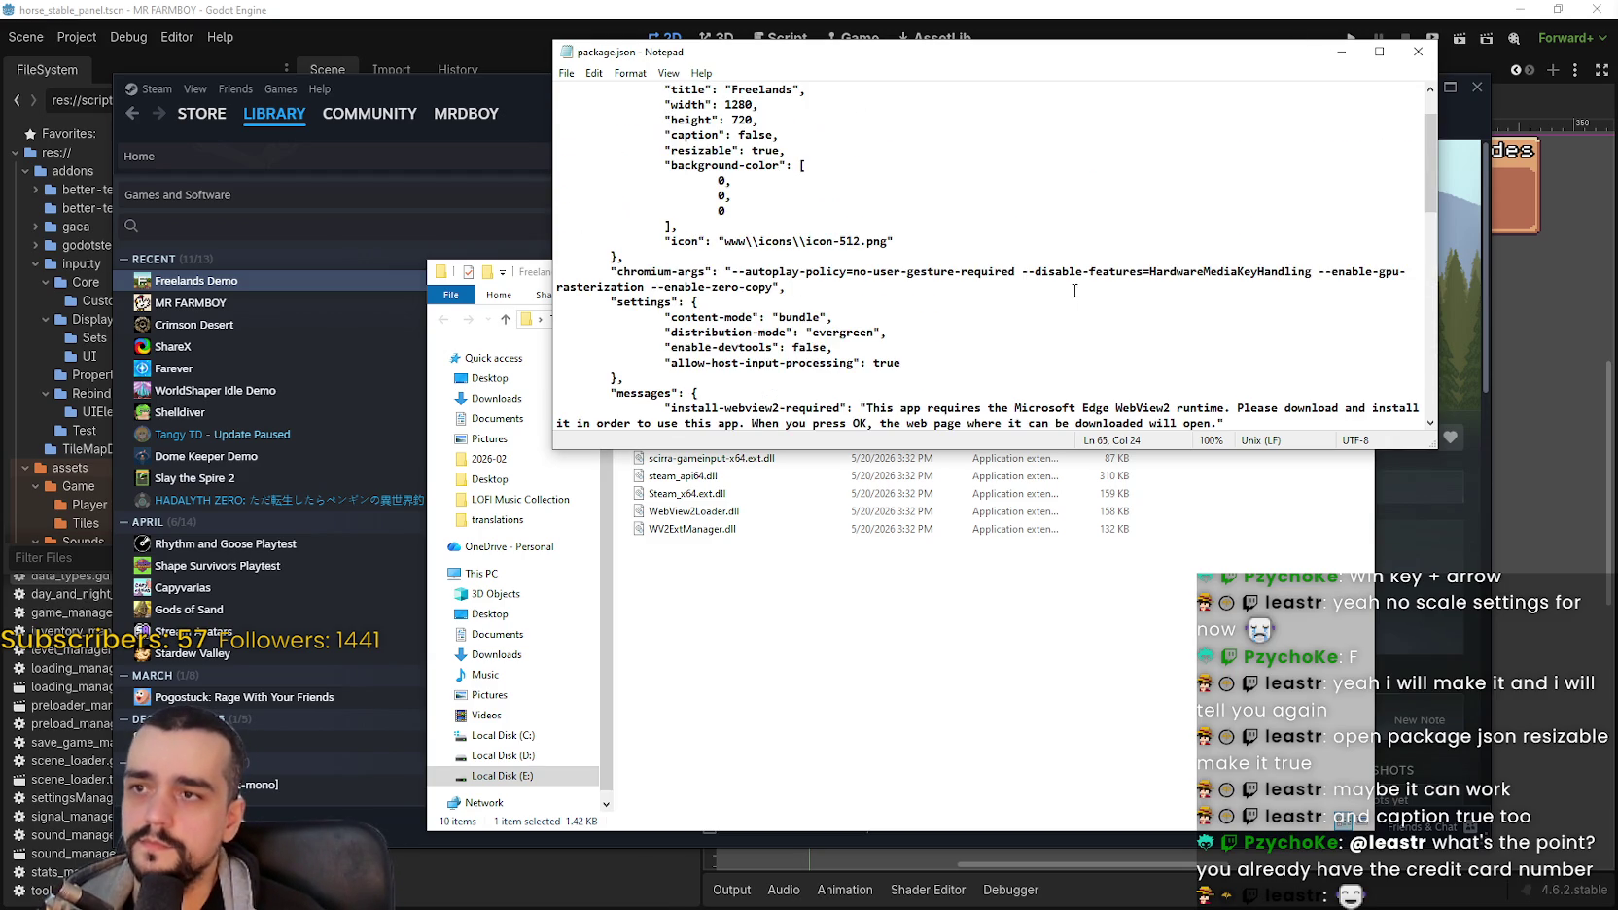
left_click(826, 211)
scroll(834, 178, "down", 1)
scroll(834, 178, "up", 1)
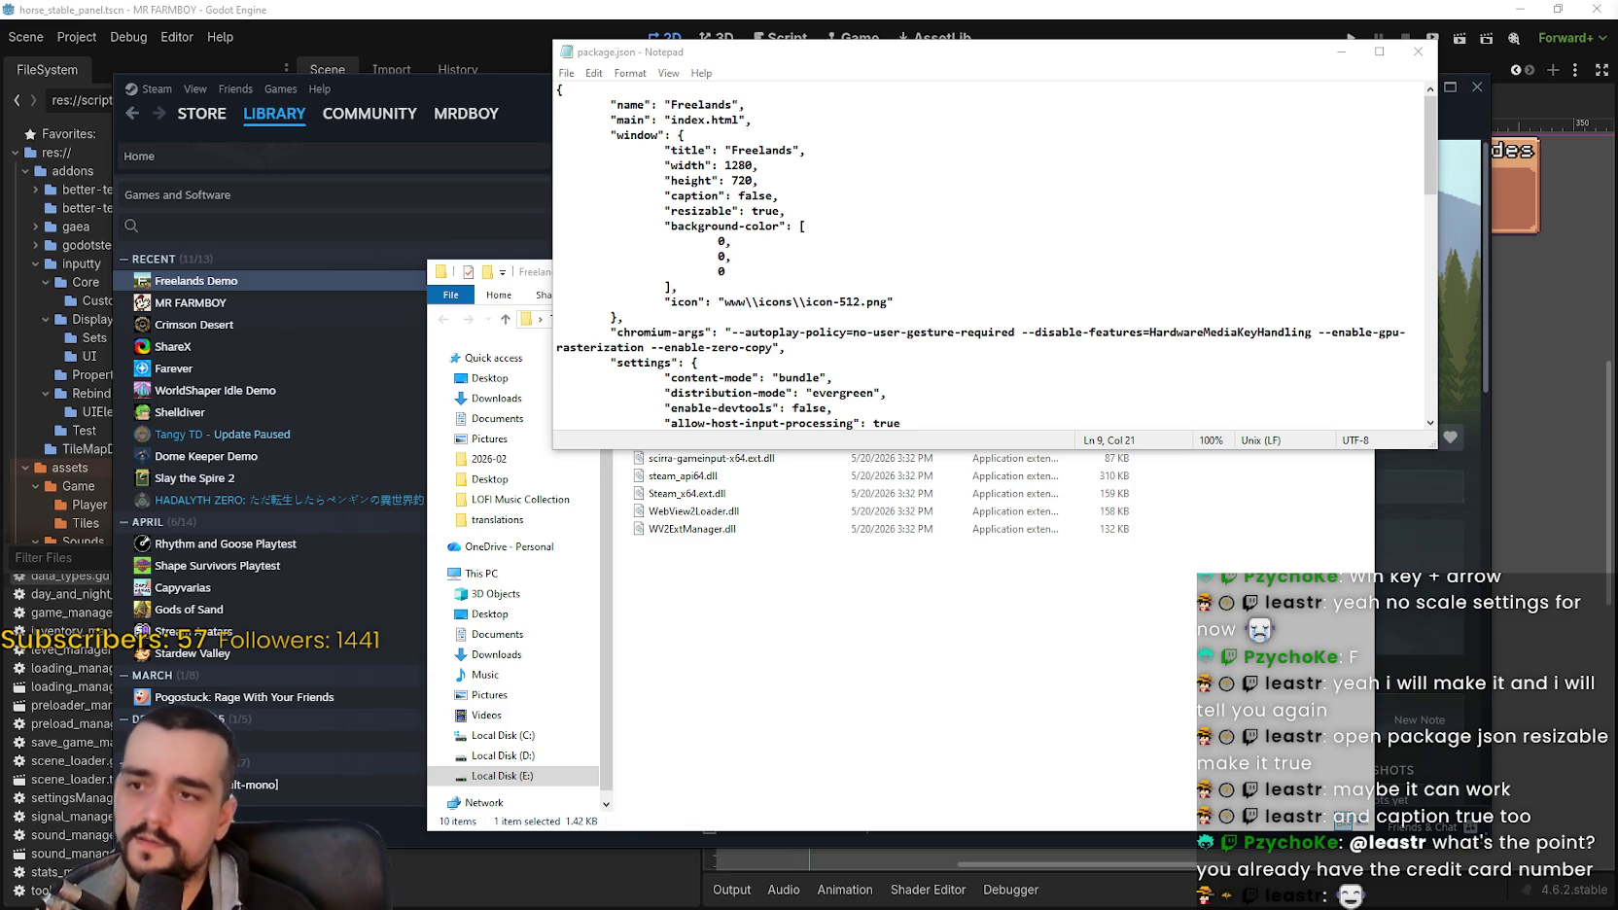
left_click(885, 778)
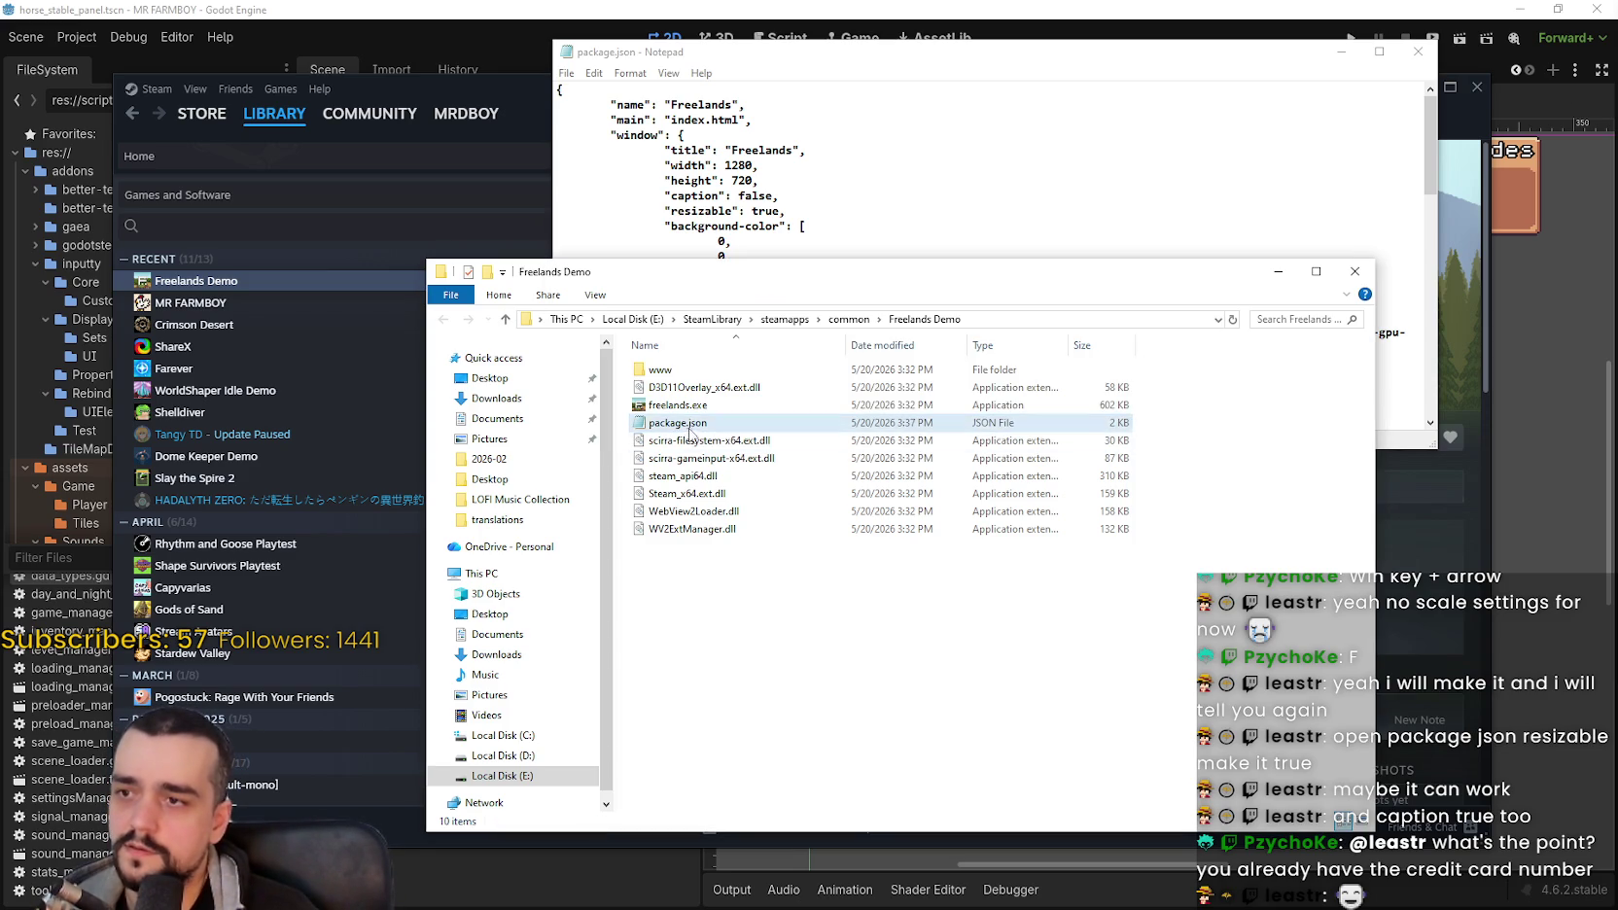
left_click(836, 176)
mouse_move(1432, 127)
left_mouse_down()
mouse_move(1422, 358)
mouse_move(1417, 112)
left_mouse_up()
left_click(1128, 618)
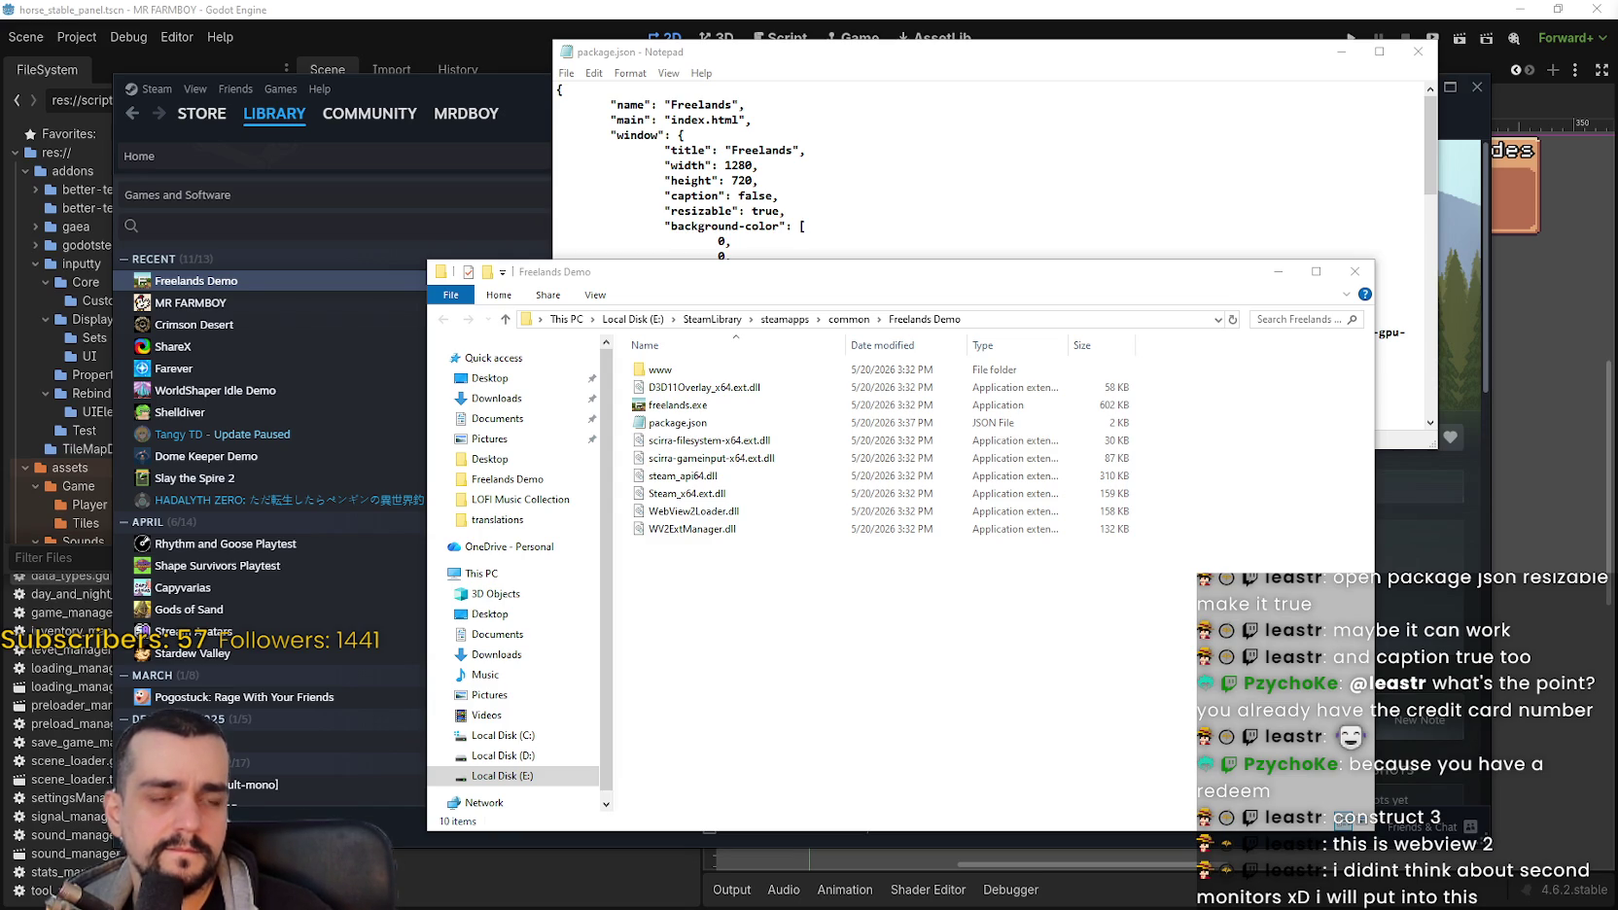
left_click(702, 136)
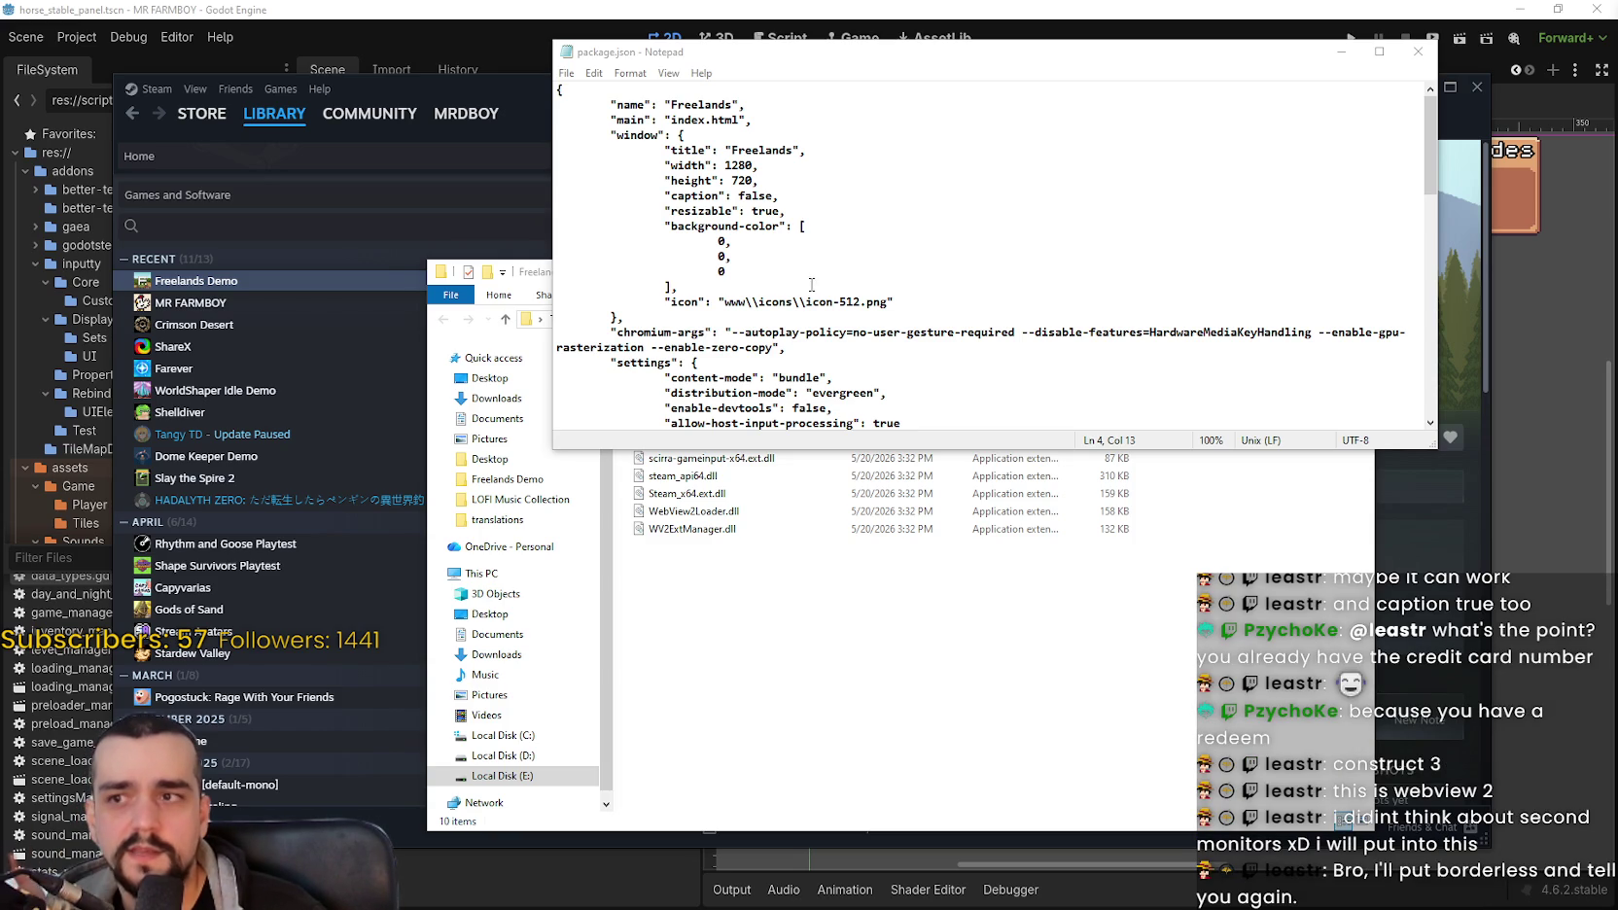
left_click_drag(780, 195, 522, 180)
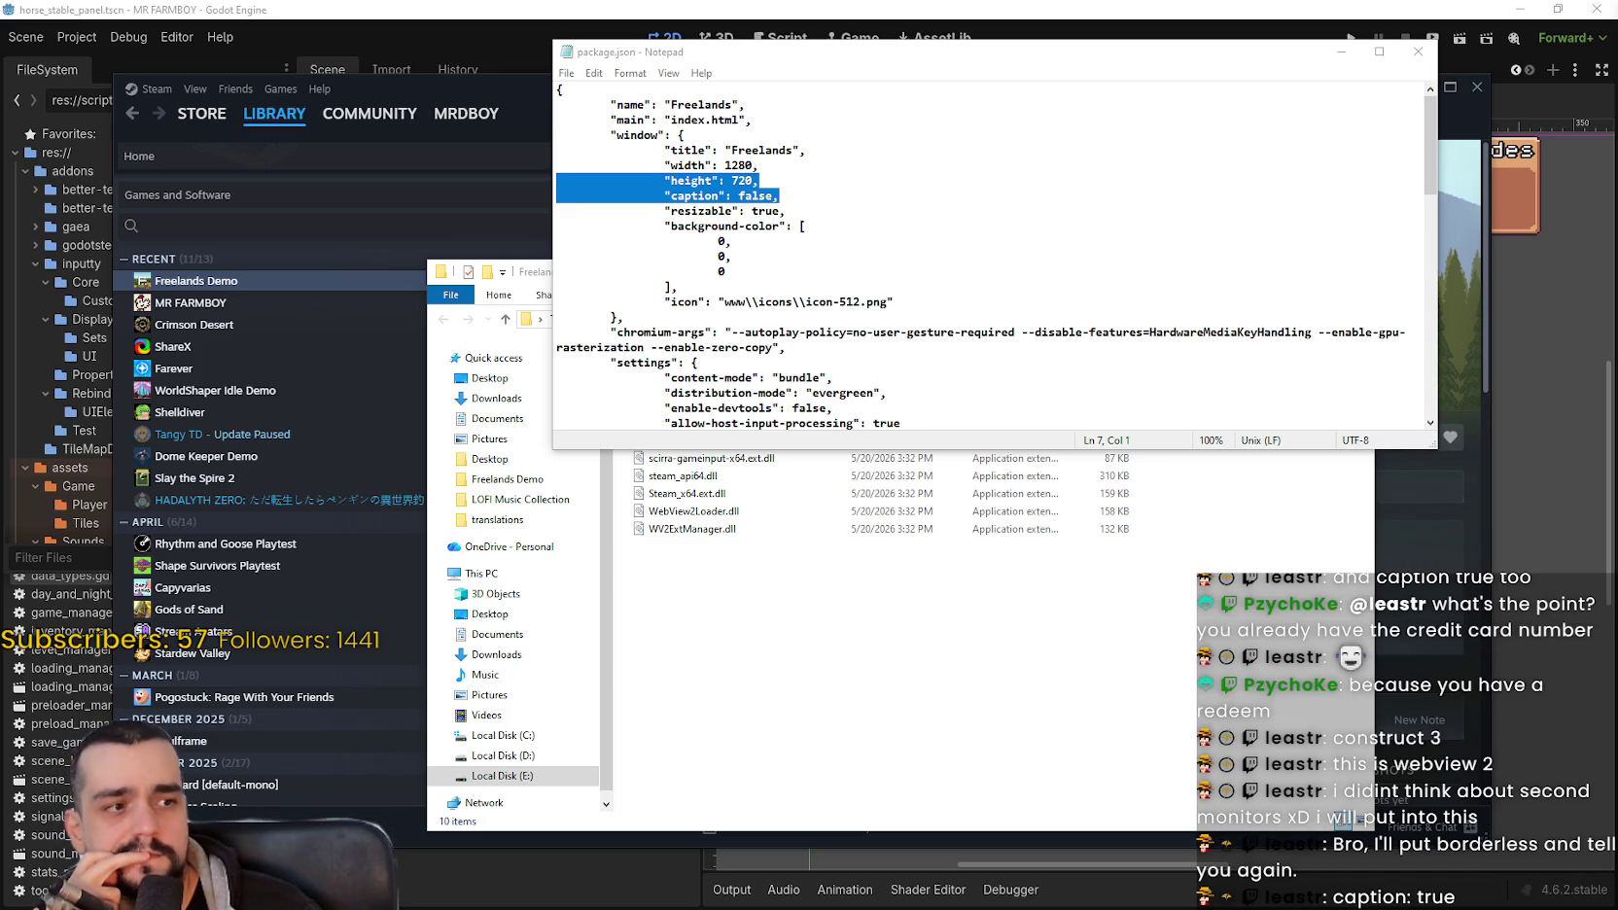
Step: Change caption from false to true, save package.json, and close Notepad and the install folder
left_click(773, 195)
left_click_drag(773, 196, 738, 195)
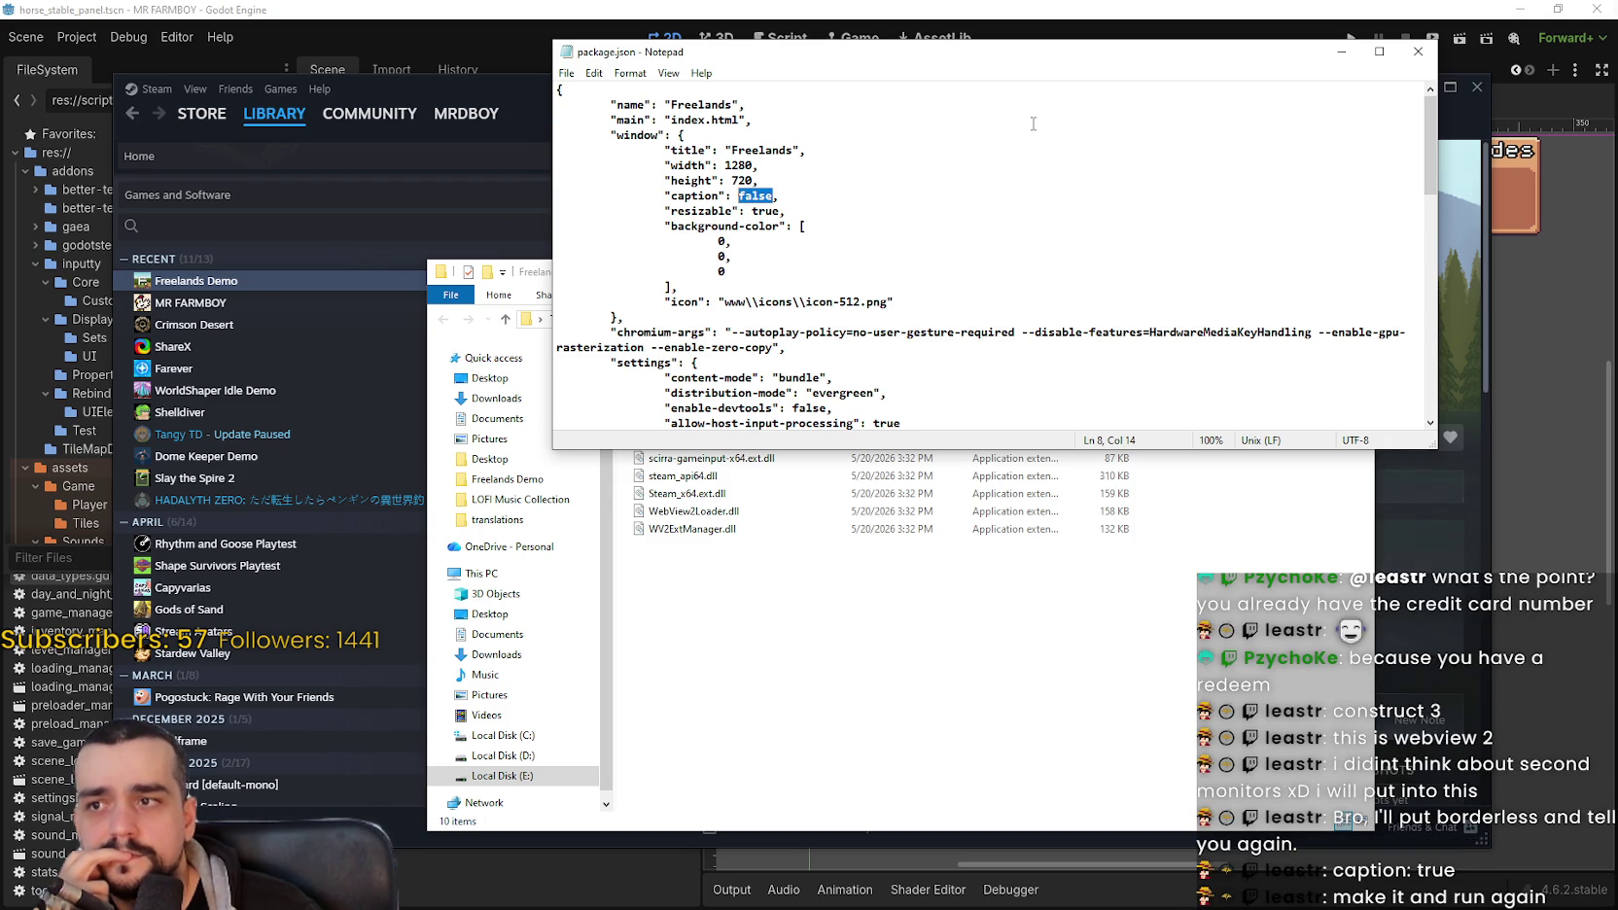
type("true")
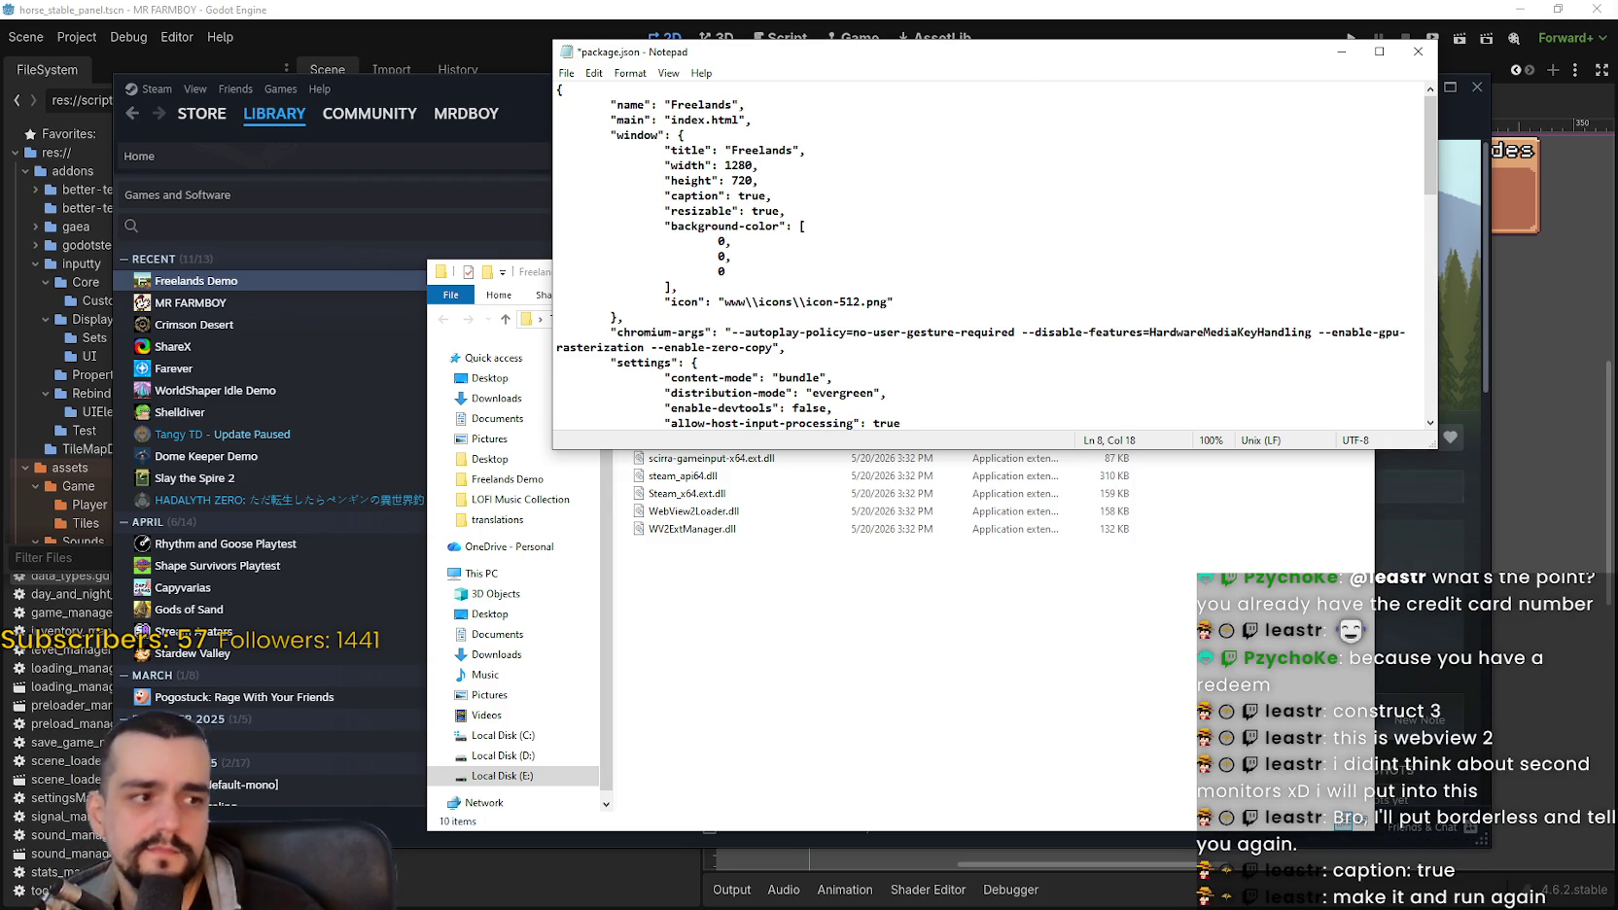
left_click(981, 163)
key("ctrl+s")
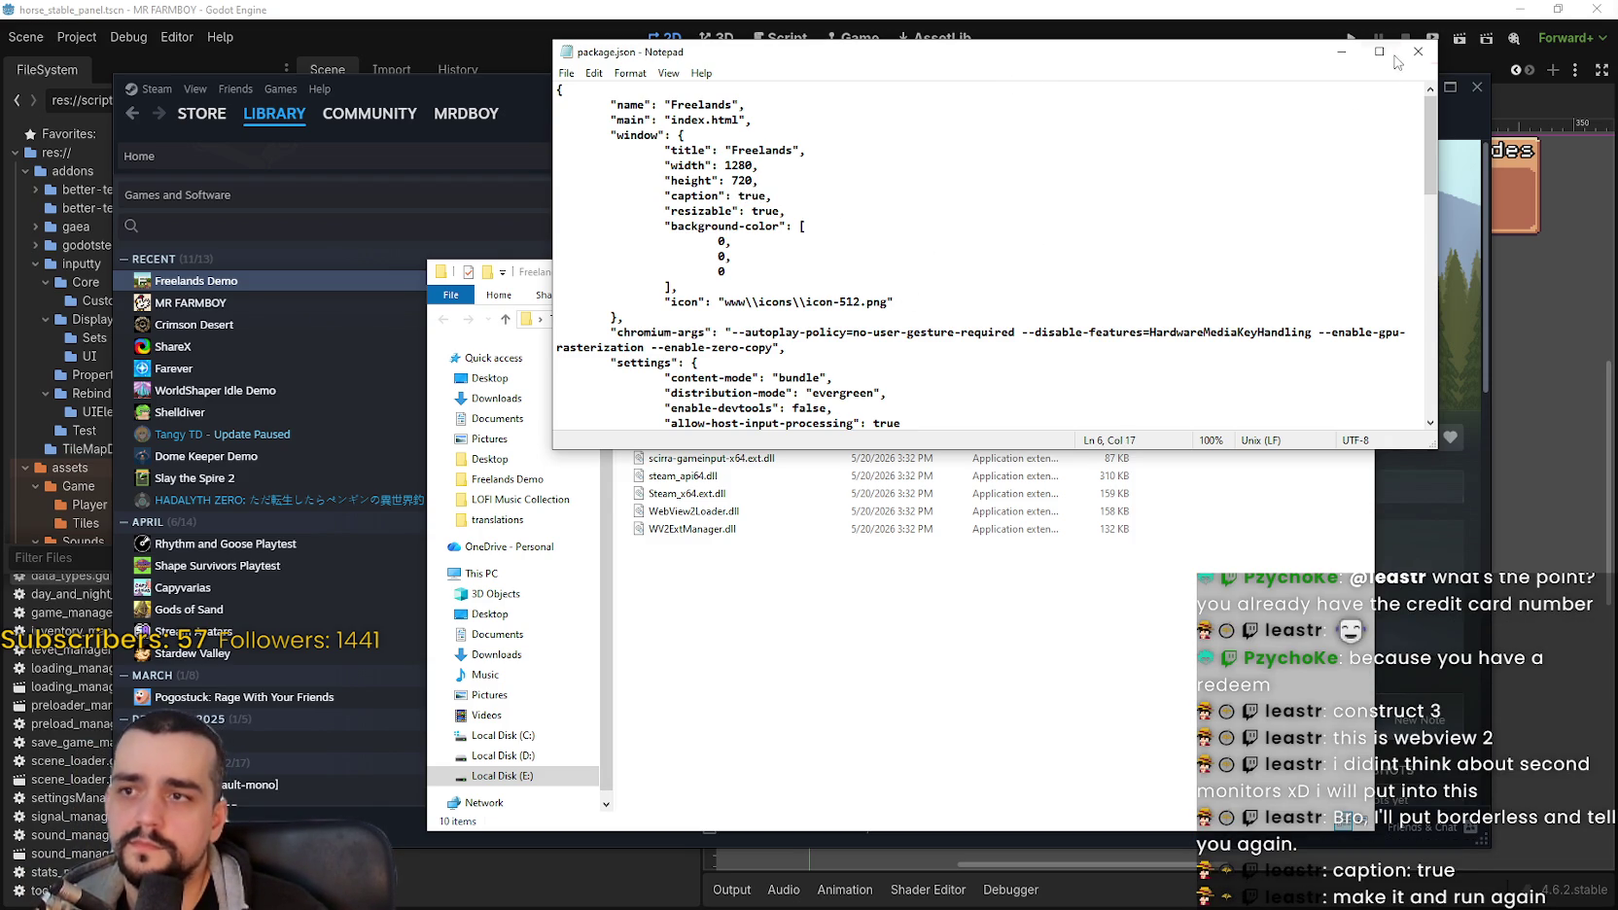
left_click(1417, 52)
left_click(1031, 233)
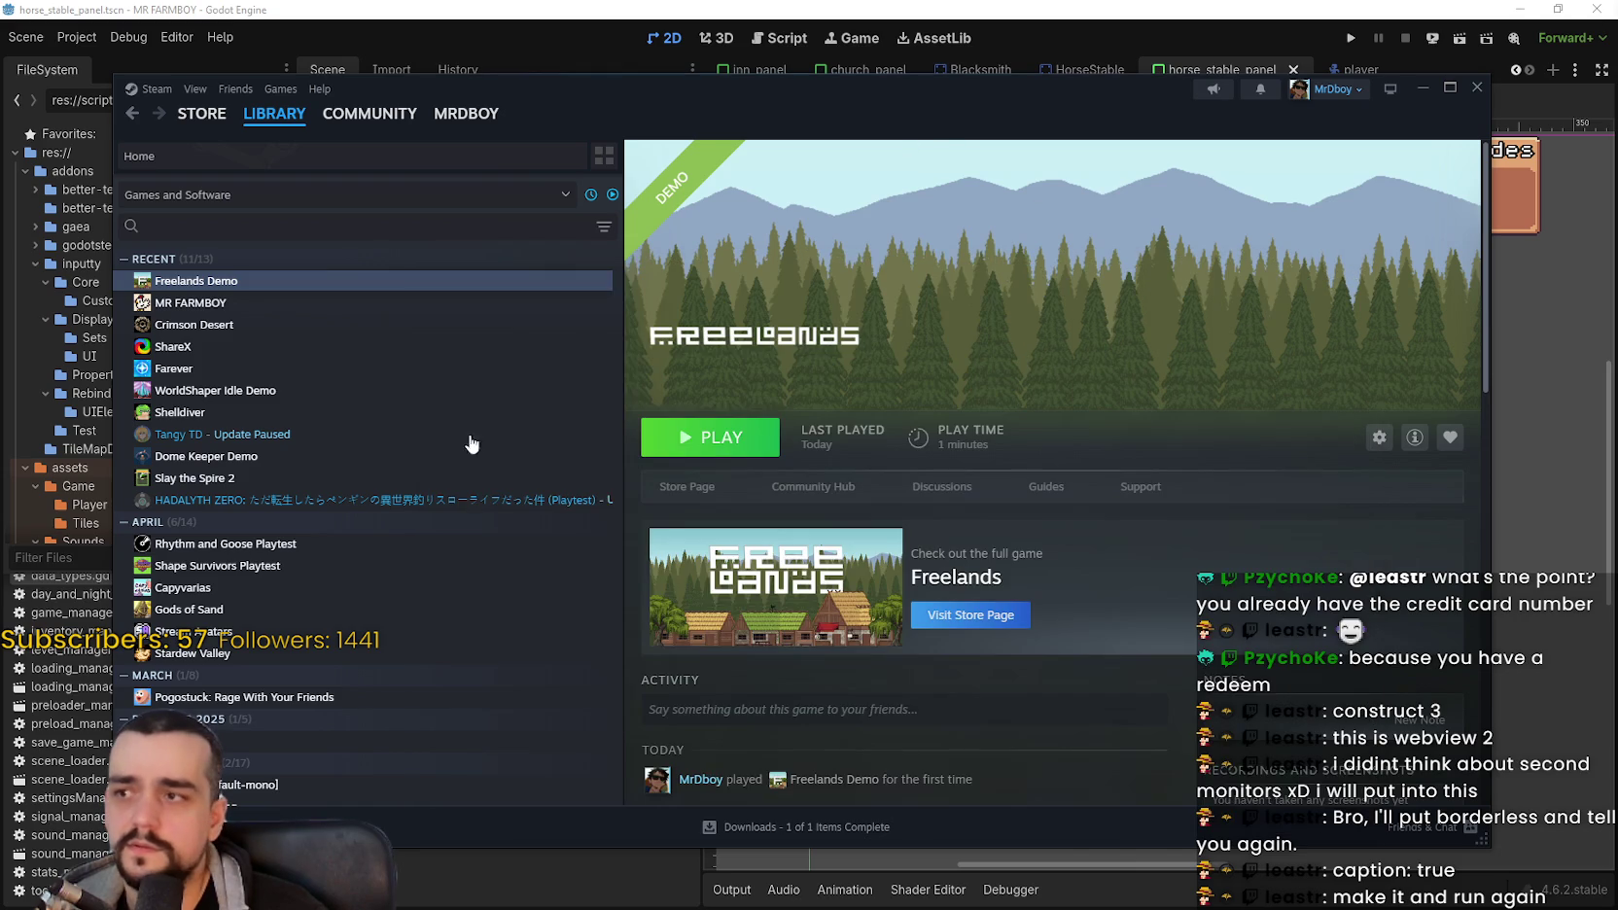
Step: Launch the Freelands Demo, open its settings, and restore it from full screen to a window
left_click(710, 437)
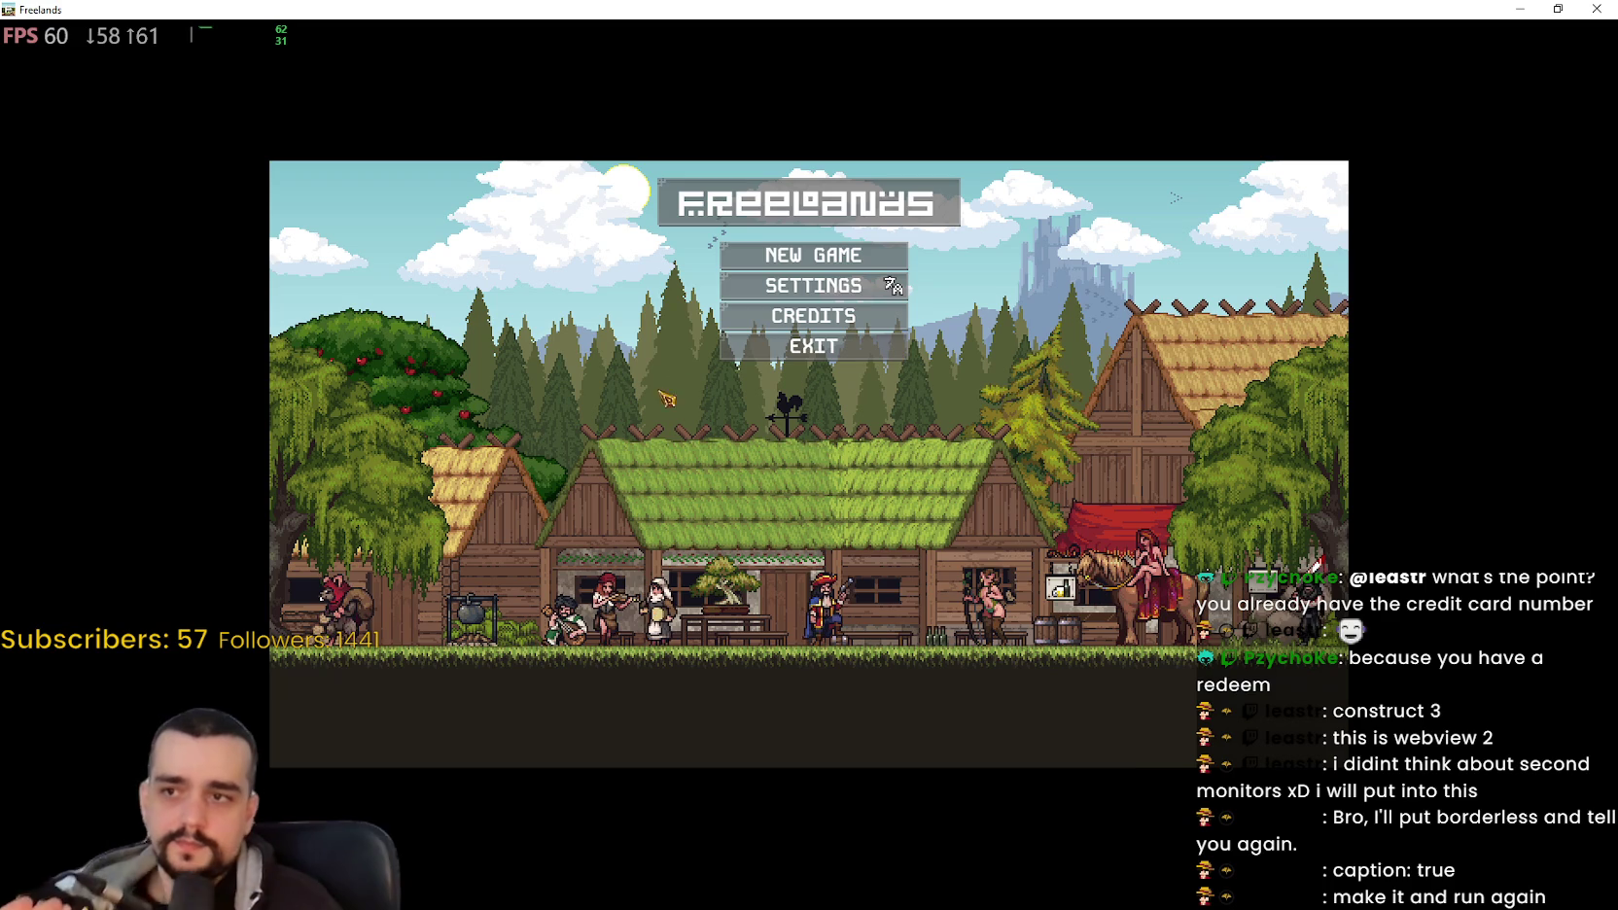
left_click(826, 295)
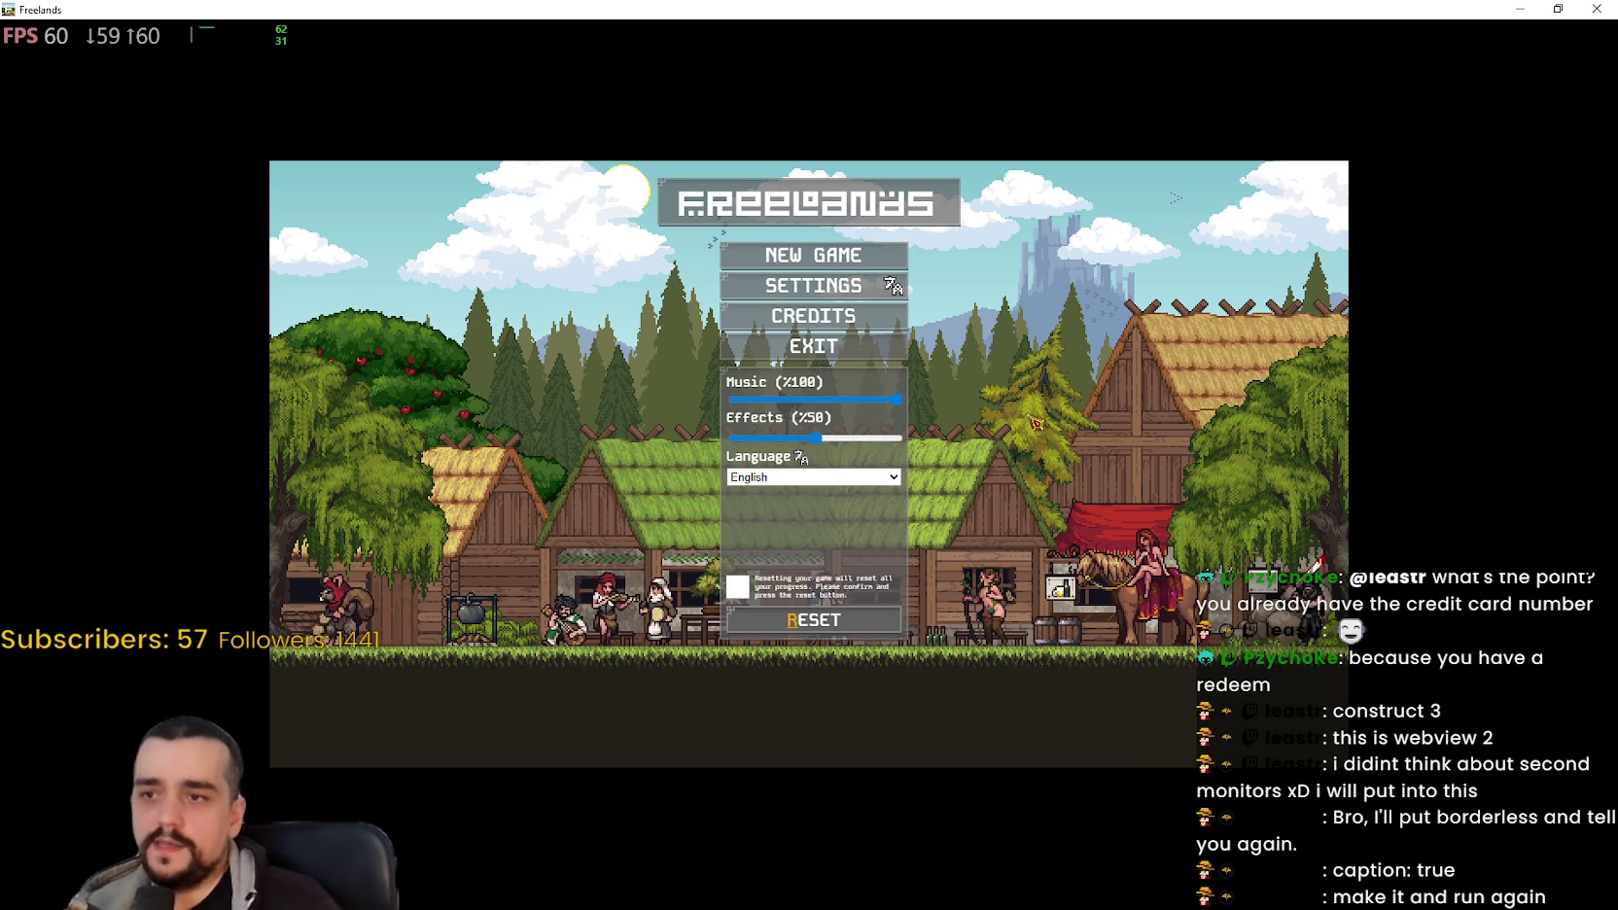
left_click(1558, 8)
left_click_drag(1192, 60, 1196, 86)
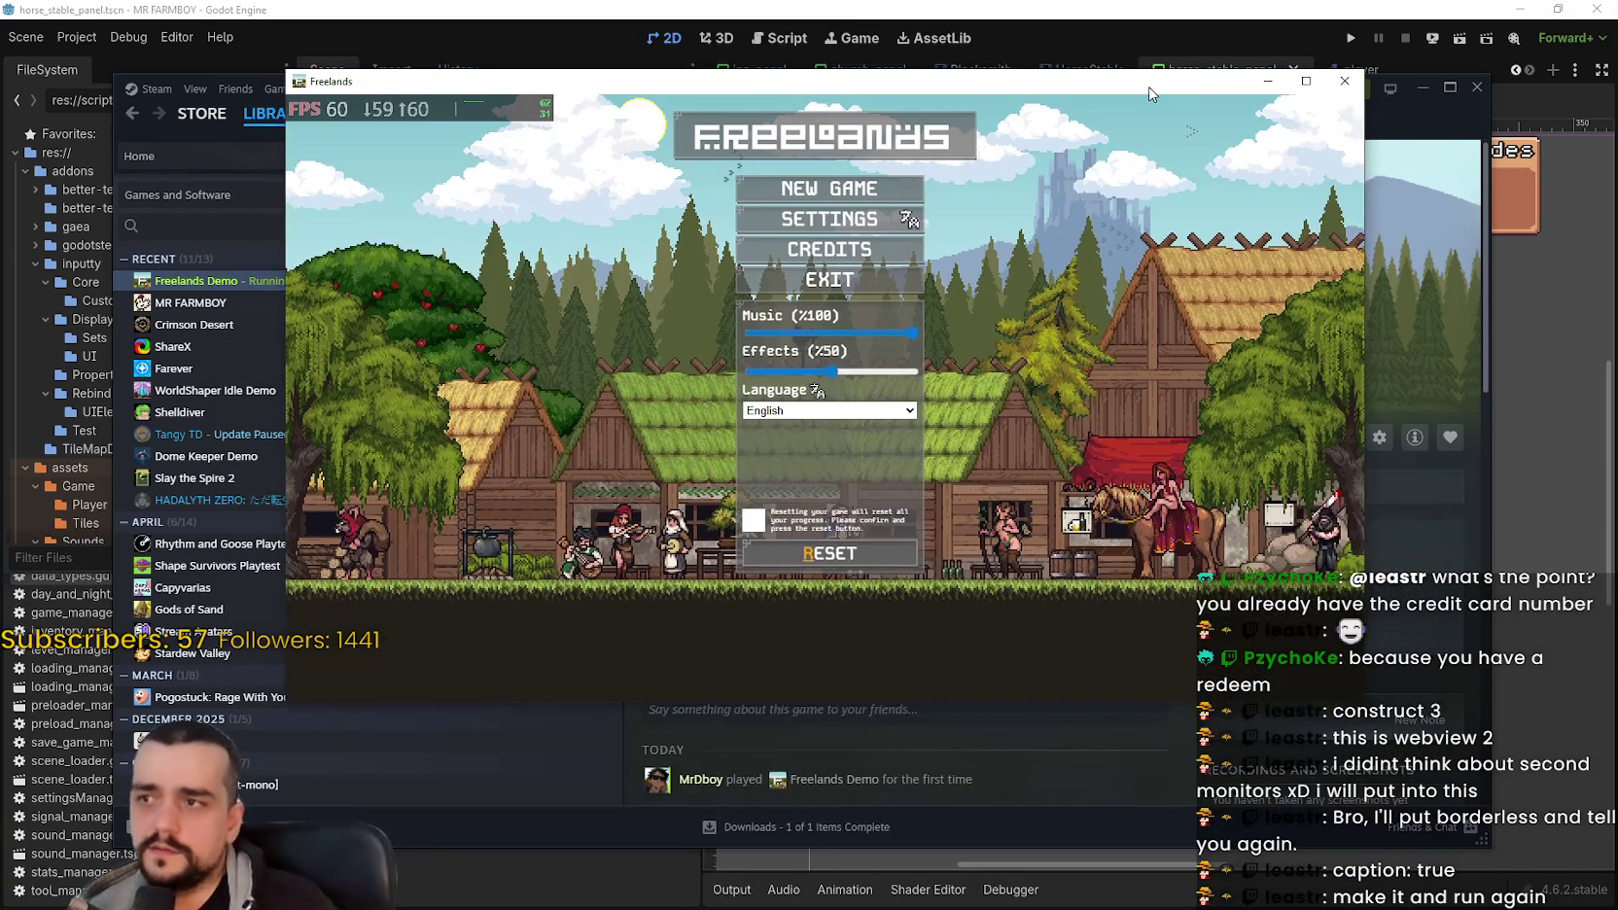
Step: Maximize and restore the game window a few times, then move it left
right_click(1293, 77)
left_click(1241, 95)
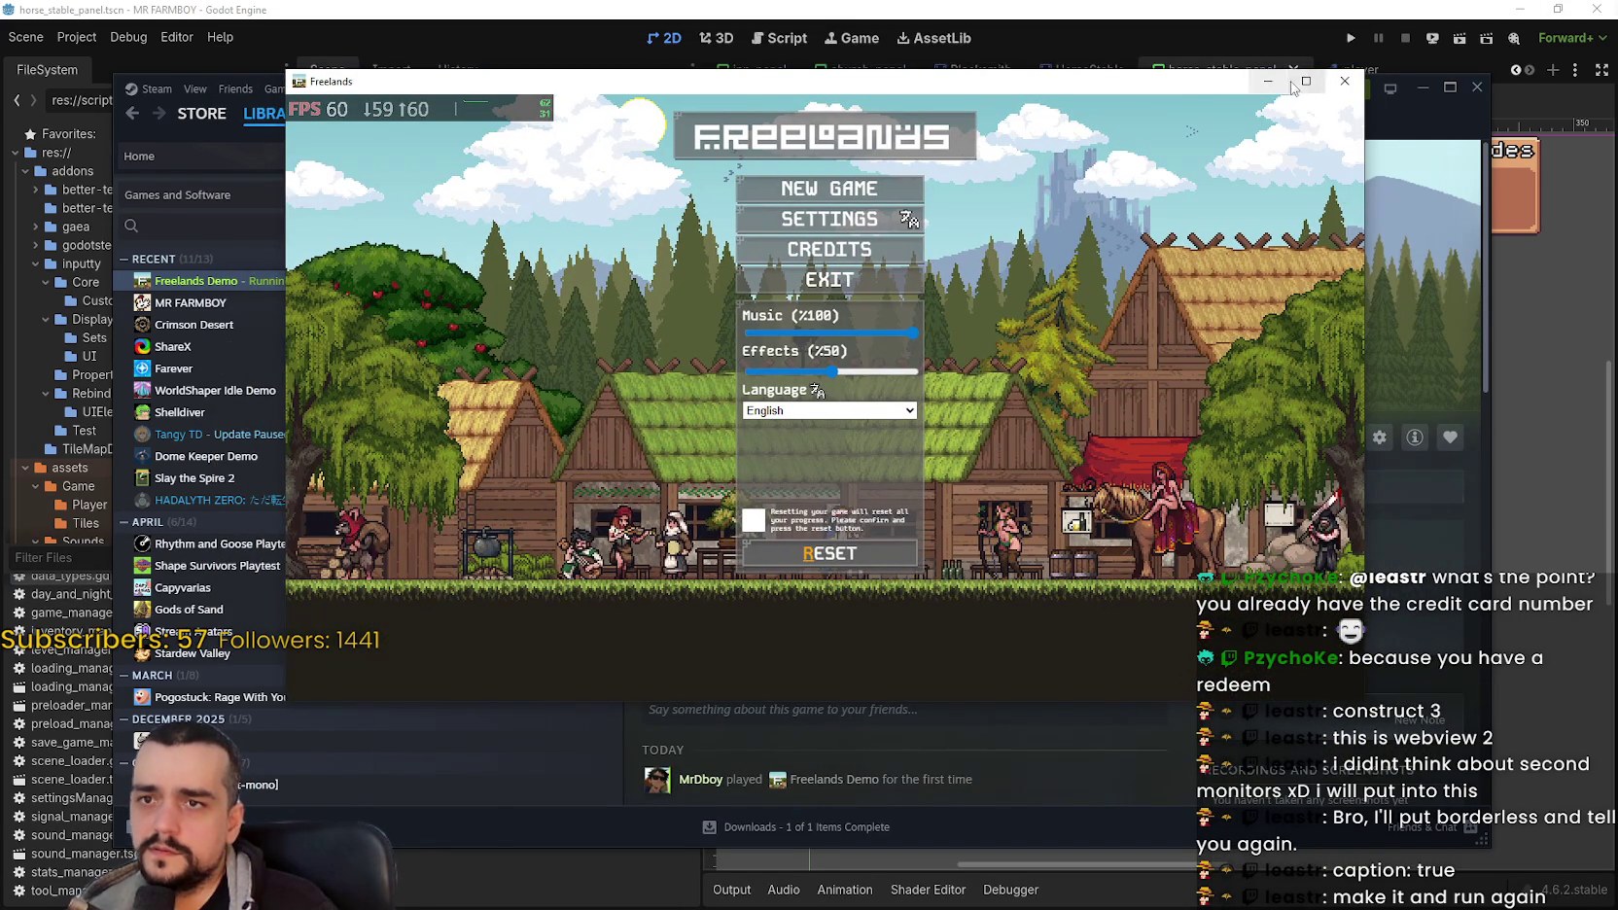
left_click(1305, 81)
left_click(1558, 9)
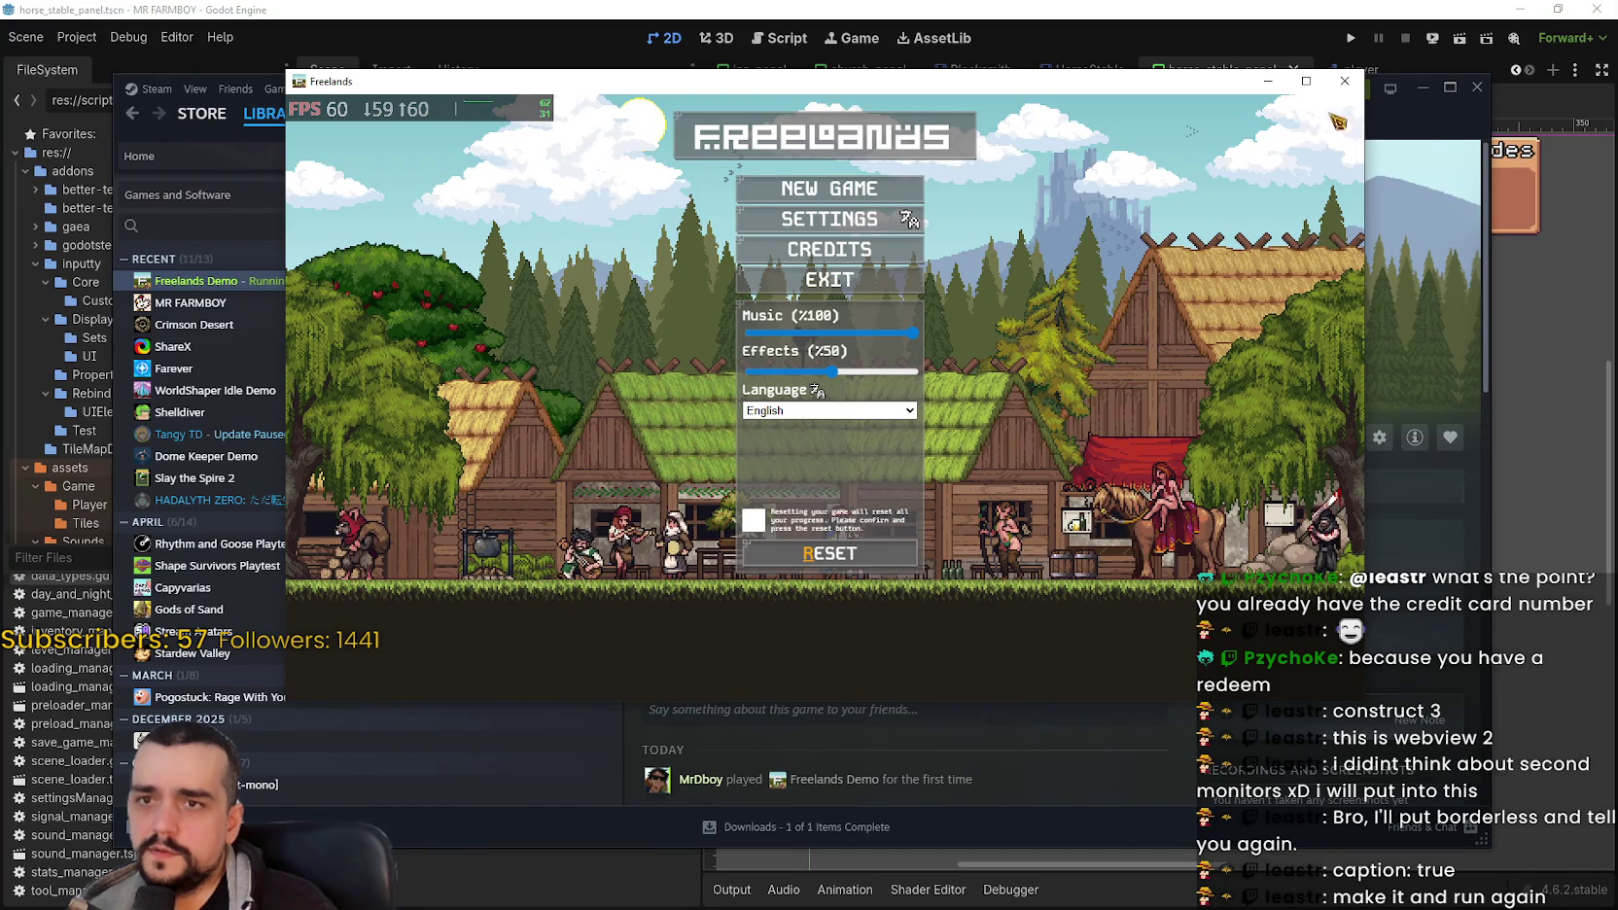
key("super+Up")
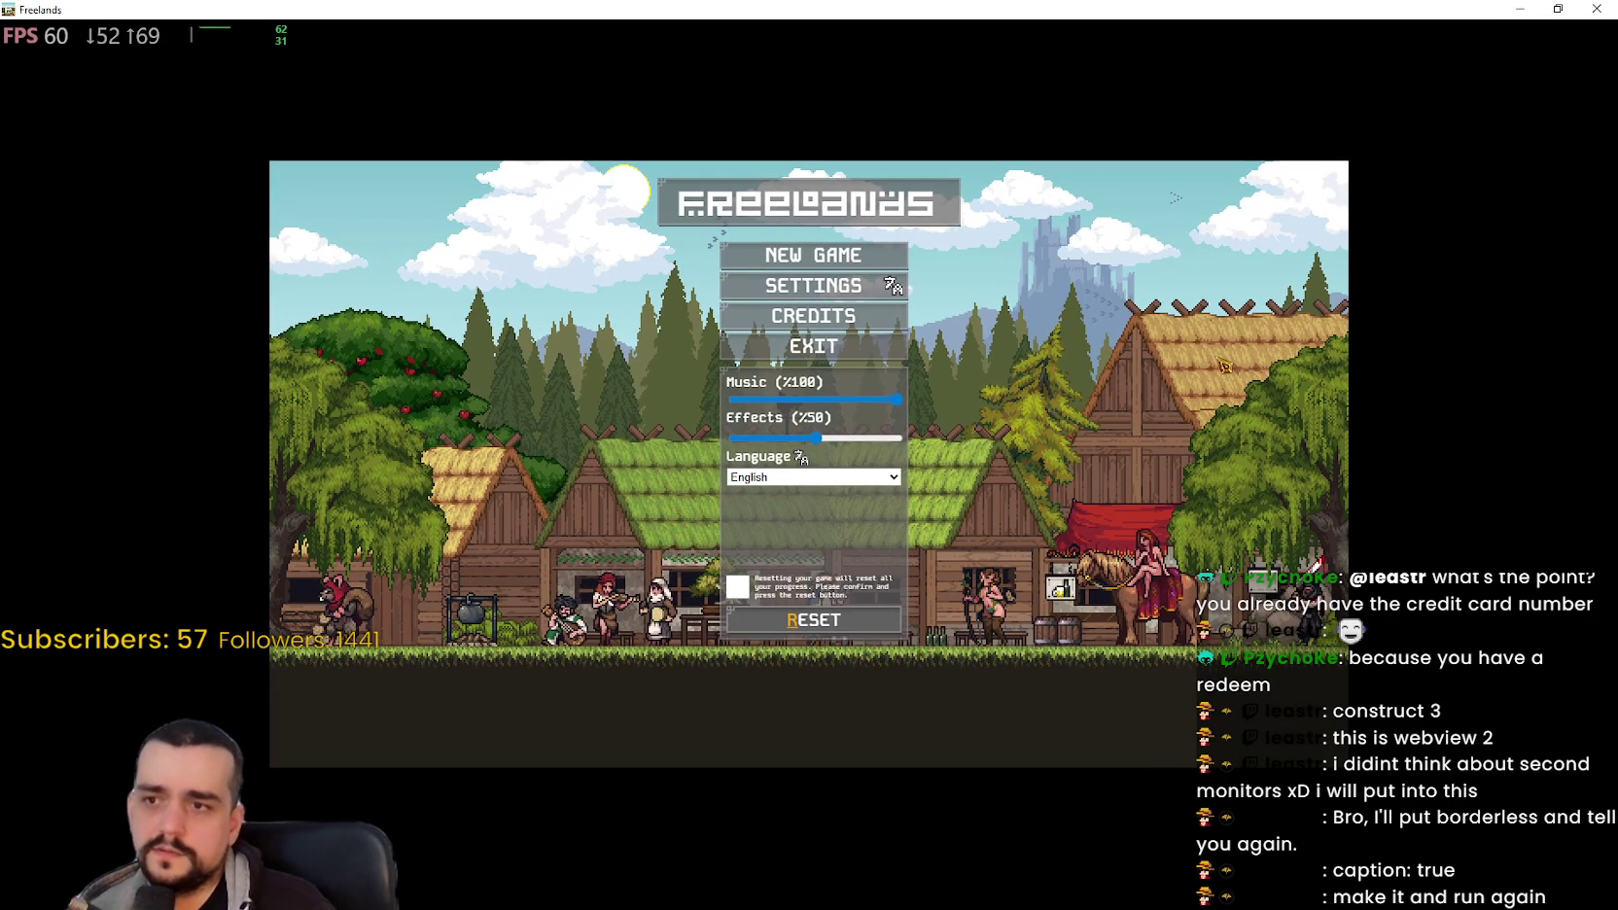
left_click(1558, 10)
mouse_move(1216, 51)
left_mouse_down()
mouse_move(1079, 56)
mouse_move(1118, 61)
left_mouse_up()
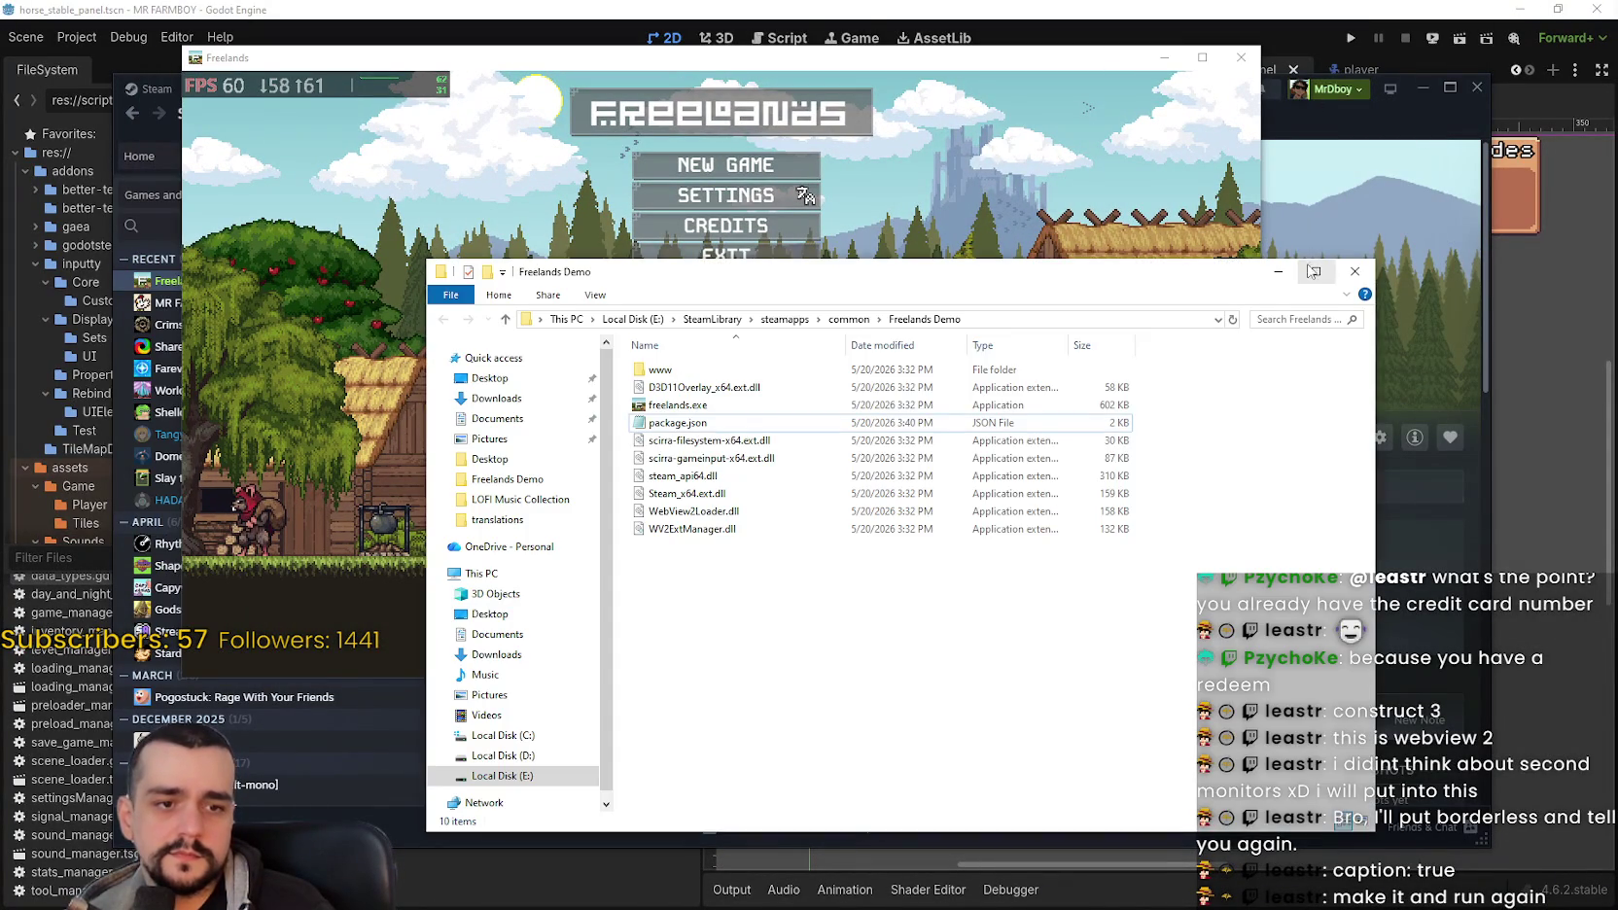
Step: Close the running game and change caption from true to false in package.json, then save
left_click(722, 340)
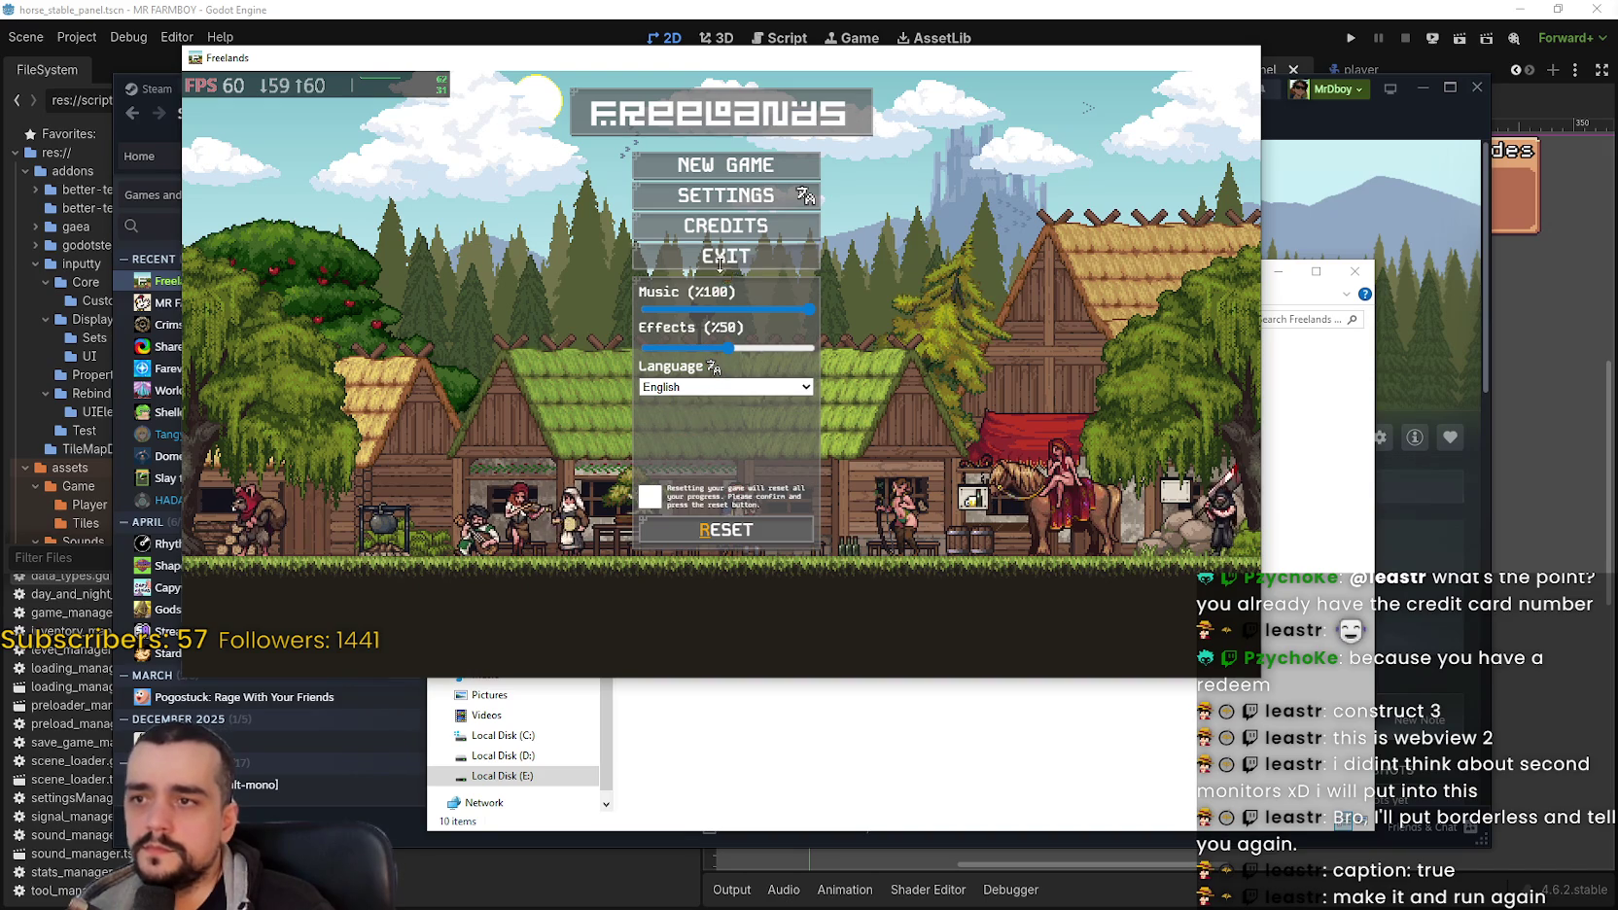
key("alt+Tab")
double_click(691, 423)
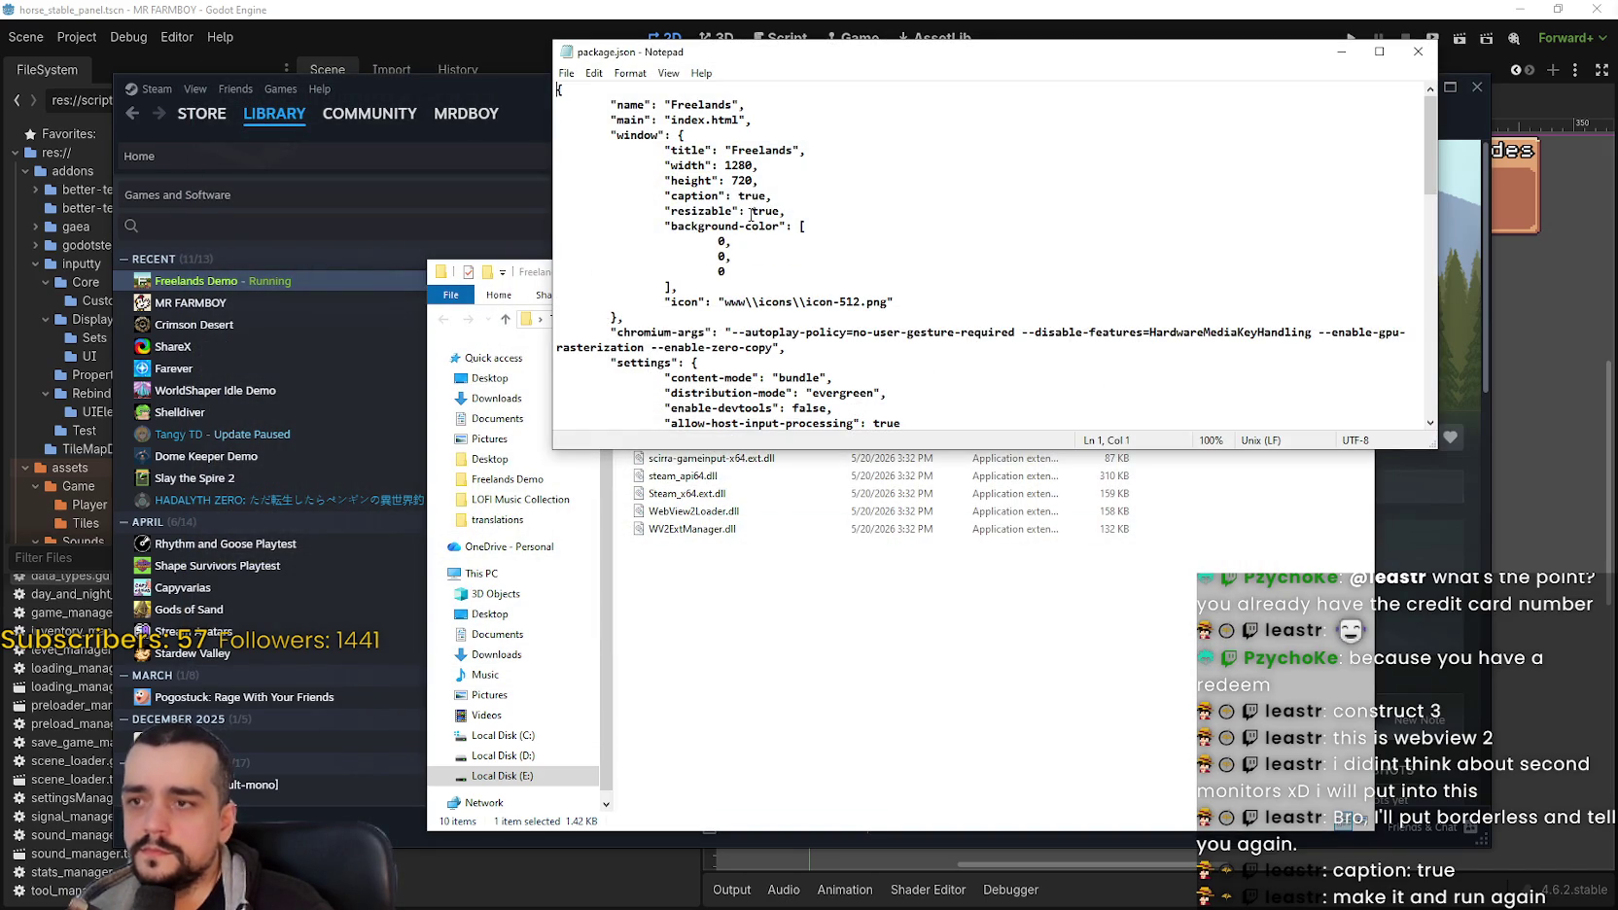
left_click_drag(767, 195, 741, 198)
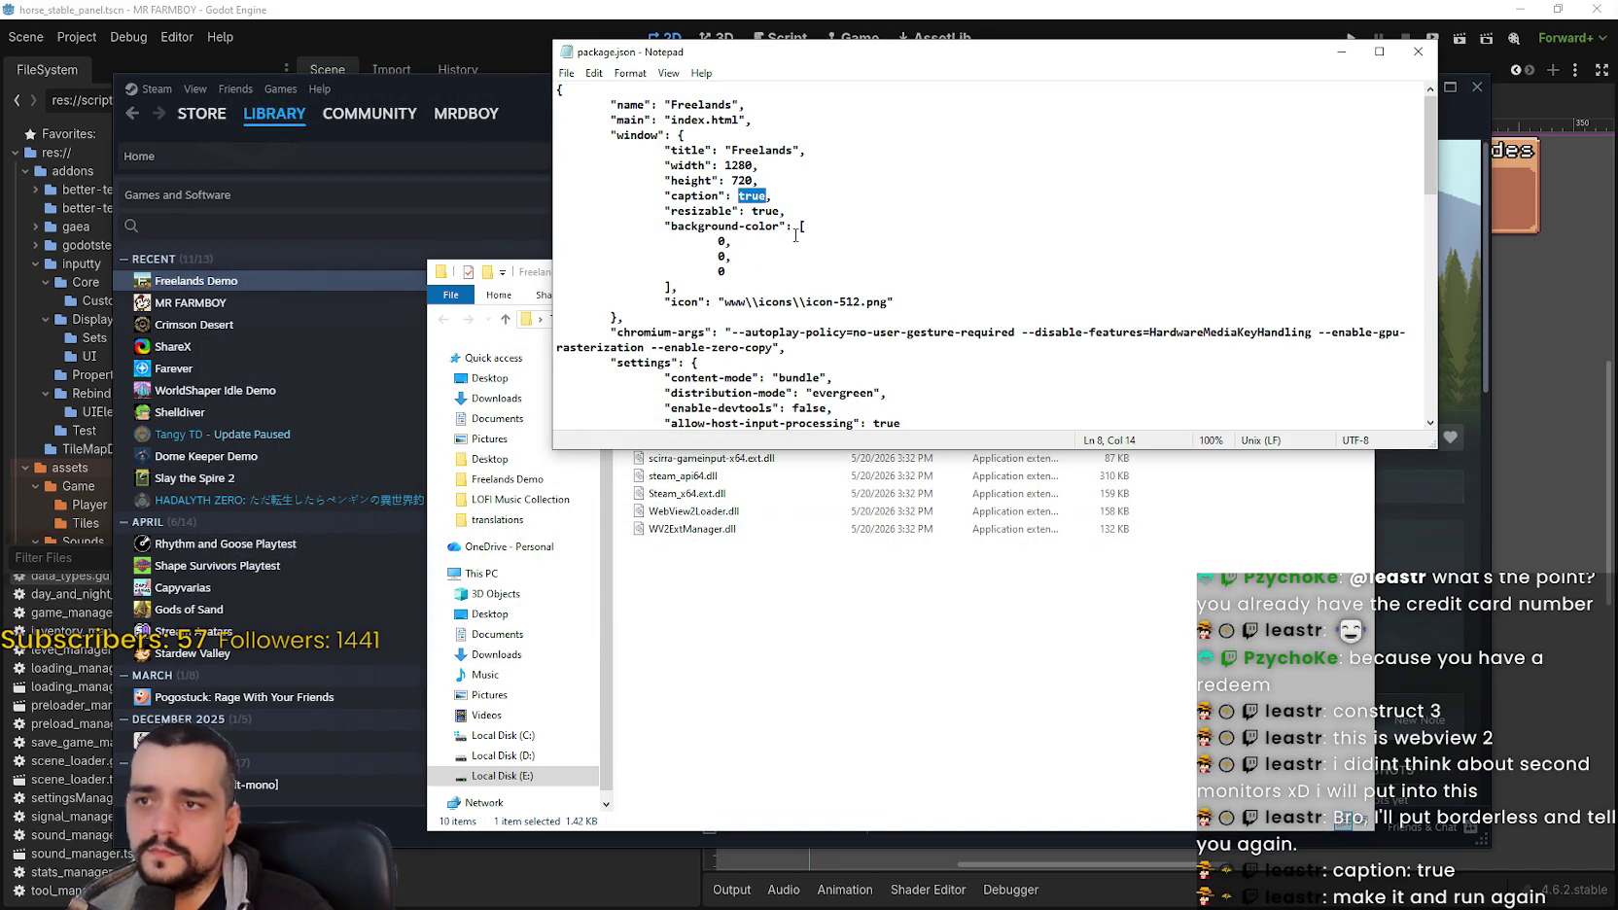
type("false")
key("ctrl+s")
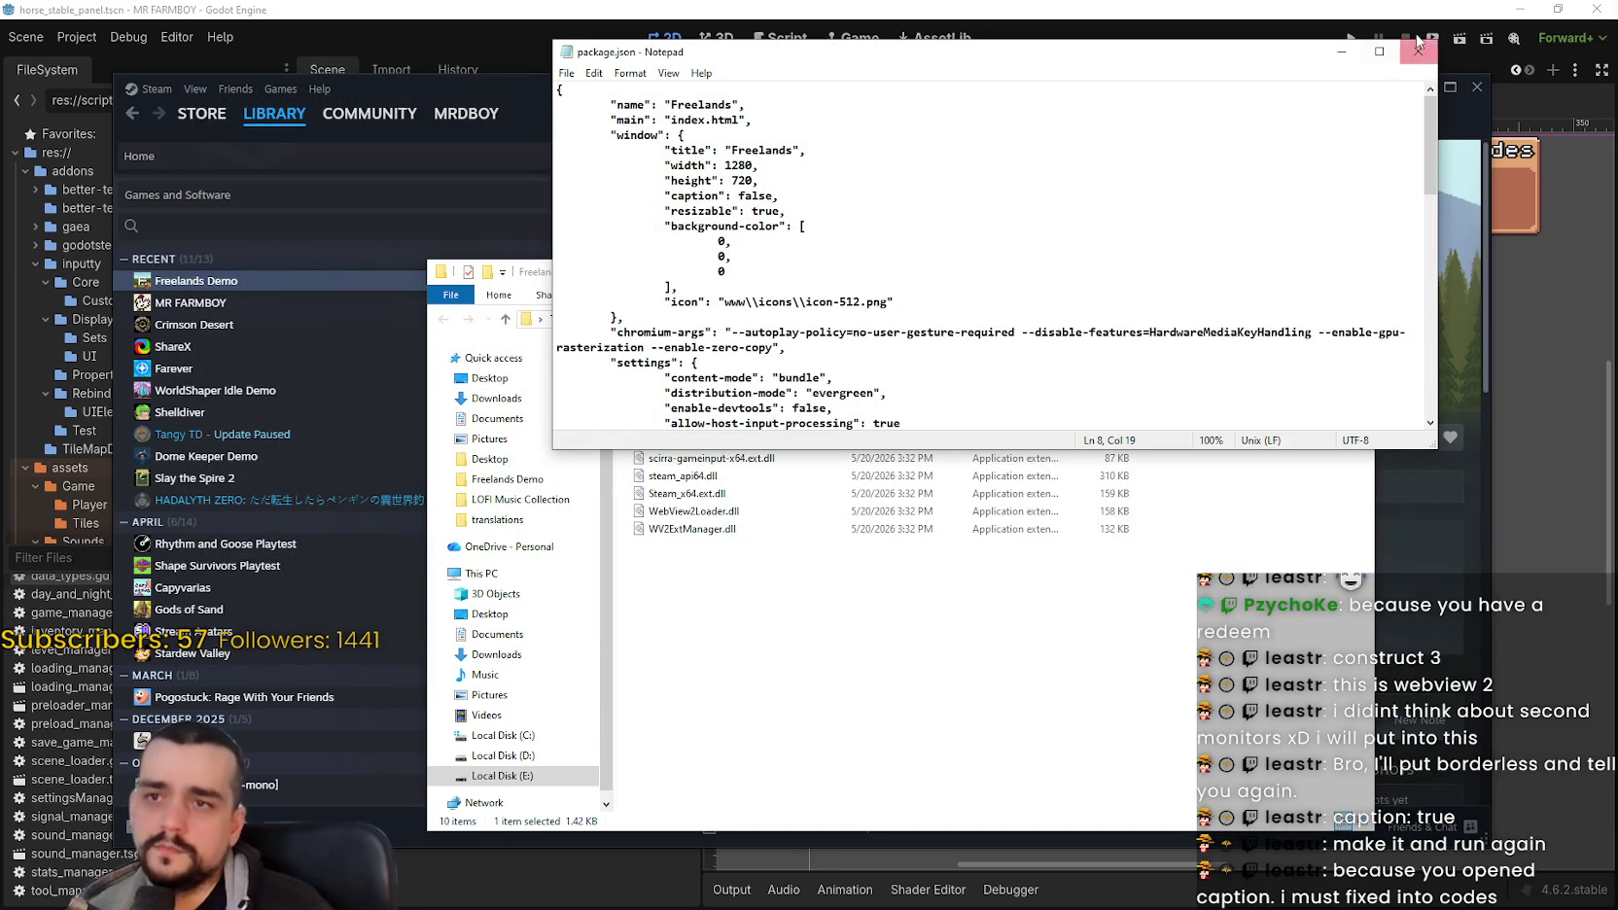
Step: Close Notepad and relaunch freelands.exe from the game folder
left_click(1422, 53)
left_click(680, 404)
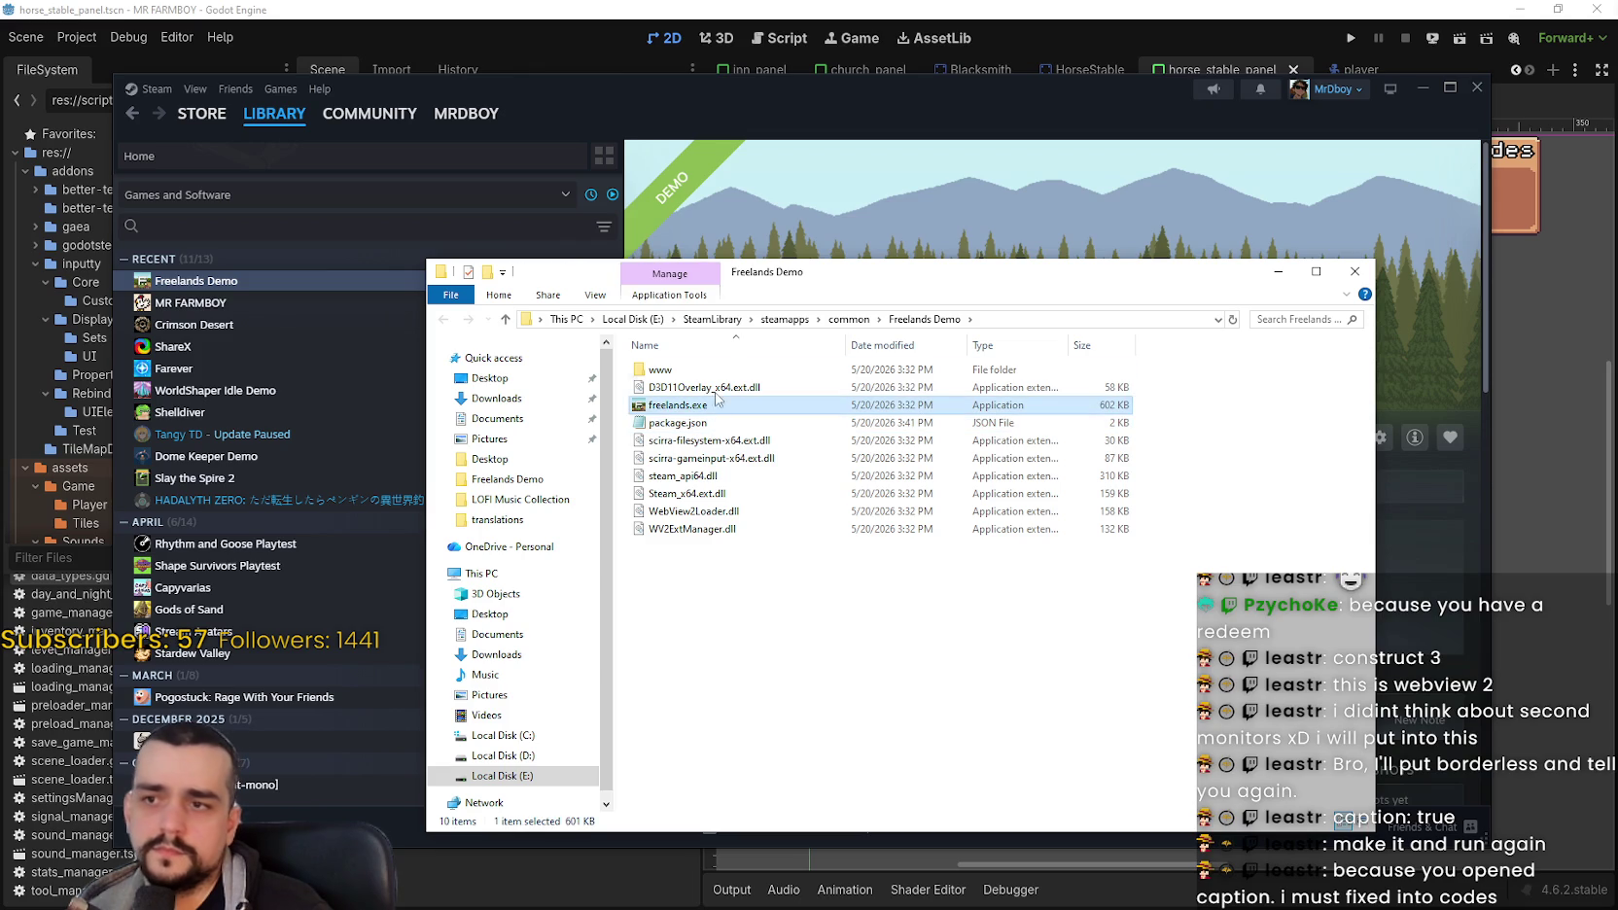
double_click(688, 404)
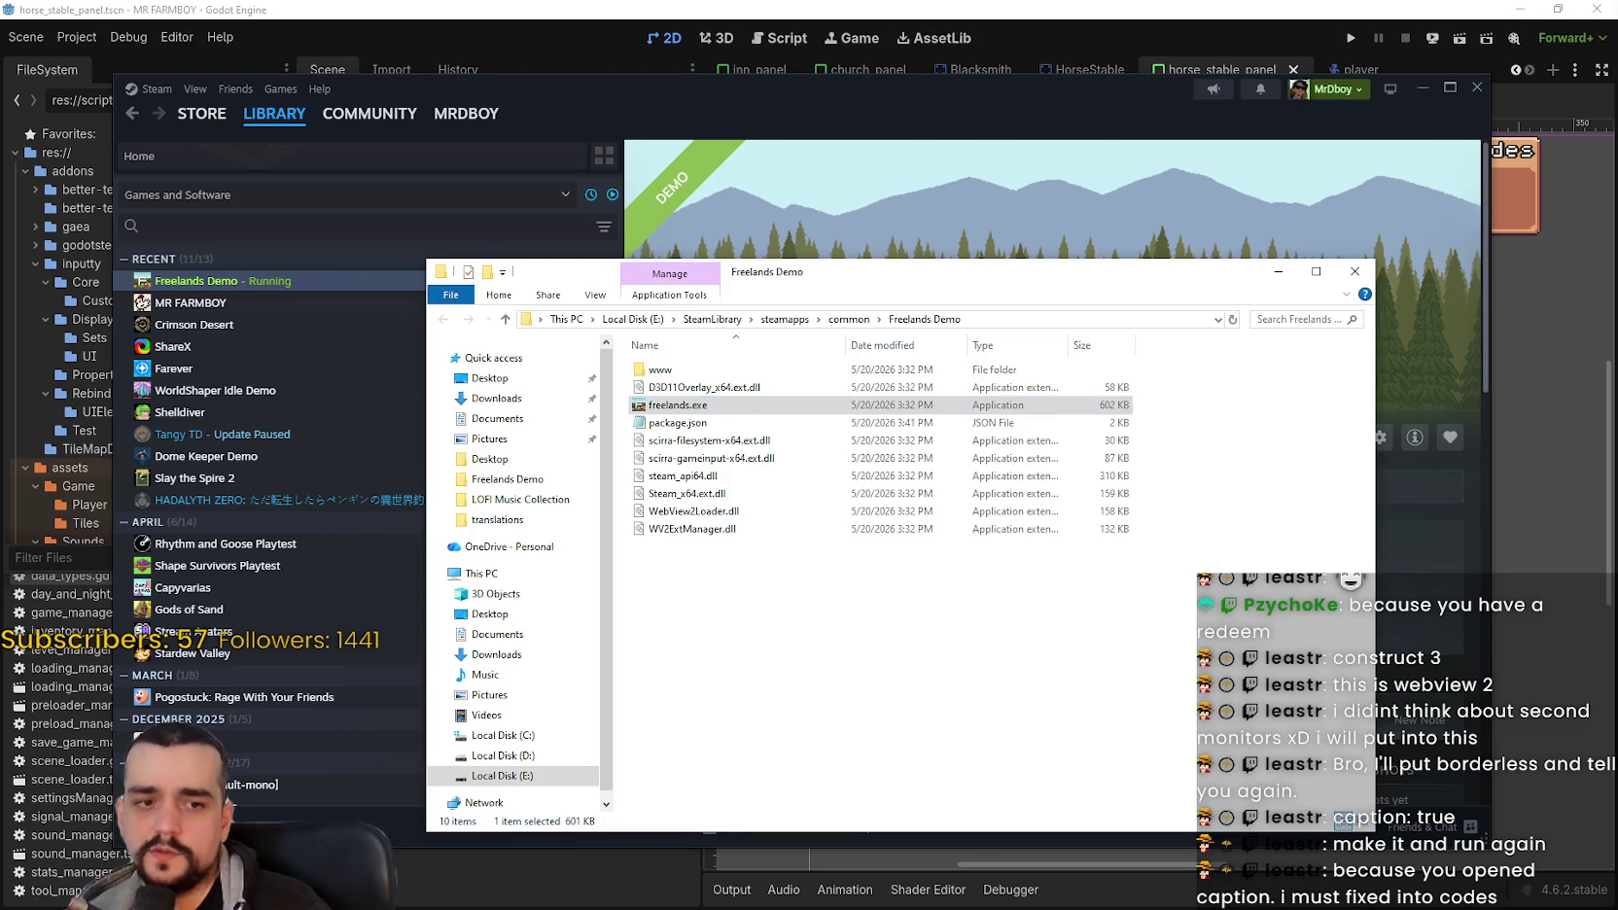
Step: Reopen package.json in Notepad and check that caption now reads false
left_click(674, 424)
double_click(674, 424)
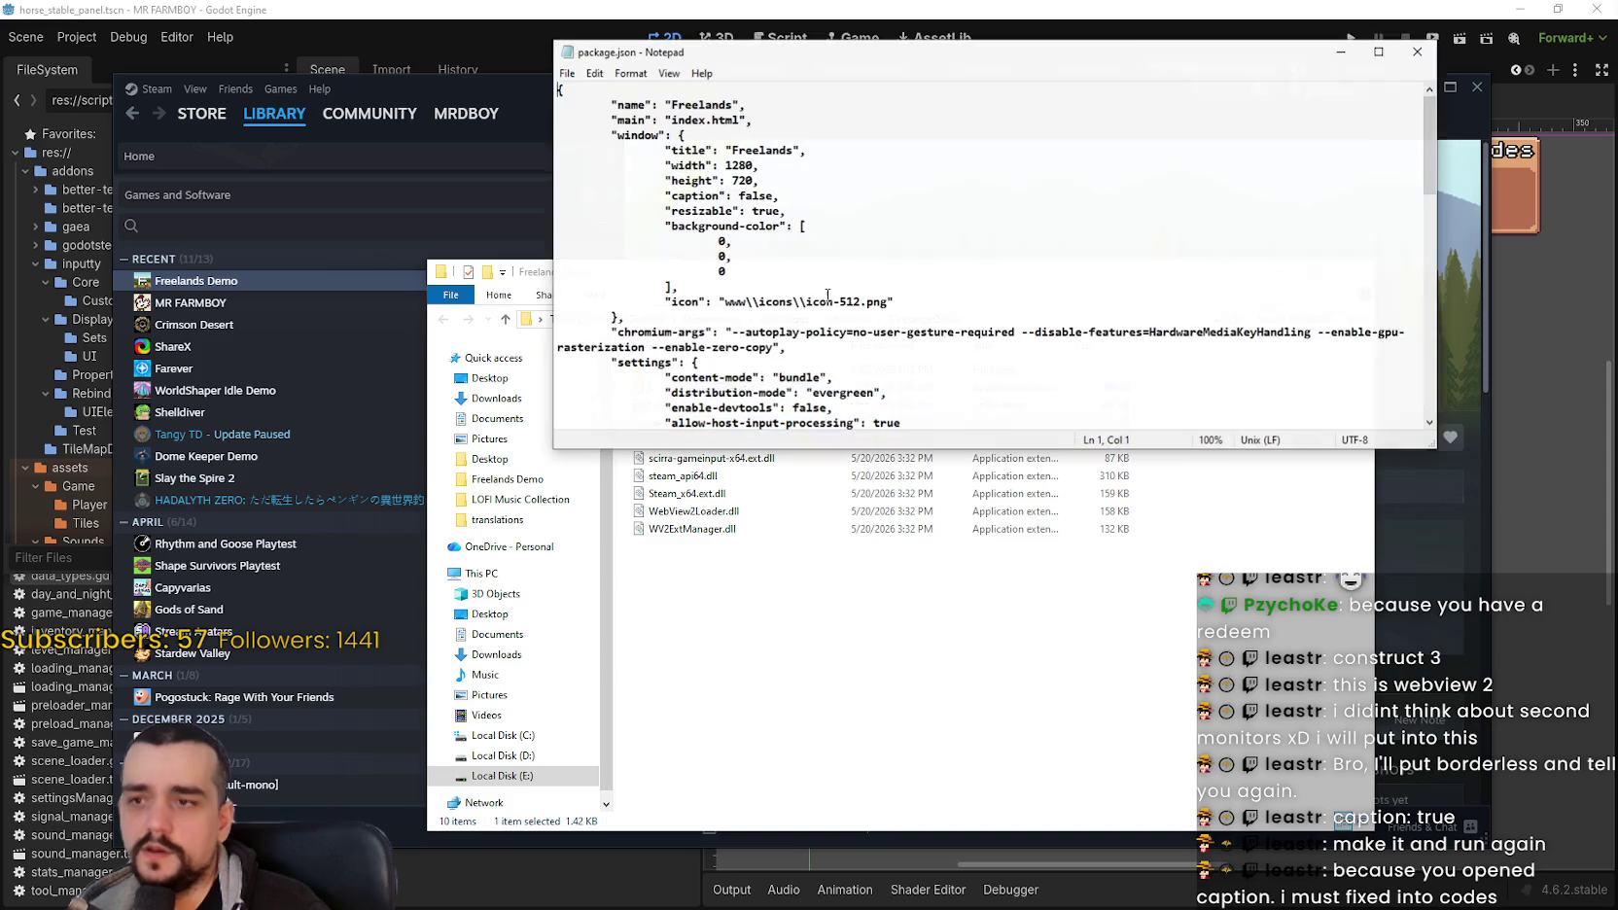
left_click_drag(775, 195, 622, 192)
left_click(782, 195)
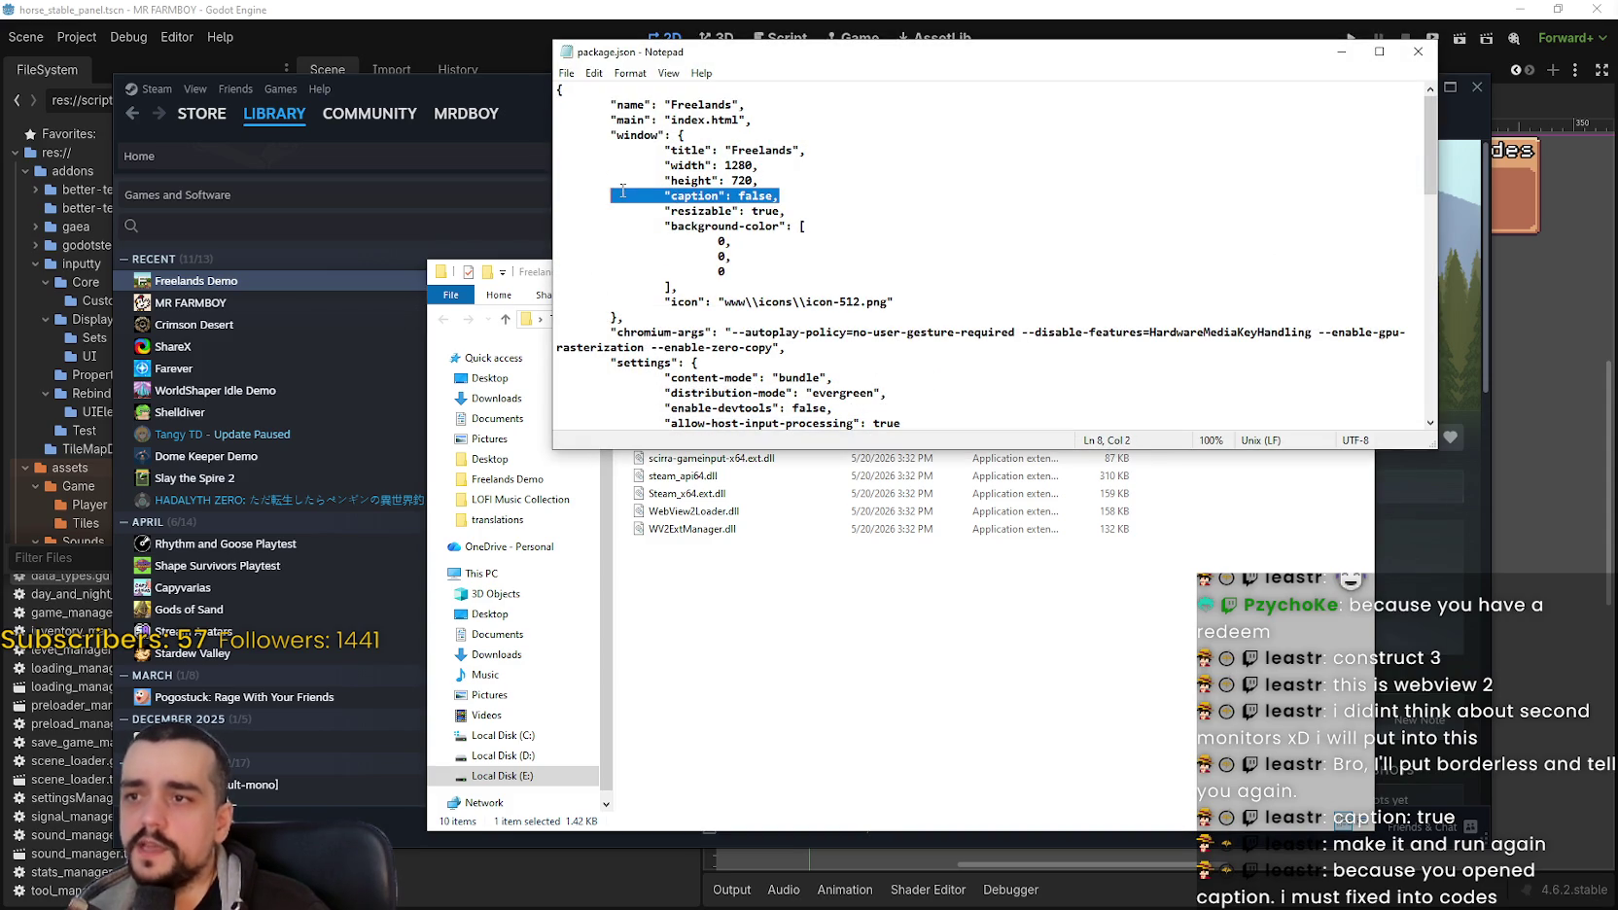
left_click(938, 206)
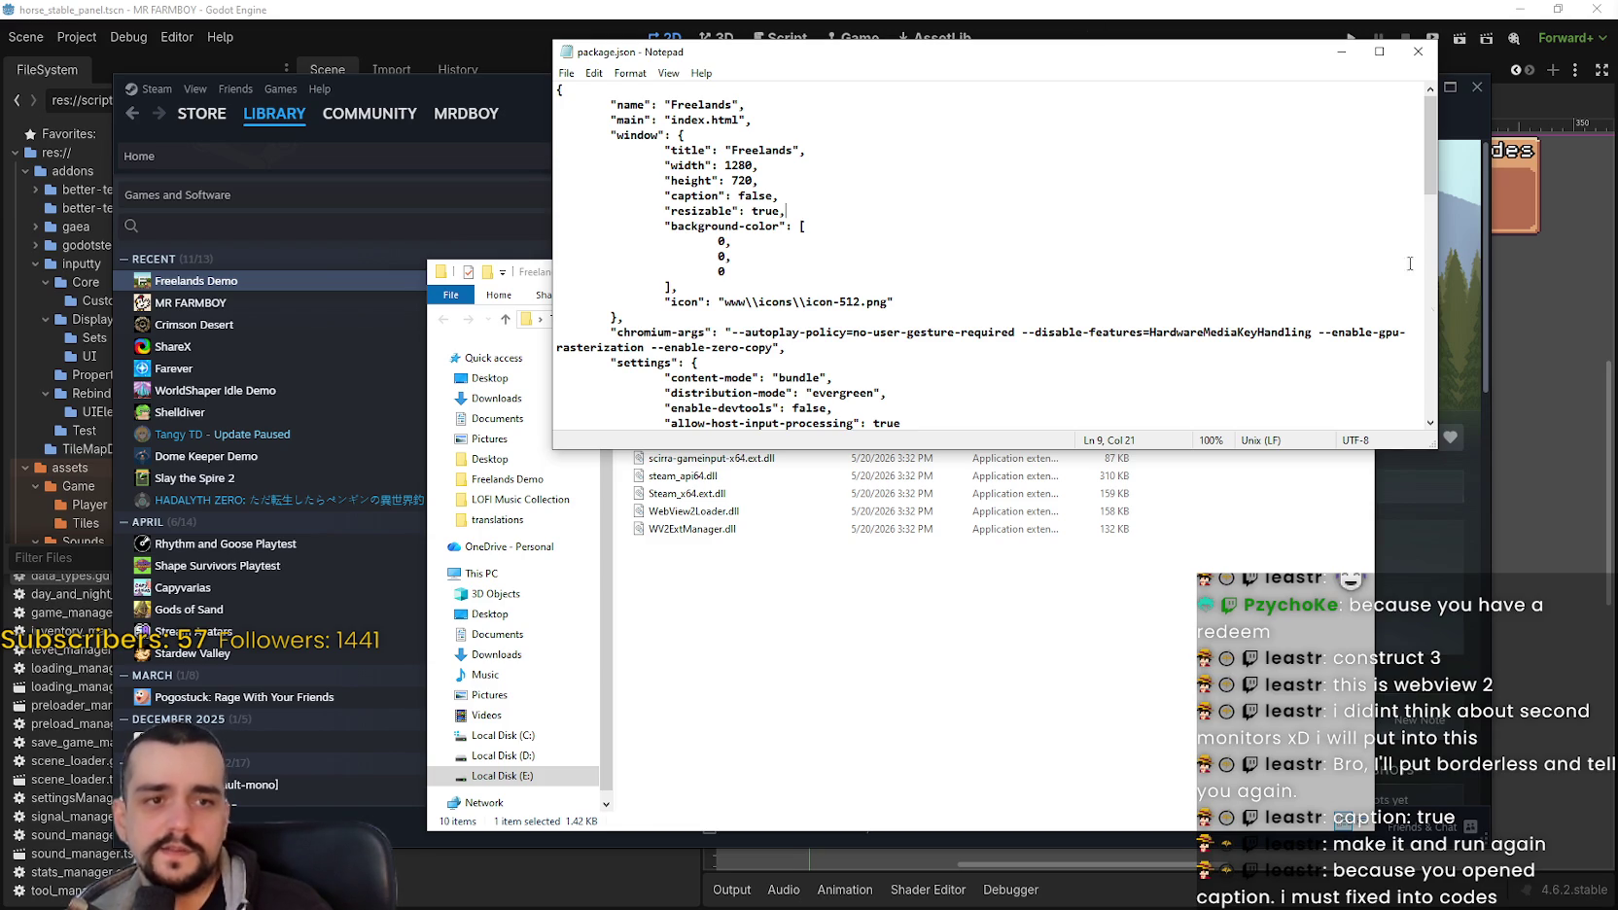
Step: Copy the height, caption and resizable window setting lines
left_click_drag(865, 208, 793, 180)
key("ctrl+c")
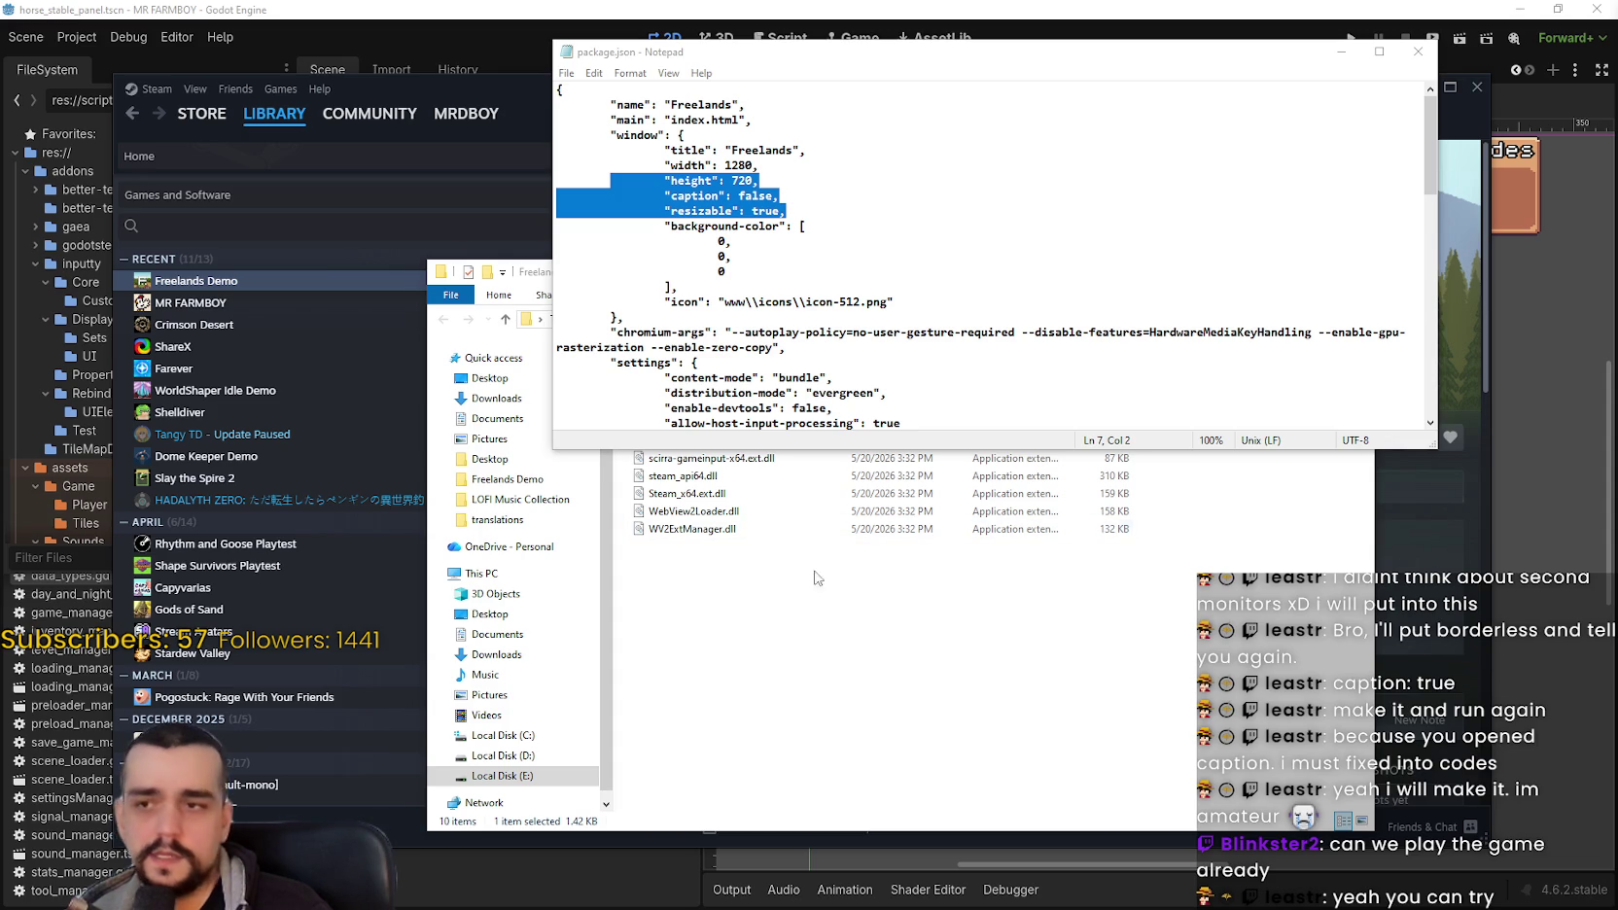
left_click(844, 194)
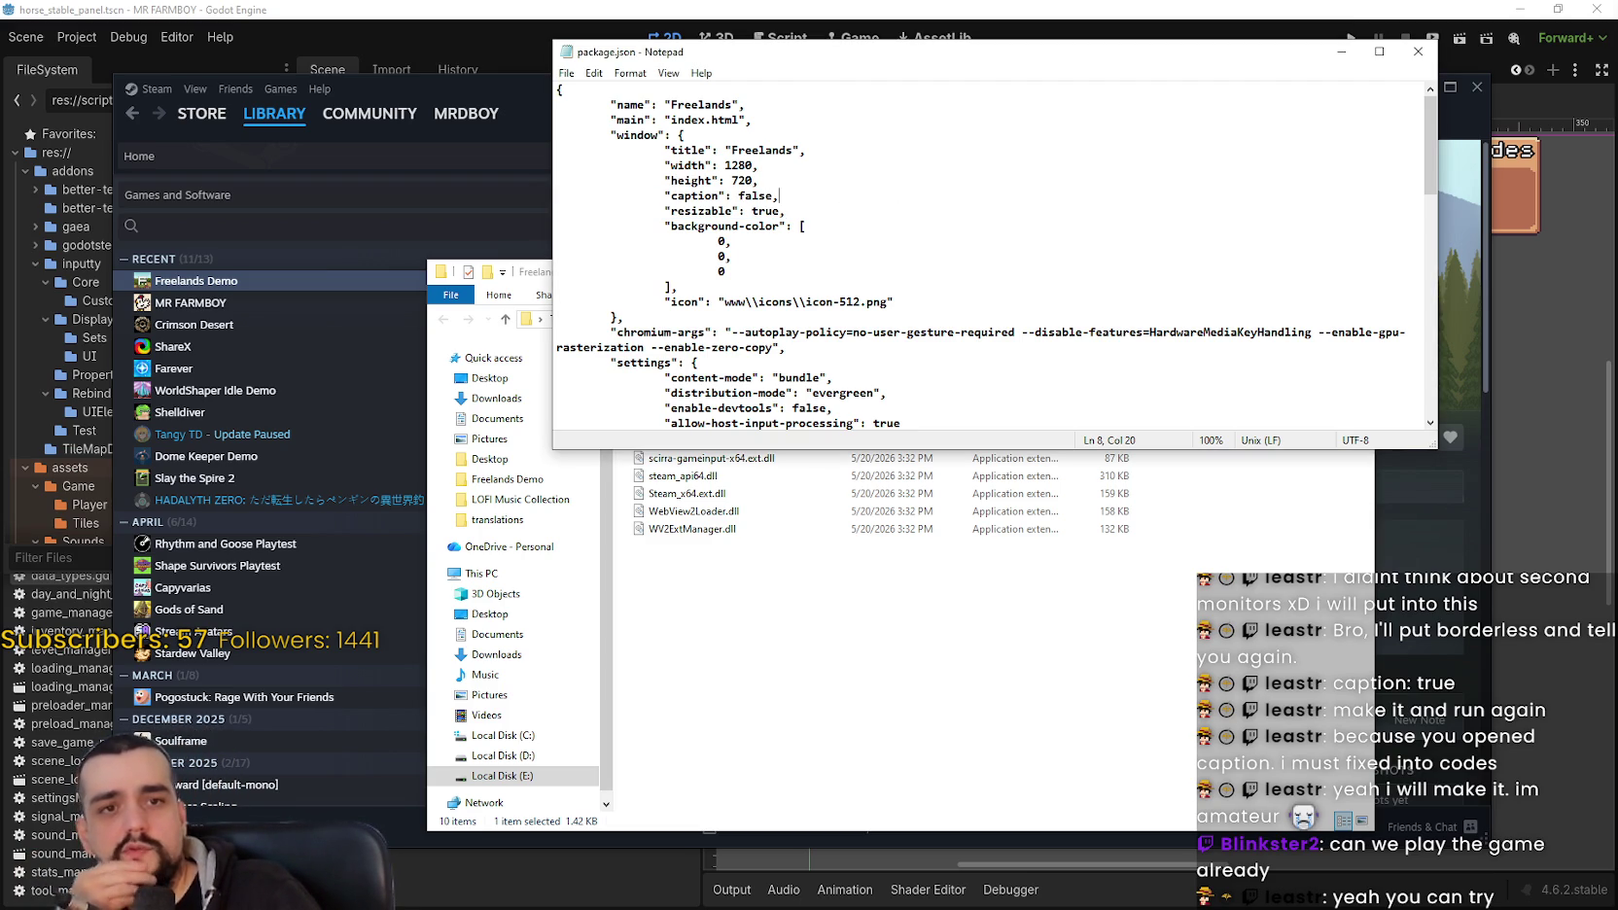
left_click(871, 212)
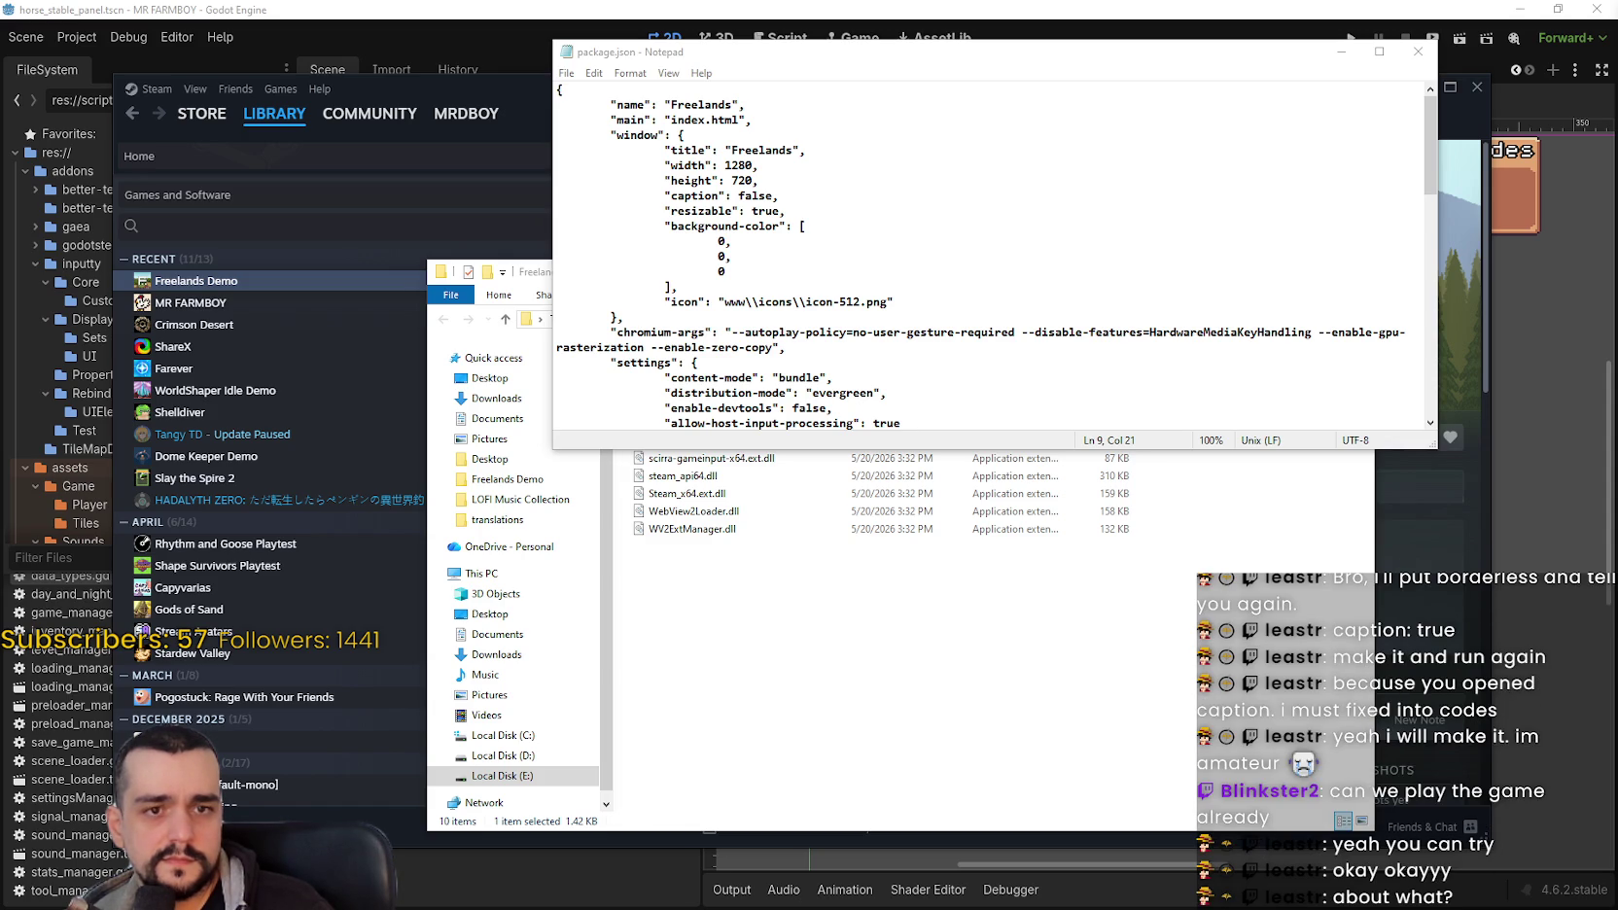
Step: Select the window settings block and scroll down to the icon entries
left_click_drag(893, 302, 556, 88)
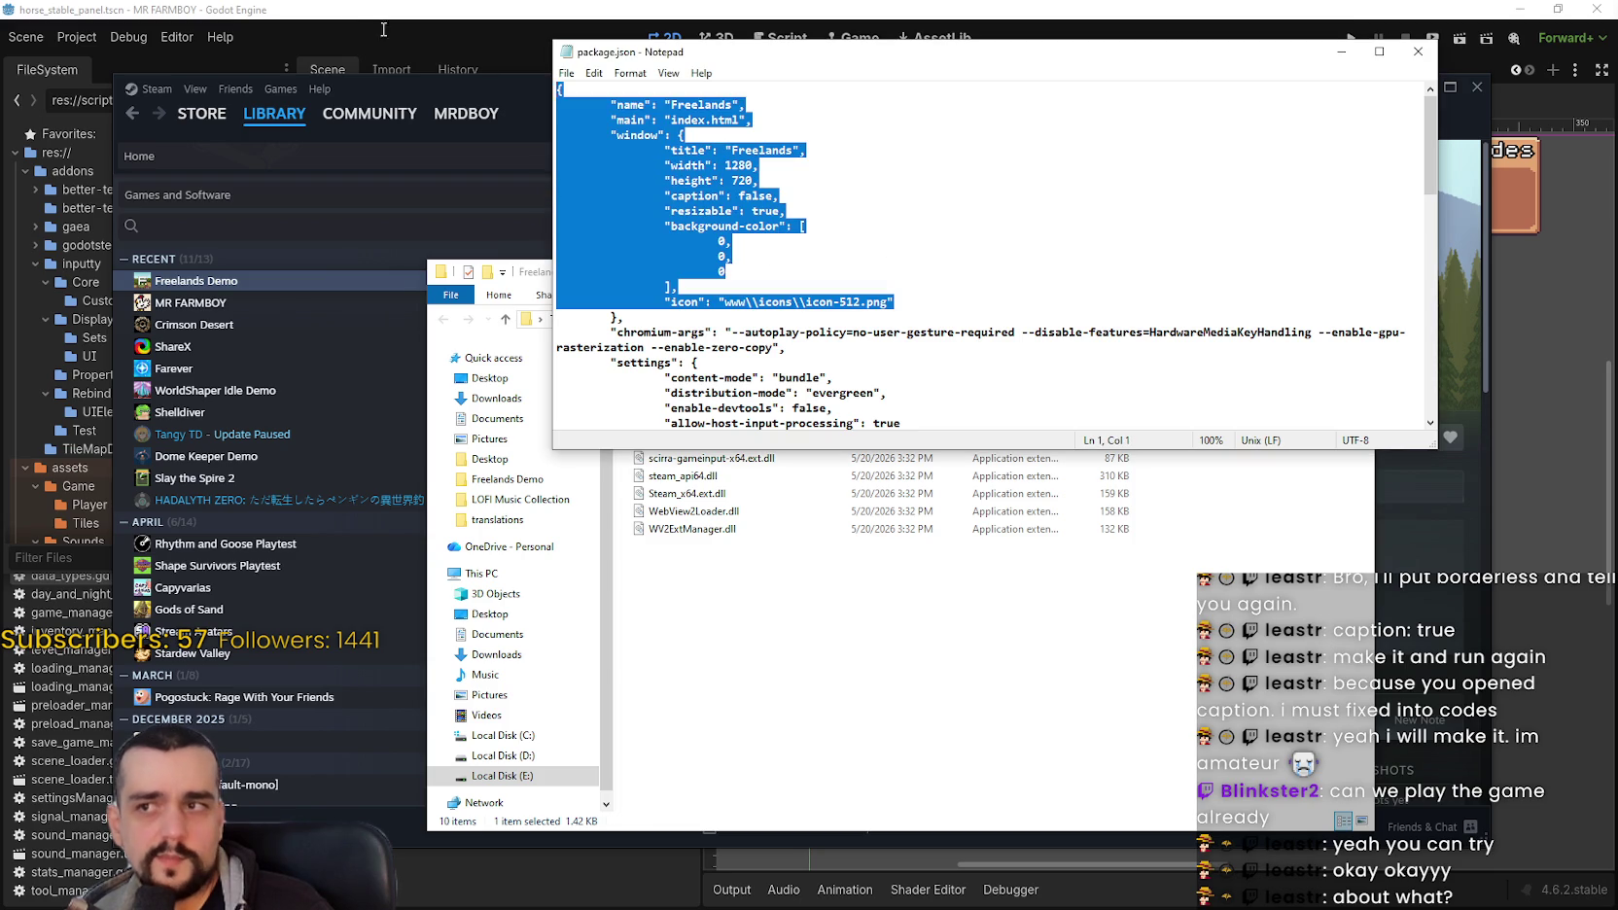
scroll(990, 255, "down", 10)
left_click(559, 165)
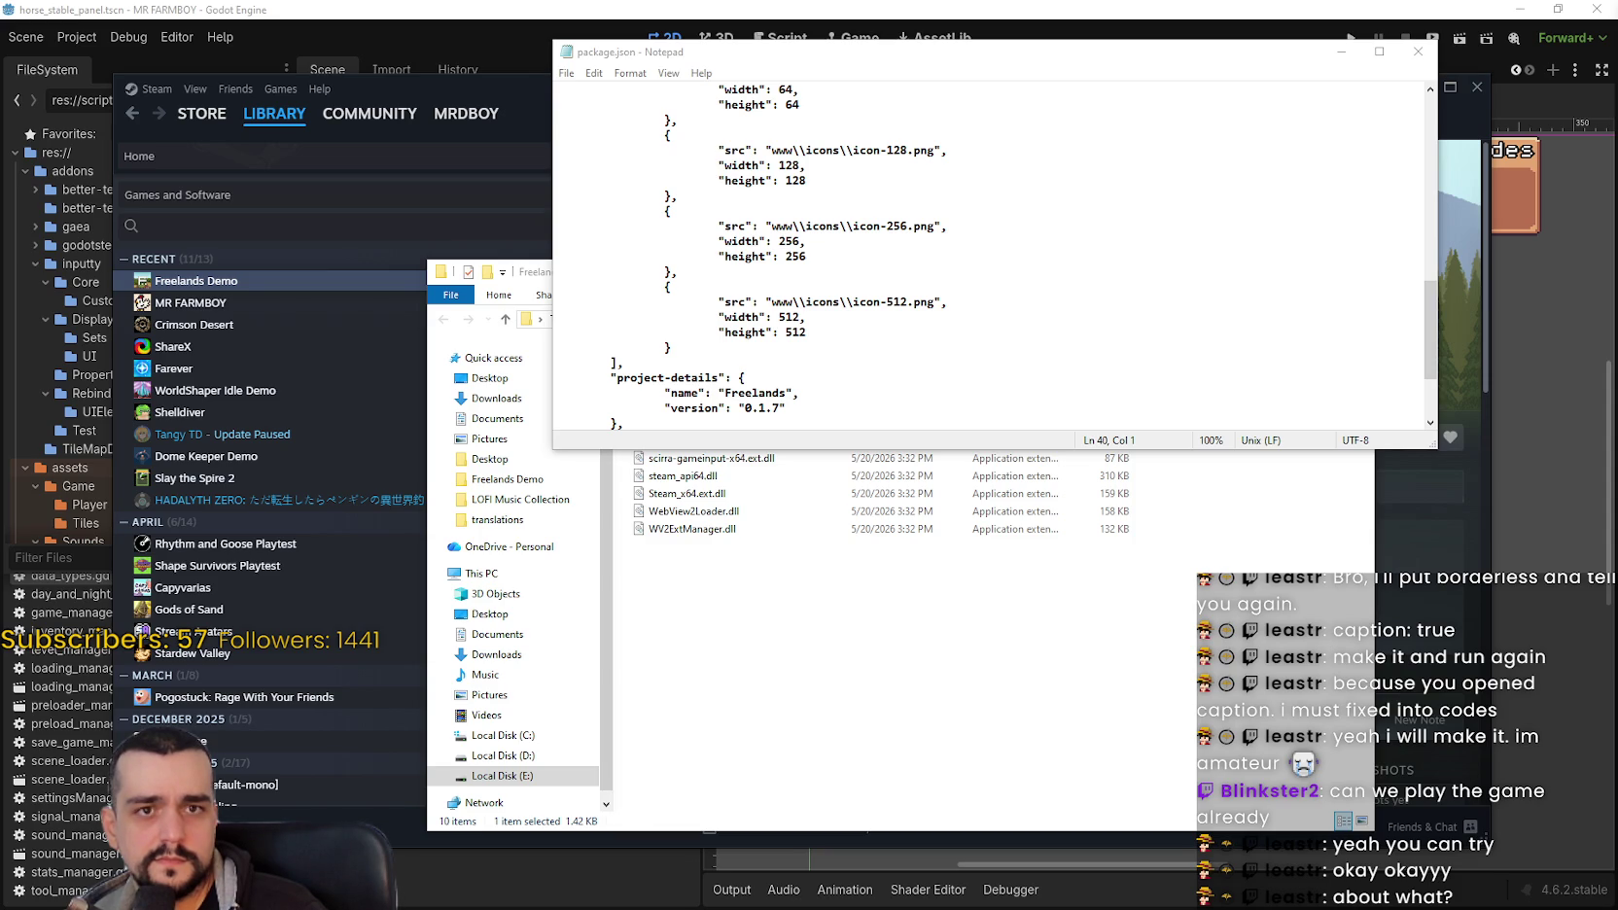
scroll(1038, 362, "down", 3)
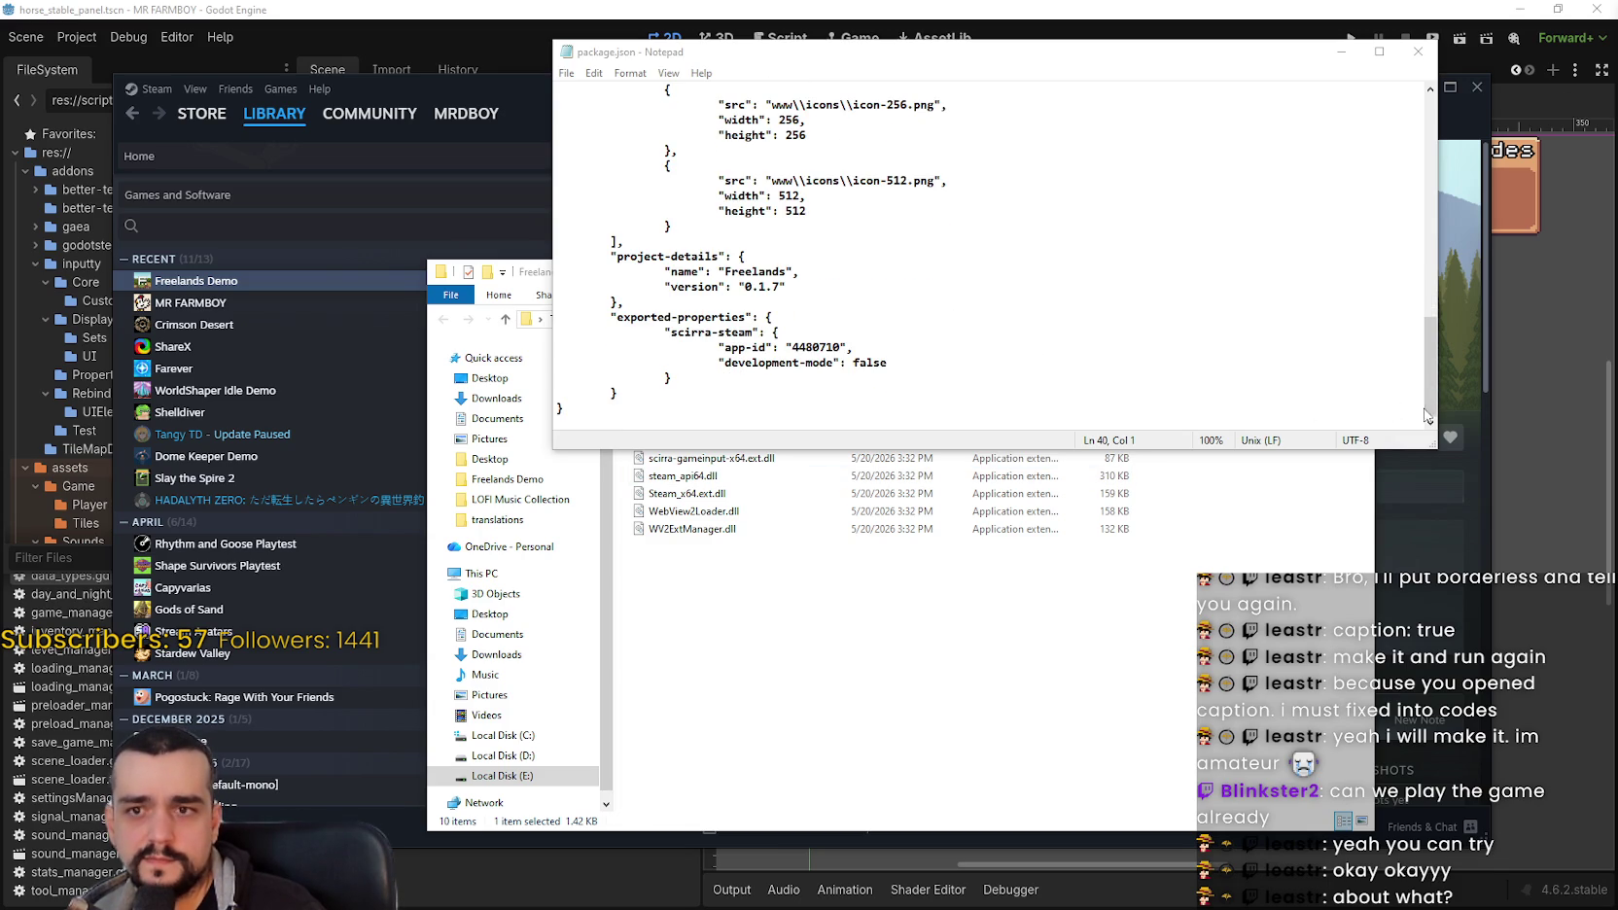
left_click_drag(1192, 397, 1396, 202)
scroll(1397, 194, "up", 2)
left_click(1237, 151)
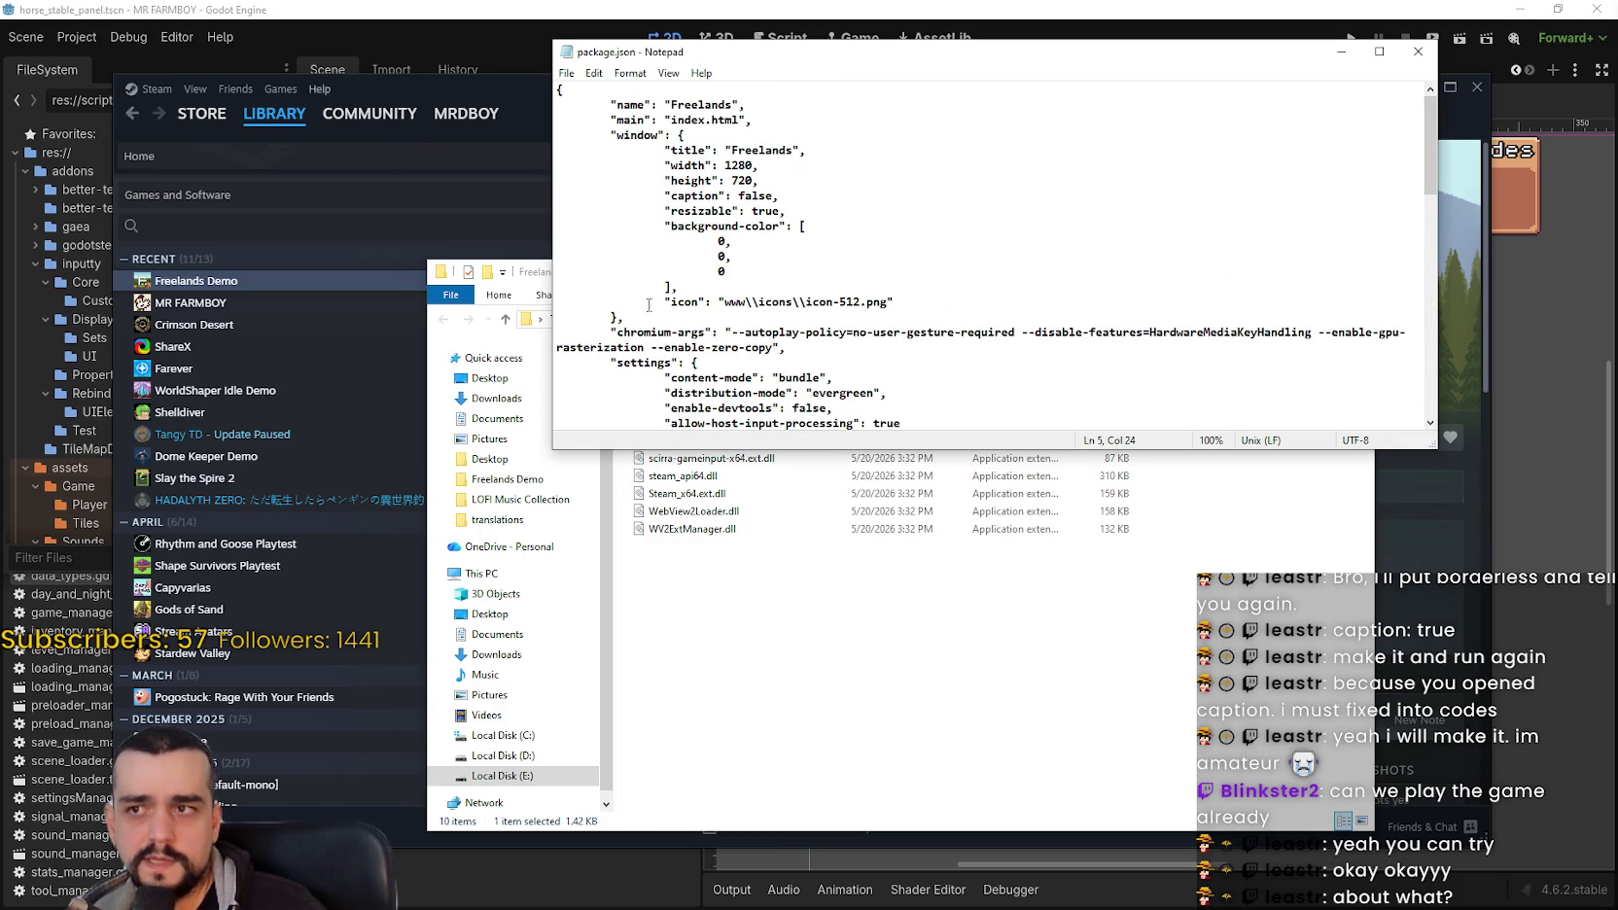
scroll(990, 257, "down", 5)
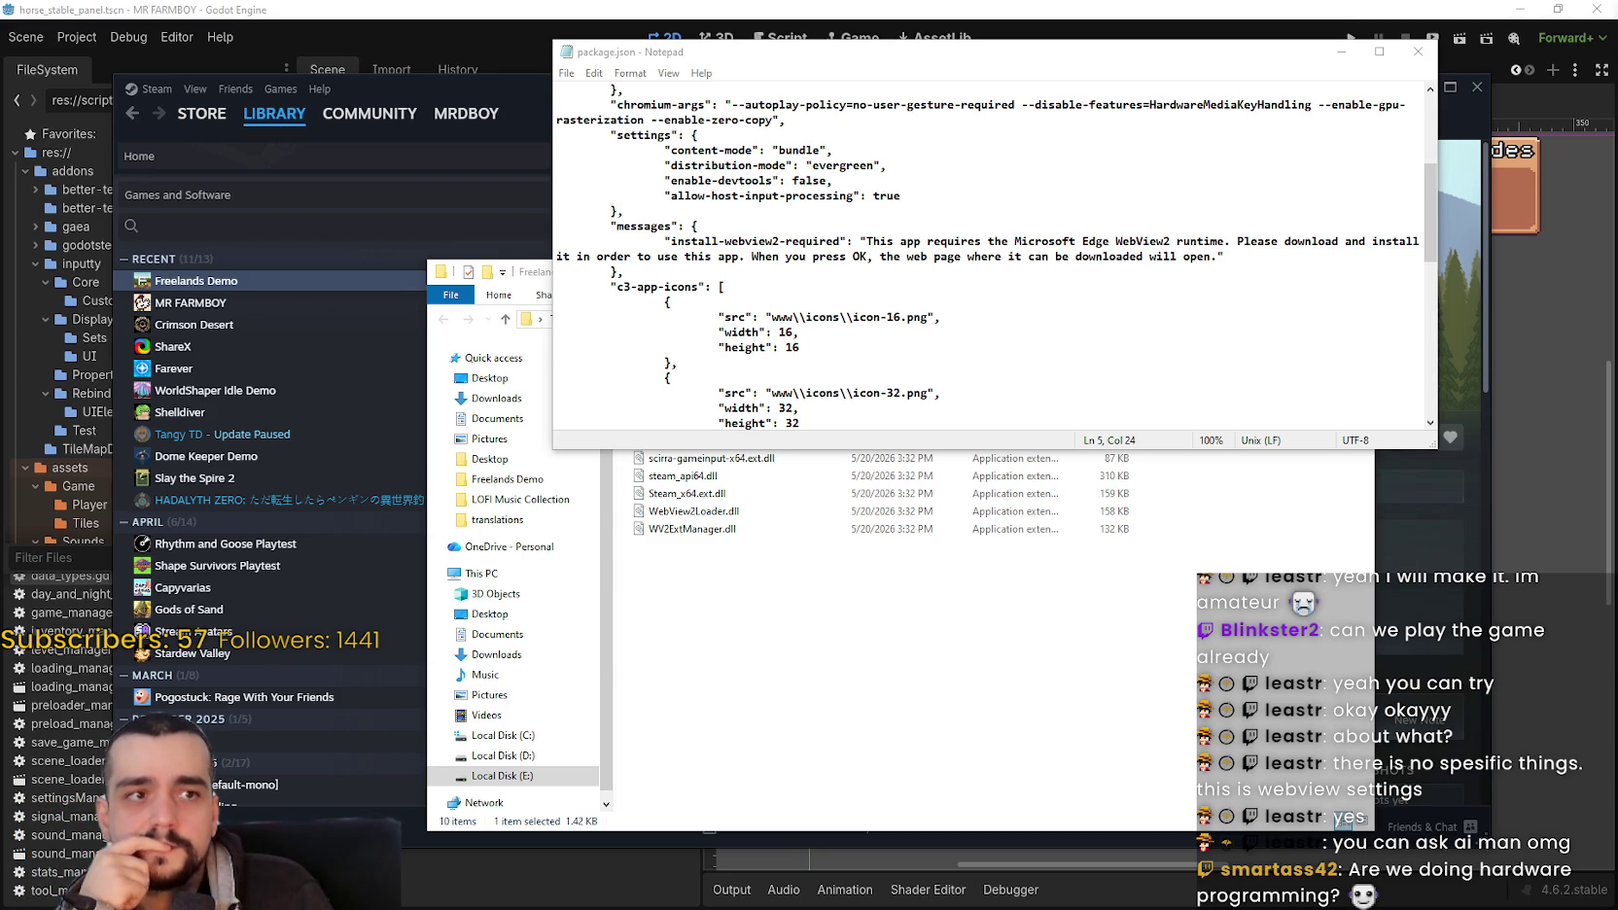
Step: Close package.json, view the Freelands store page in Steam, then close Steam
left_click(1418, 51)
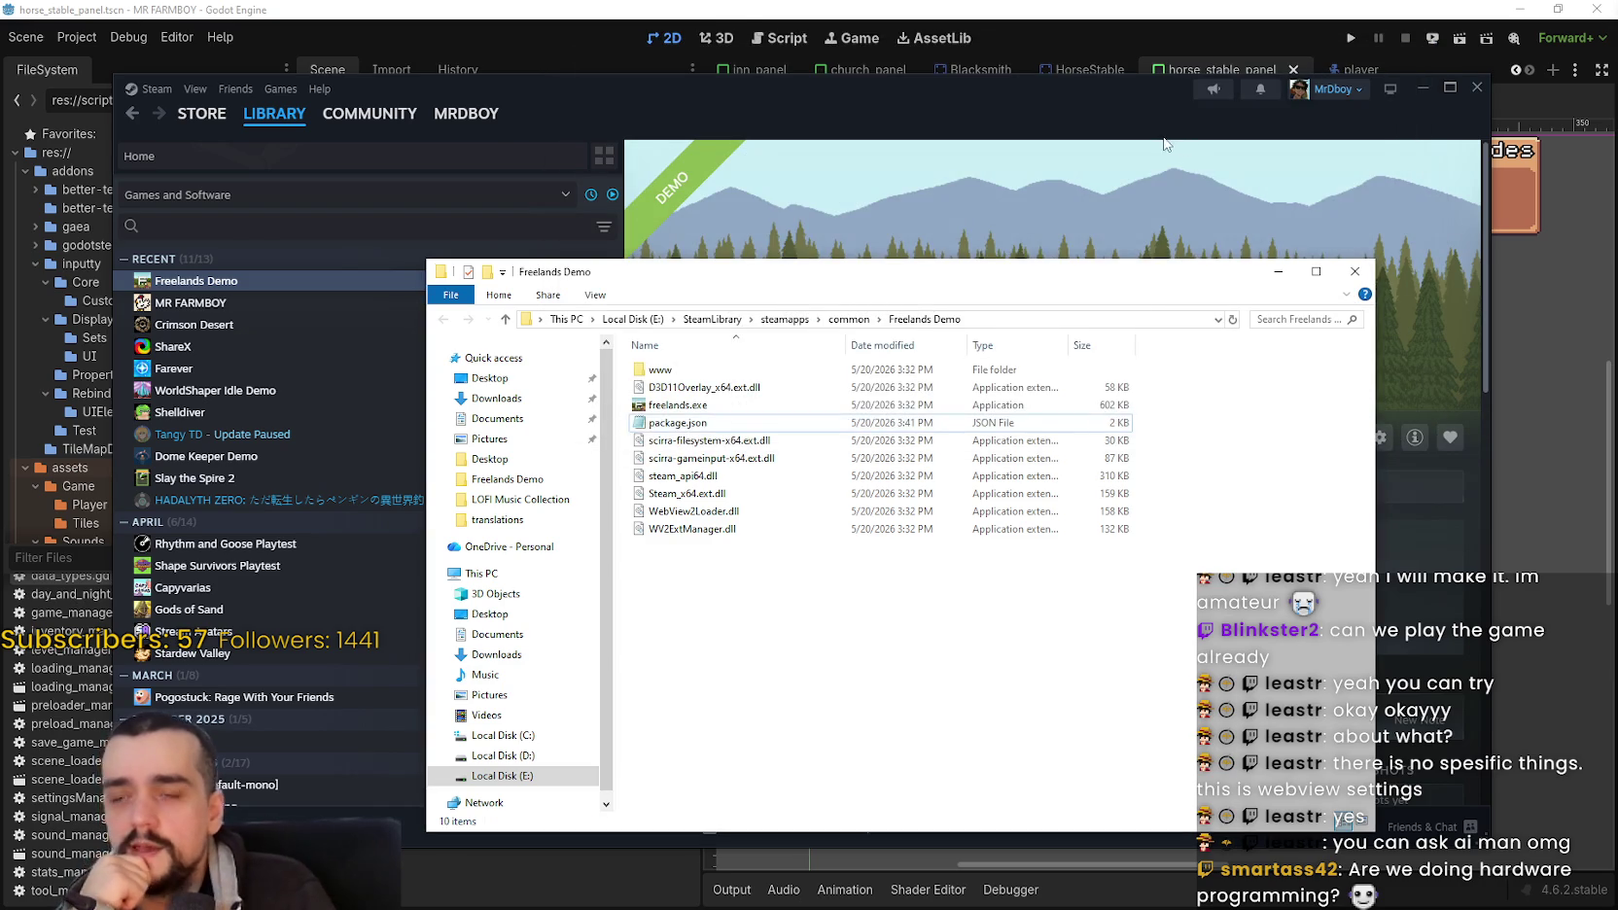
left_click(1171, 145)
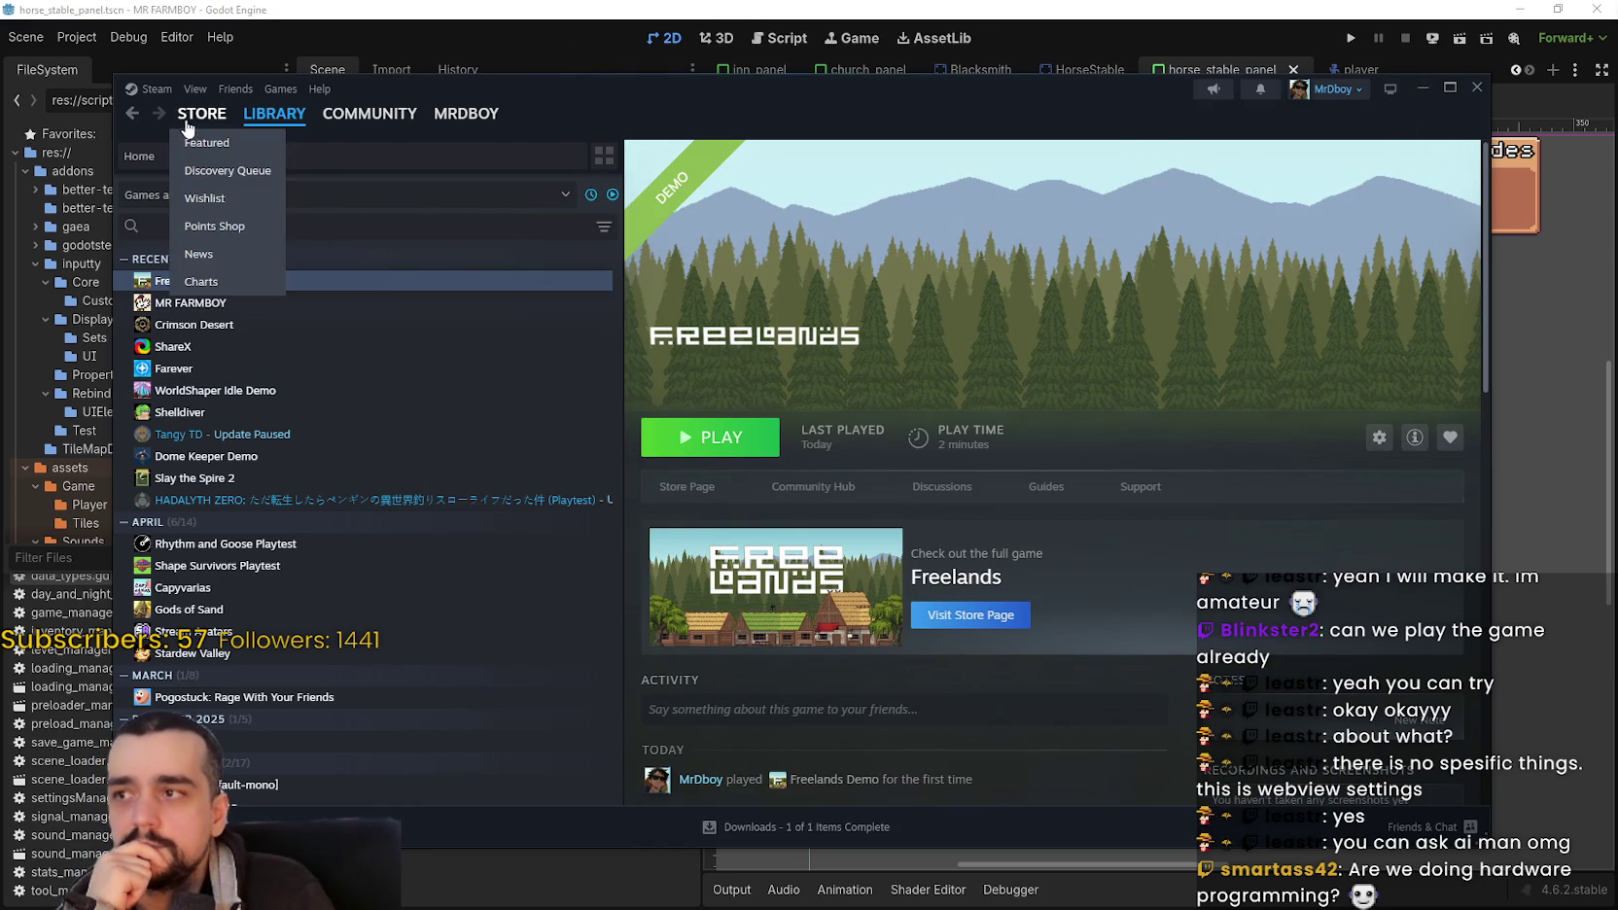
left_click(187, 127)
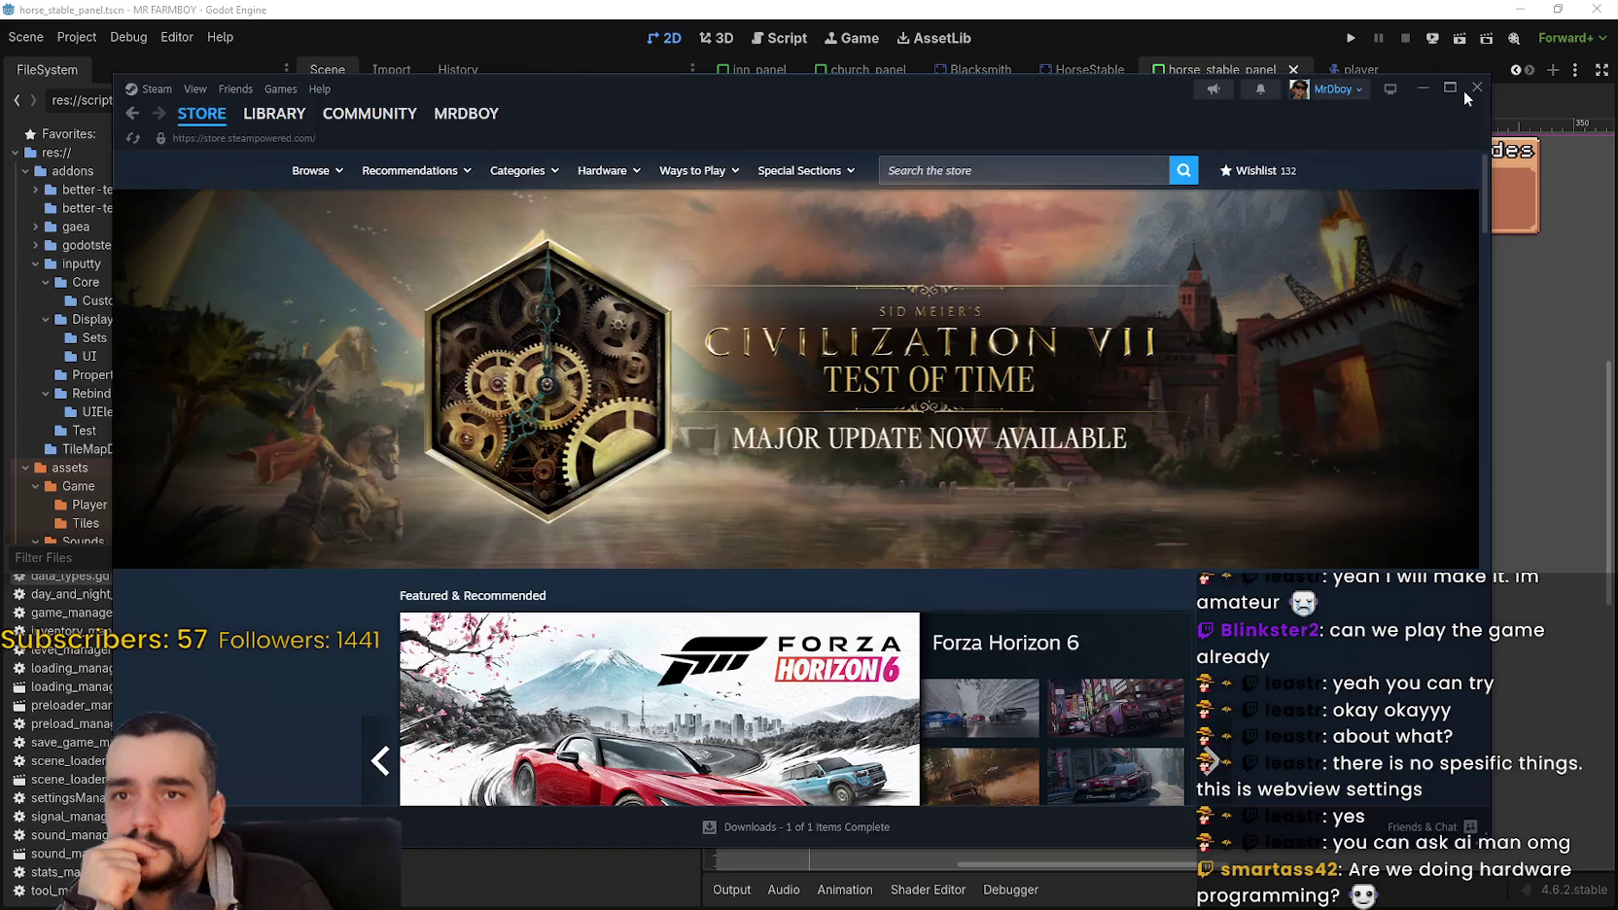
left_click(1475, 88)
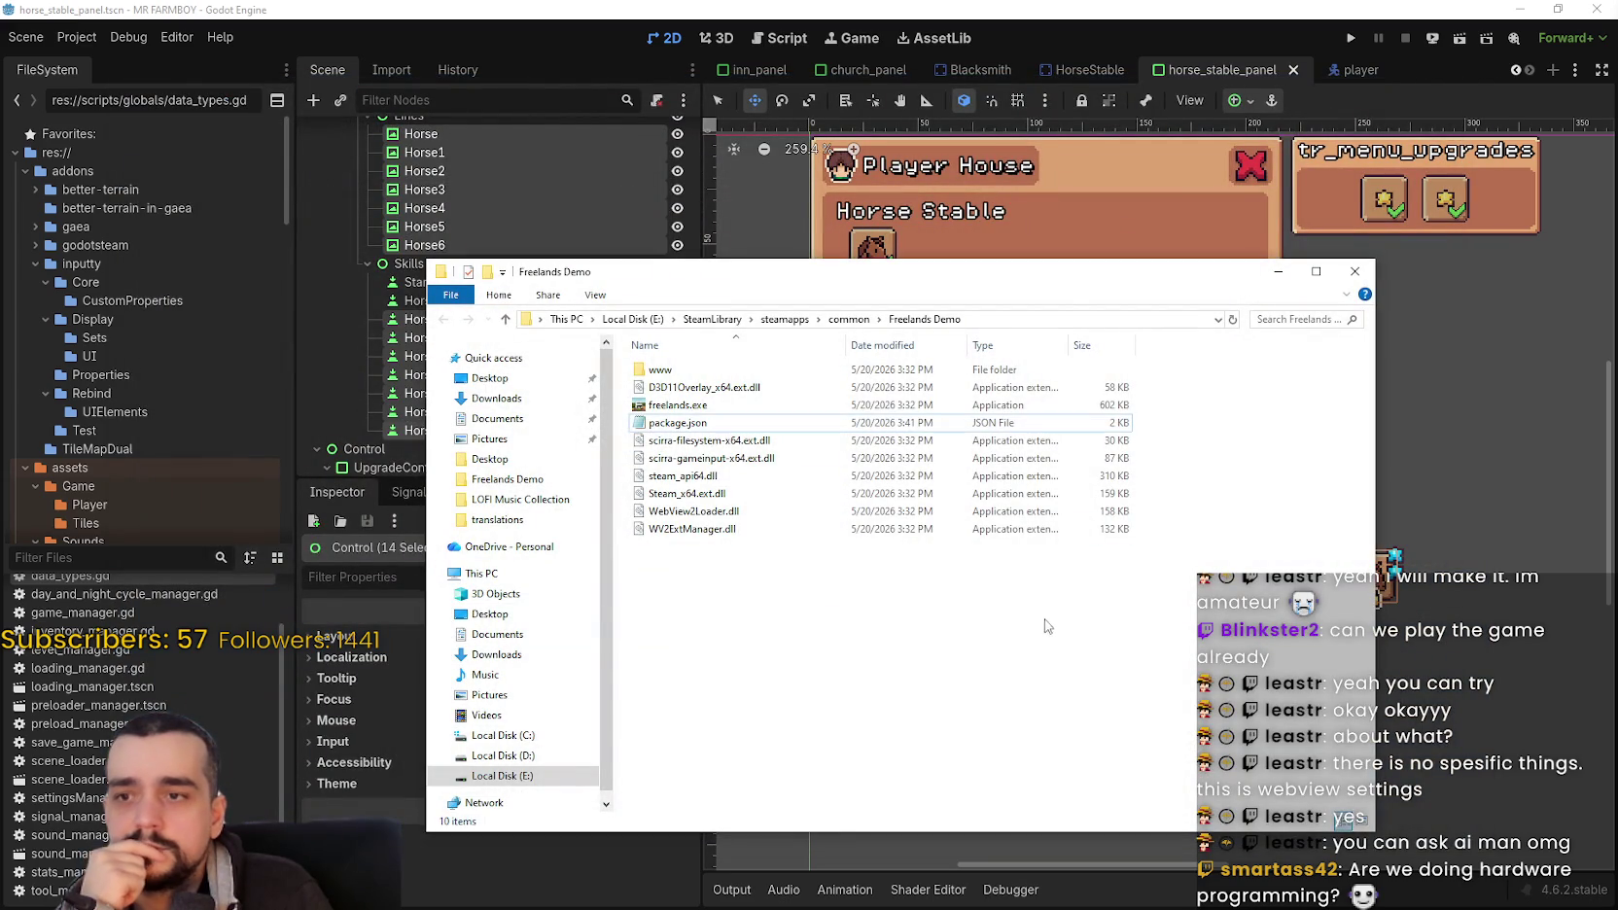
Step: Zoom the Godot 2D canvas onto the Horse Stable panel's row of seven locked slots
scroll(944, 589, "down", 1)
scroll(1002, 613, "up", 1)
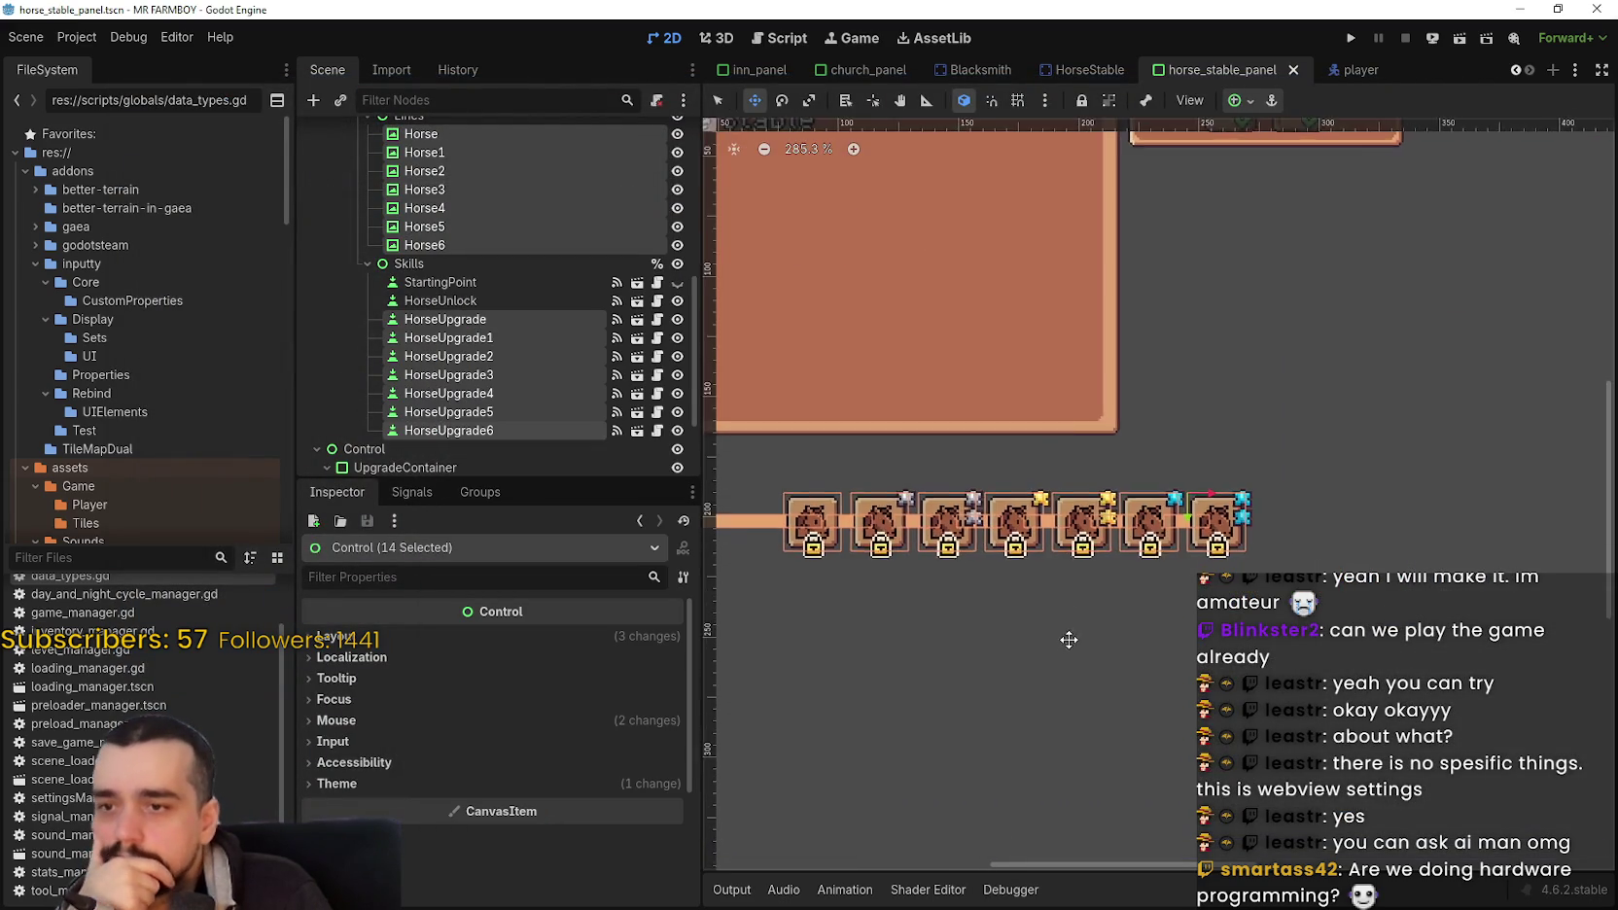
scroll(1118, 627, "down", 2)
scroll(1163, 639, "up", 2)
scroll(1118, 603, "down", 1)
scroll(1062, 573, "up", 2)
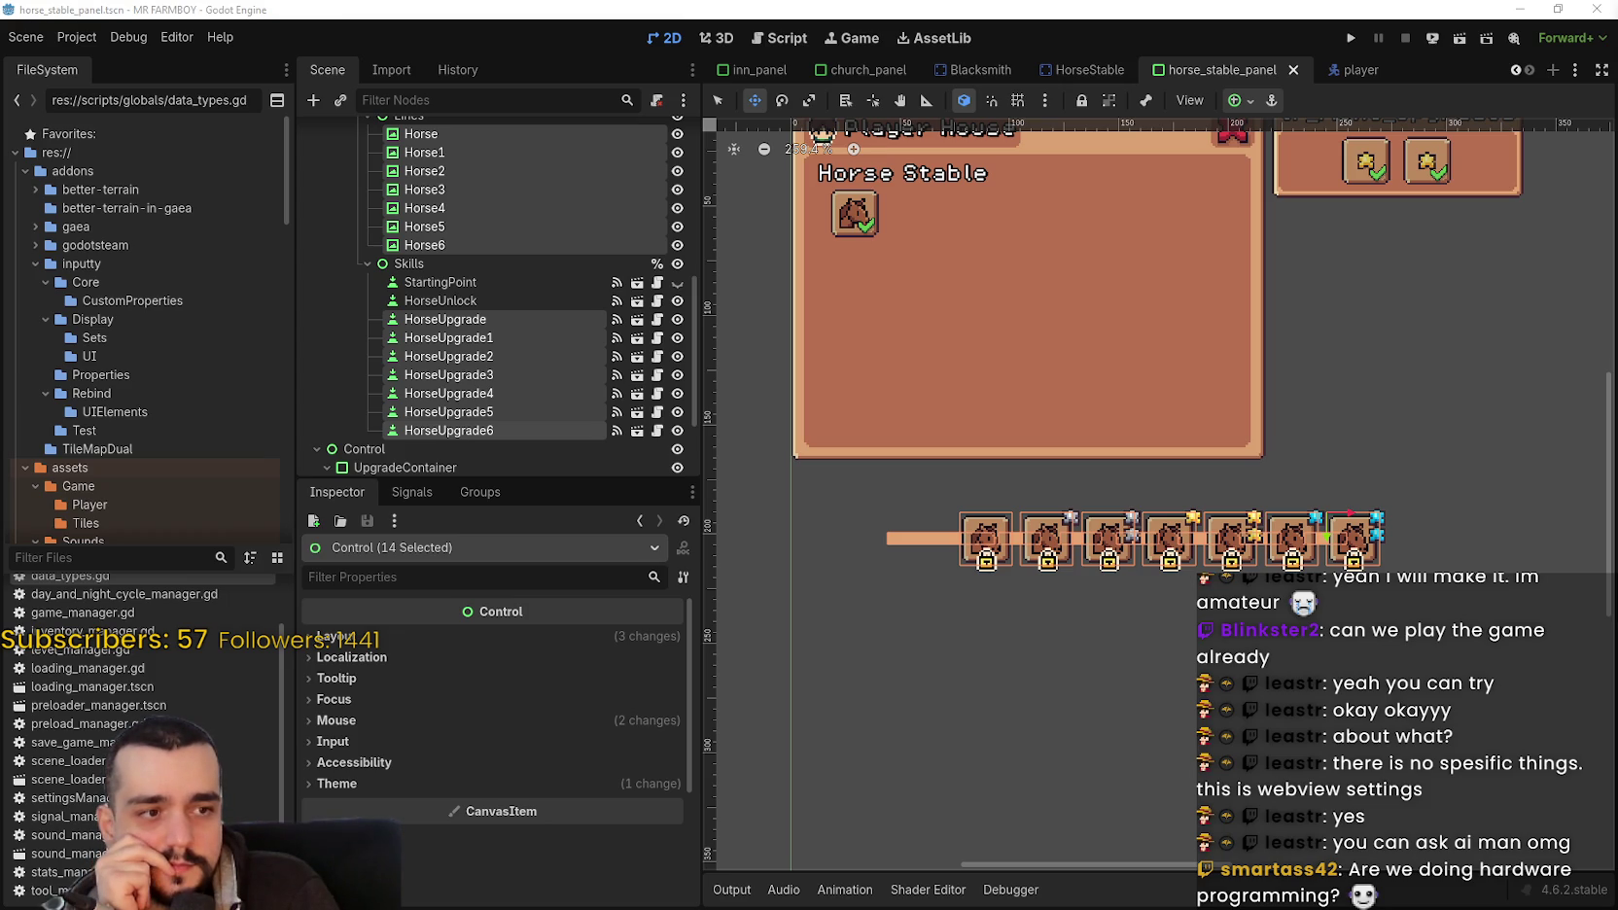
scroll(1281, 499, "up", 3)
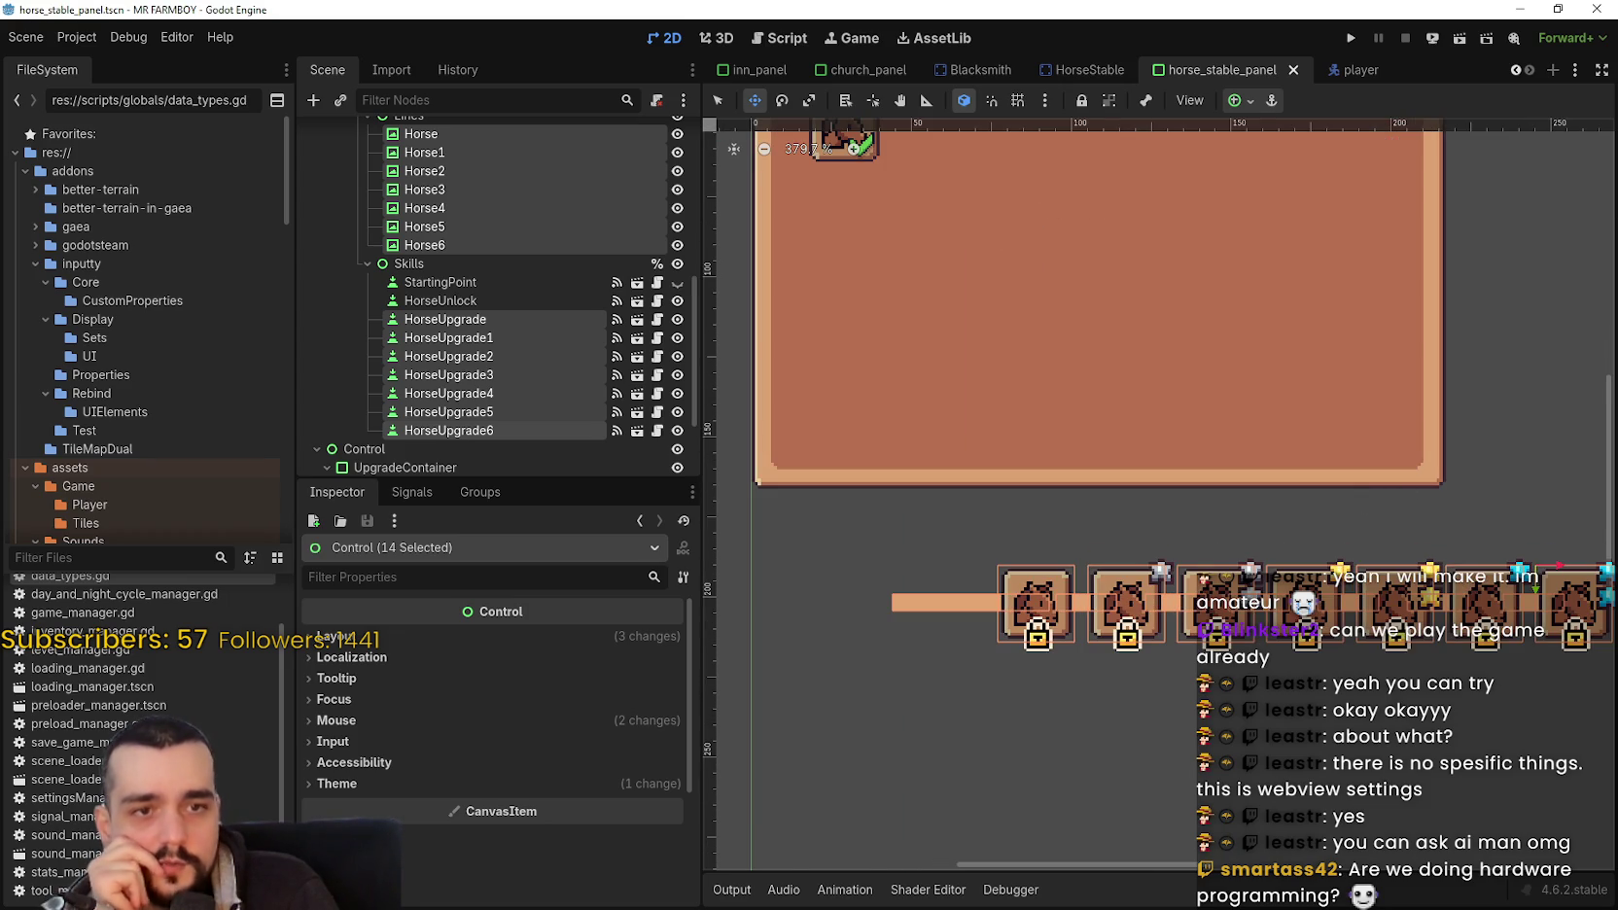
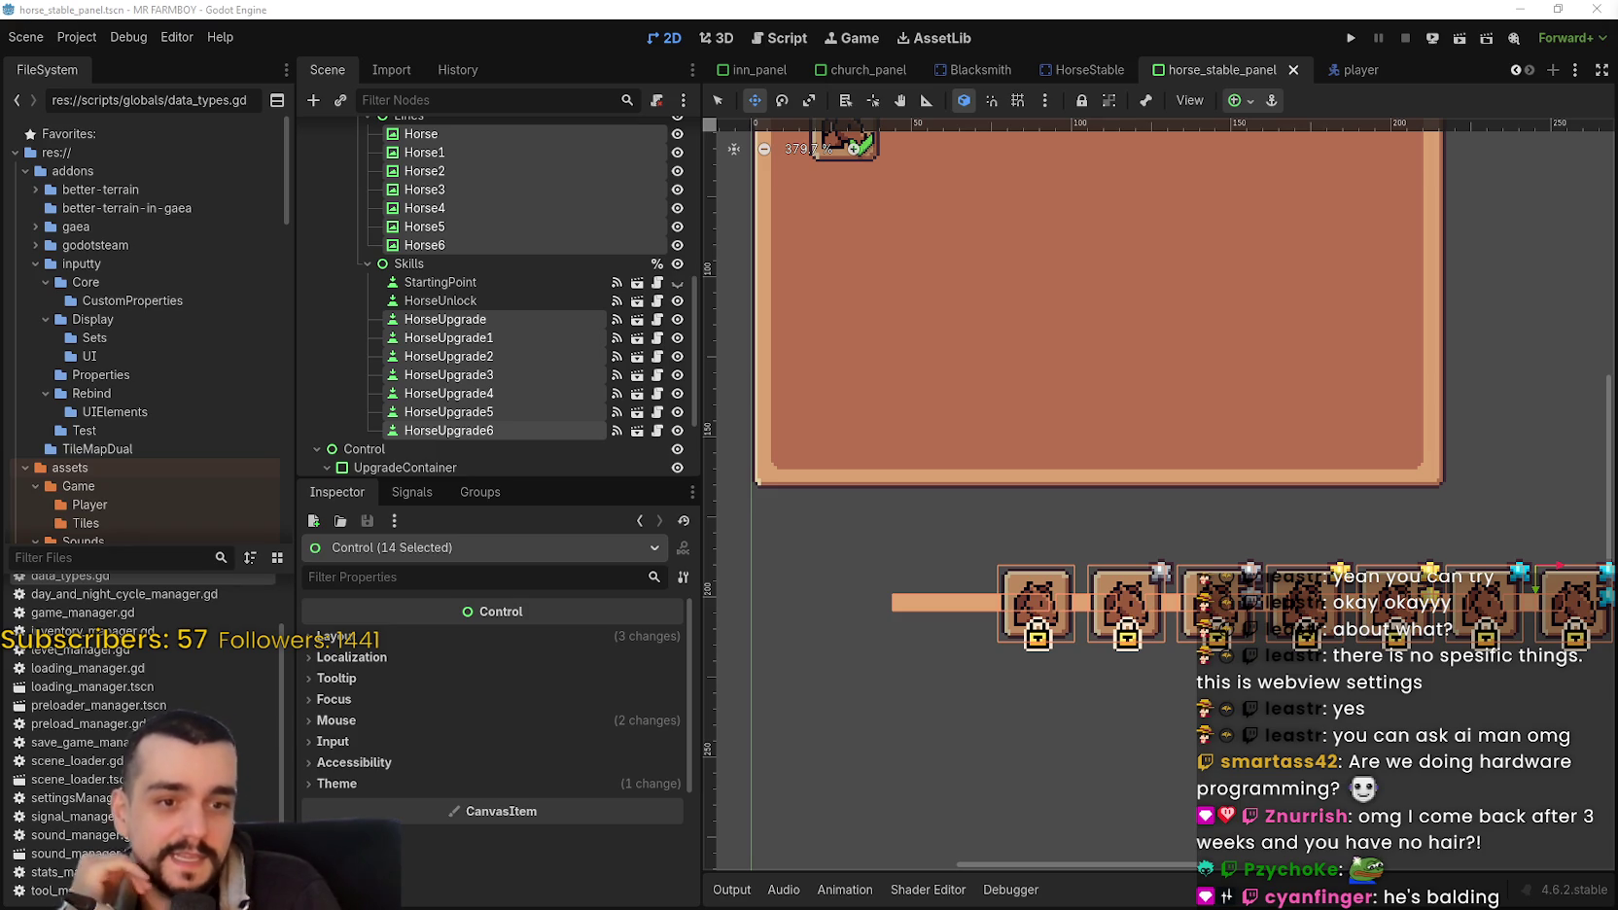
Step: Zoom out and back in on the horse upgrade slots, then switch to the Discord window
scroll(926, 609, "down", 2)
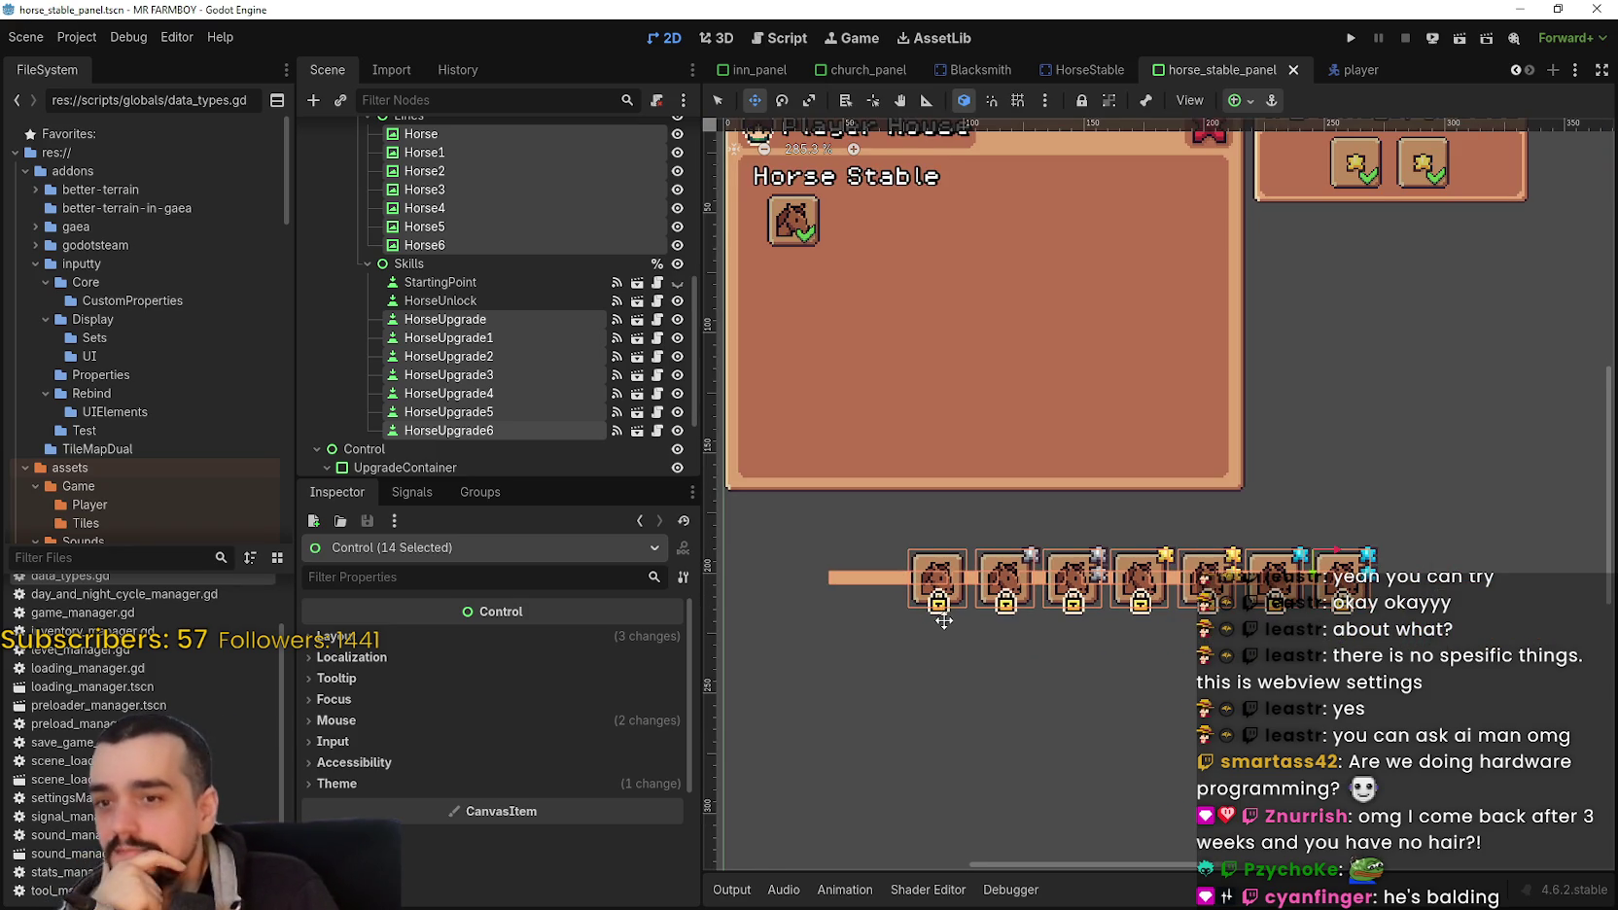
scroll(997, 636, "up", 2)
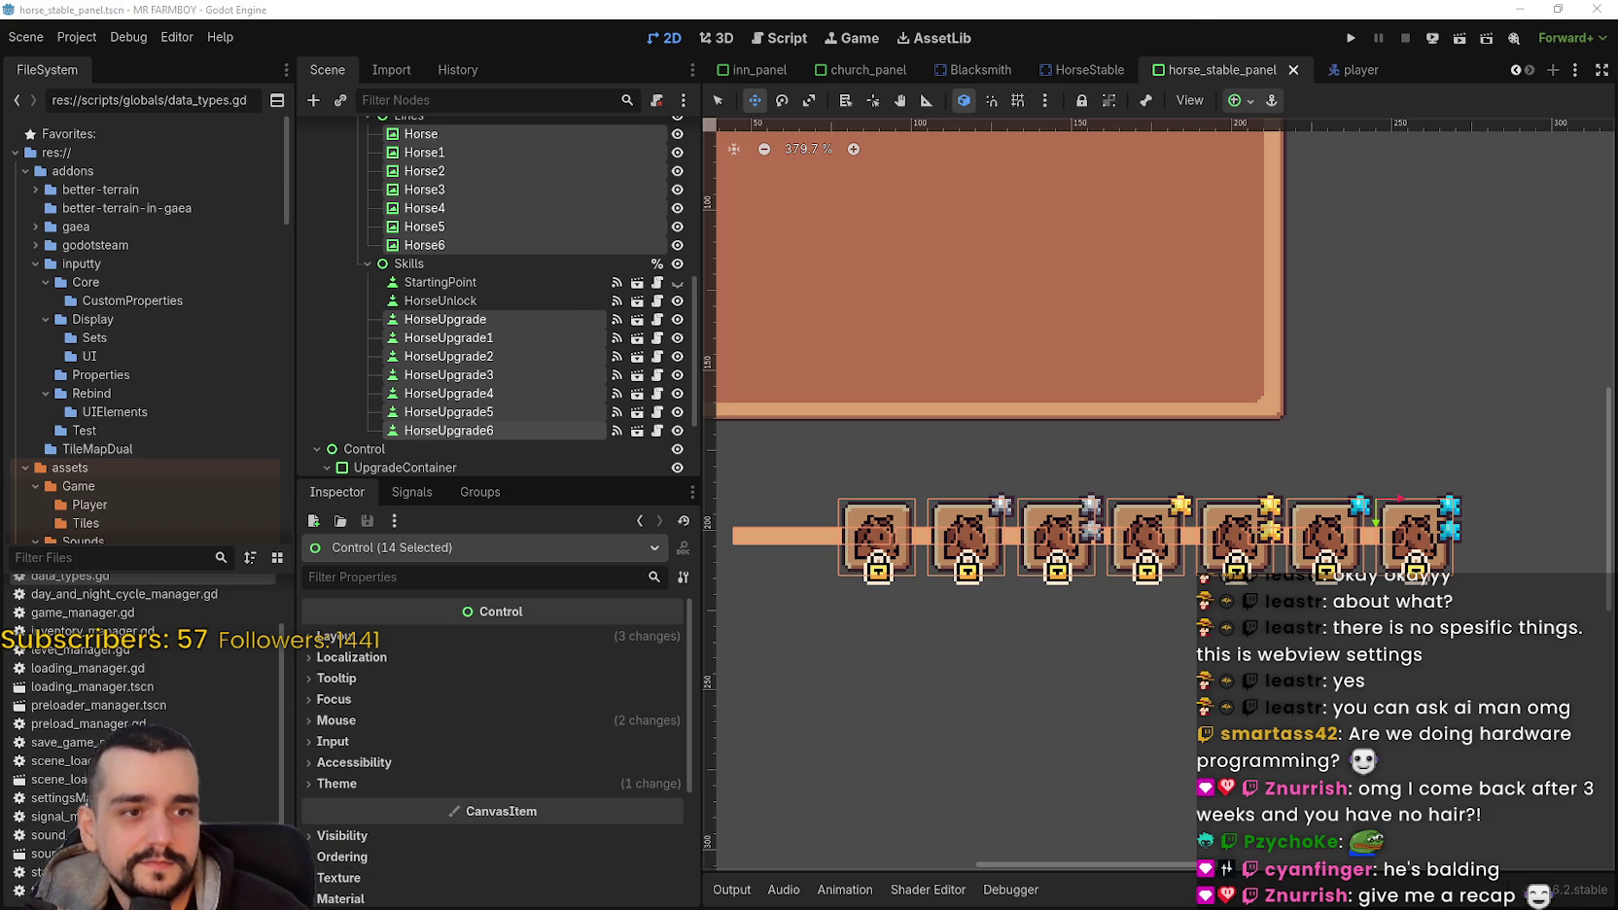
key("alt+Tab")
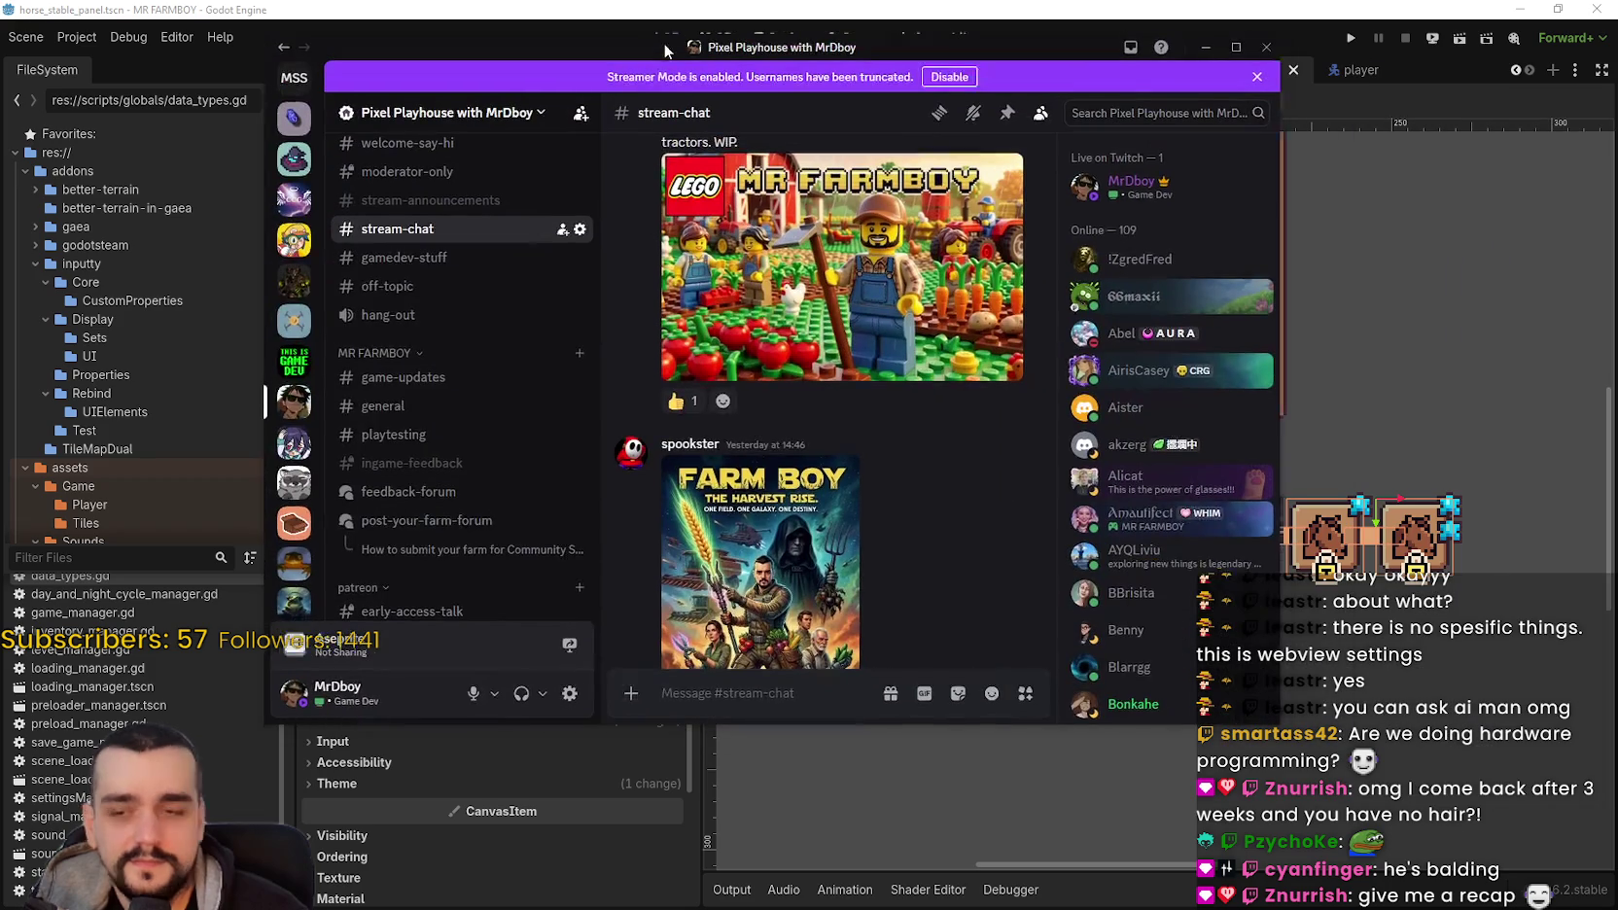
Step: View the Farm Boy poster full size, zooming in and back out before closing it
left_click(834, 575)
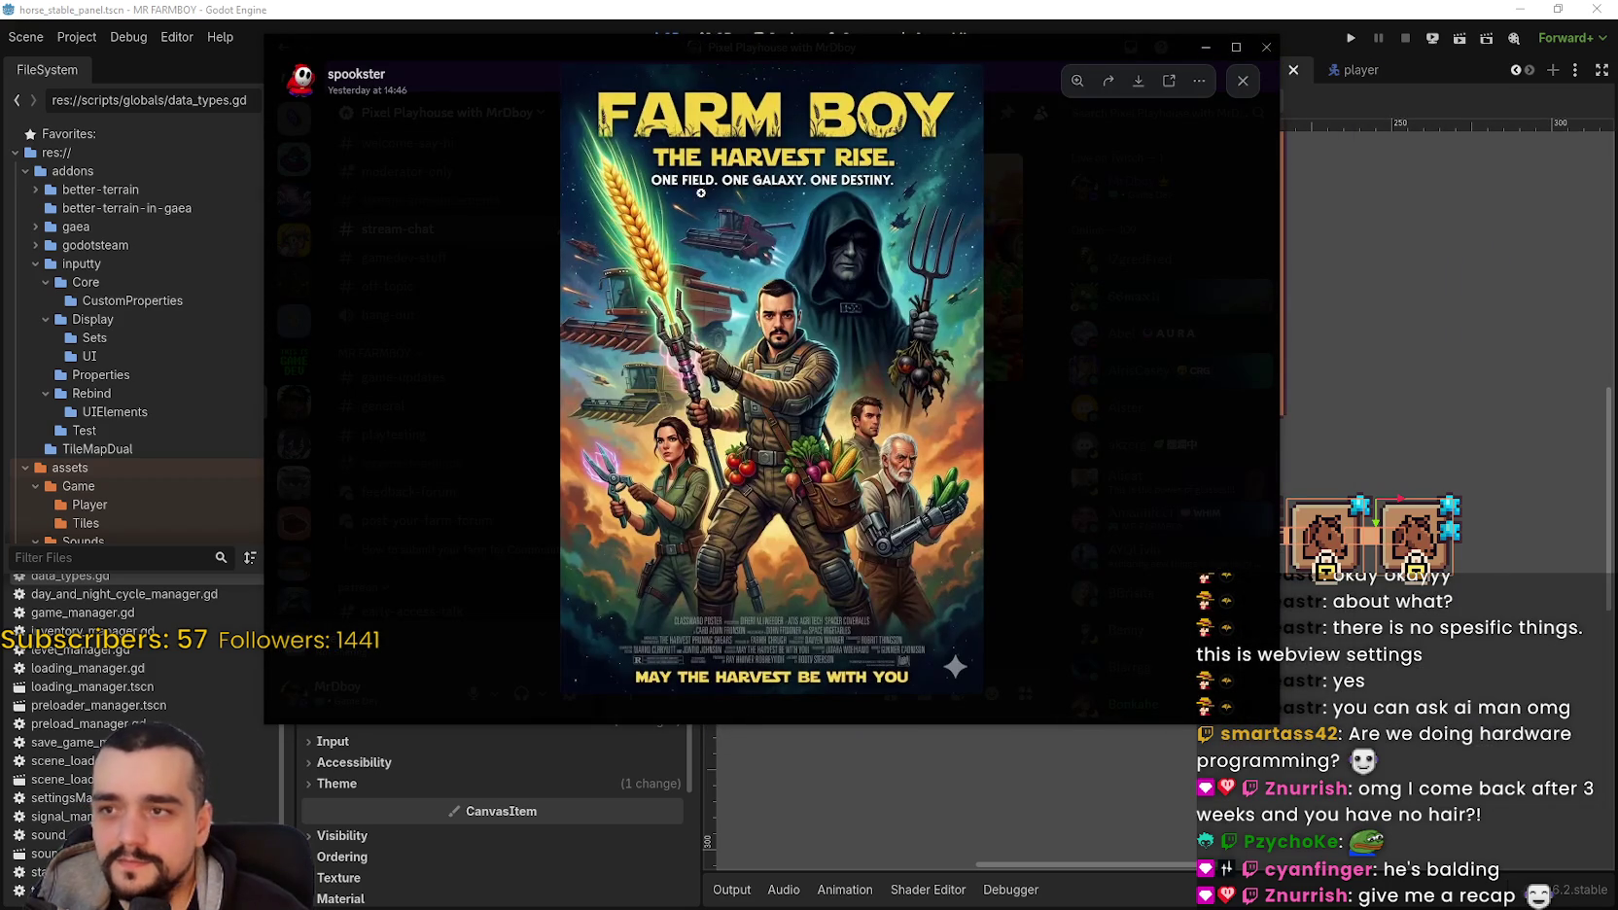
left_click(878, 510)
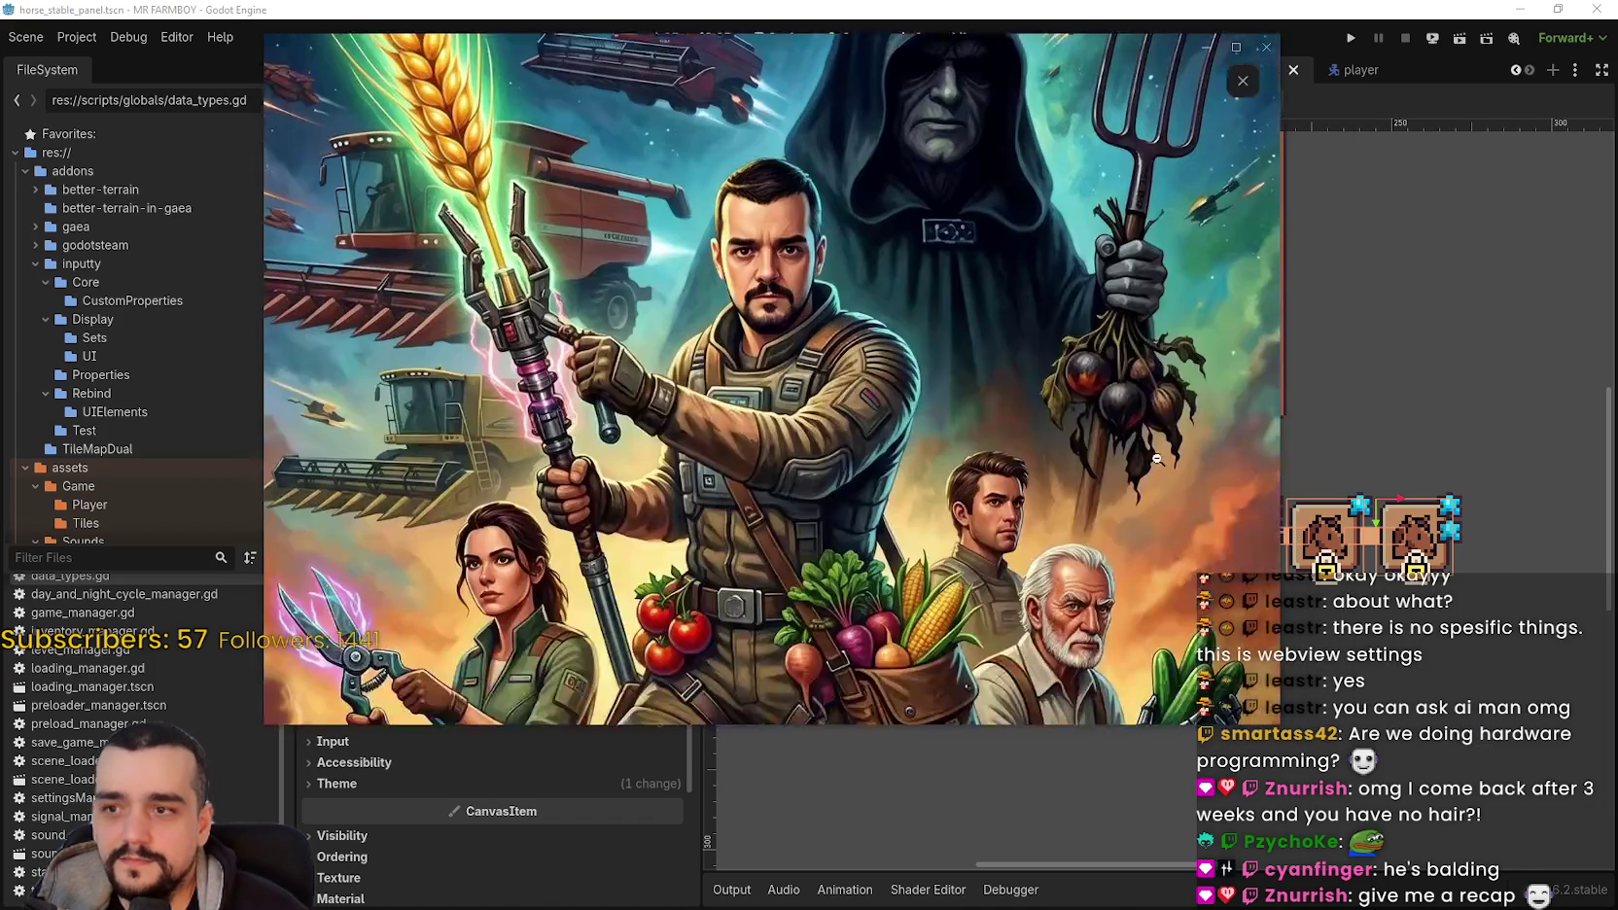
left_click(1190, 453)
left_click(1219, 432)
scroll(832, 609, "up", 15)
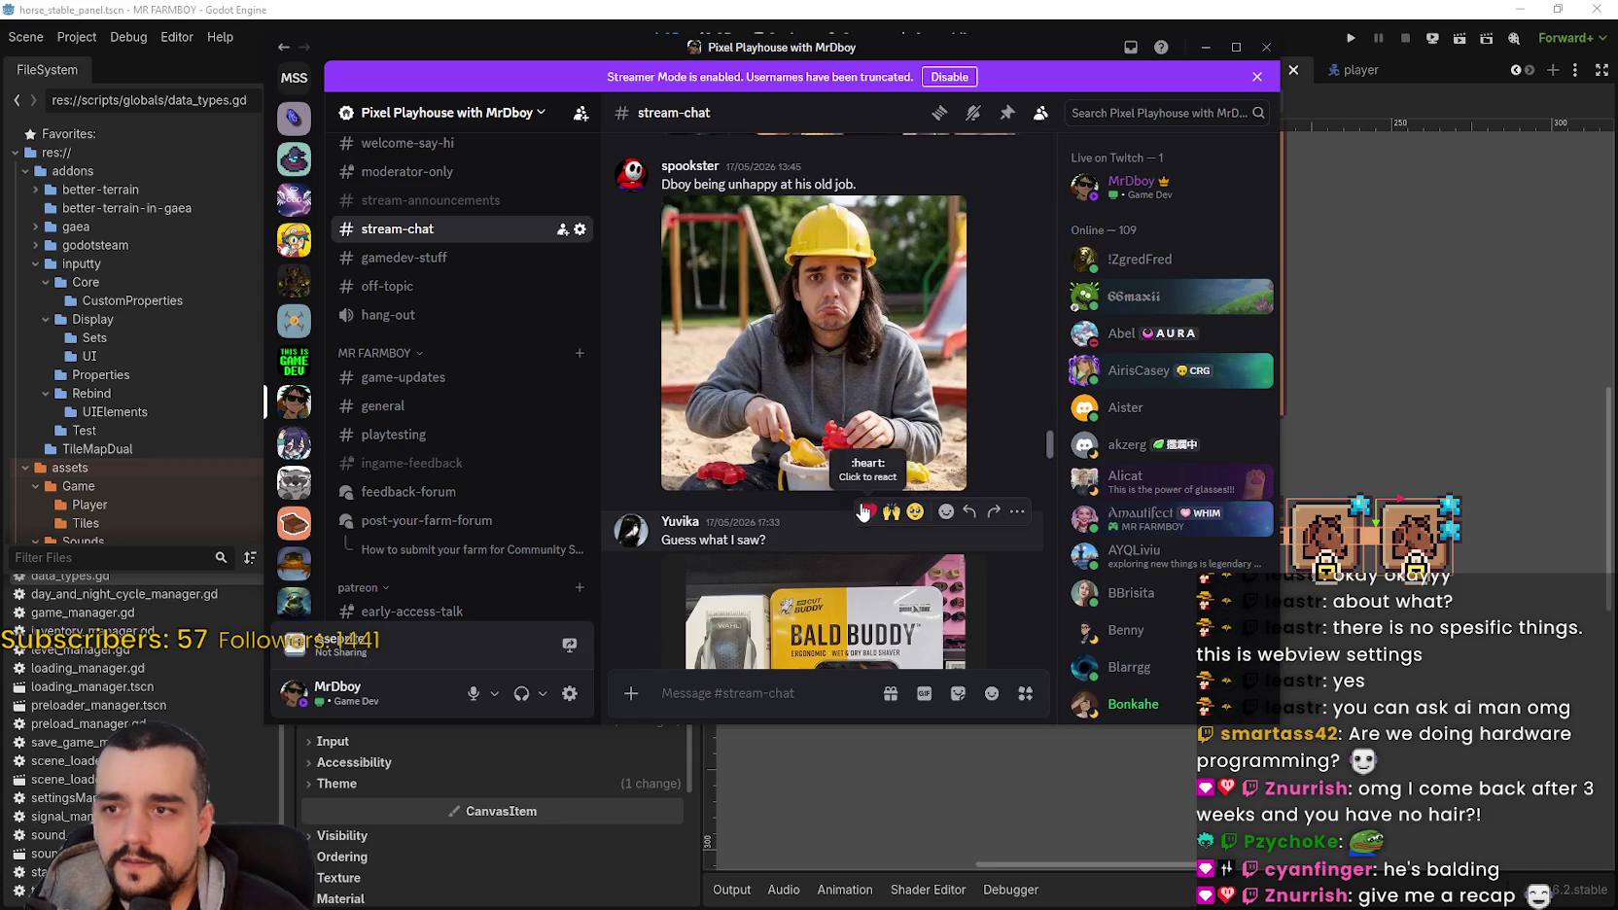
scroll(860, 502, "down", 3)
Step: View the Bald Buddy image full size, zooming in and out before closing it
left_click(816, 495)
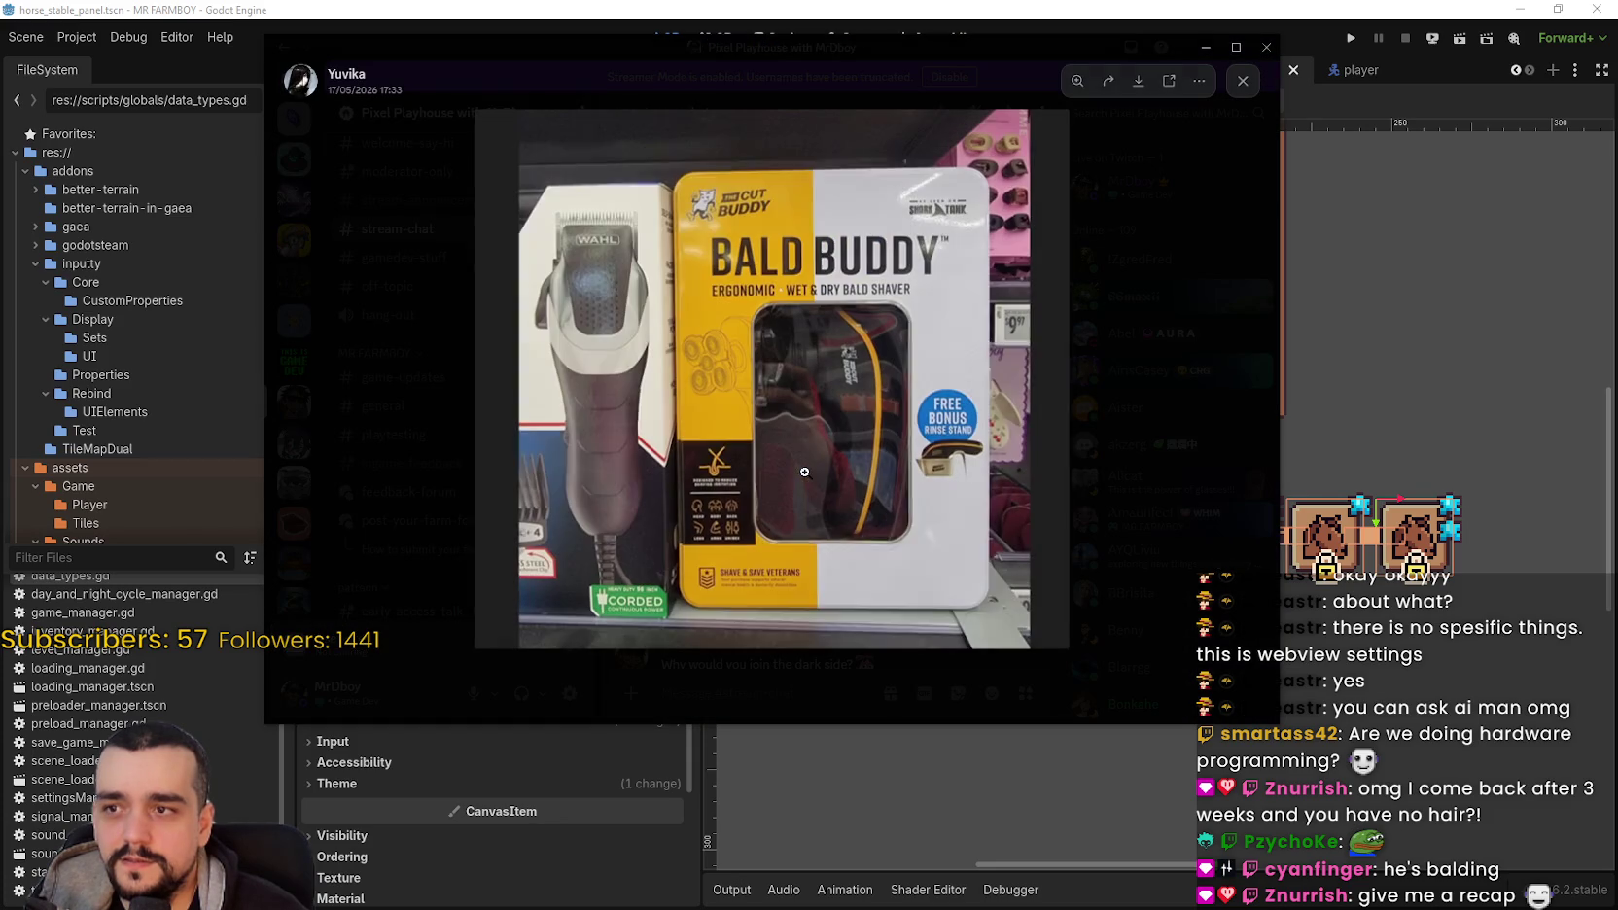
left_click(834, 334)
left_click(976, 410)
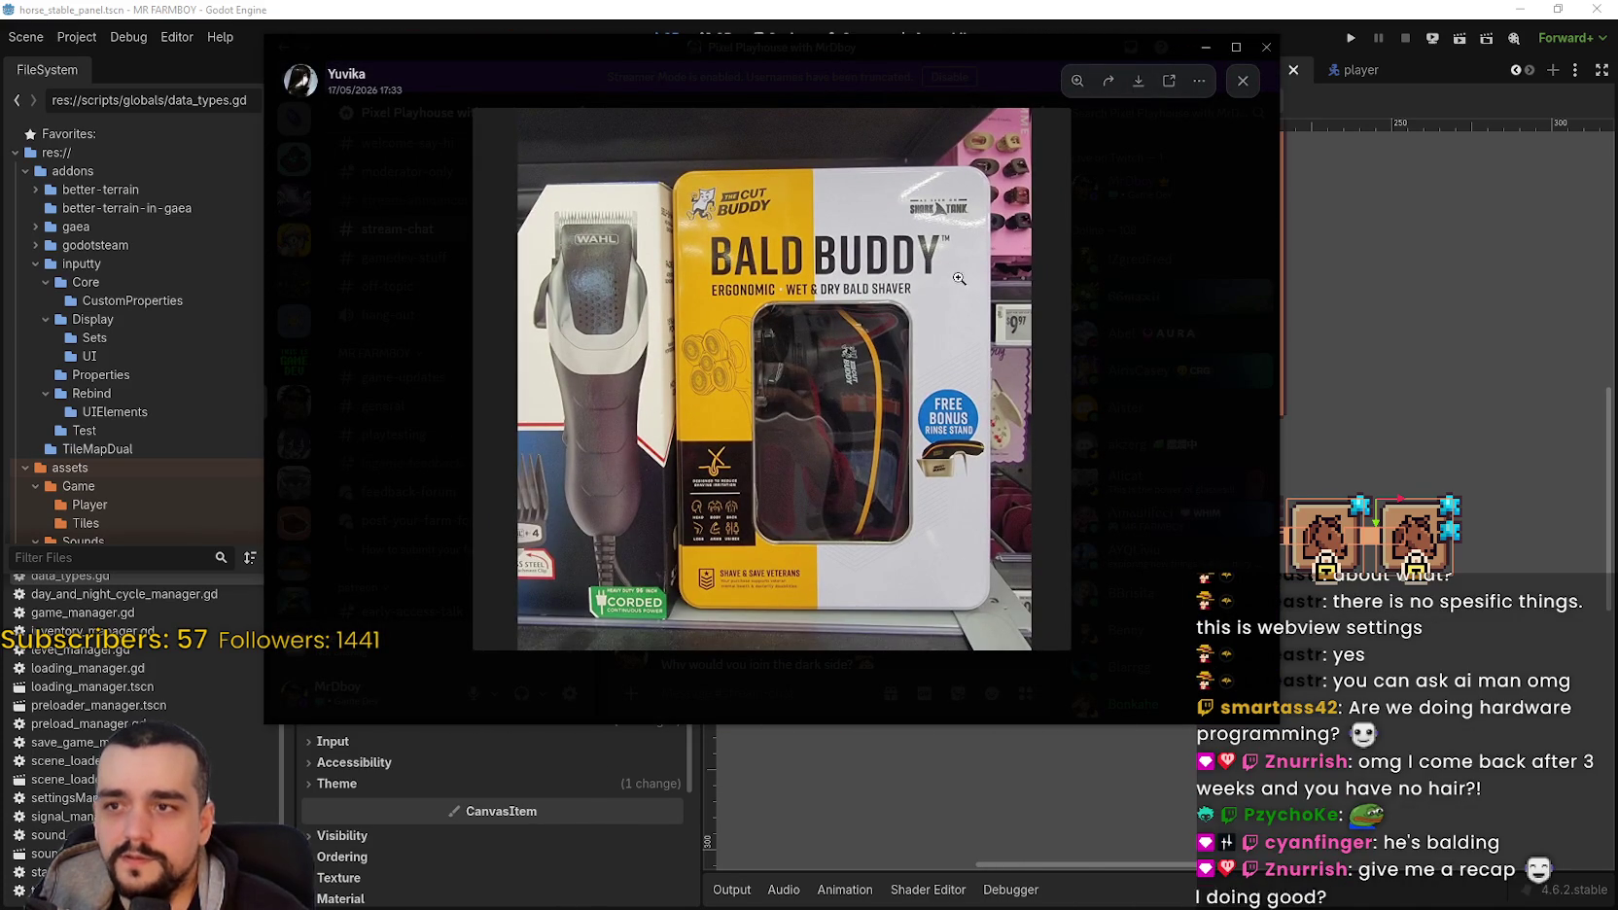
left_click(1187, 387)
Step: Scroll down to the spaghetti video and play it
scroll(853, 521, "down", 10)
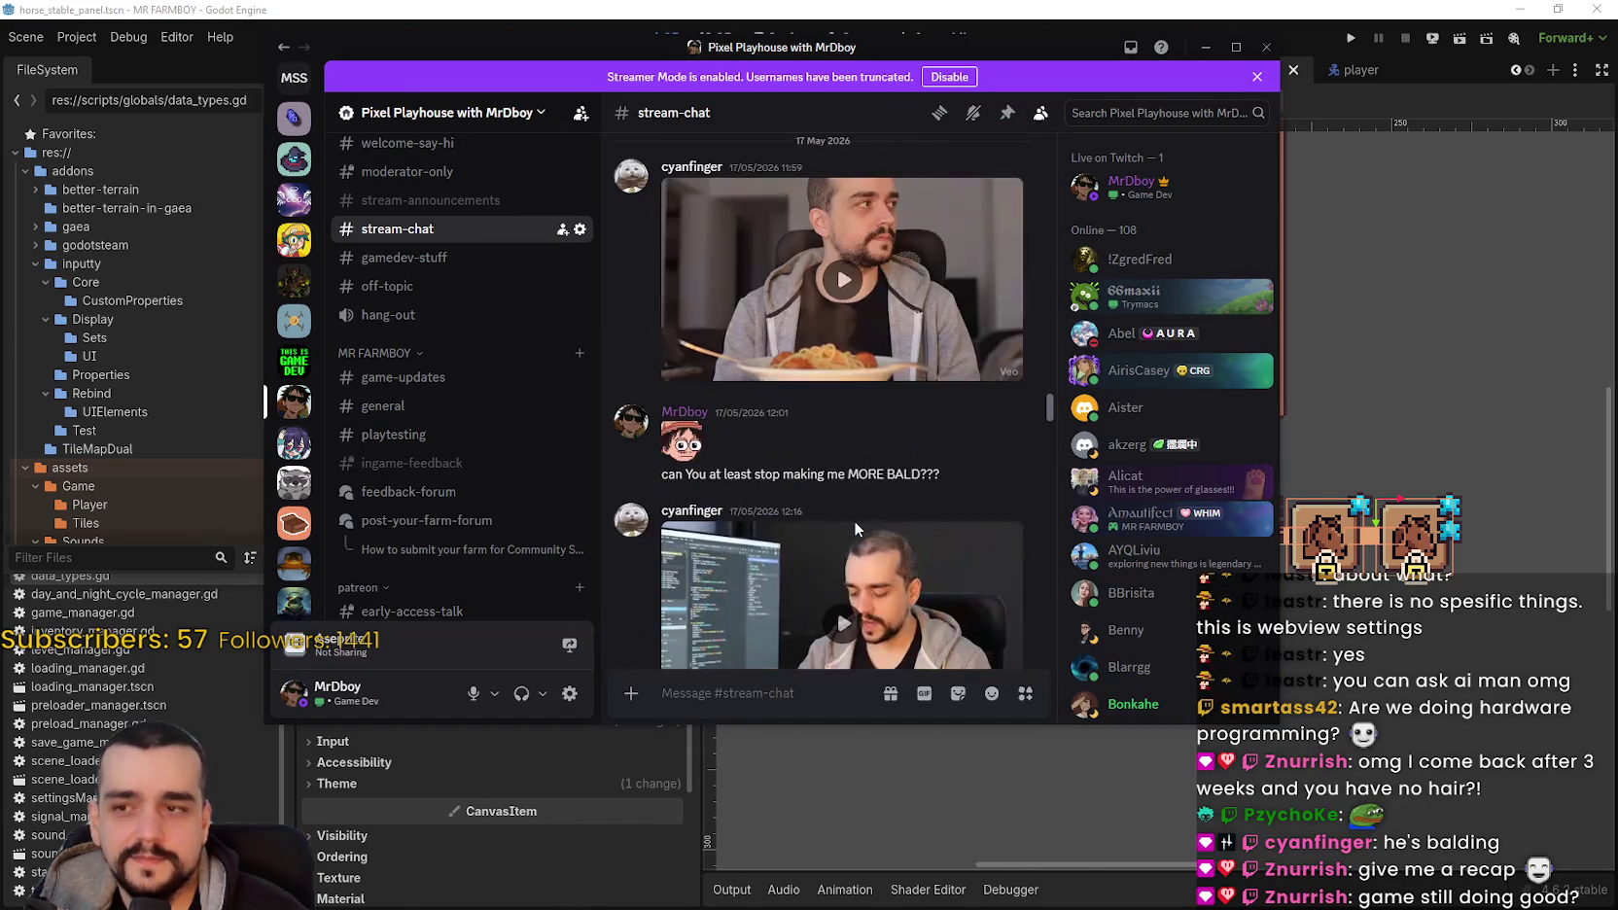
scroll(860, 536, "down", 2)
left_click(860, 537)
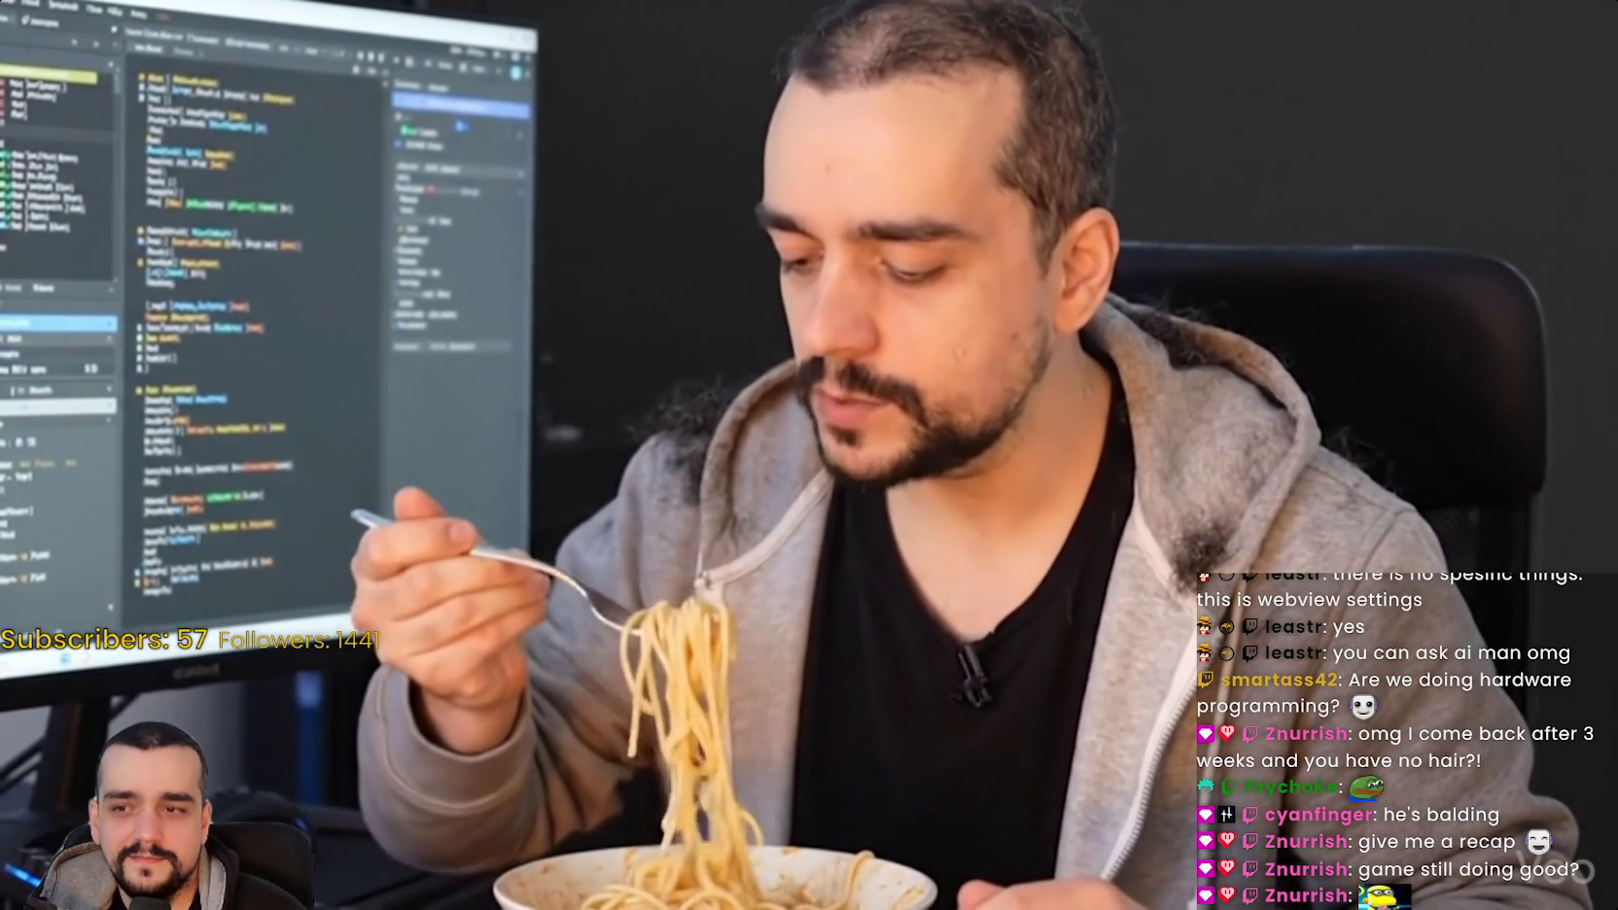
Step: Pause the spaghetti clip, replay it full screen to the end, then return to stream-chat
left_click(1572, 577)
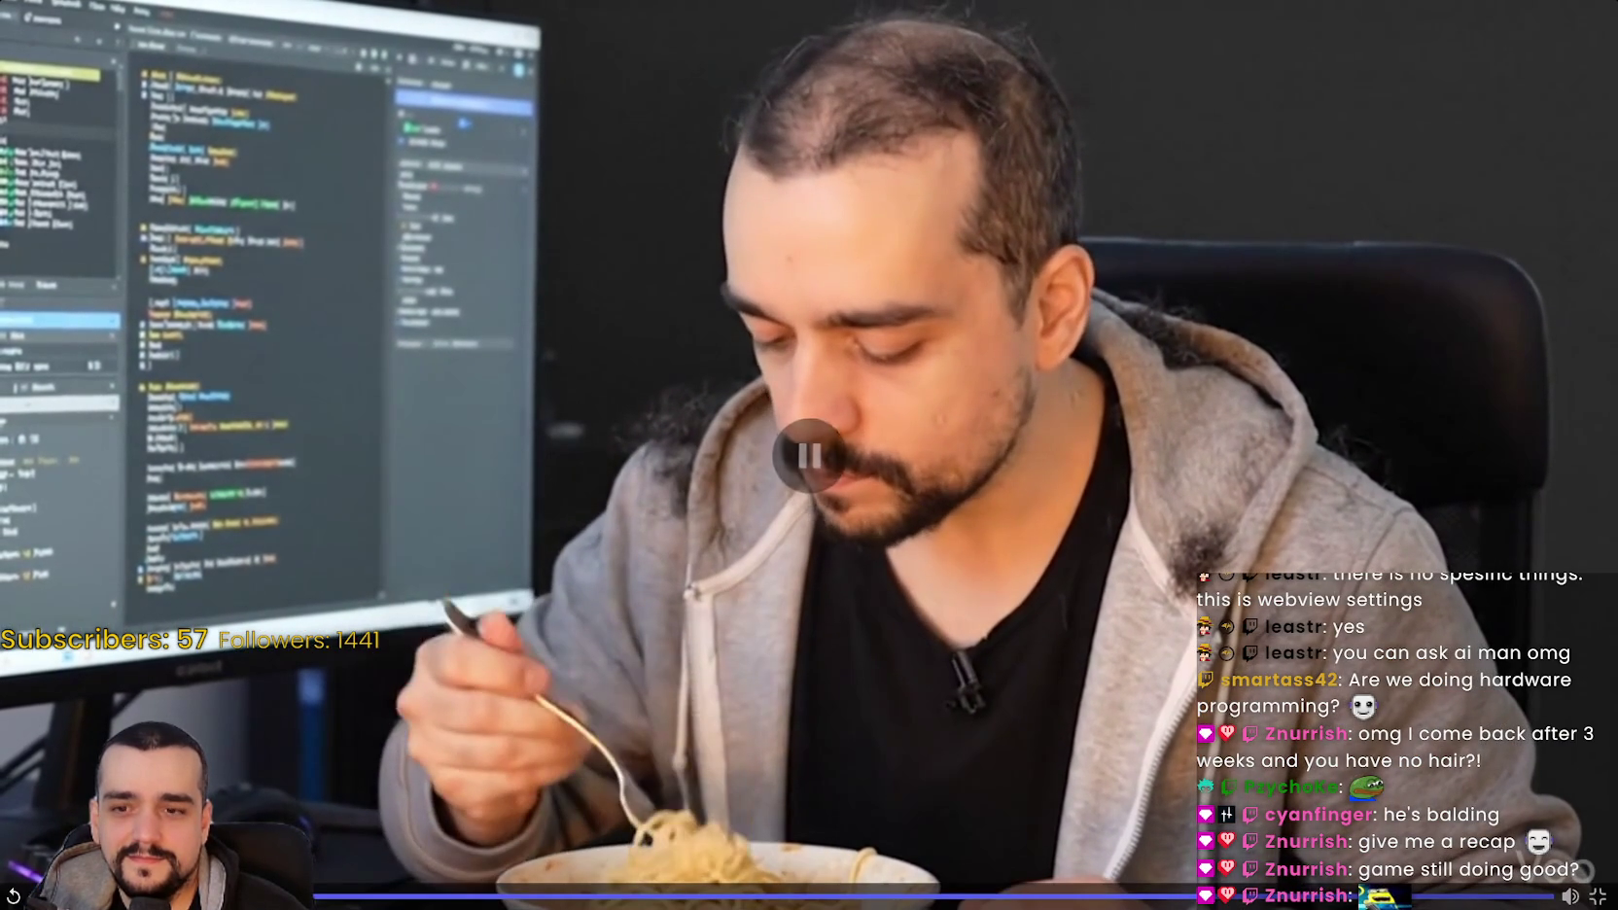
left_click(1598, 896)
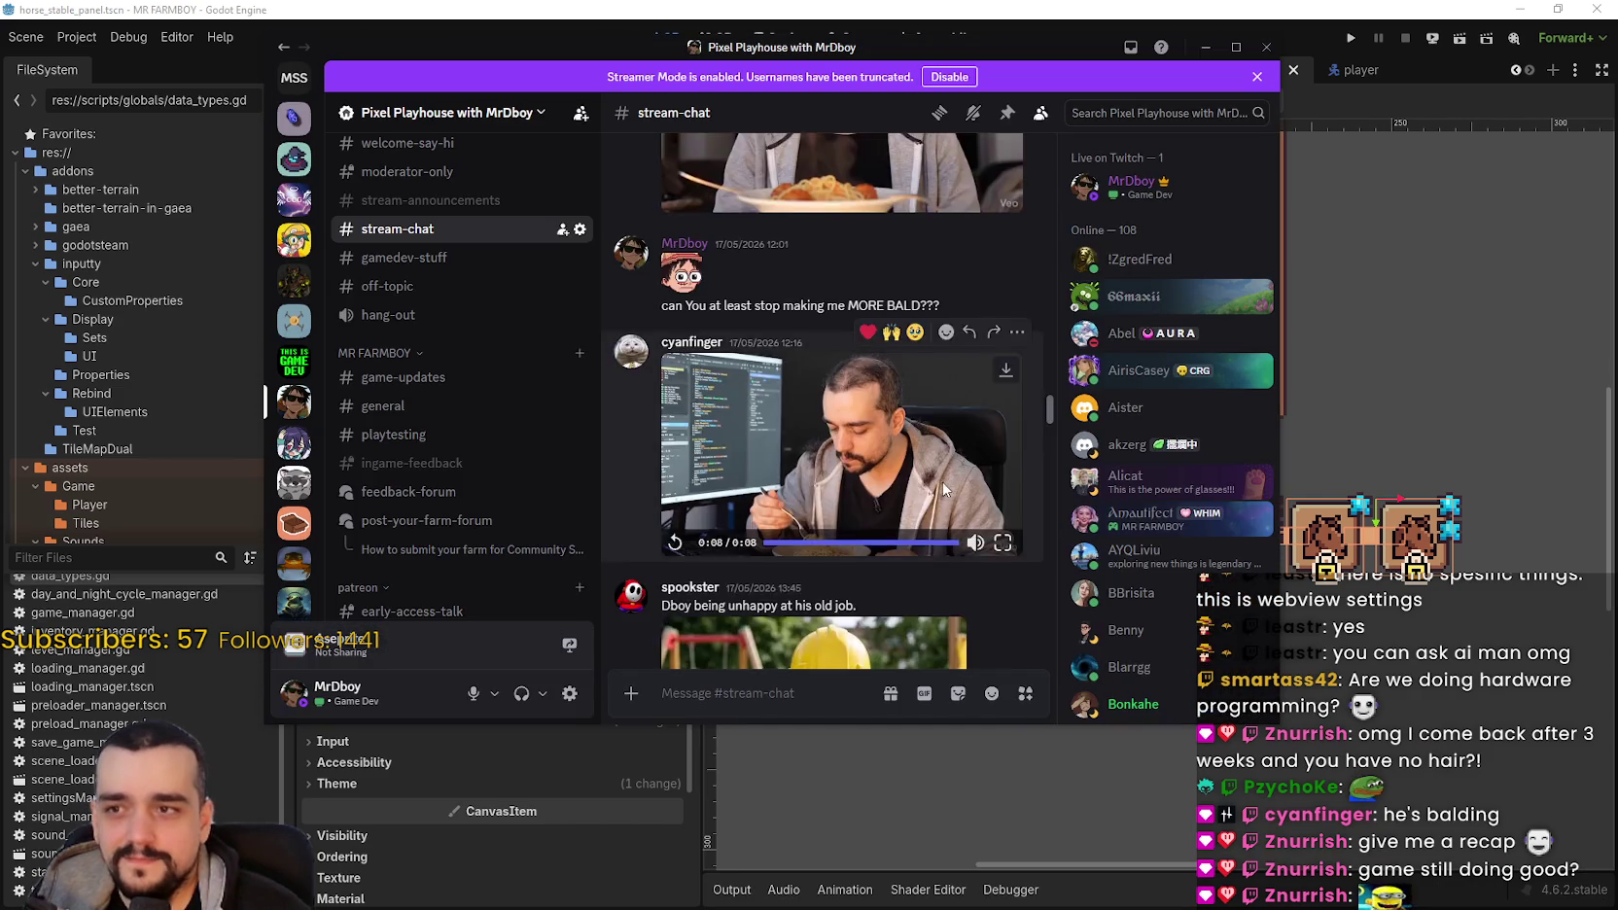
left_click(915, 475)
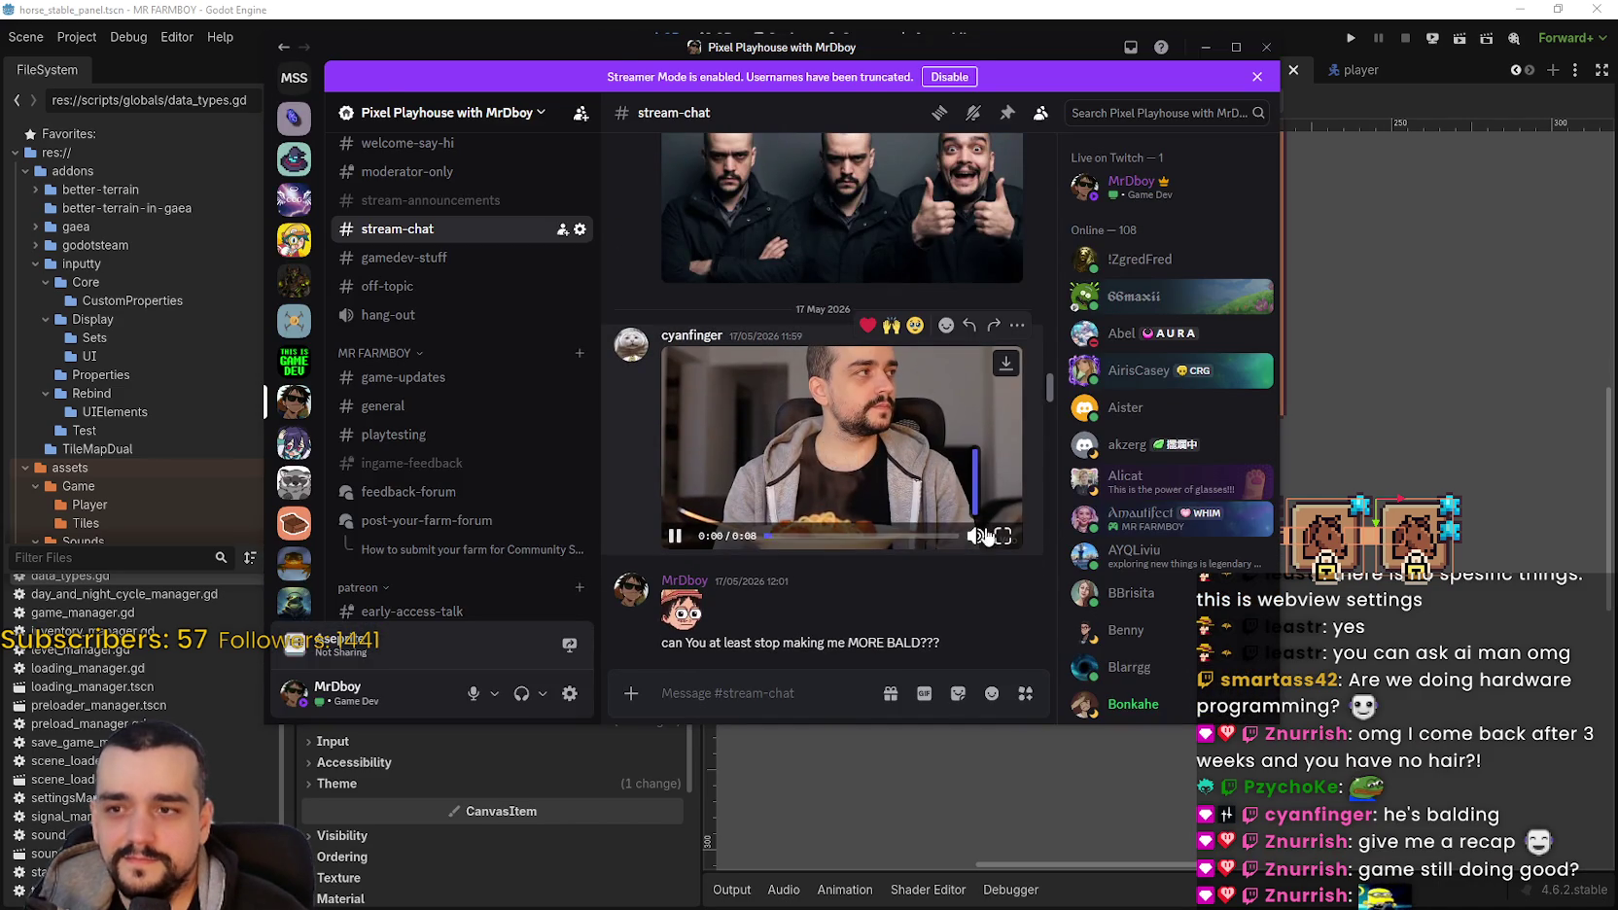
left_click(1006, 533)
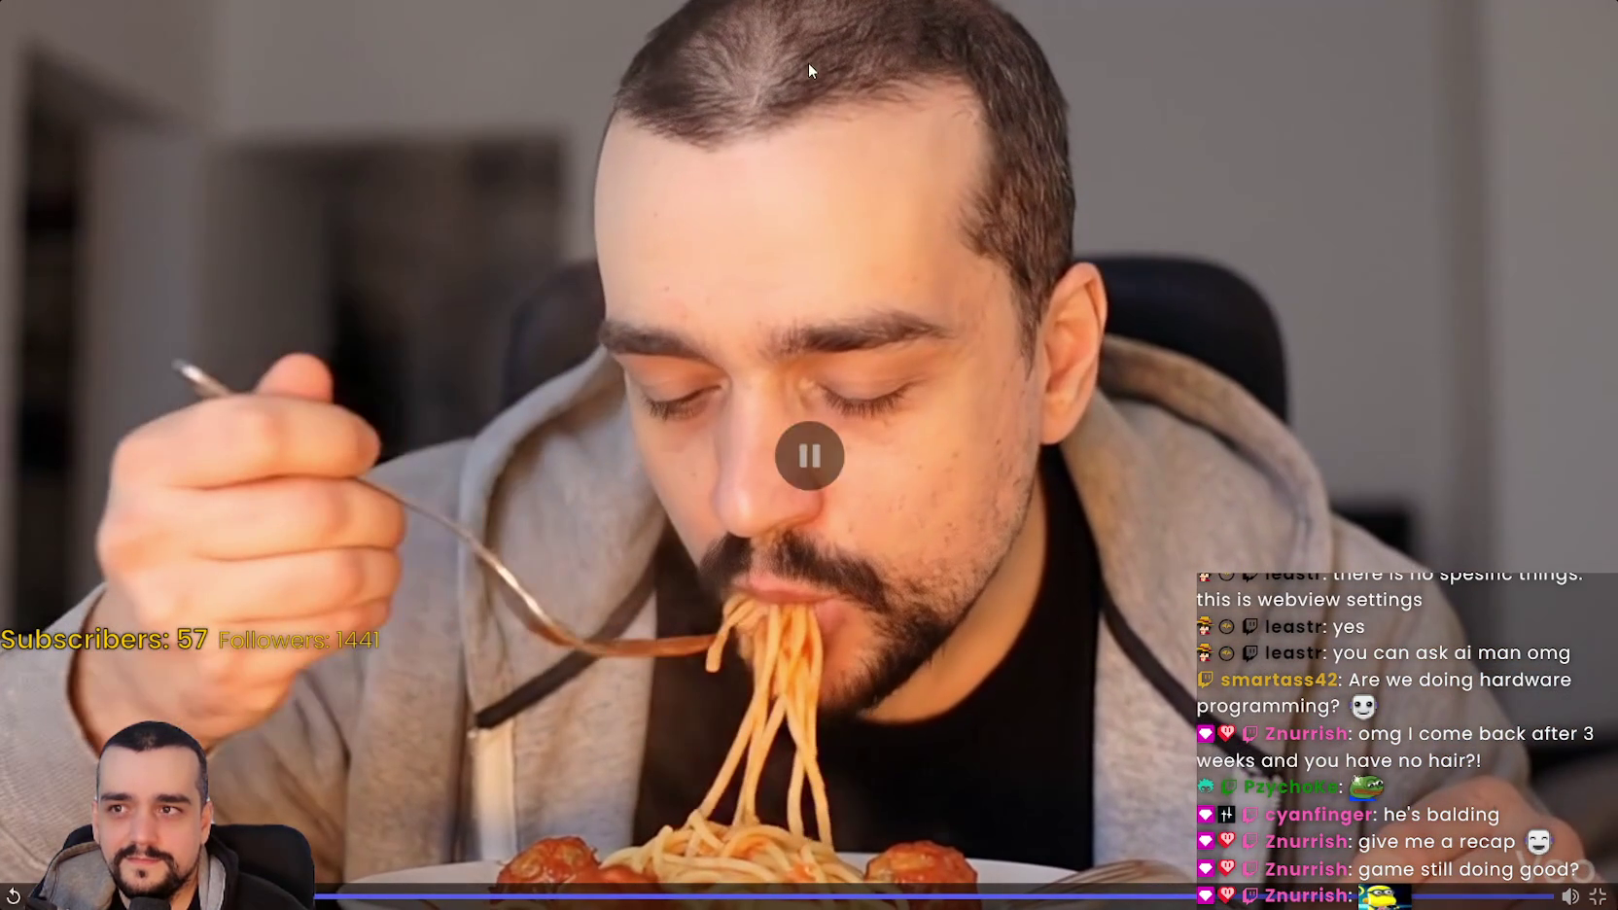
key("Escape")
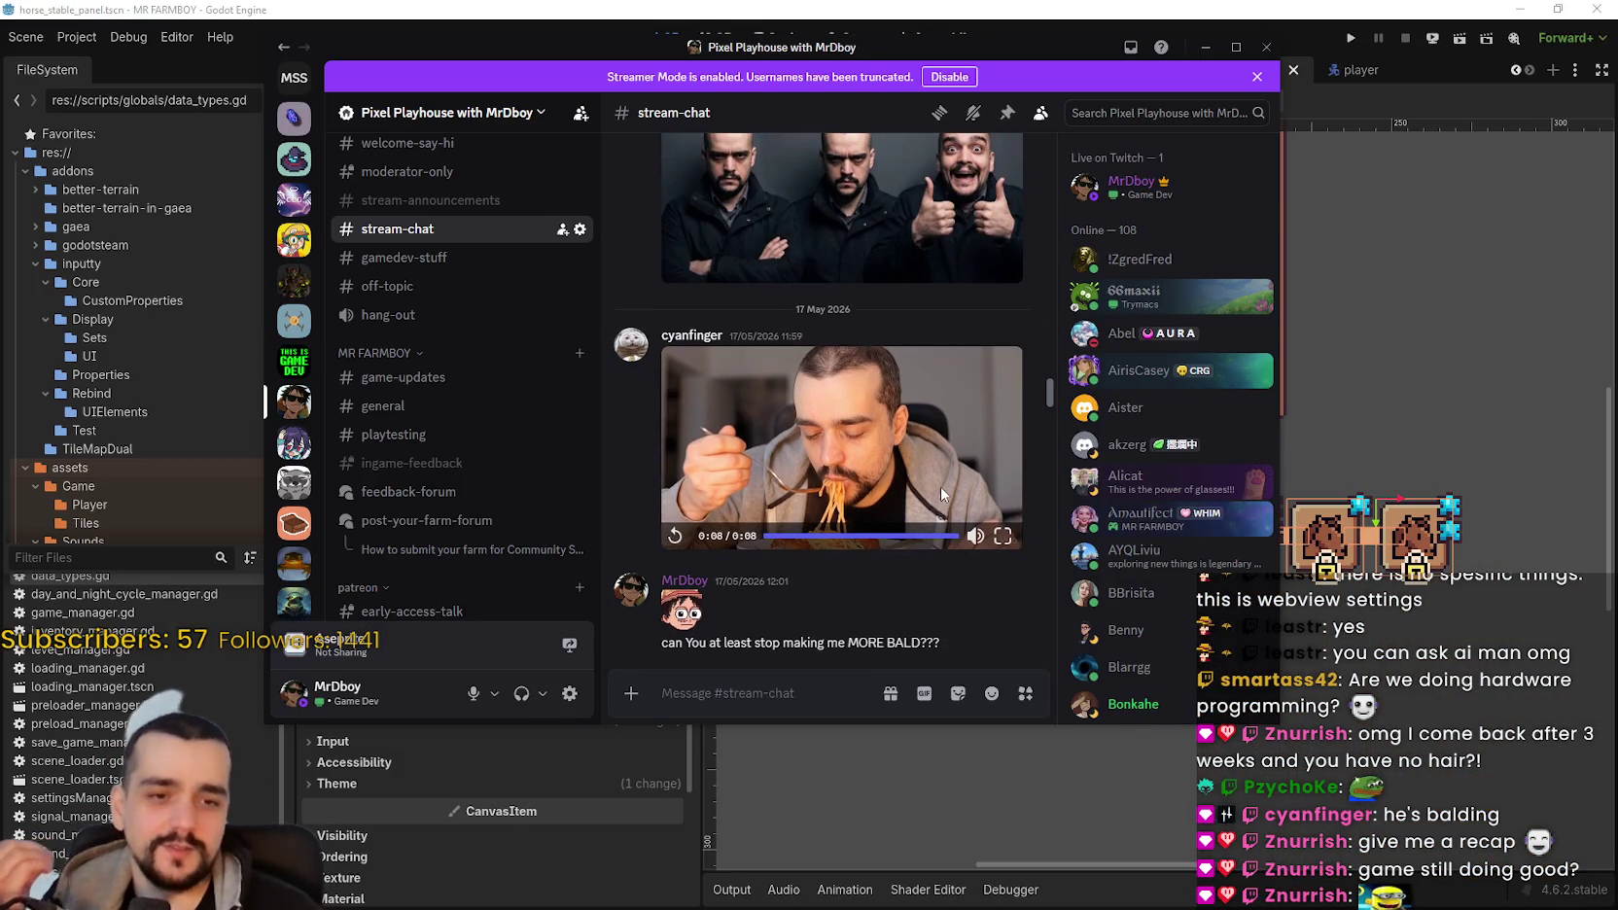
scroll(930, 475, "up", 3)
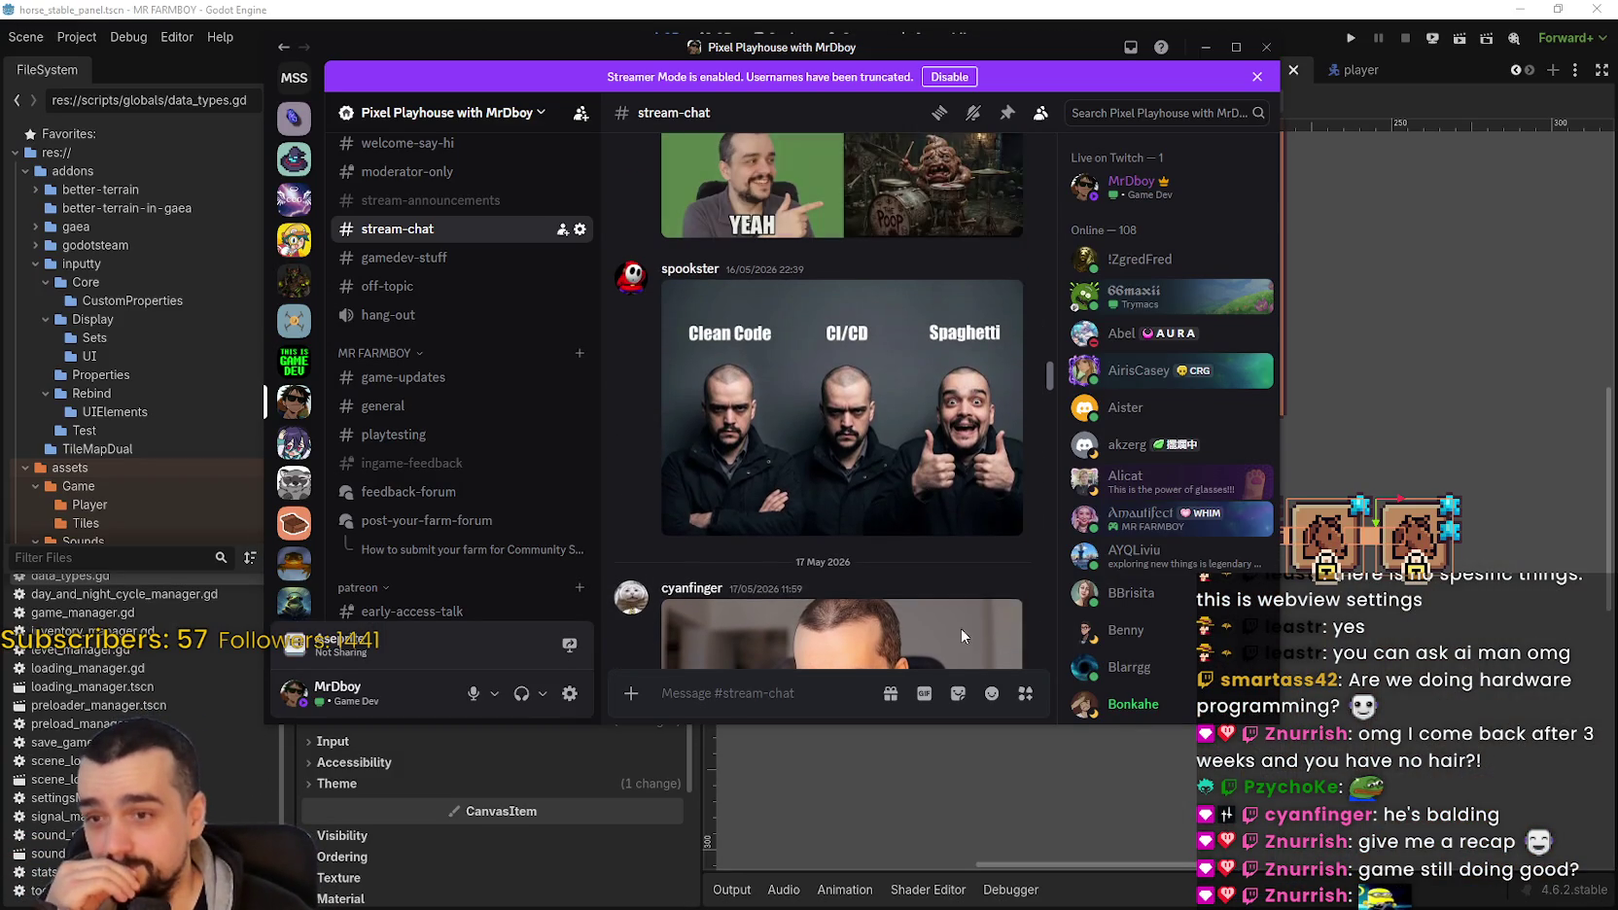
Step: Look at the NAH/YEAH and shower showroom memes full size, closing each
scroll(853, 404, "up", 2)
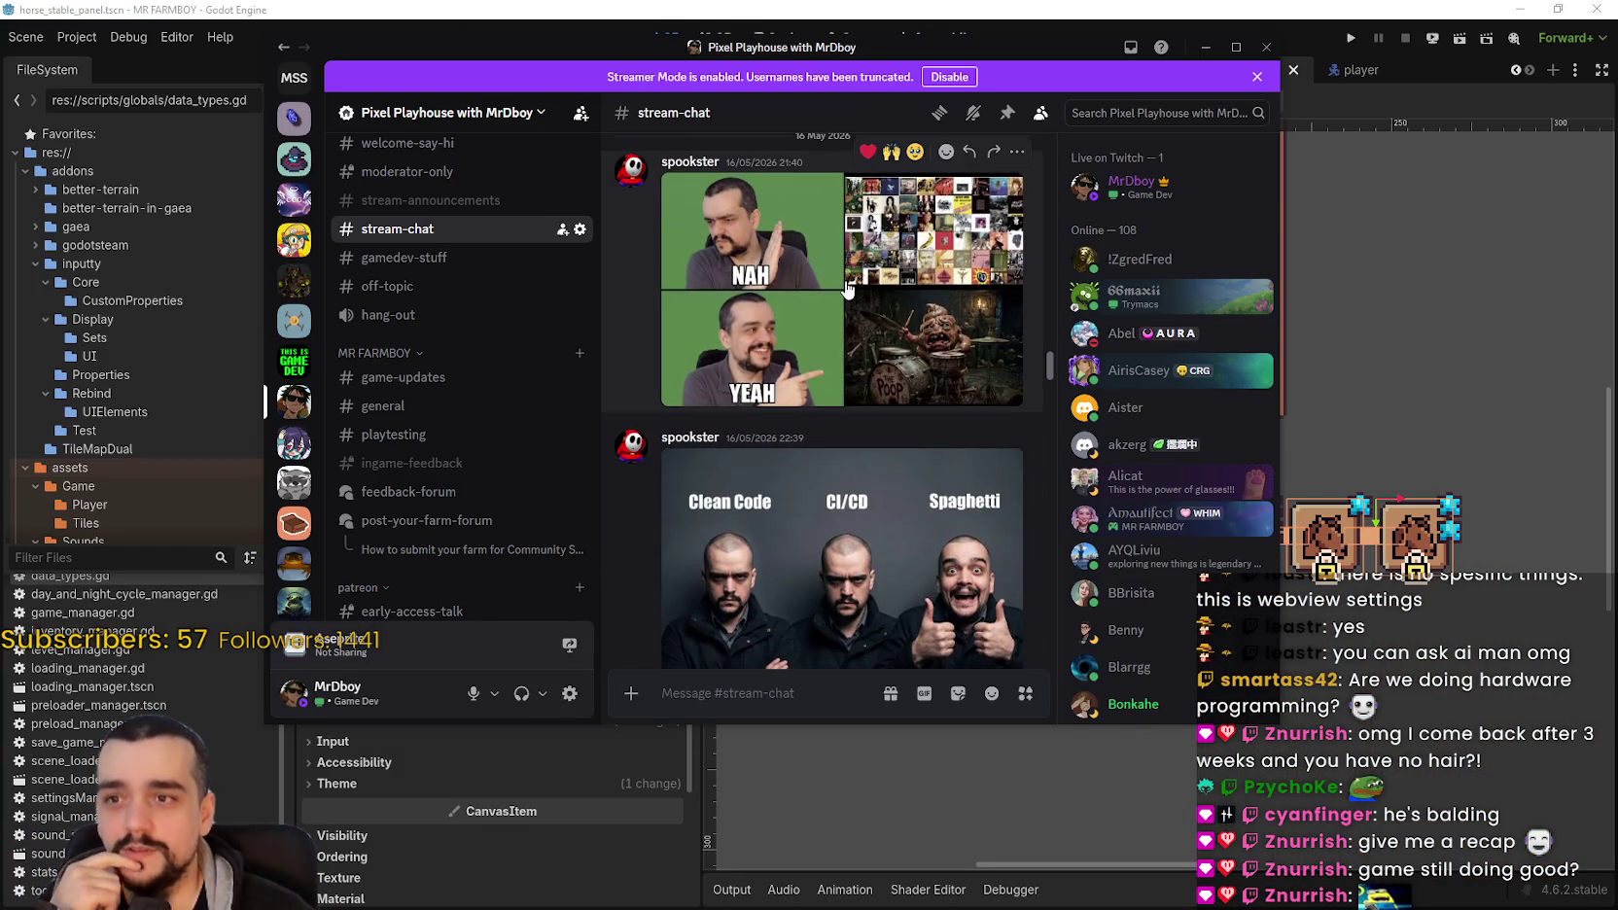
left_click(848, 288)
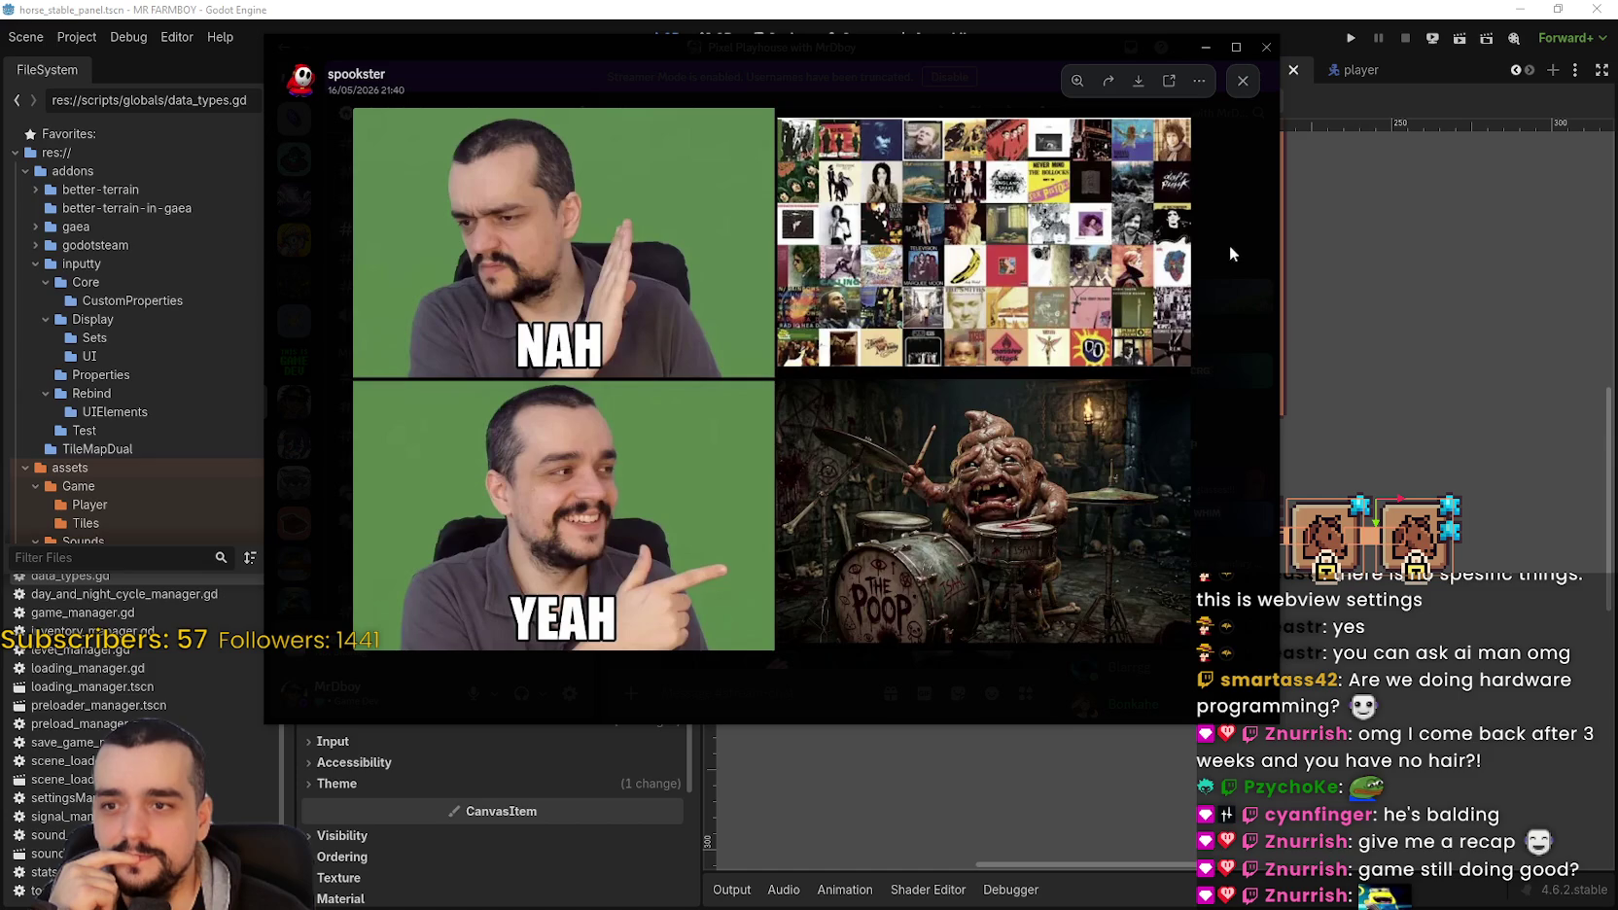
left_click(1253, 259)
scroll(856, 465, "up", 4)
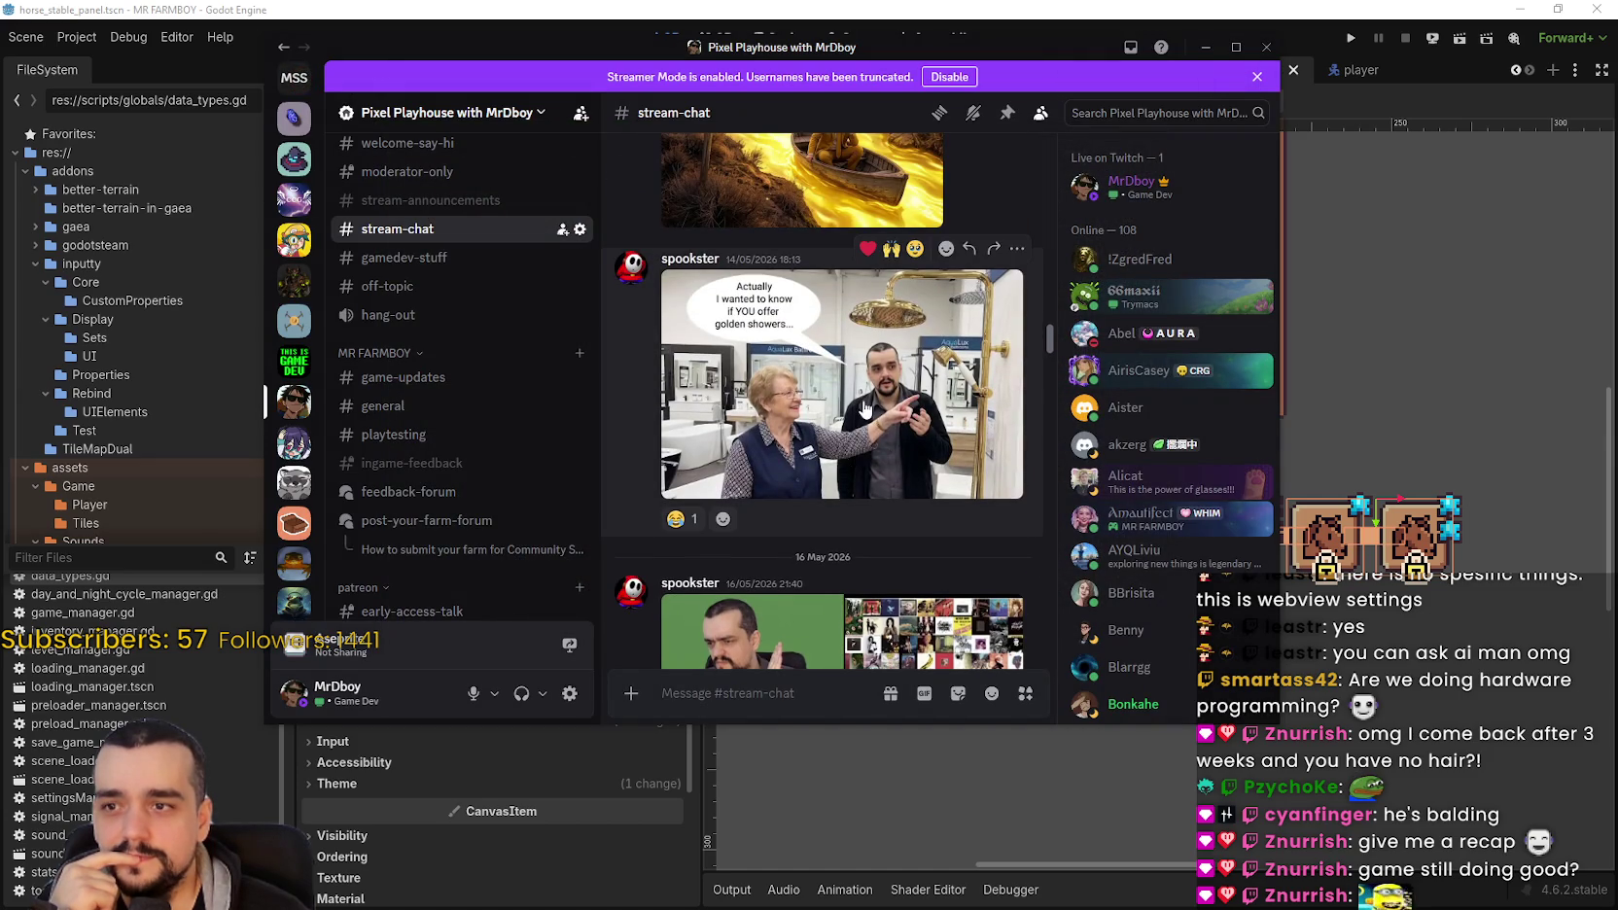
left_click(864, 409)
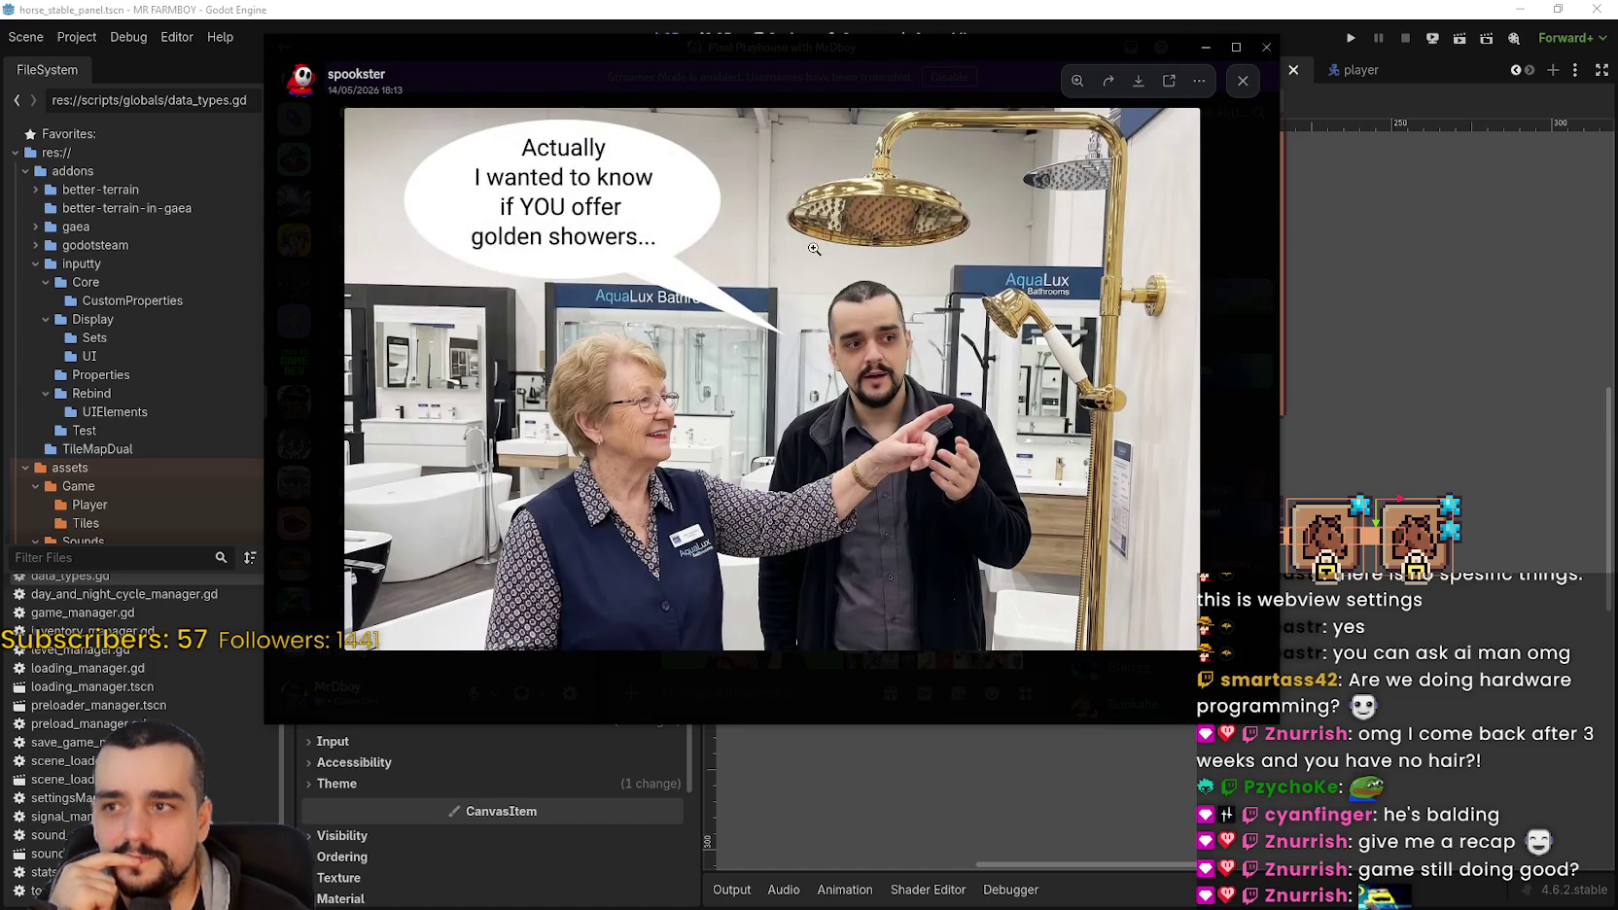
left_click(1212, 365)
Step: Open the boar image, zoom into its face and back, then close it
scroll(922, 450, "up", 10)
scroll(955, 521, "up", 10)
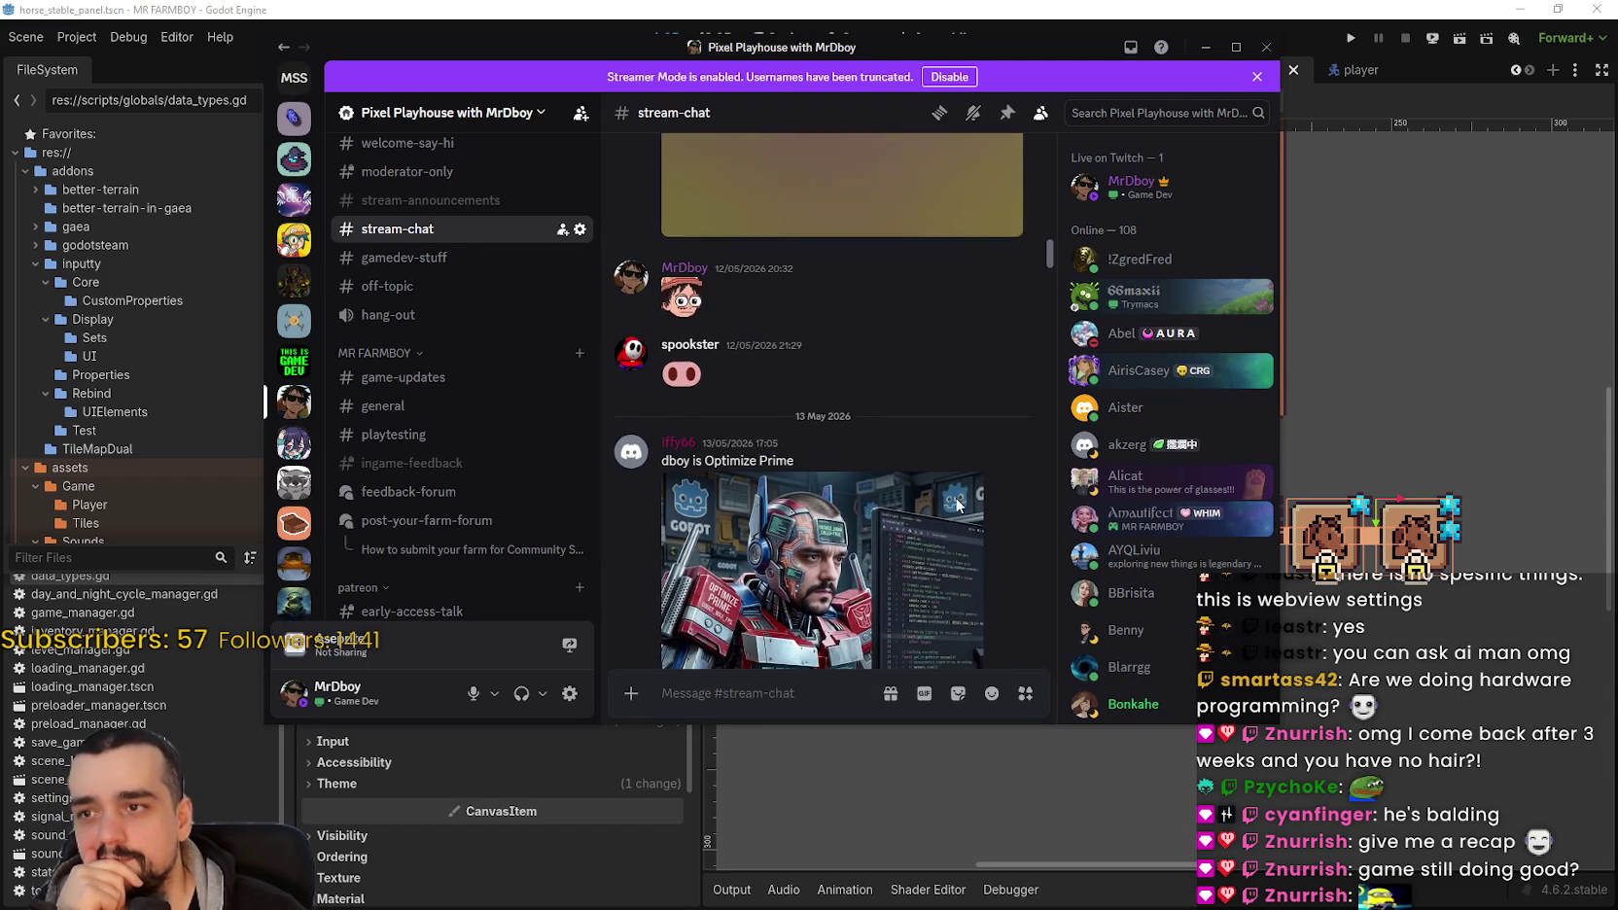
scroll(934, 429, "up", 3)
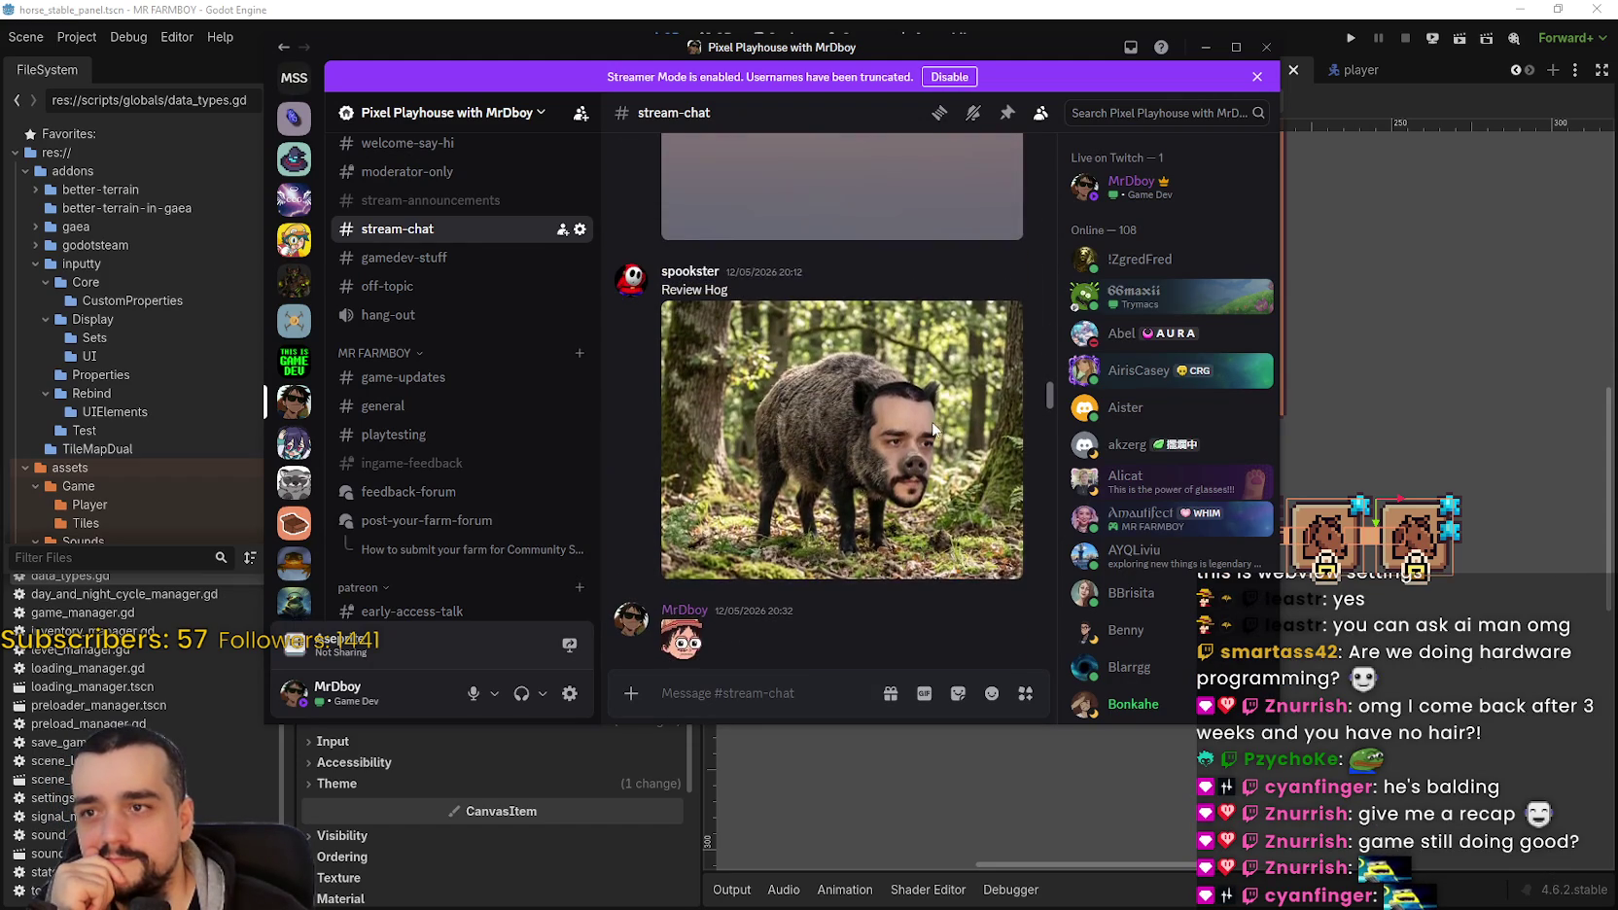
left_click(904, 397)
left_click(984, 419)
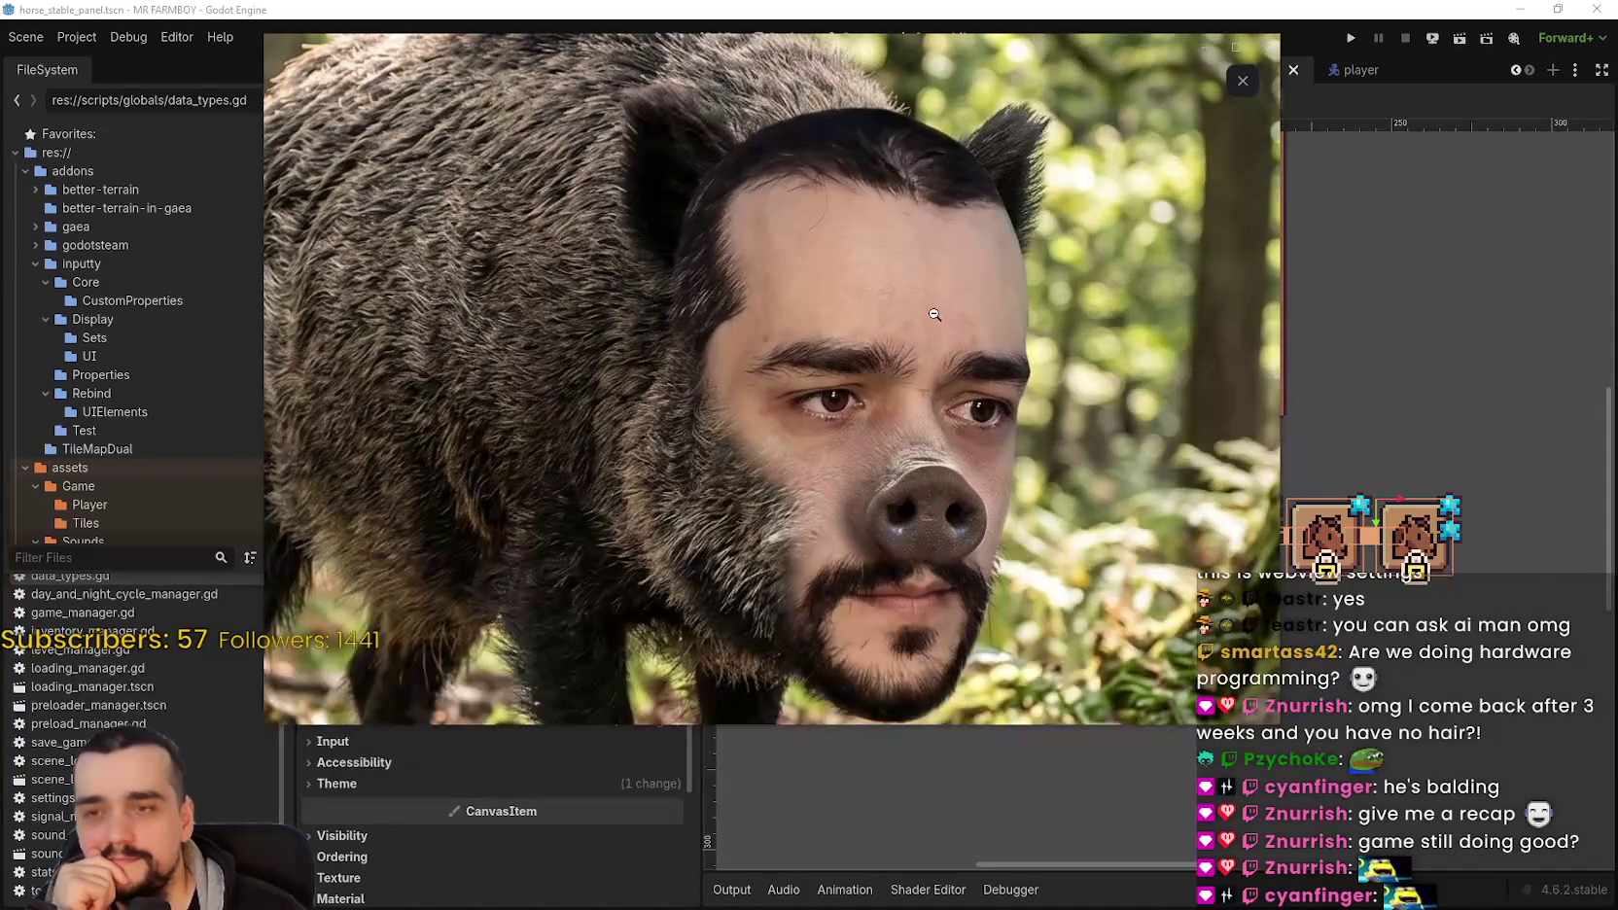
left_click(1079, 344)
left_click(1176, 375)
Step: Open the Shibuya crossing image, zoom on the billboard and back, then close it
scroll(844, 447, "up", 2)
left_click(896, 275)
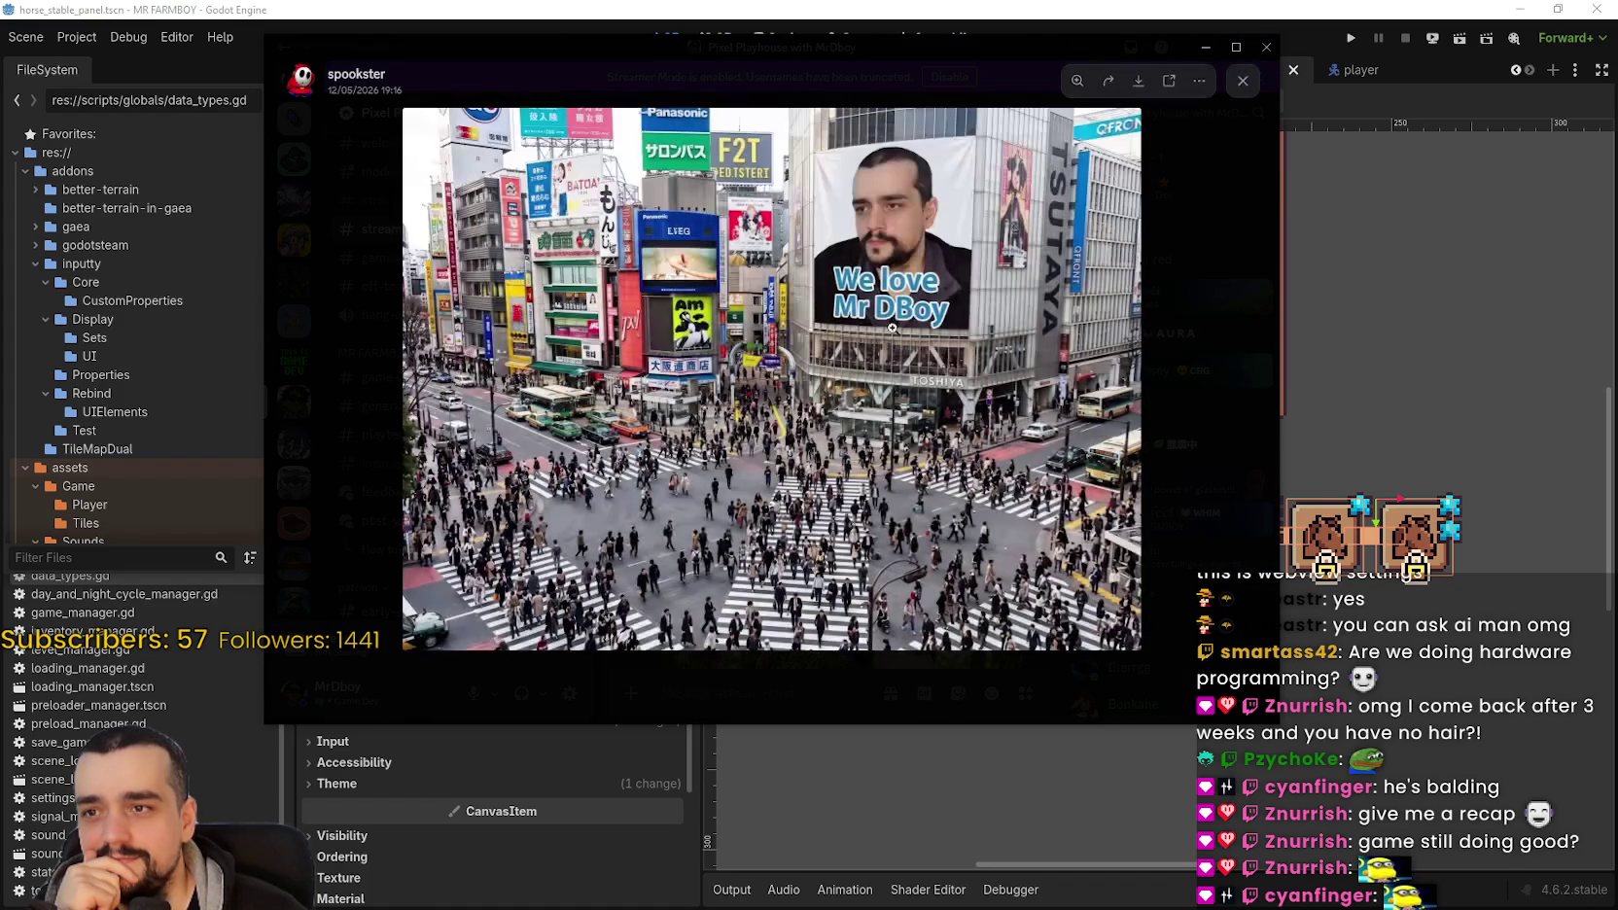
left_click(884, 201)
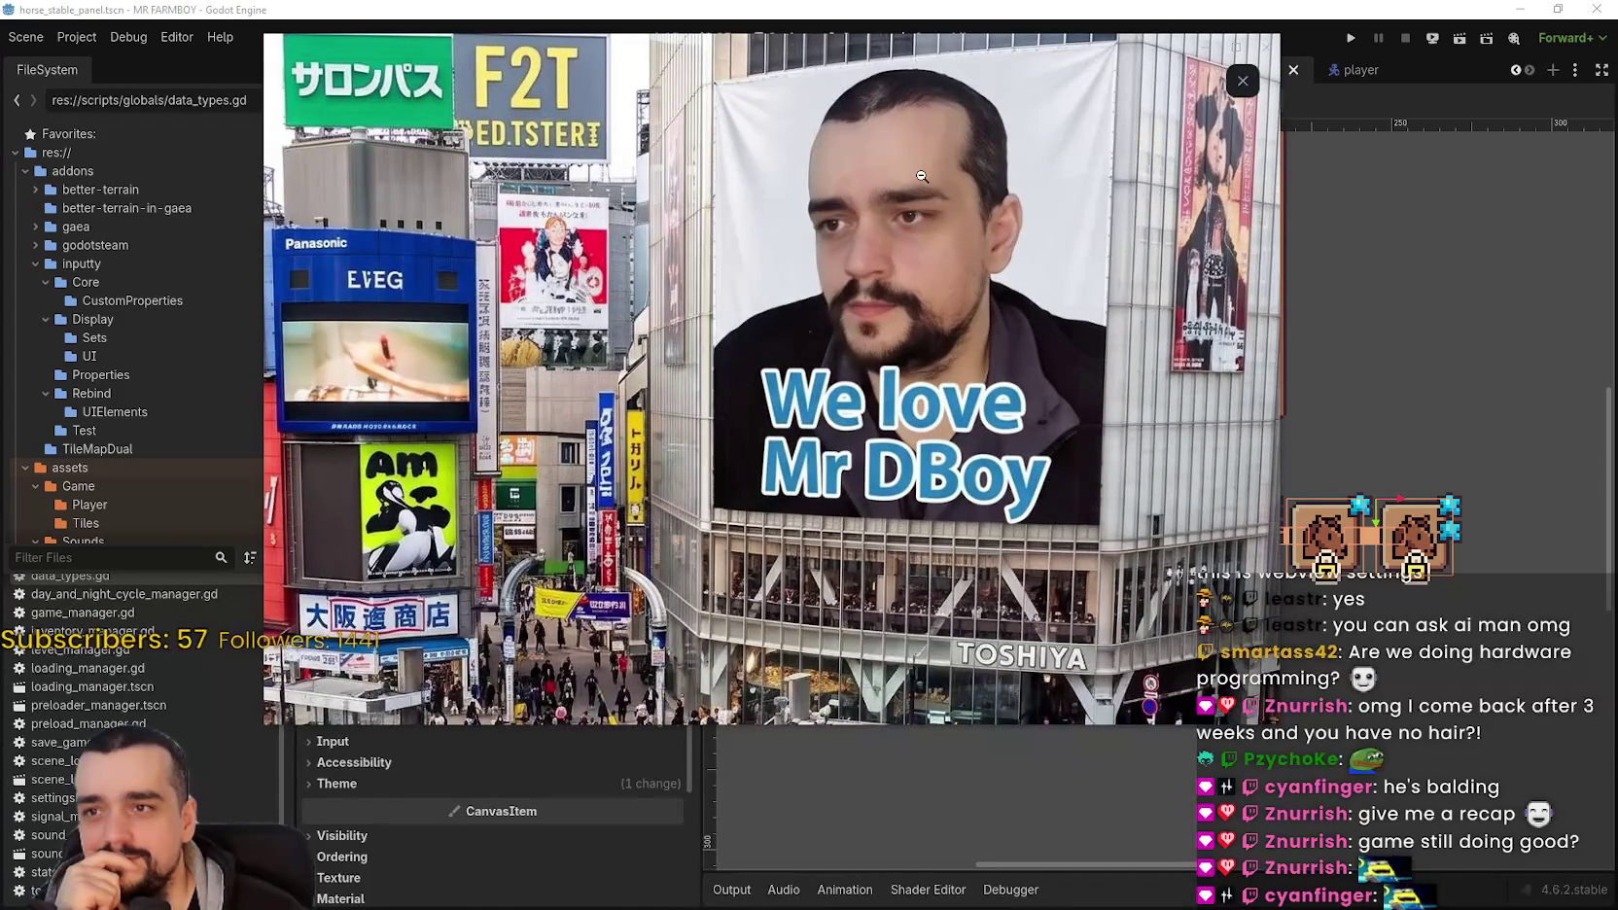
left_click(922, 176)
left_click(1243, 80)
Step: Scroll up to the MR BARISTABOY photo, zoom in and out, then close it
scroll(985, 439, "up", 5)
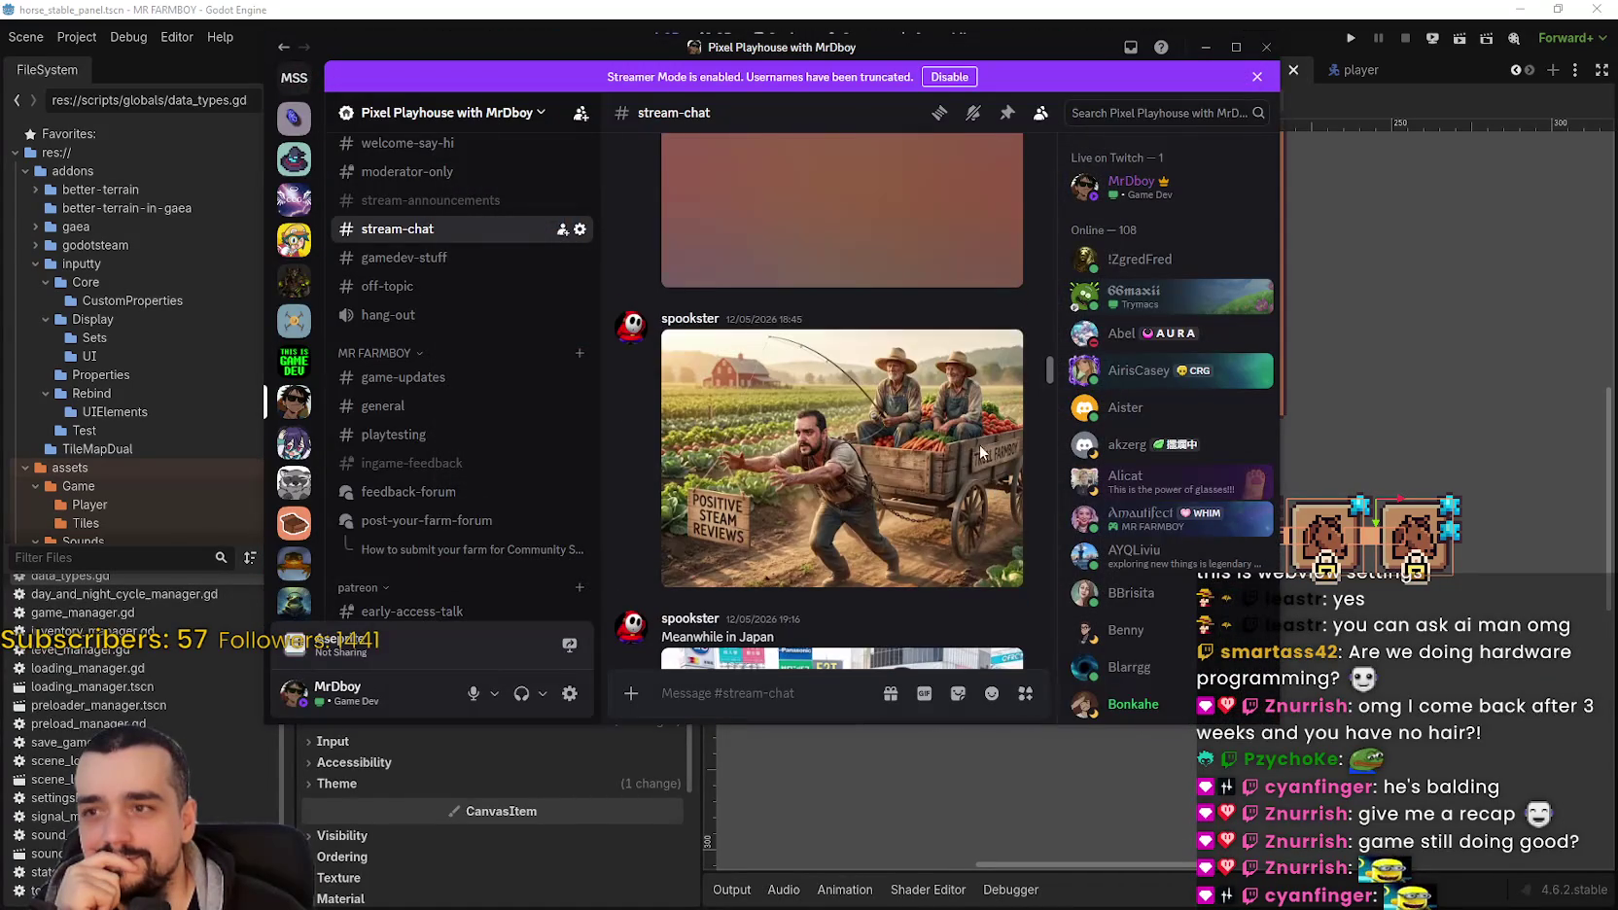
scroll(861, 435, "up", 10)
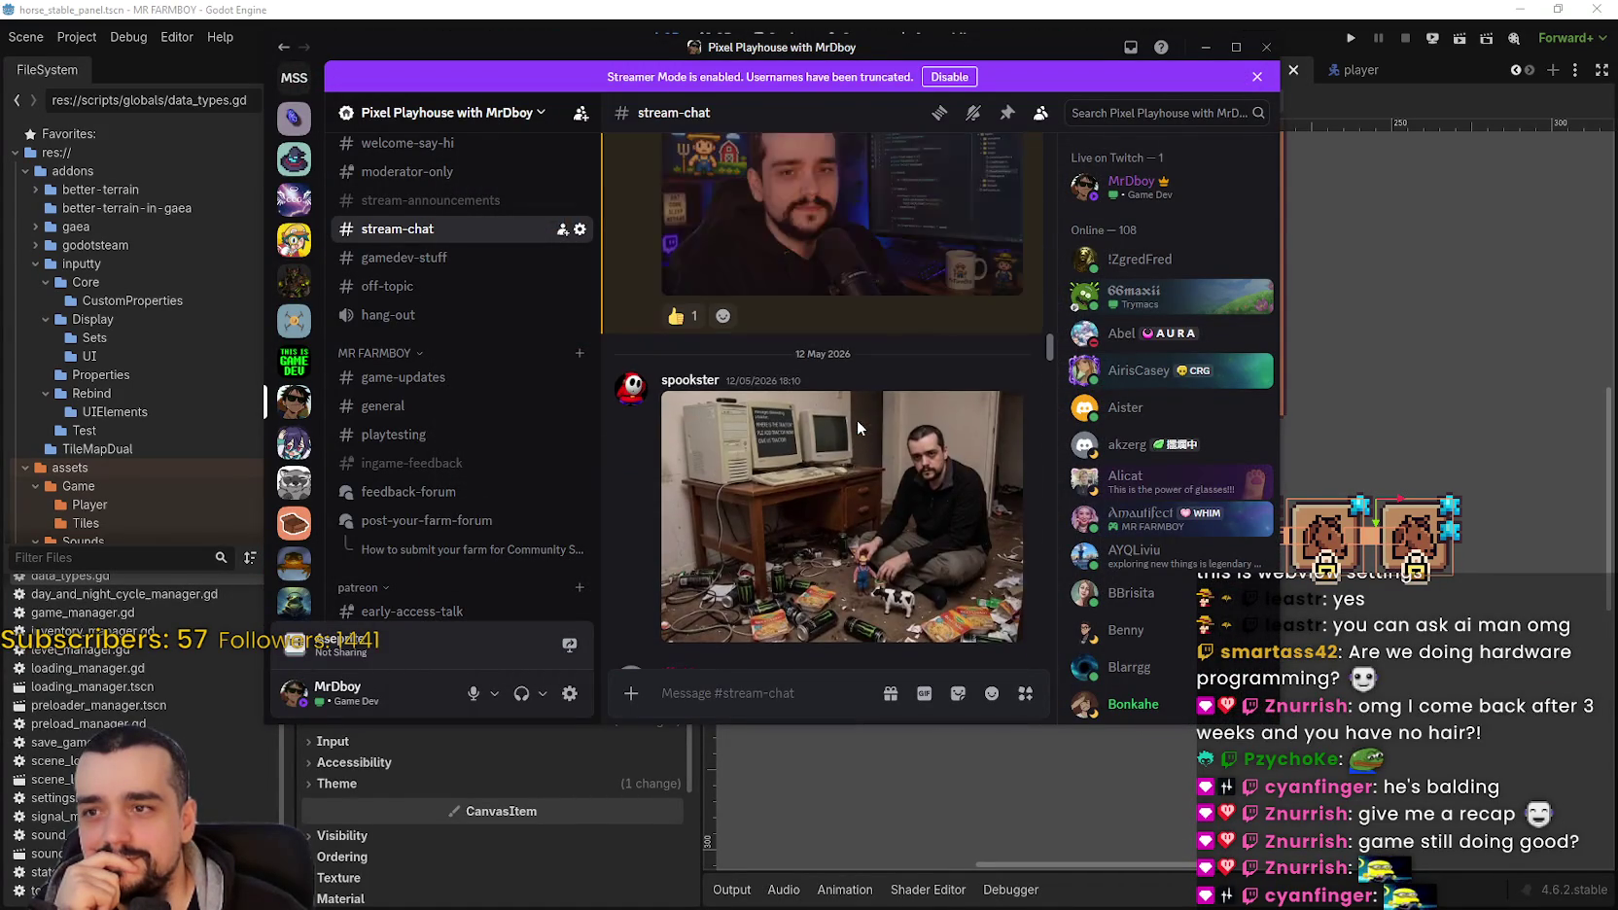
scroll(895, 525, "up", 10)
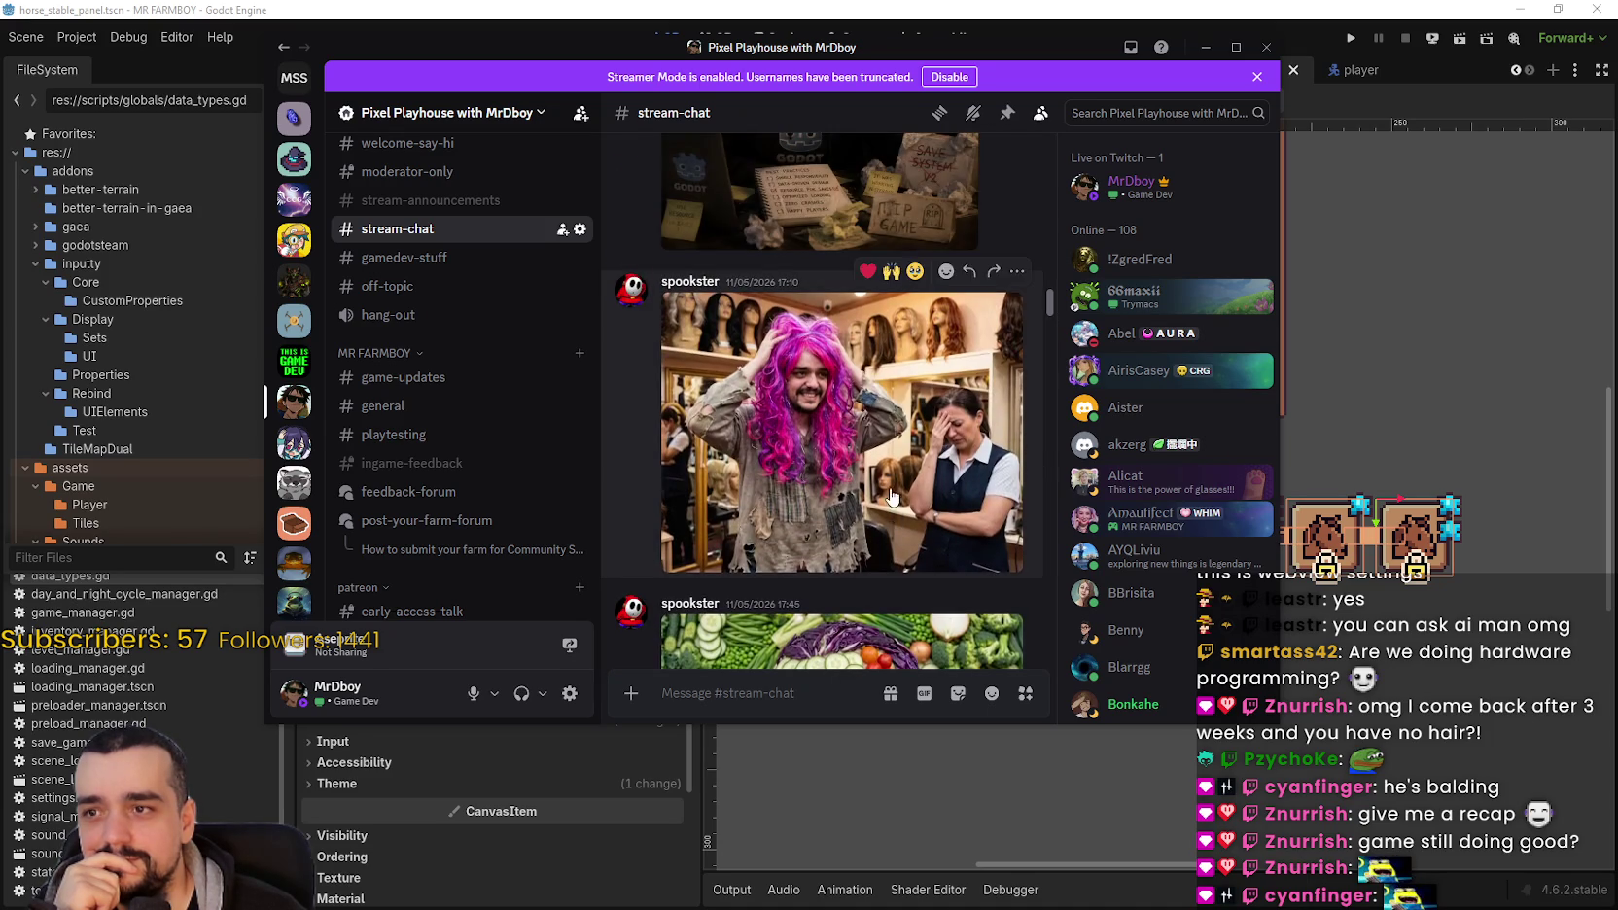
scroll(891, 491, "up", 10)
scroll(891, 482, "up", 5)
left_click(852, 330)
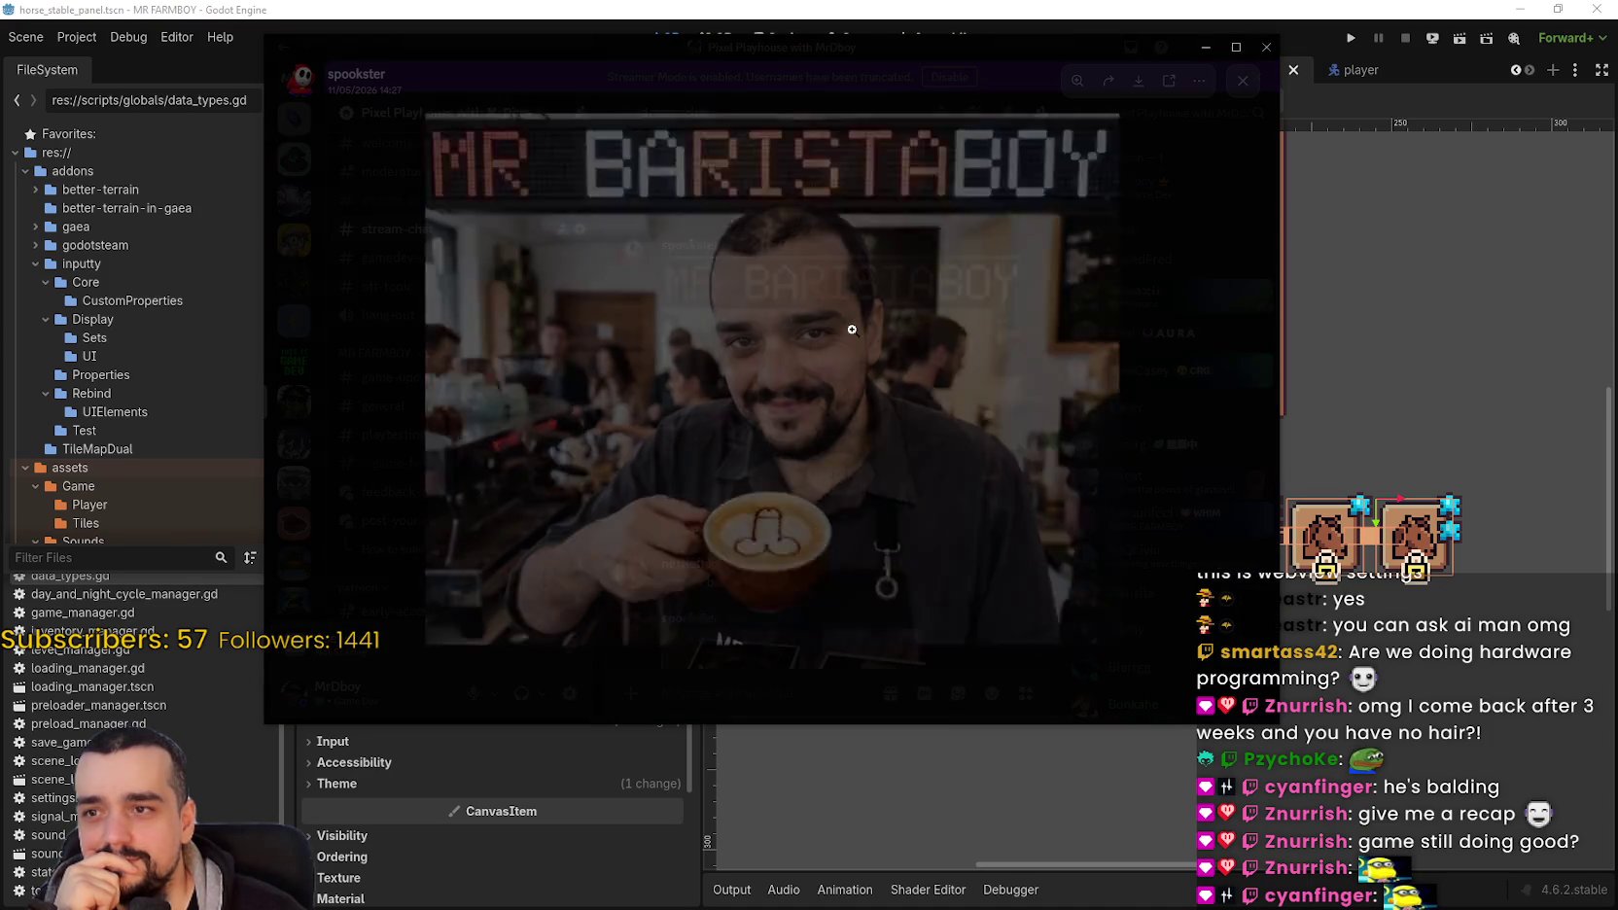
left_click(850, 253)
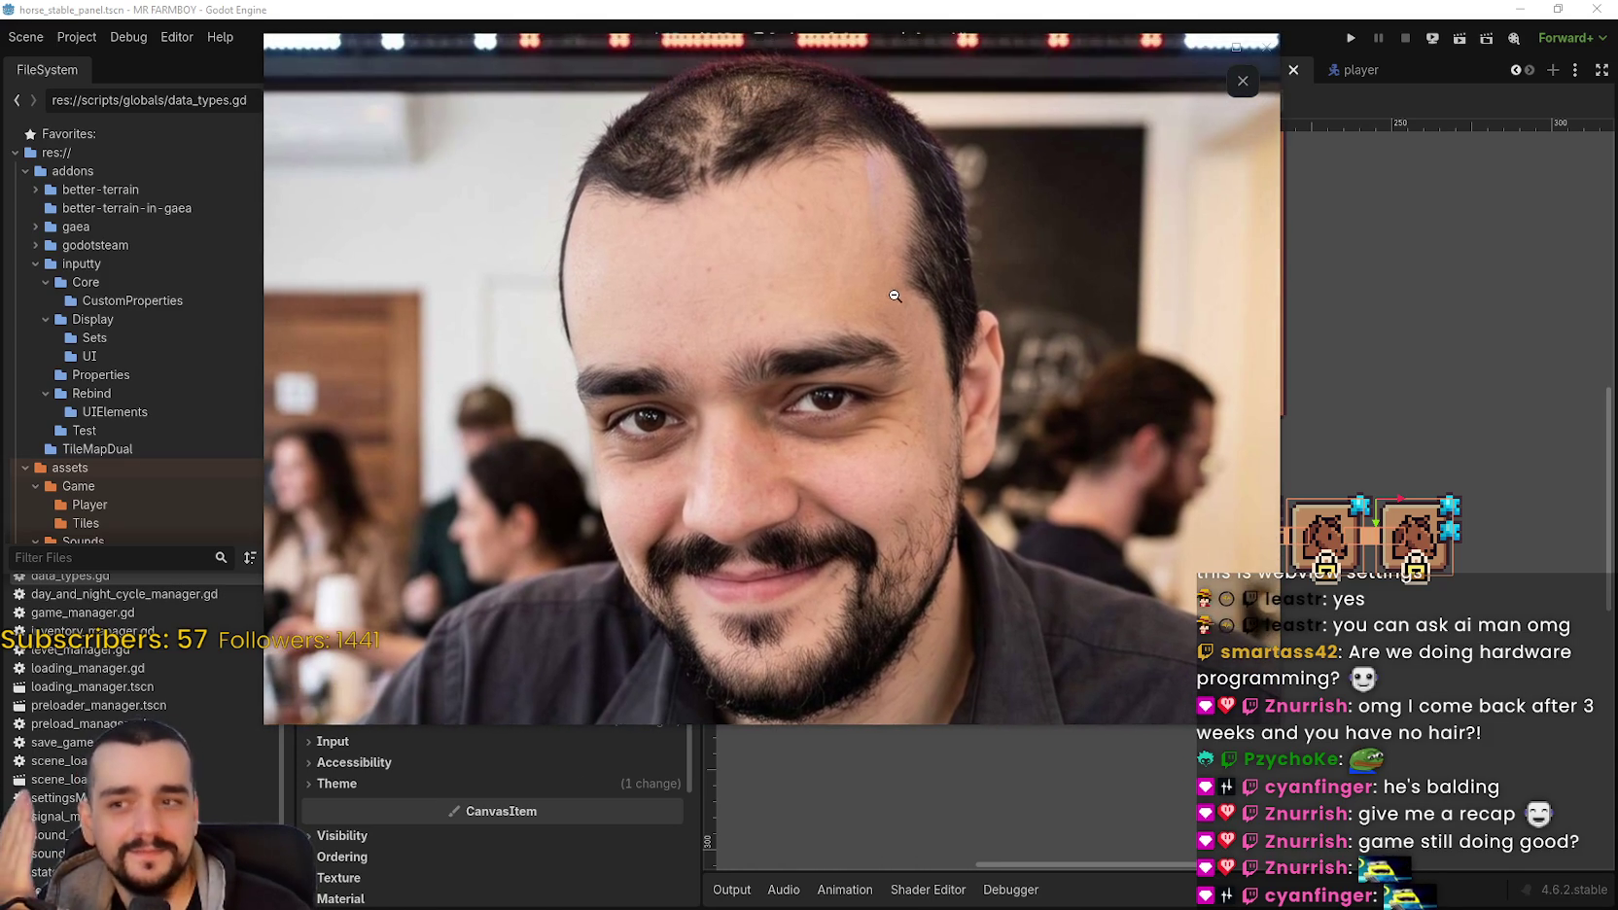
left_click(875, 243)
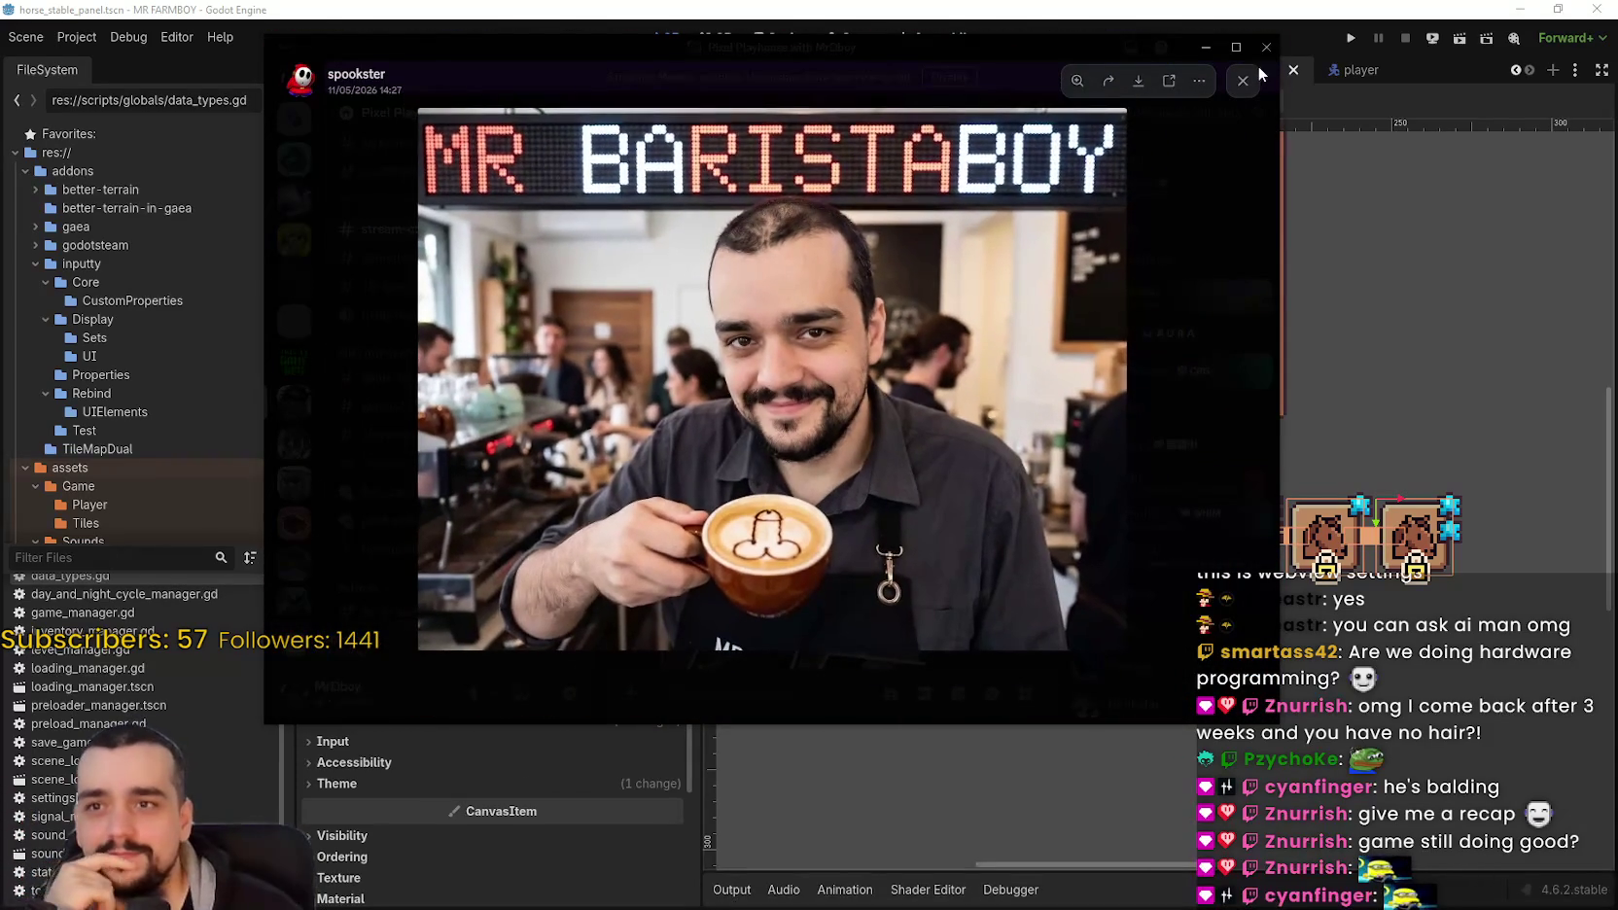
left_click(1245, 83)
Step: Open the office 'find the differences' meme and enlarge the image viewer window
scroll(961, 553, "up", 5)
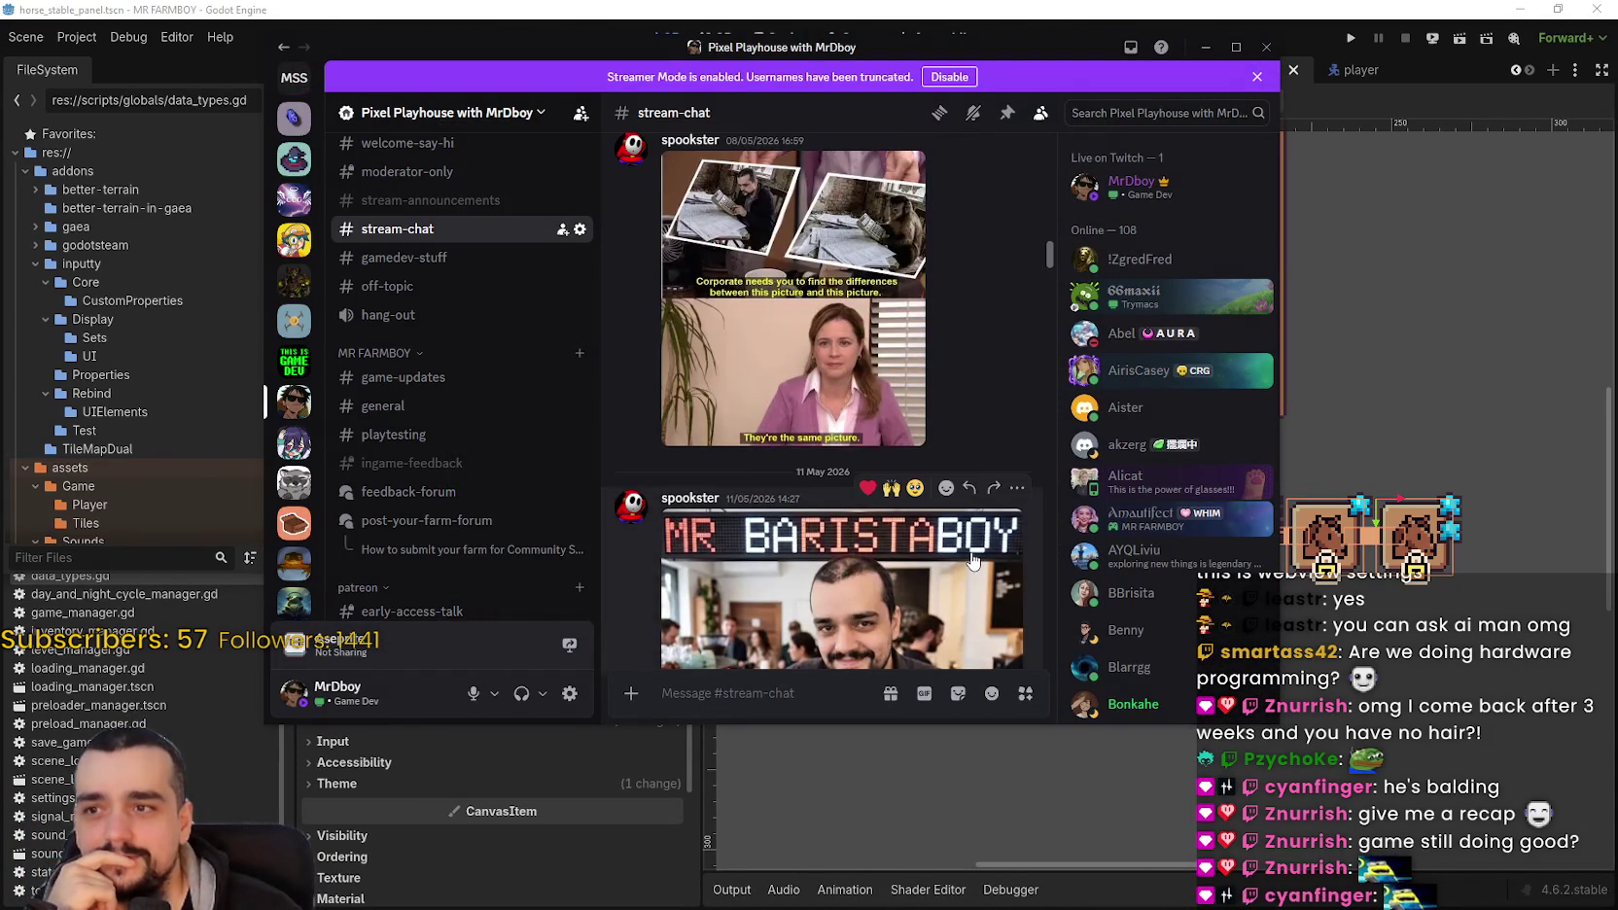
scroll(961, 552, "up", 3)
scroll(955, 540, "down", 3)
left_click(859, 369)
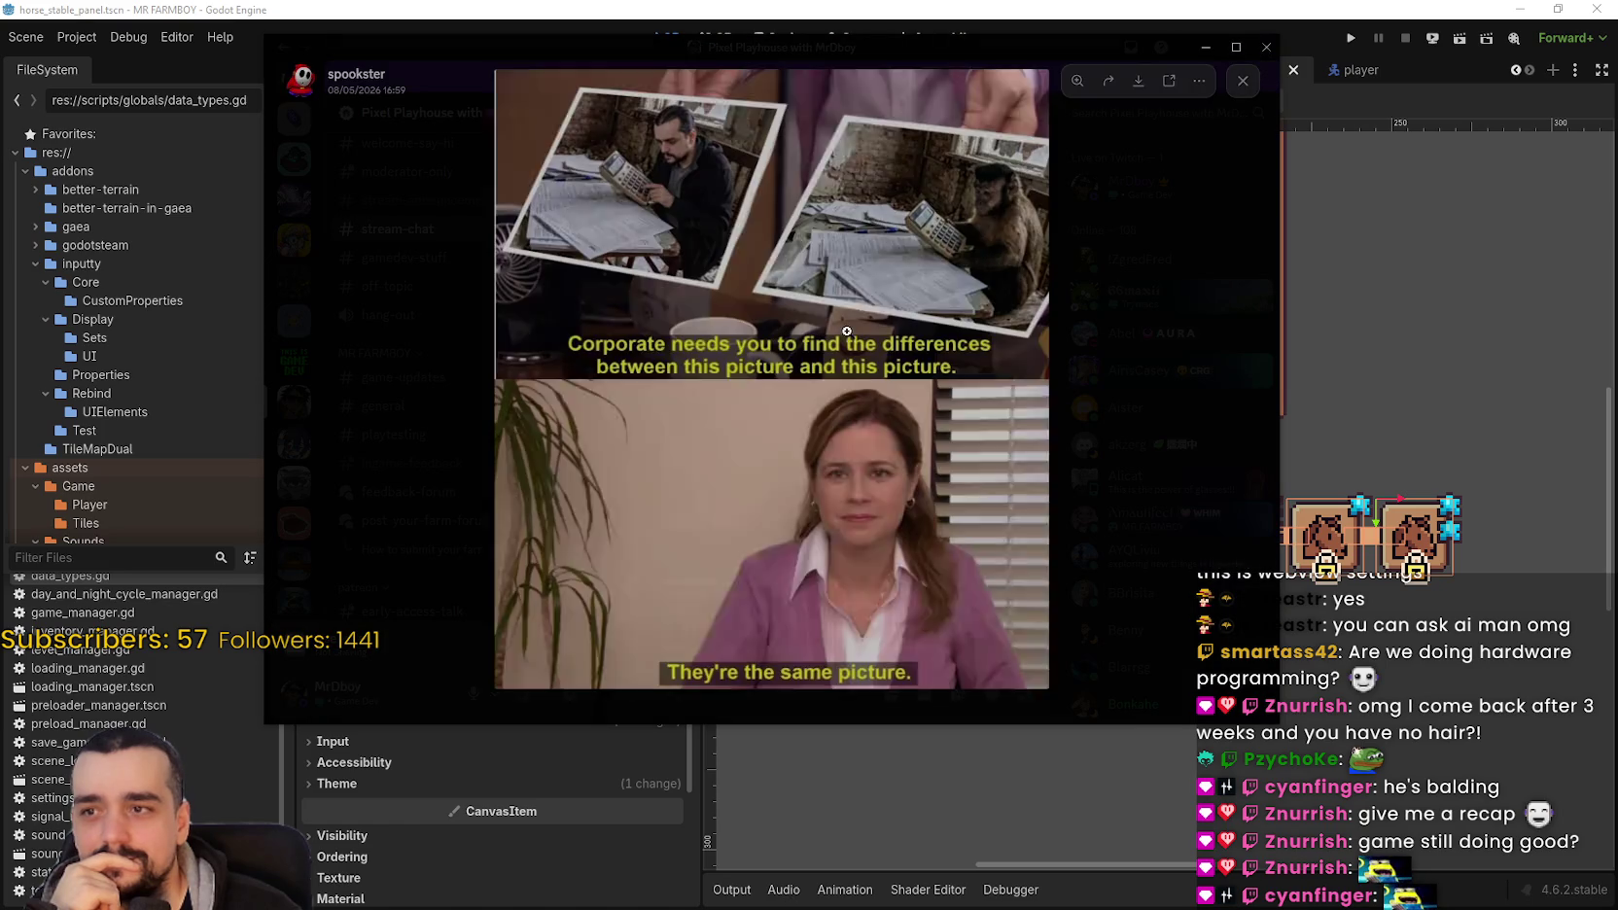
left_click_drag(1270, 721, 1454, 873)
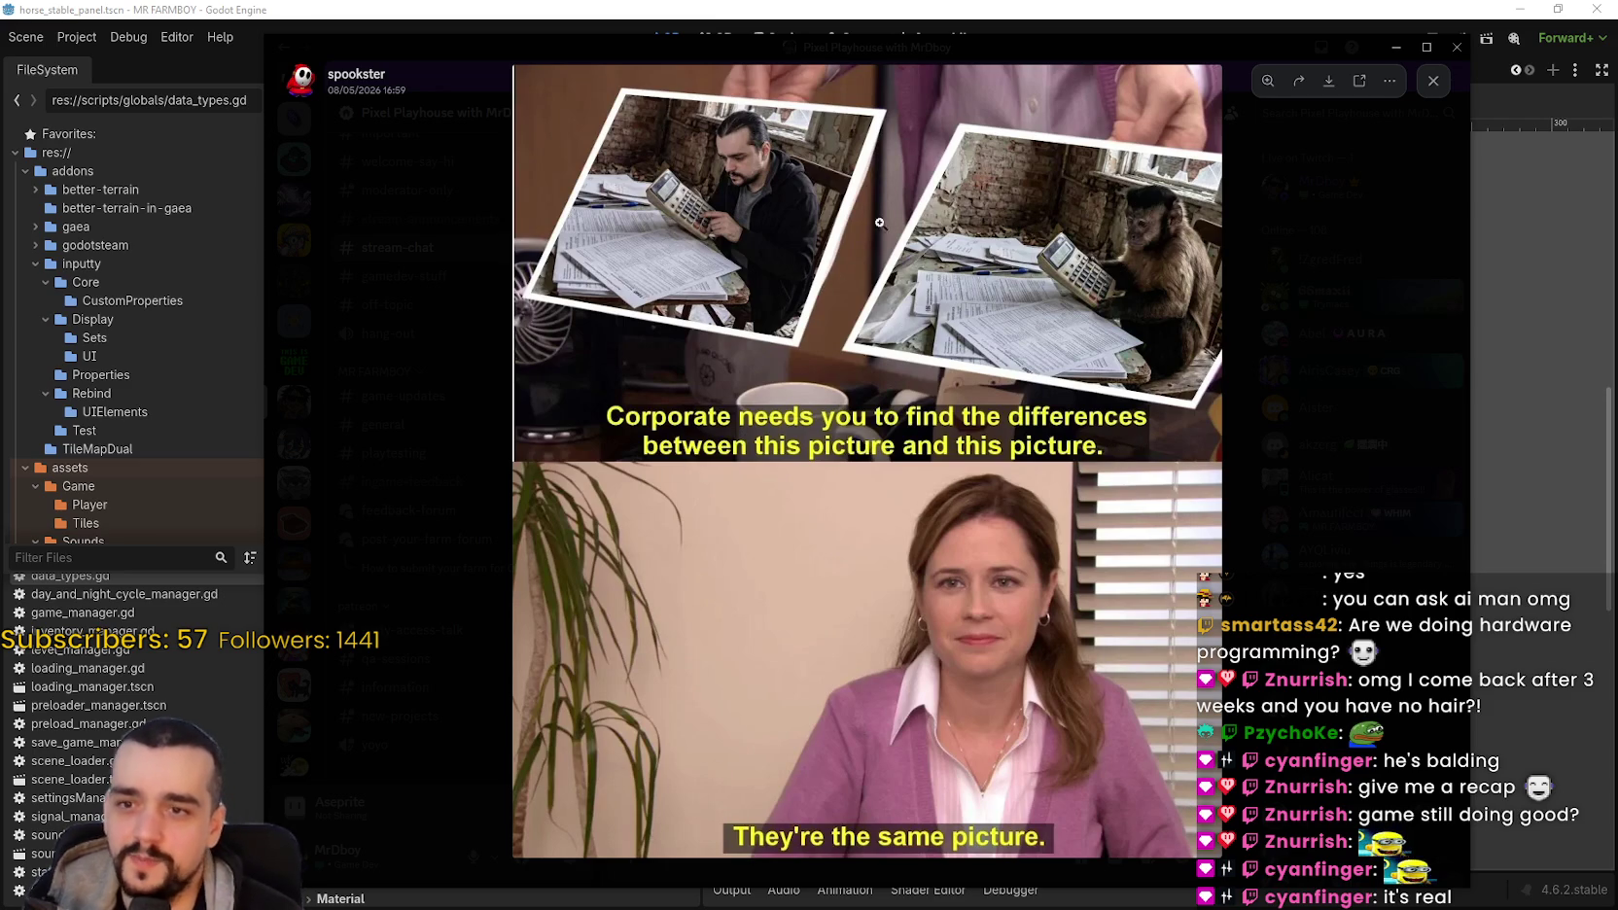
Step: Zoom into the office meme and back out, then close the viewer
left_click(774, 173)
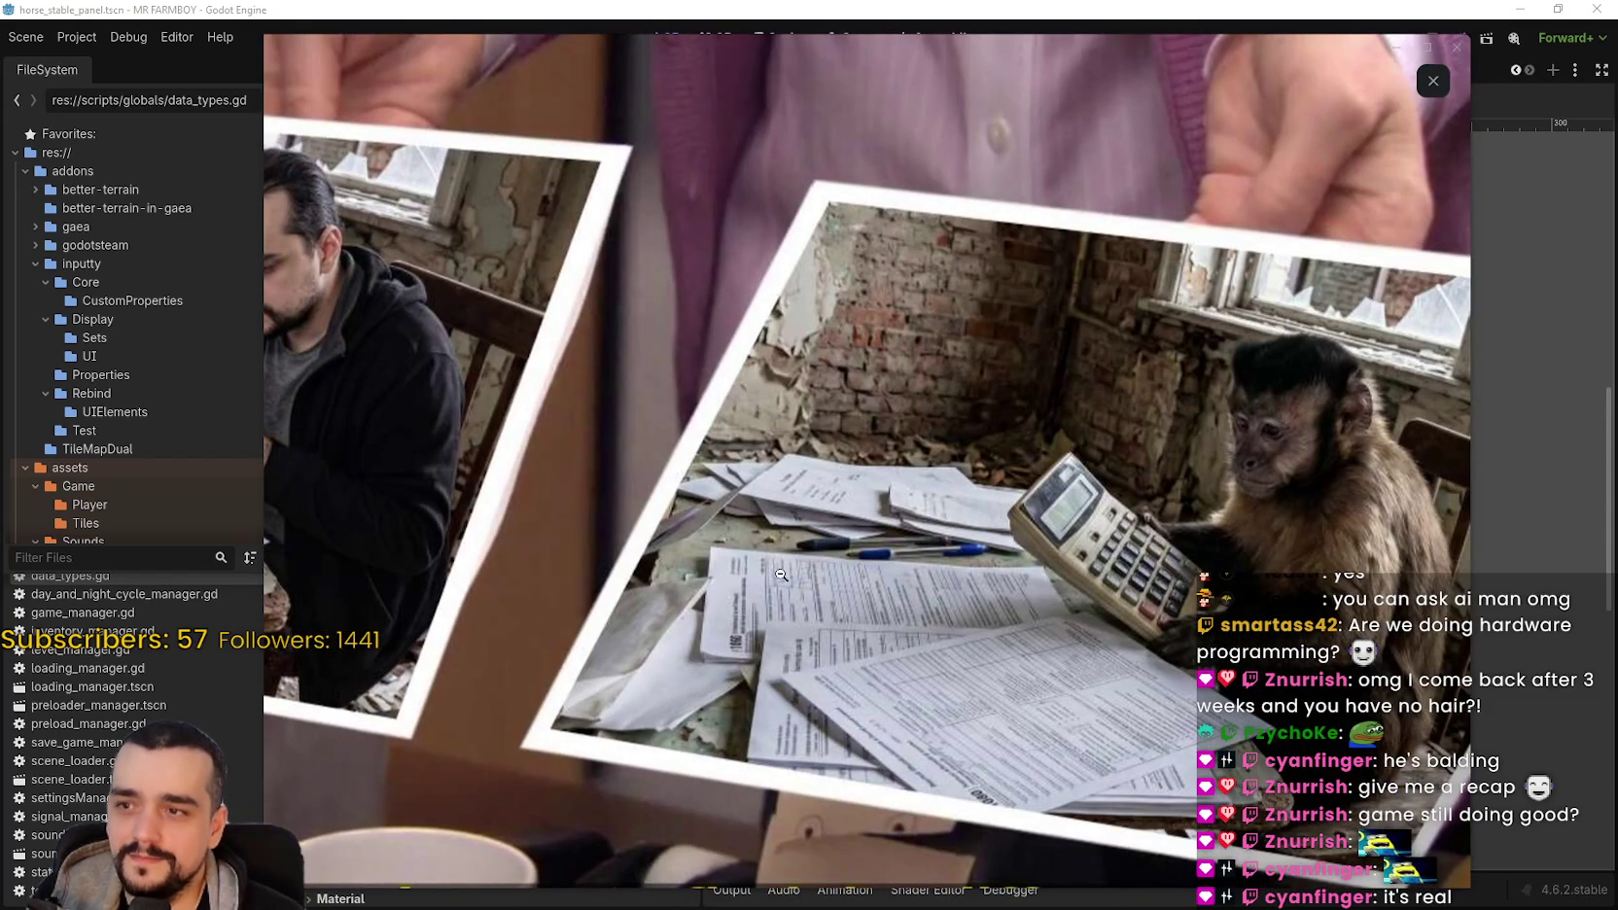
left_click(1334, 341)
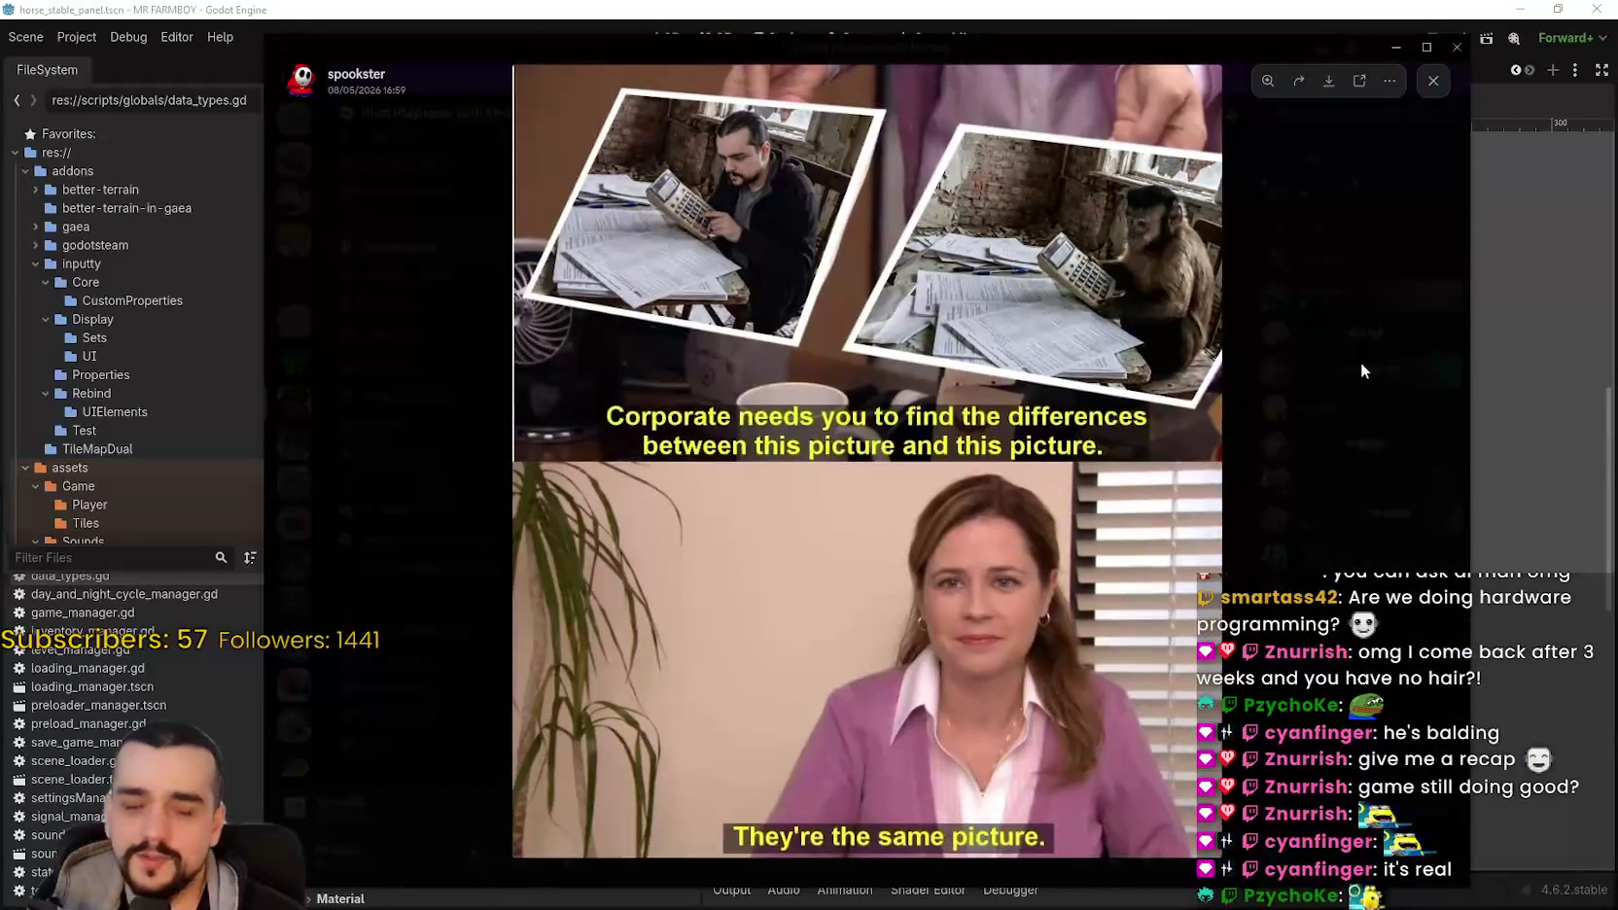
left_click(1360, 361)
Step: Scroll up and watch the forest video full screen, then exit with Esc
scroll(980, 551, "up", 3)
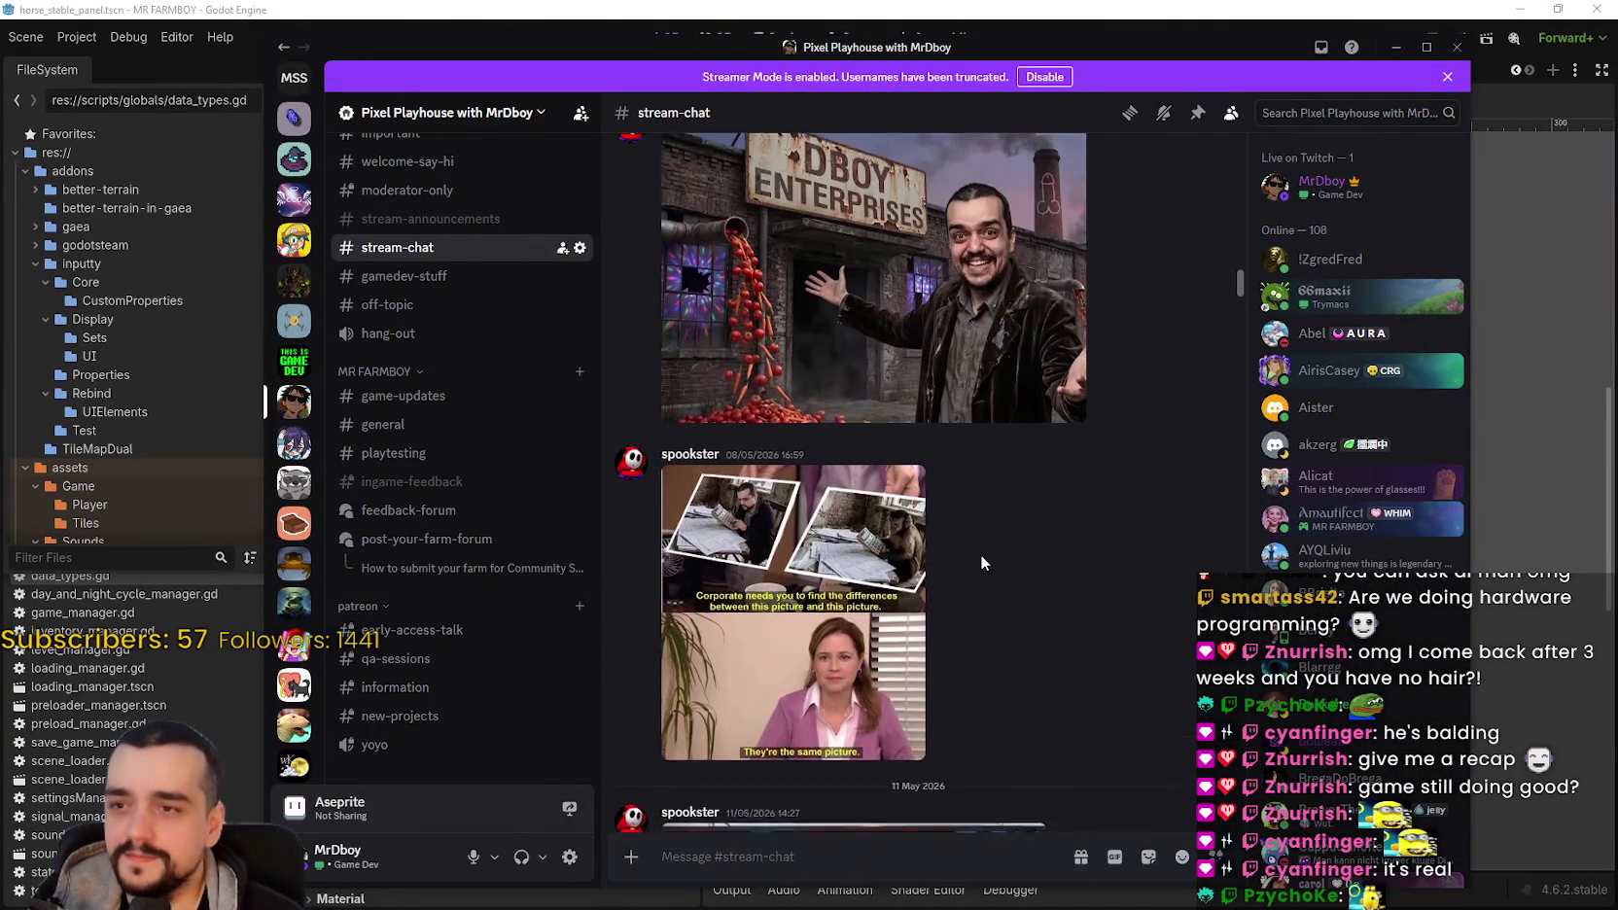
scroll(1123, 647, "up", 6)
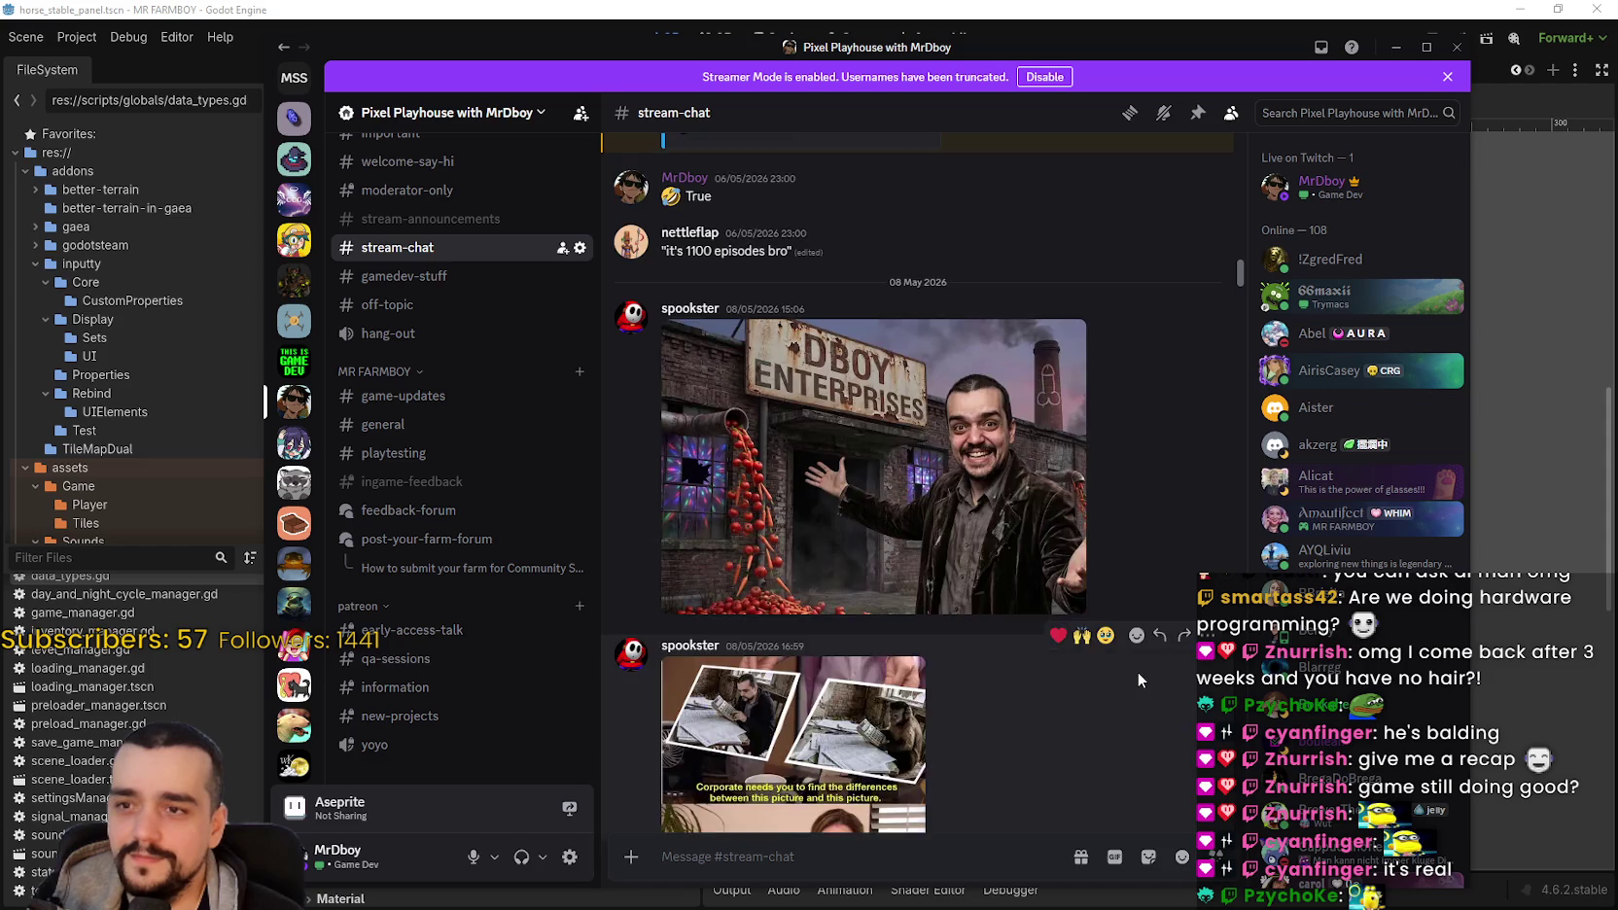
scroll(1135, 647, "up", 3)
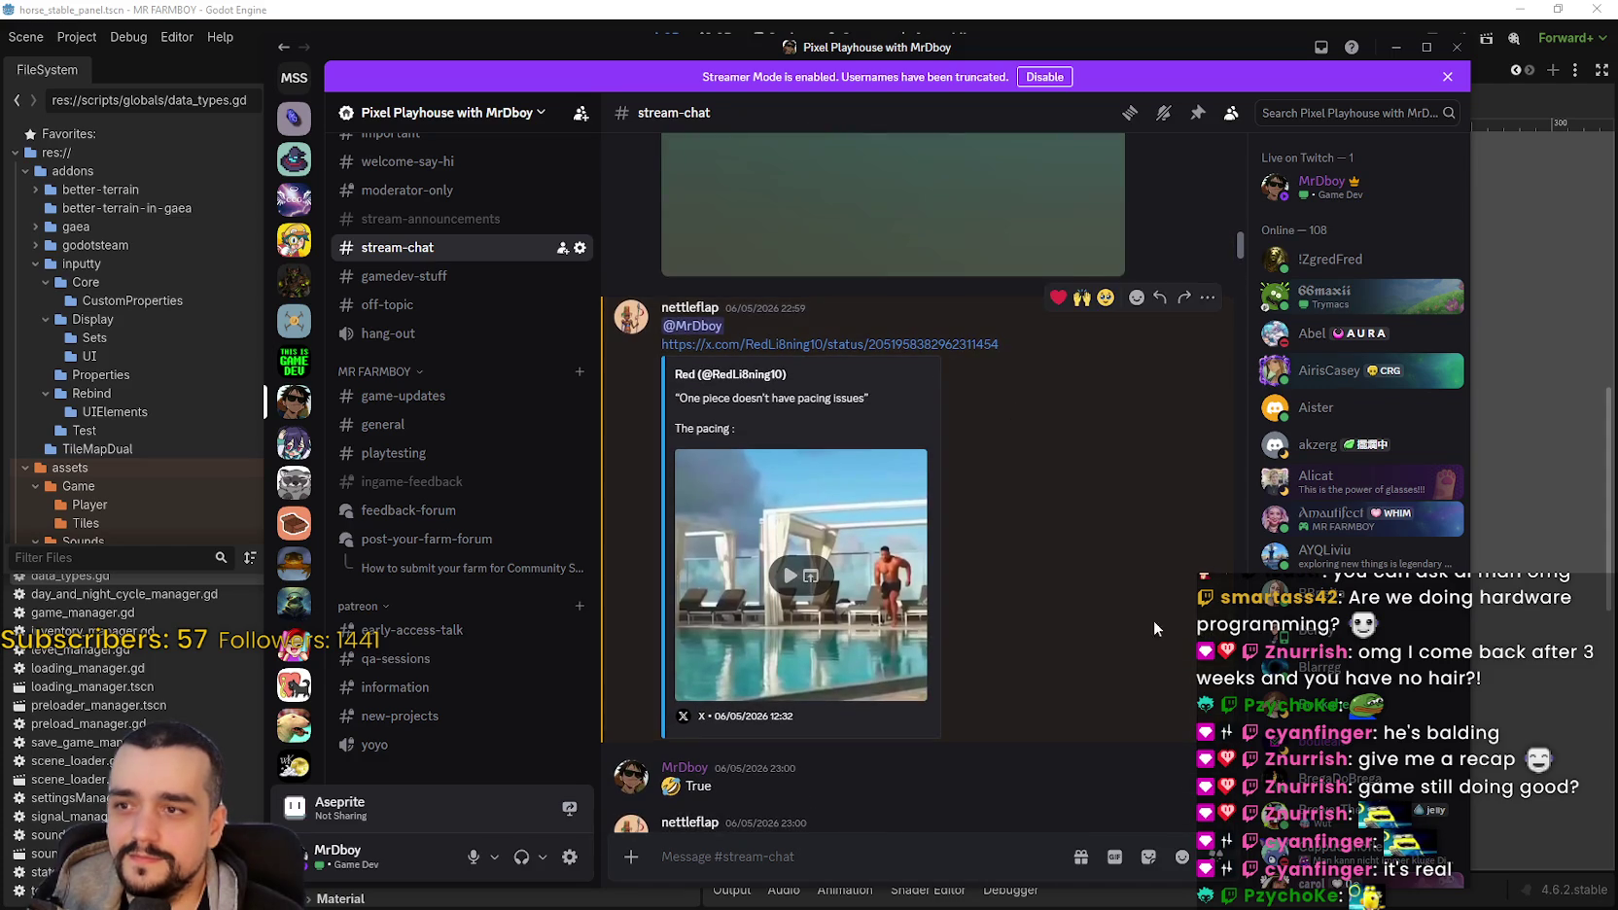
scroll(1096, 509, "up", 3)
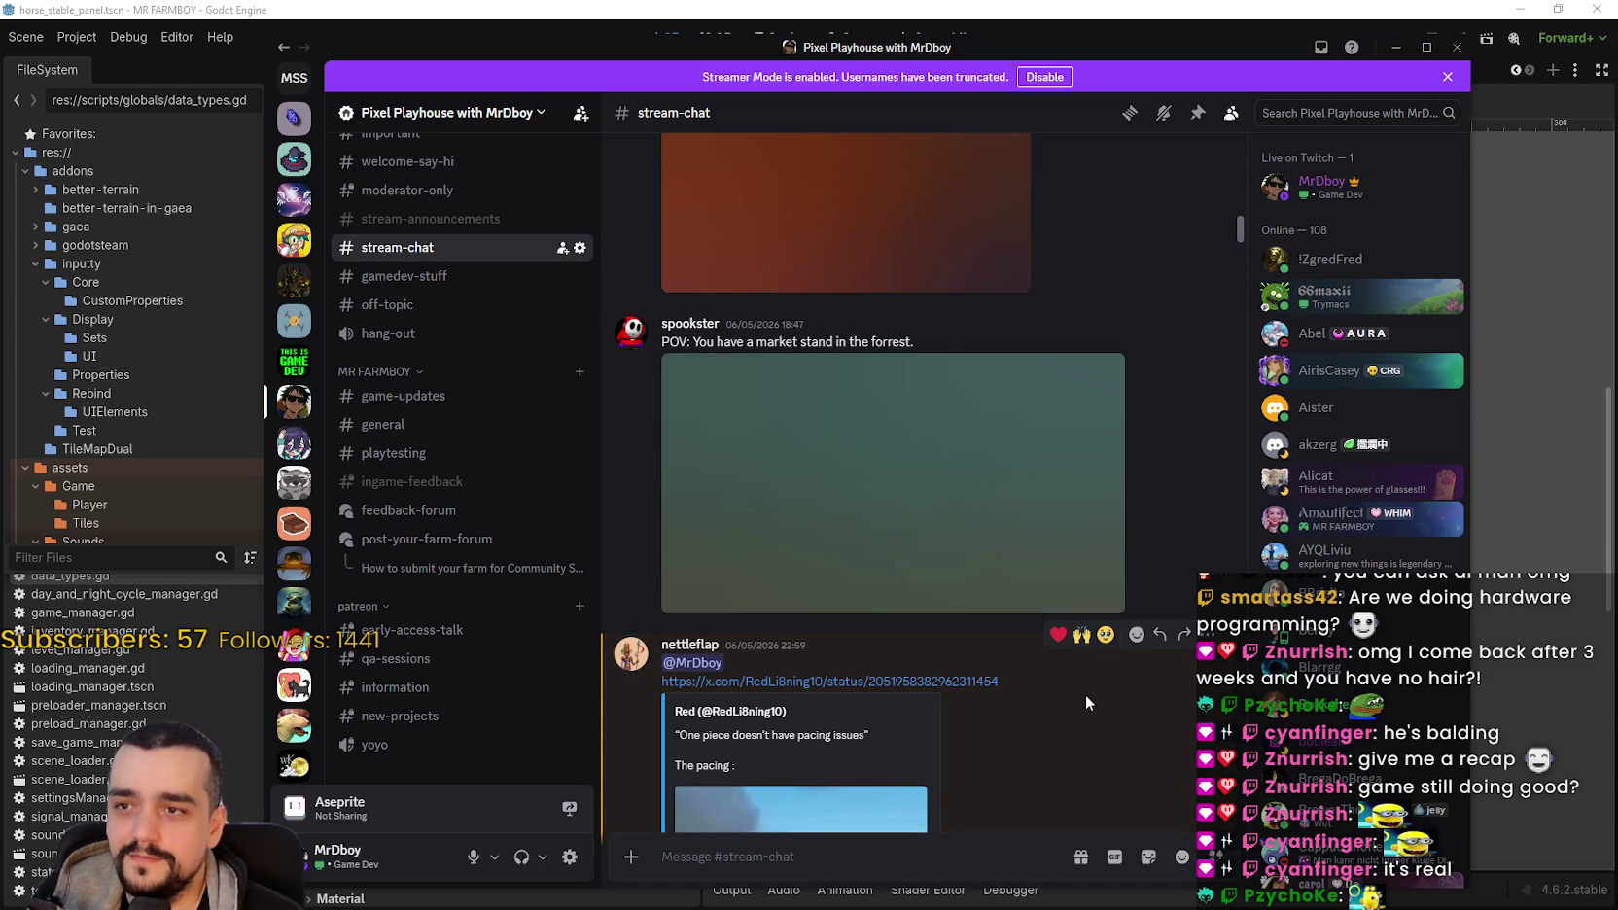
scroll(1084, 681, "up", 2)
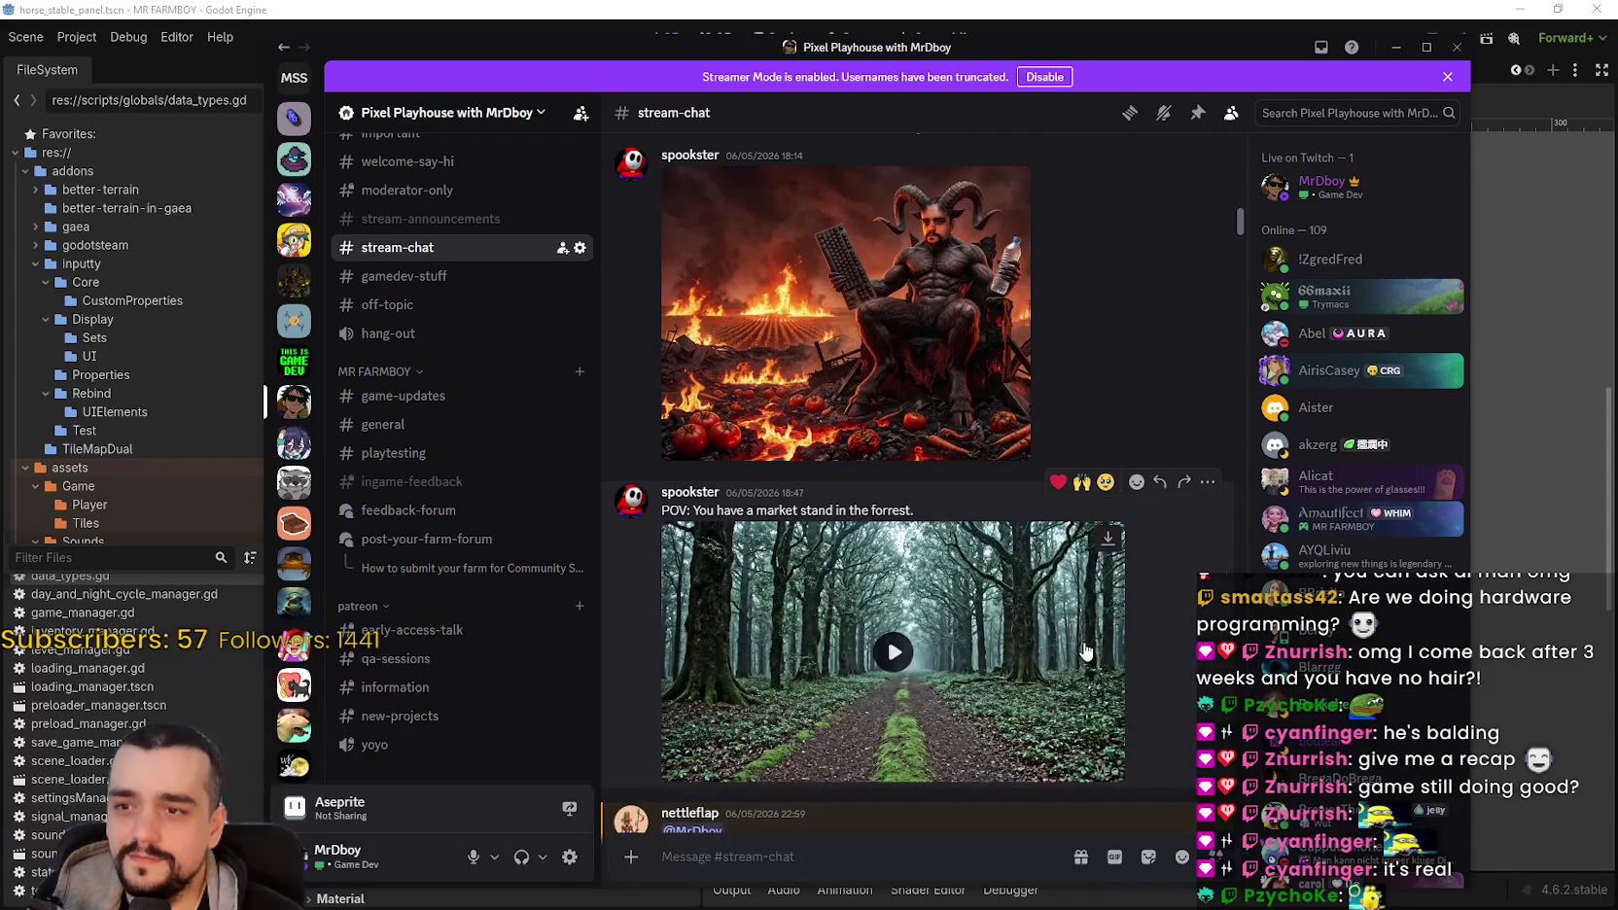
left_click(894, 651)
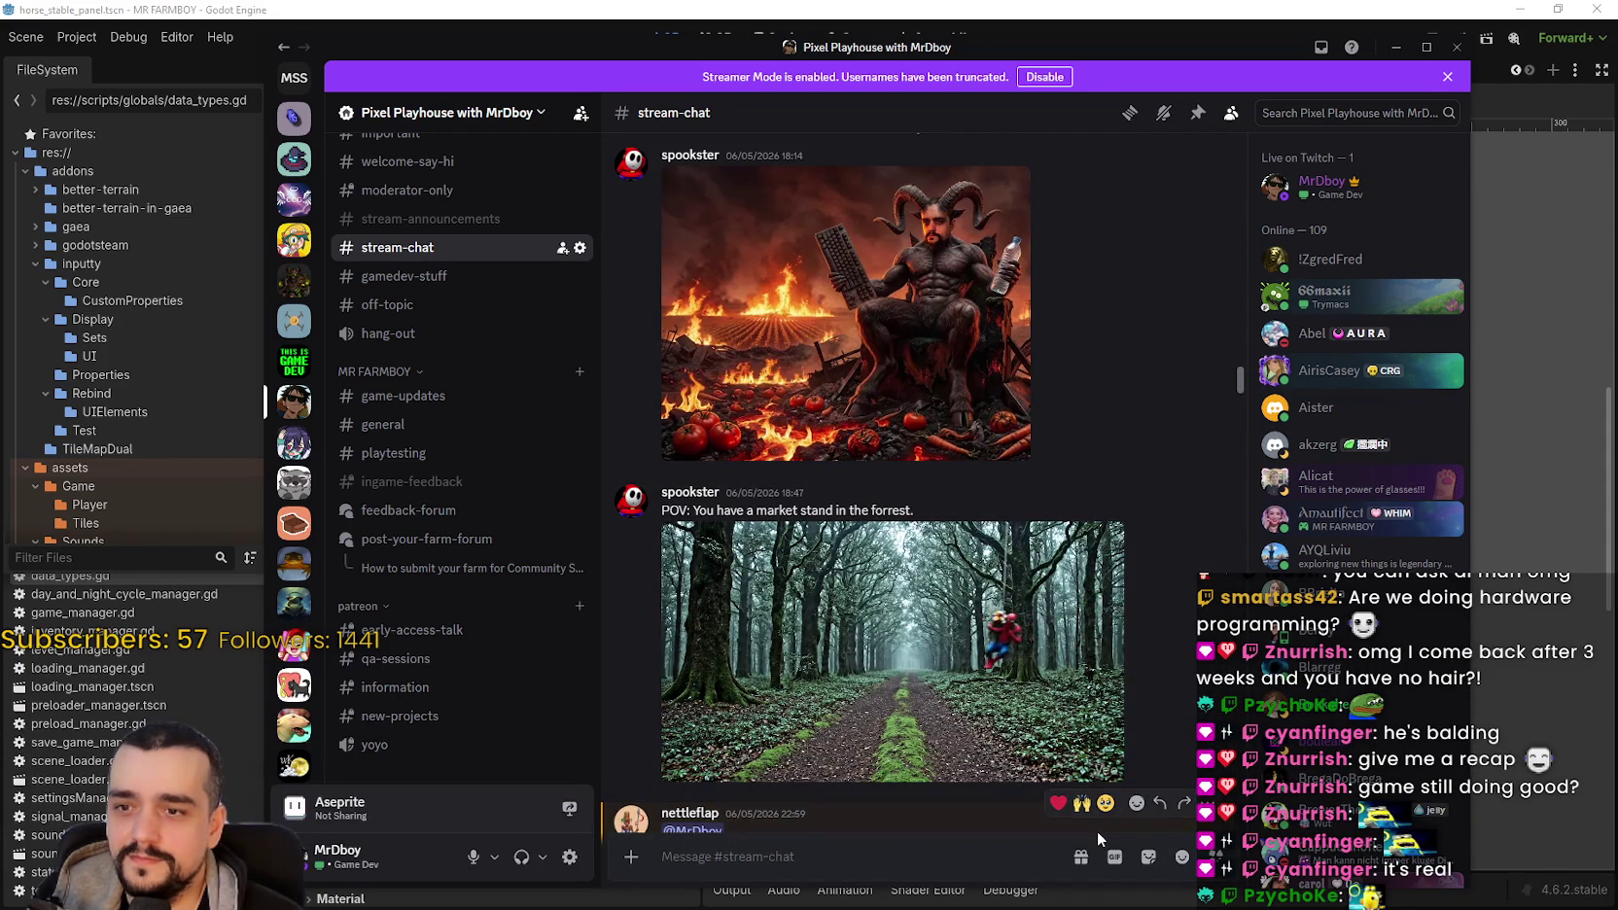
left_click(1104, 768)
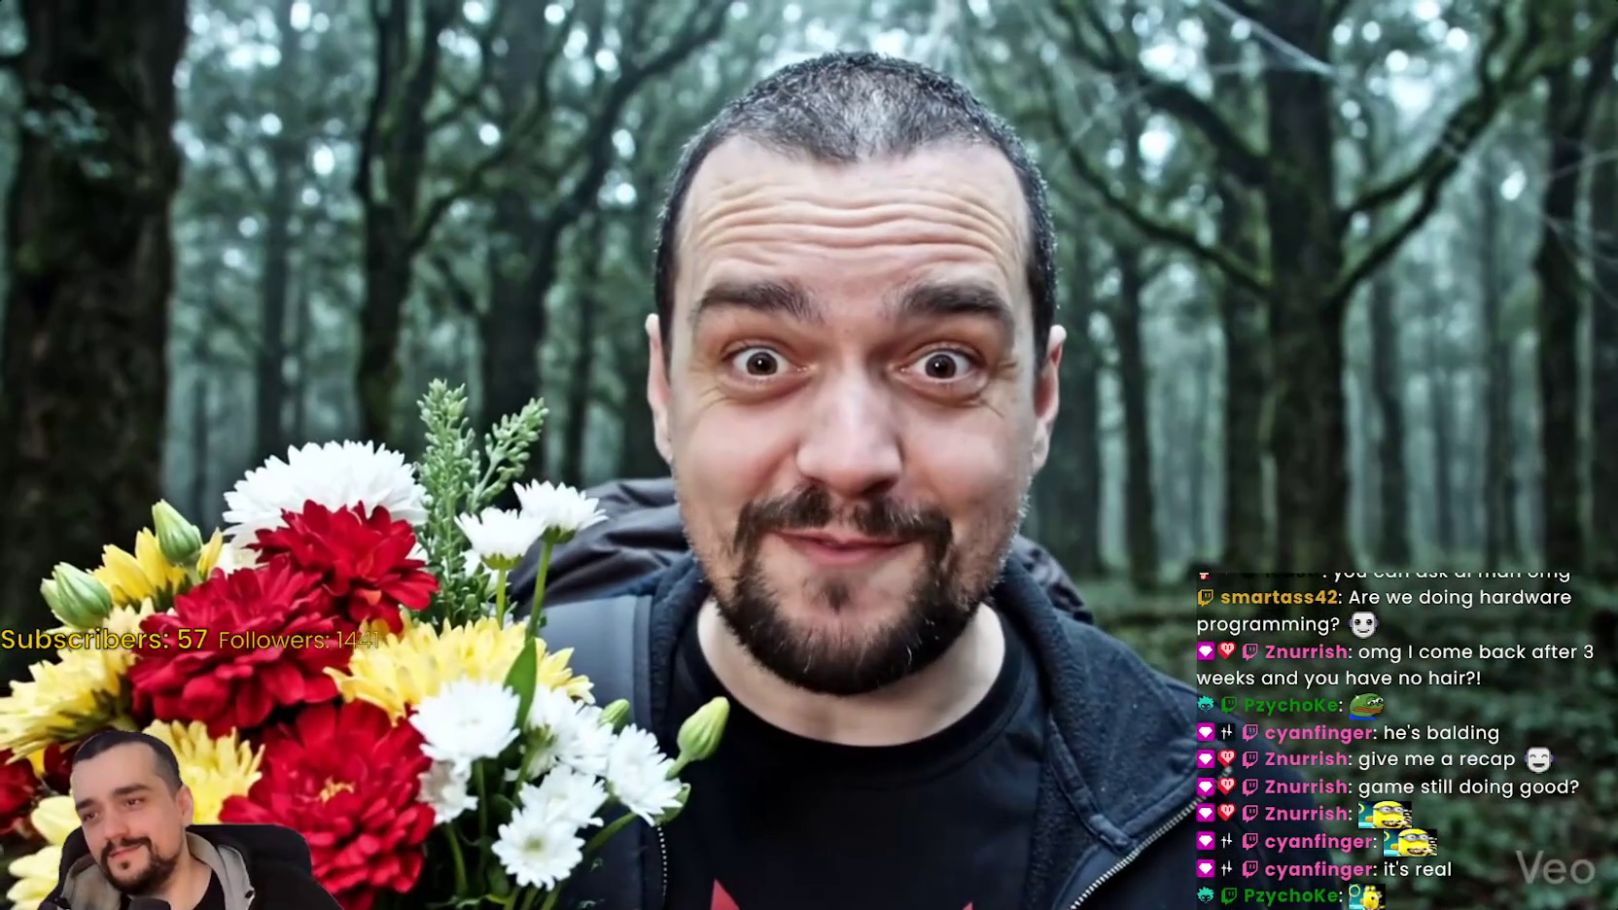
key("Escape")
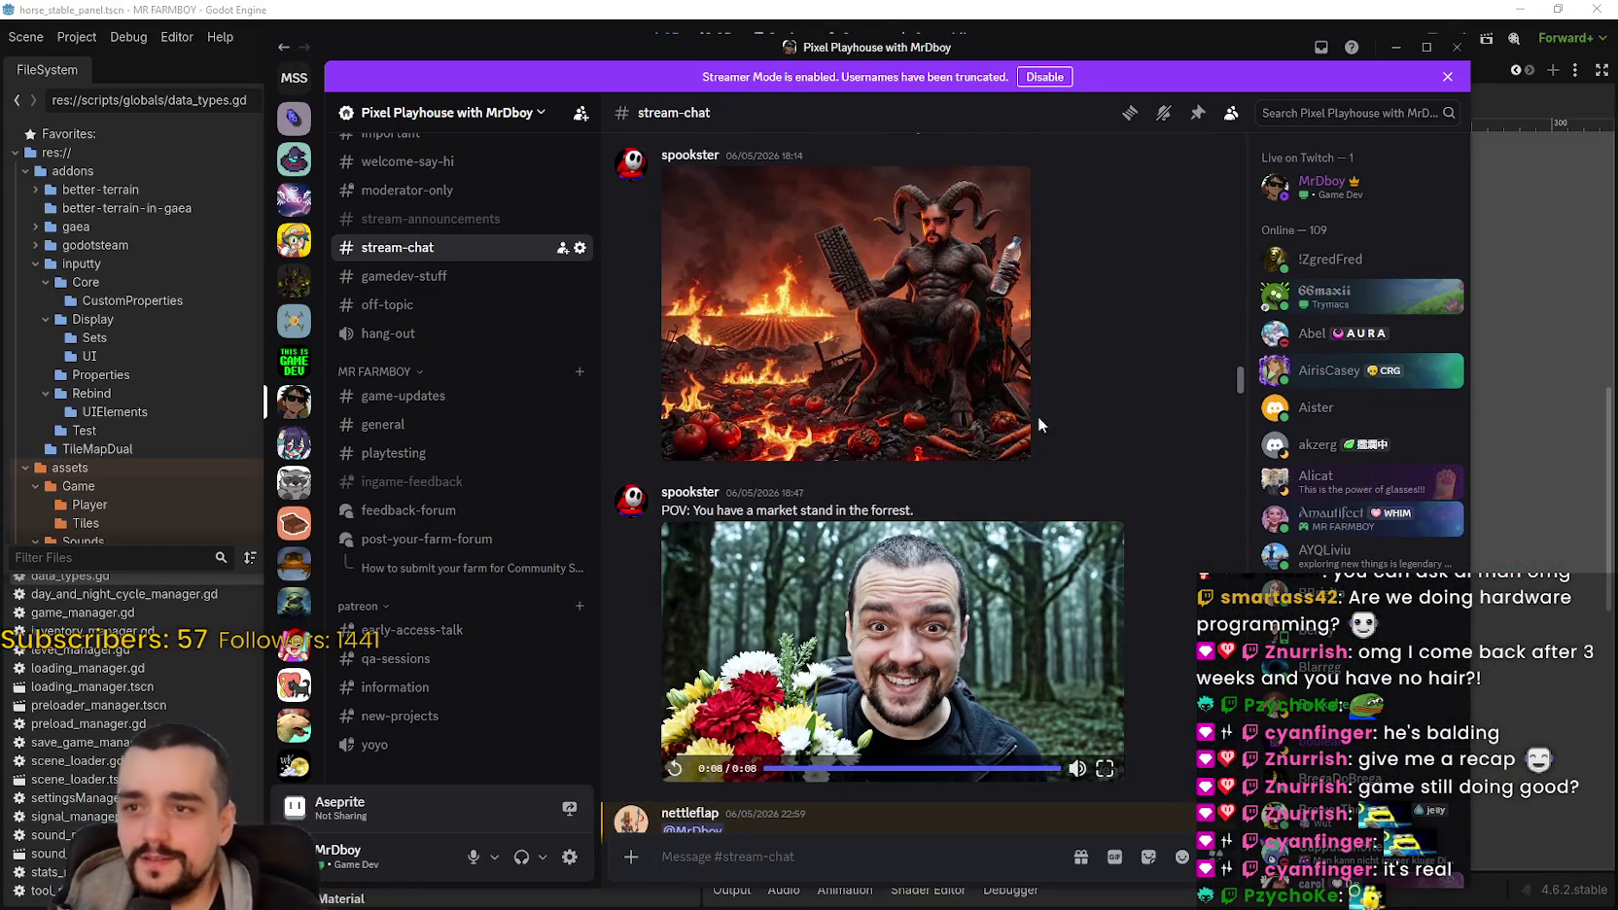
Step: Open and close the demon and Istanbul Hair Clinic images full size
scroll(1037, 416, "up", 3)
left_click(848, 502)
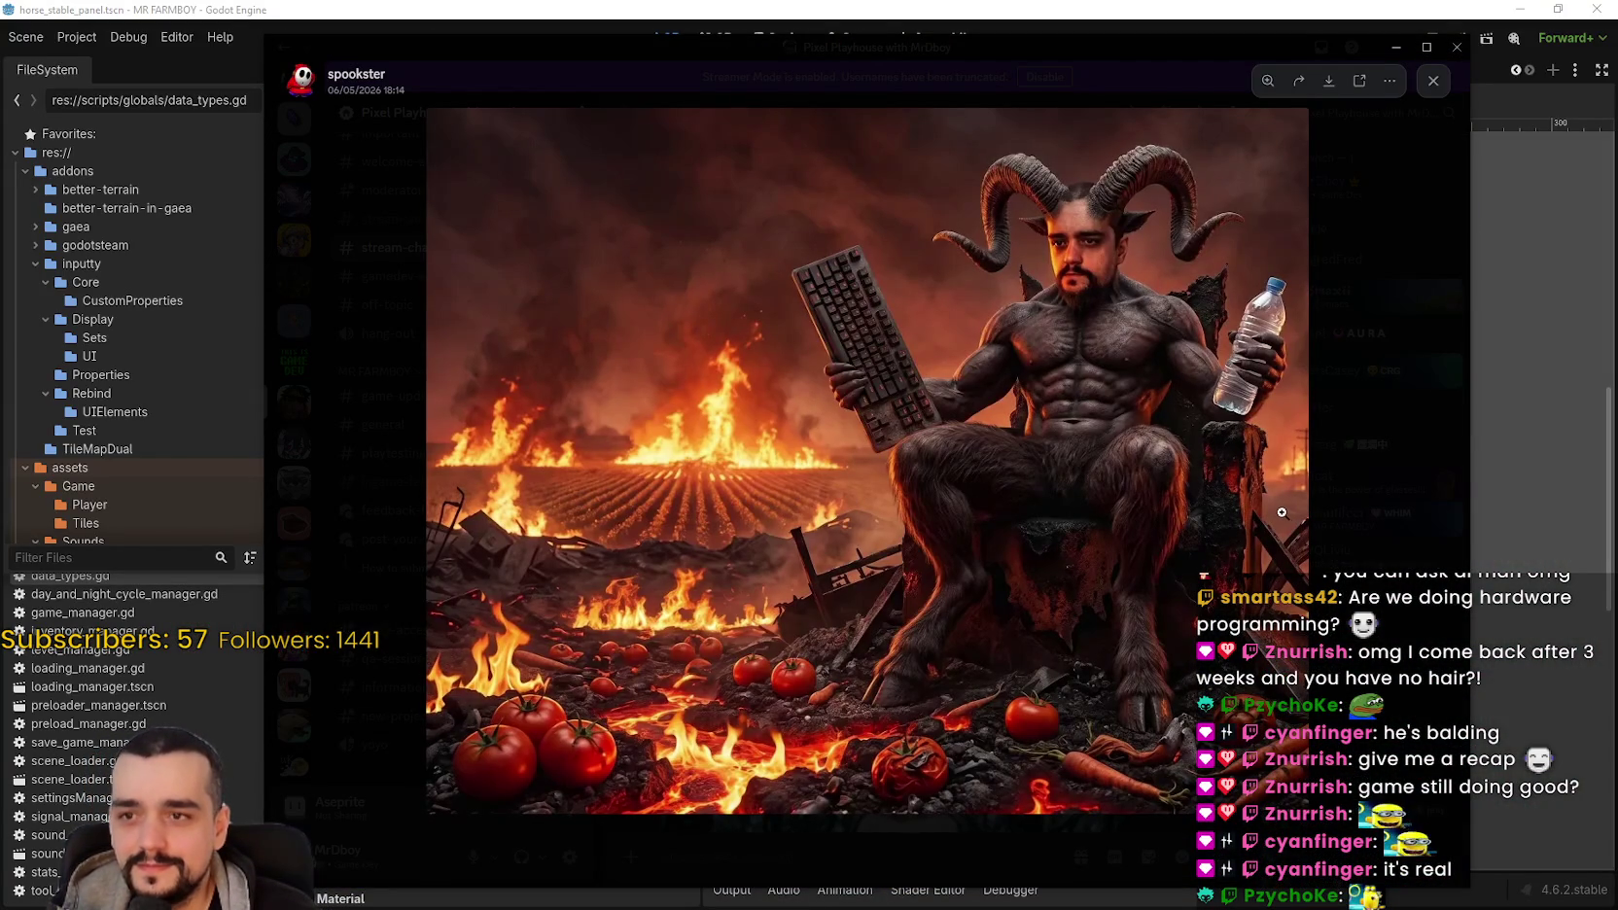
left_click(1321, 500)
scroll(936, 511, "up", 10)
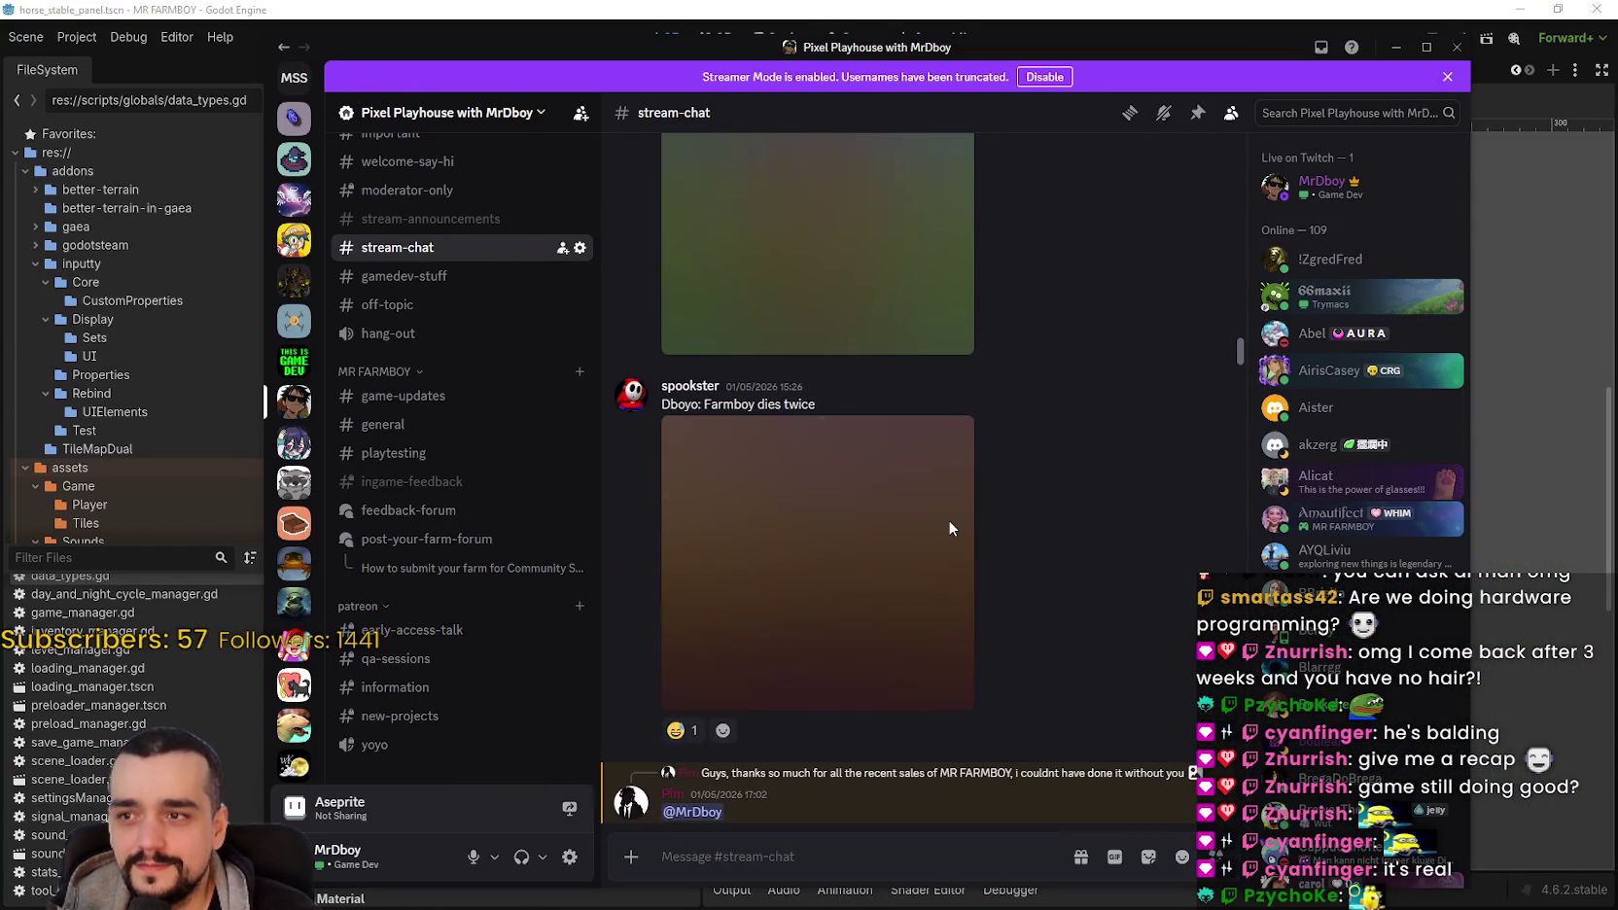
scroll(995, 597, "up", 15)
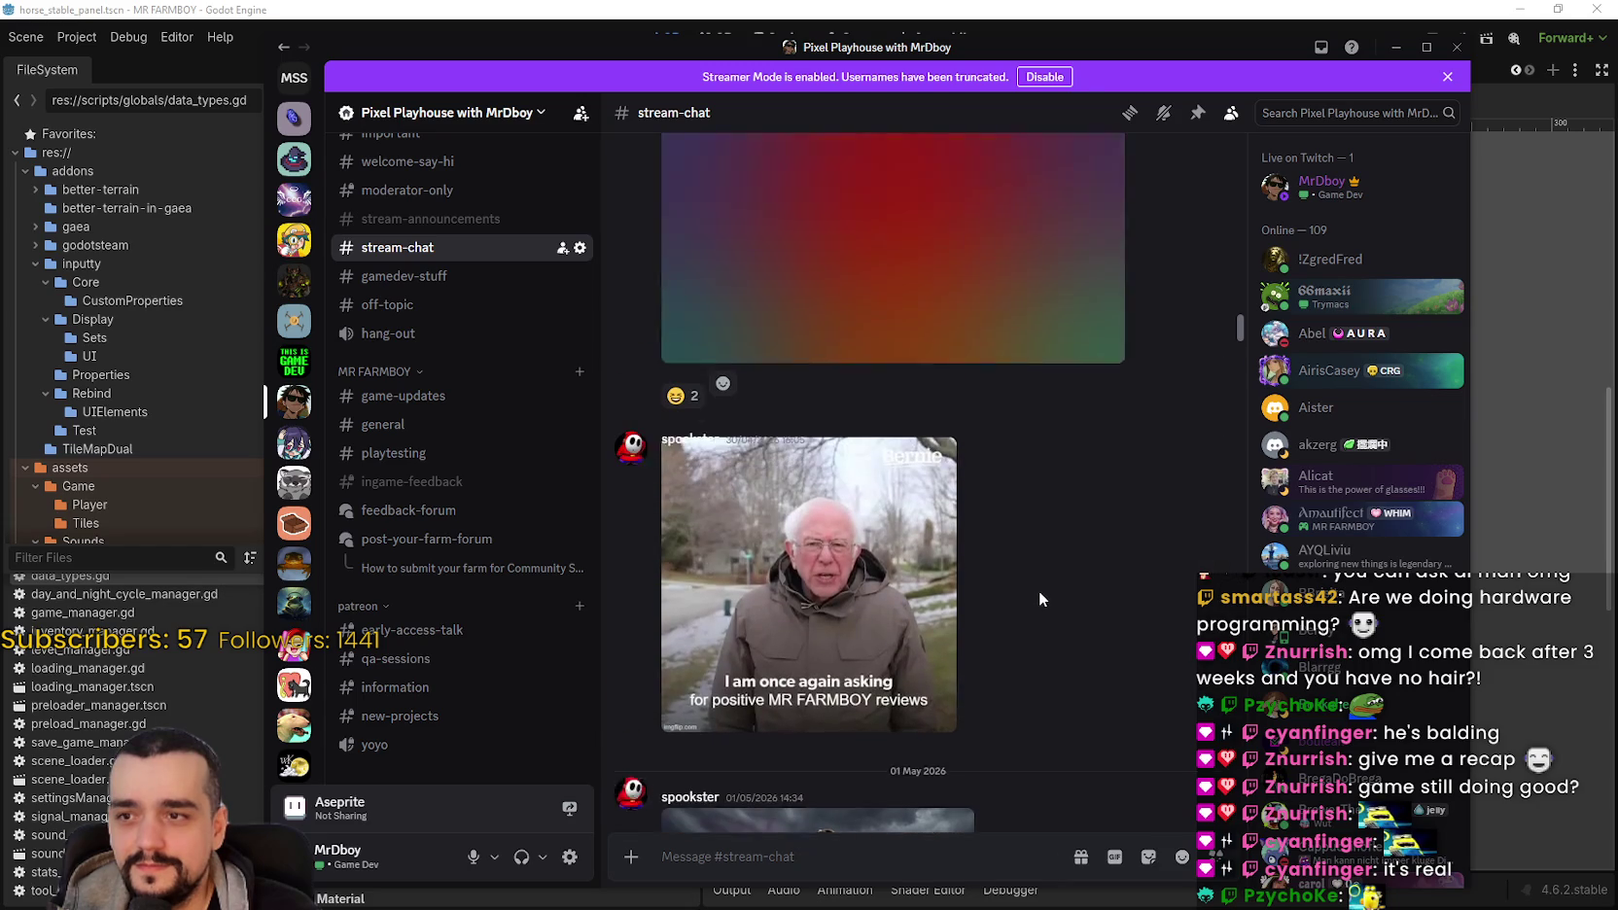
scroll(914, 282, "up", 3)
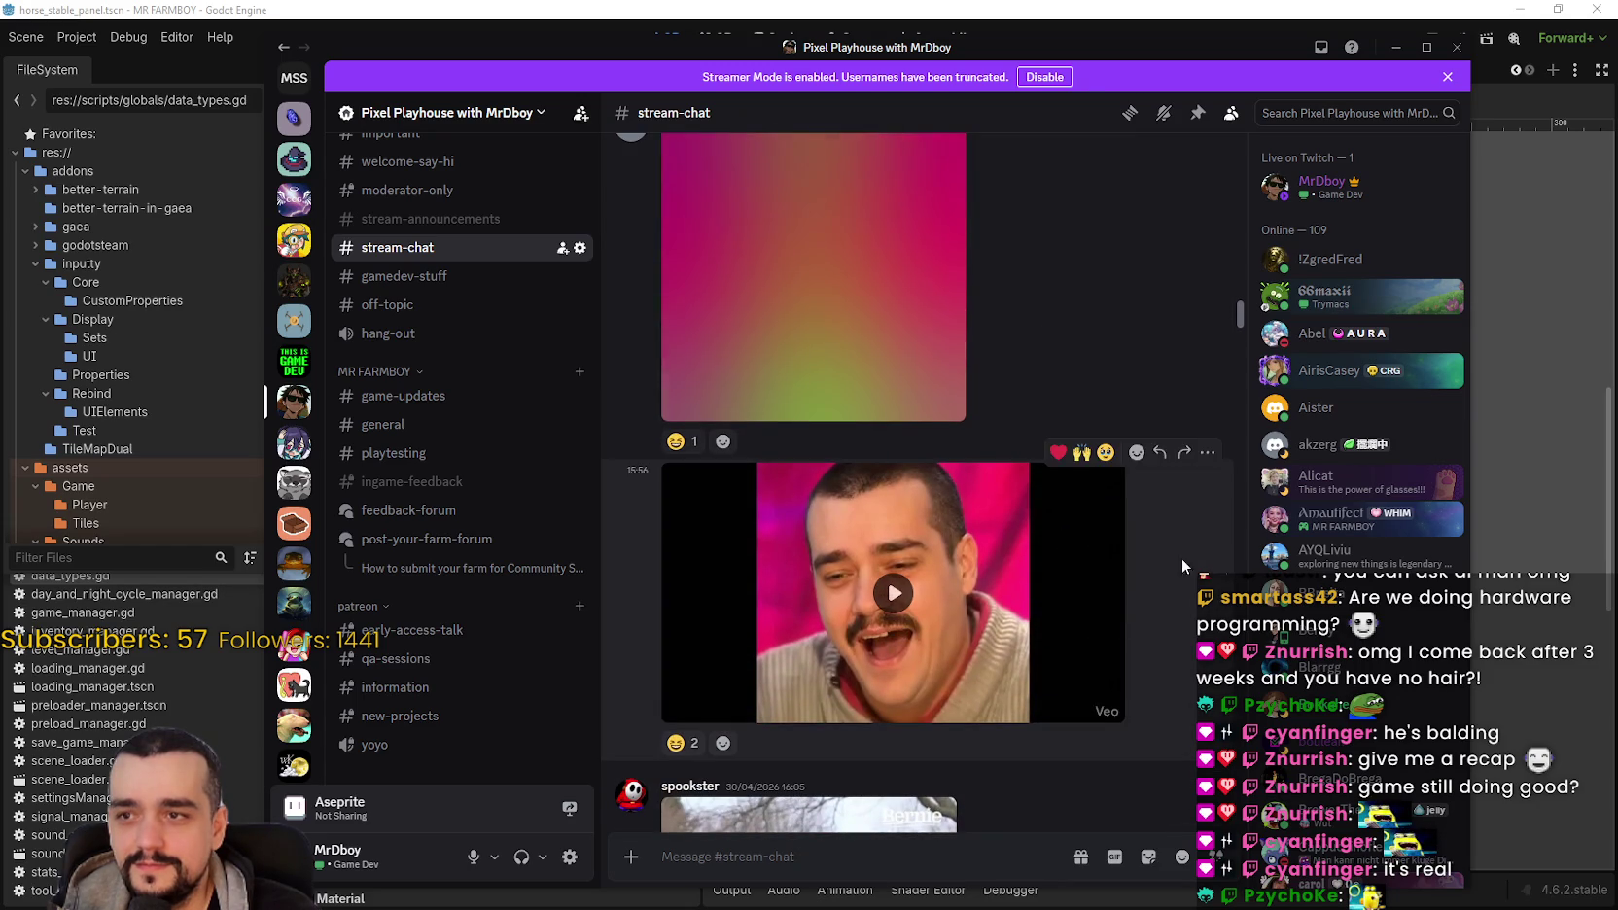
scroll(1113, 508, "up", 6)
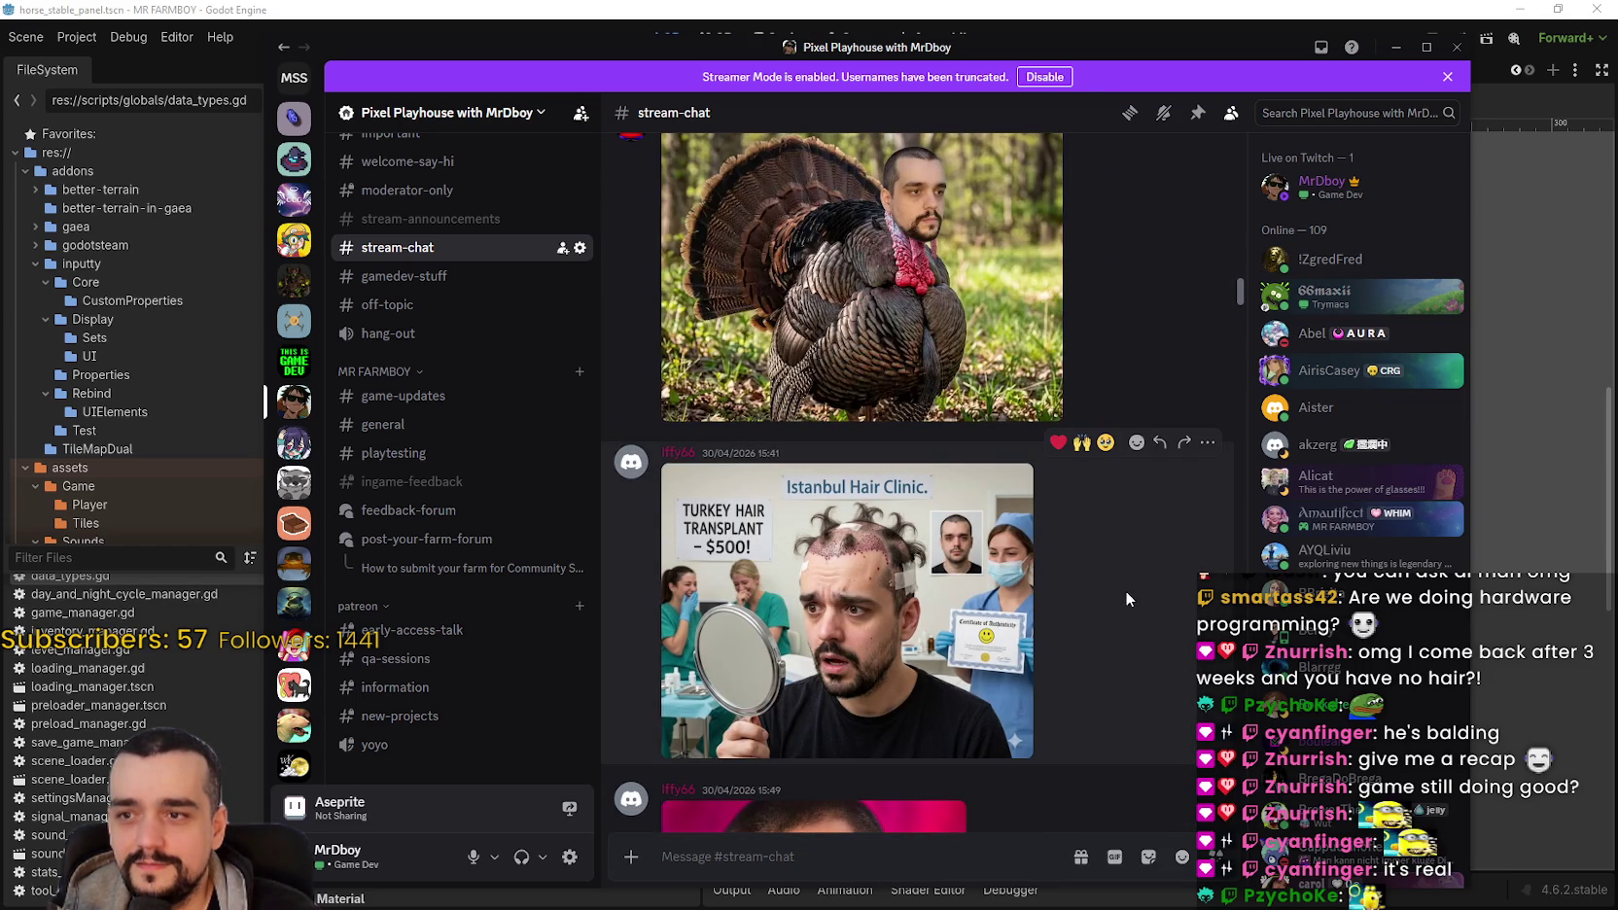
left_click(982, 544)
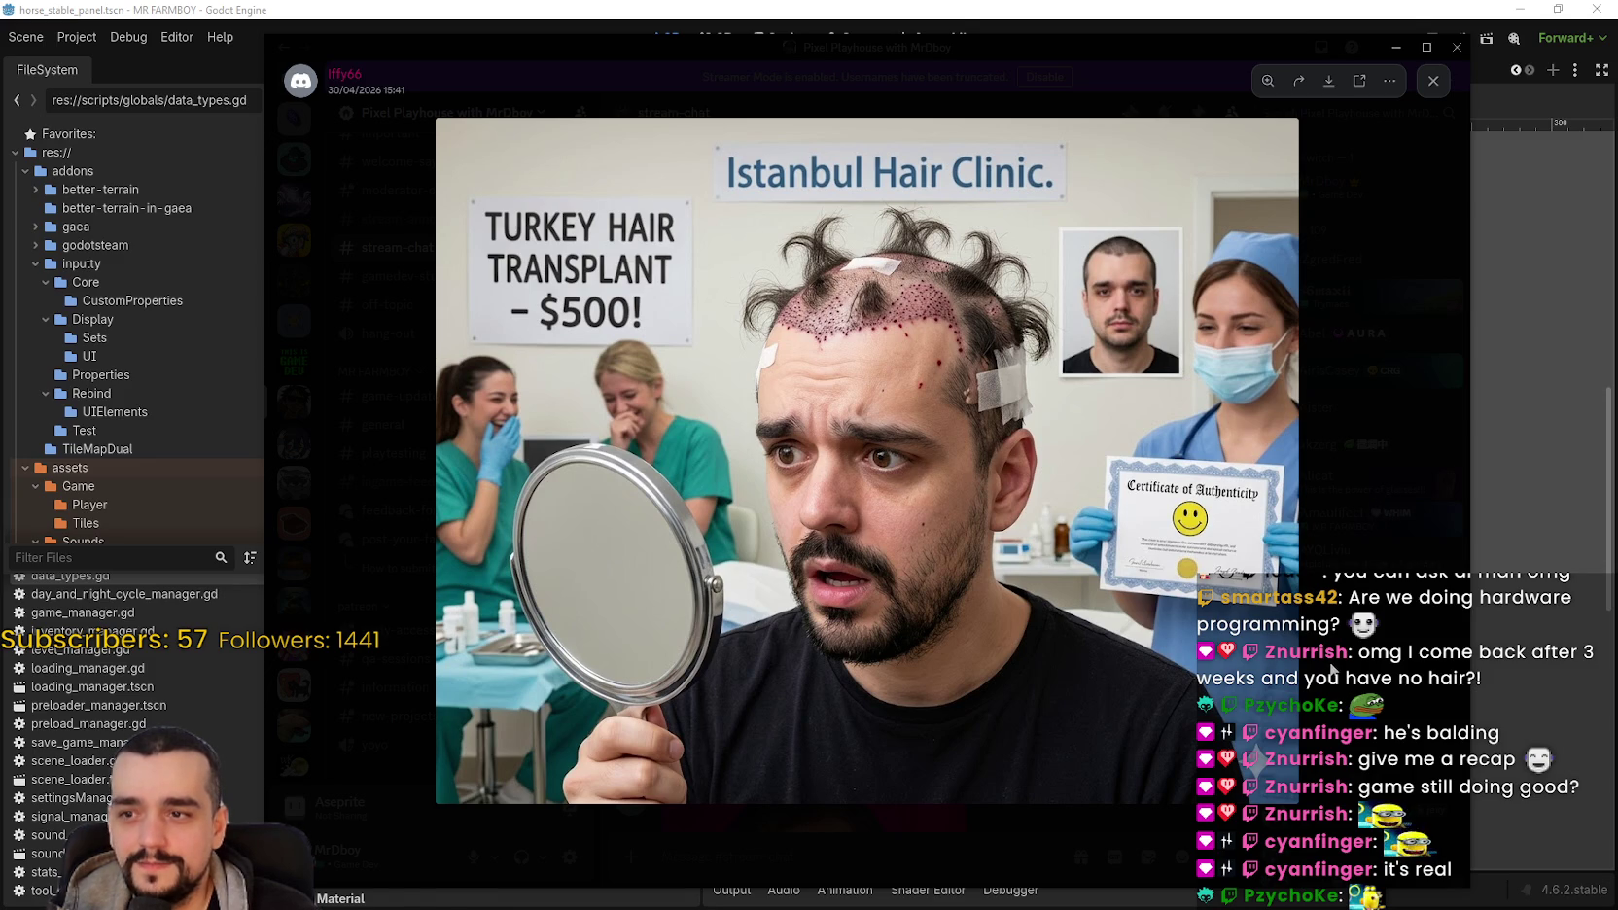
key("Escape")
Step: Scroll up to the late-April image posts, then switch back to Godot
scroll(771, 526, "up", 2)
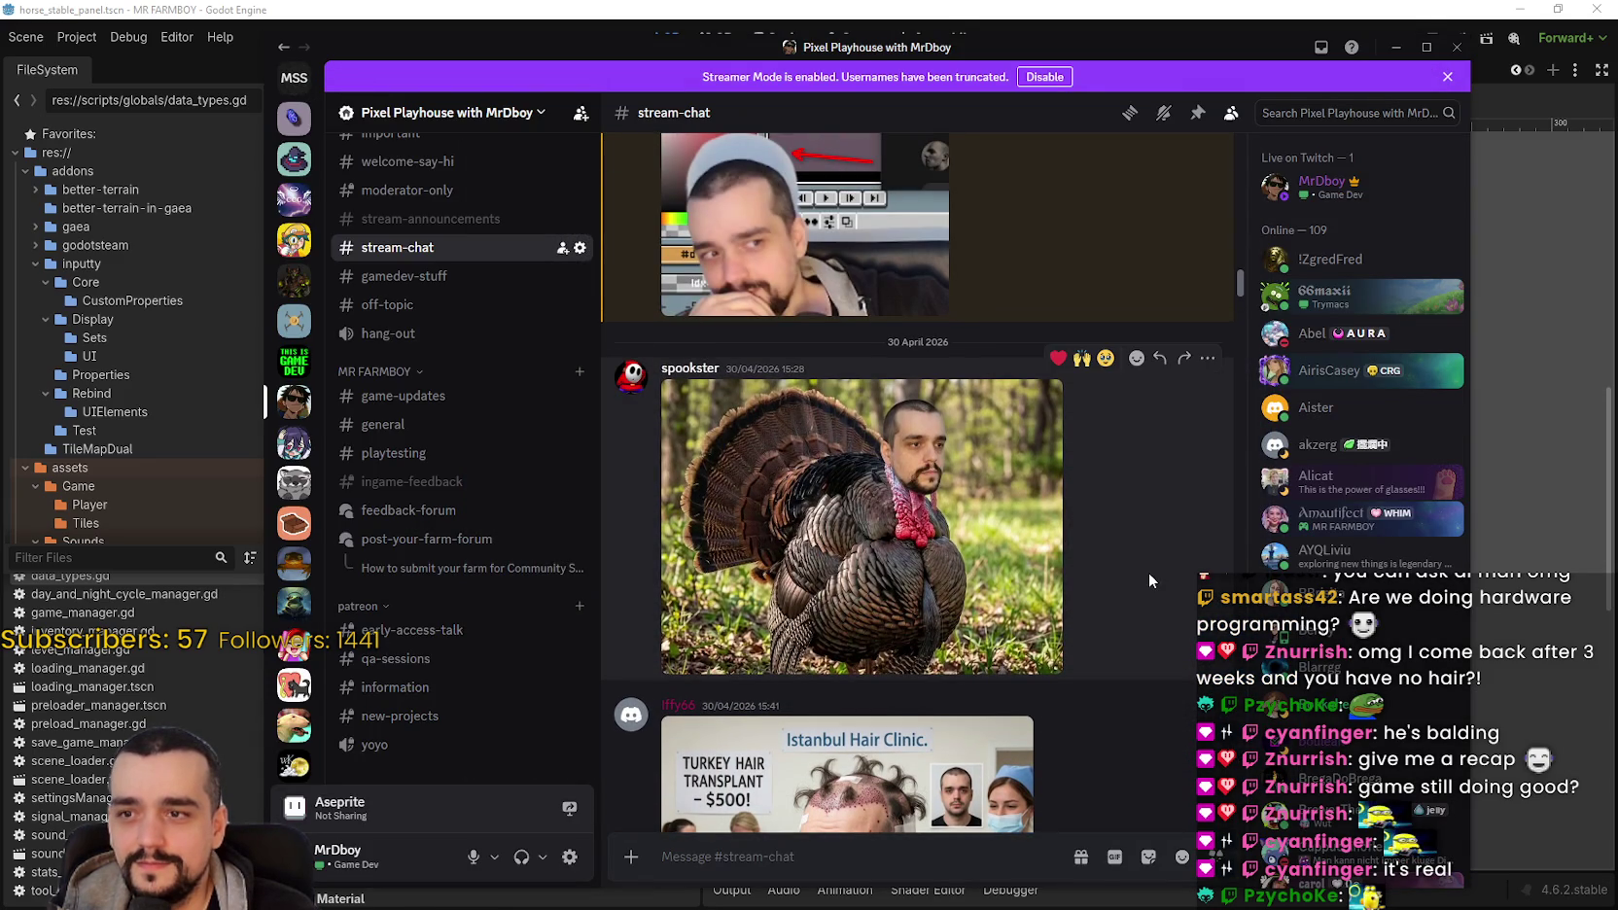
scroll(1098, 576, "up", 3)
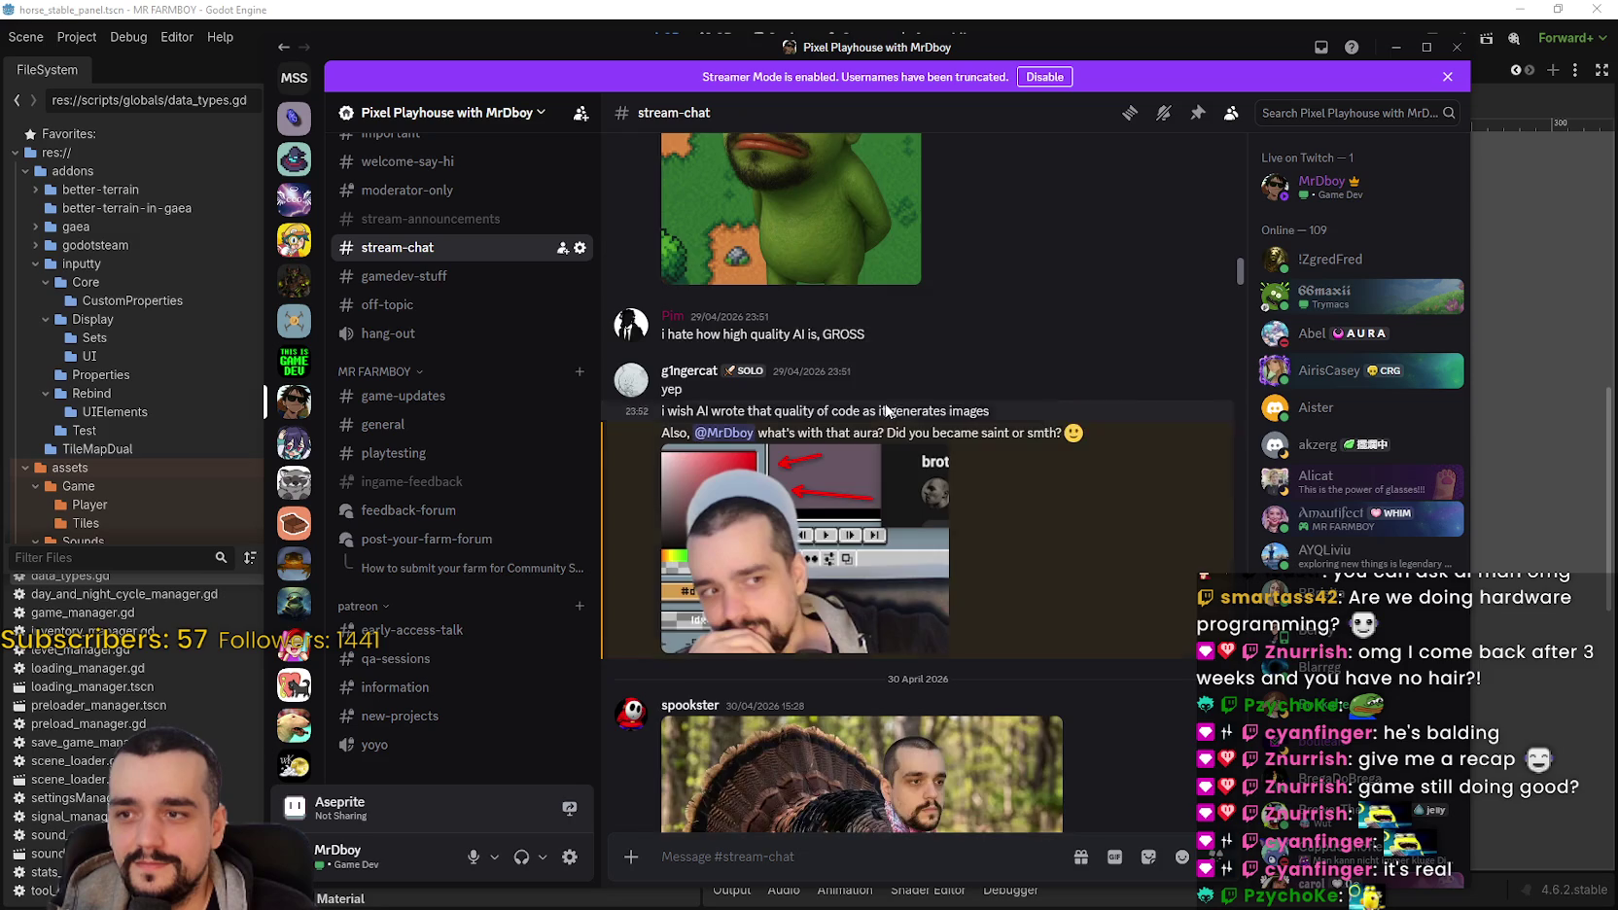
scroll(895, 407, "up", 3)
scroll(1097, 578, "up", 5)
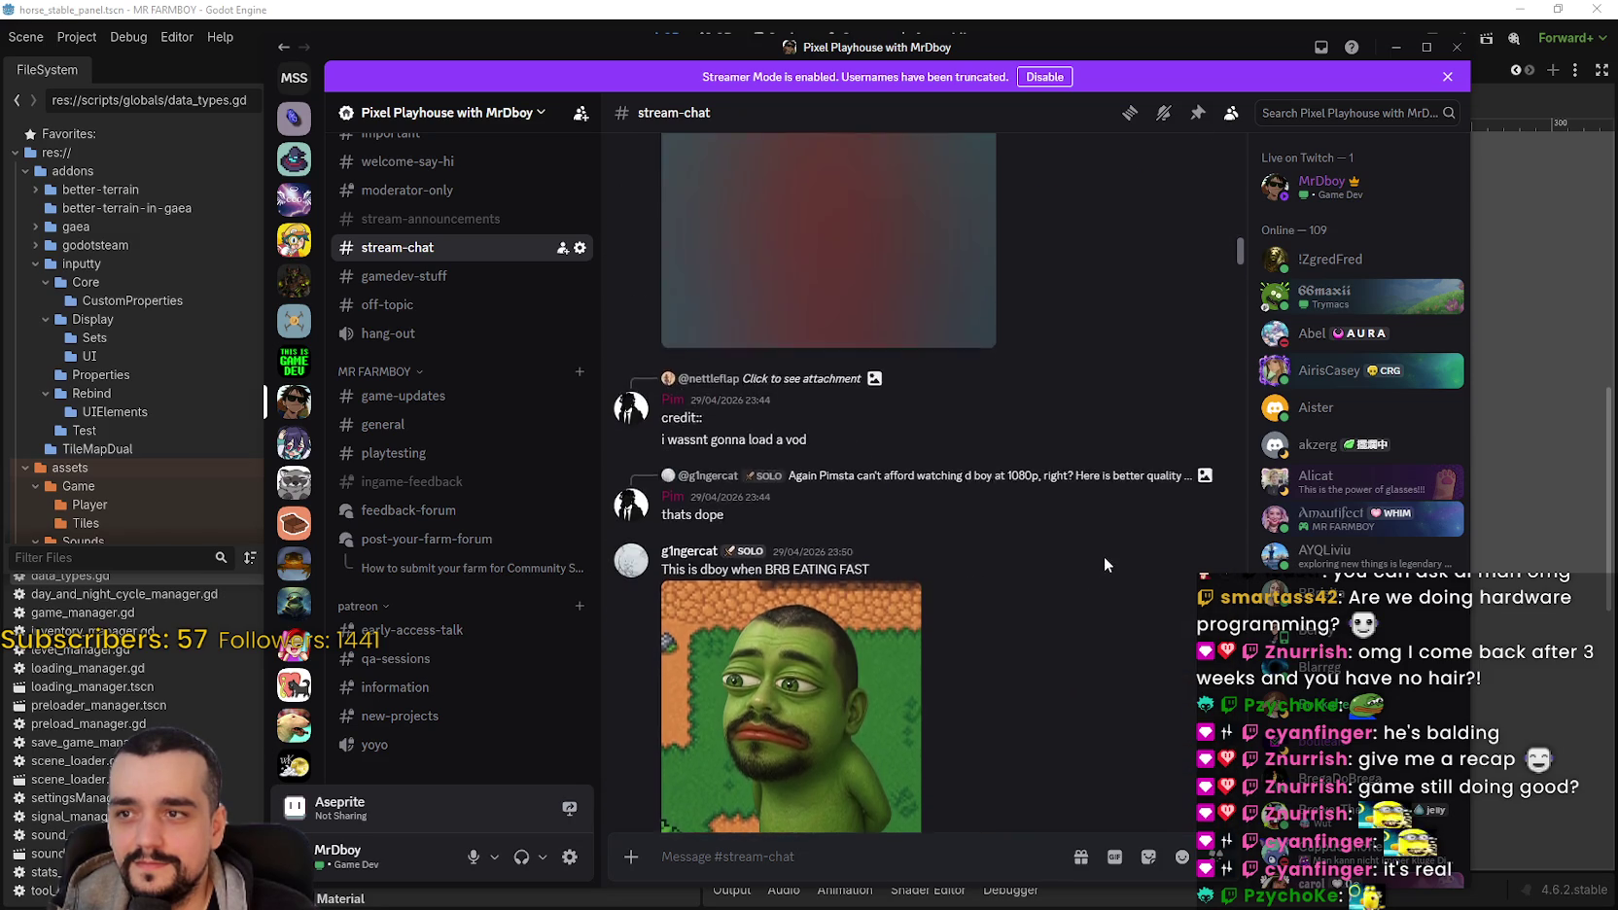
scroll(1050, 574, "up", 10)
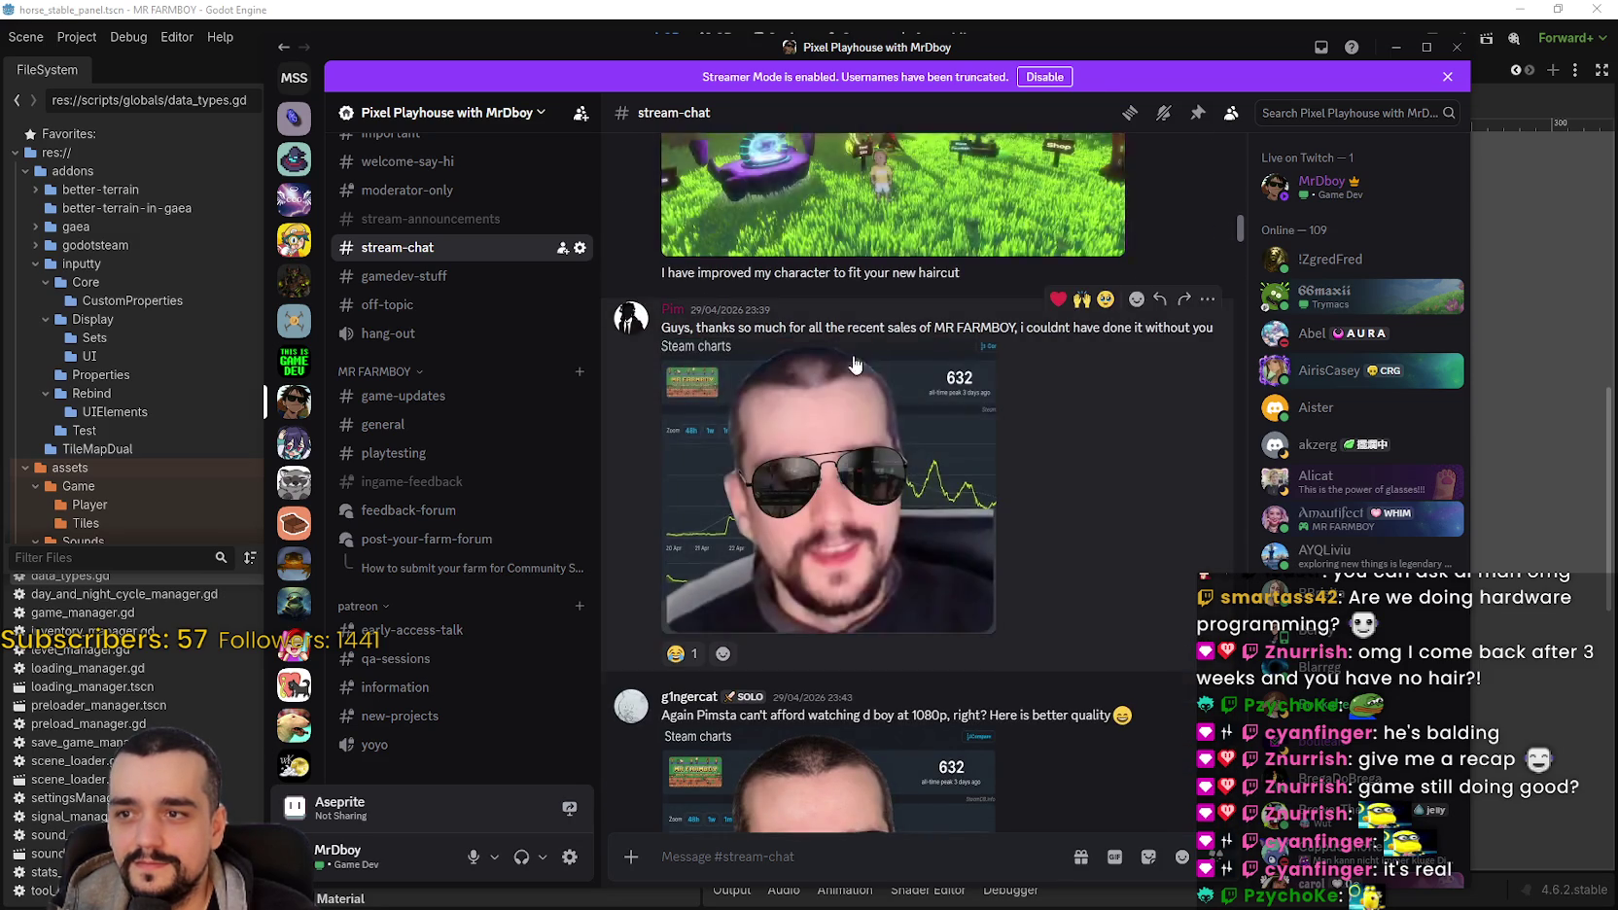
scroll(1070, 595, "up", 12)
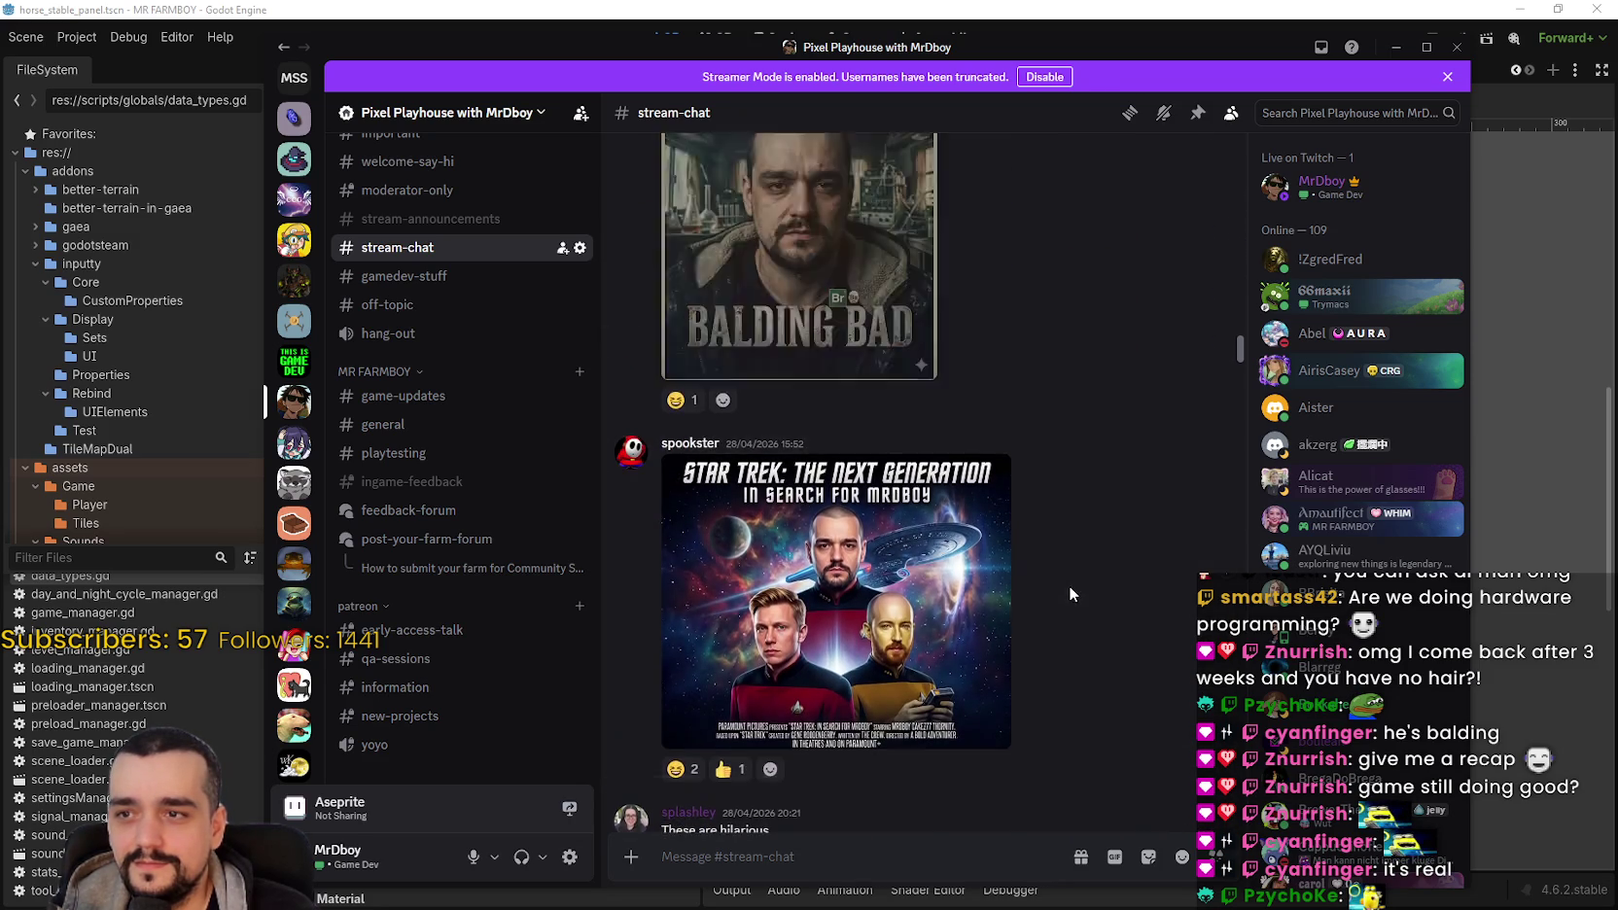
scroll(1157, 612, "up", 4)
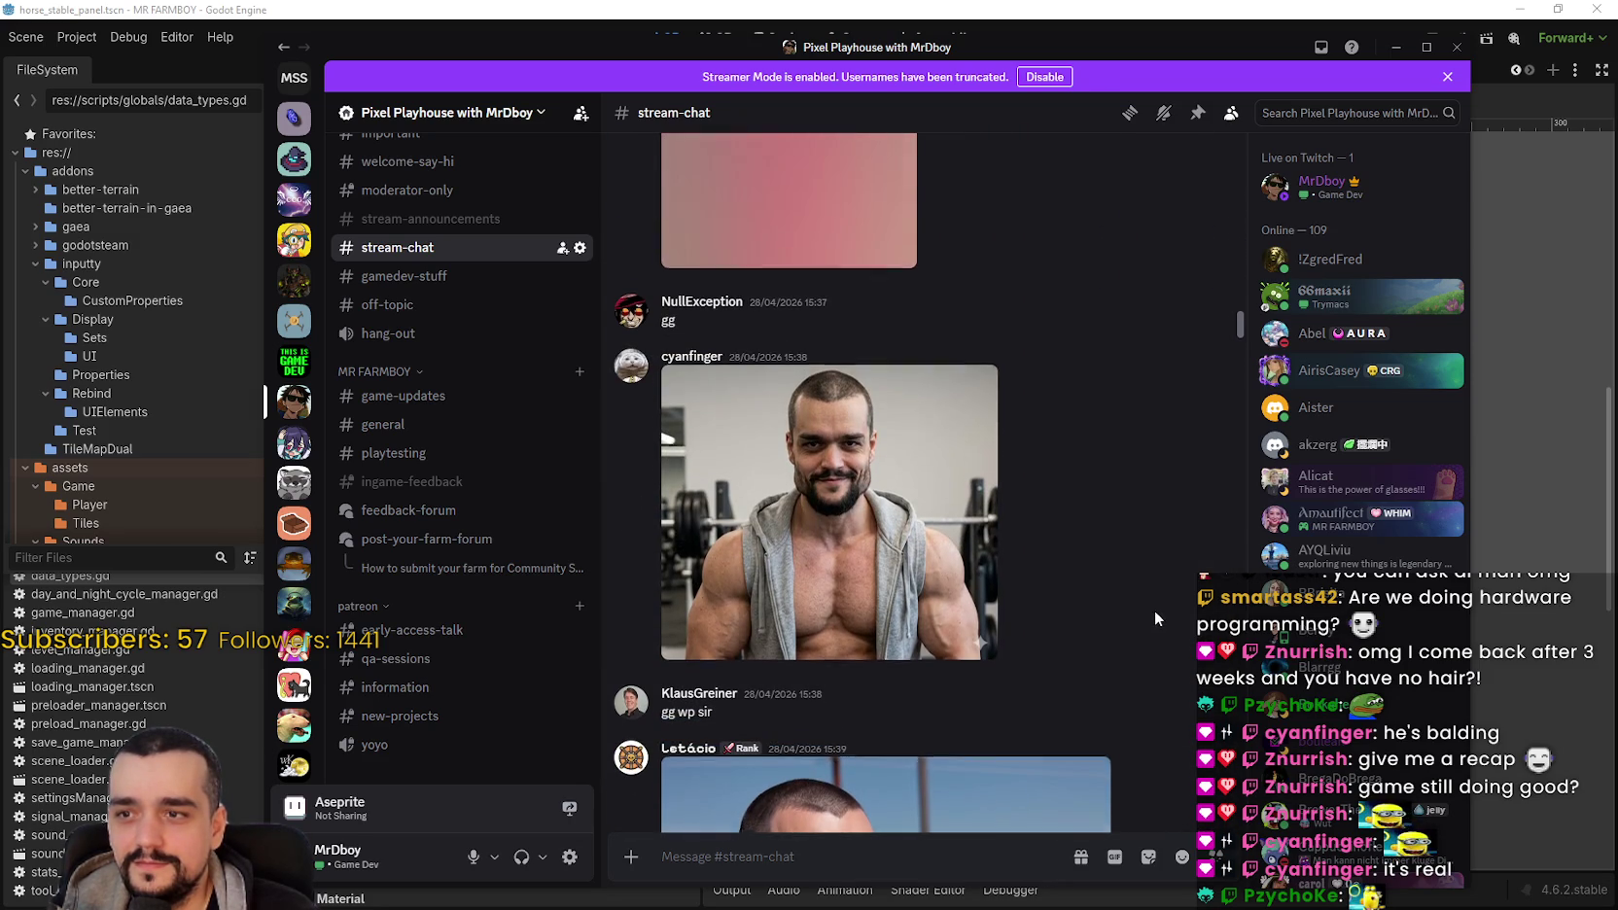
key("alt+Tab")
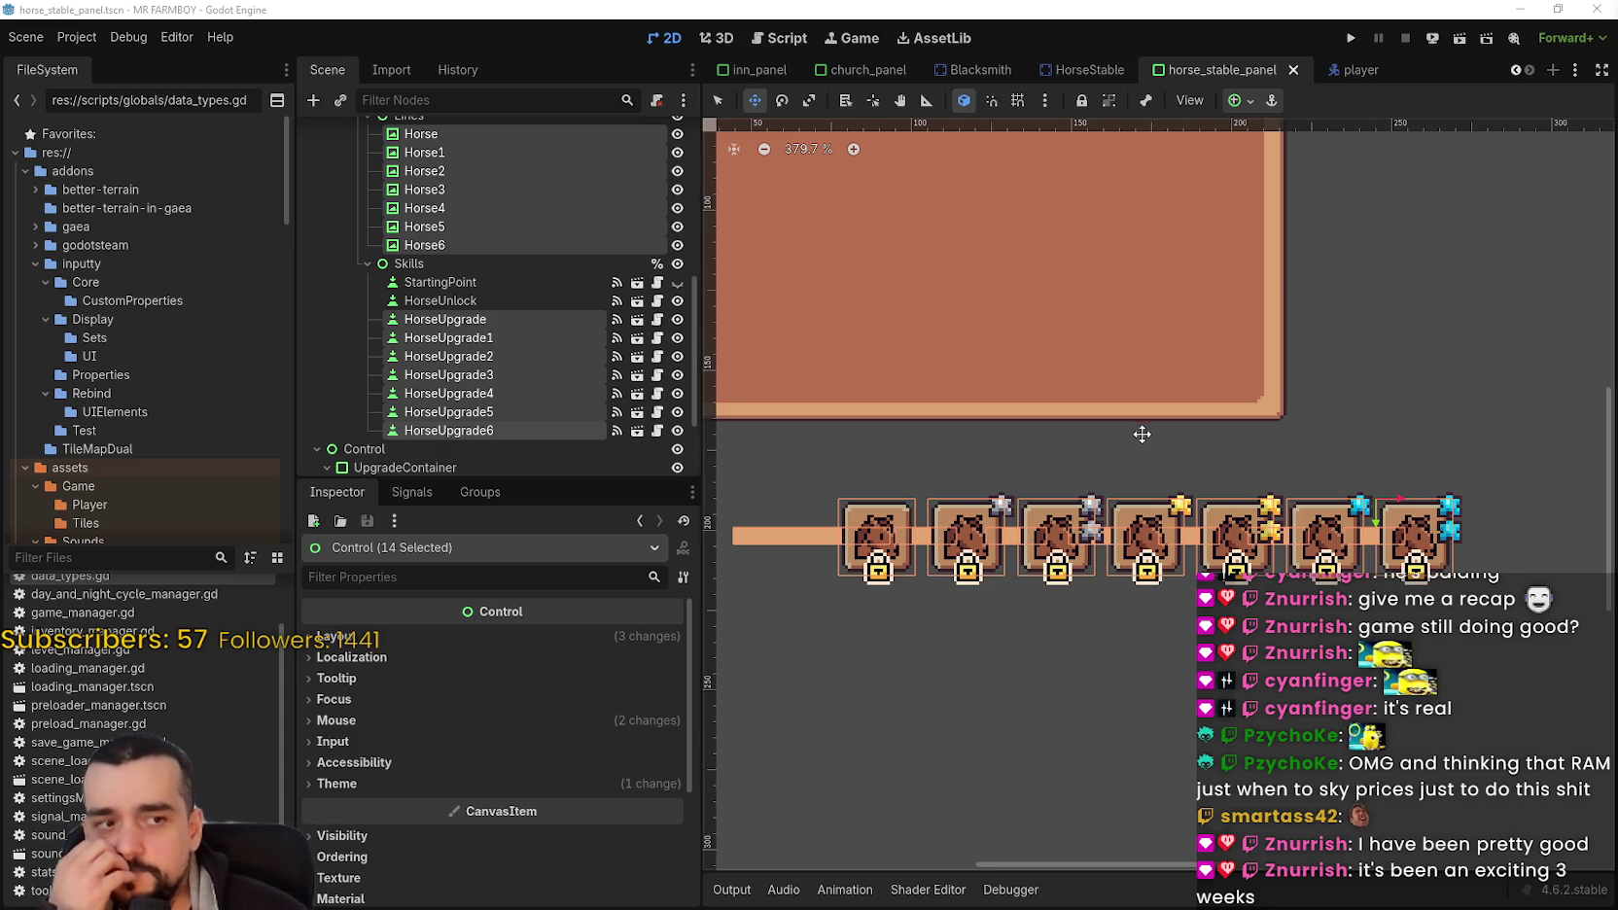
Step: Zoom the Player House panel in and out, then switch to the browser's Godot archive page
scroll(1142, 434, "down", 6)
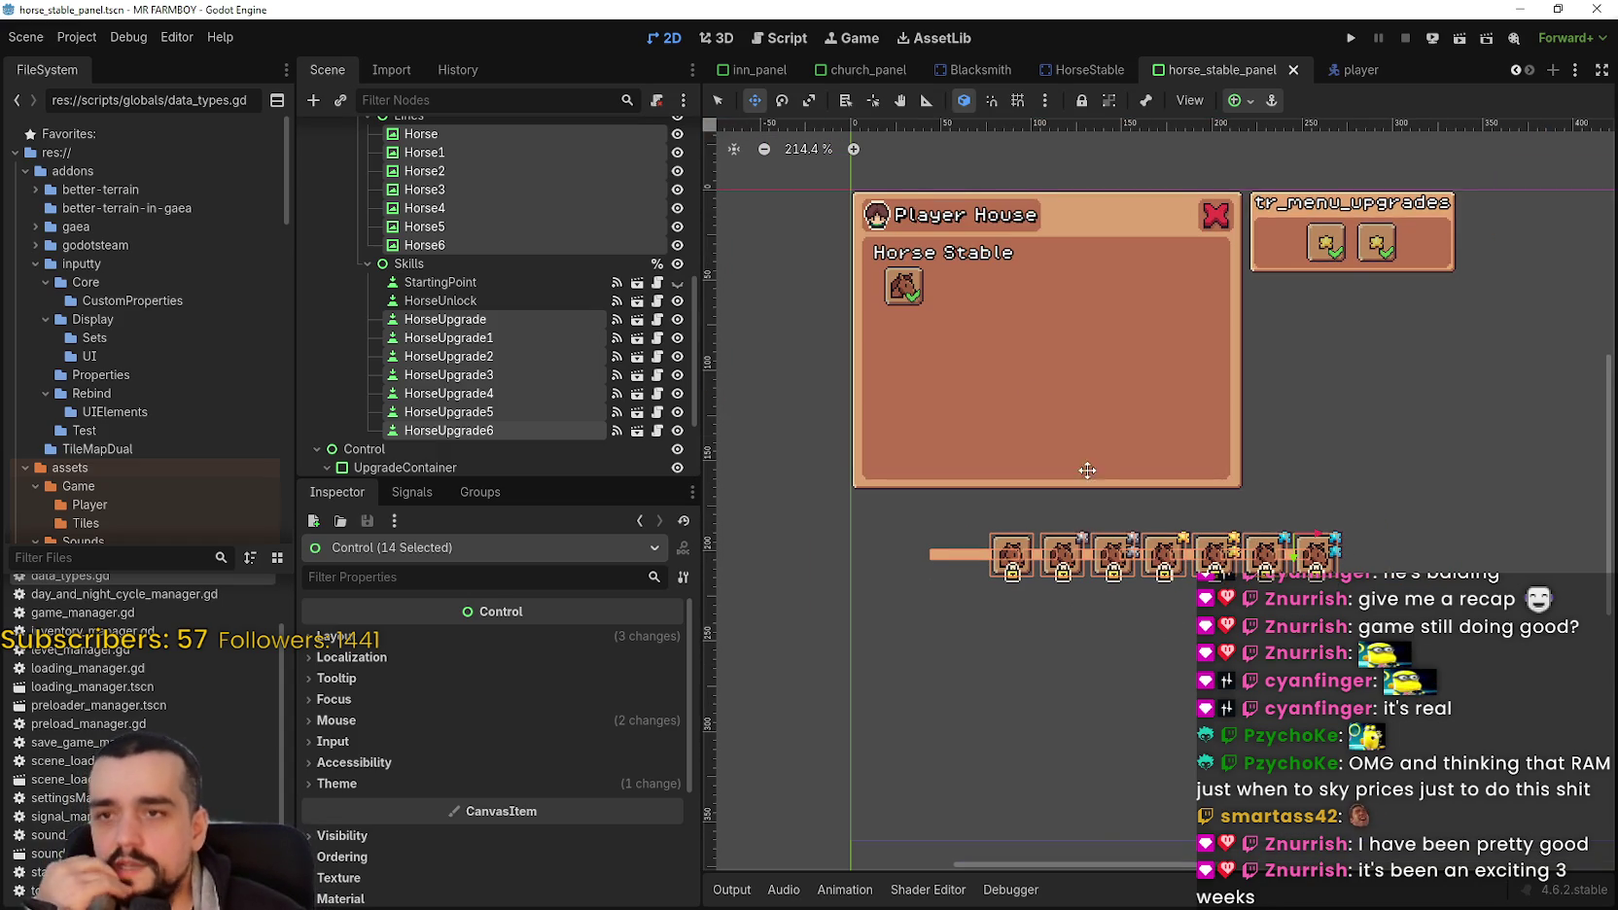
scroll(1198, 547, "up", 4)
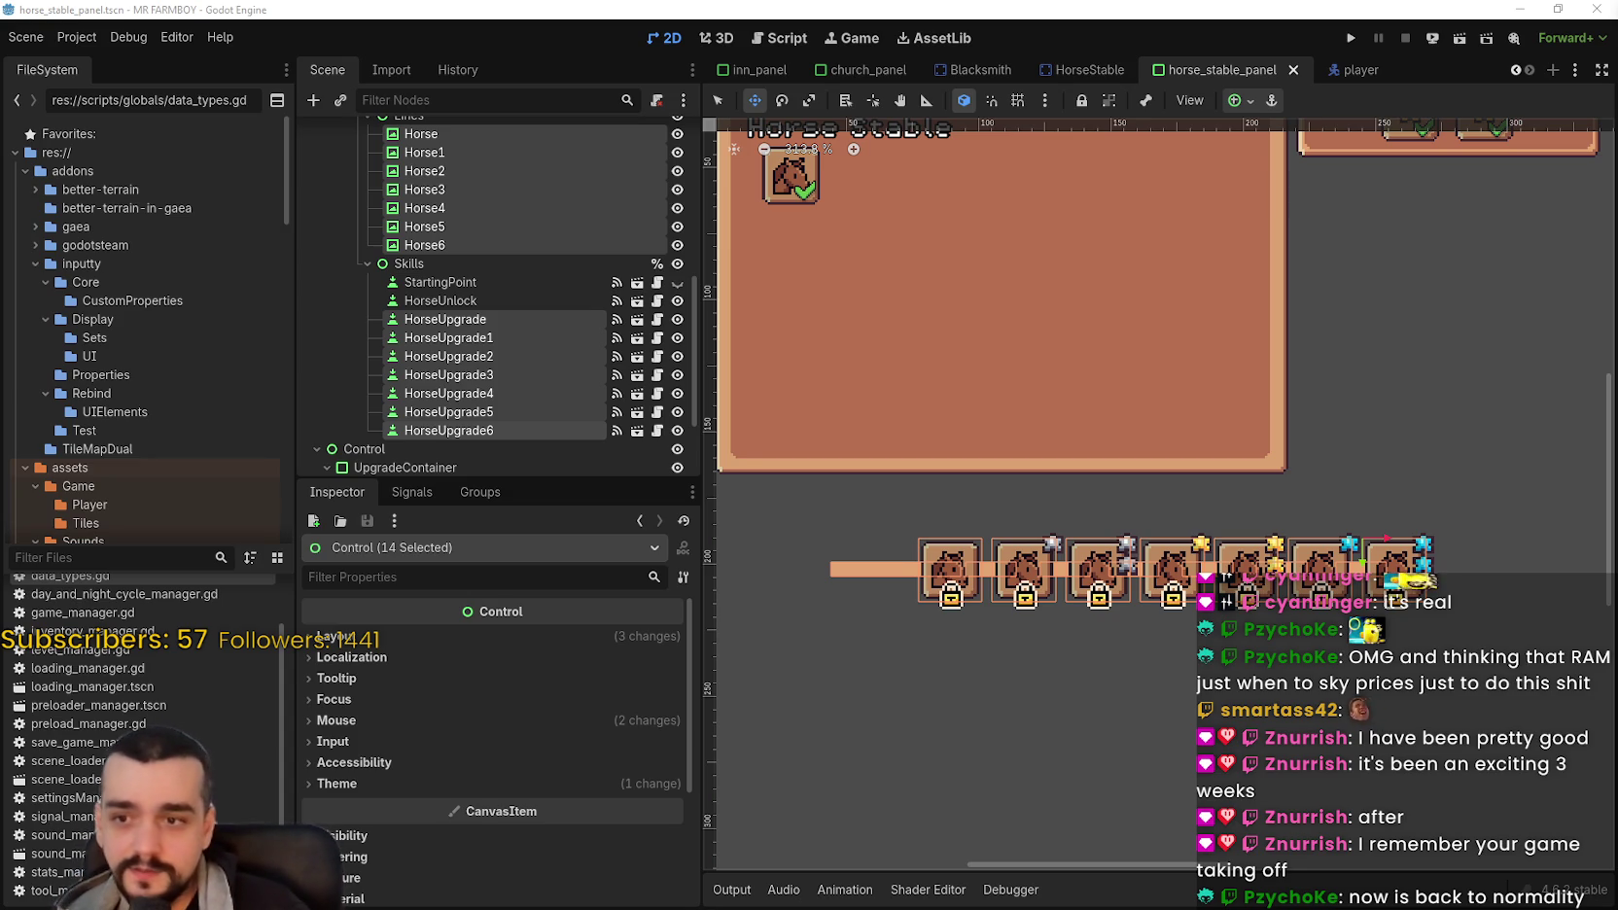
scroll(1066, 597, "down", 2)
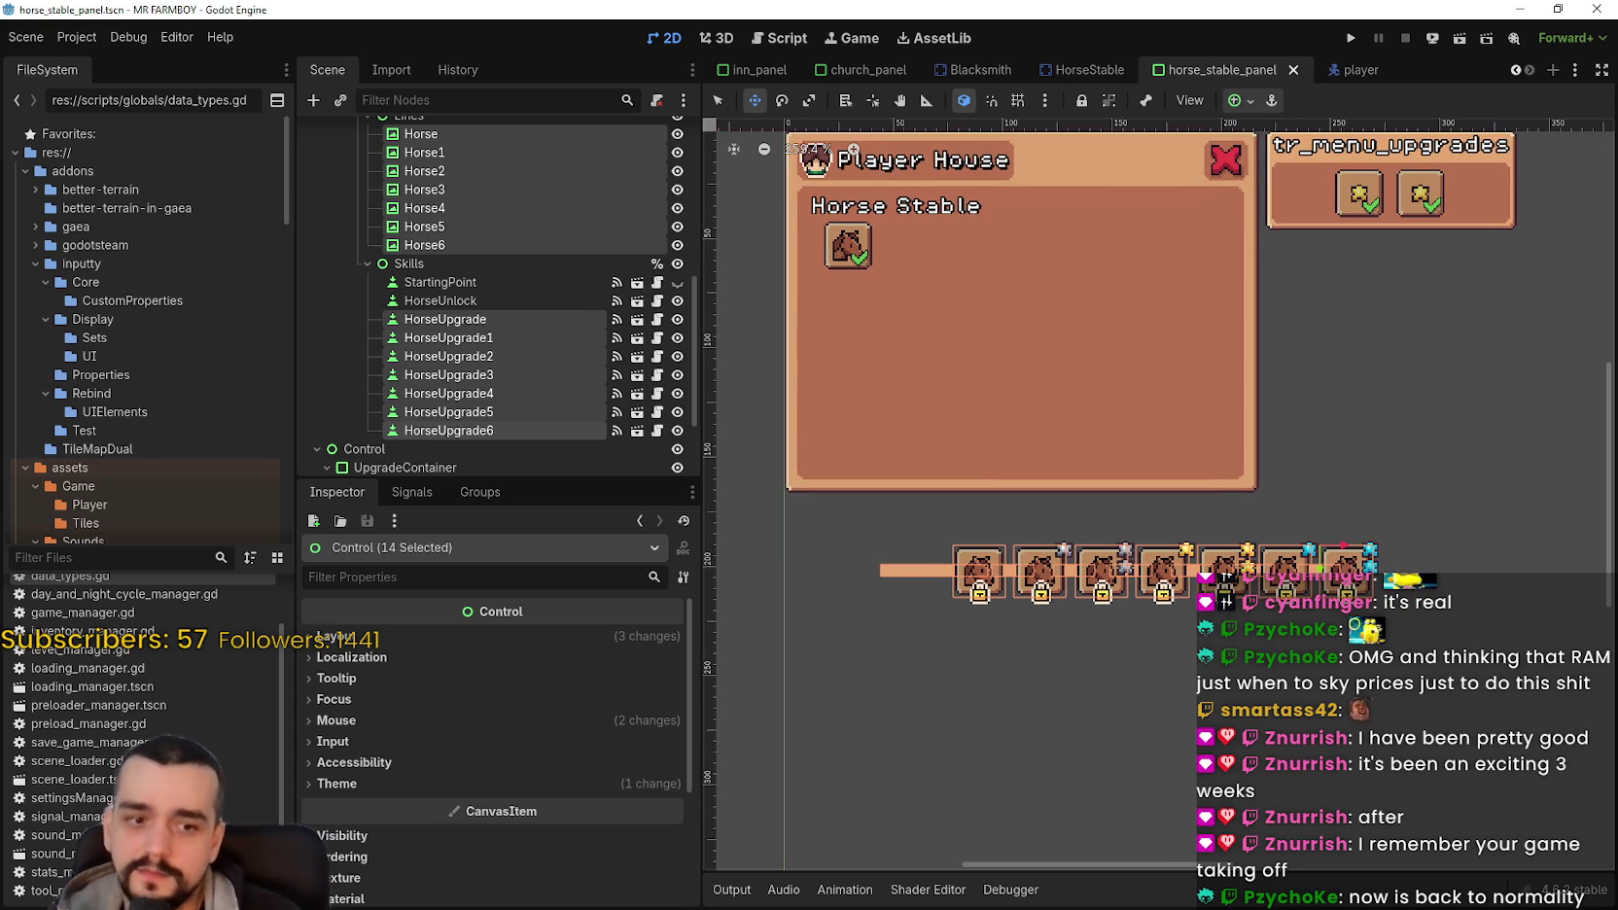
key("alt+Tab")
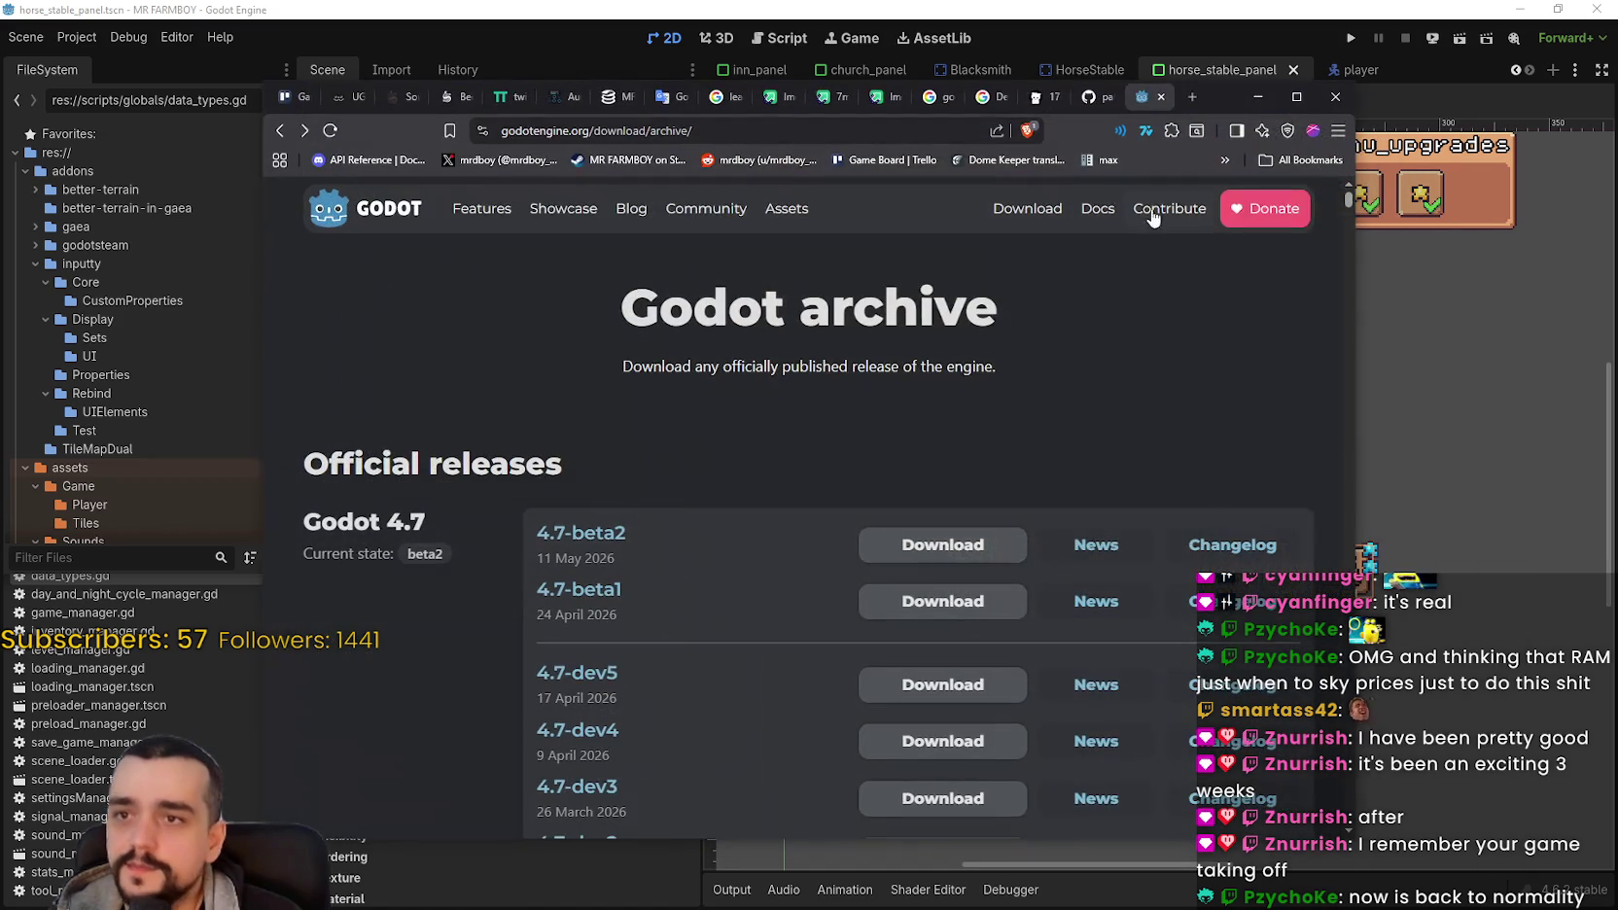
Step: Show MR FARMBOY's SteamDB player chart over 1 week, then minimize the browser
left_click(609, 101)
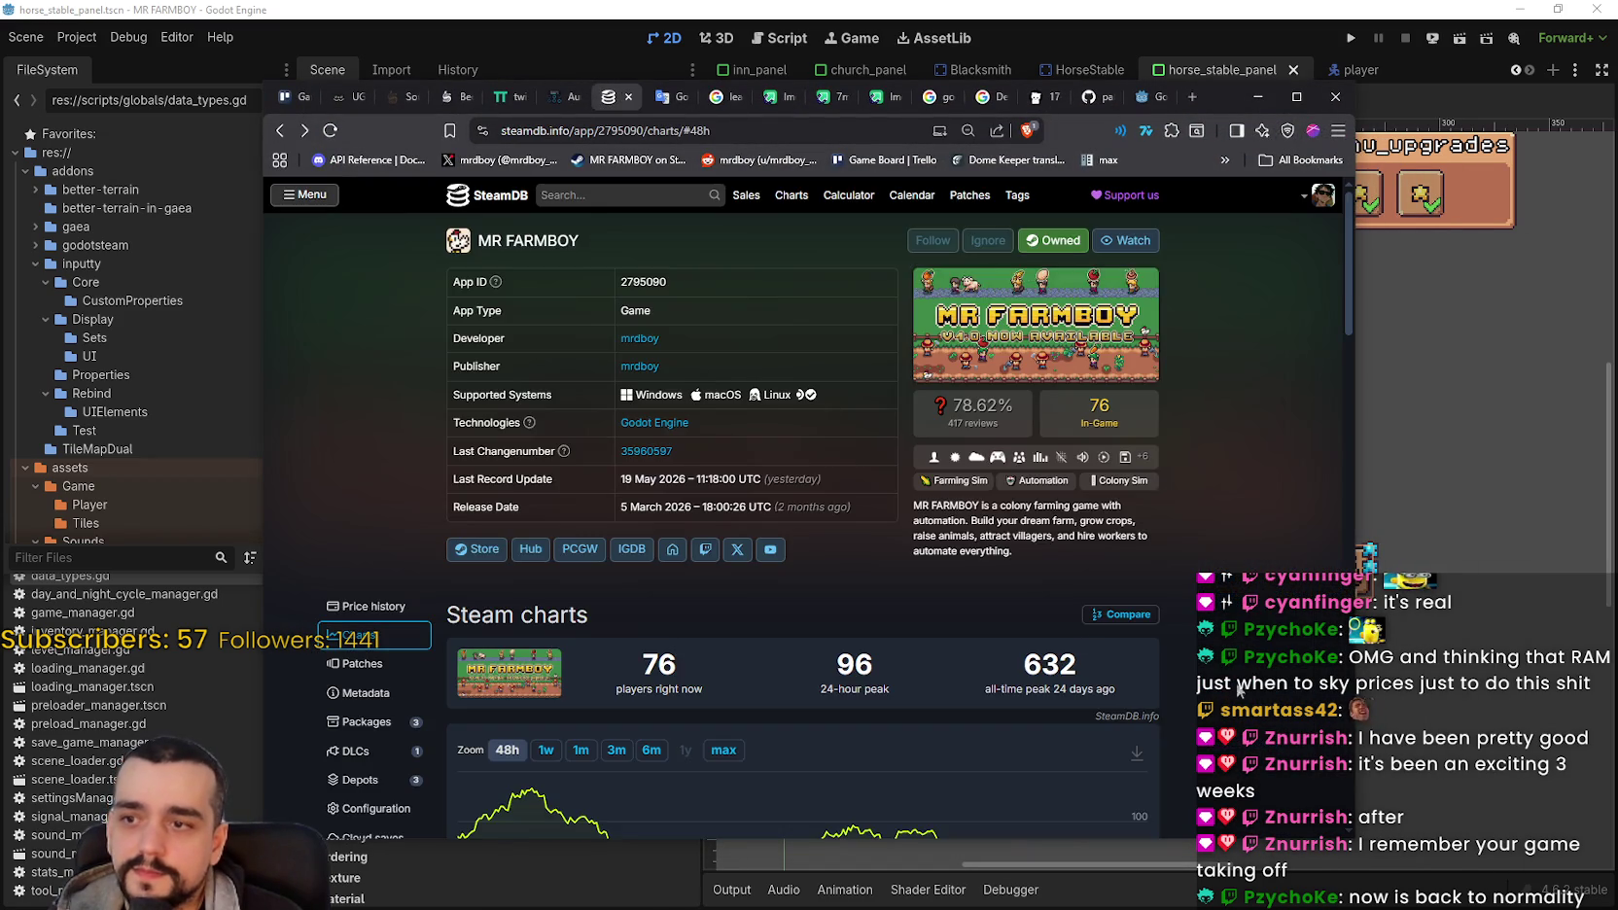
scroll(1230, 666, "down", 2)
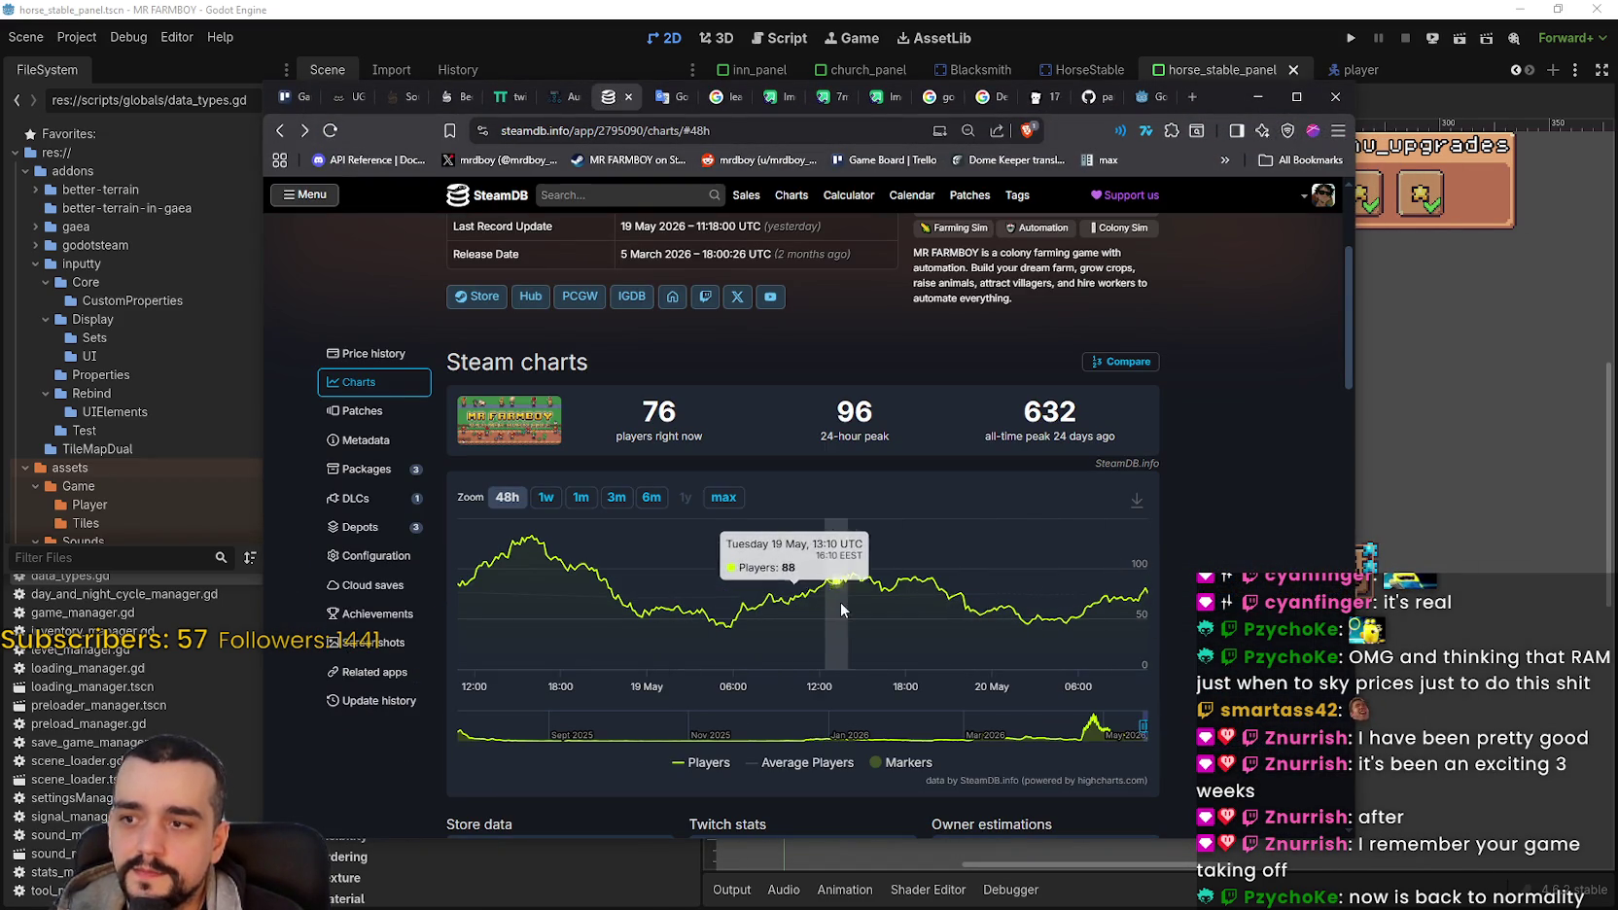
left_click(544, 502)
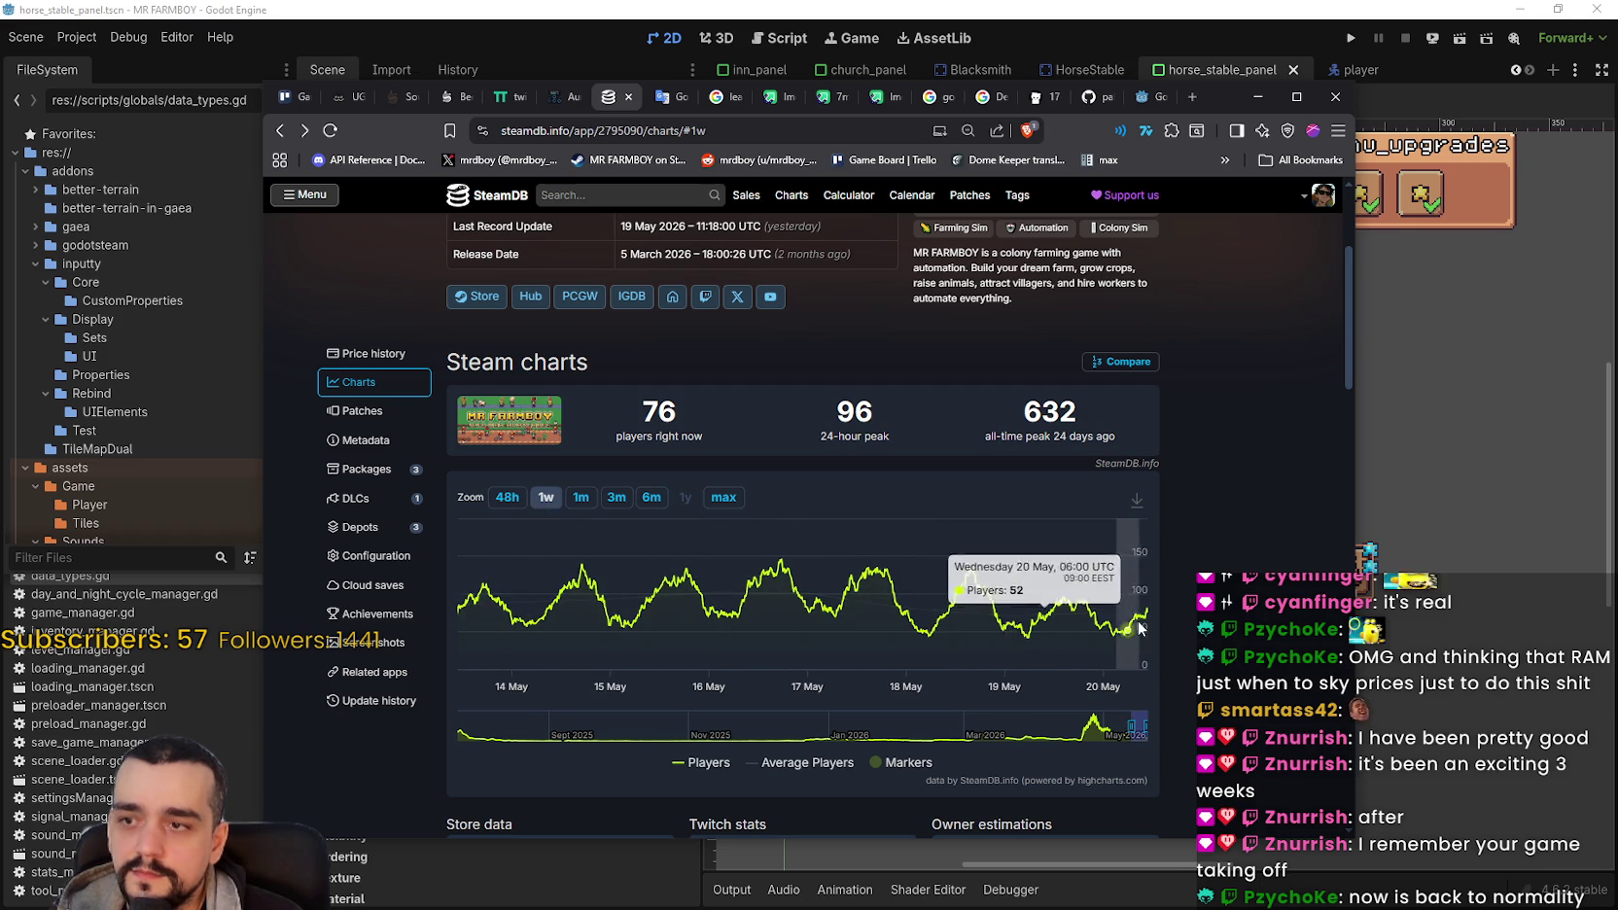
scroll(1128, 622, "up", 3)
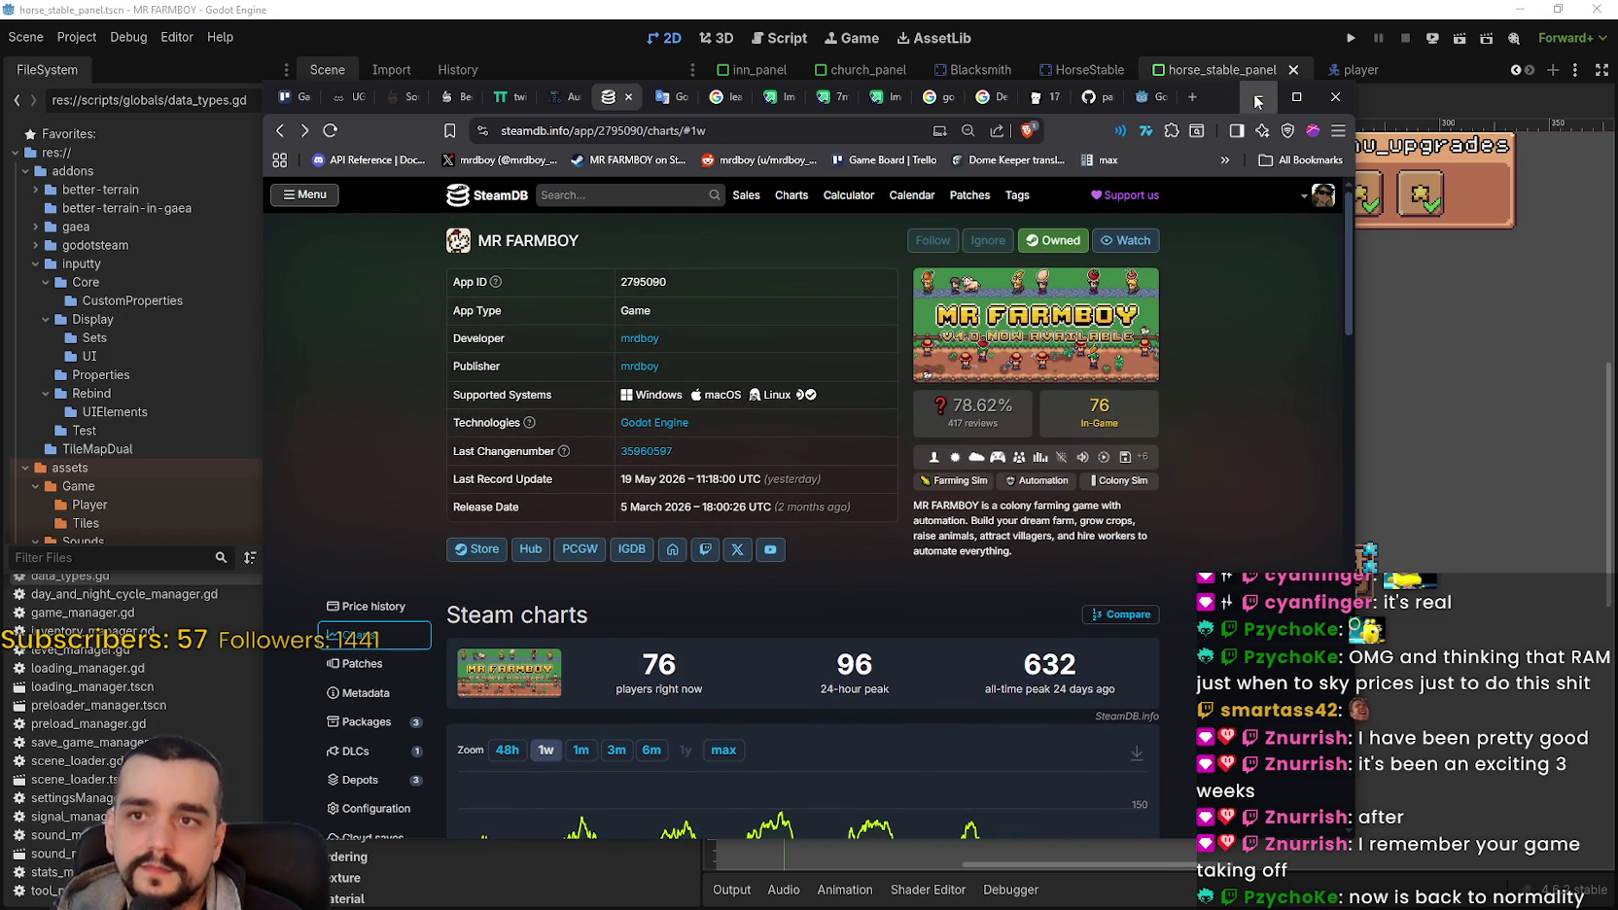
left_click(1257, 98)
scroll(1069, 569, "up", 3)
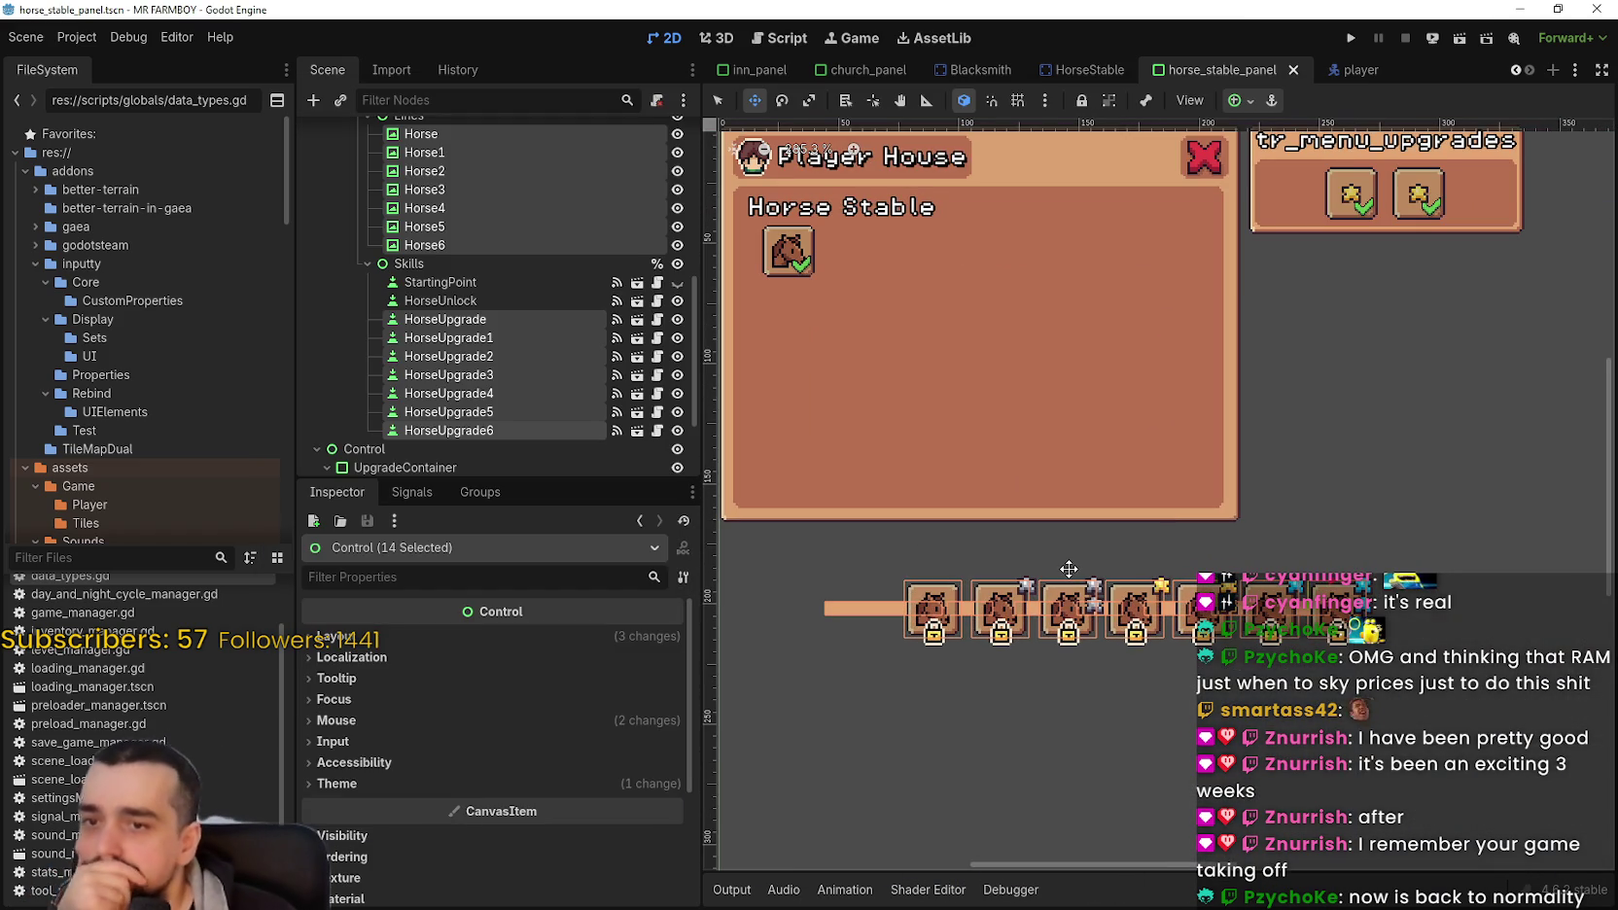
Step: Drag the selected upgrade icons up into the Horse Stable row
scroll(1069, 569, "down", 3)
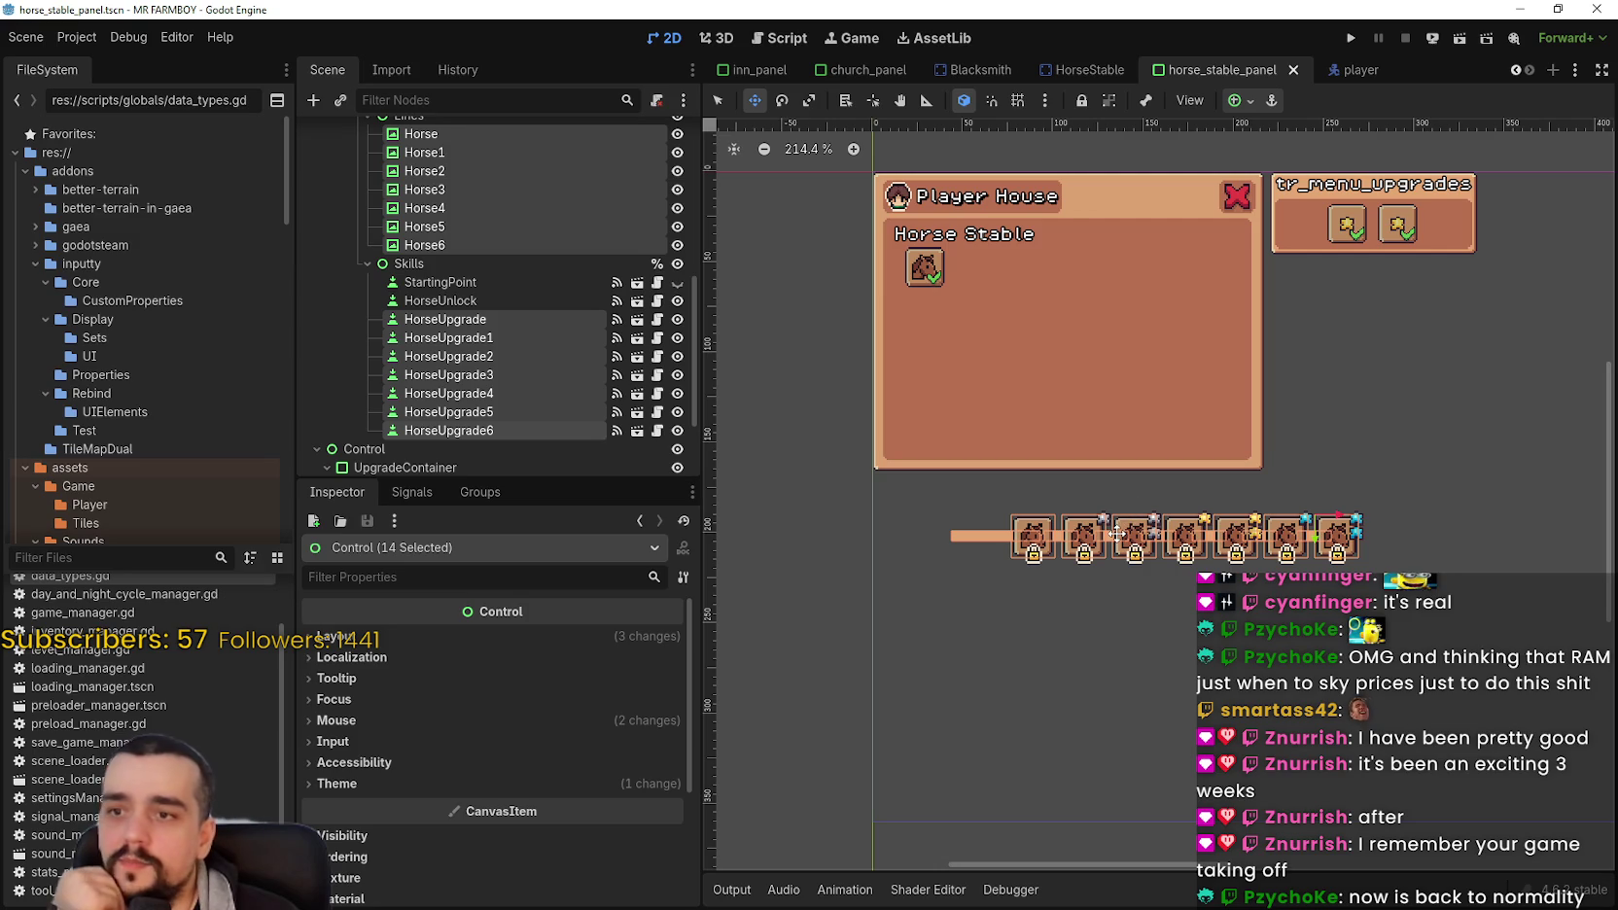
scroll(1134, 566, "up", 2)
scroll(1114, 526, "down", 2)
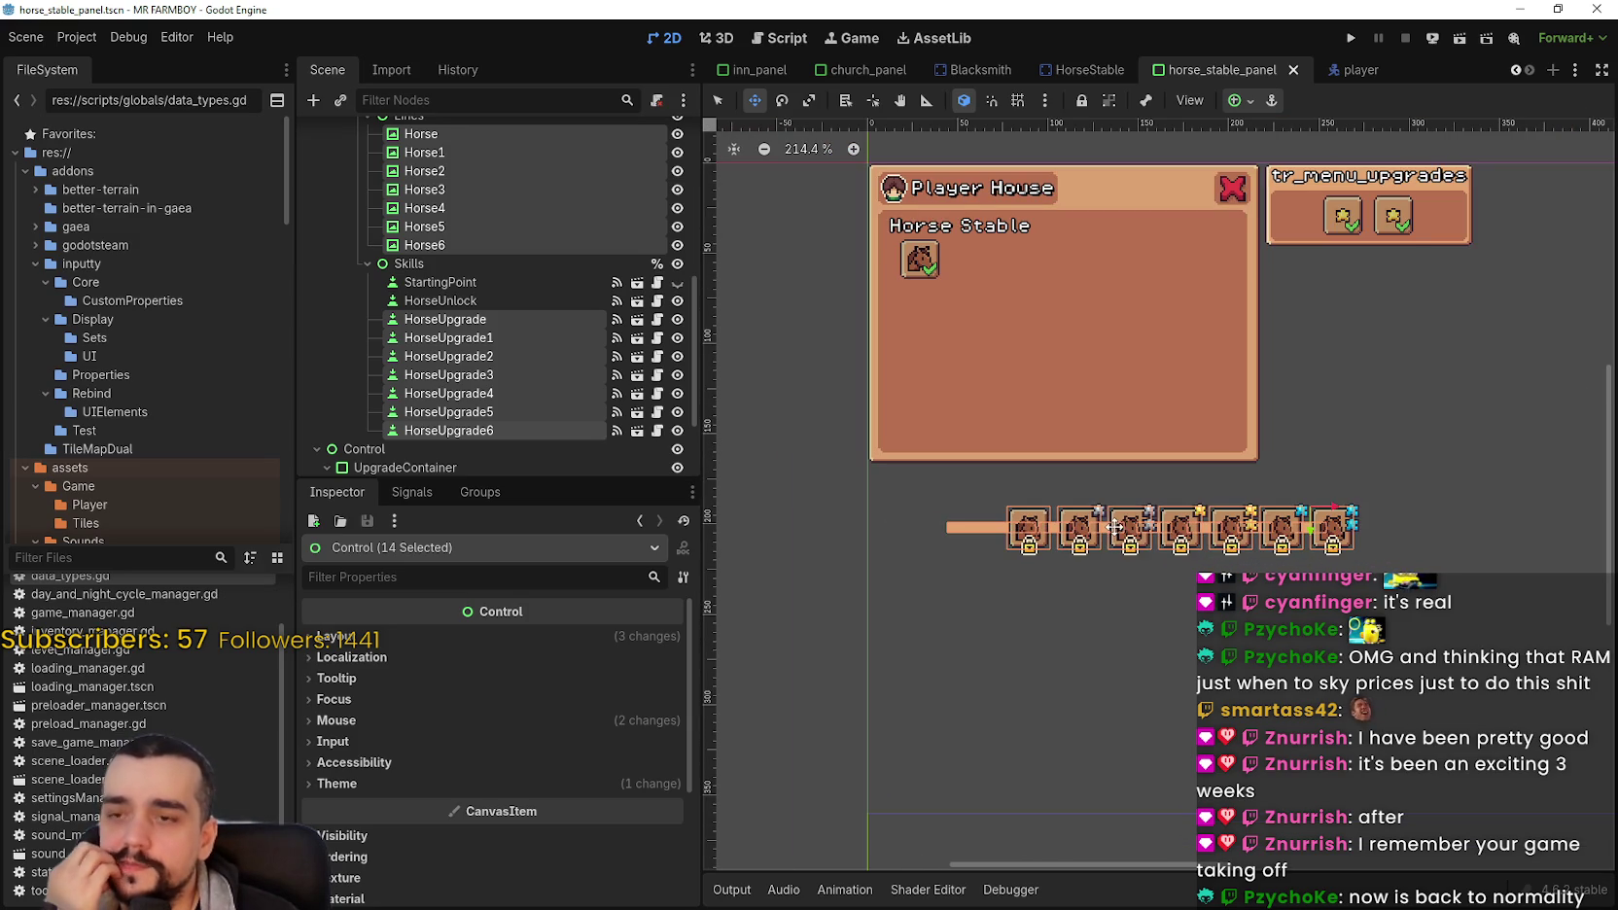
mouse_move(1134, 534)
left_mouse_down()
mouse_move(1114, 277)
mouse_move(1098, 261)
left_mouse_up()
Step: Nudge the upgrade icons slightly right beside the horse icon, then select HorseUnlock
scroll(1050, 294, "up", 2)
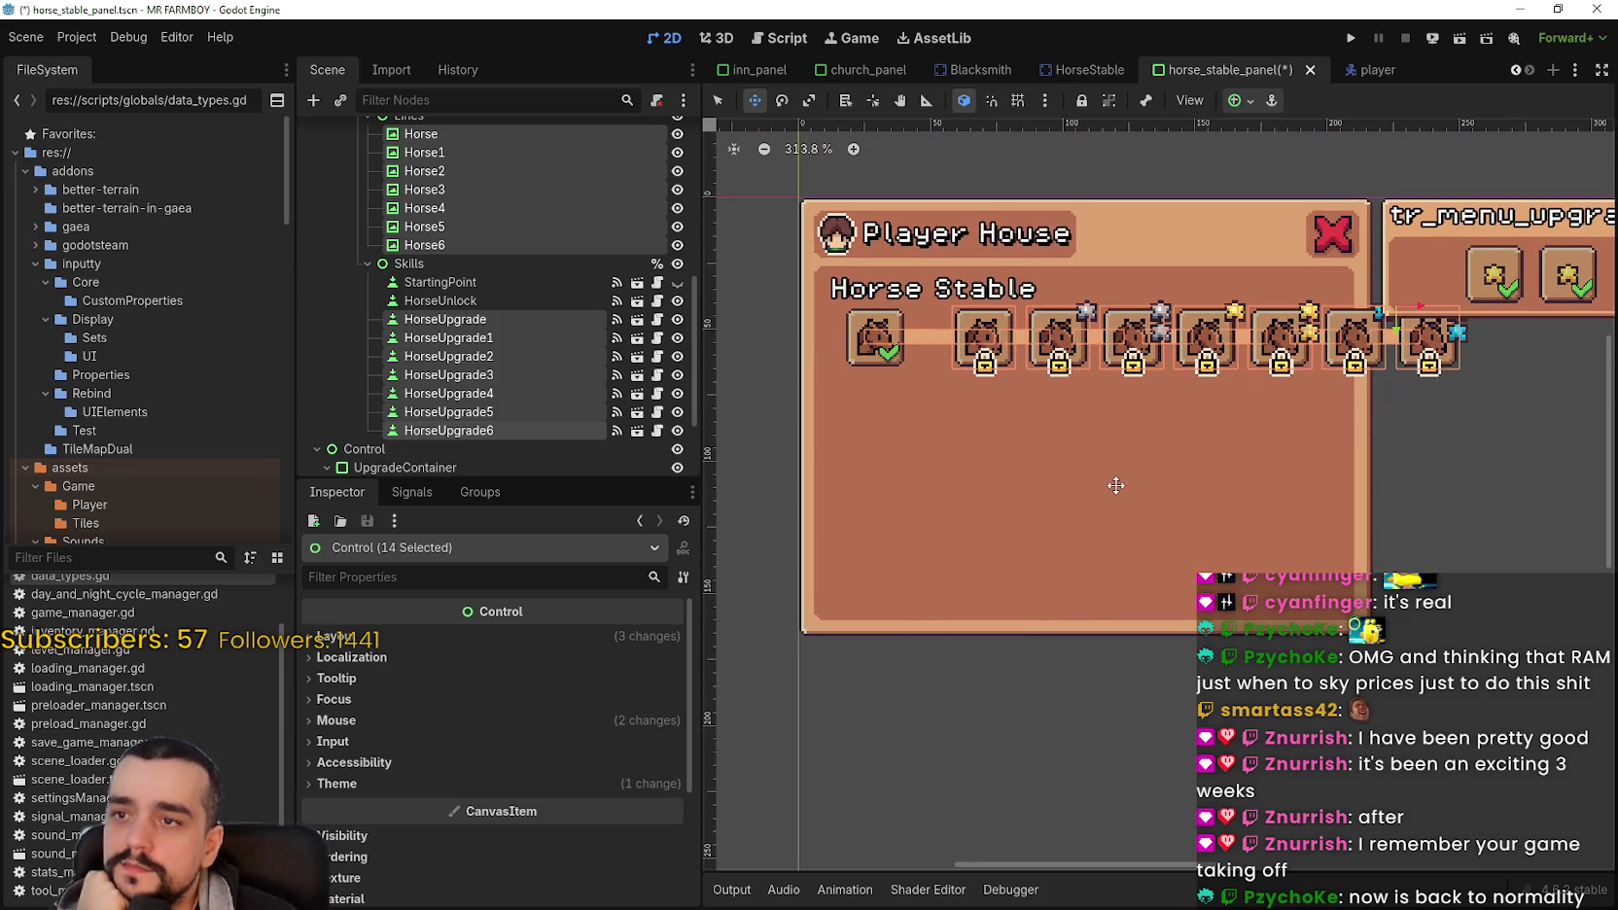
scroll(1108, 476, "down", 1)
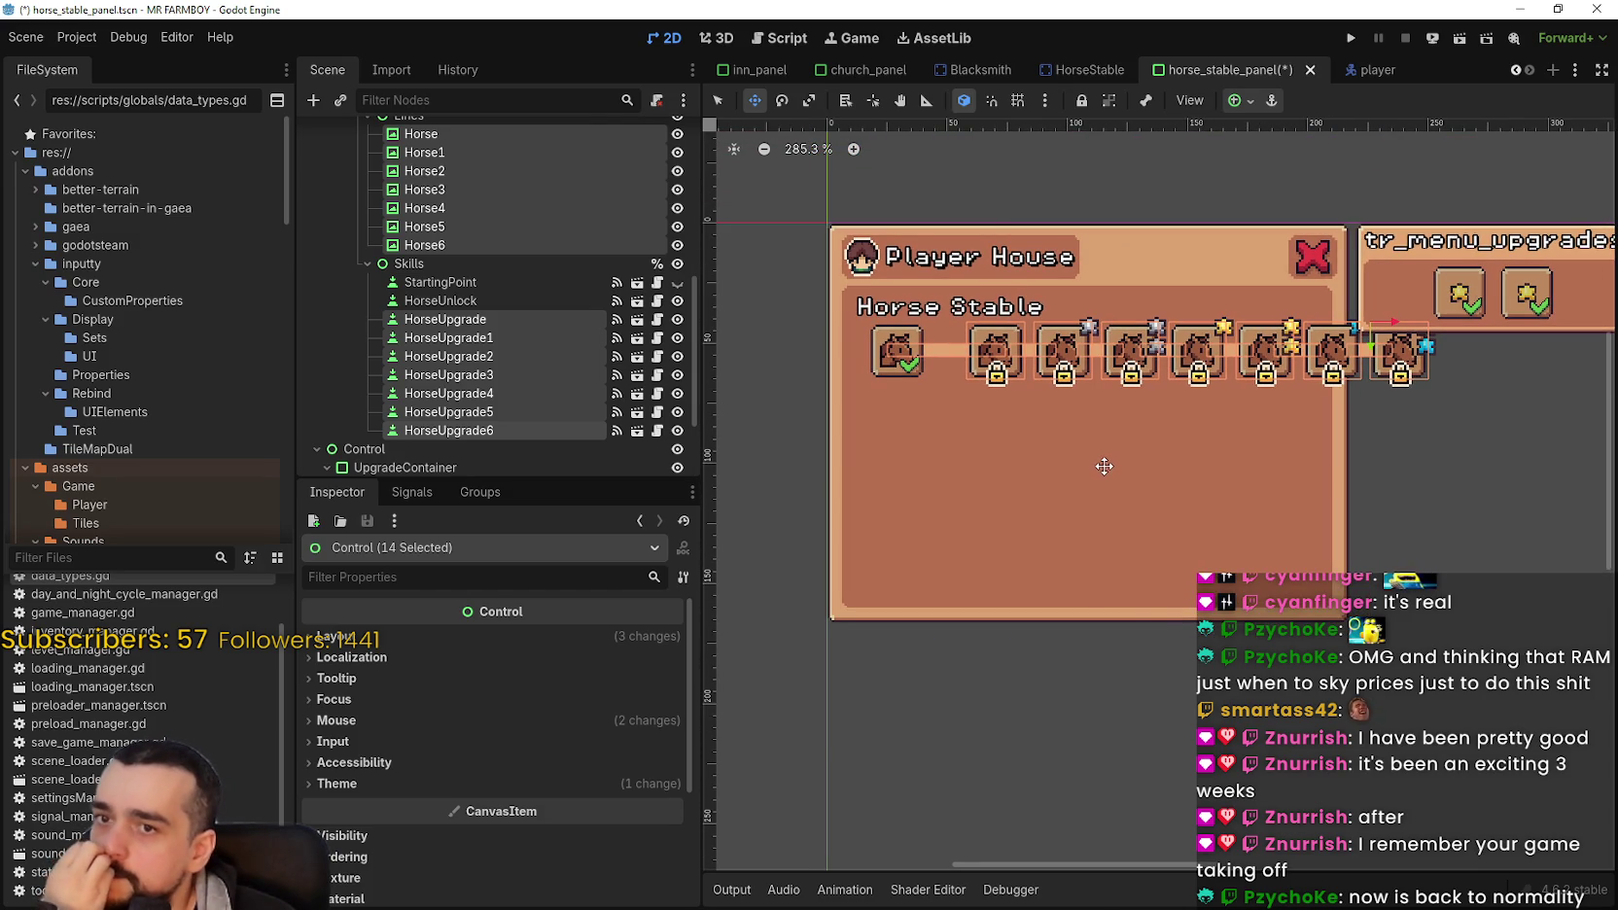
scroll(1086, 391, "up", 1)
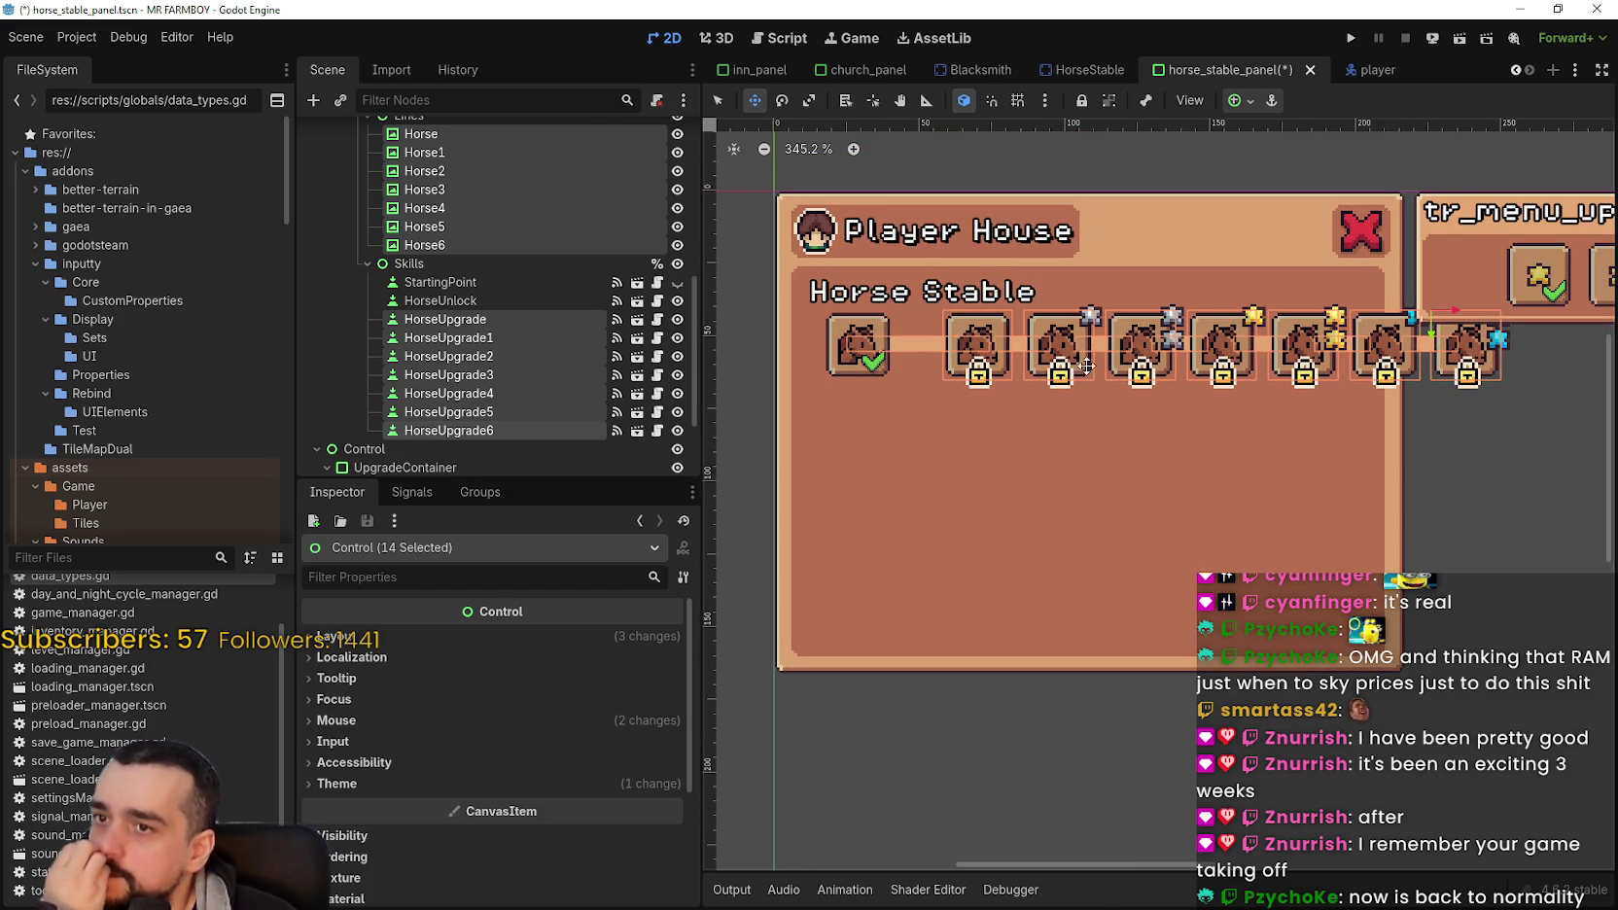
mouse_move(1081, 344)
left_mouse_down()
mouse_move(1125, 344)
mouse_move(1104, 344)
left_mouse_up()
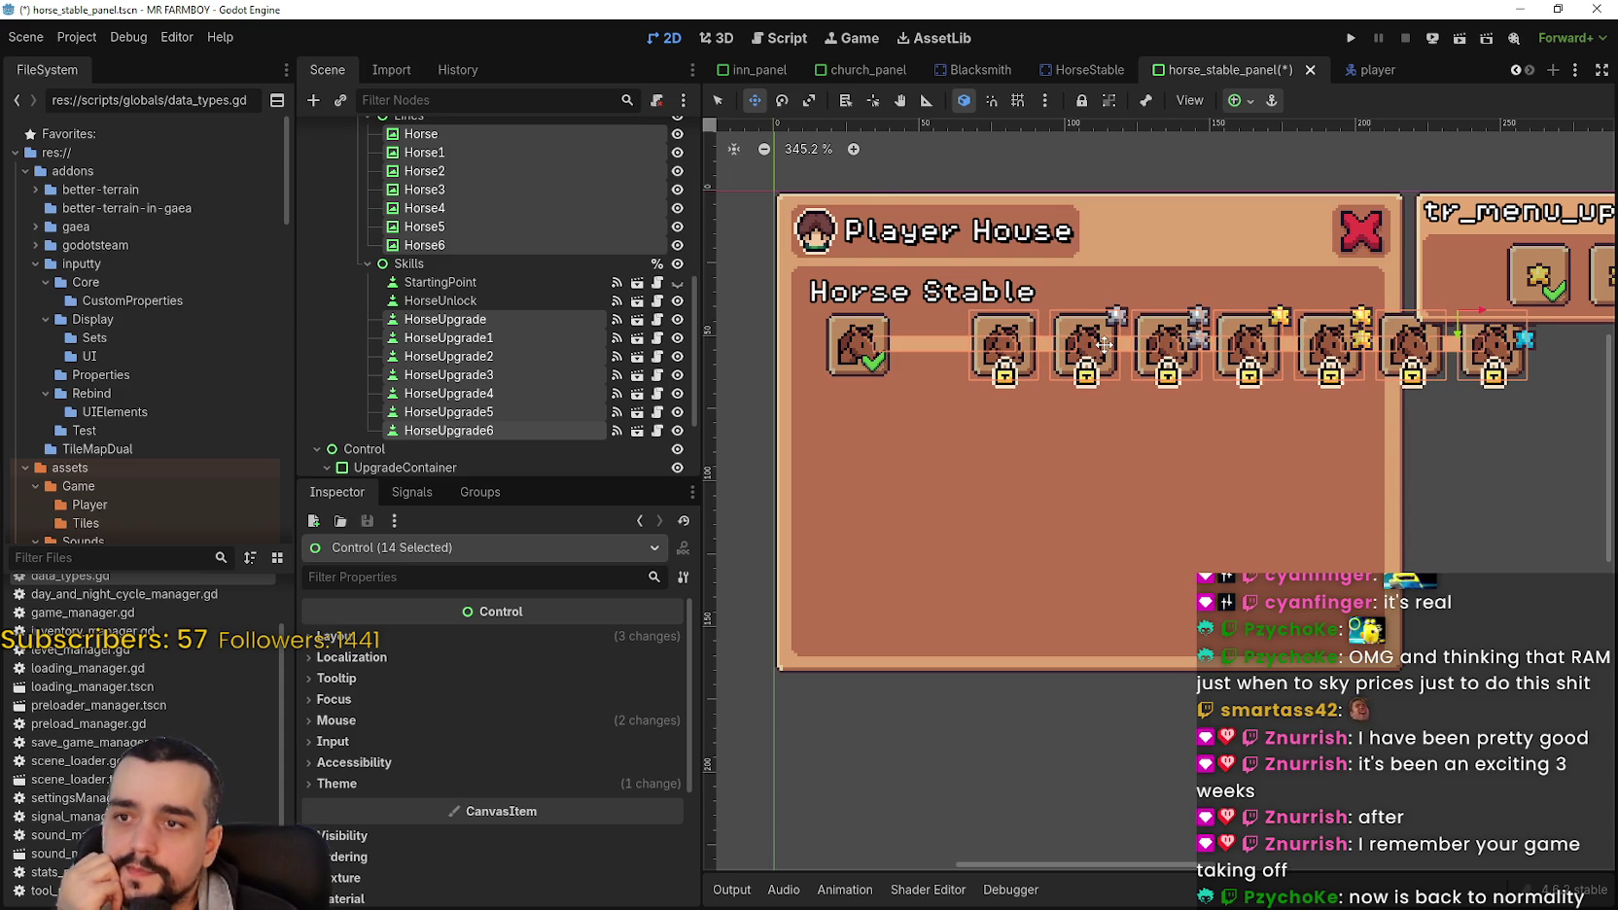
scroll(1044, 367, "up", 4)
scroll(1044, 368, "up", 1)
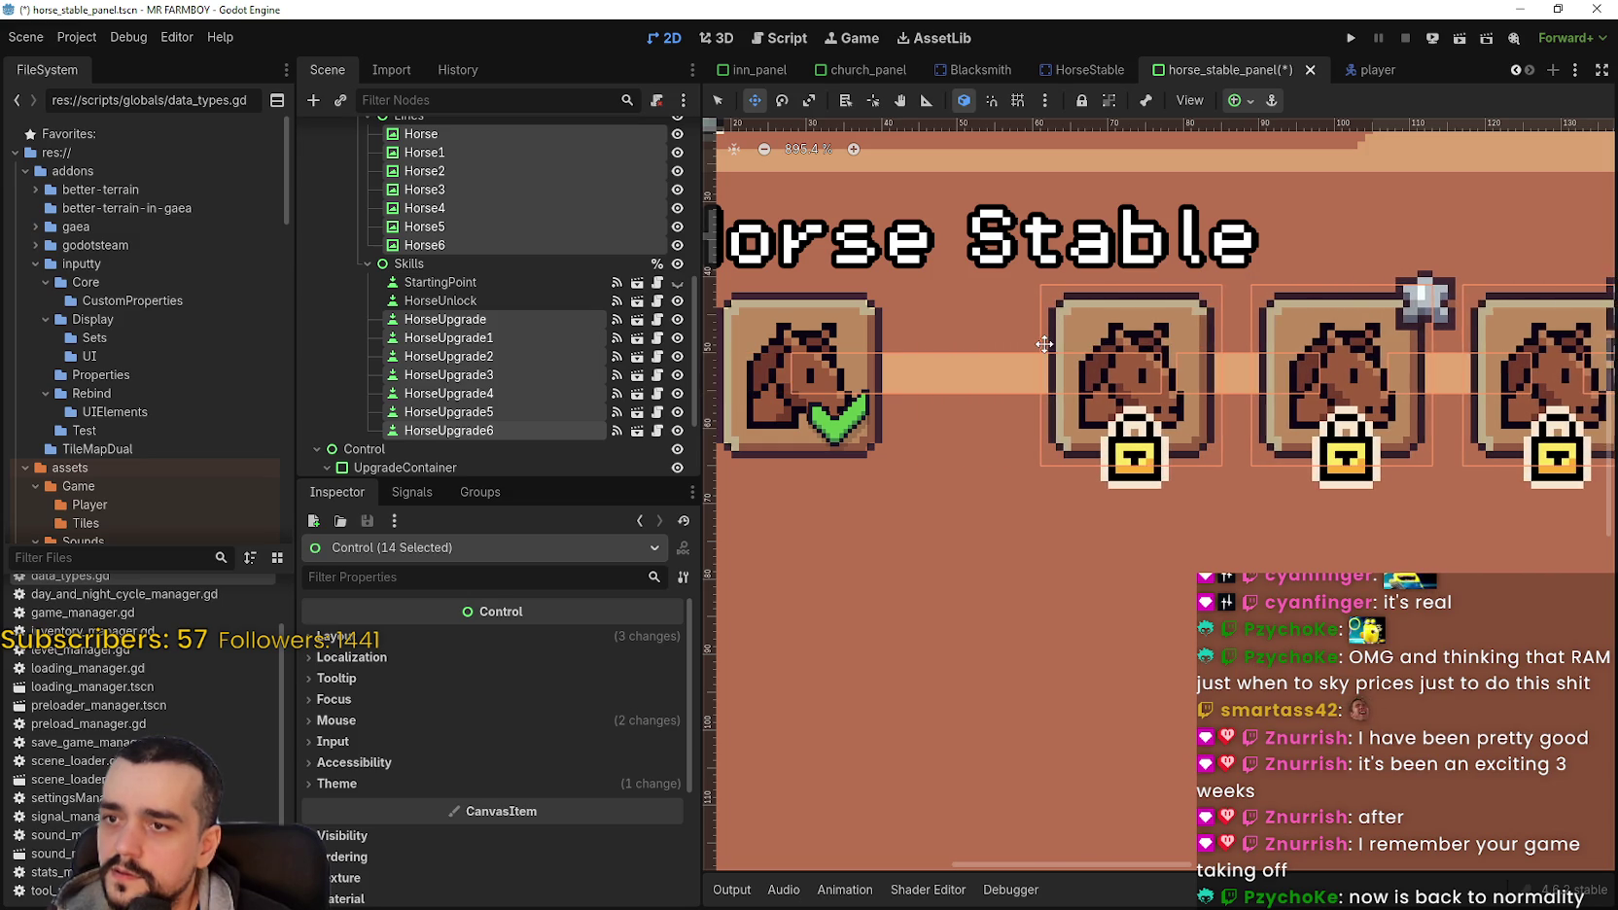
scroll(1064, 324, "down", 8)
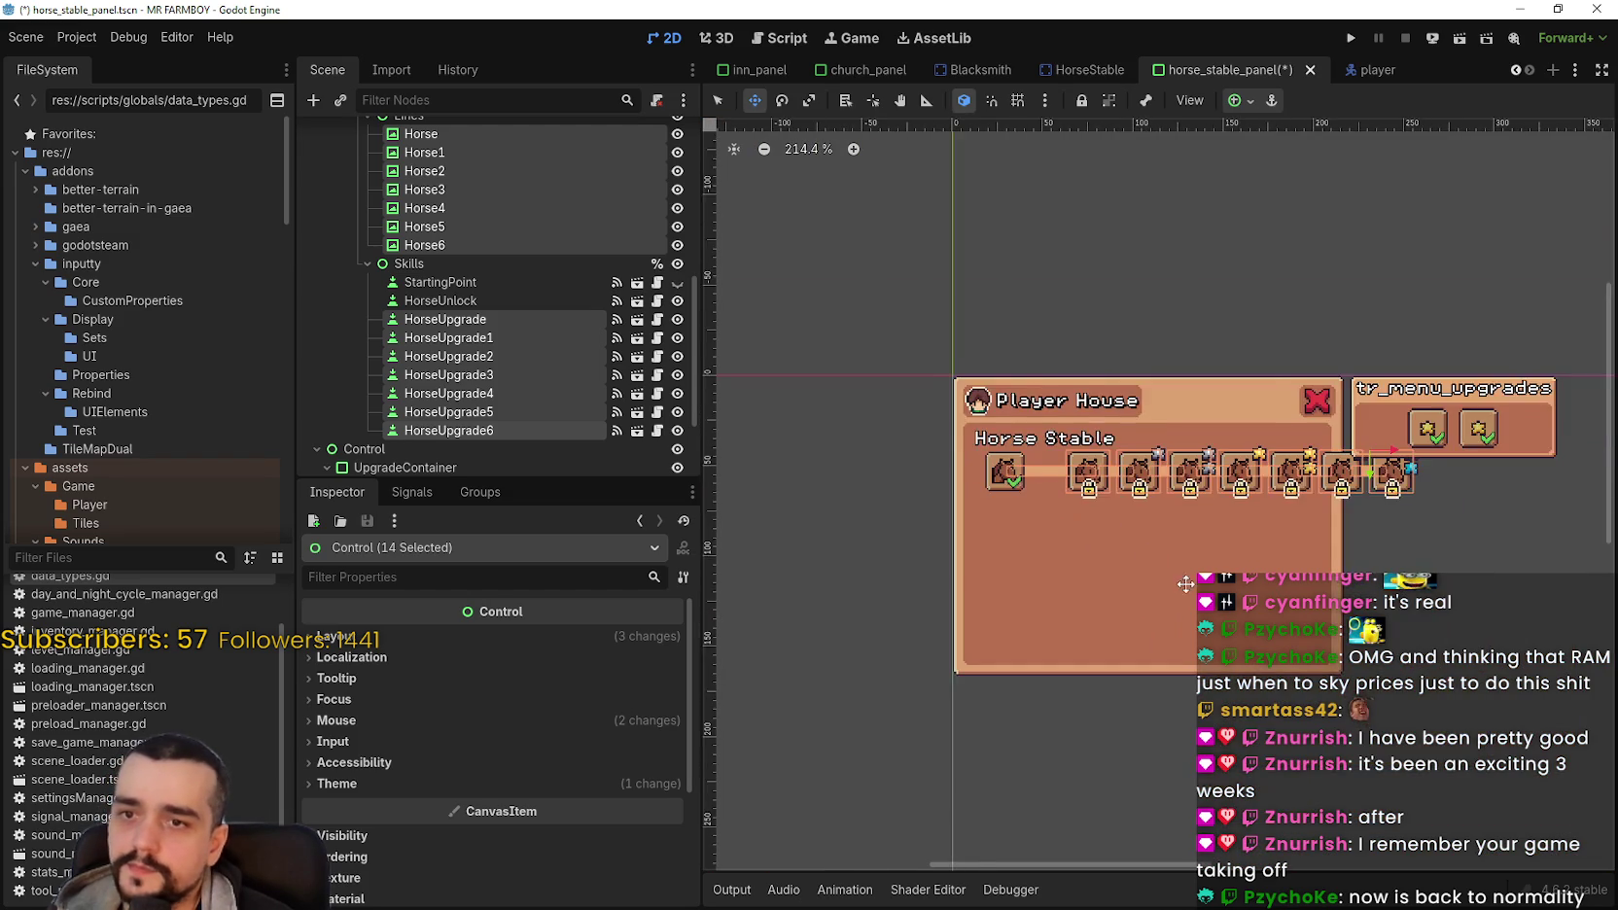
scroll(967, 549, "up", 3)
left_click(511, 298)
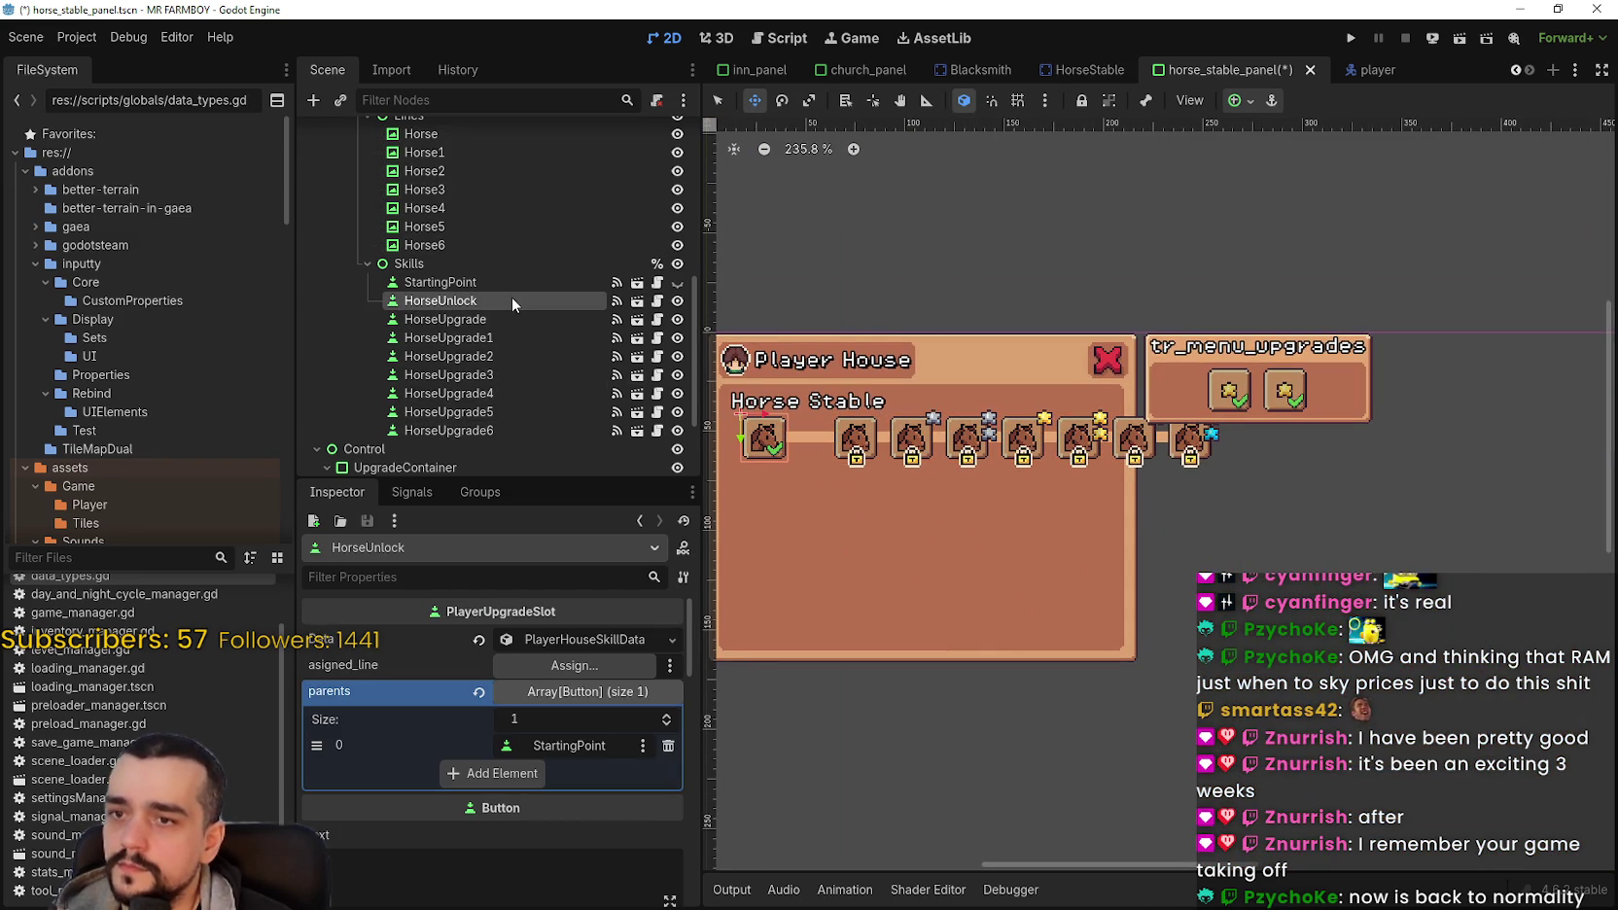
Step: Inspect the panel's MarginContainer, HBoxContainer2 and SkillTreeContainer nodes in the scene tree
scroll(517, 311, "up", 5)
scroll(523, 335, "up", 4)
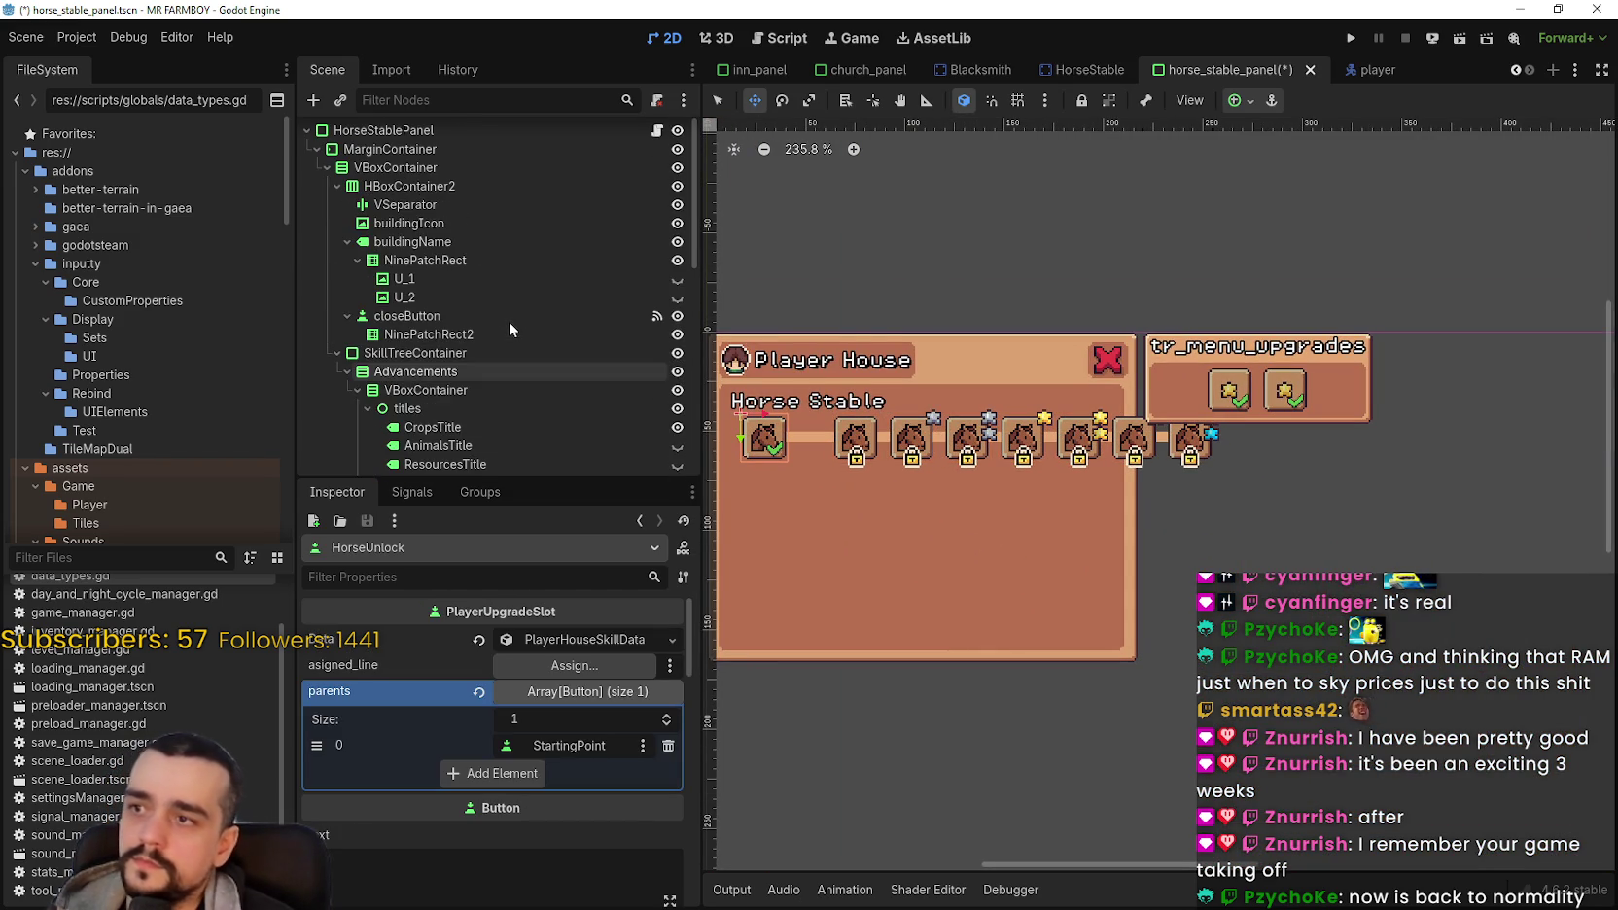
left_click(441, 149)
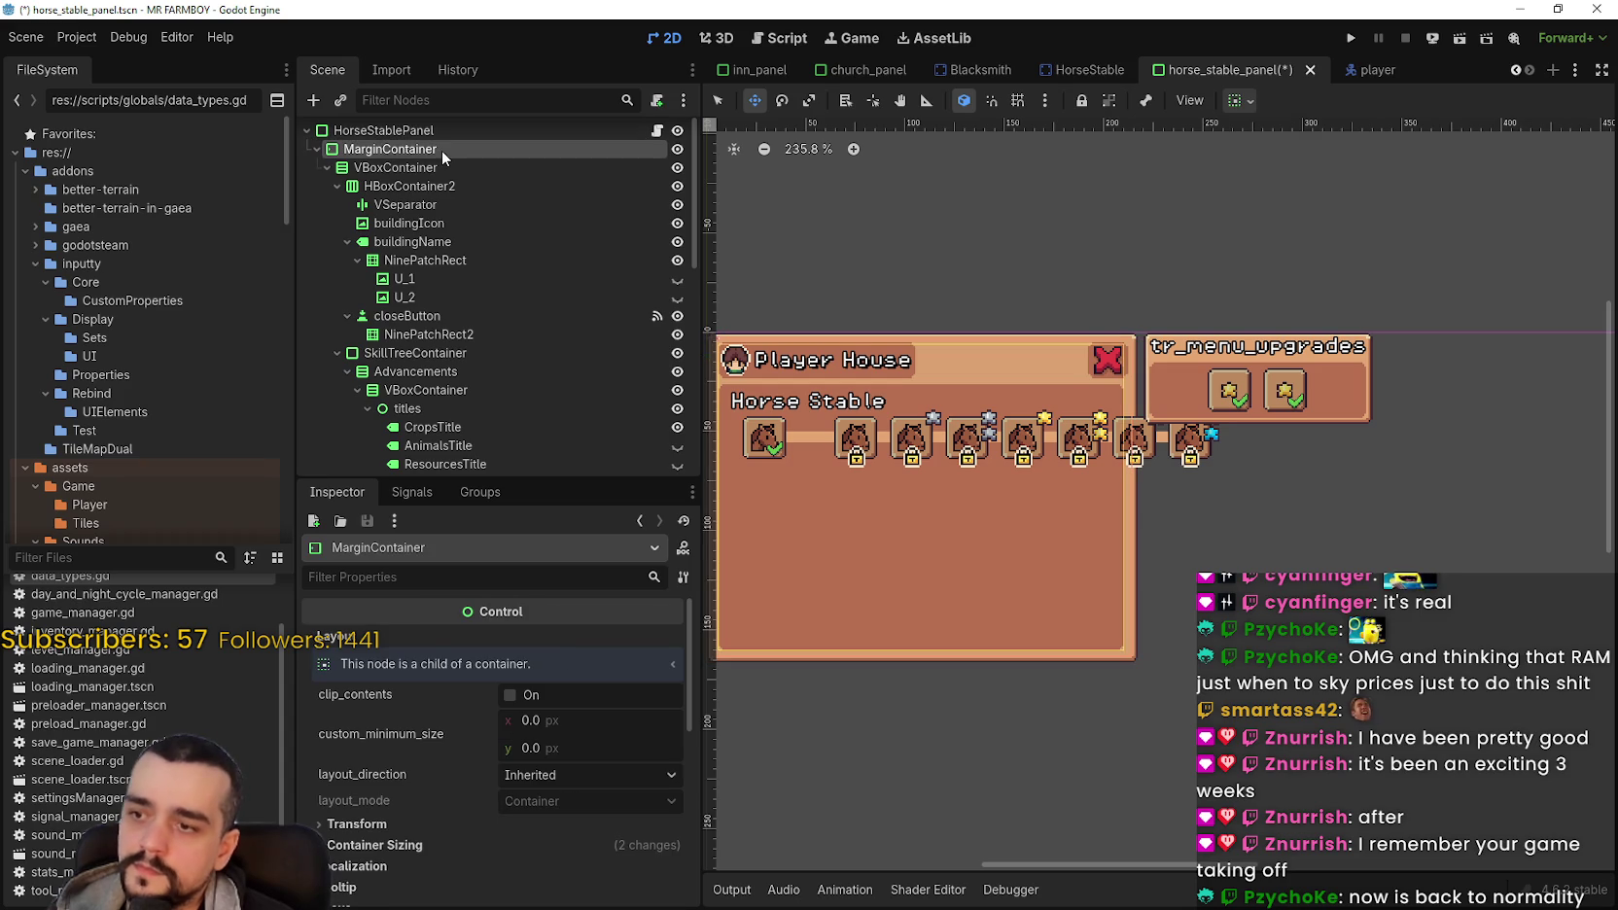
left_click(402, 354)
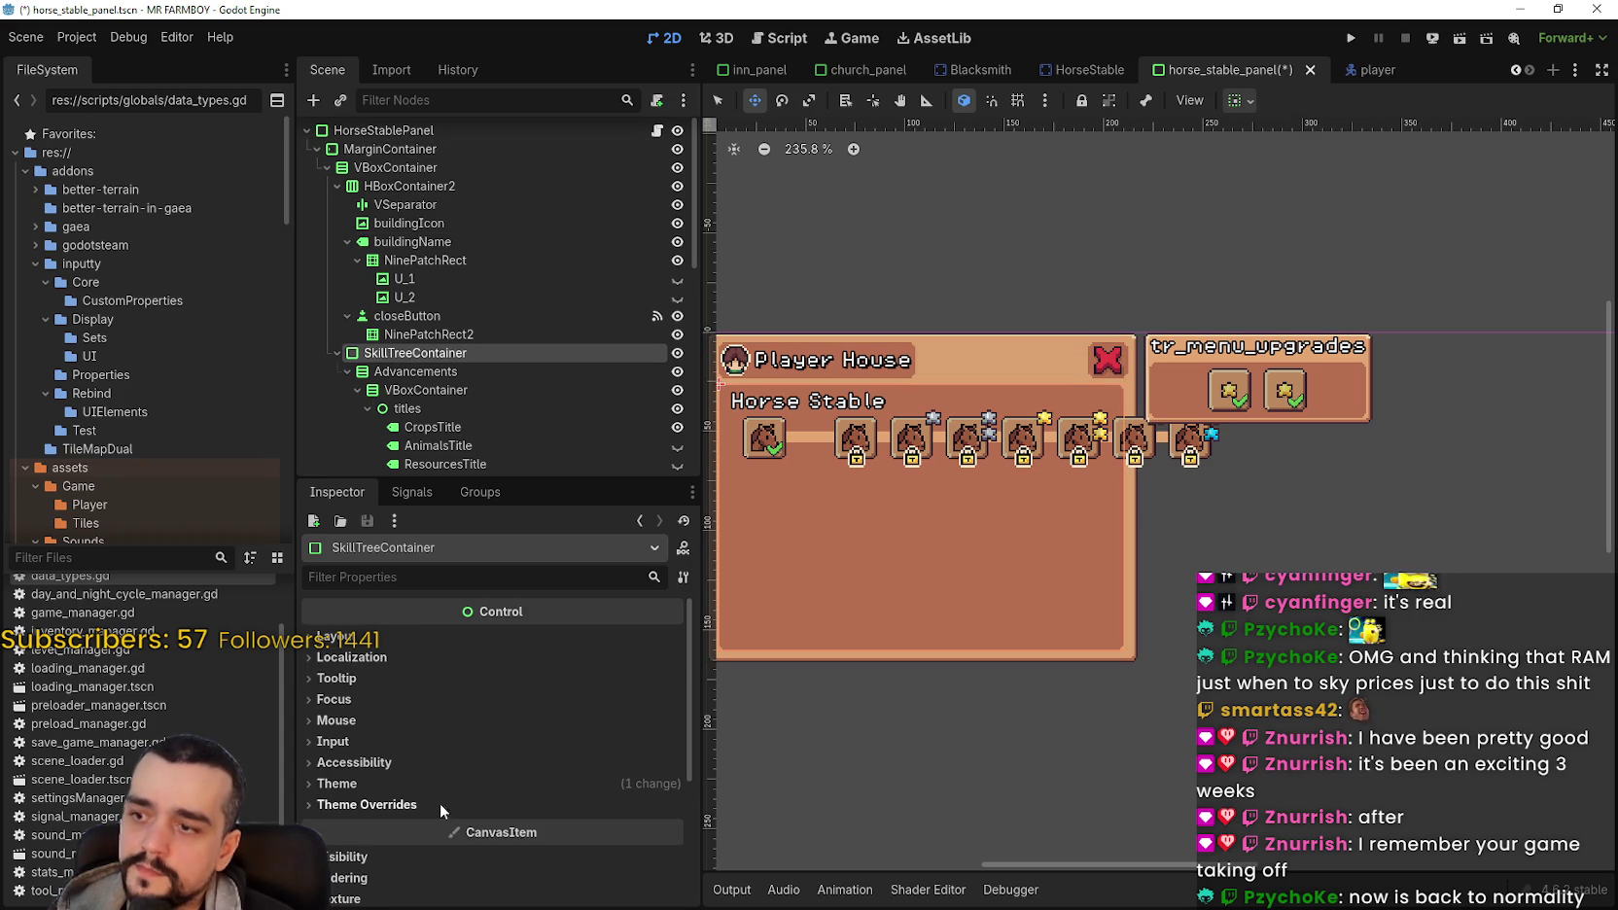
left_click(326, 169)
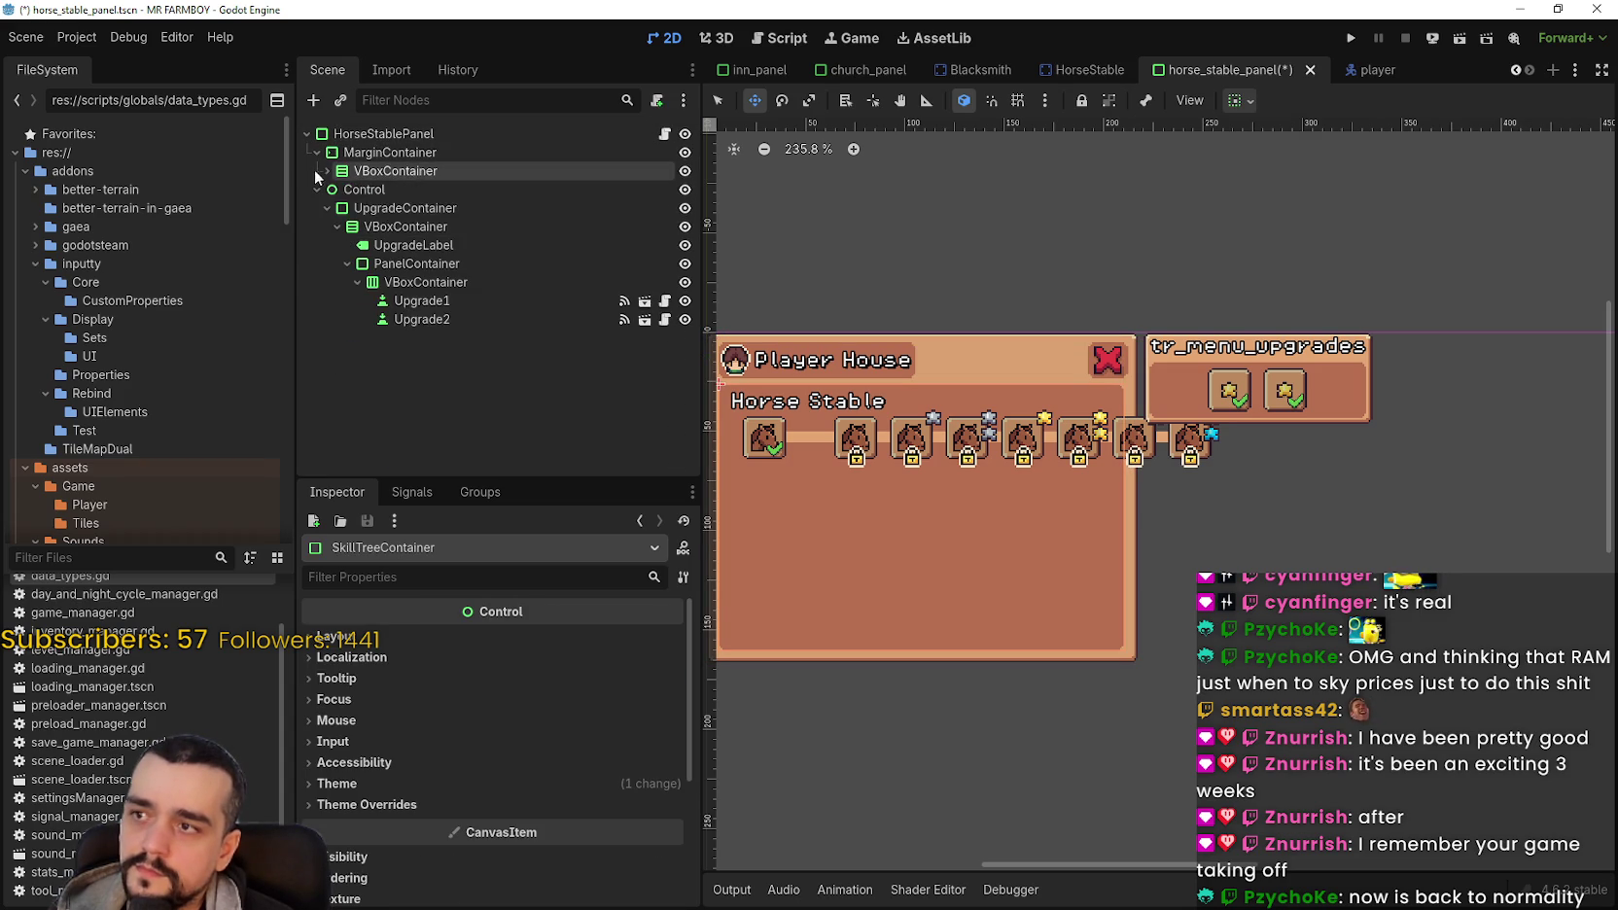
left_click(389, 152)
left_click(327, 170)
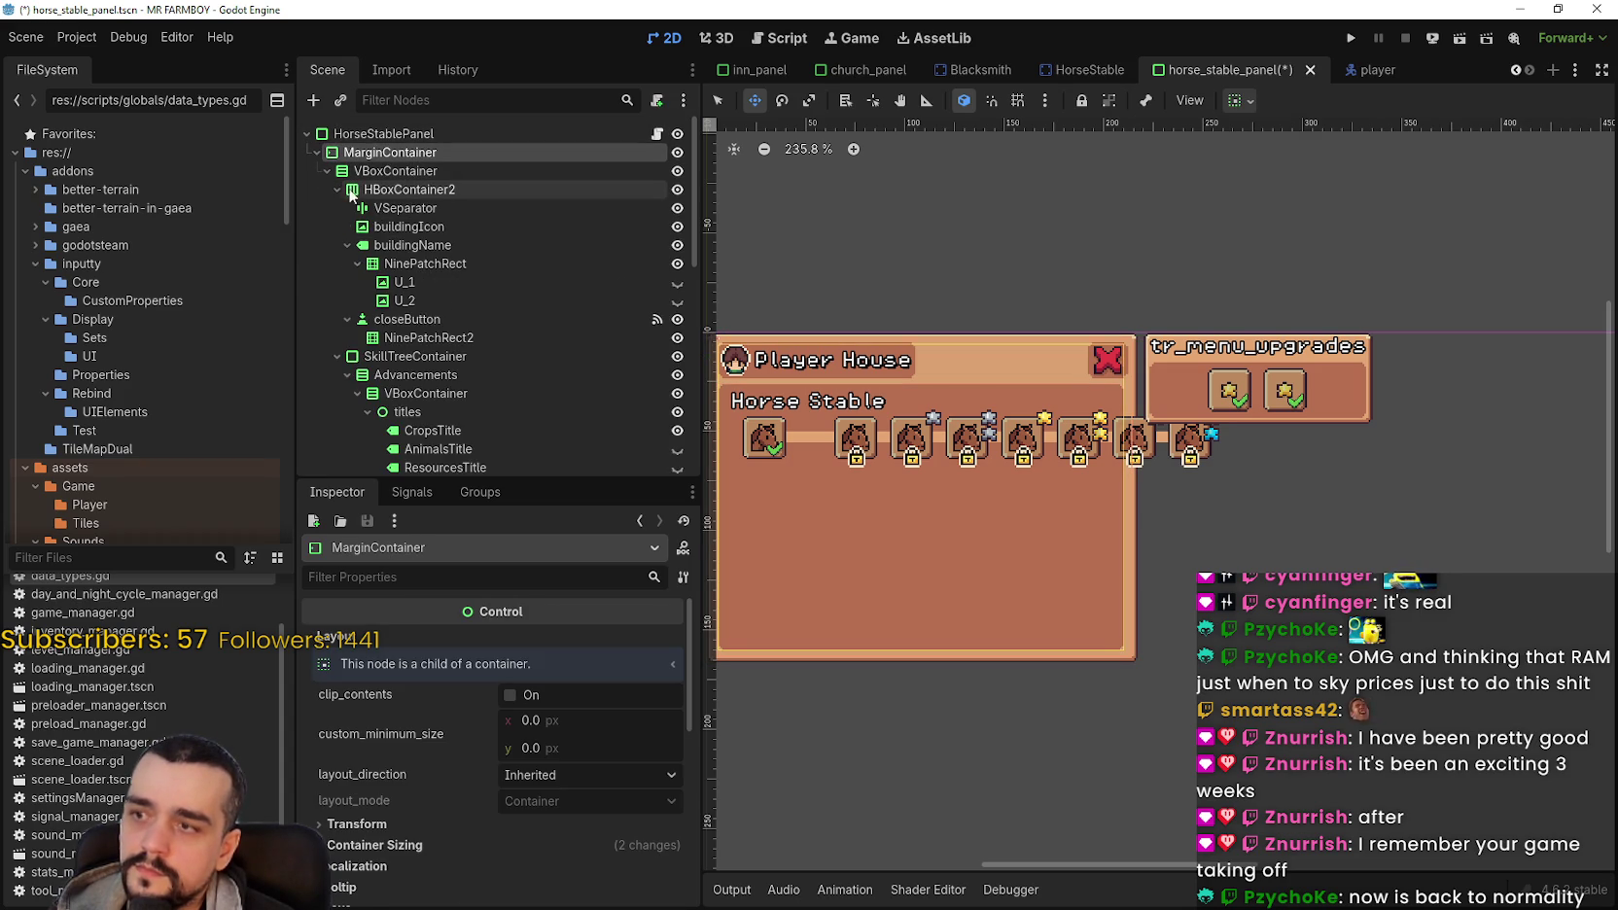
left_click(338, 189)
left_click(409, 188)
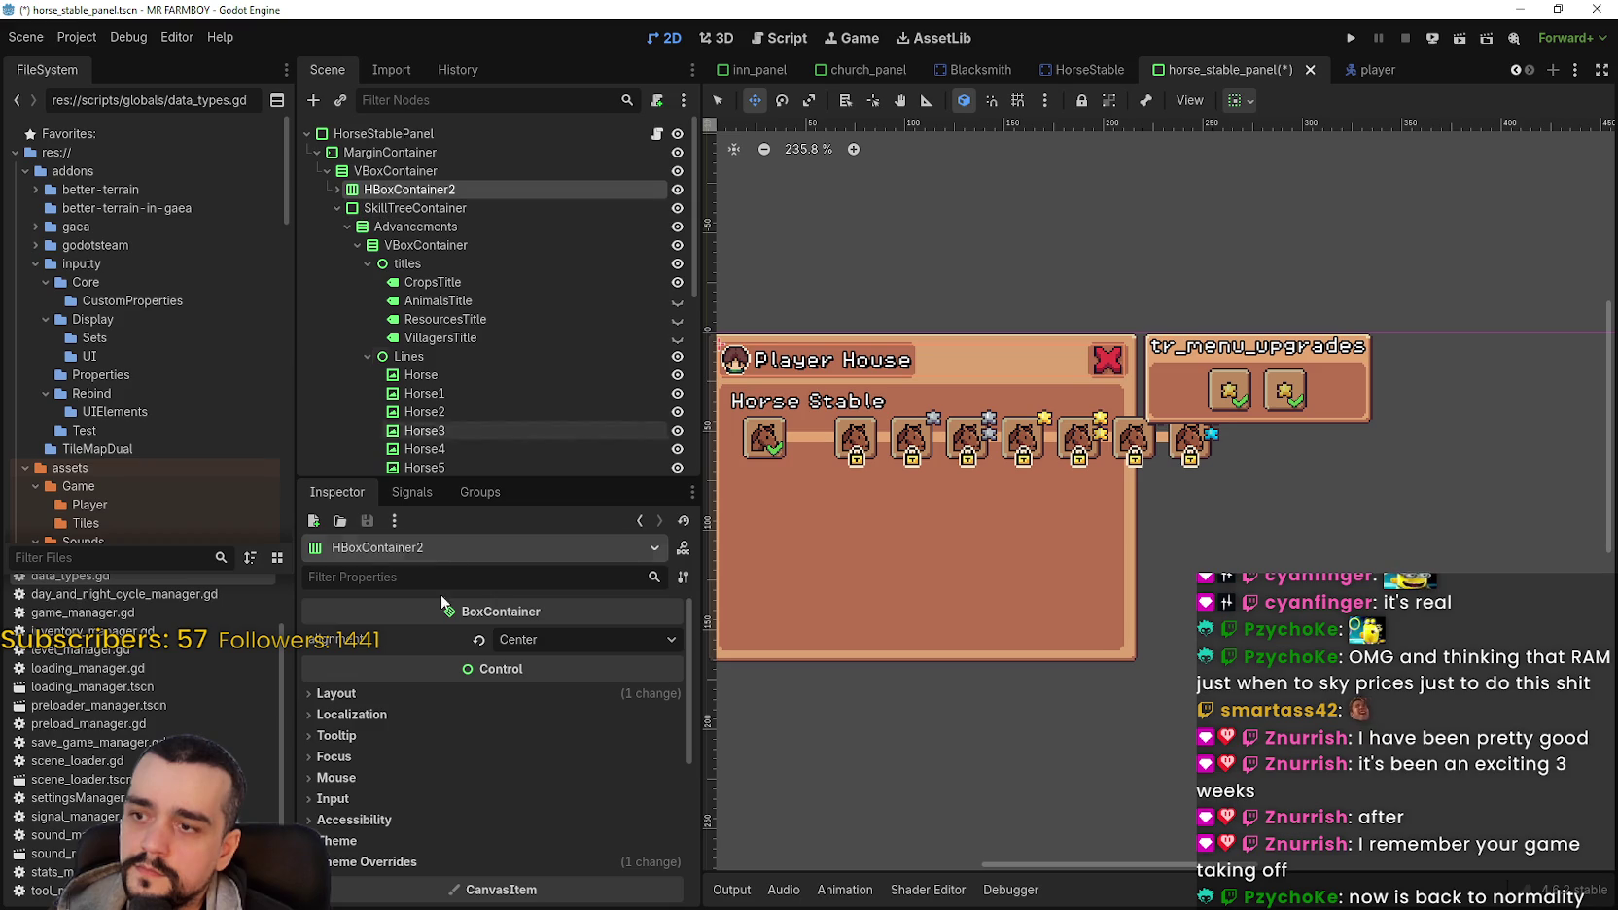
left_click(392, 693)
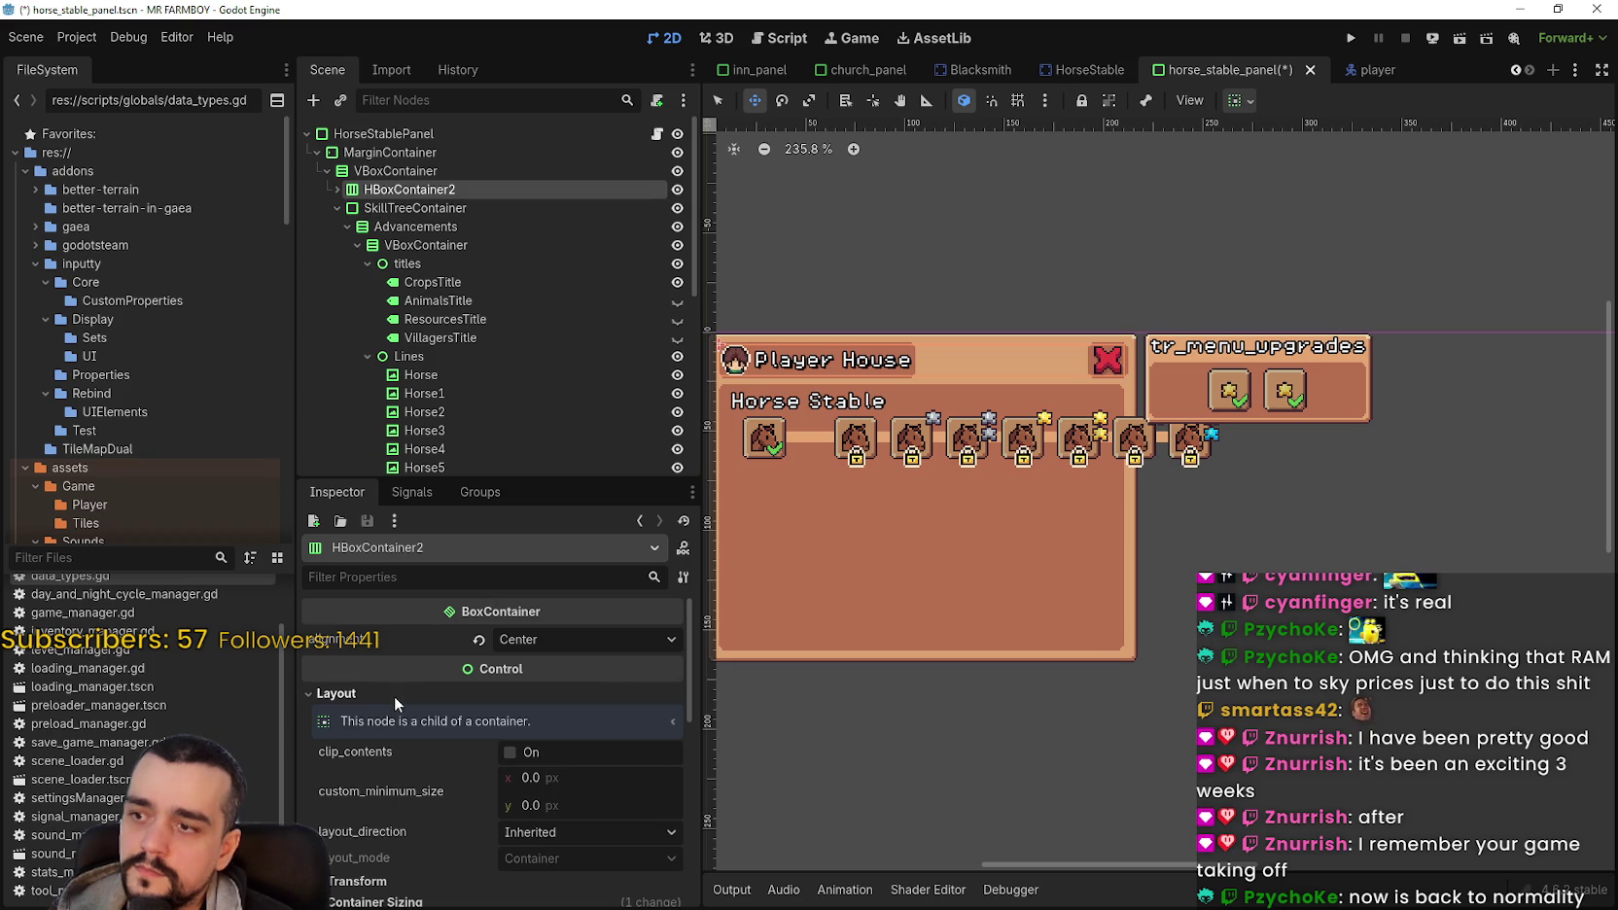
left_click(413, 210)
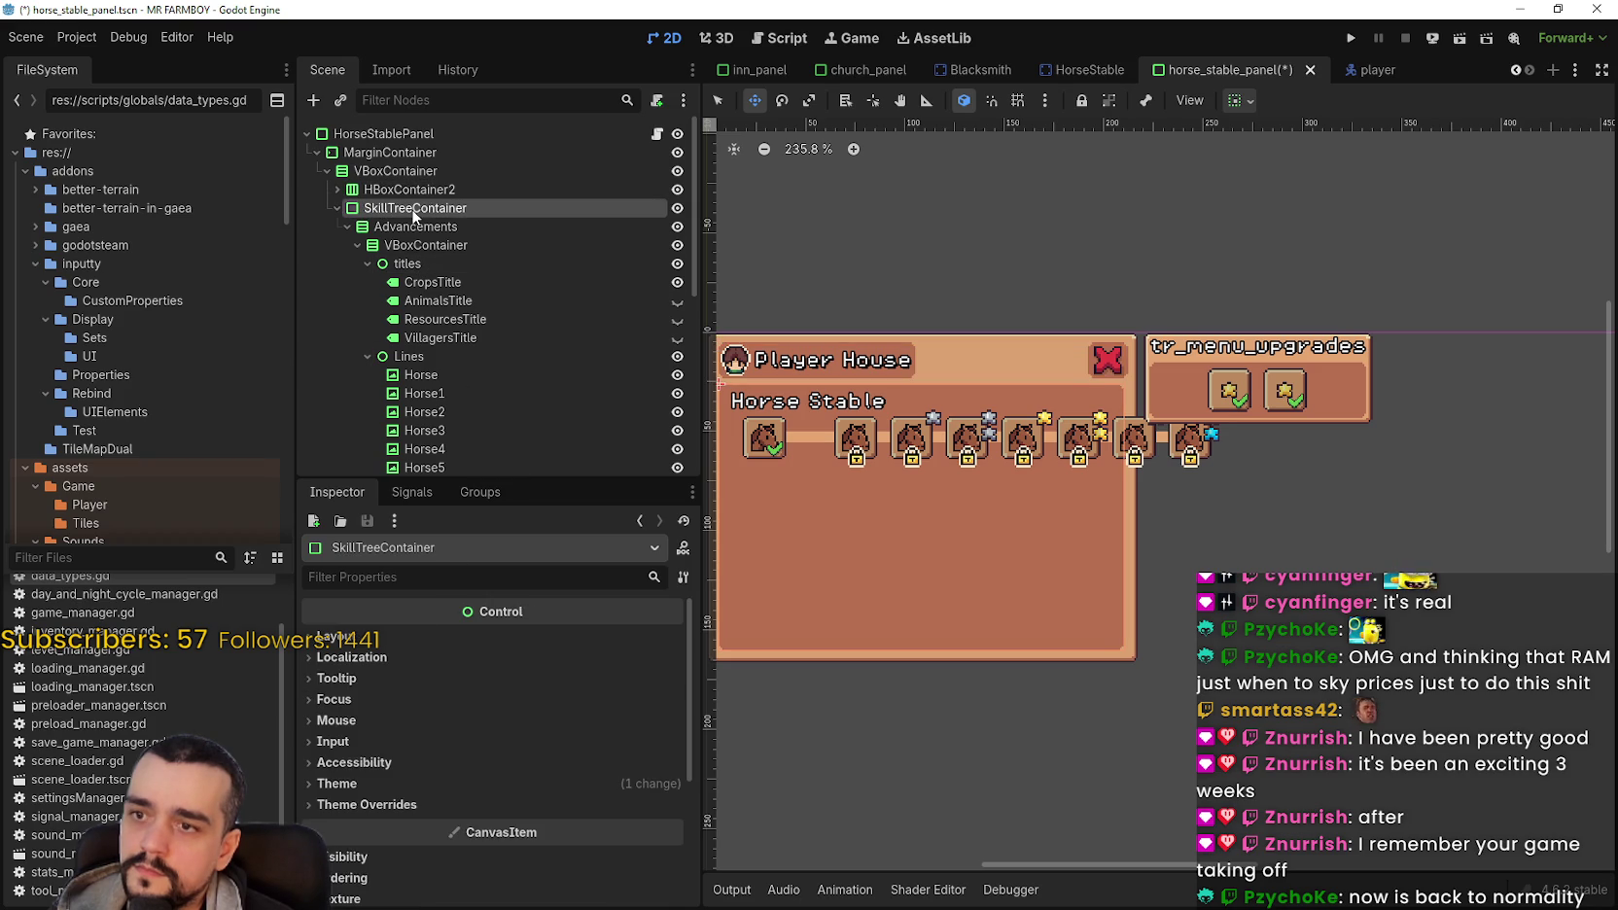
left_click(403, 154)
left_click(394, 134)
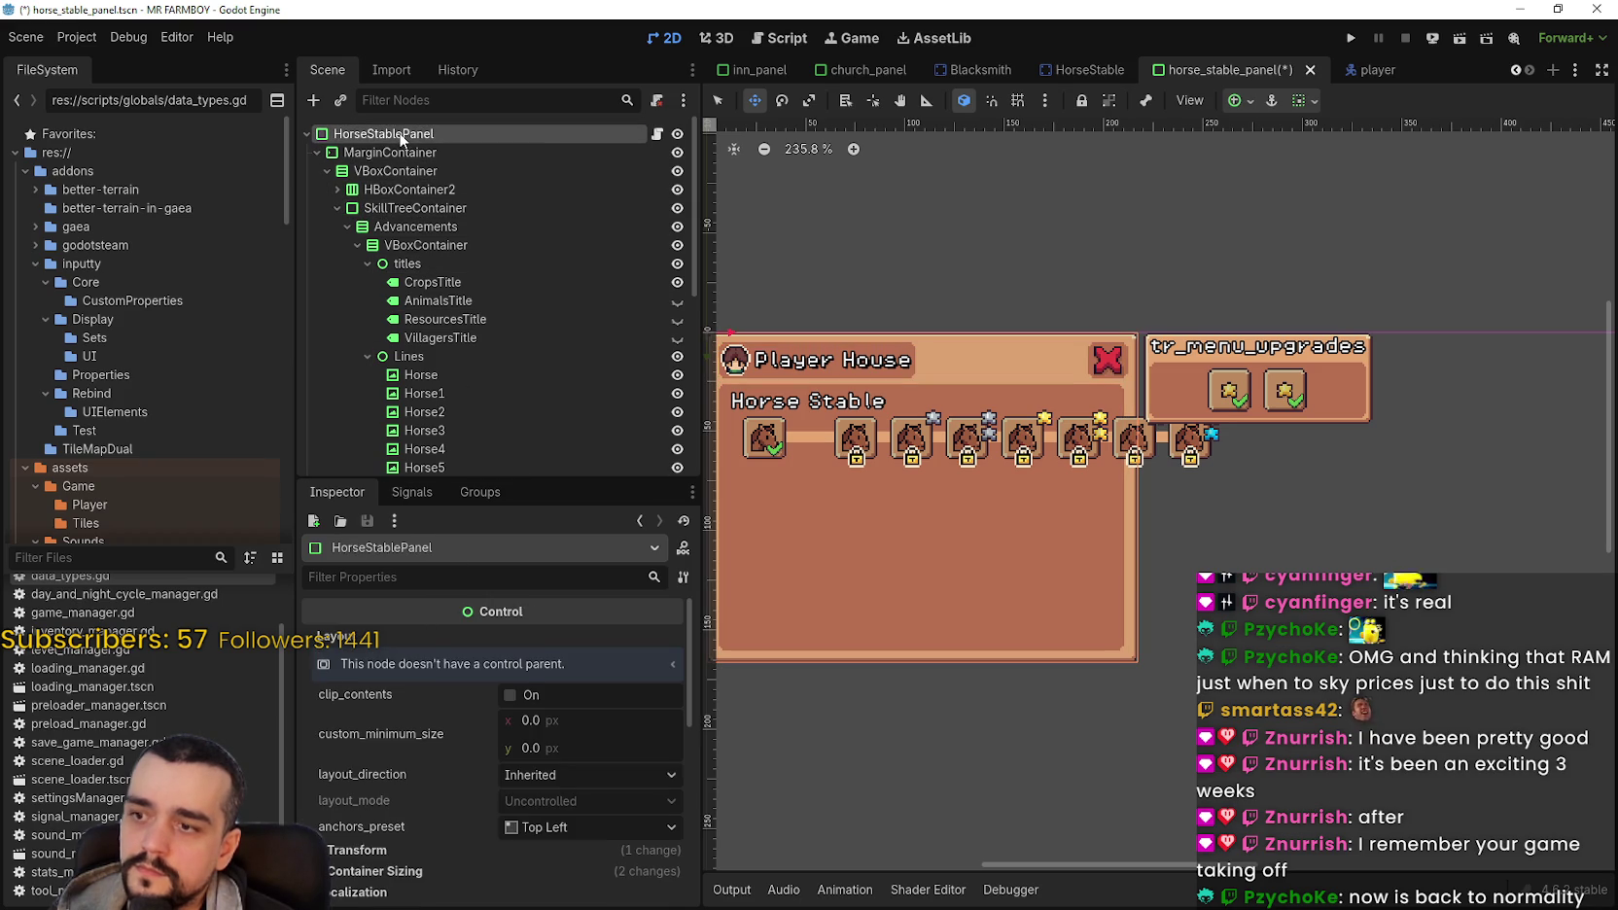
left_click(368, 356)
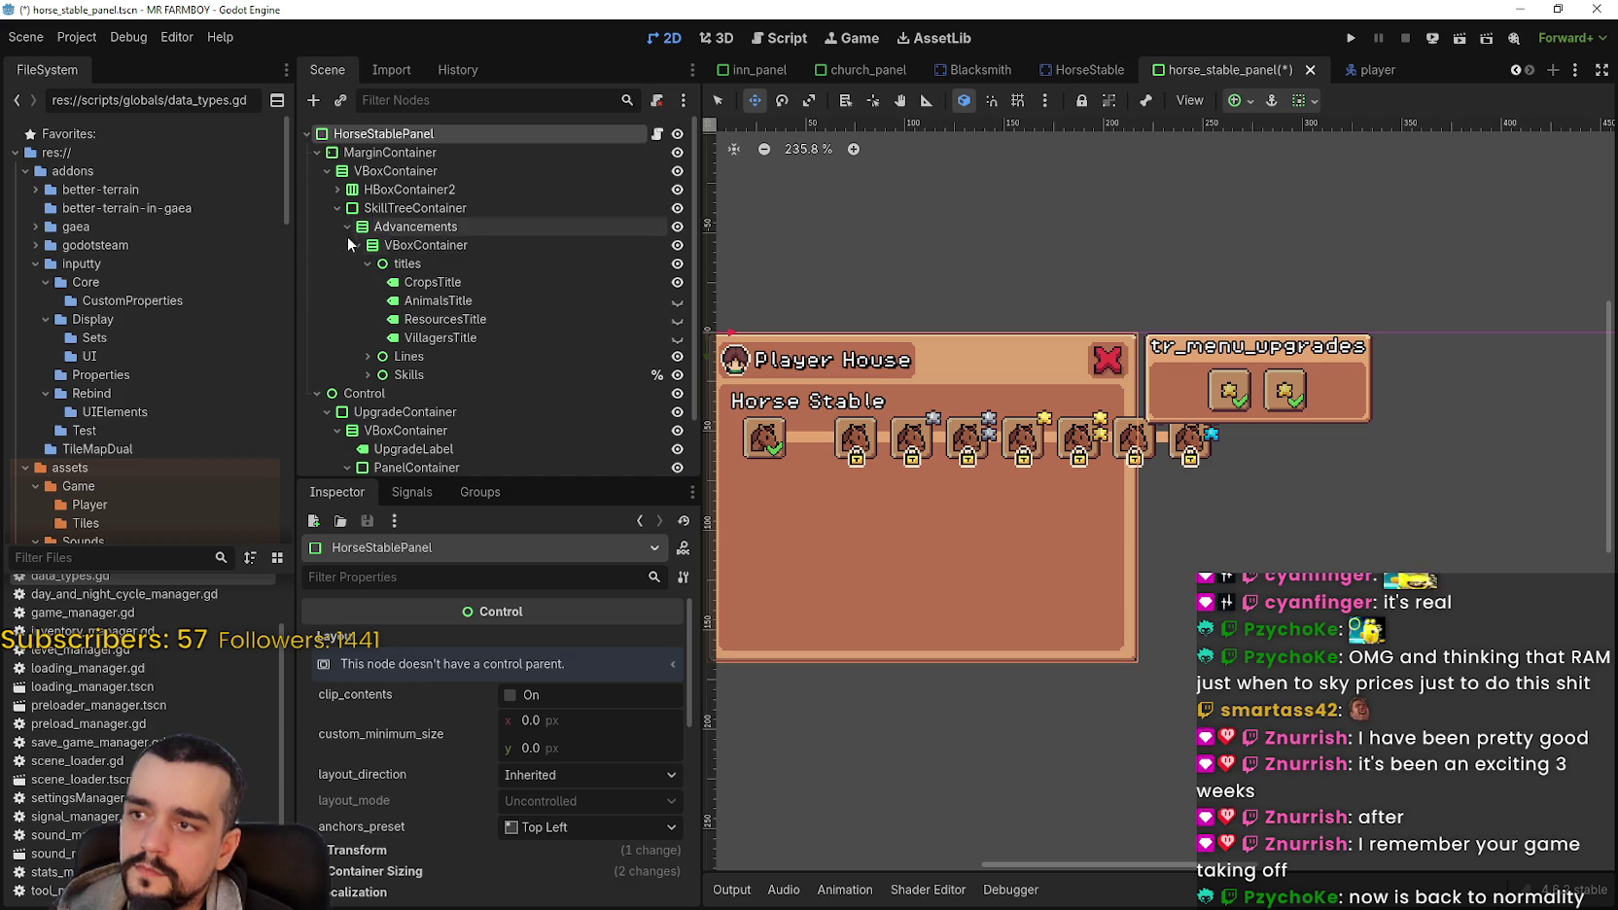
Step: Set the Advancements minimum width to 250, then box-select all the panel's nodes
left_click(398, 227)
left_click(409, 208)
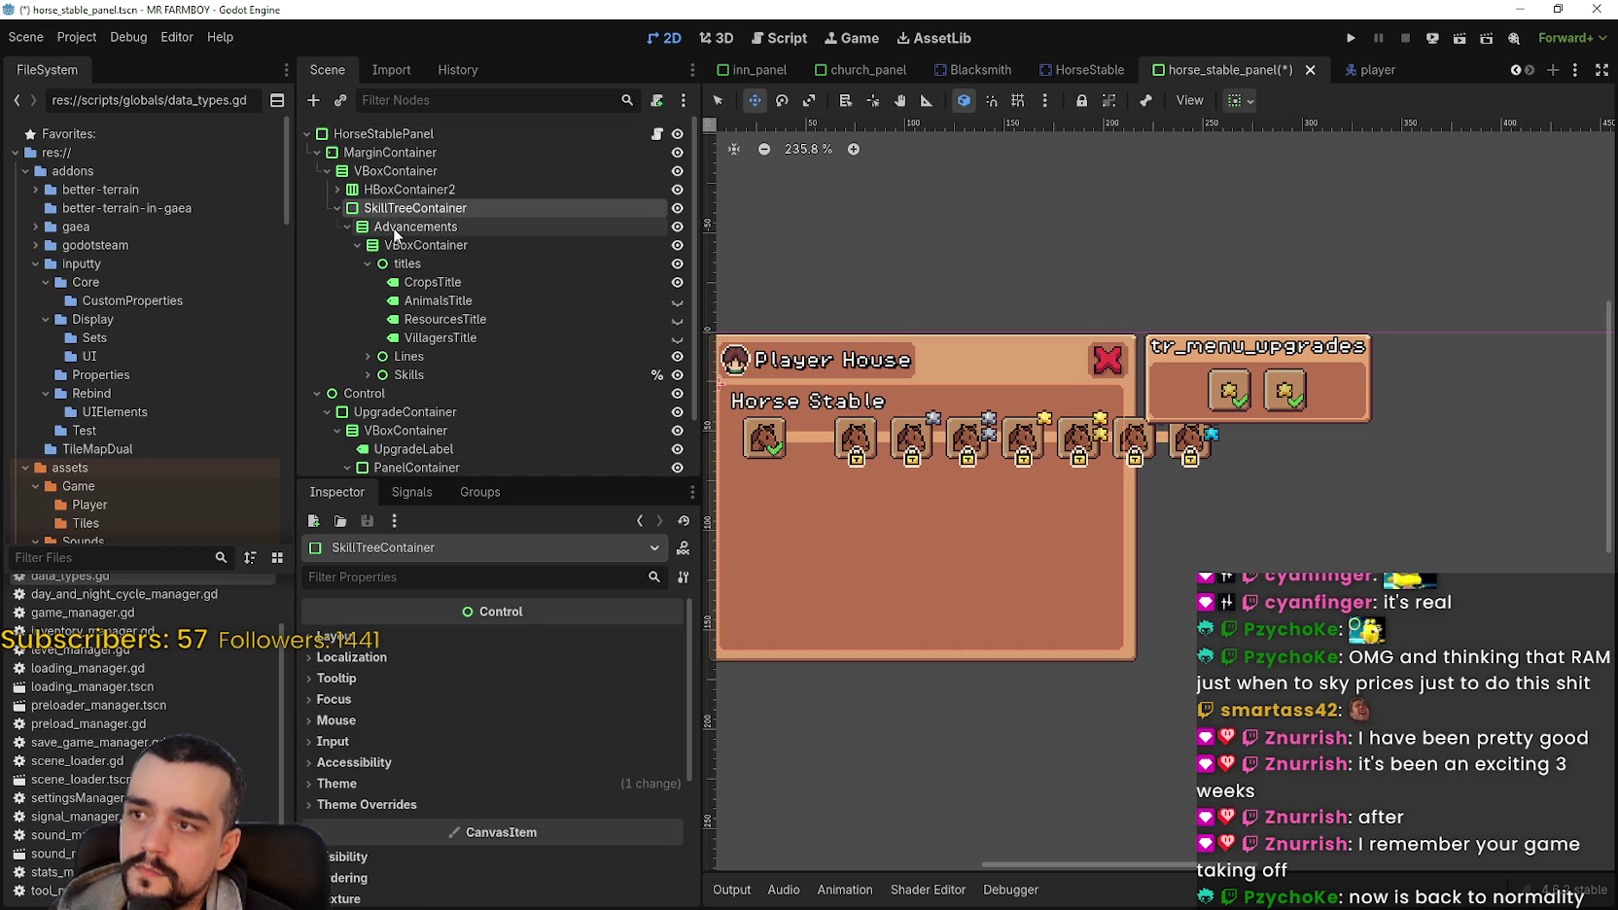
left_click(399, 229)
left_click_drag(531, 775, 596, 775)
left_click(588, 776)
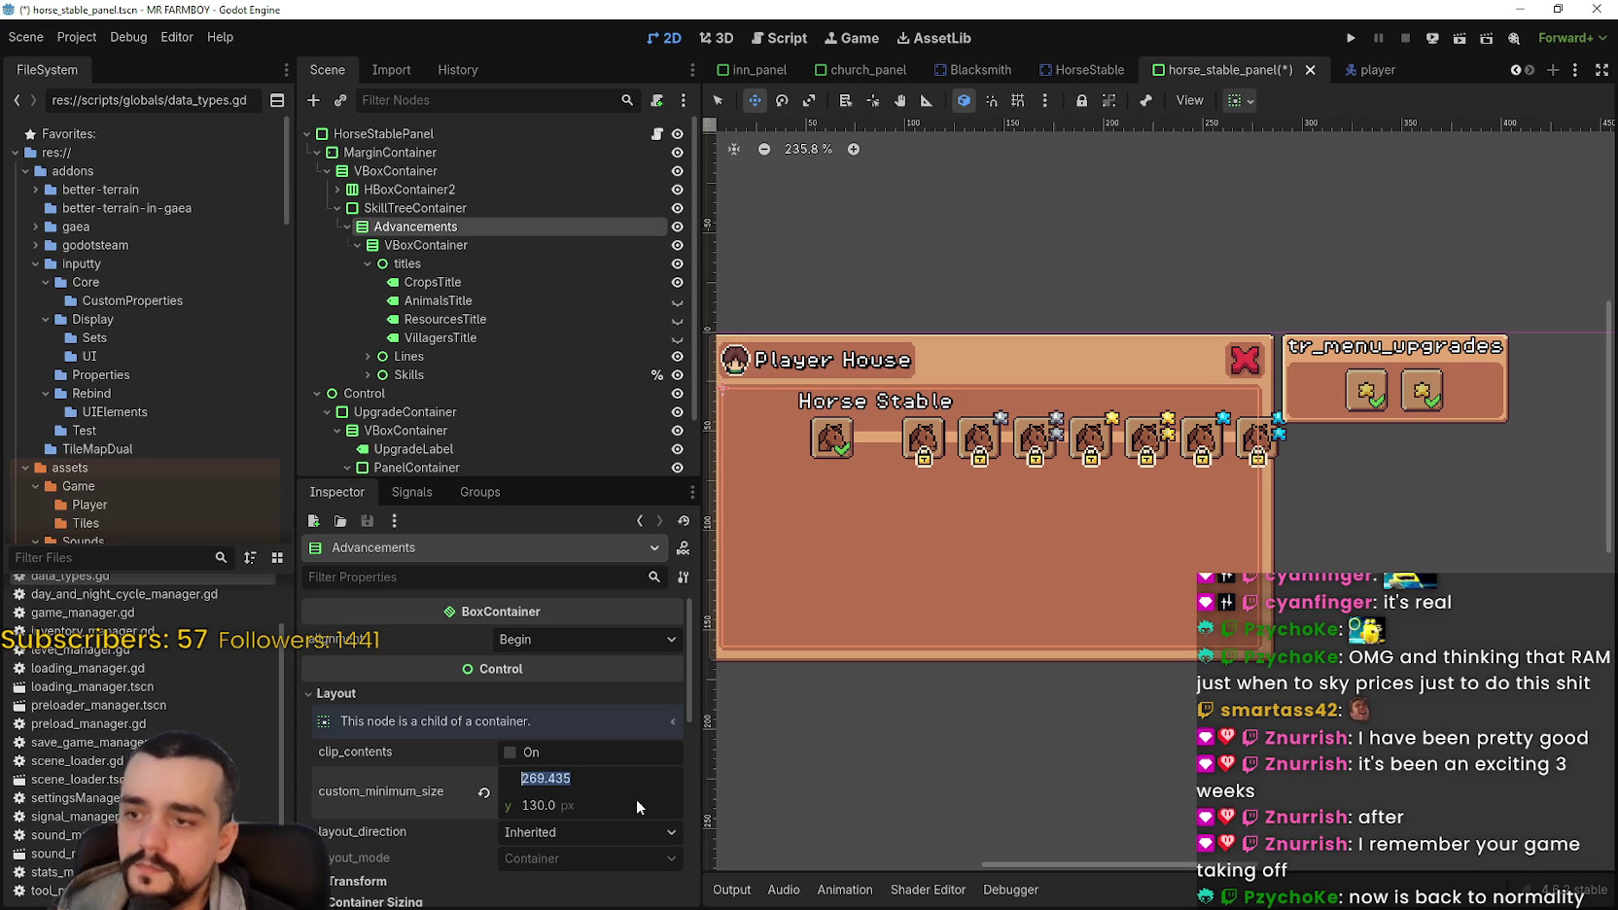
type("250")
key("Return")
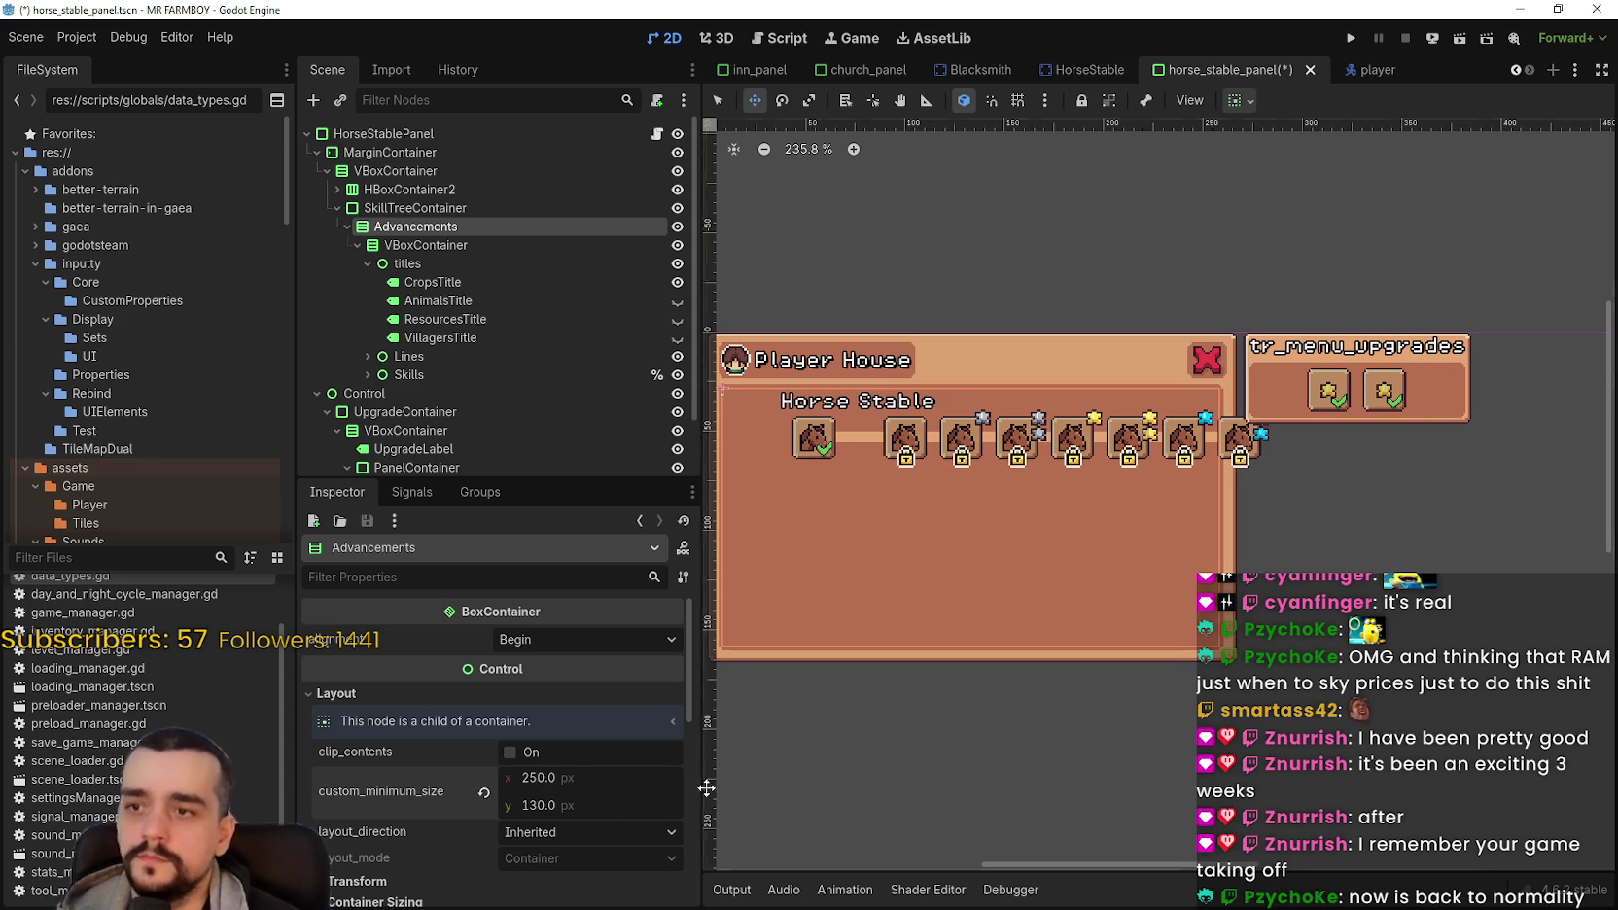
left_click(720, 101)
mouse_move(1363, 493)
left_mouse_down()
mouse_move(743, 413)
mouse_move(758, 407)
left_mouse_up()
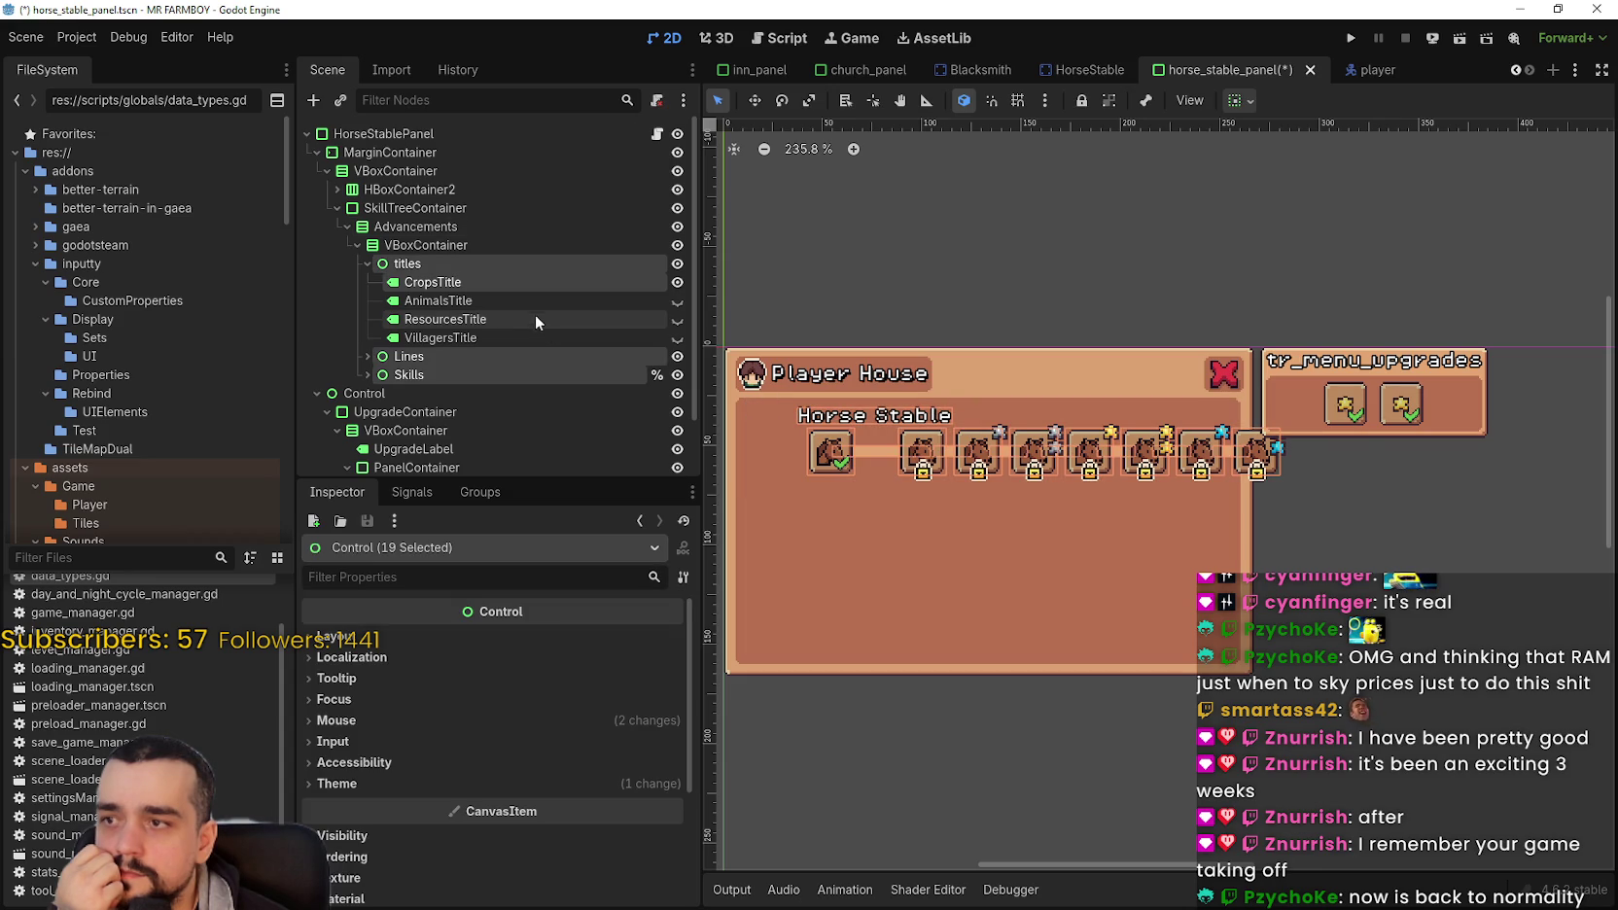
Step: Deselect the titles, Lines and Skills nodes so only the Horse Stable row stays selected
left_click(449, 267, "ctrl")
left_click(368, 357)
scroll(370, 360, "down", 3)
left_click(409, 229, "ctrl")
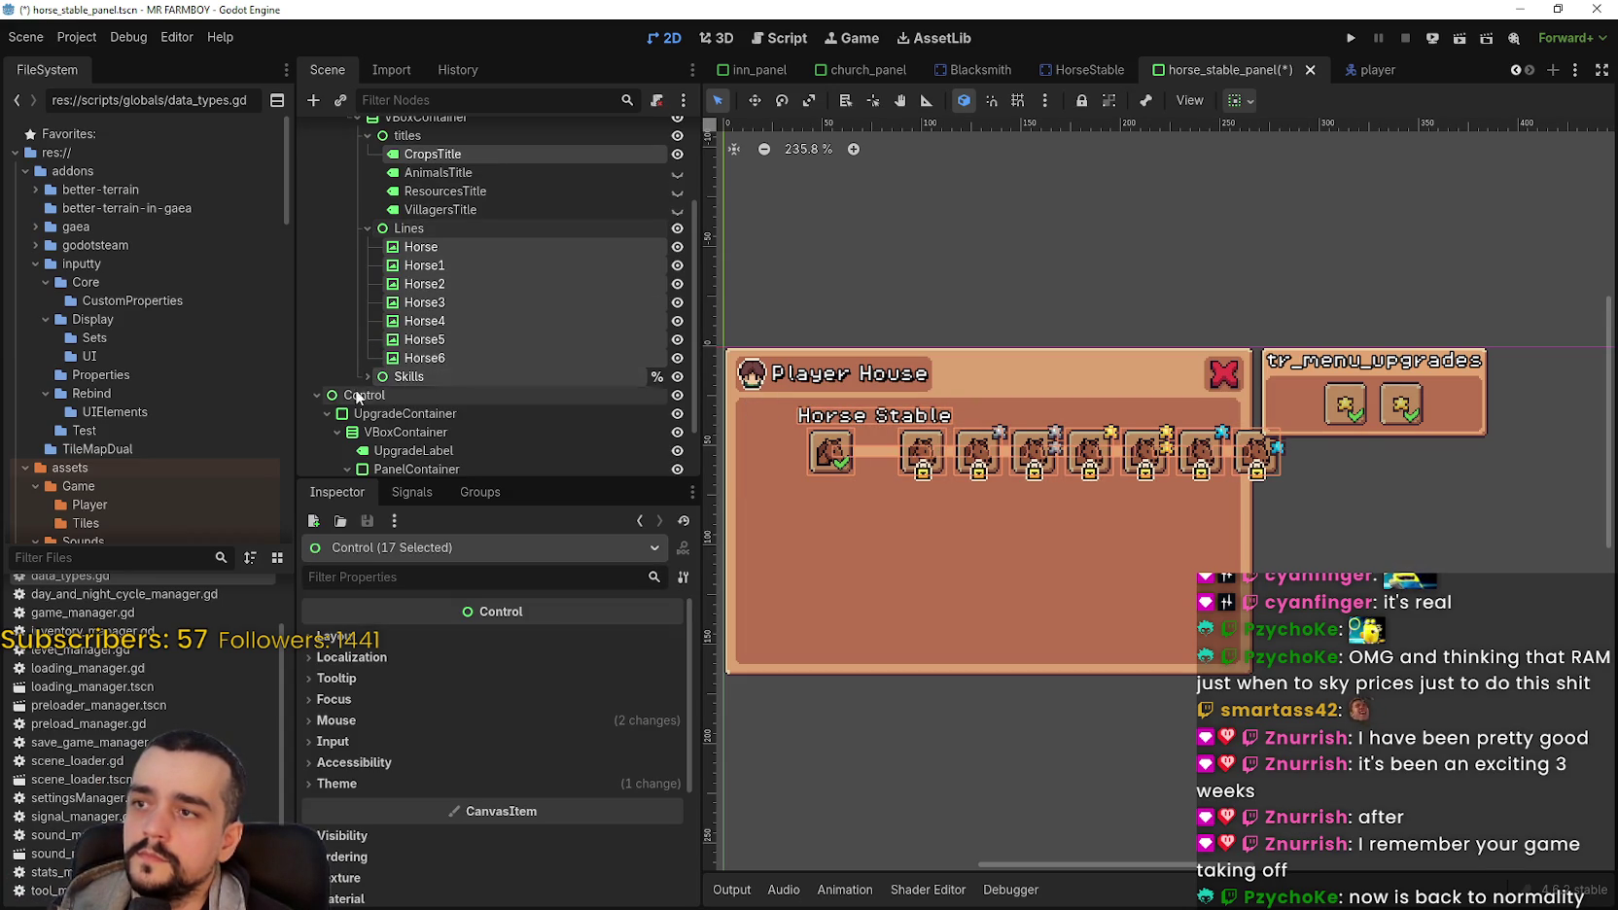
left_click(368, 377)
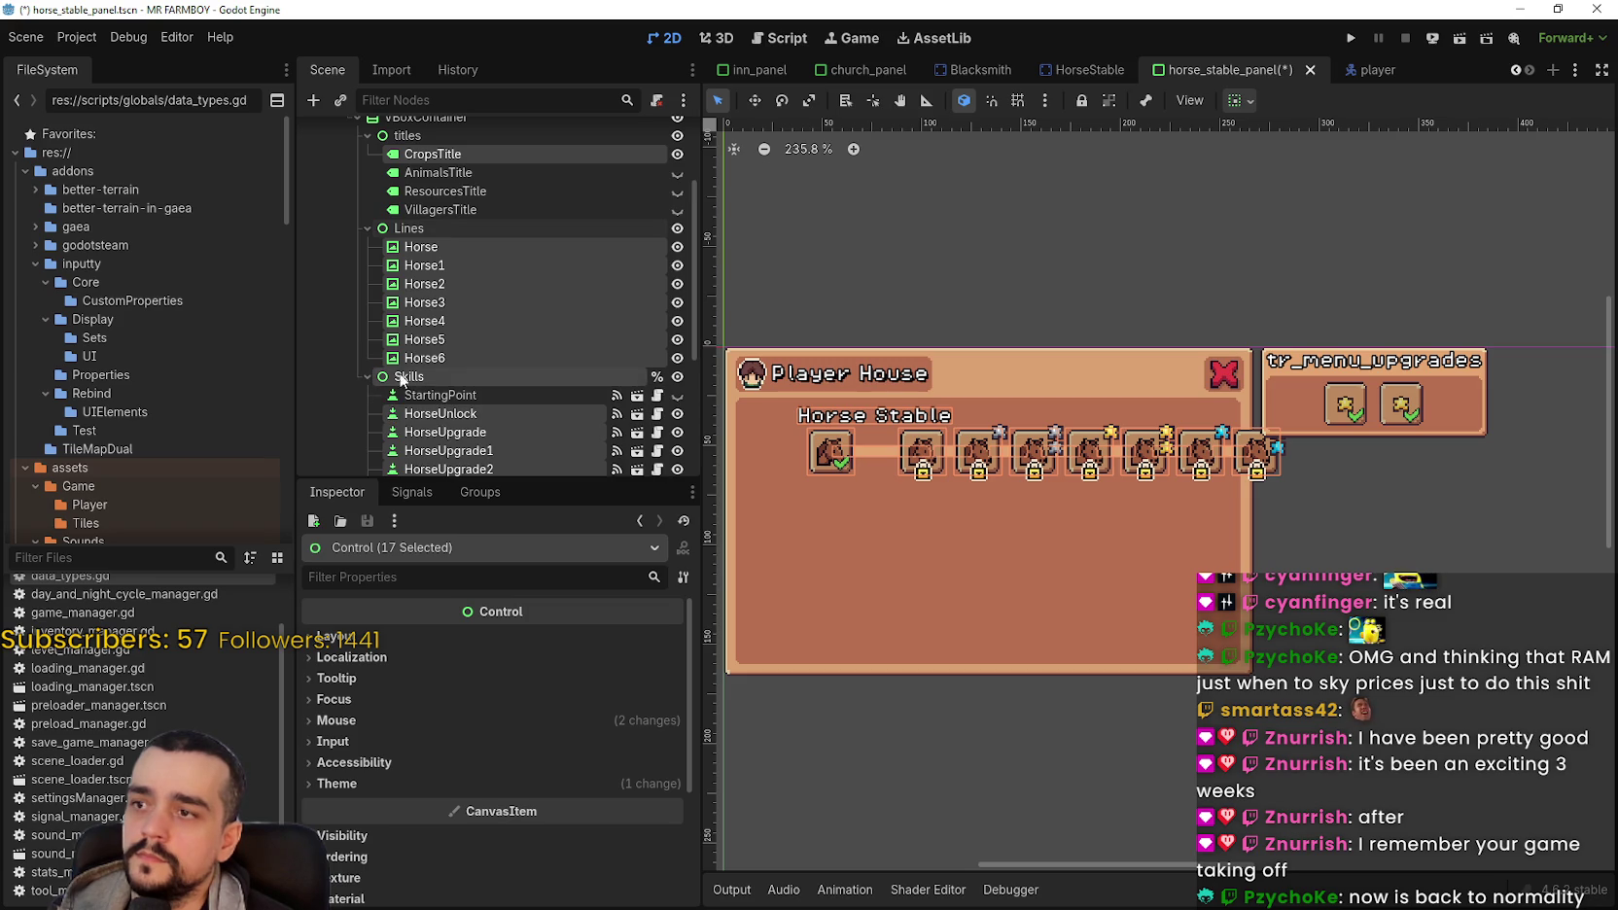
left_click(402, 378, "ctrl")
scroll(872, 432, "down", 2)
scroll(473, 430, "down", 3)
scroll(472, 430, "up", 3)
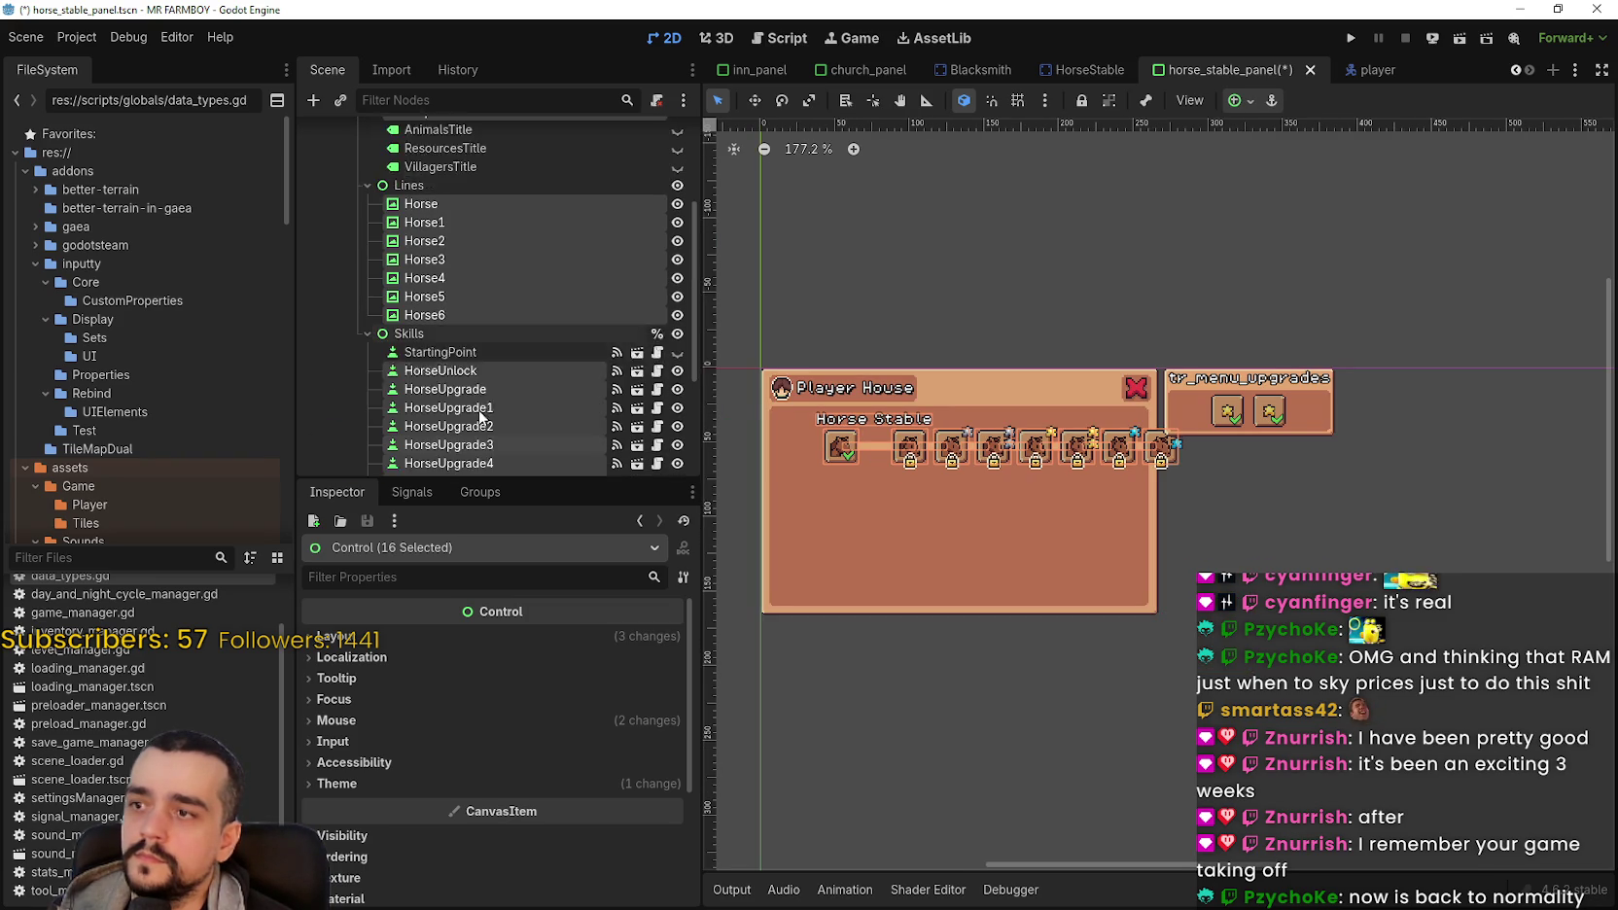
scroll(926, 434, "up", 3)
Step: Nudge the Horse Stable row two steps left with the Move tool, then clear the selection
key("w")
key("Left")
key("Left")
key("Left")
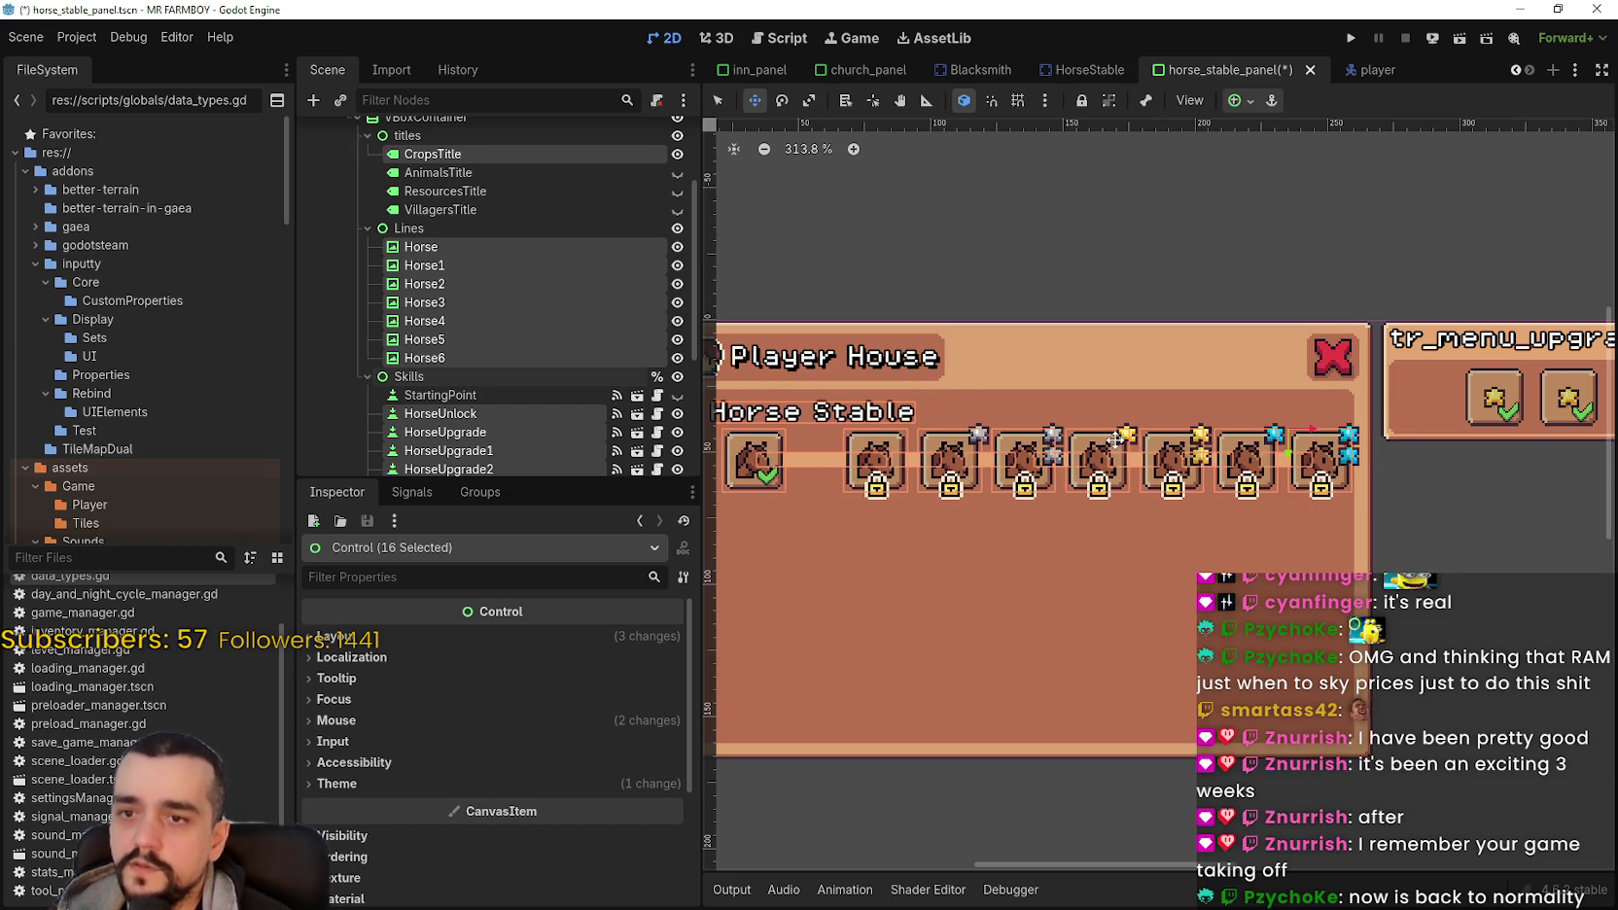
scroll(1108, 470, "up", 1)
key("Left")
key("Left")
key("Left")
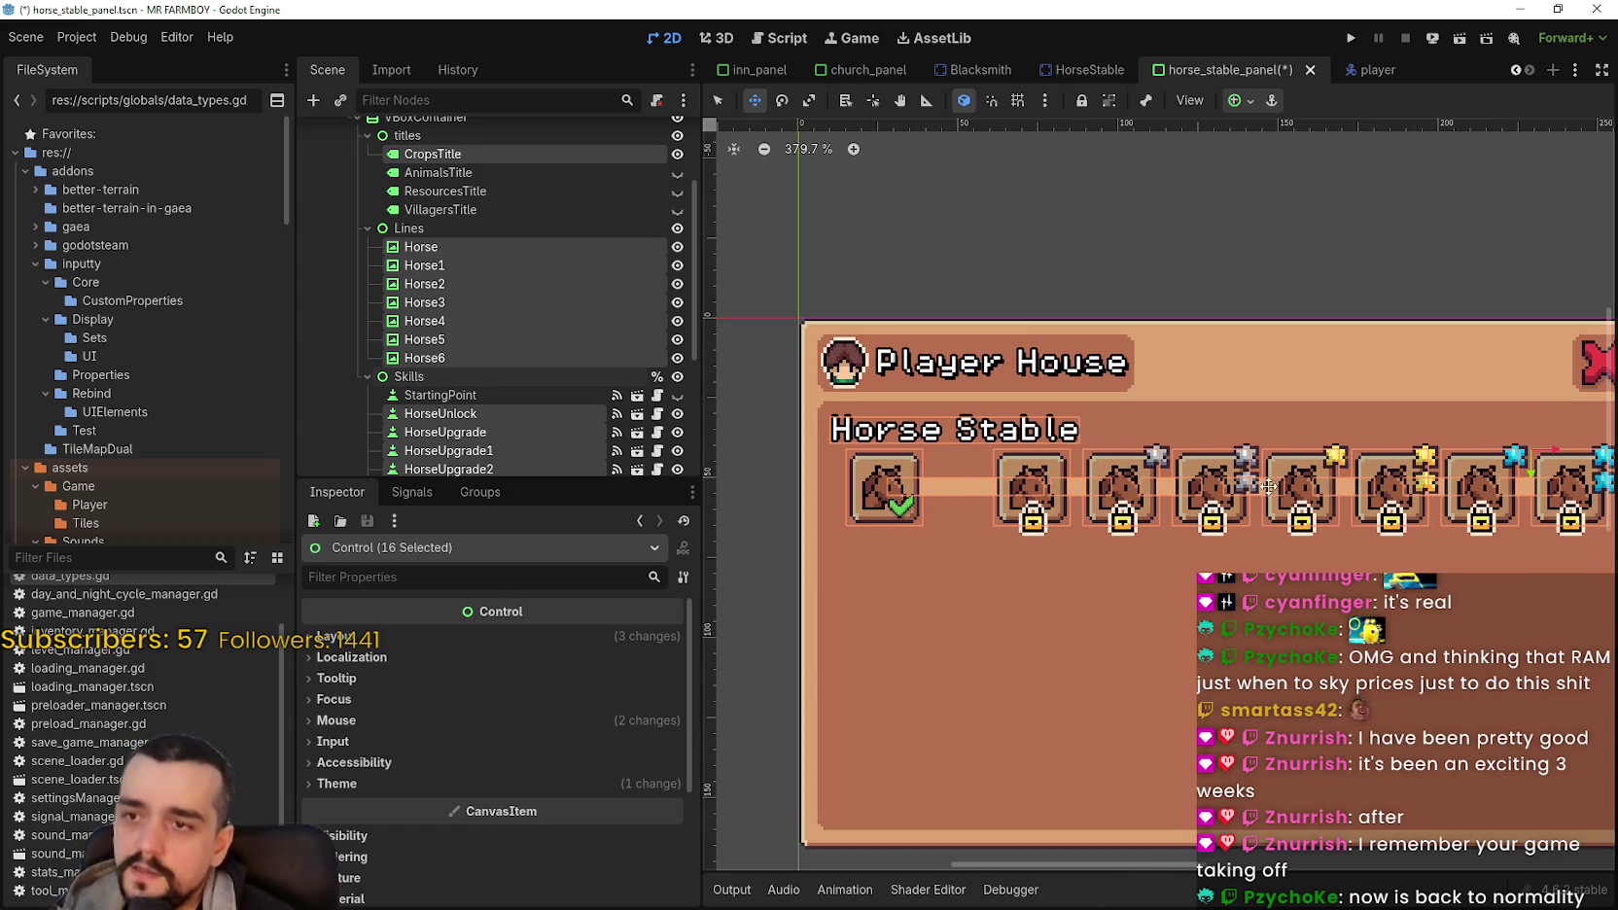
scroll(1260, 488, "down", 1)
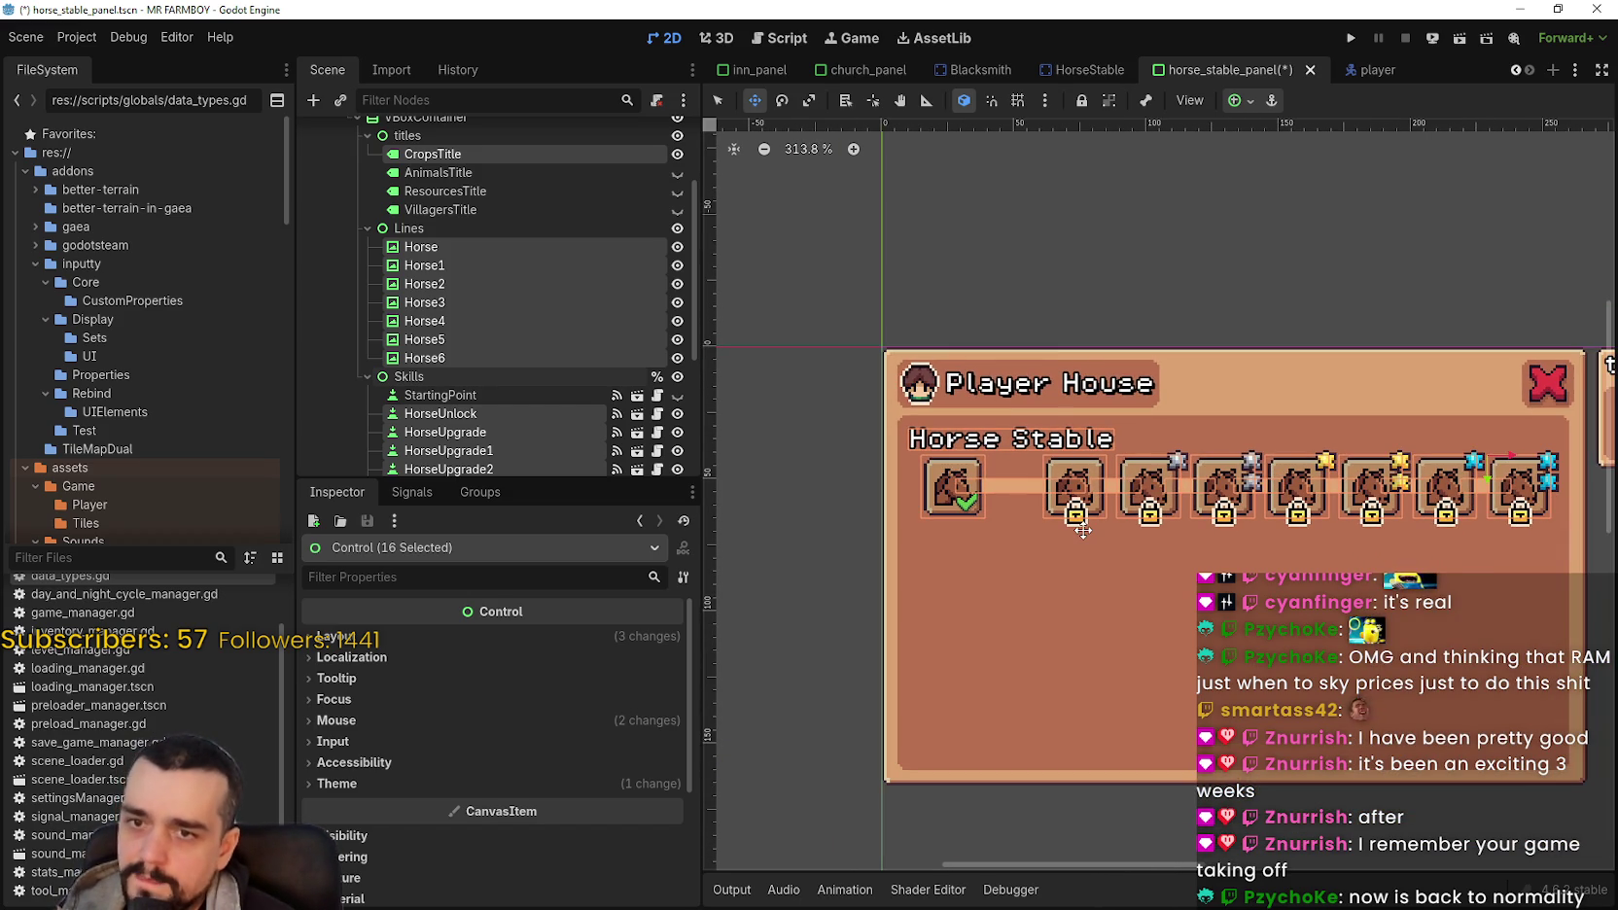
scroll(1128, 525, "right", 1)
left_click(716, 99)
left_click(778, 507)
scroll(784, 506, "down", 1)
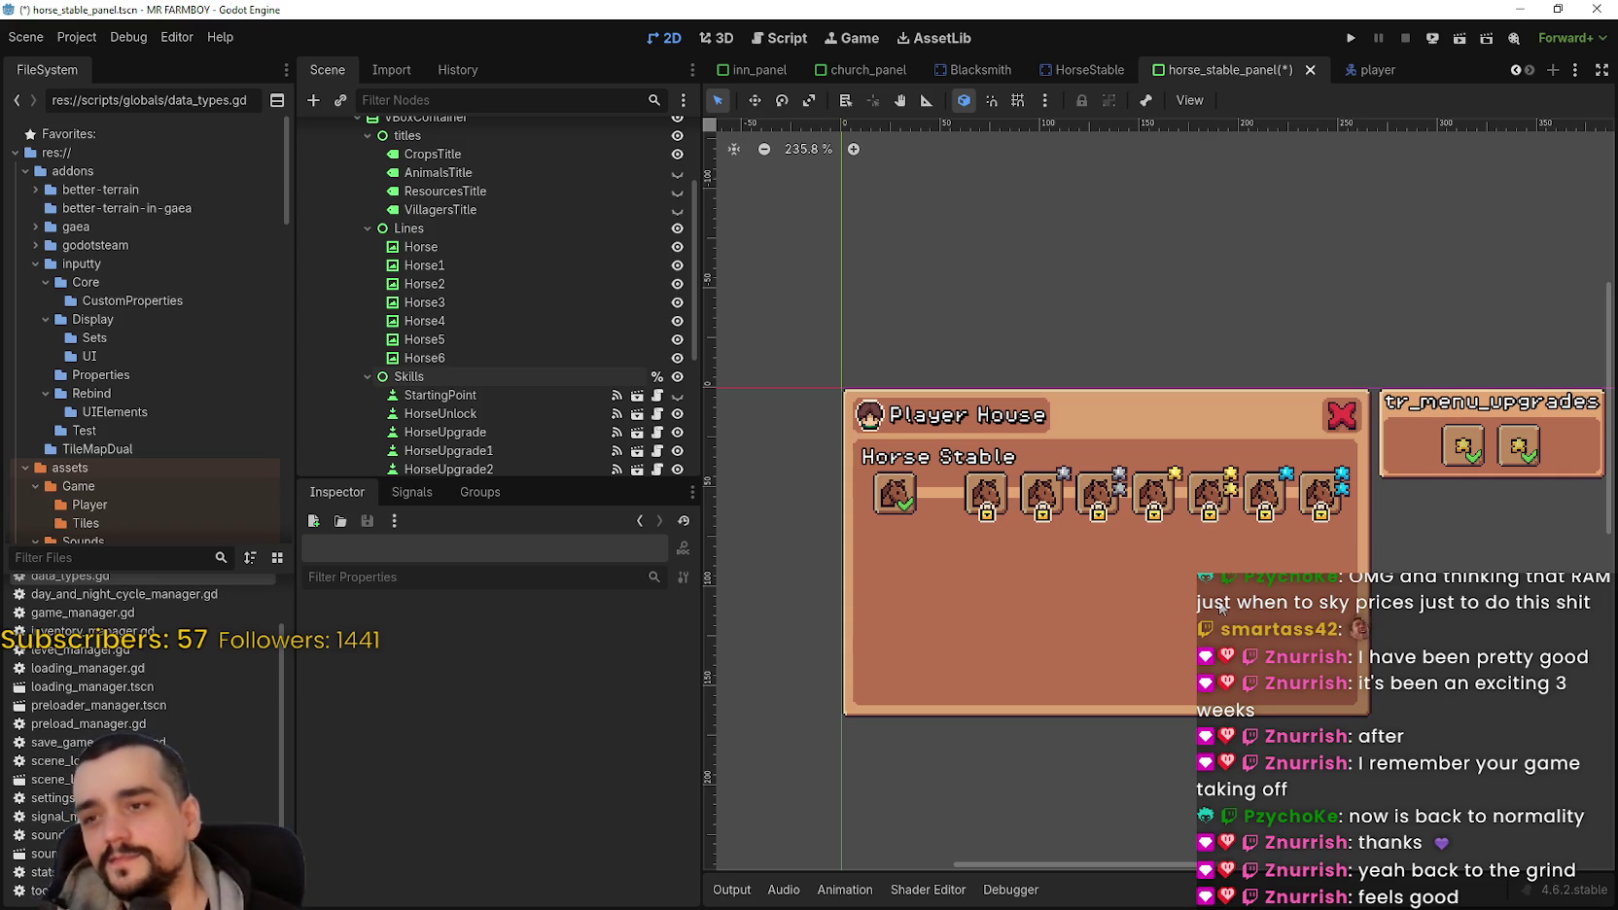
Step: Save the horse_stable_panel scene with Ctrl+S
key("ctrl+s")
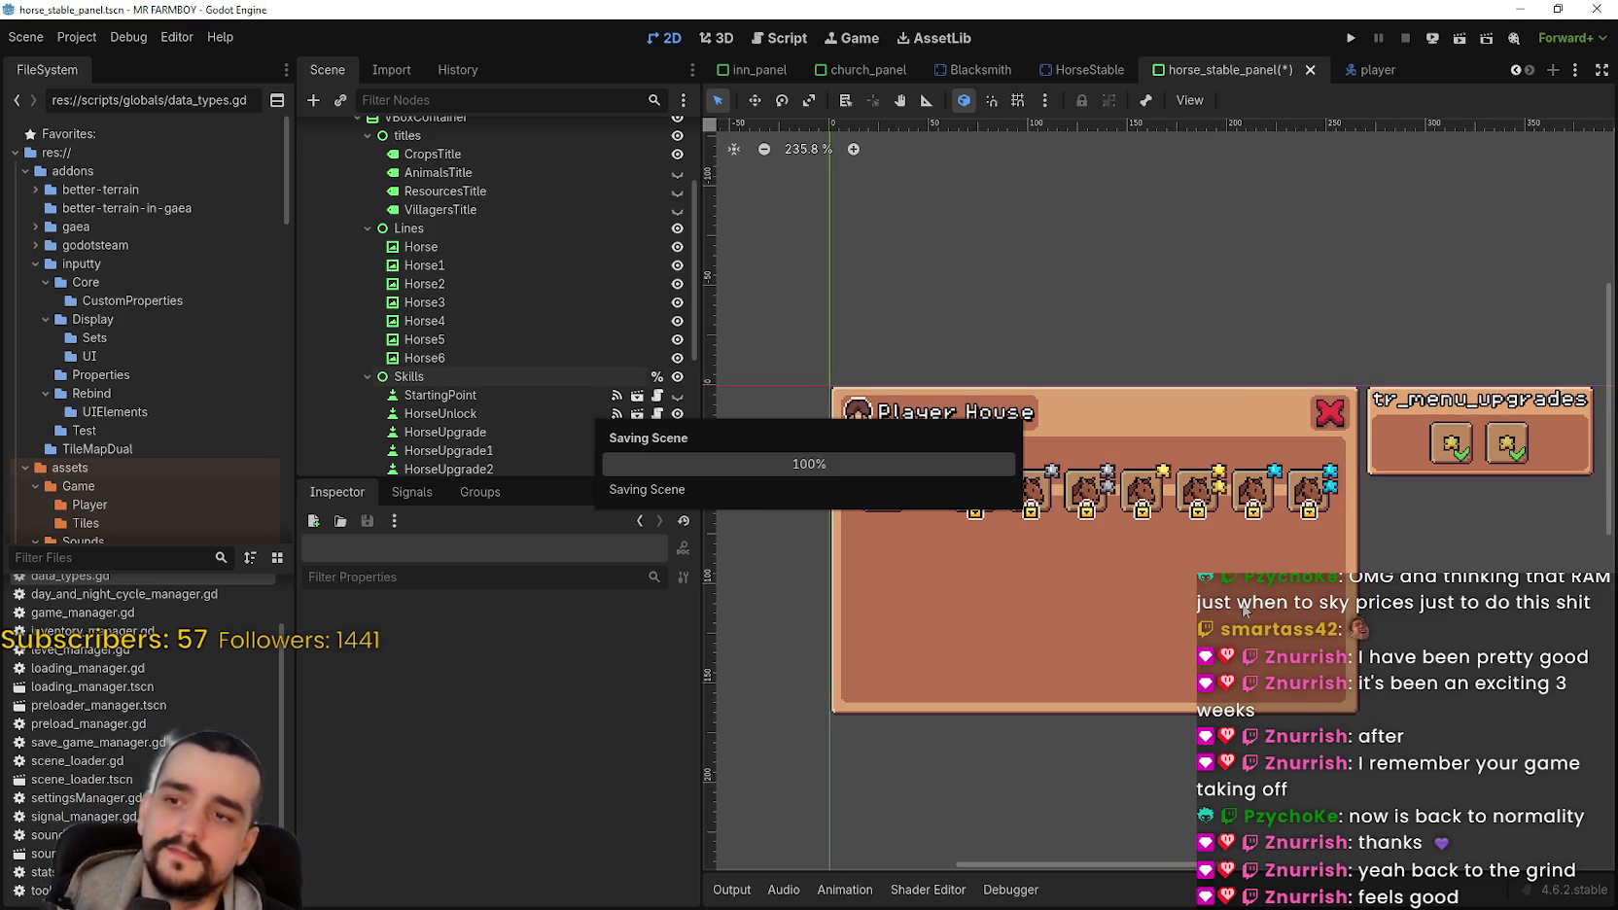
scroll(1243, 577, "up", 3)
scroll(1249, 578, "down", 2)
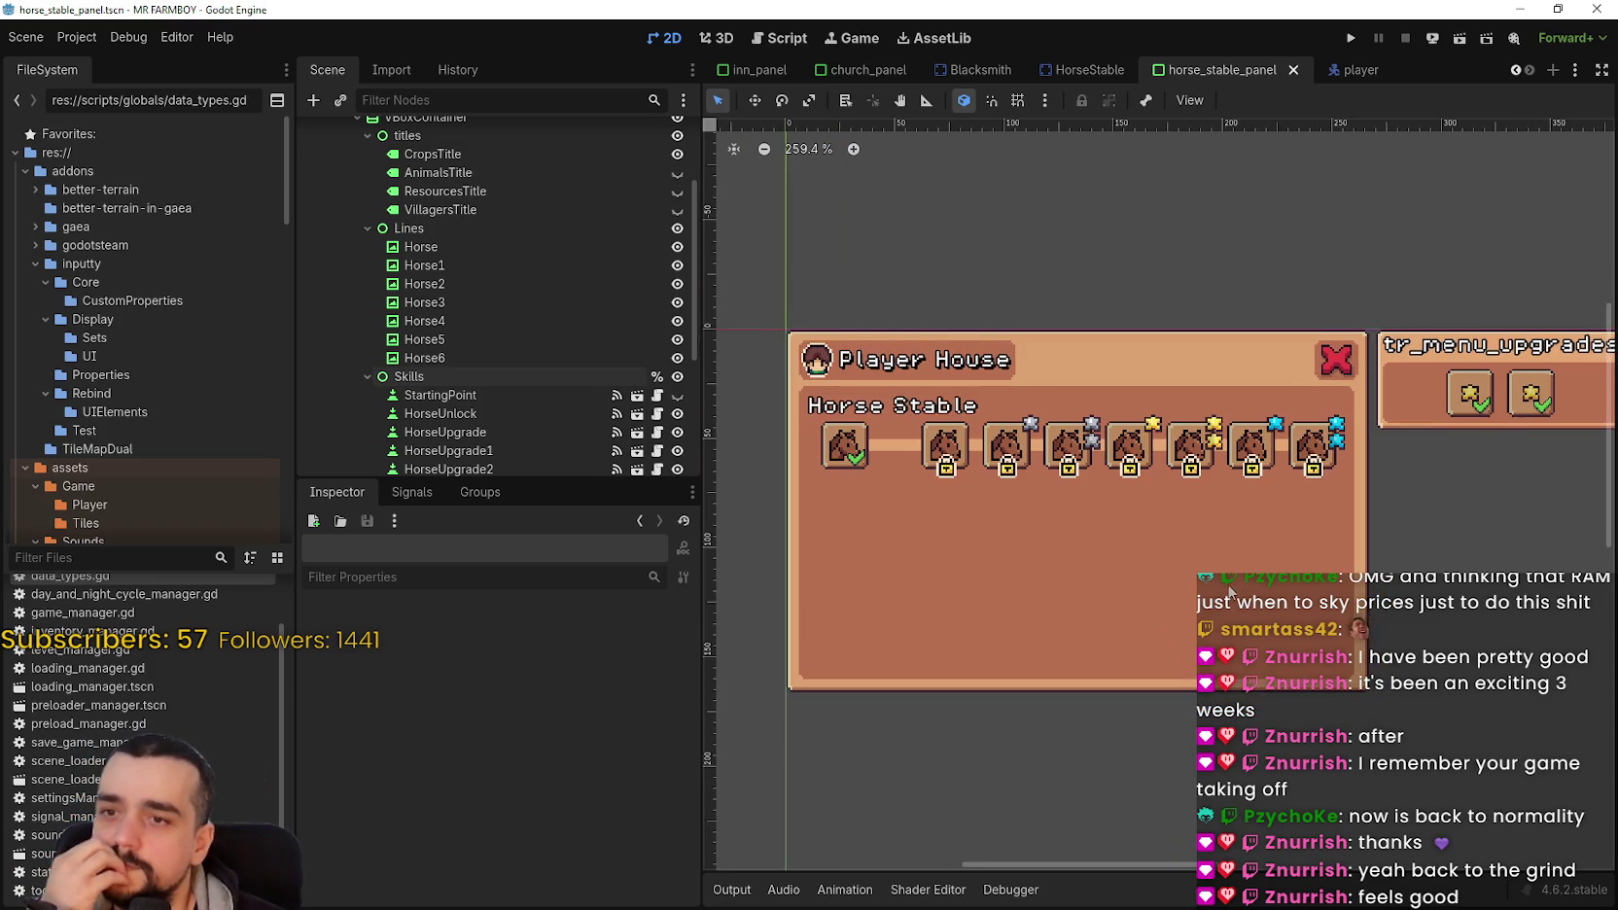
scroll(587, 247, "down", 3)
Step: Select the HorseUpgrade4 node, then clear the selection on the empty canvas
left_click(583, 377)
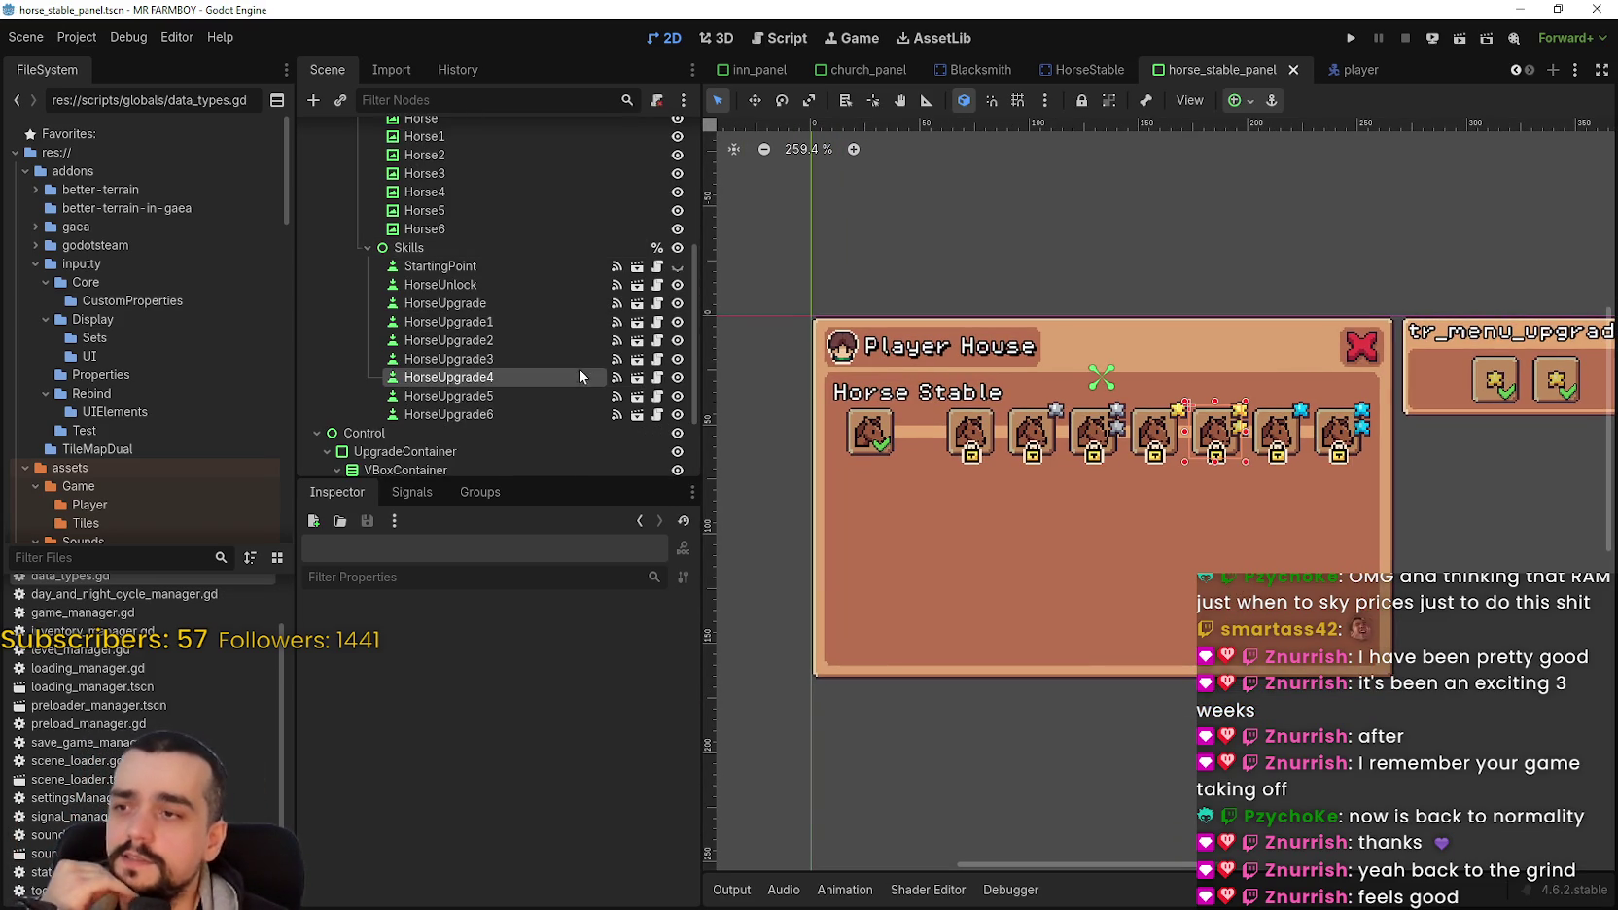
left_click(1368, 246)
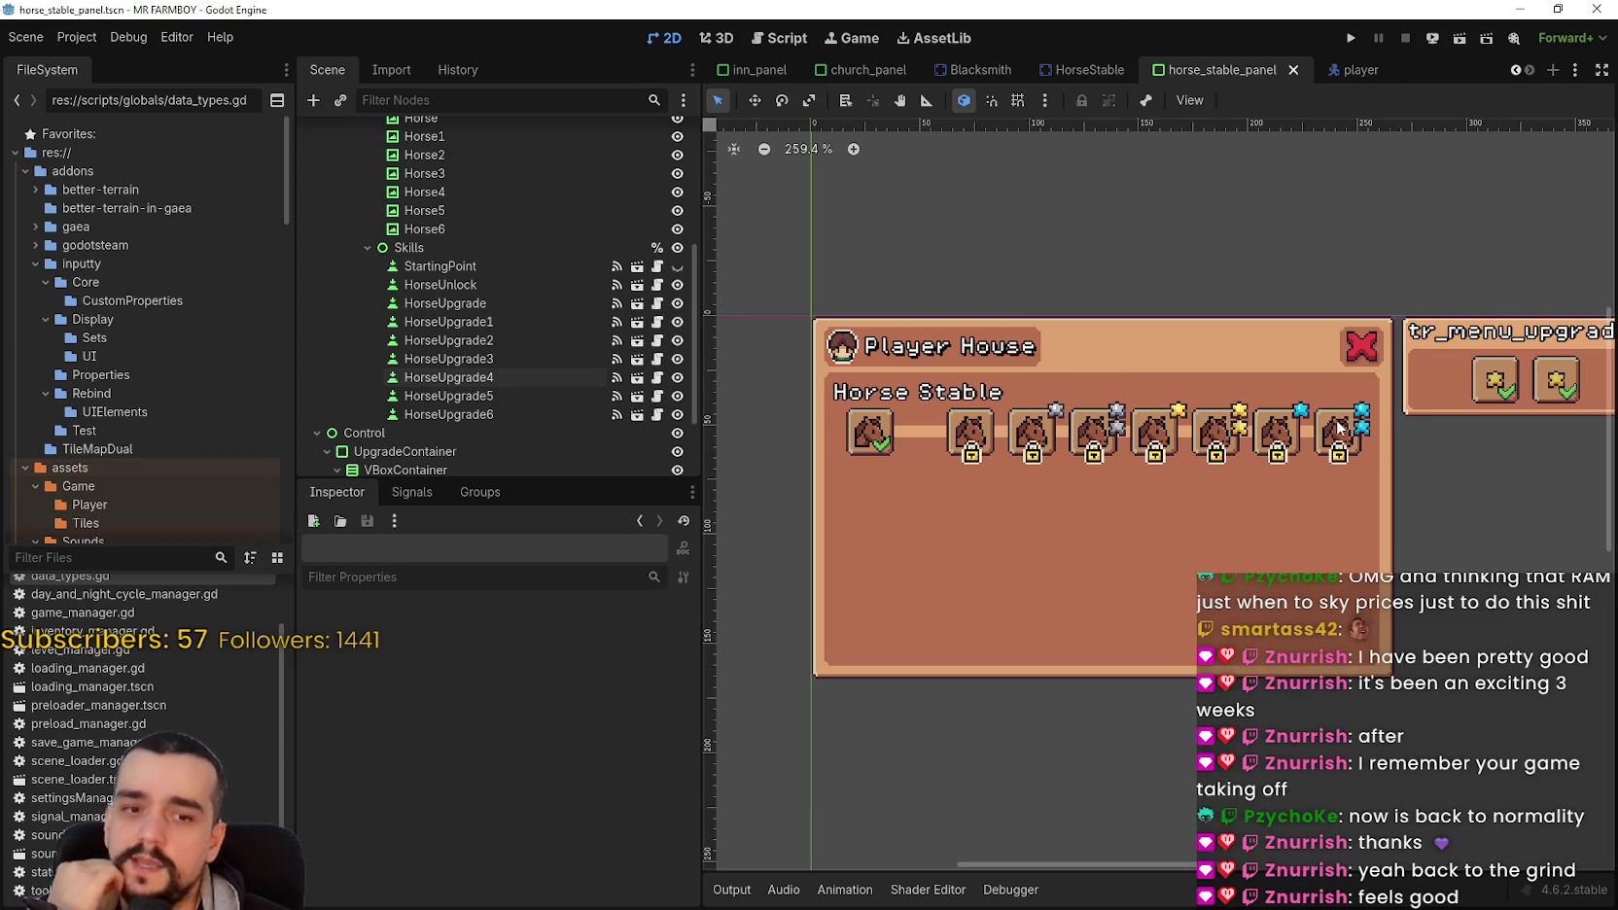
scroll(1415, 627, "up", 1)
scroll(1395, 620, "down", 2)
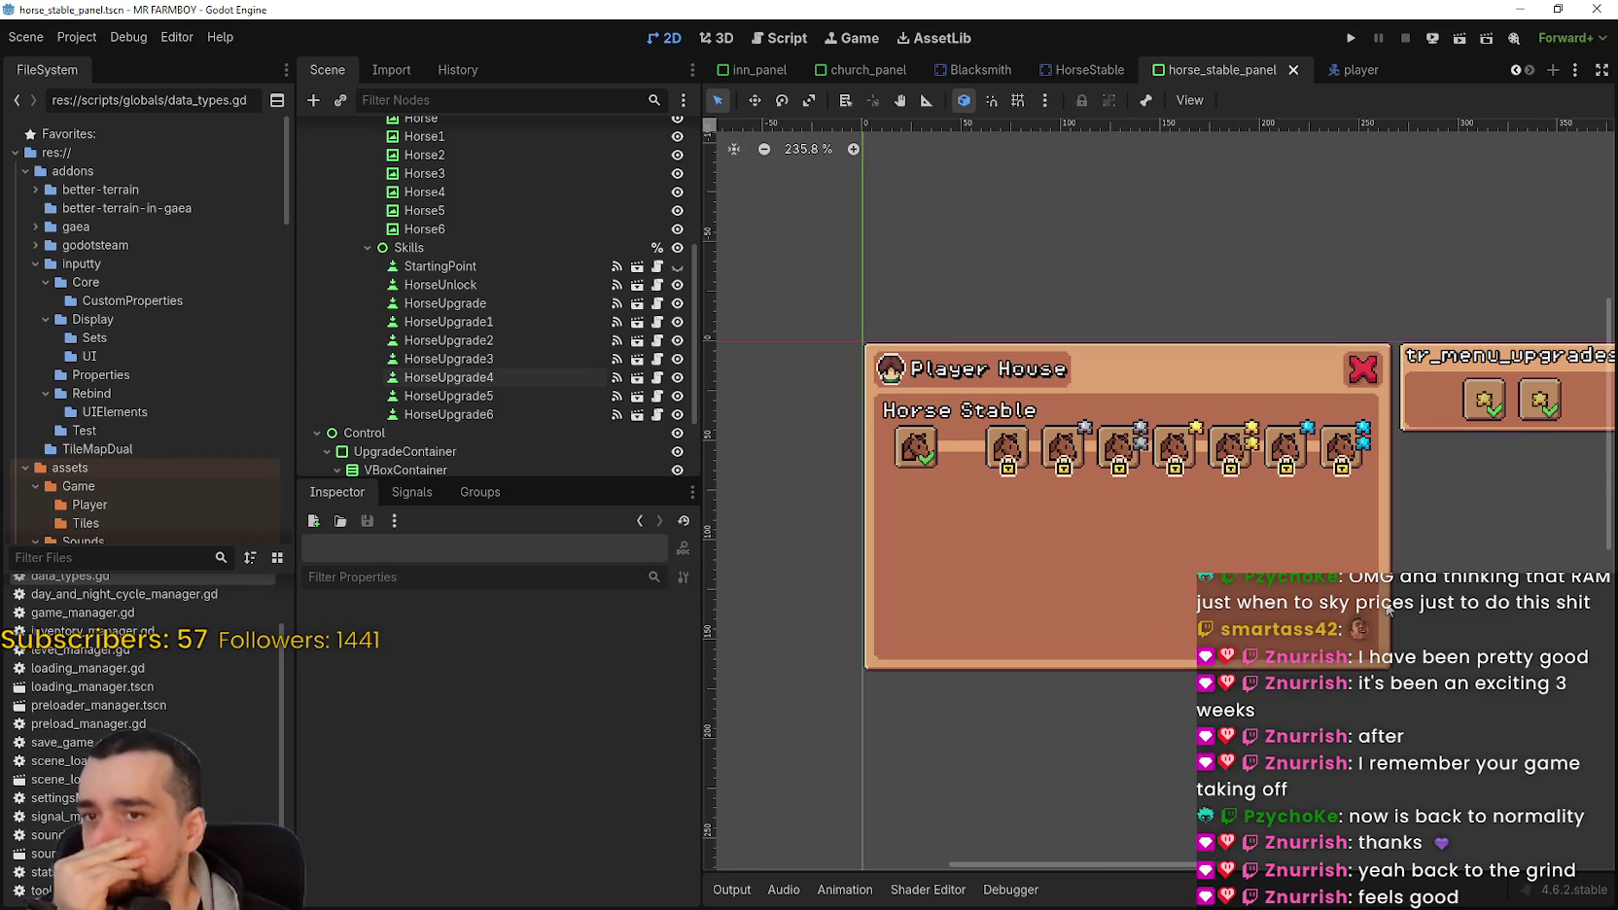
scroll(1343, 497, "down", 2)
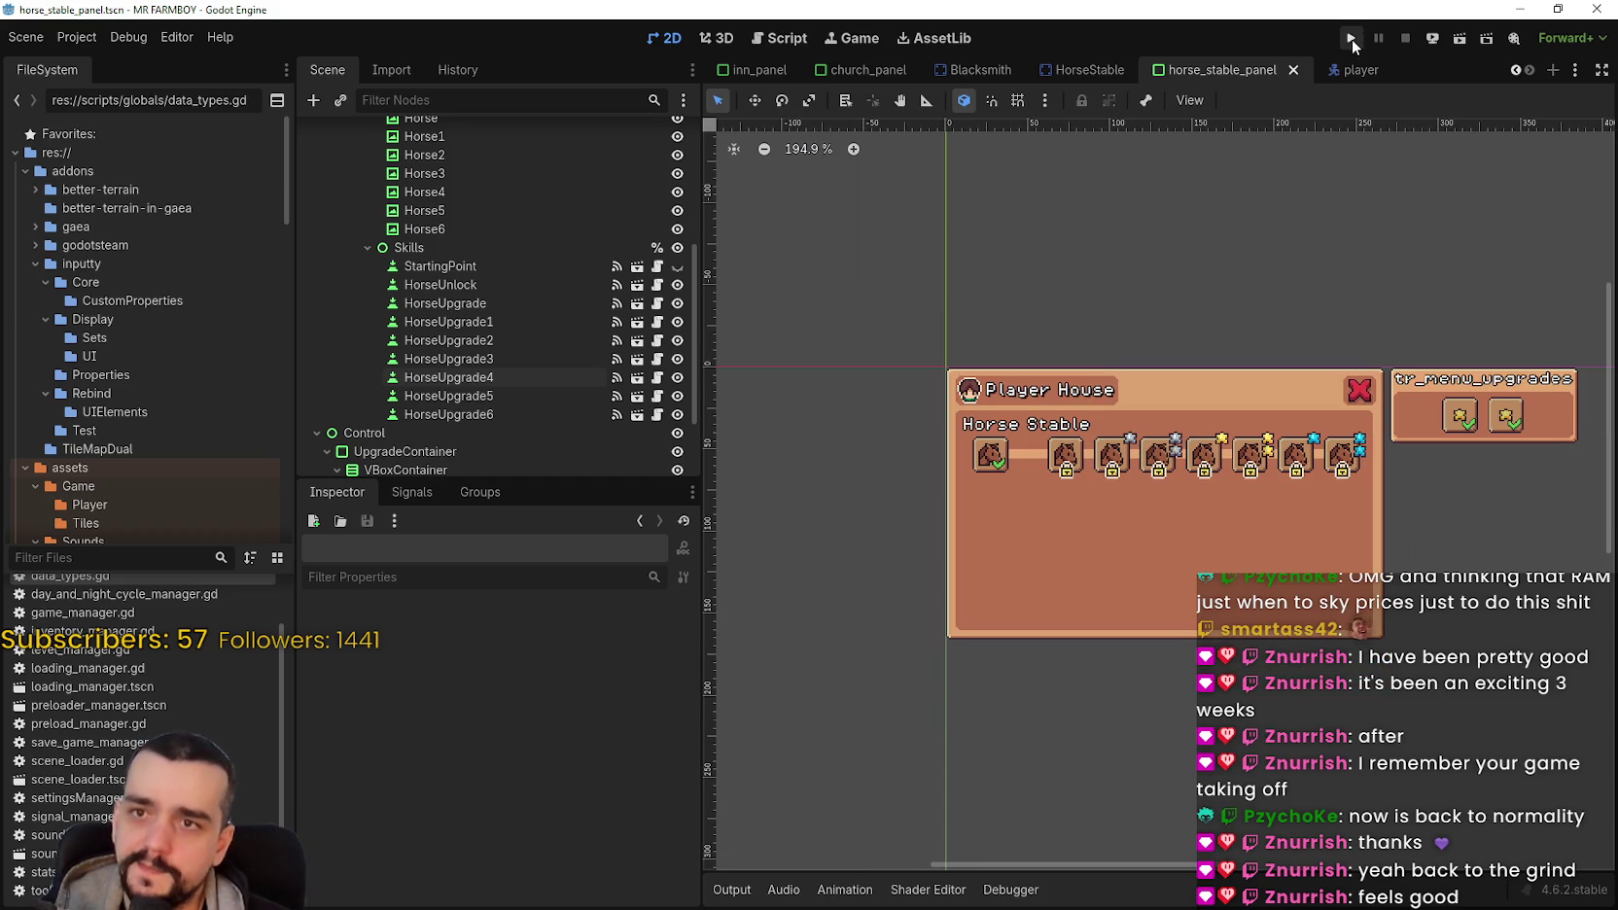
Step: Launch MR FARMBOY, choose Continue, and load Save 1 into the village
left_click(1351, 41)
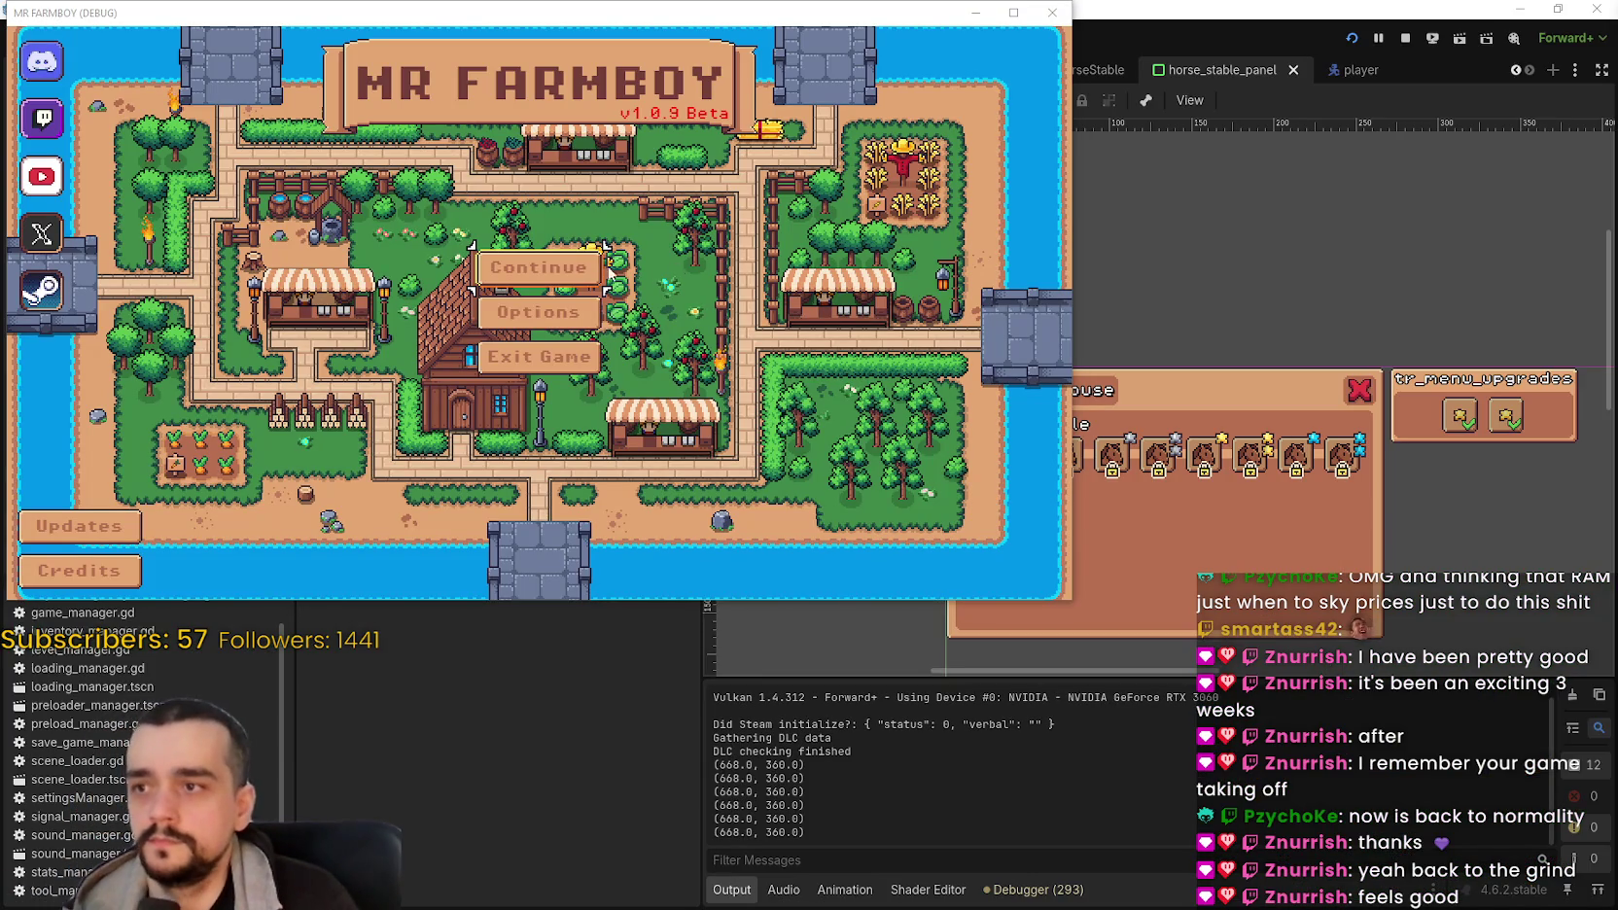
left_click(595, 267)
left_click_drag(826, 27, 1317, 148)
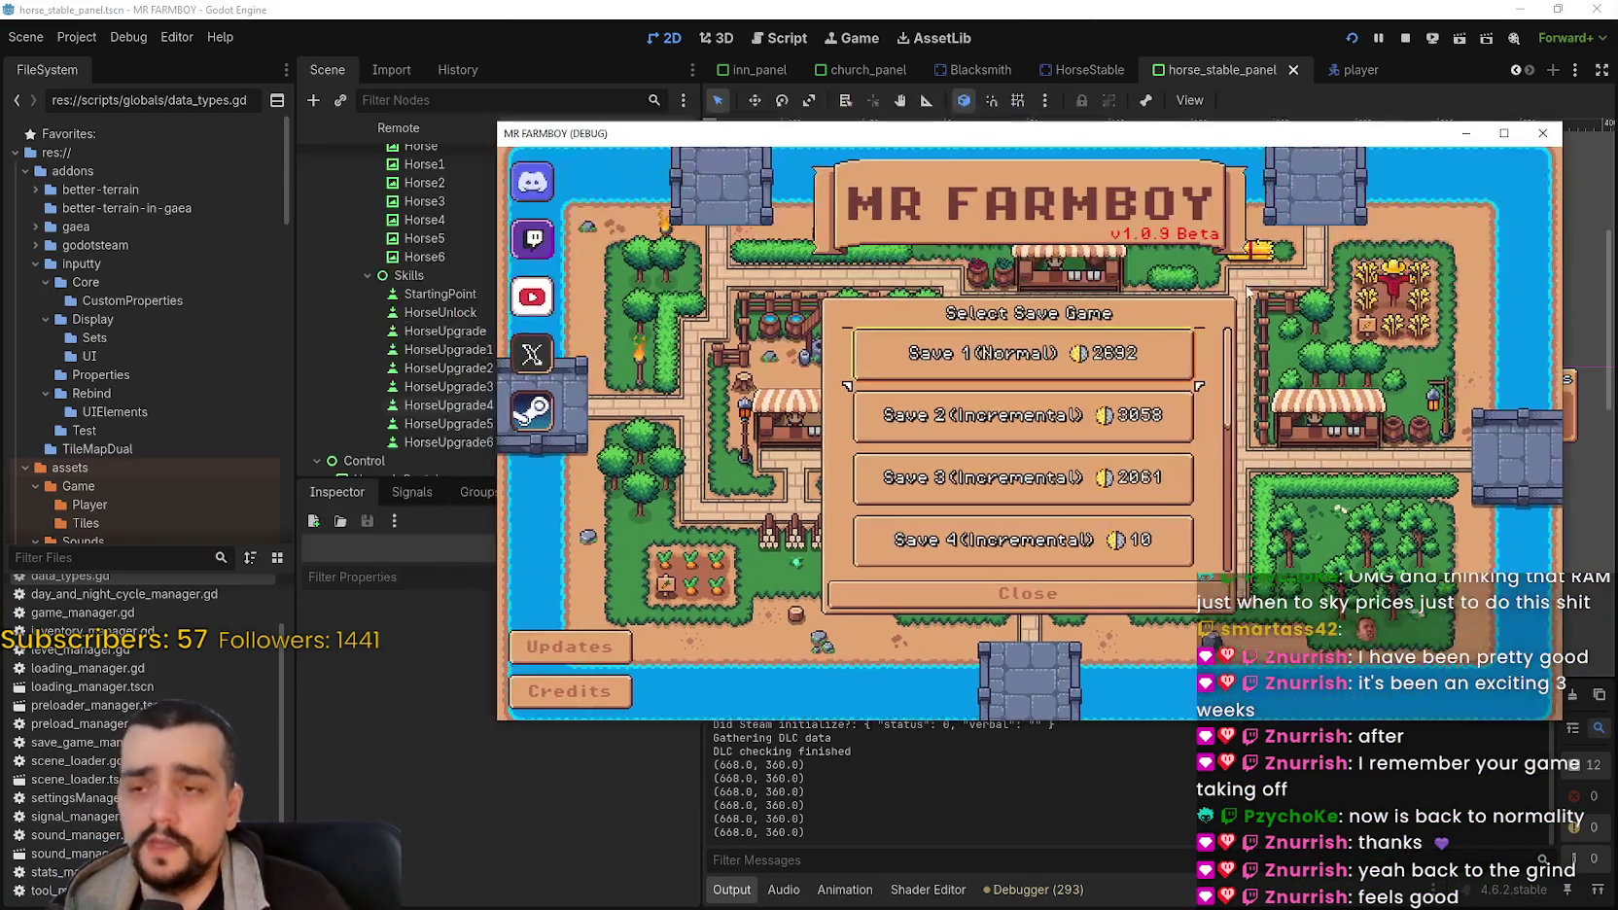
left_click(1109, 358)
left_click(958, 371)
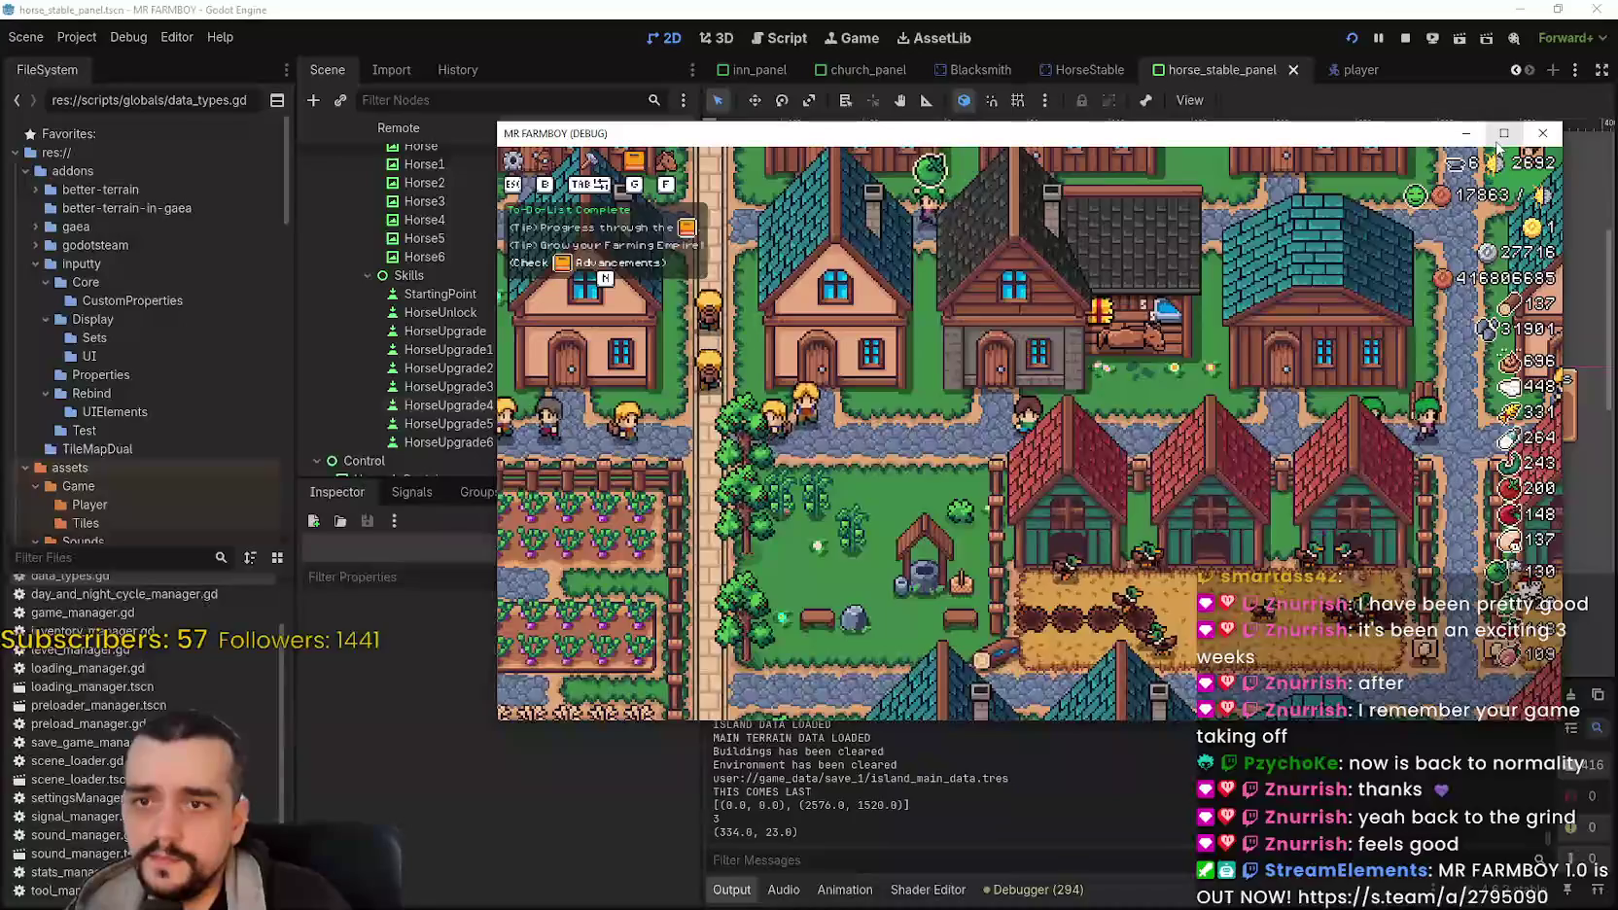
Step: Maximize the game window, zoom the camera out, and open the Player House panel
key("super+Up")
scroll(891, 535, "down", 1)
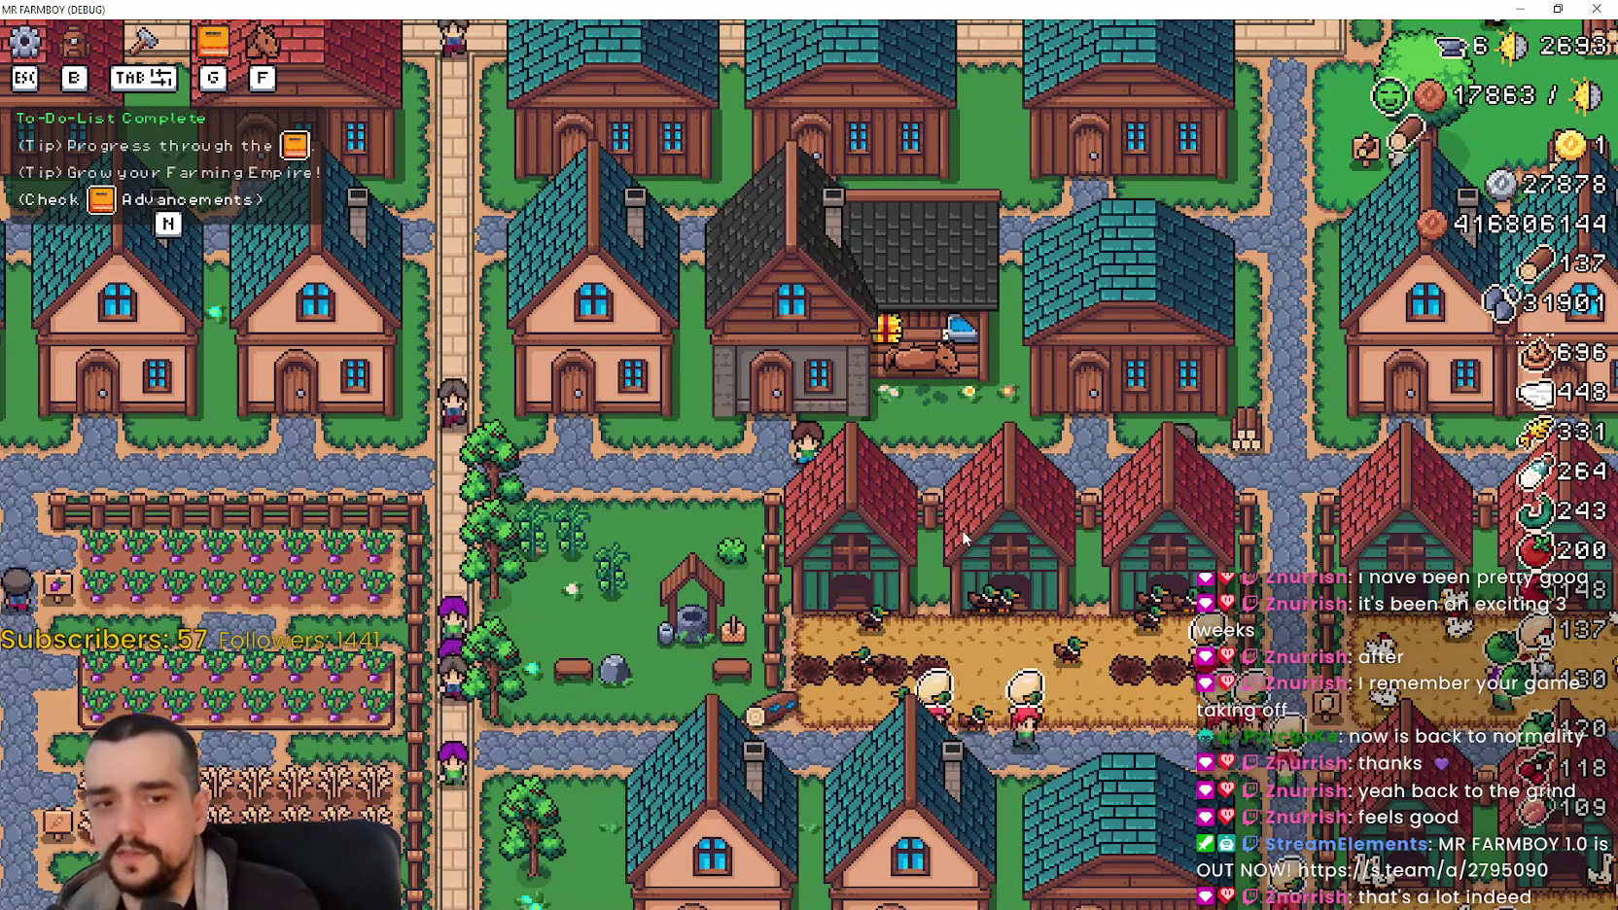
scroll(1070, 523, "up", 3)
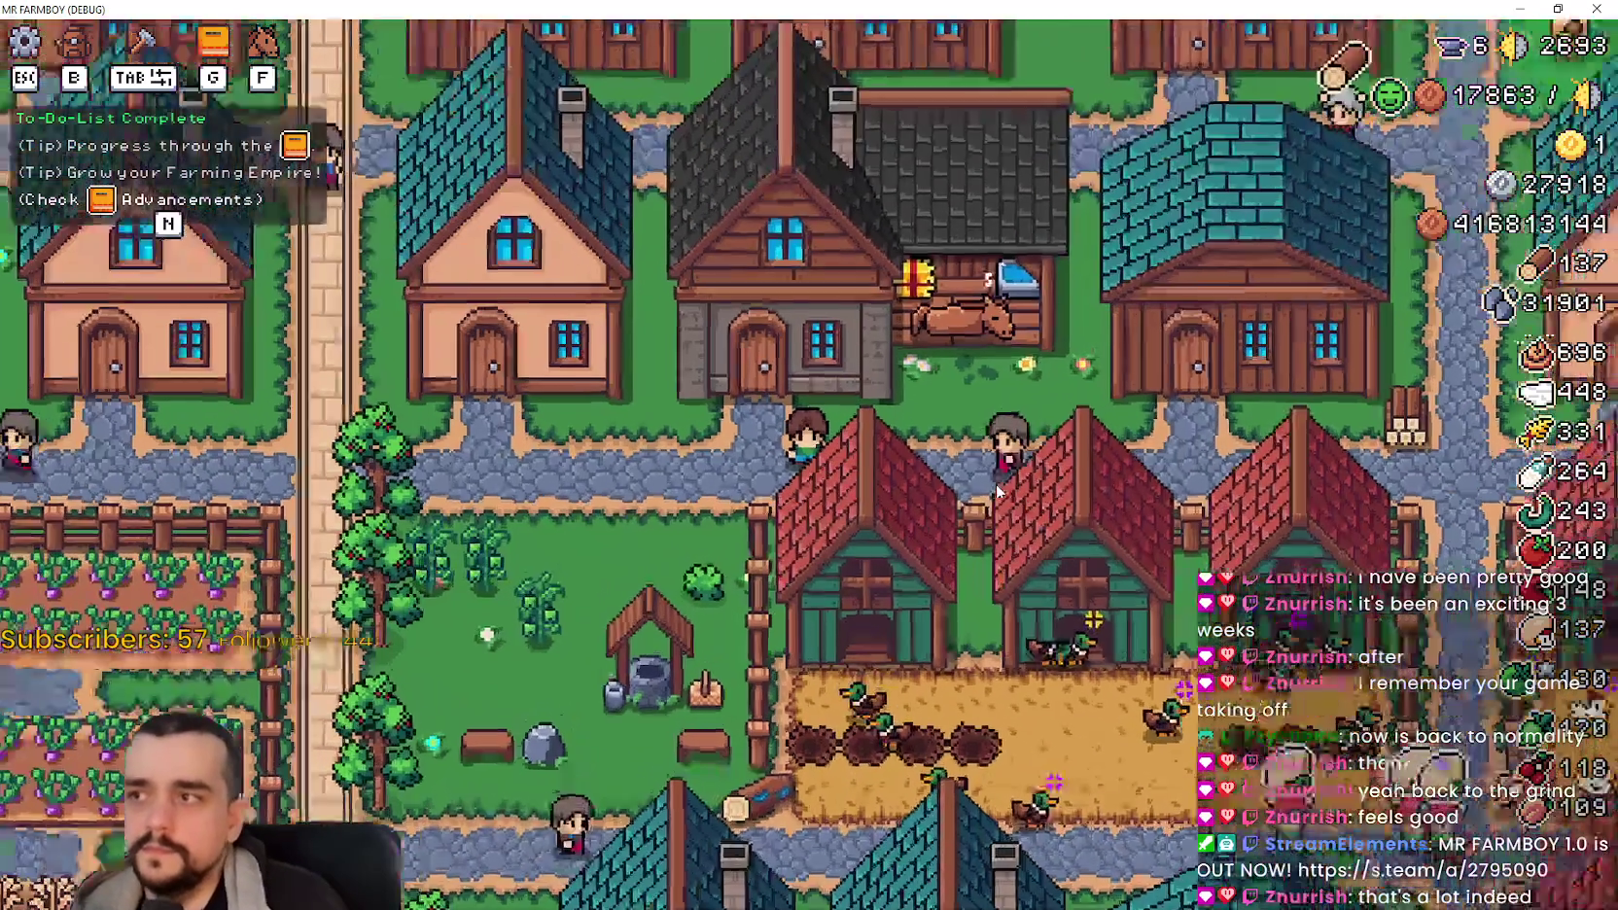
scroll(1087, 521, "down", 2)
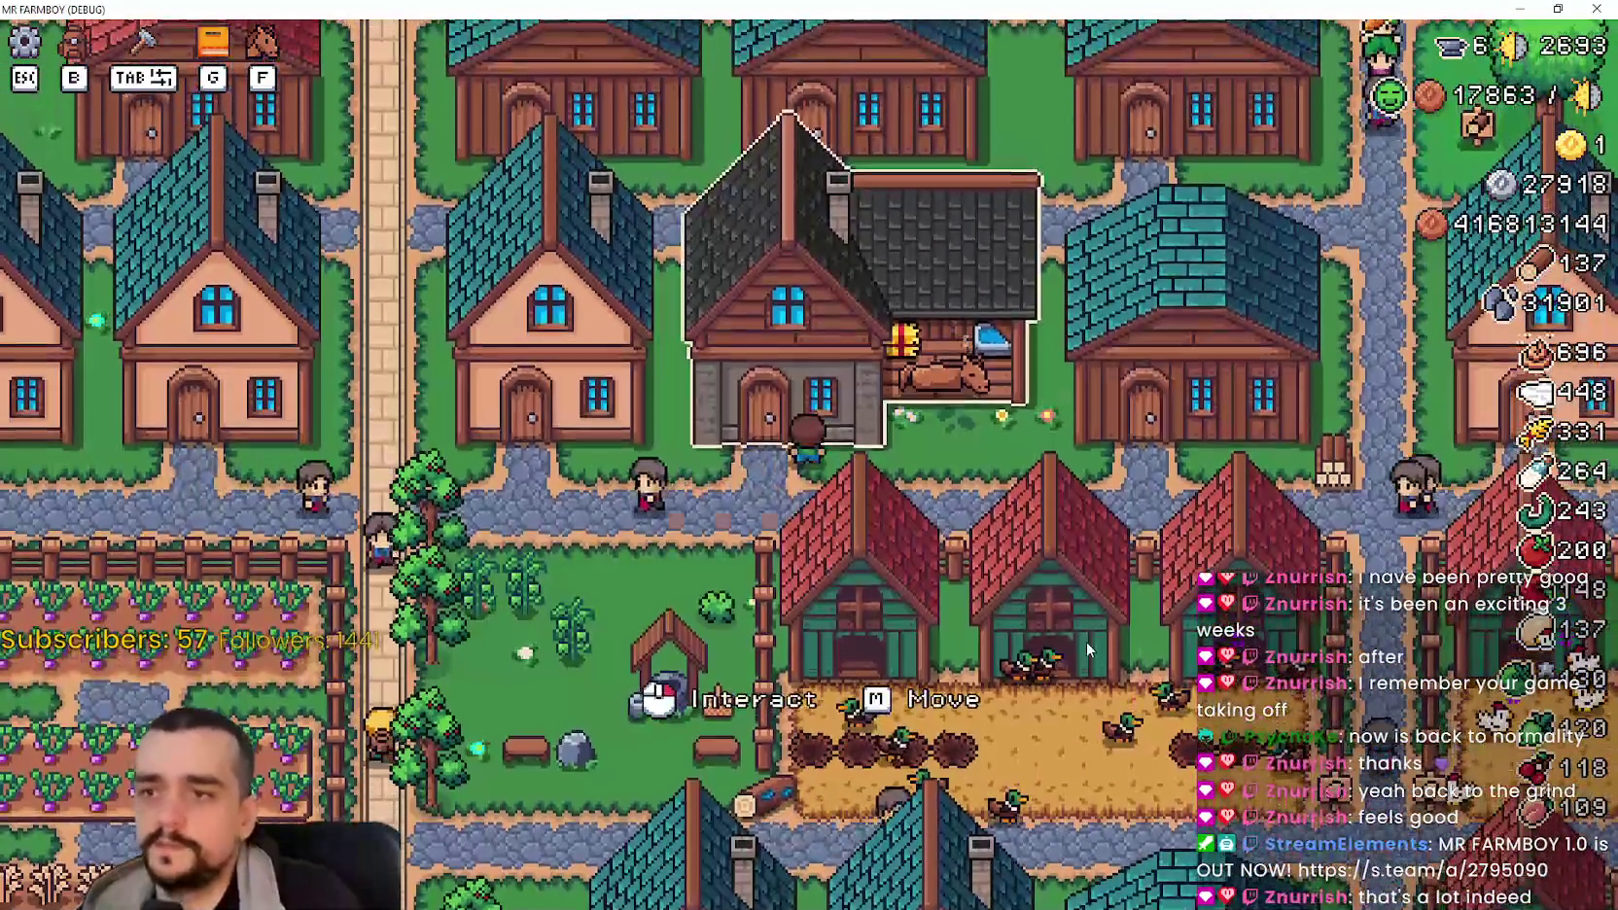
left_click(1086, 641)
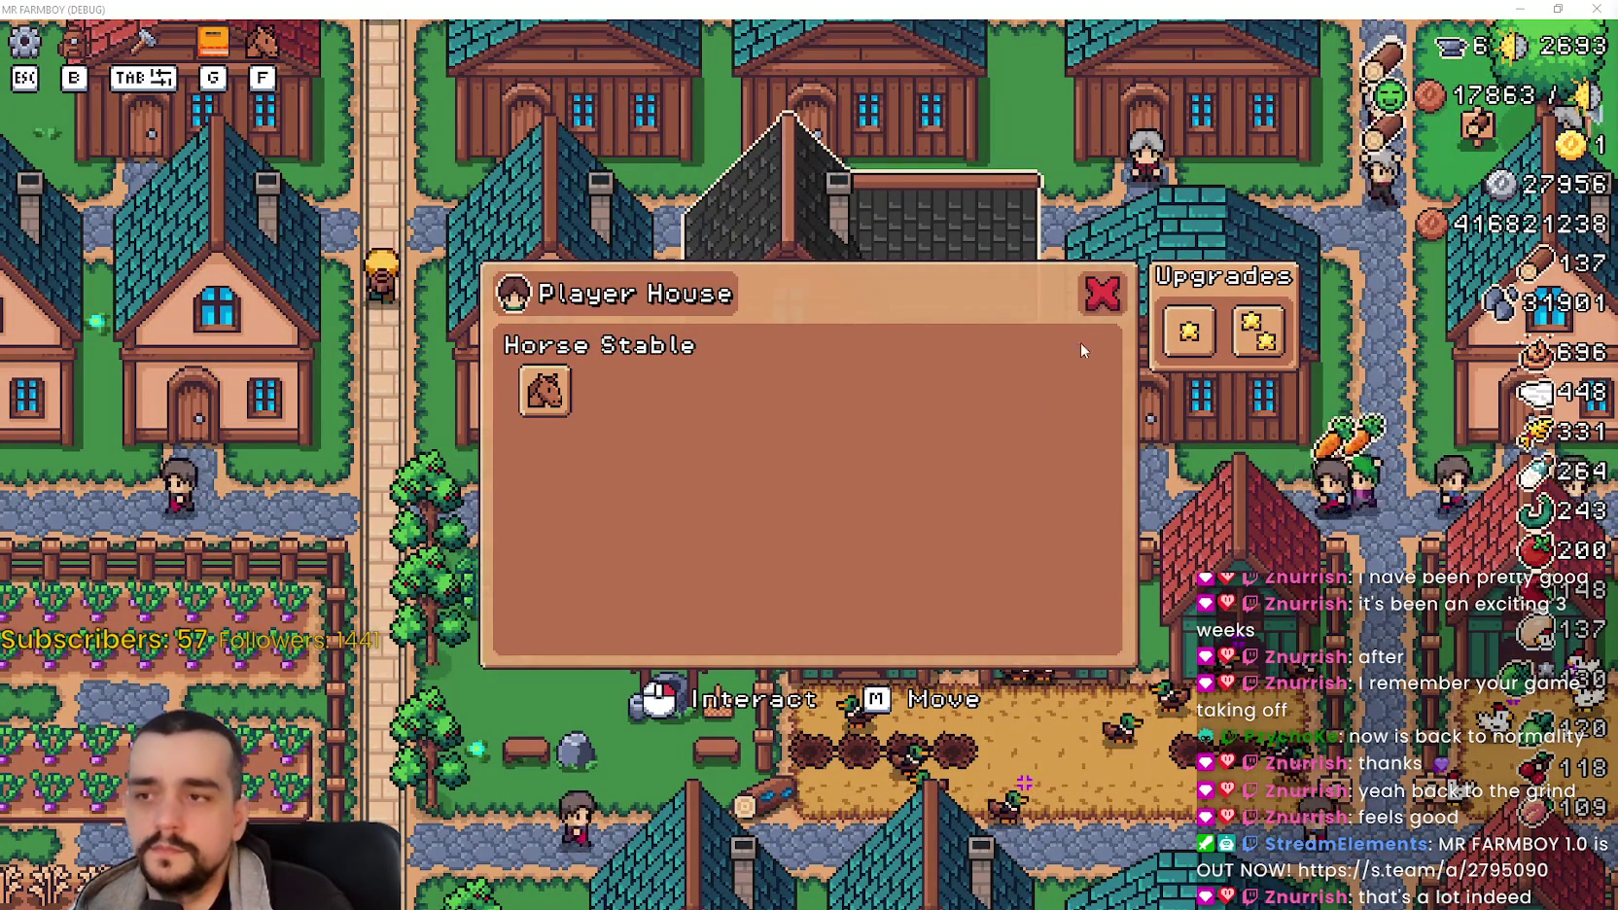
Step: Close the Player House panel, switch back to the Godot editor, and relaunch with F5
key("Escape")
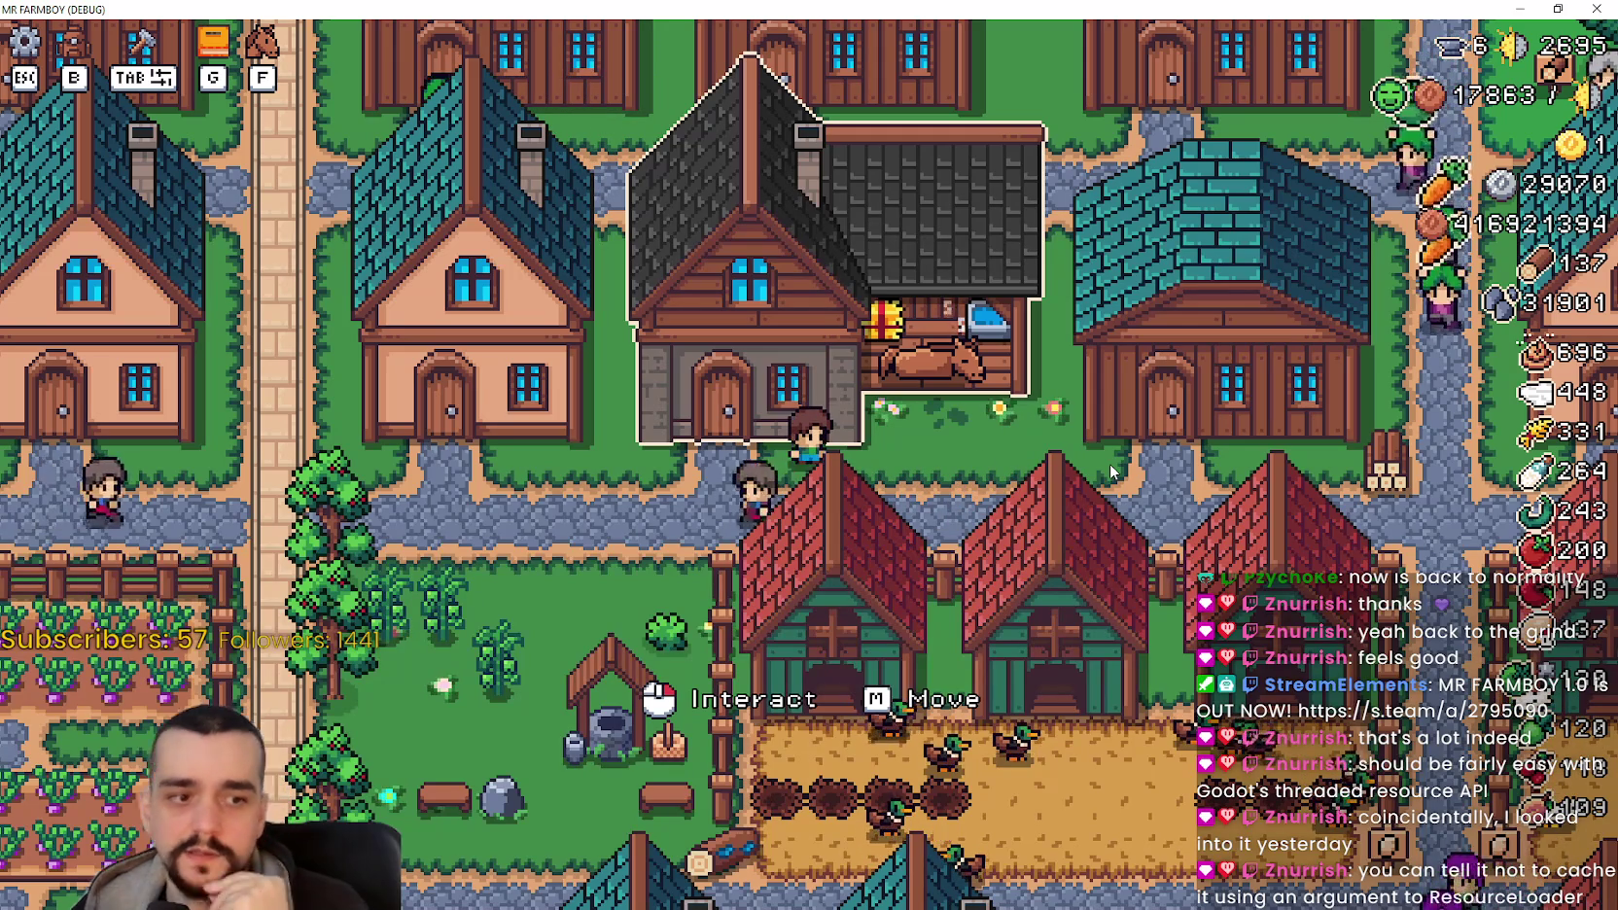
key("alt+Tab")
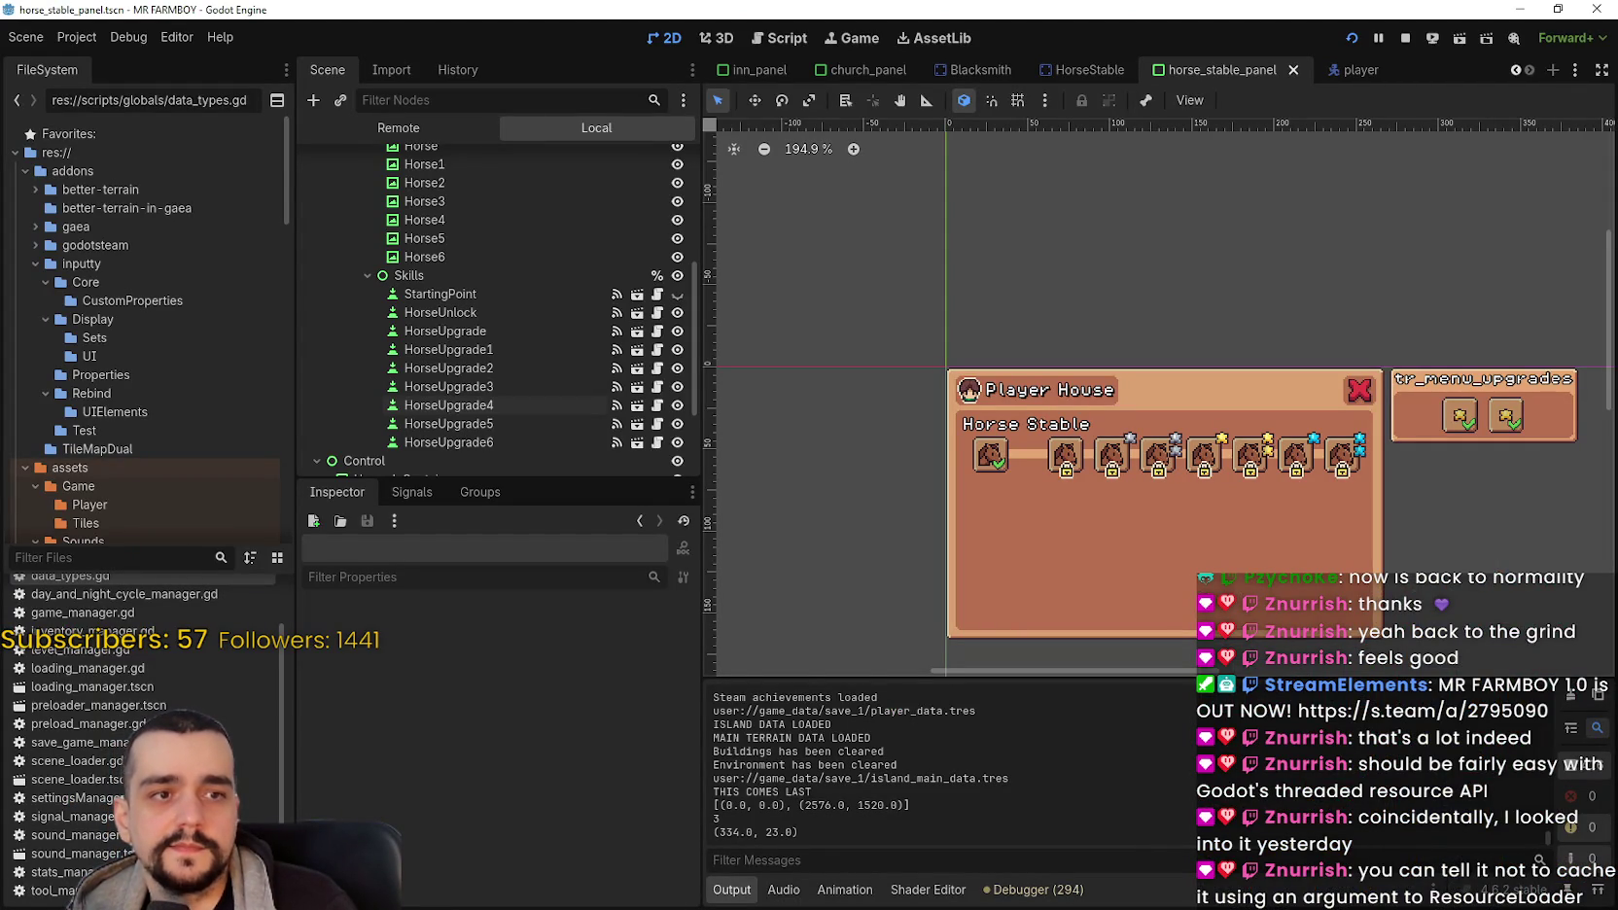
key("F5")
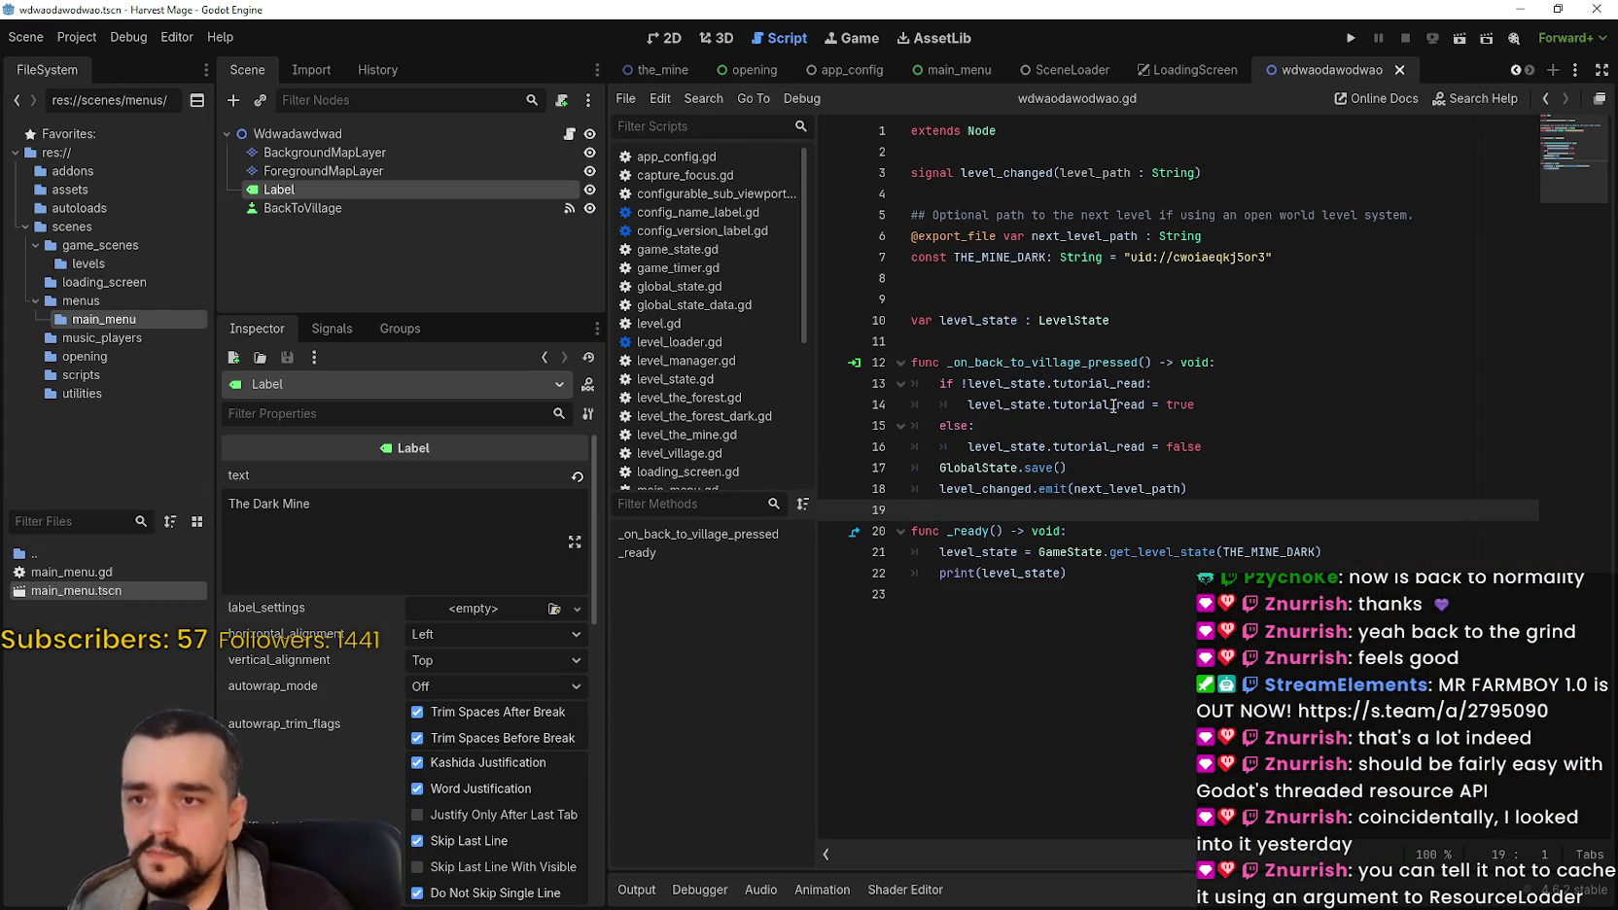
Step: Run Harvest Mage, maximize its window and start a new game
left_click(1349, 39)
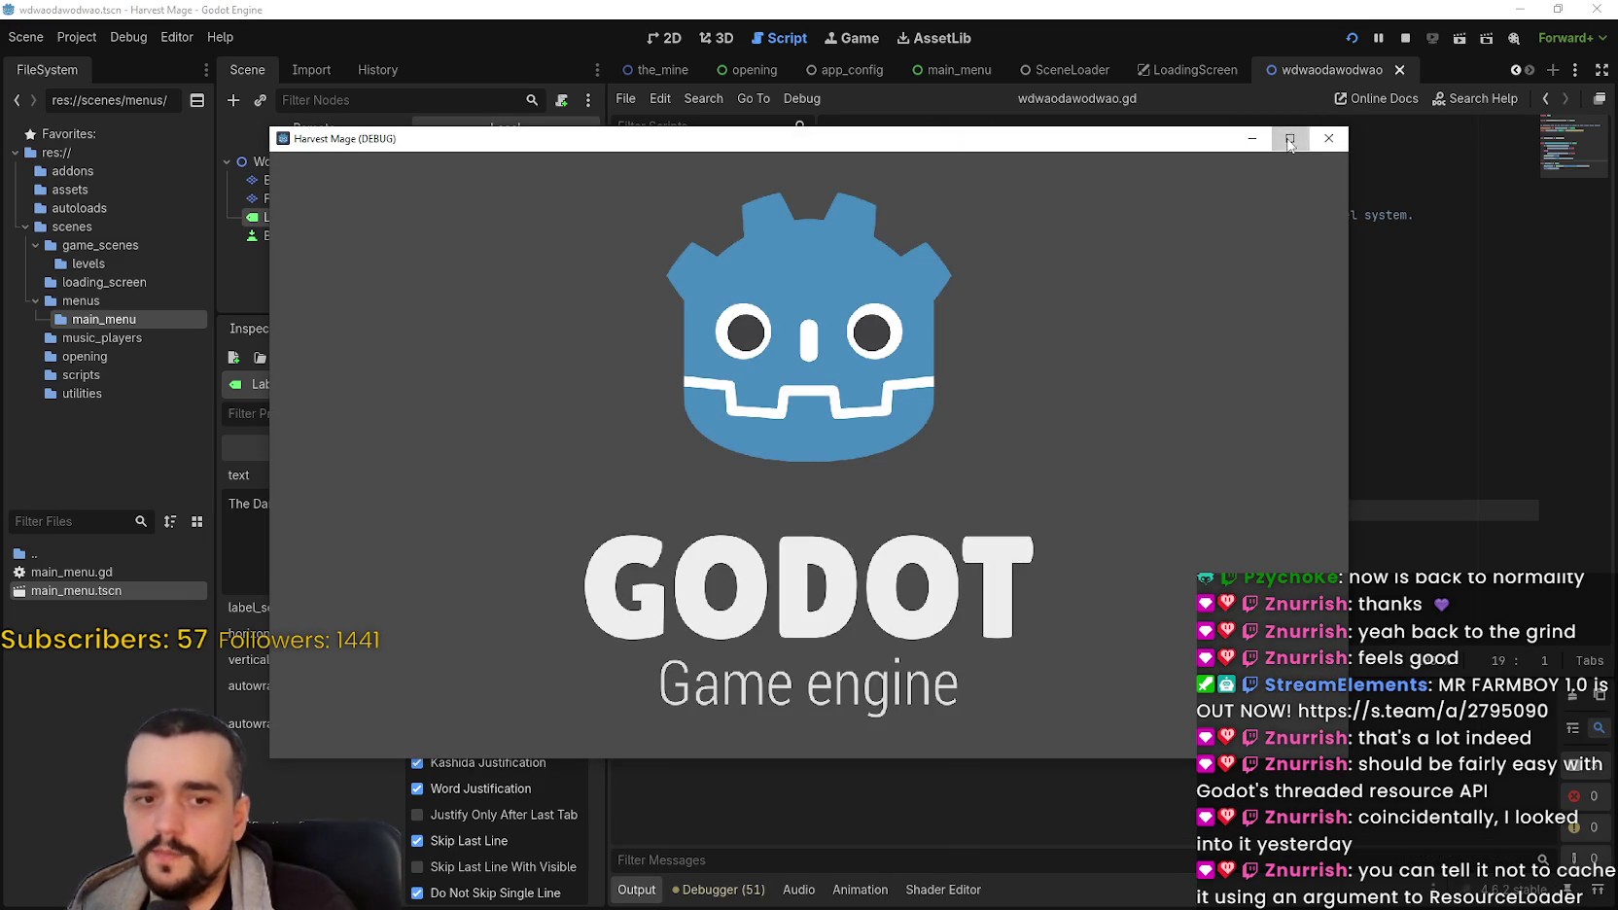
left_click(1290, 138)
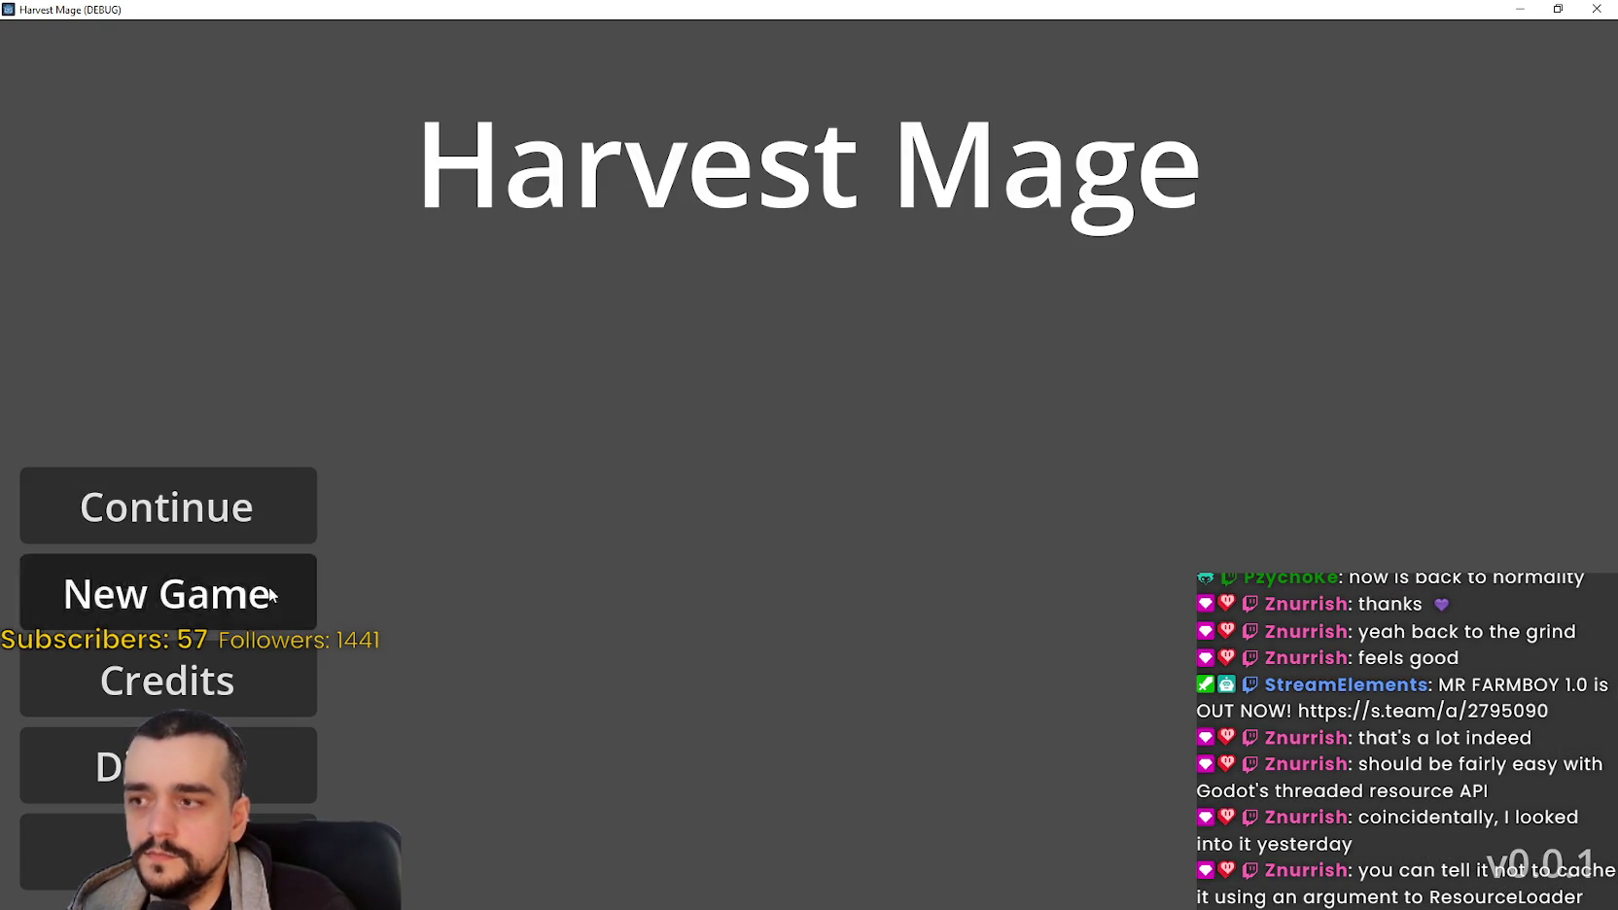
left_click(269, 595)
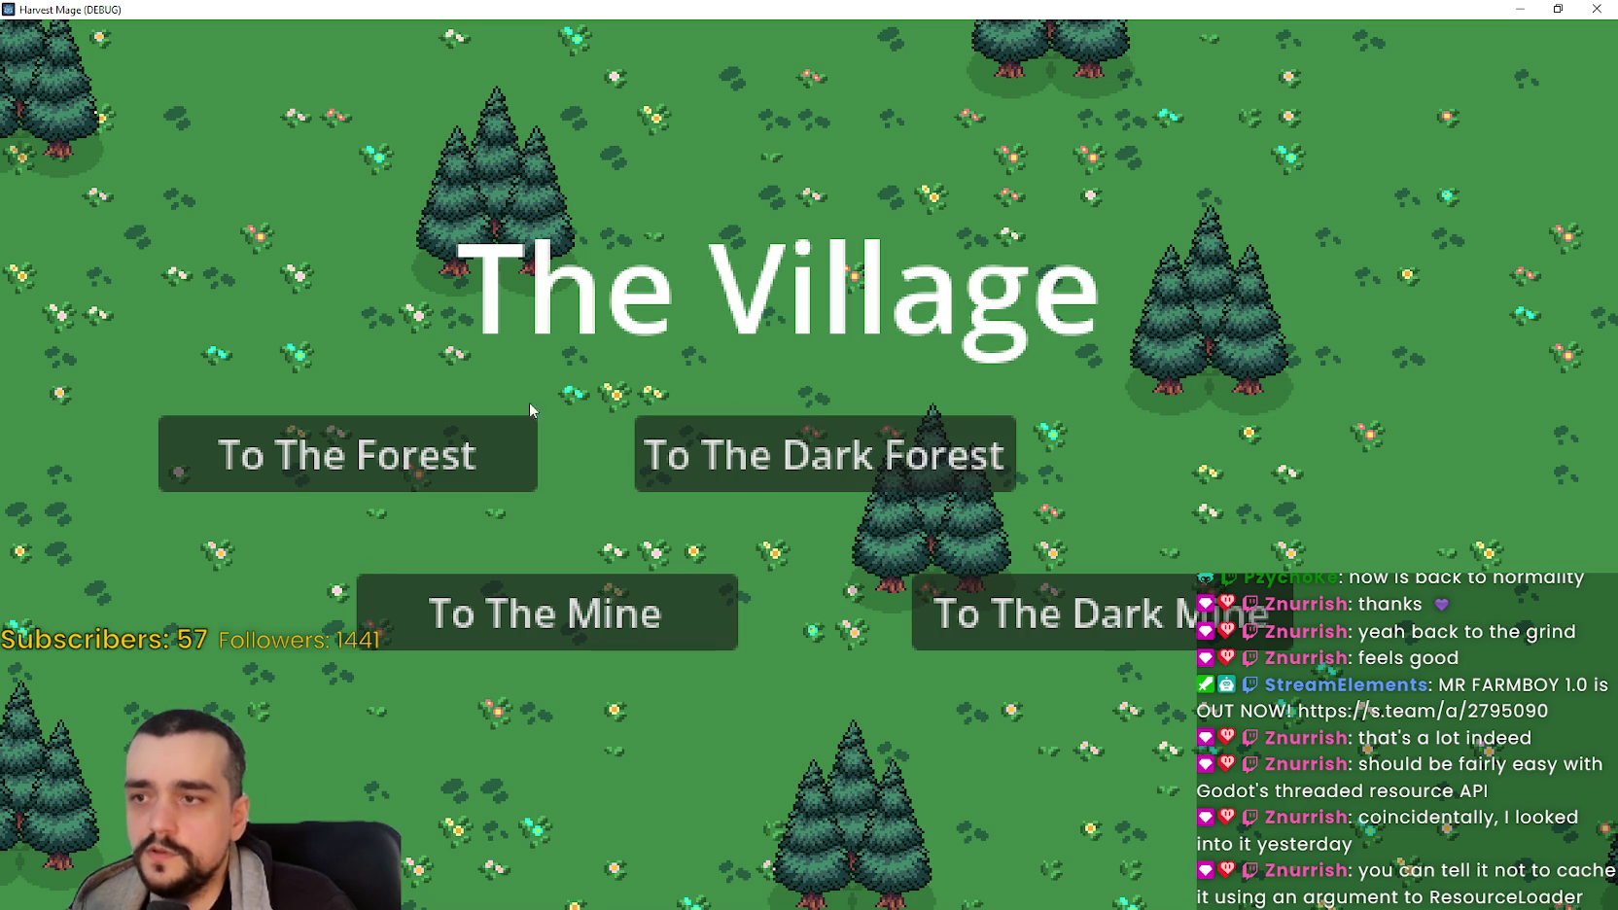
Step: Travel back and forth between The Village and The Forest six times
left_click(388, 452)
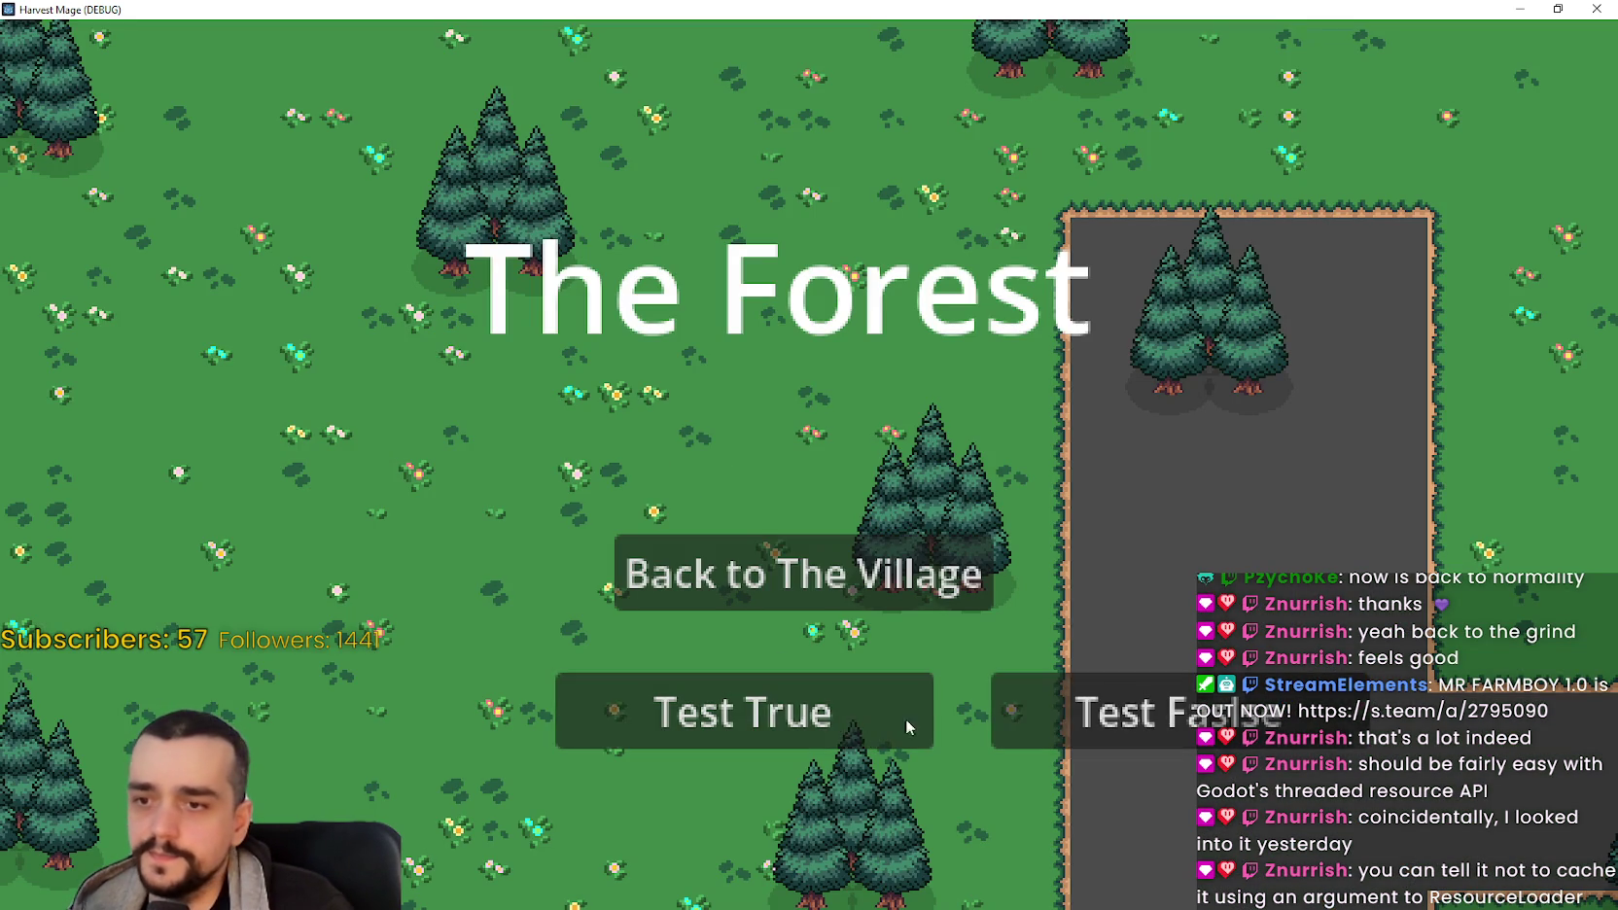
left_click(899, 595)
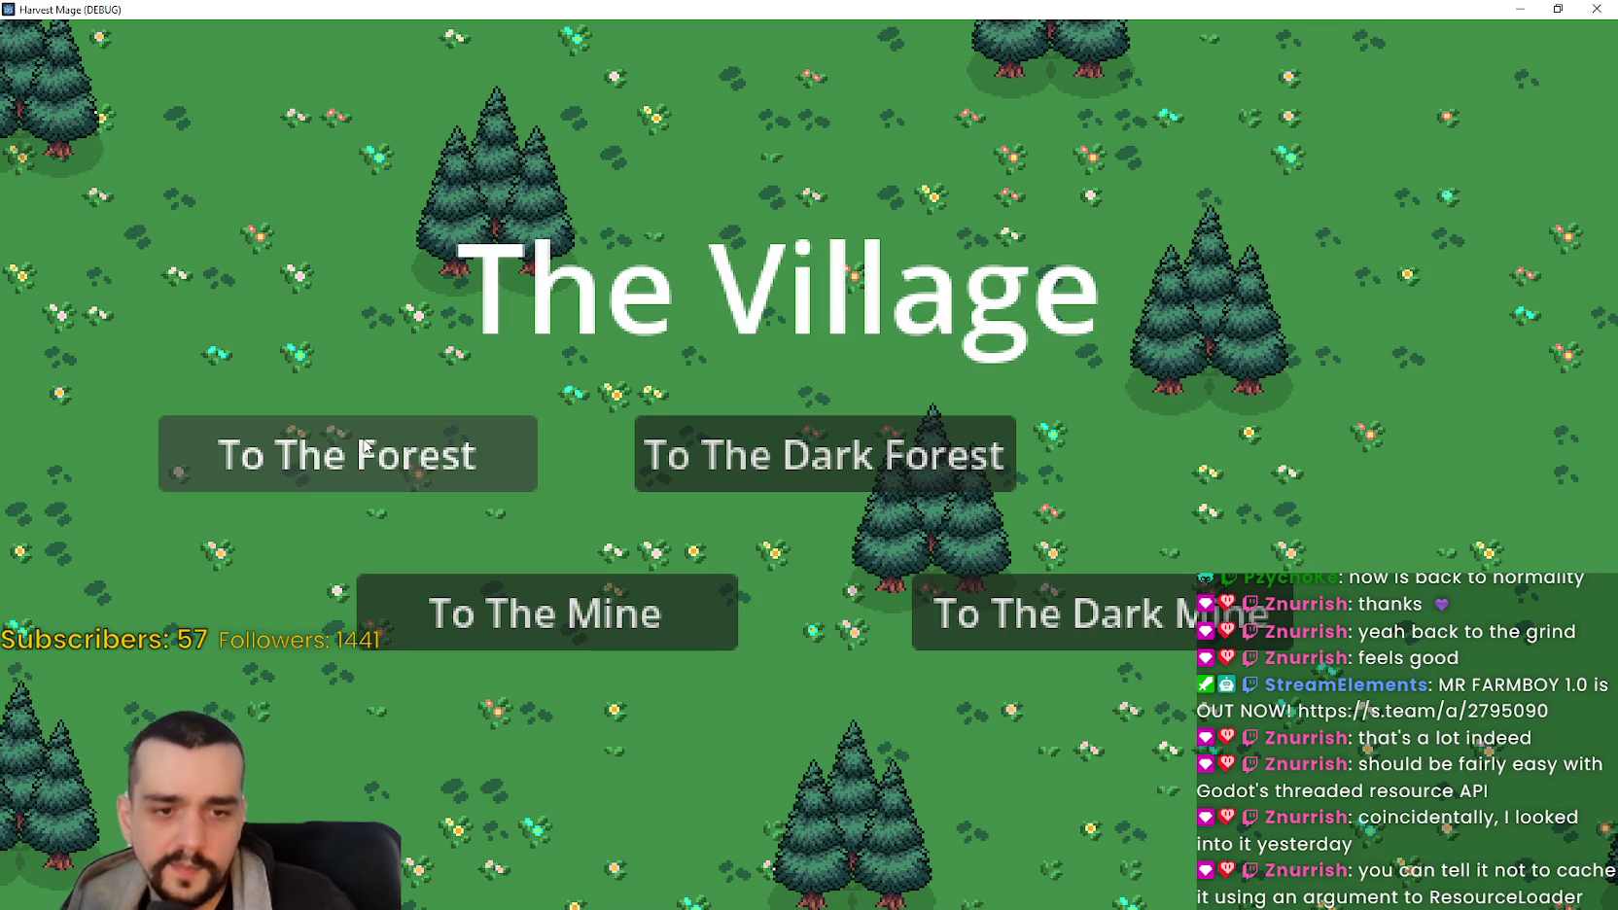
left_click(463, 477)
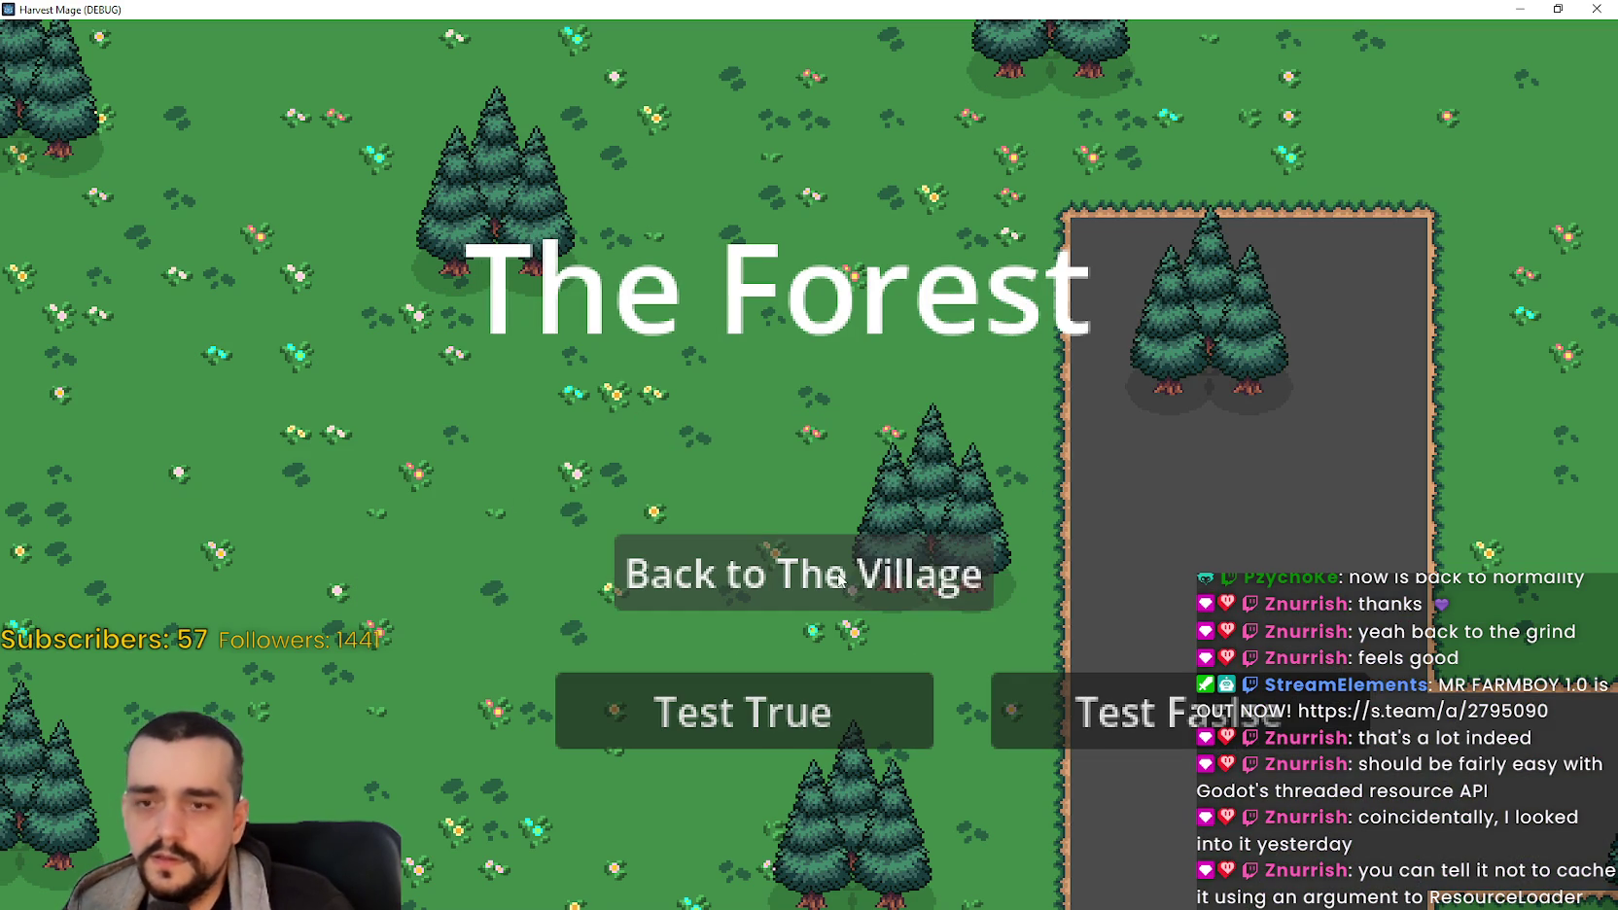
left_click(642, 554)
left_click(374, 467)
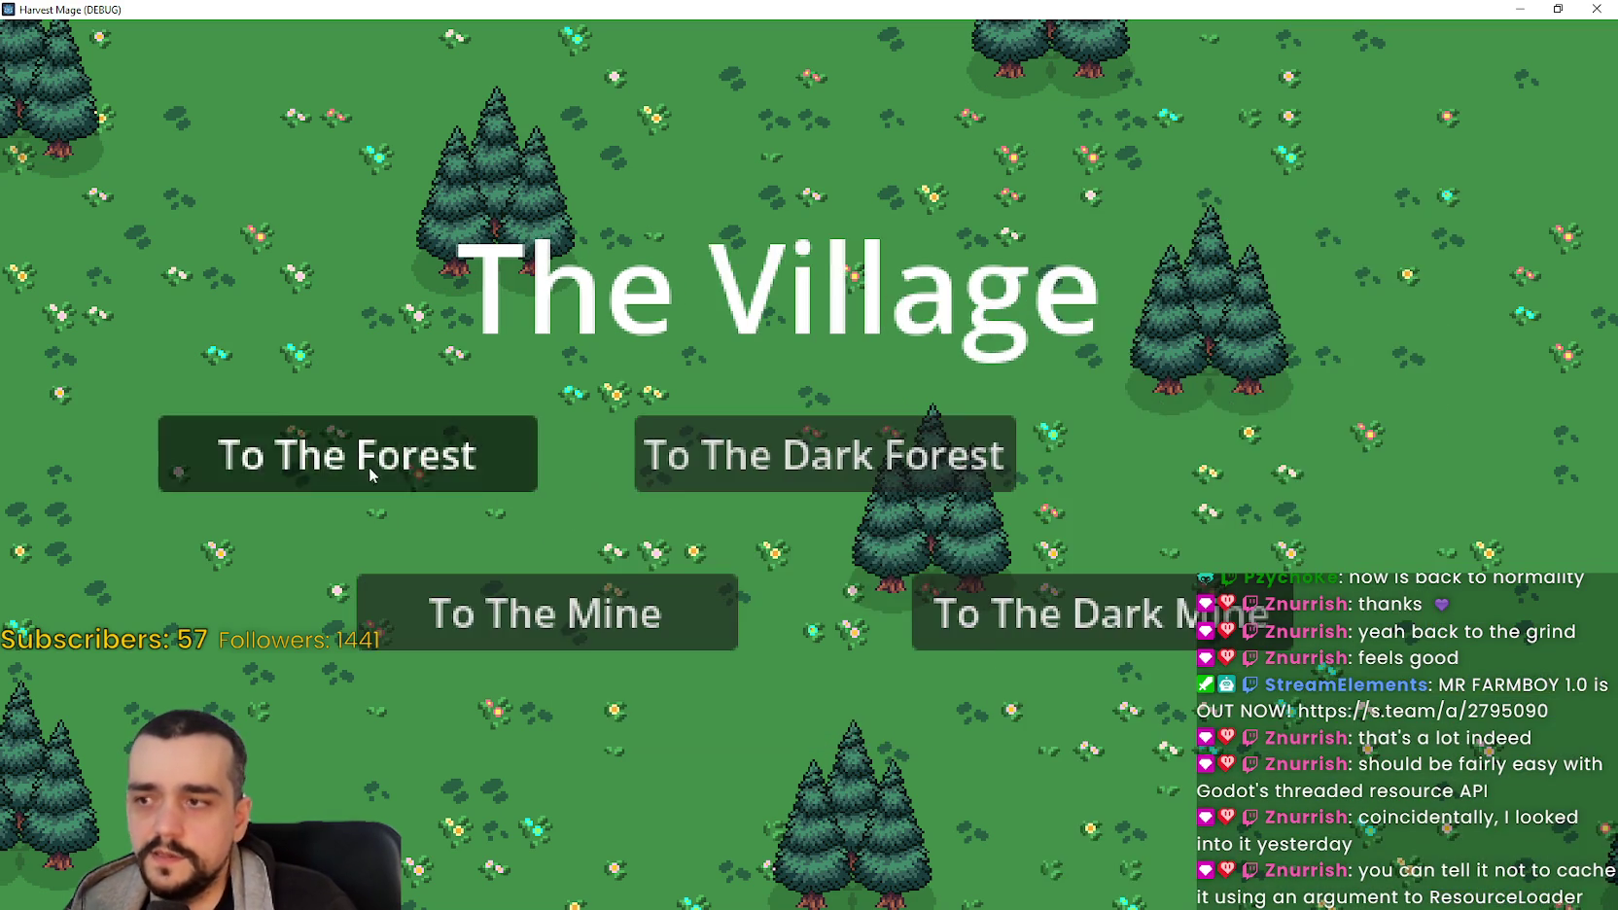
left_click(370, 467)
left_click(689, 544)
left_click(407, 474)
left_click(688, 544)
left_click(403, 462)
left_click(689, 545)
left_click(445, 462)
Step: Keep alternating between The Forest and The Village, ending back in The Village
left_click(688, 544)
left_click(375, 480)
left_click(689, 544)
left_click(398, 472)
left_click(688, 544)
left_click(421, 481)
left_click(632, 545)
left_click(389, 462)
left_click(689, 545)
left_click(398, 467)
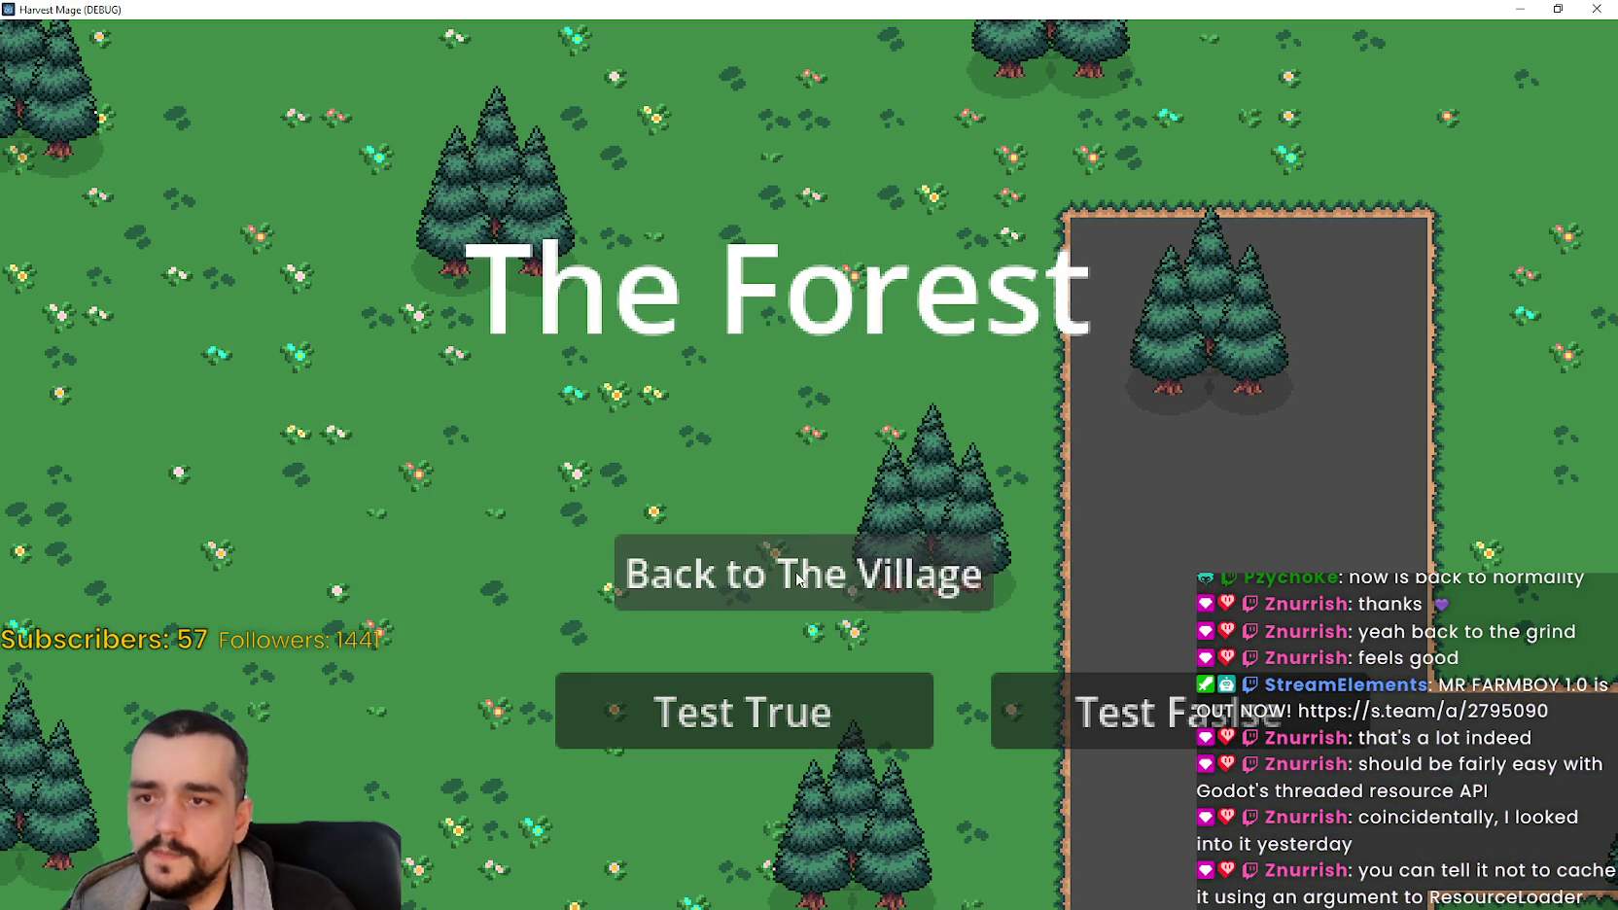
left_click(784, 583)
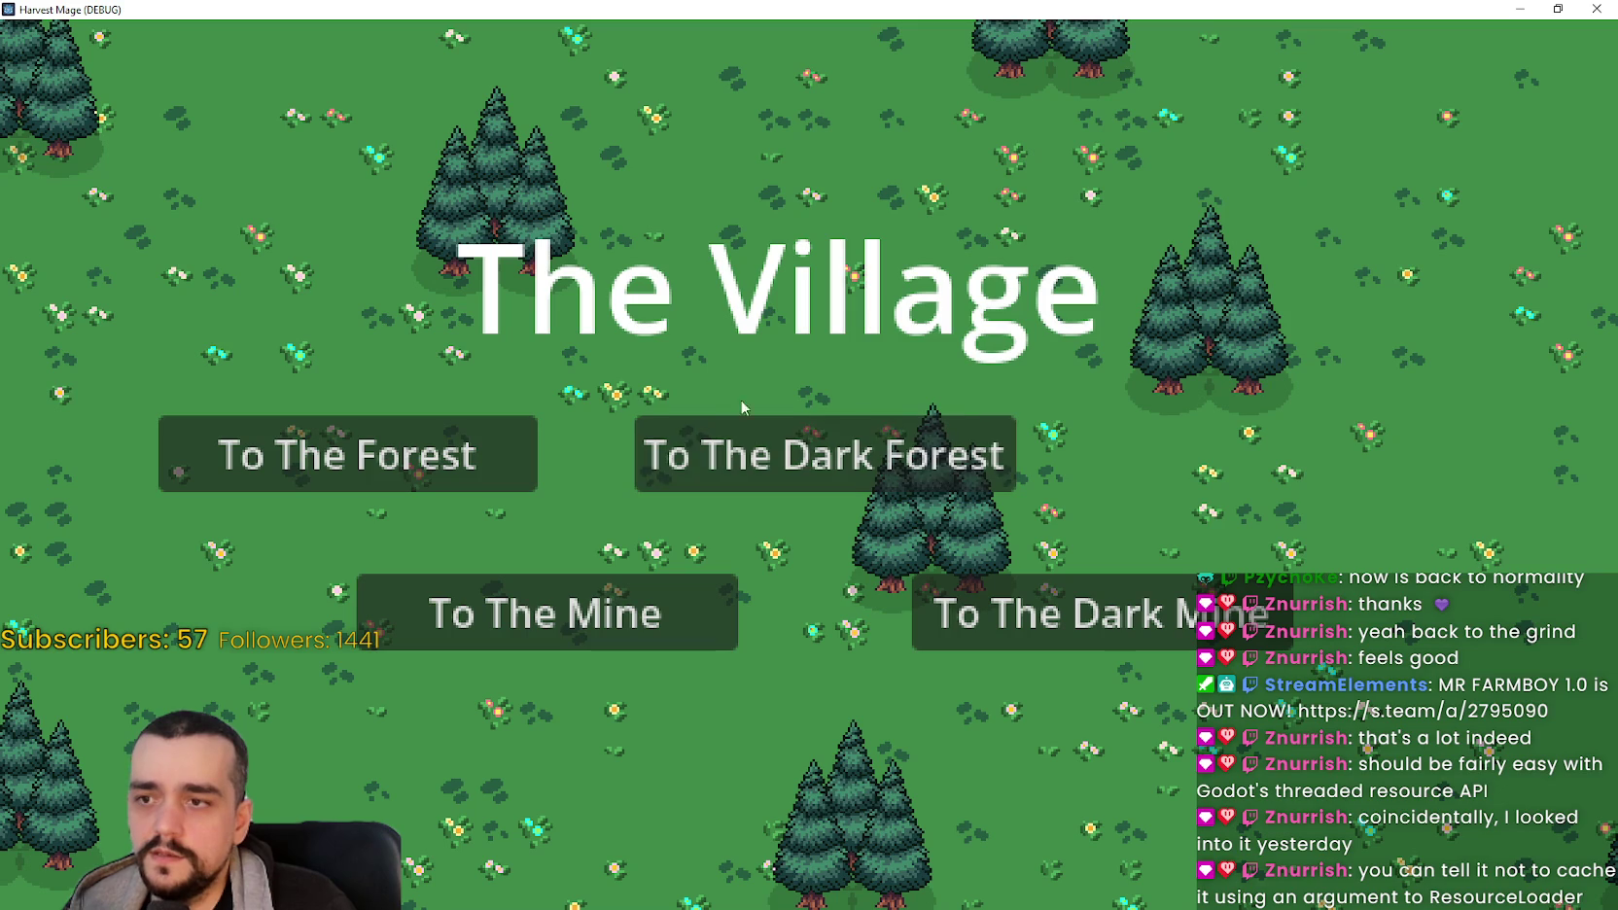
Step: Alternate five times between The Village and The Dark Forest, finishing in The Village
left_click(941, 452)
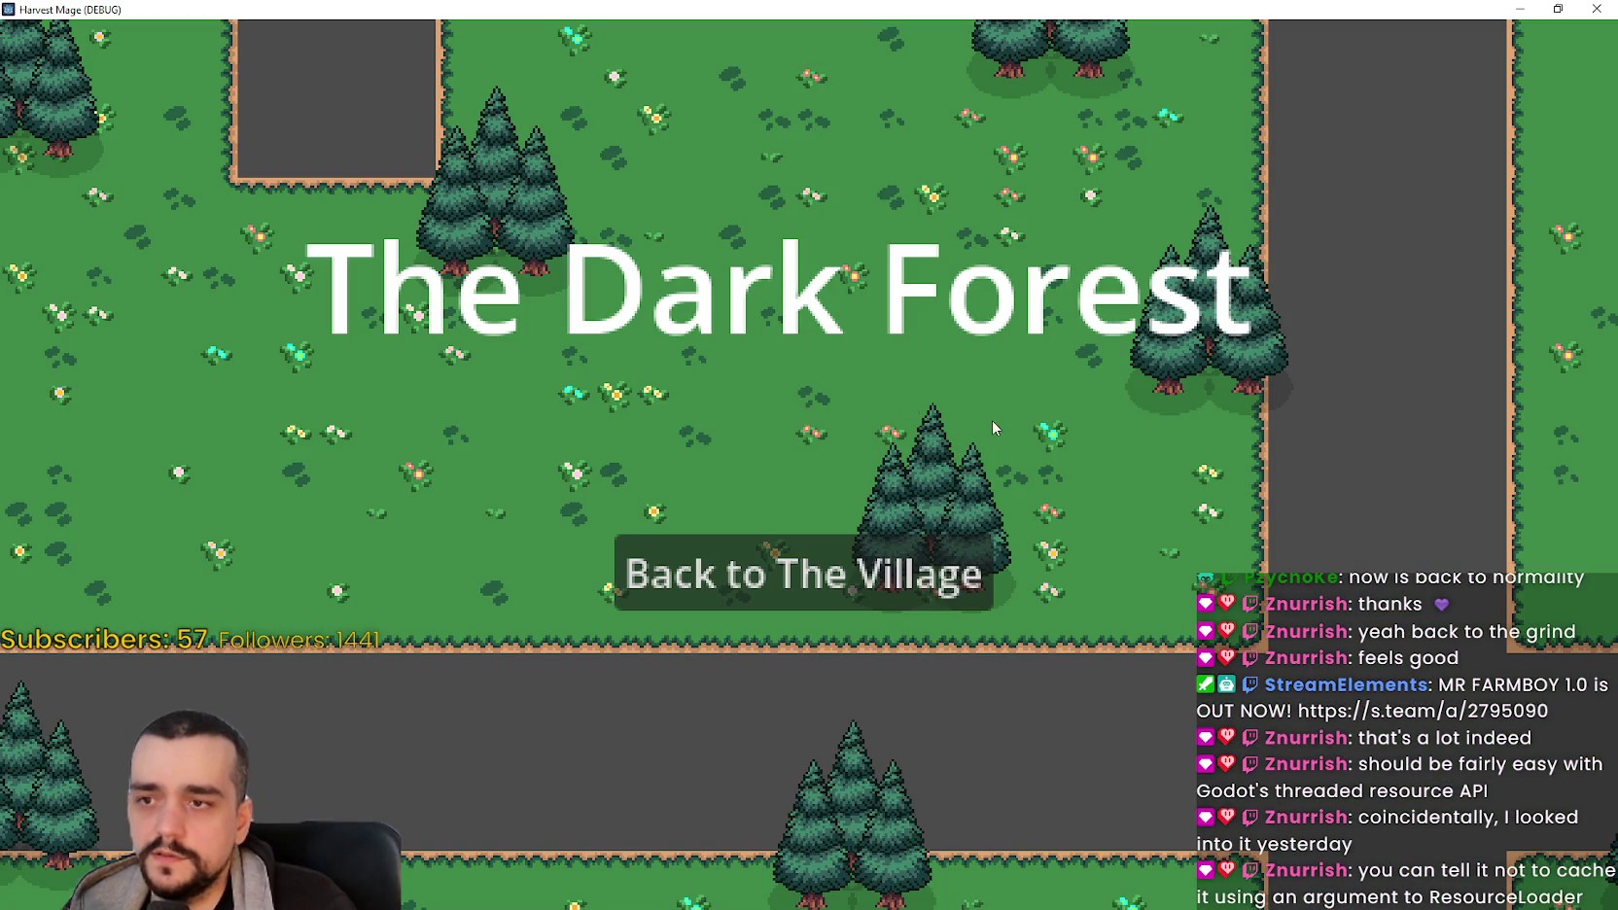
left_click(837, 573)
left_click(941, 476)
left_click(839, 574)
left_click(842, 452)
left_click(842, 574)
left_click(845, 446)
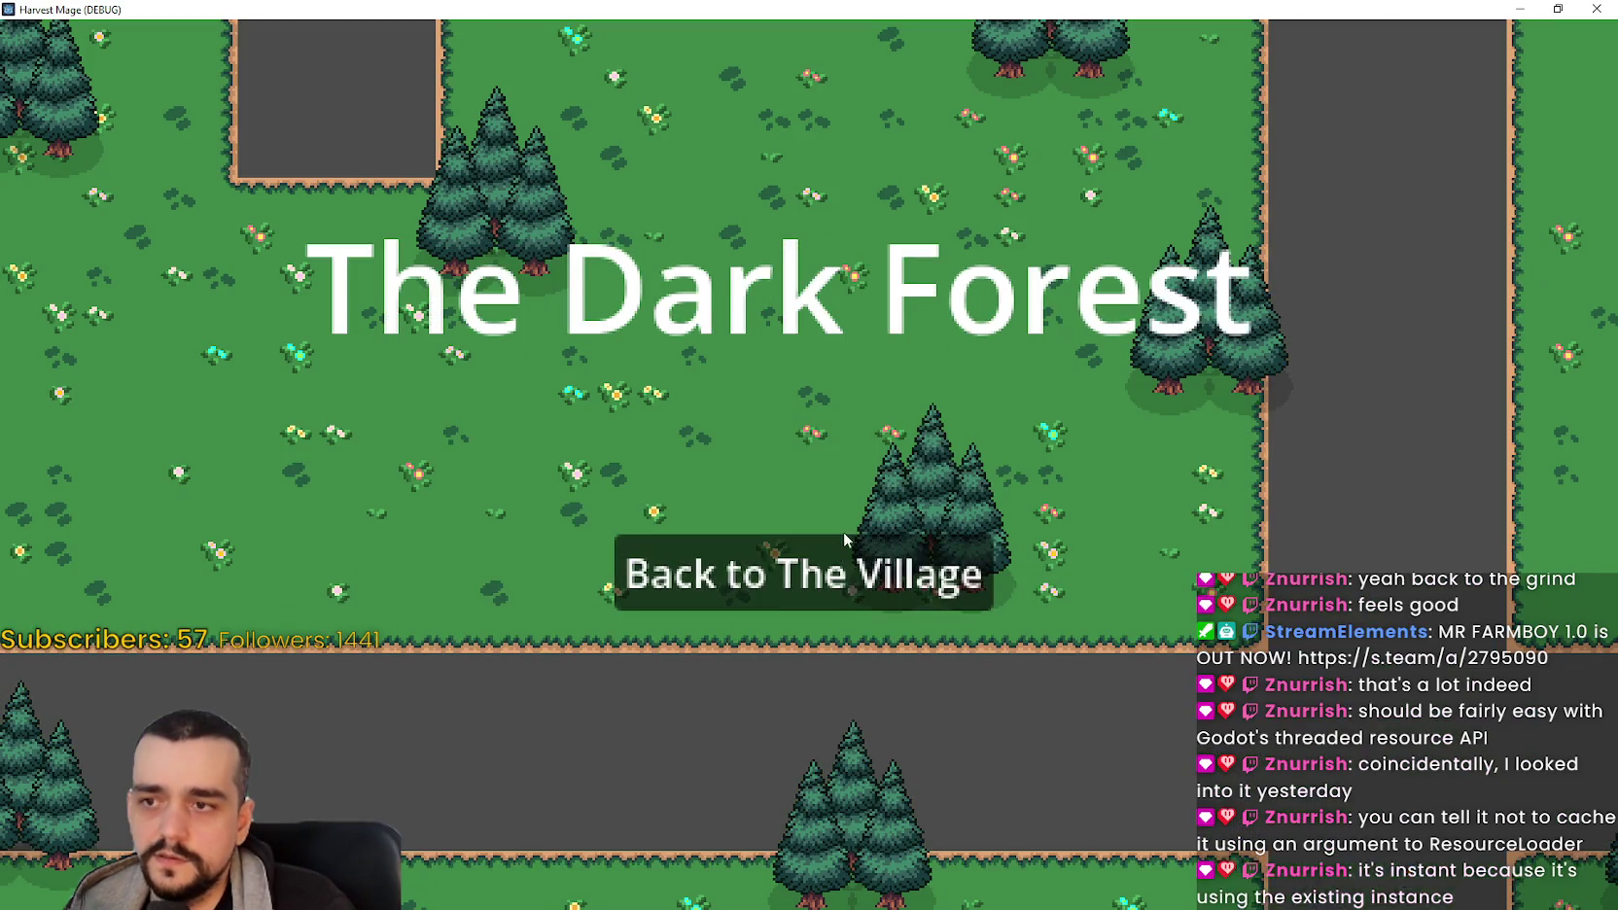
left_click(834, 537)
left_click(836, 452)
left_click(817, 546)
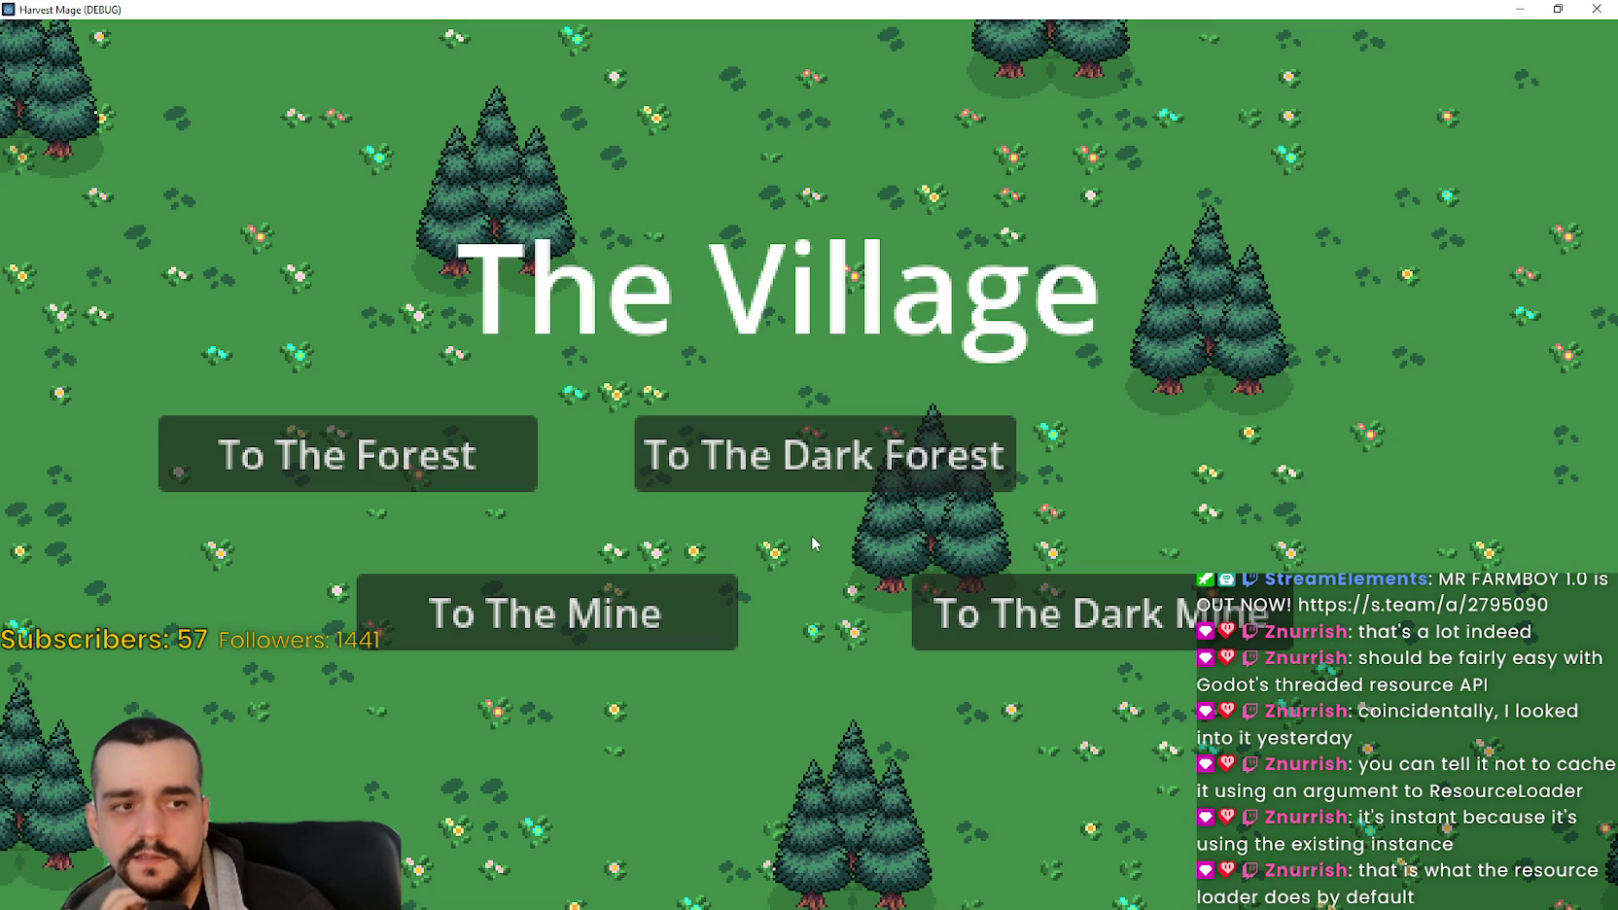
Step: Visit The Dark Forest, return to The Village, and restore the game window to a smaller size
left_click(835, 472)
left_click(791, 564)
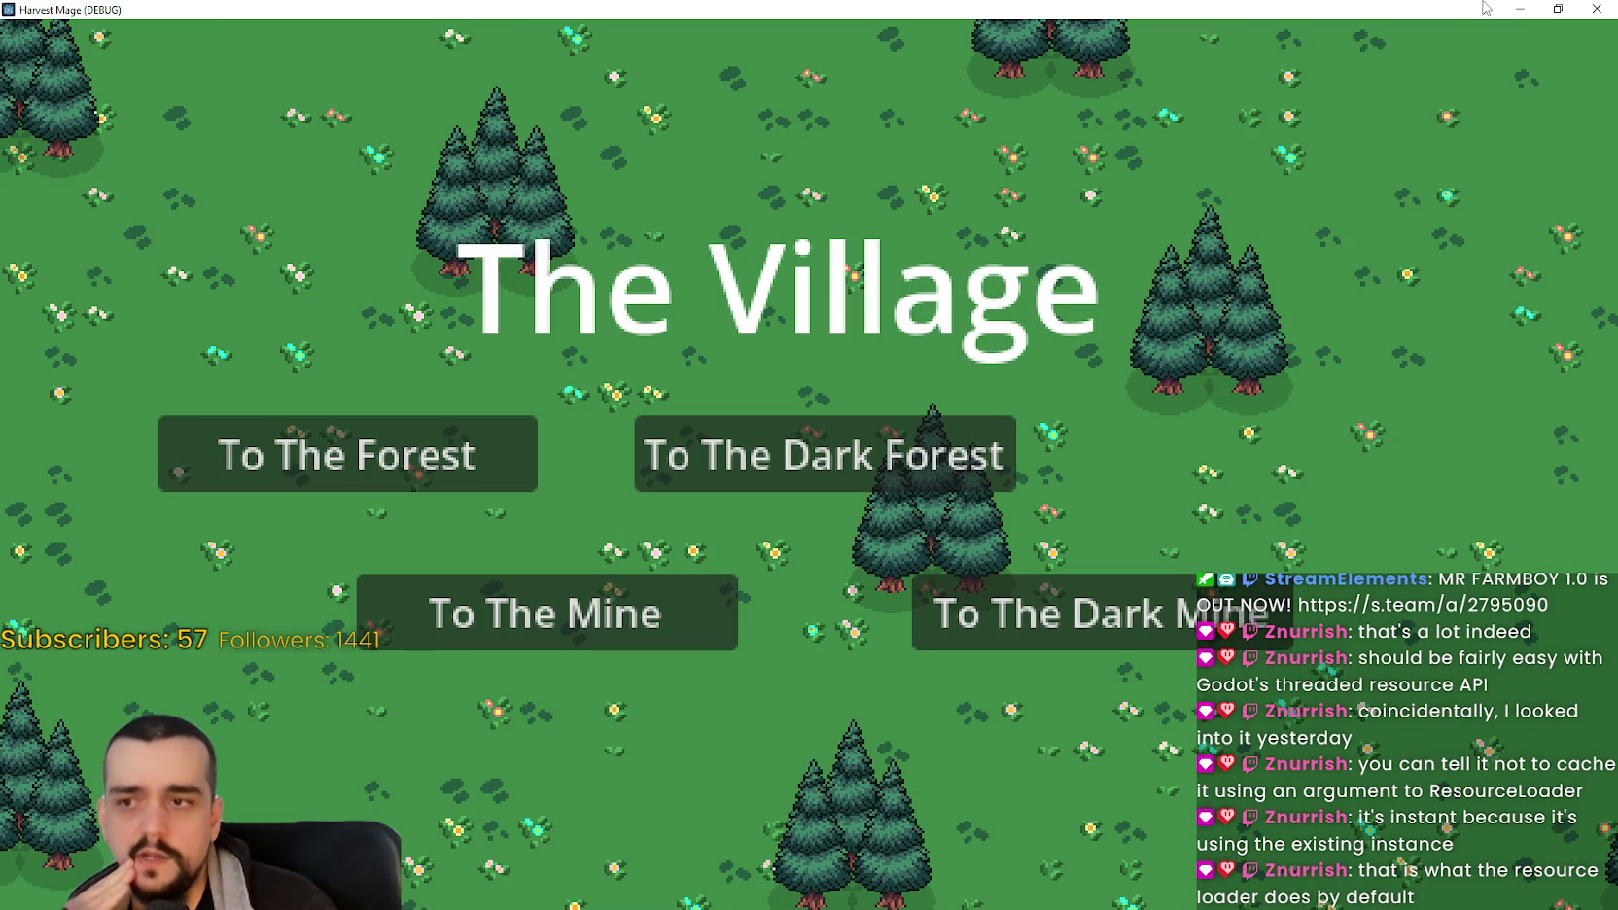
left_click(1556, 8)
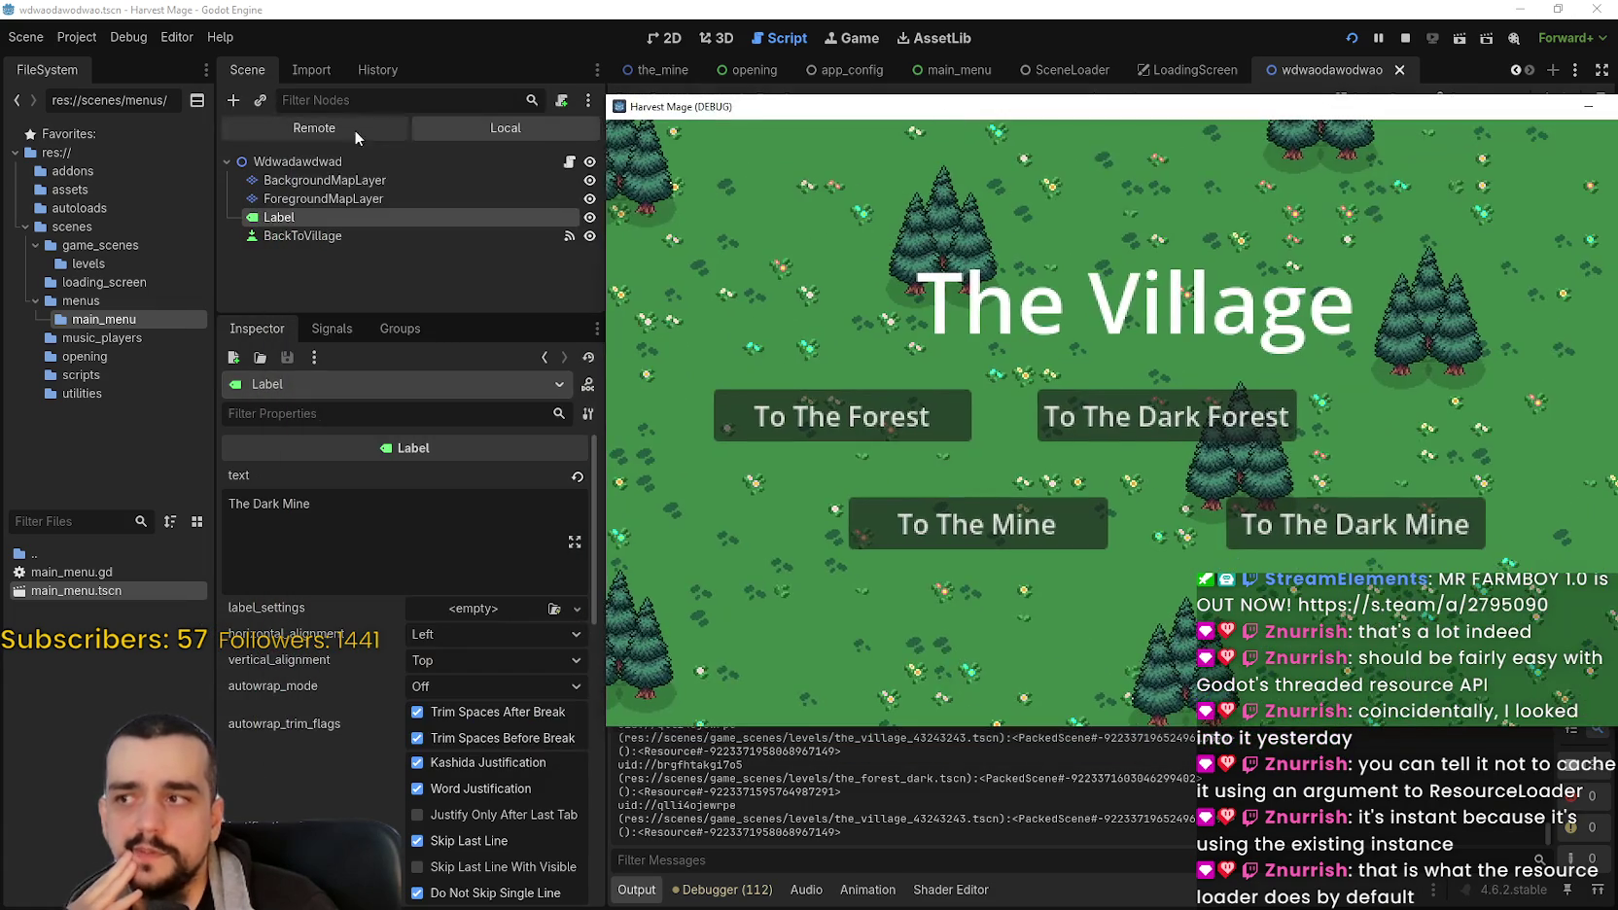
Step: Switch the Scene dock to Remote and expand GameUi and LevelManager to inspect SceneLister
left_click(354, 130)
left_click(233, 218)
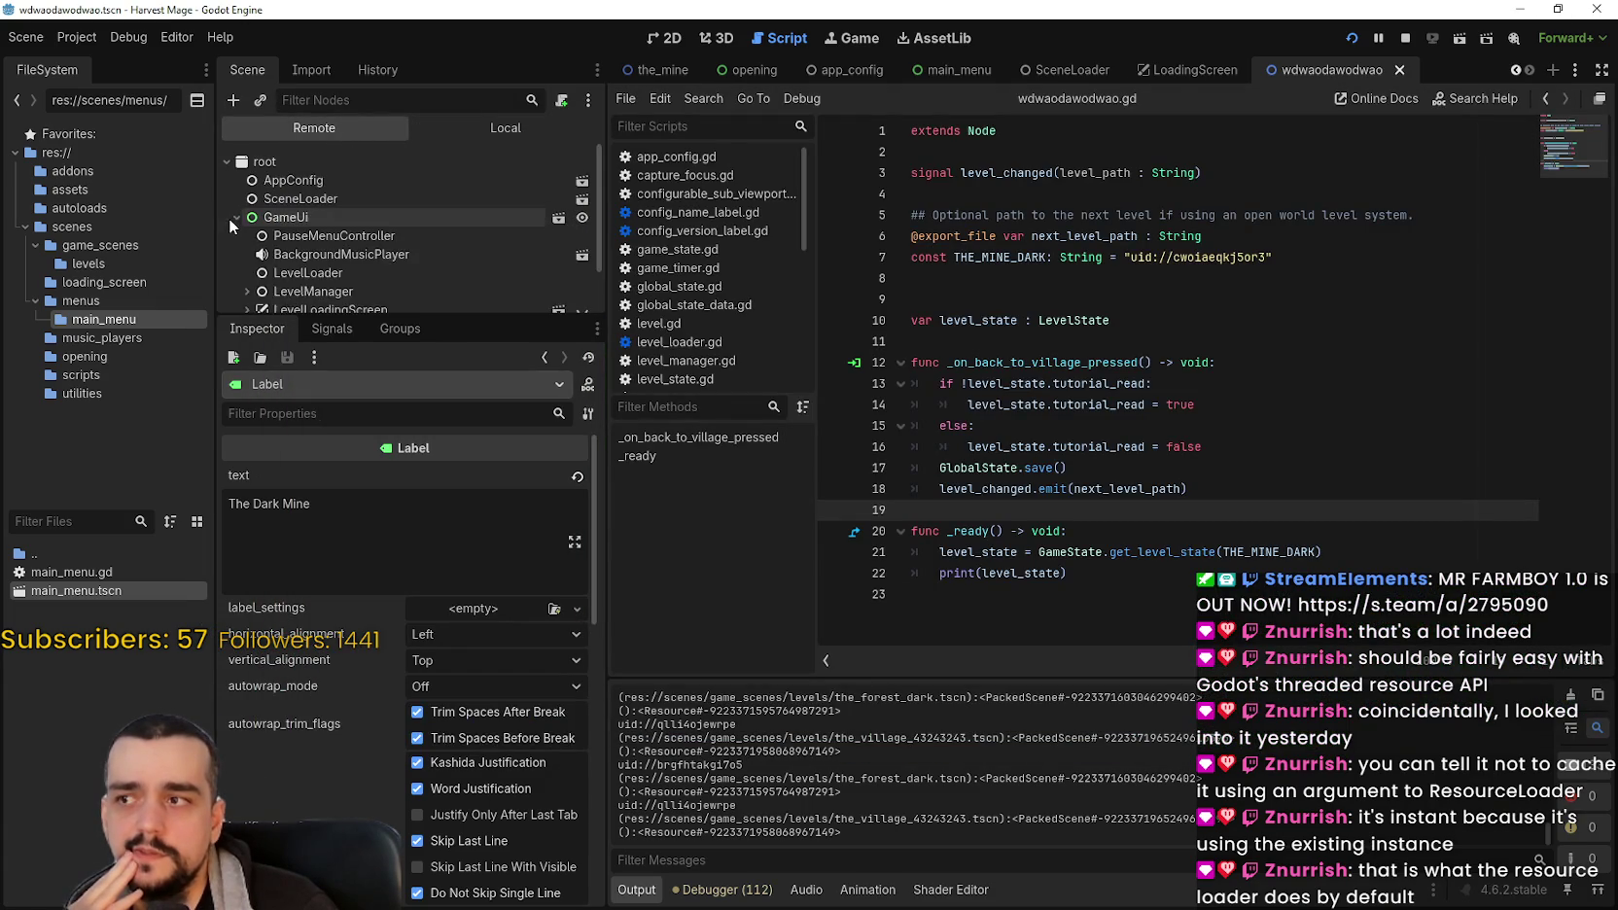
scroll(233, 222, "down", 2)
left_click(247, 239)
scroll(233, 237, "down", 1)
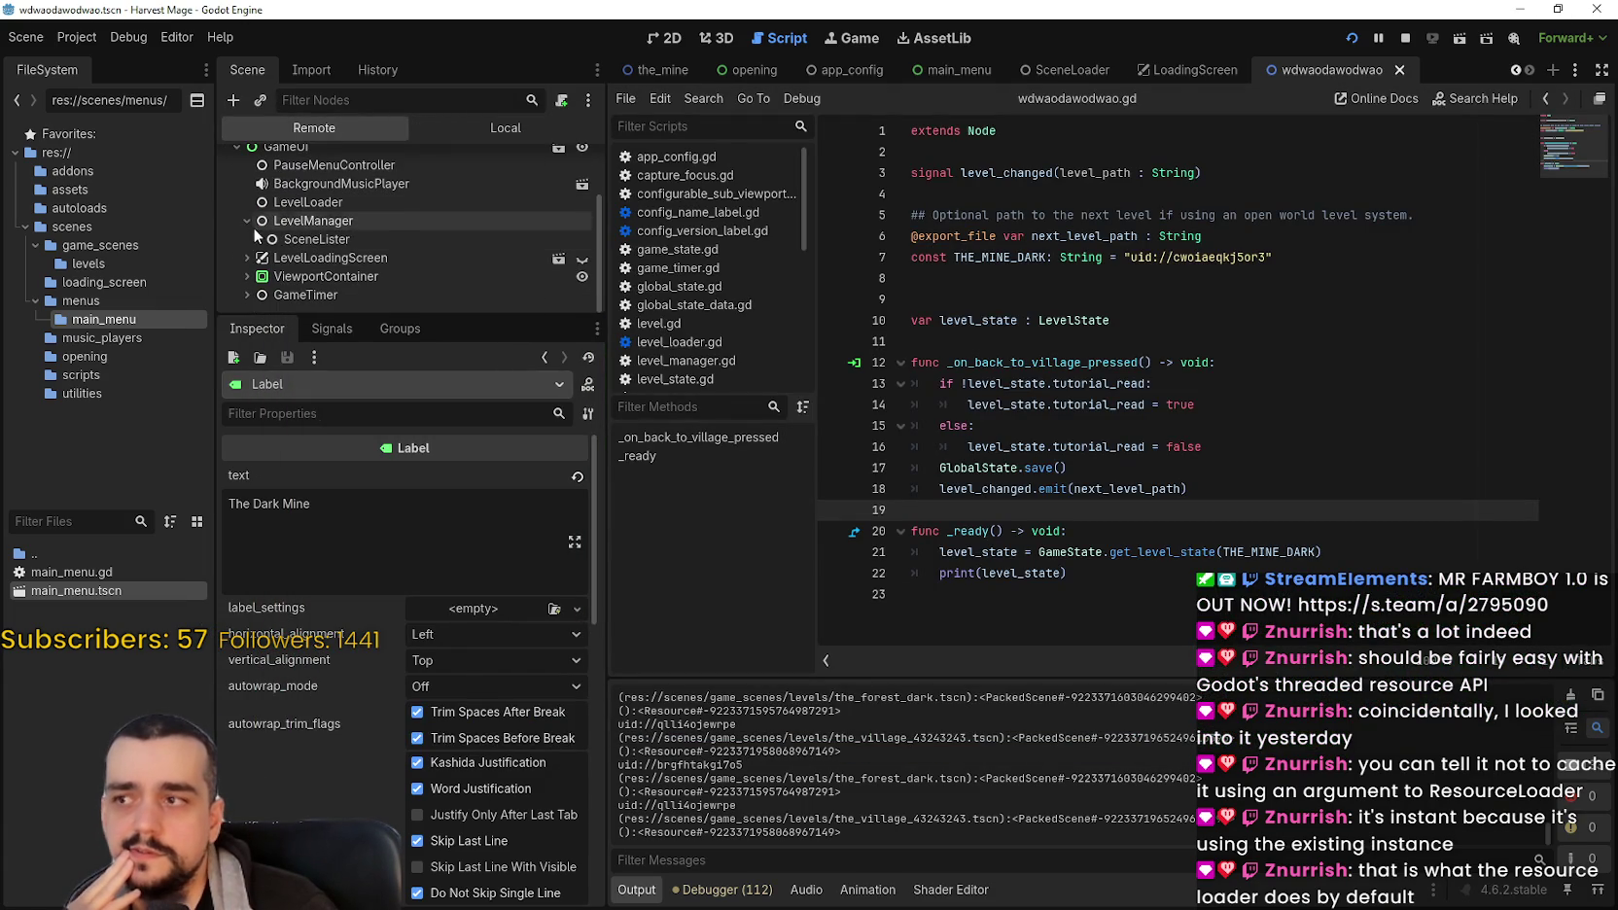
left_click(253, 239)
Step: Expand ViewportContainer, ConfigurableSubViewport and TheVillage, enlarge the dock, and bring the game forward
left_click(247, 258)
scroll(247, 273, "down", 1)
left_click(247, 295)
scroll(245, 288, "down", 2)
left_click(257, 276)
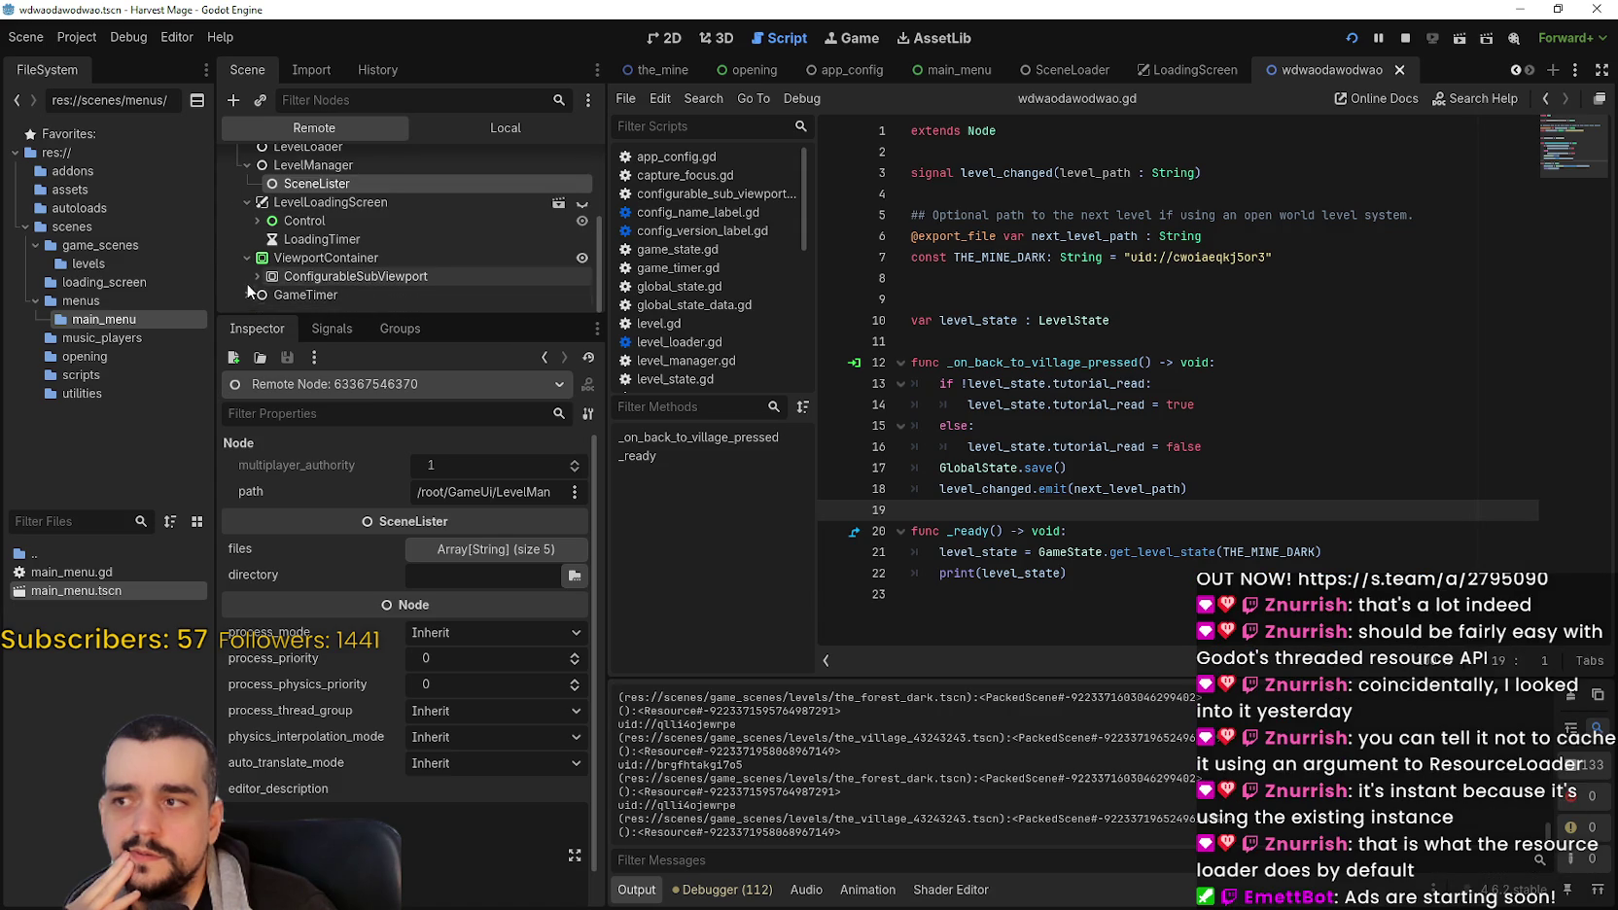
scroll(257, 276, "down", 1)
left_click(263, 275)
scroll(259, 281, "down", 1)
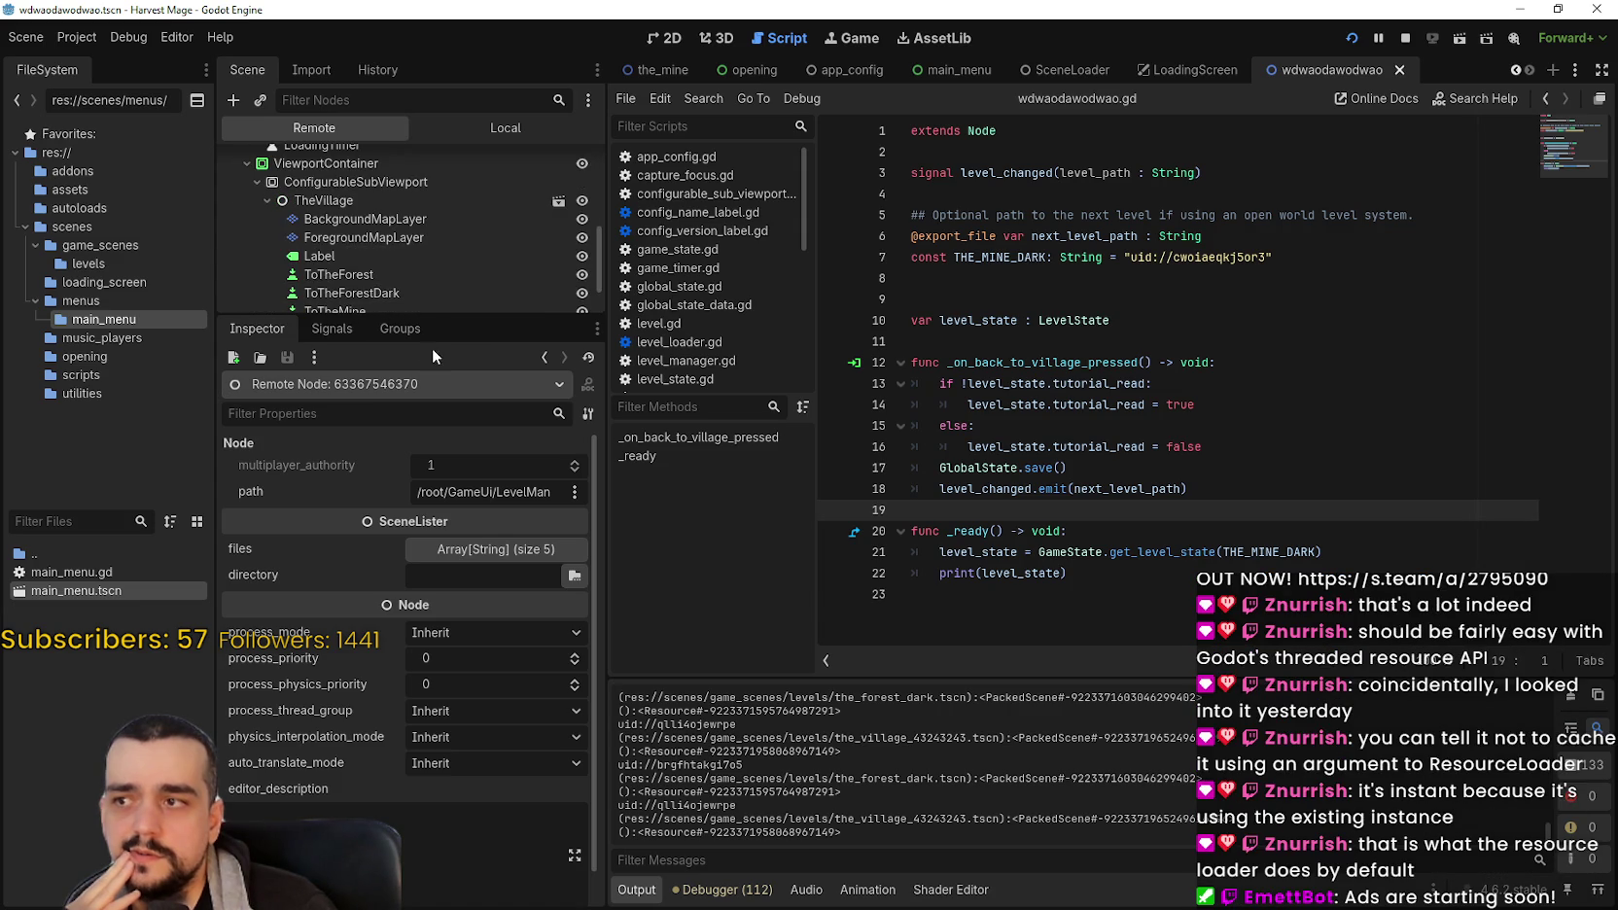
left_click_drag(452, 318, 408, 495)
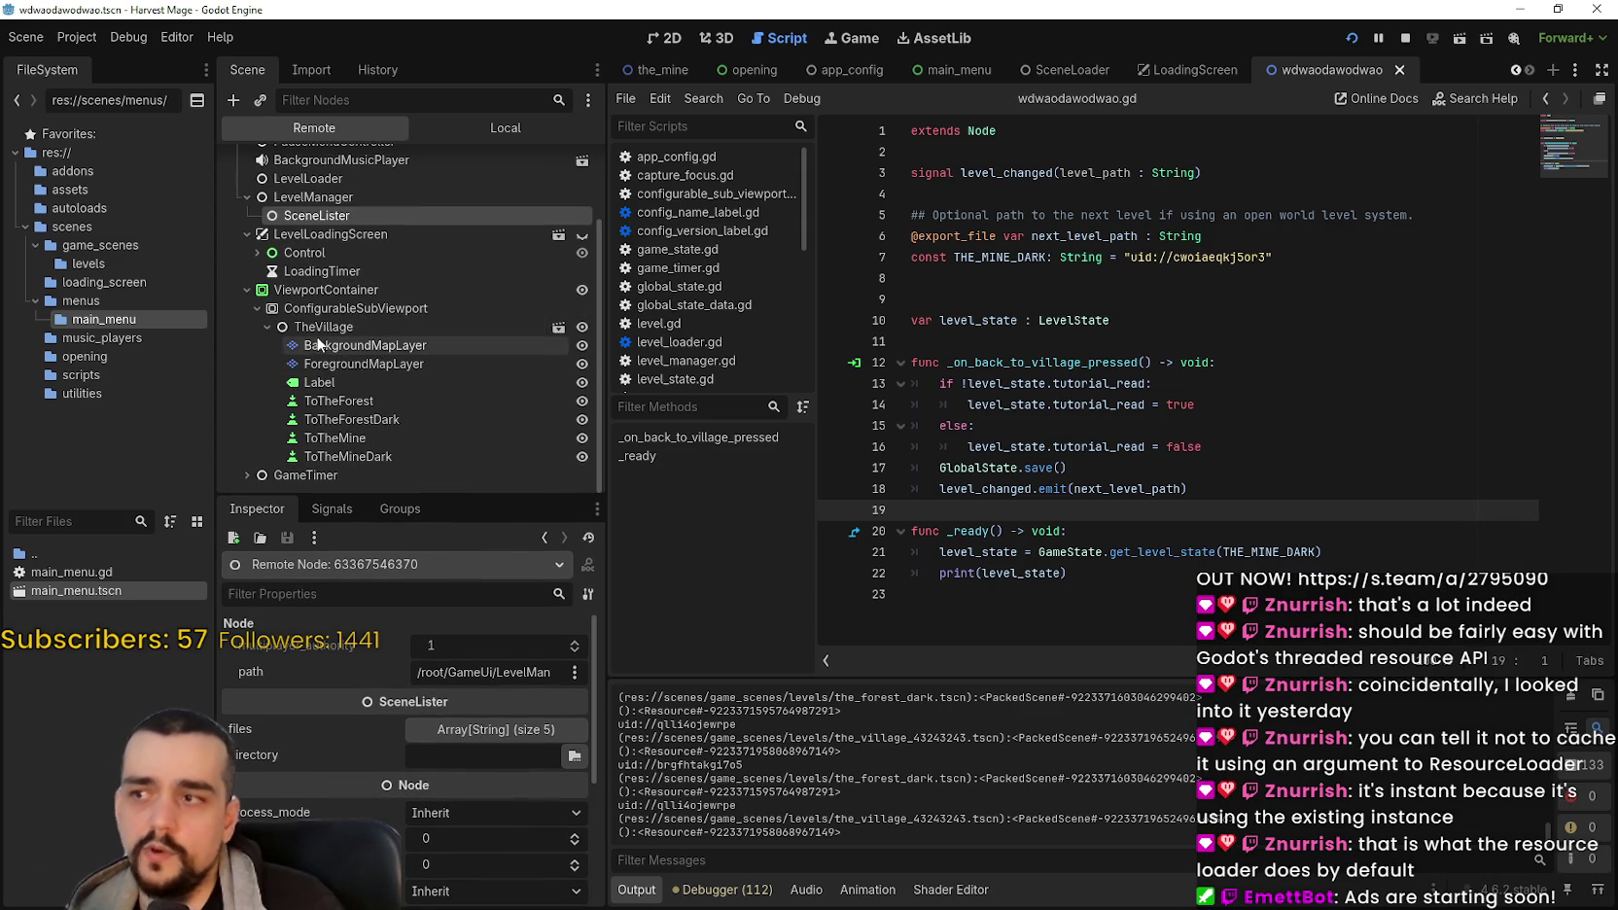
key("alt+Tab")
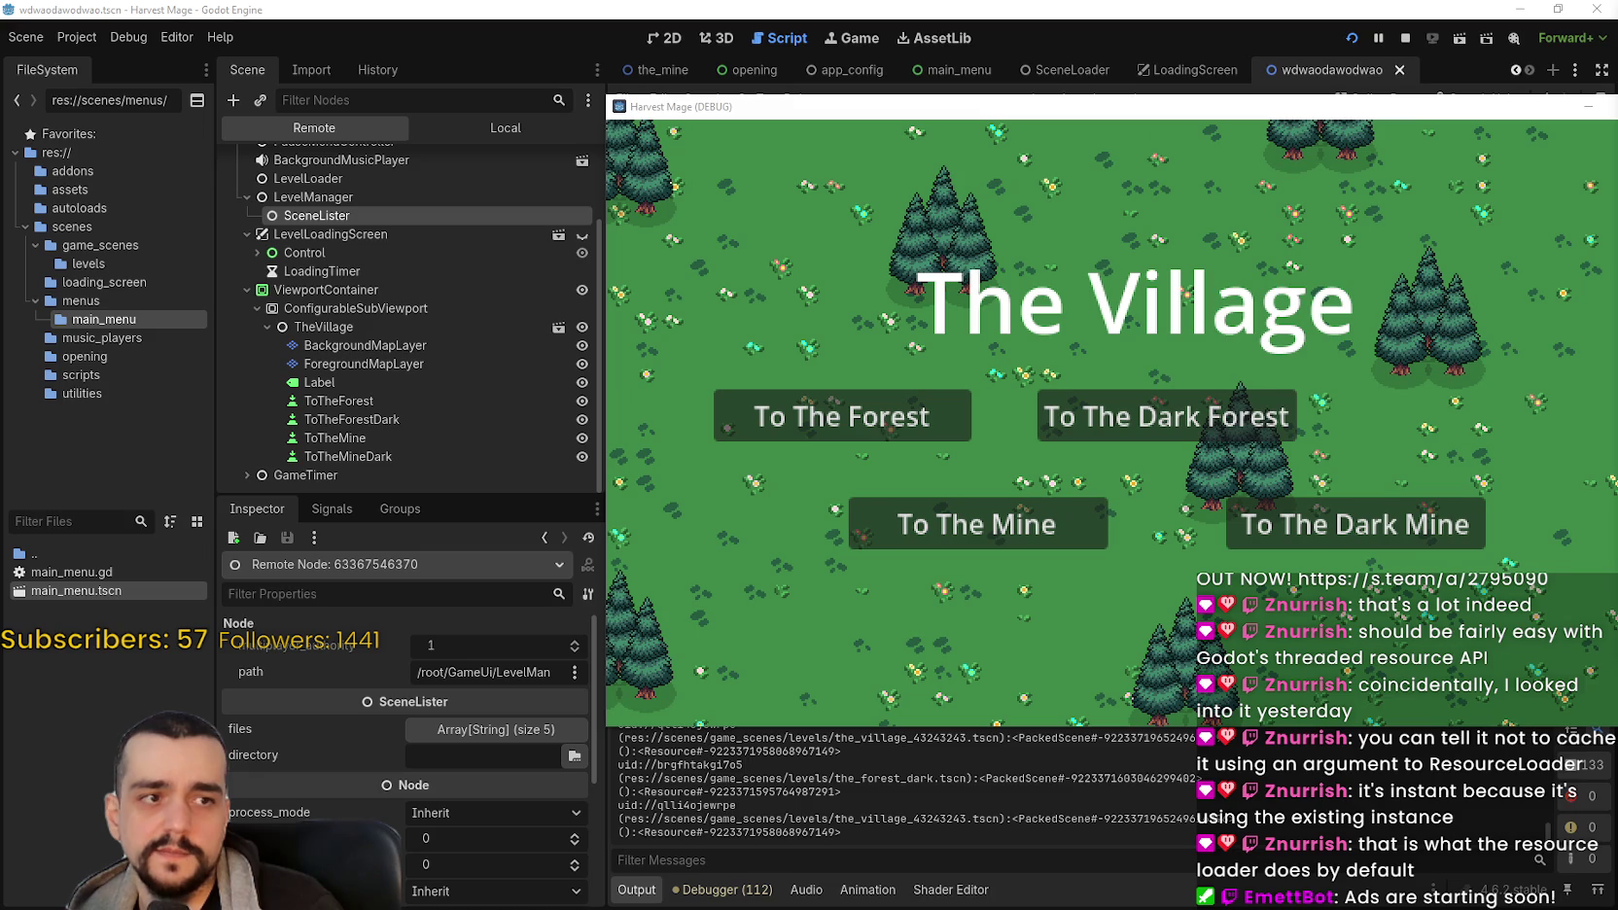
Step: Send the game to The Forest and inspect TheForest in the remote scene tree
mouse_move(924, 106)
left_mouse_down()
mouse_move(916, 54)
mouse_move(995, 53)
left_mouse_up()
left_click(973, 372)
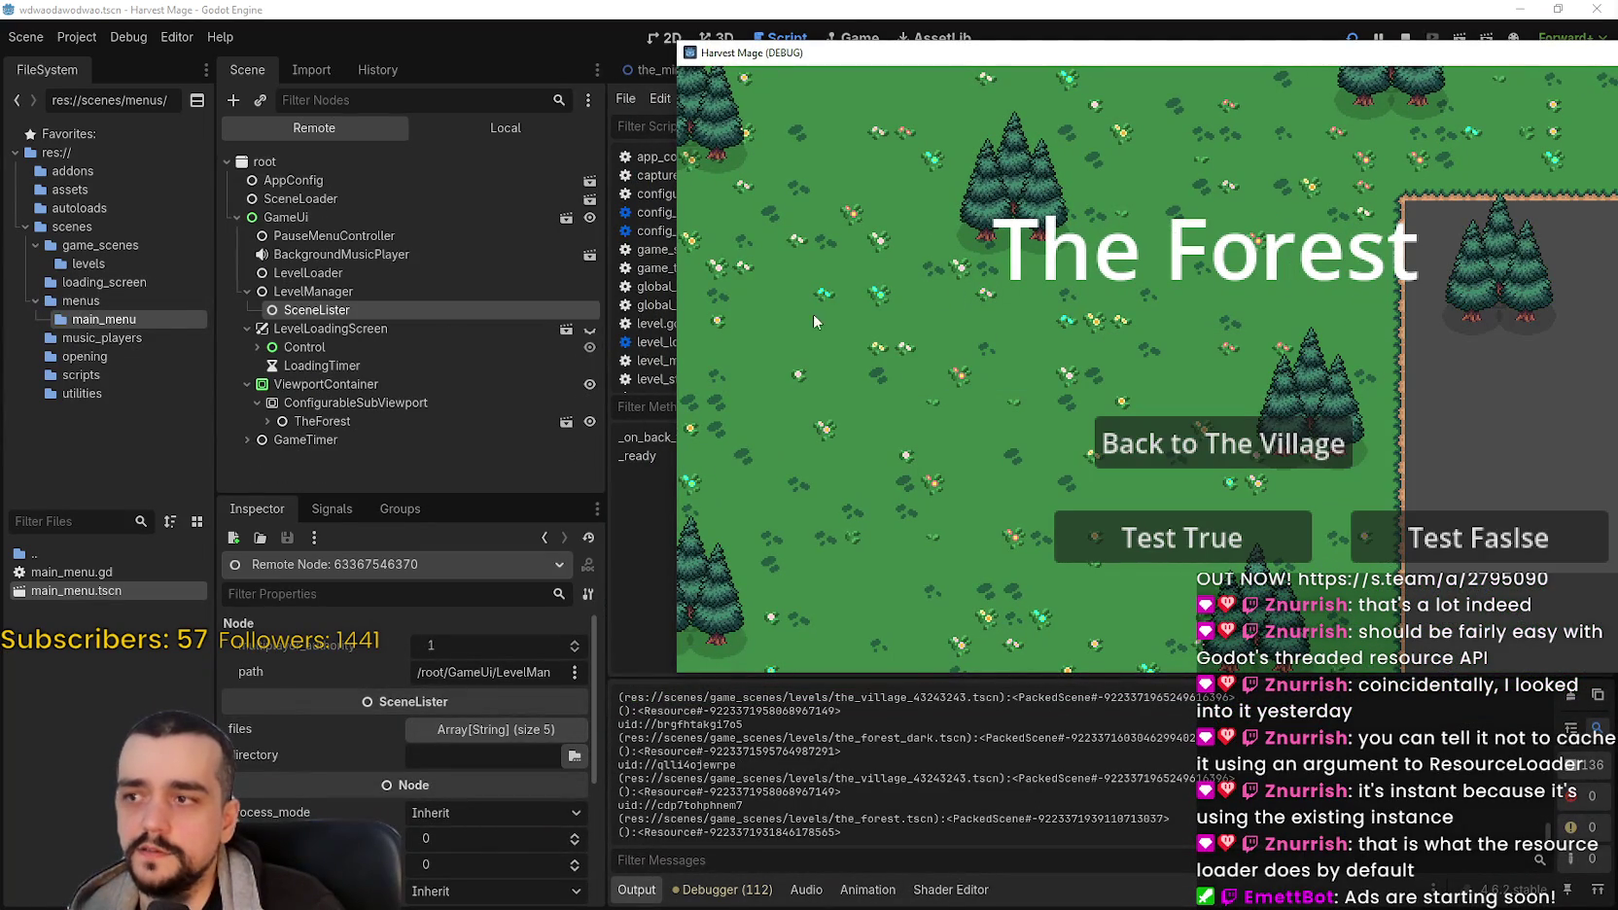
left_click(325, 420)
key("alt+Tab")
Step: Travel to The Village, then The Dark Forest, inspecting TheVillage and TheForestDark in the remote tree
left_click(1240, 445)
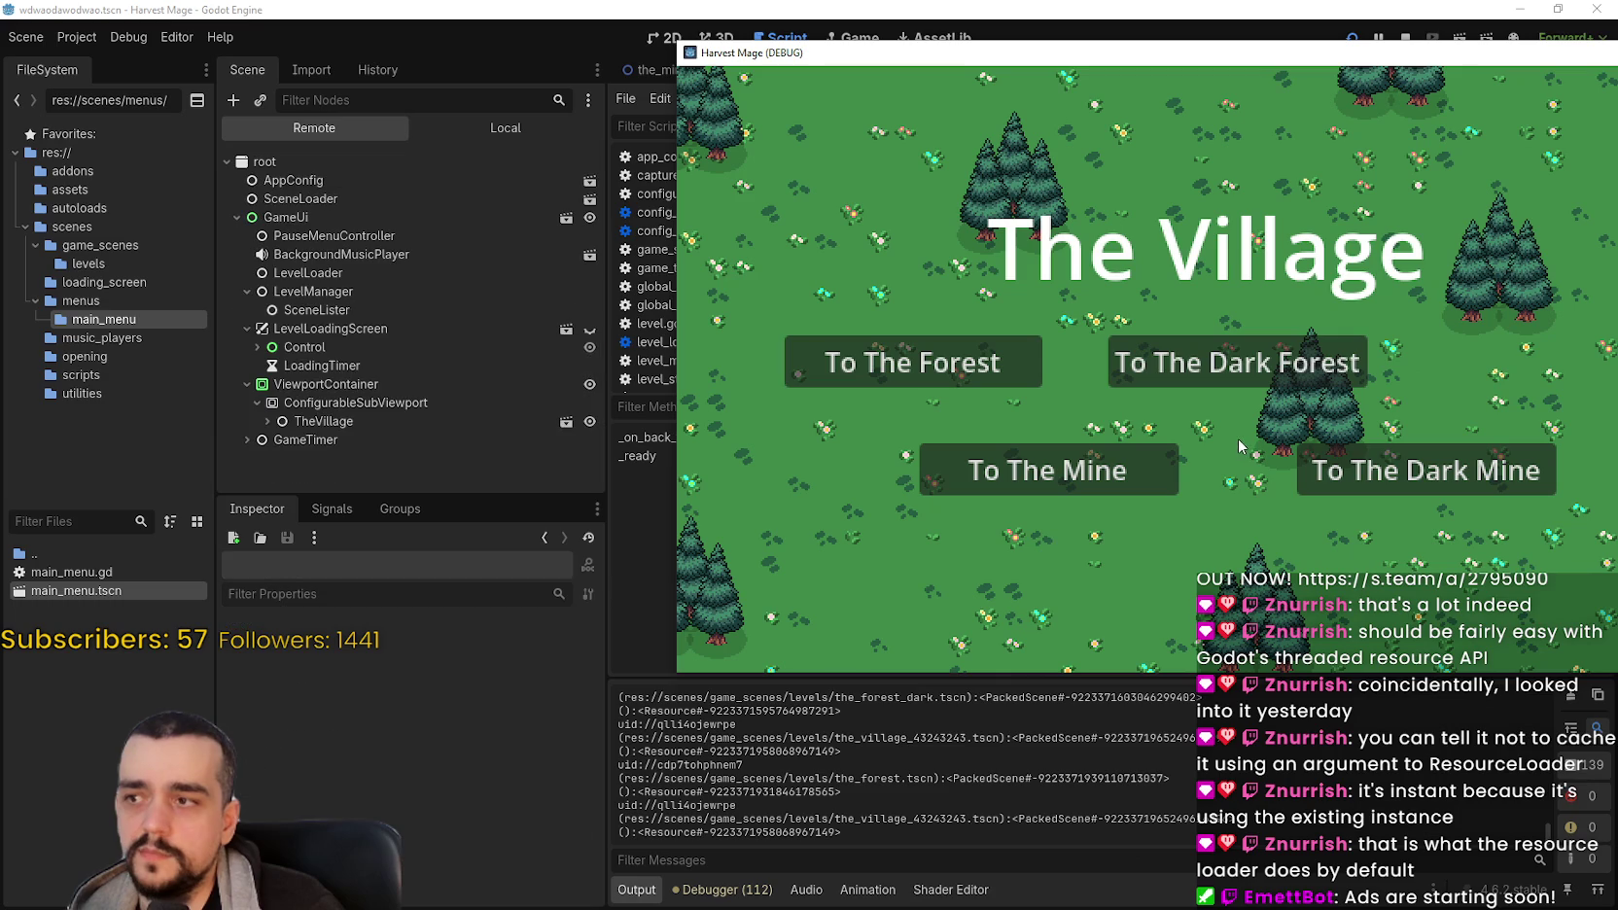
left_click(326, 420)
key("alt+Tab")
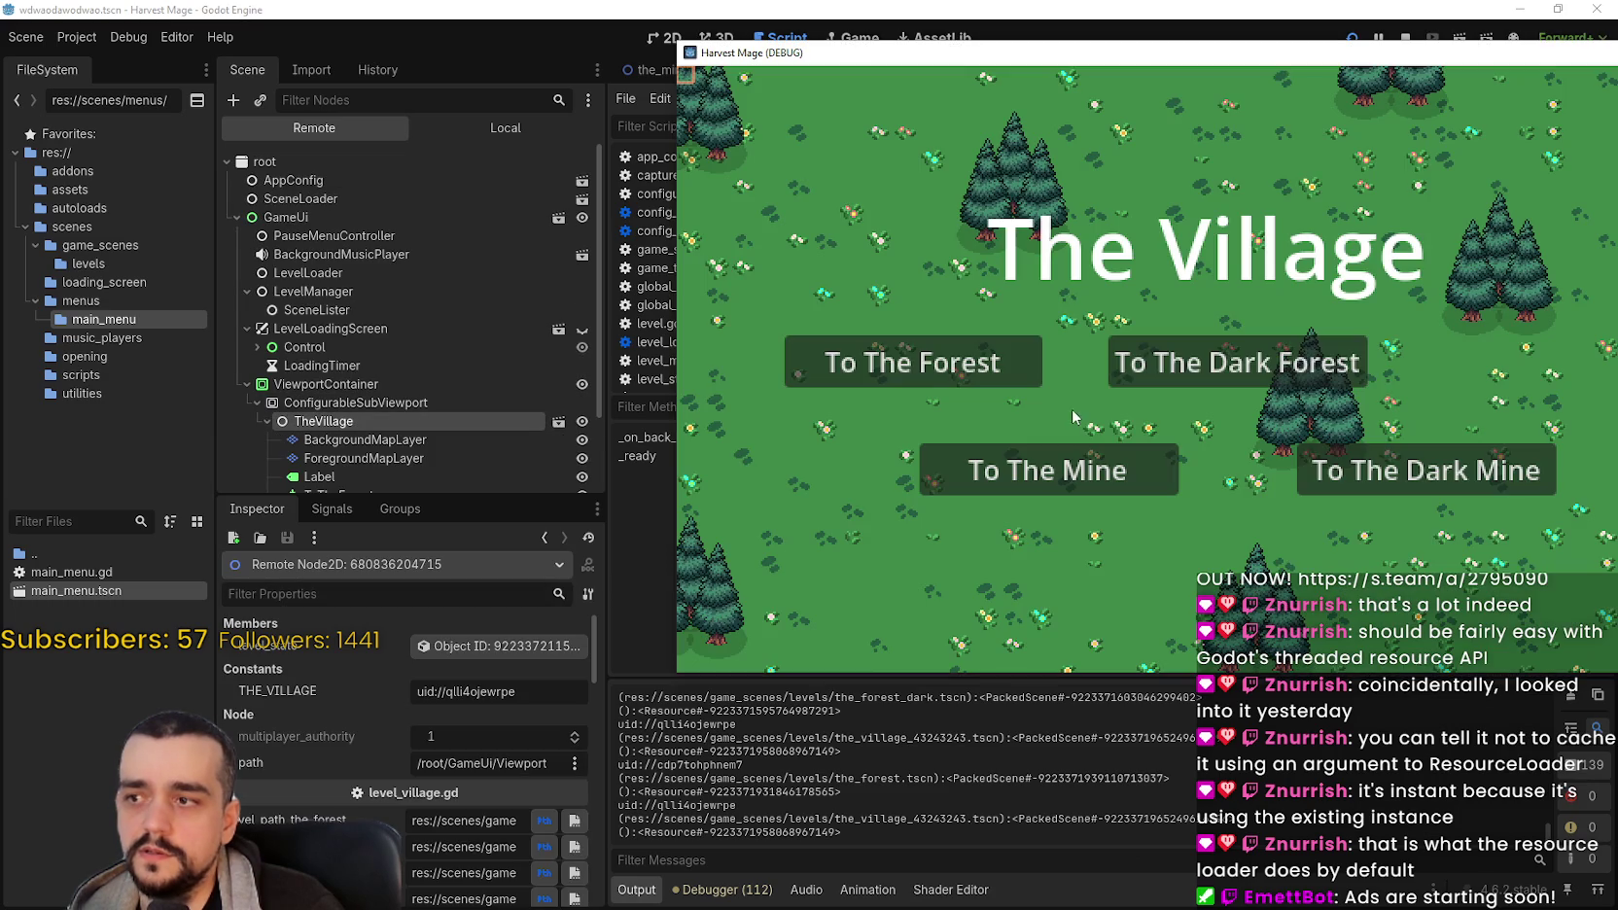
left_click(1143, 379)
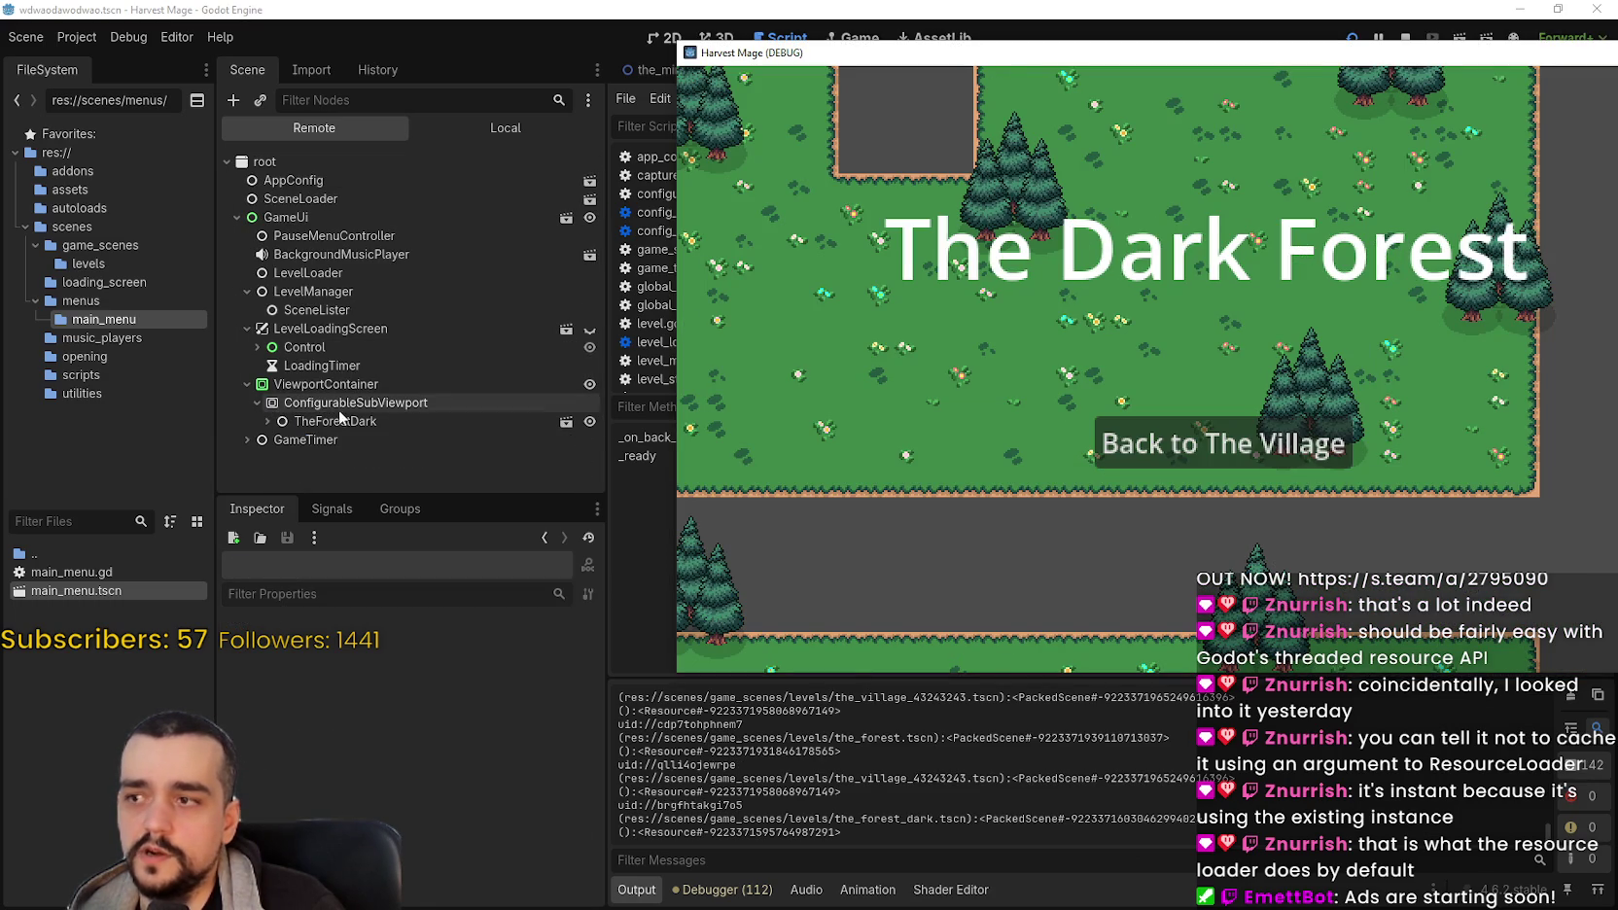
left_click(335, 418)
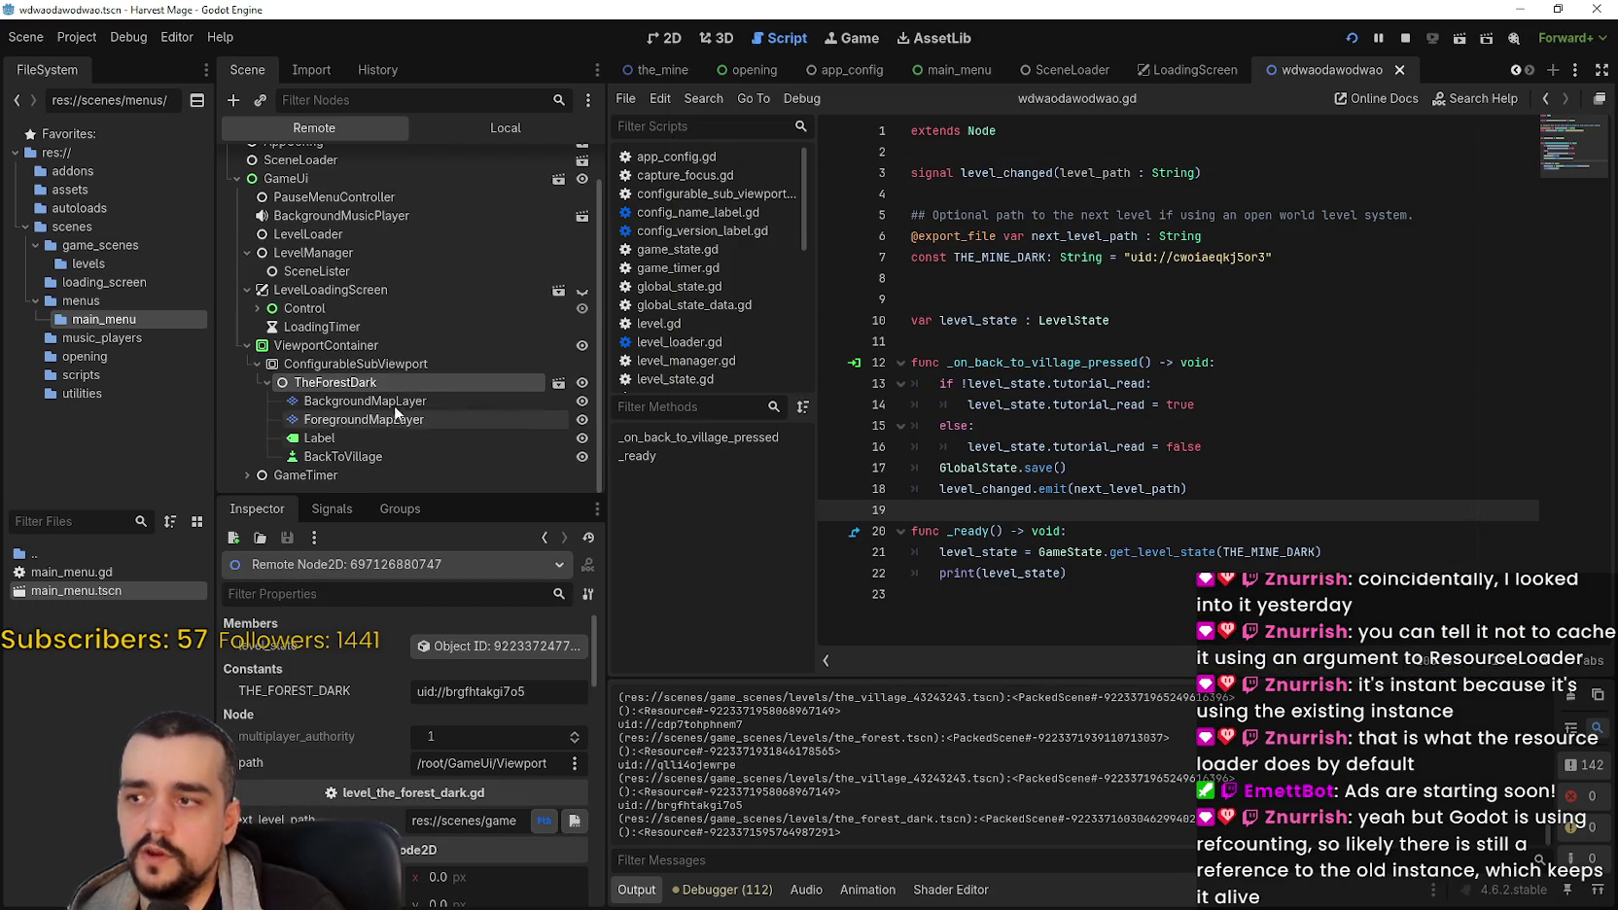
key("alt+Tab")
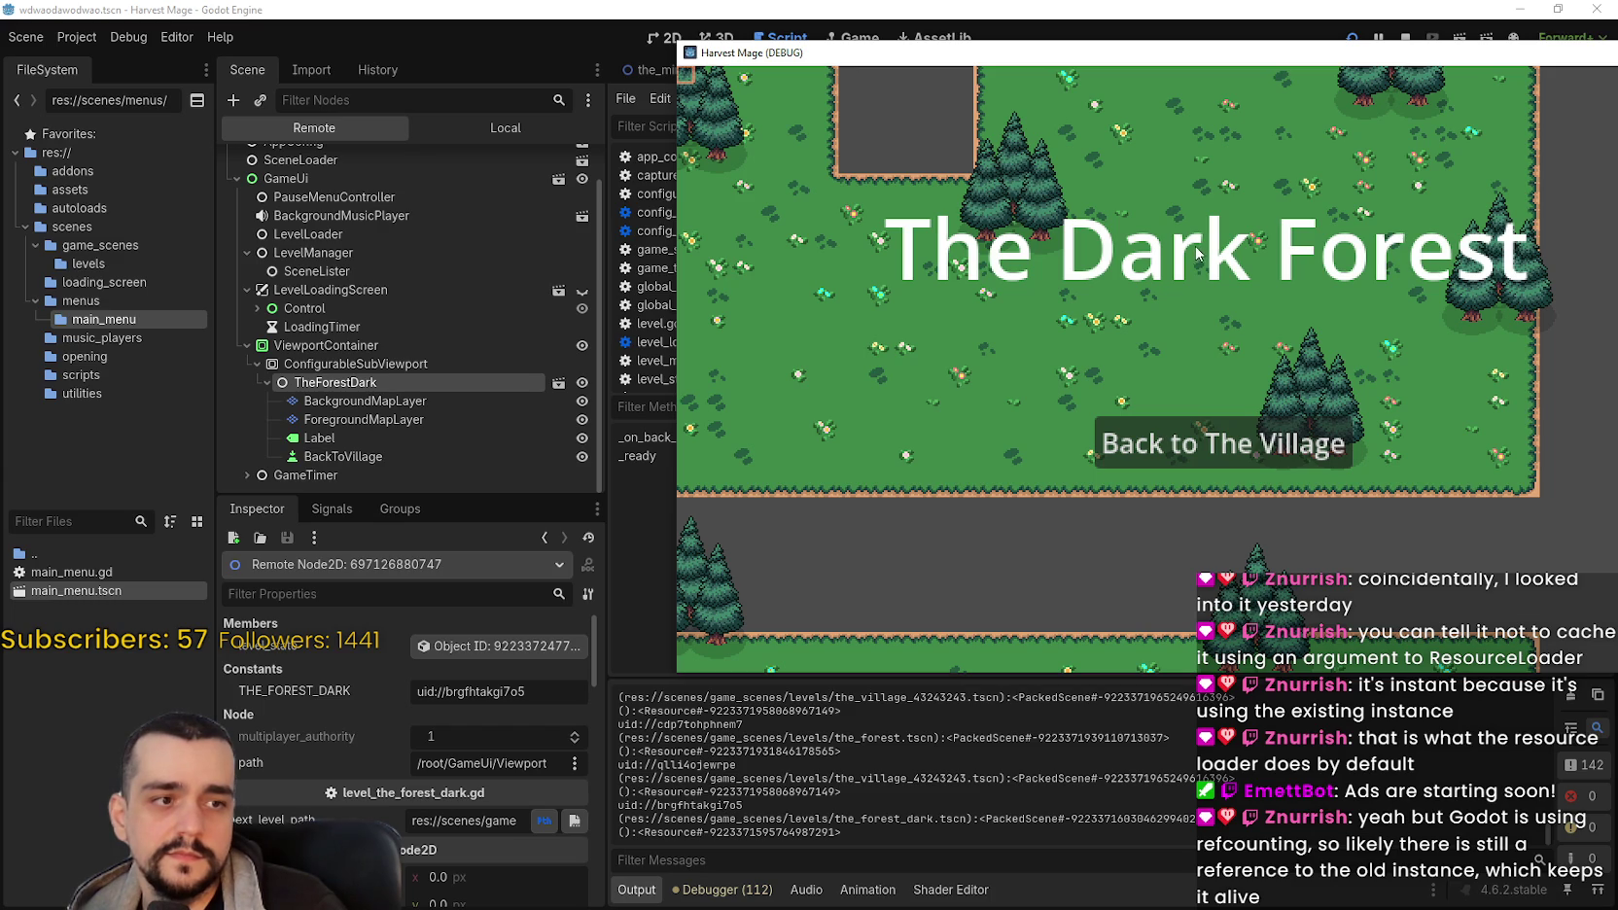
Step: Maximize the game window and return from The Dark Forest to The Village
left_click_drag(1167, 53, 903, 68)
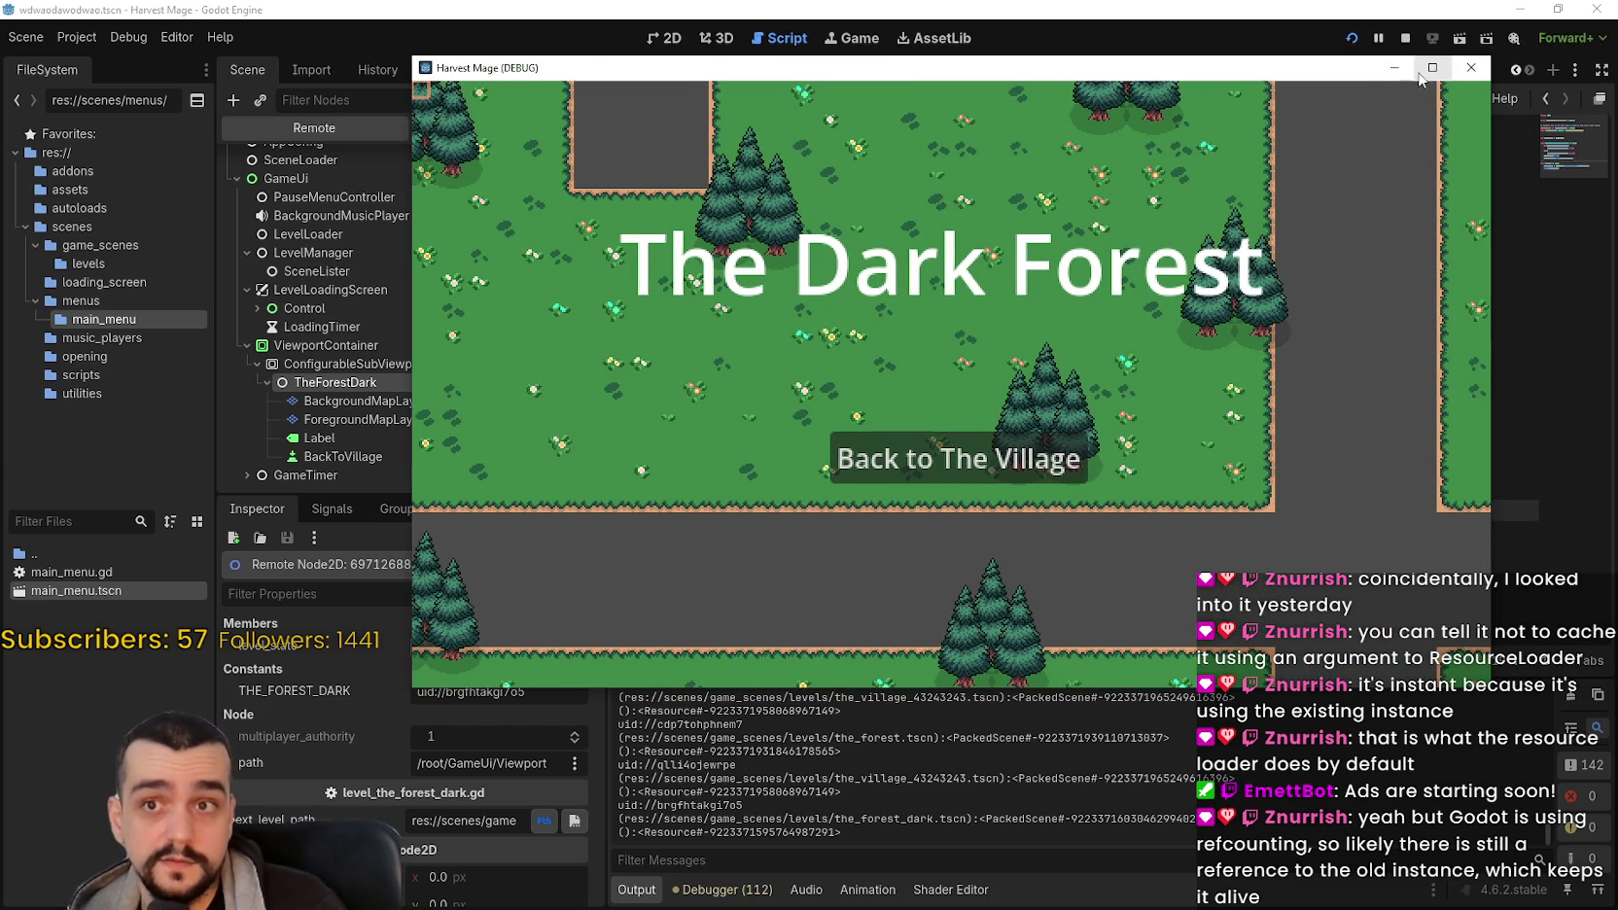
left_click(1432, 67)
left_click(968, 576)
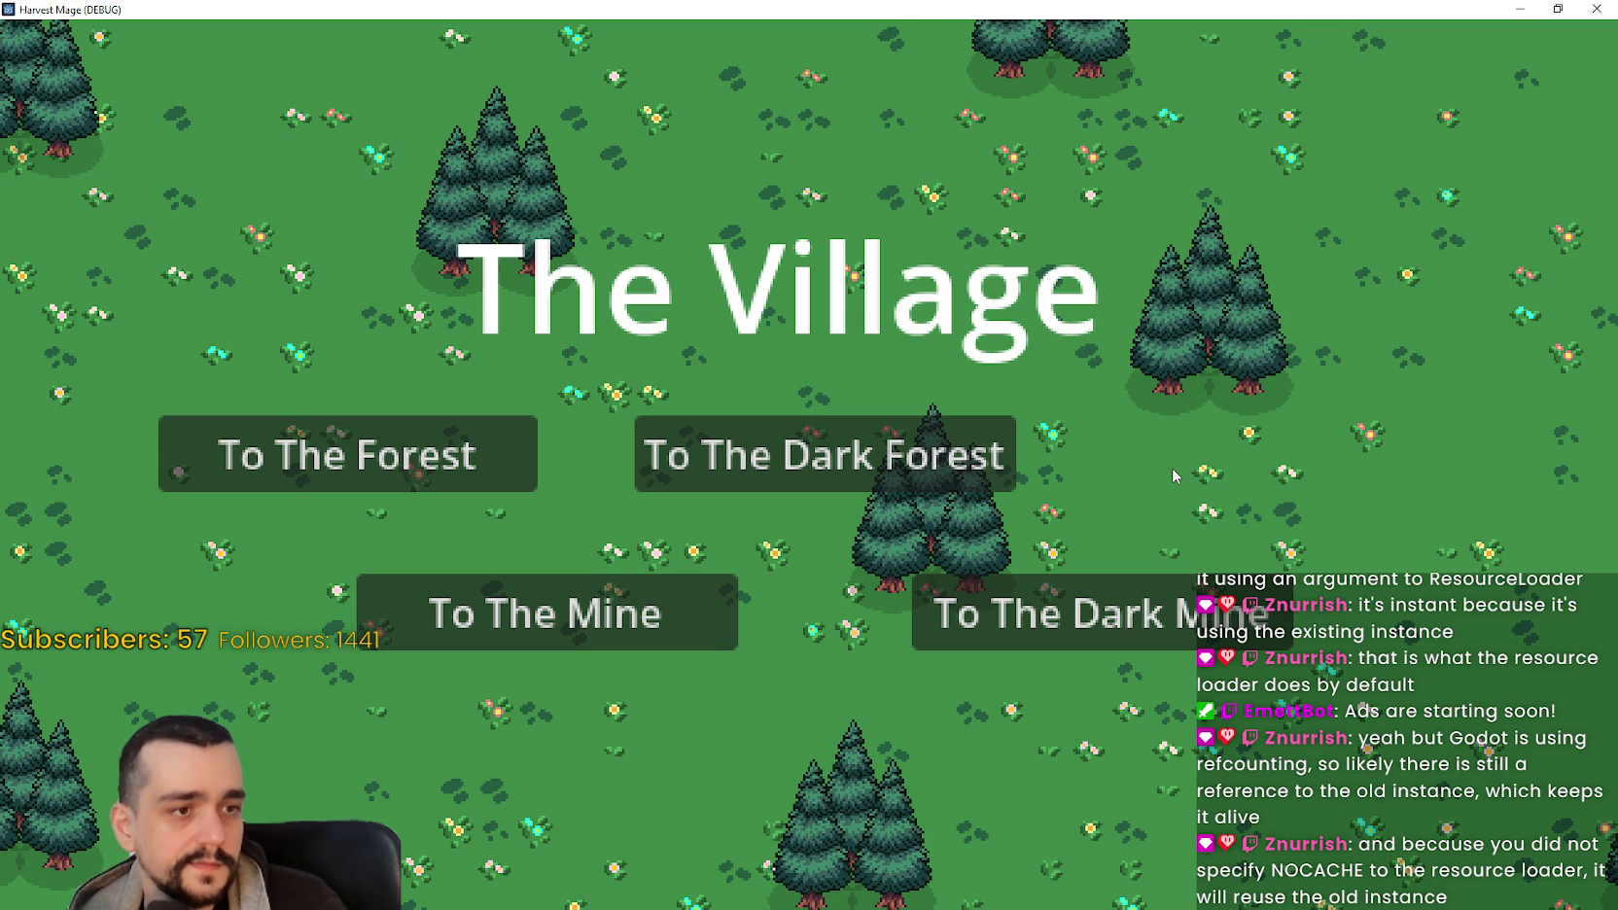
Step: Restore the Harvest Mage (DEBUG) window and close it to stop the test run
left_click(1558, 9)
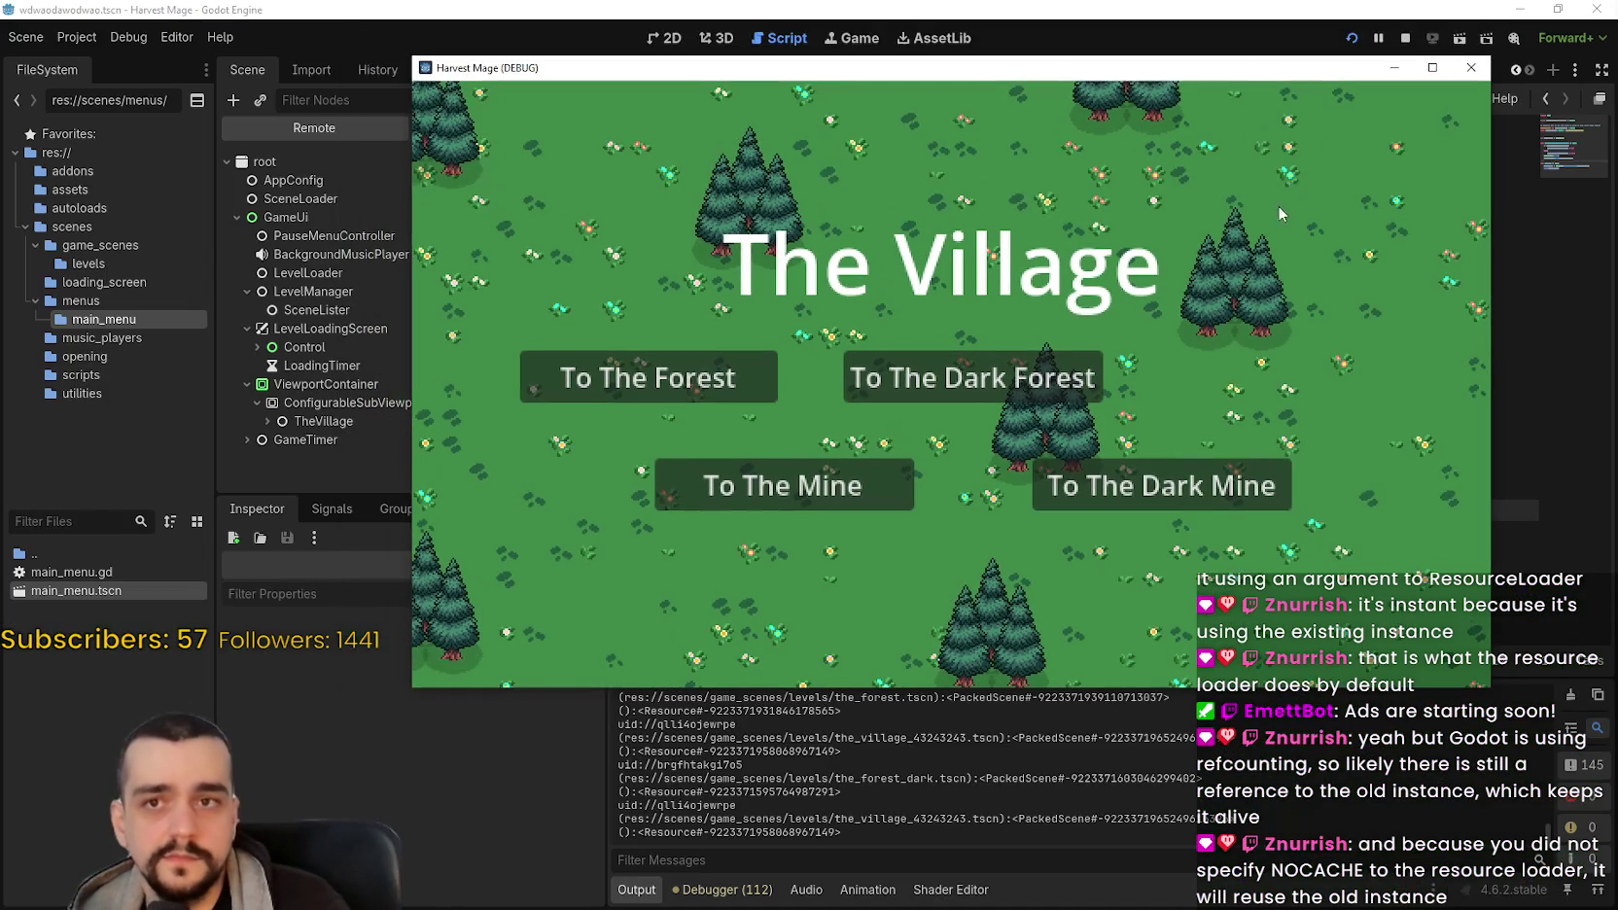
left_click(1471, 67)
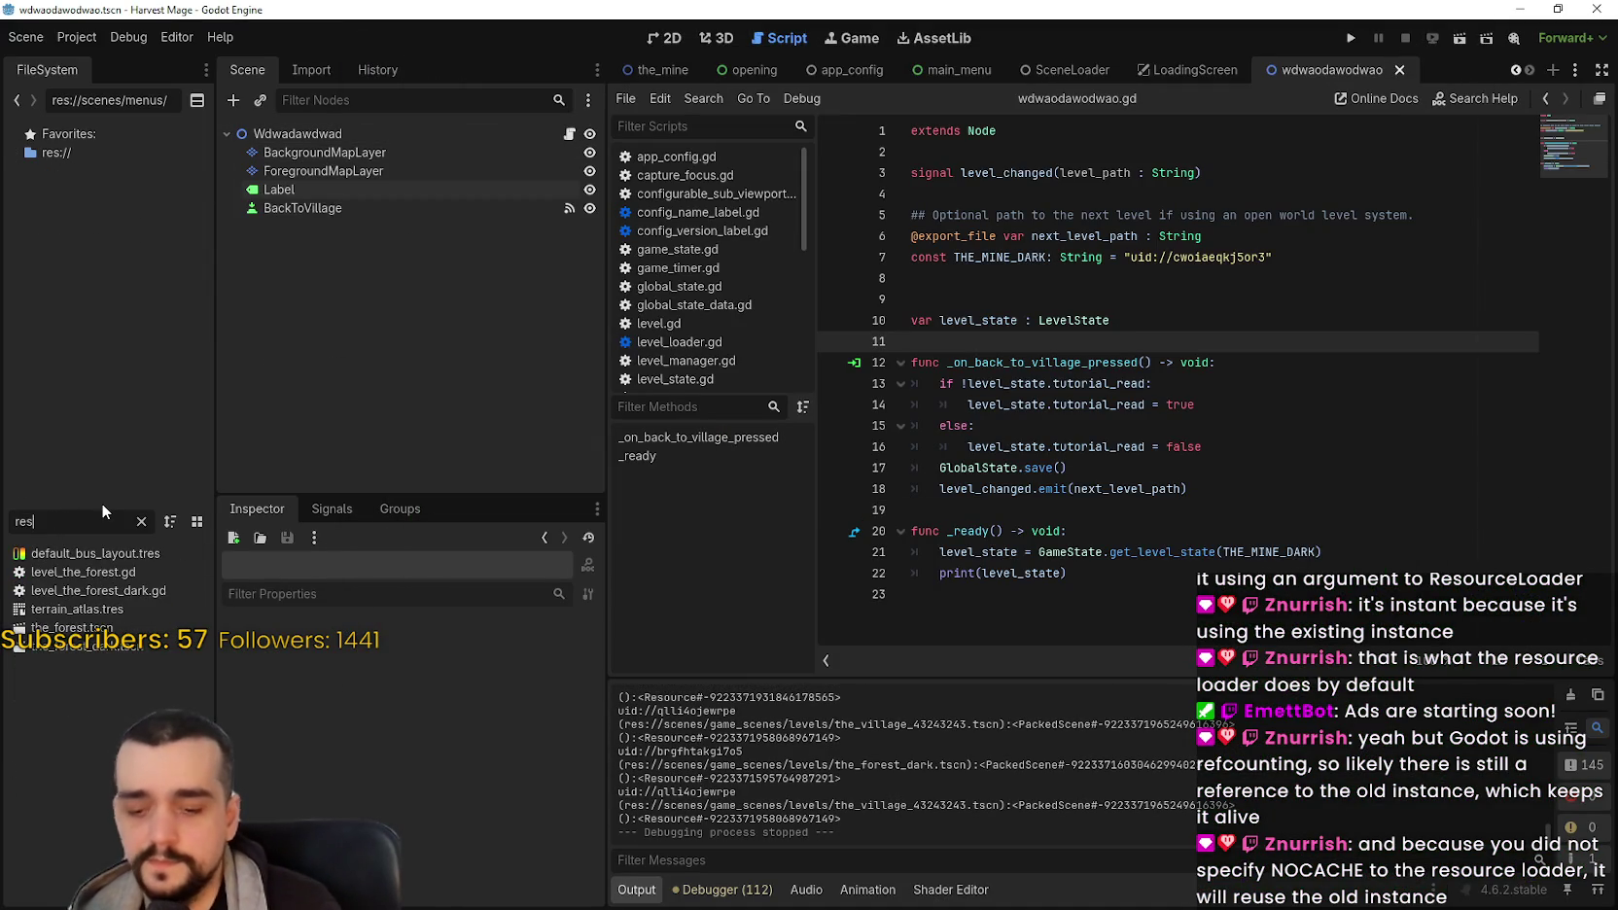
Step: Filter the FileSystem dock by 'sce' and open the SceneLoader scene
left_click(68, 521)
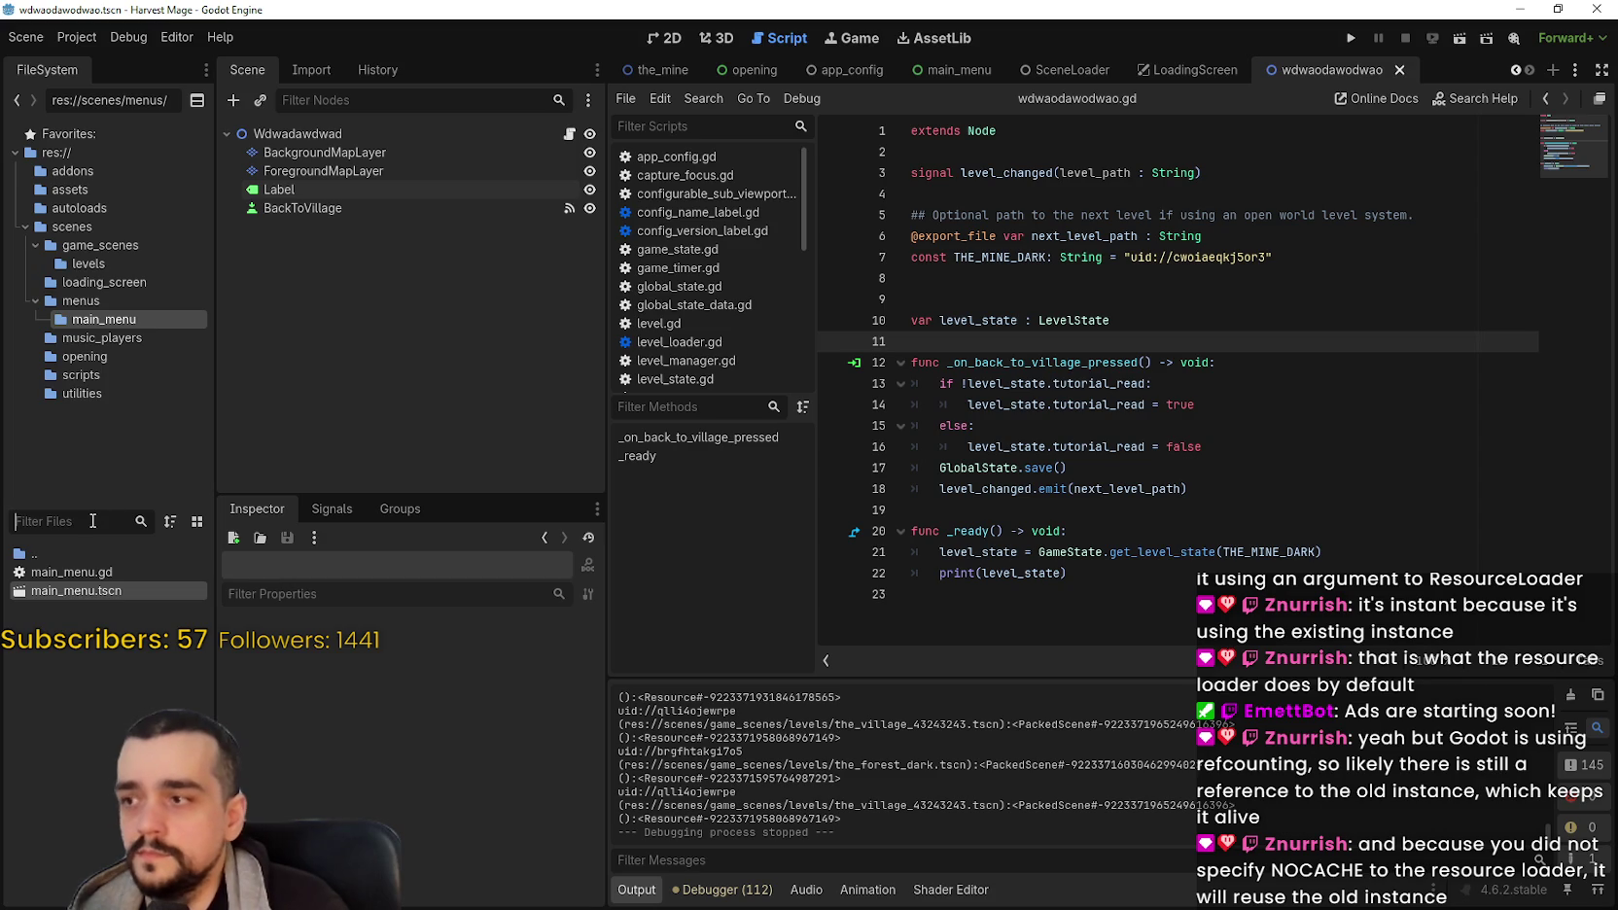
type("sce")
double_click(118, 559)
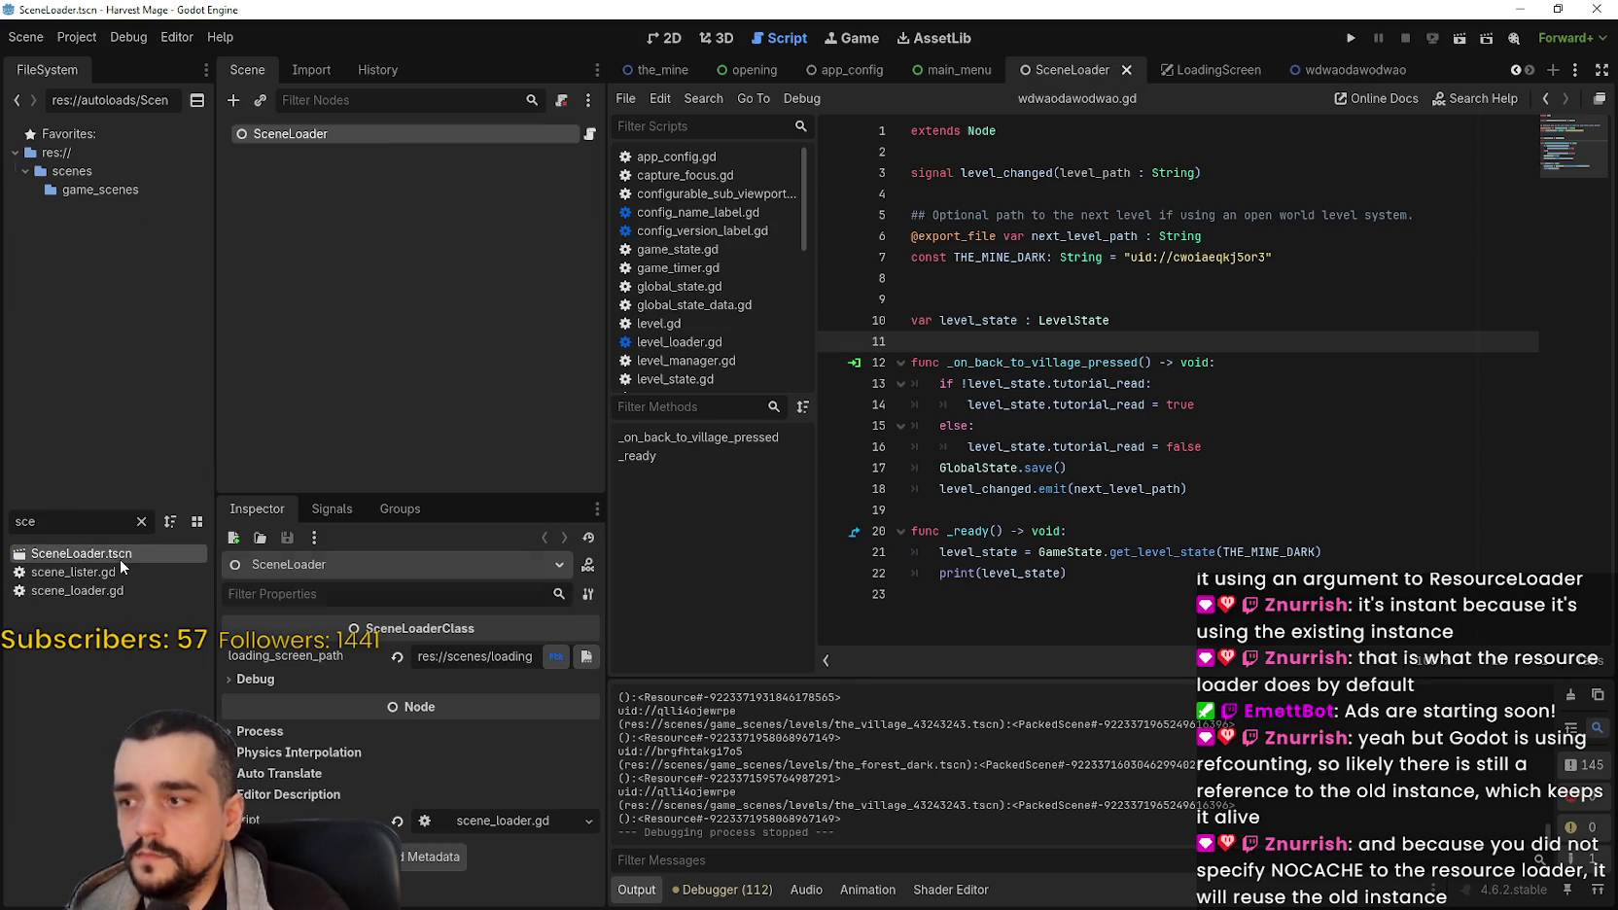
Step: Scroll scene_loader.gd down to the get_resource code around line 105
scroll(1311, 427, "down", 10)
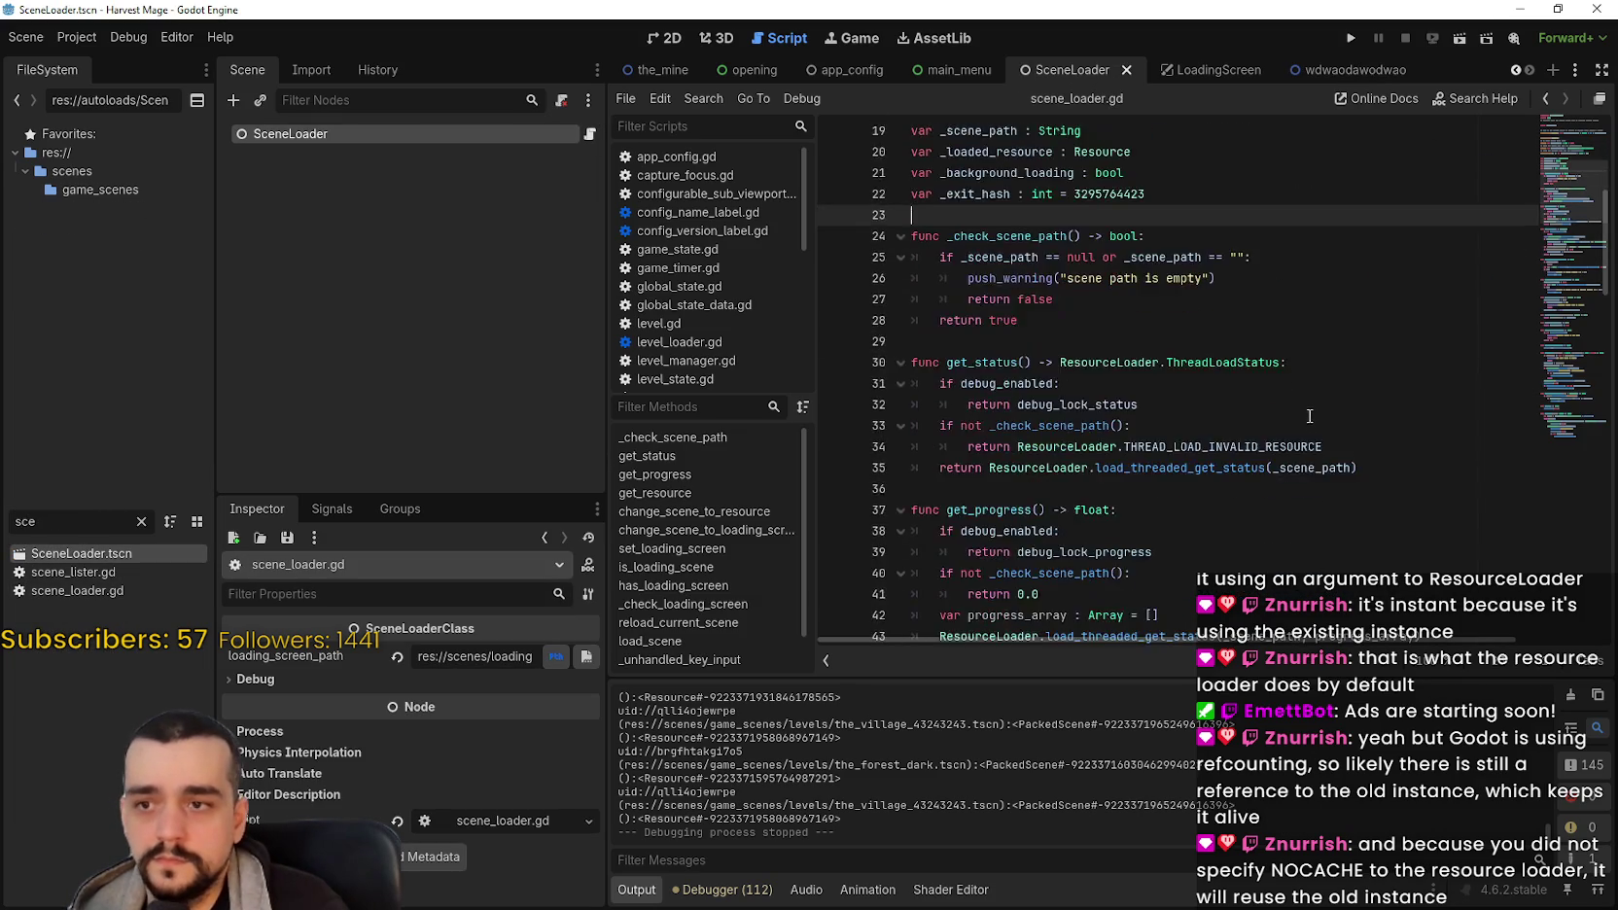
scroll(1214, 347, "down", 8)
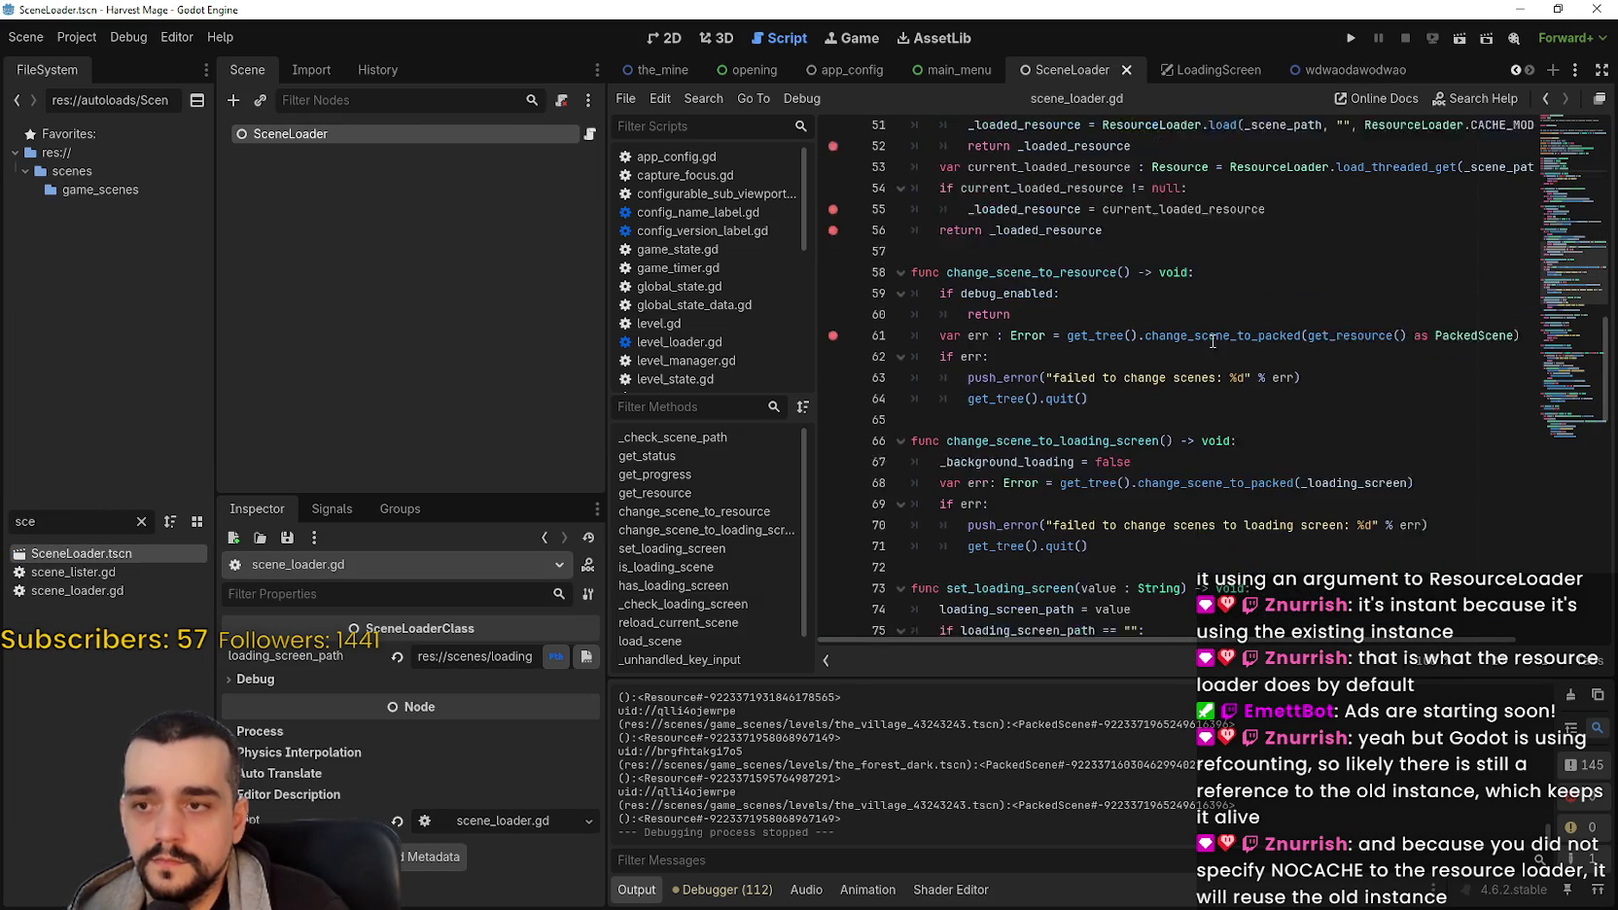
left_click(1233, 301)
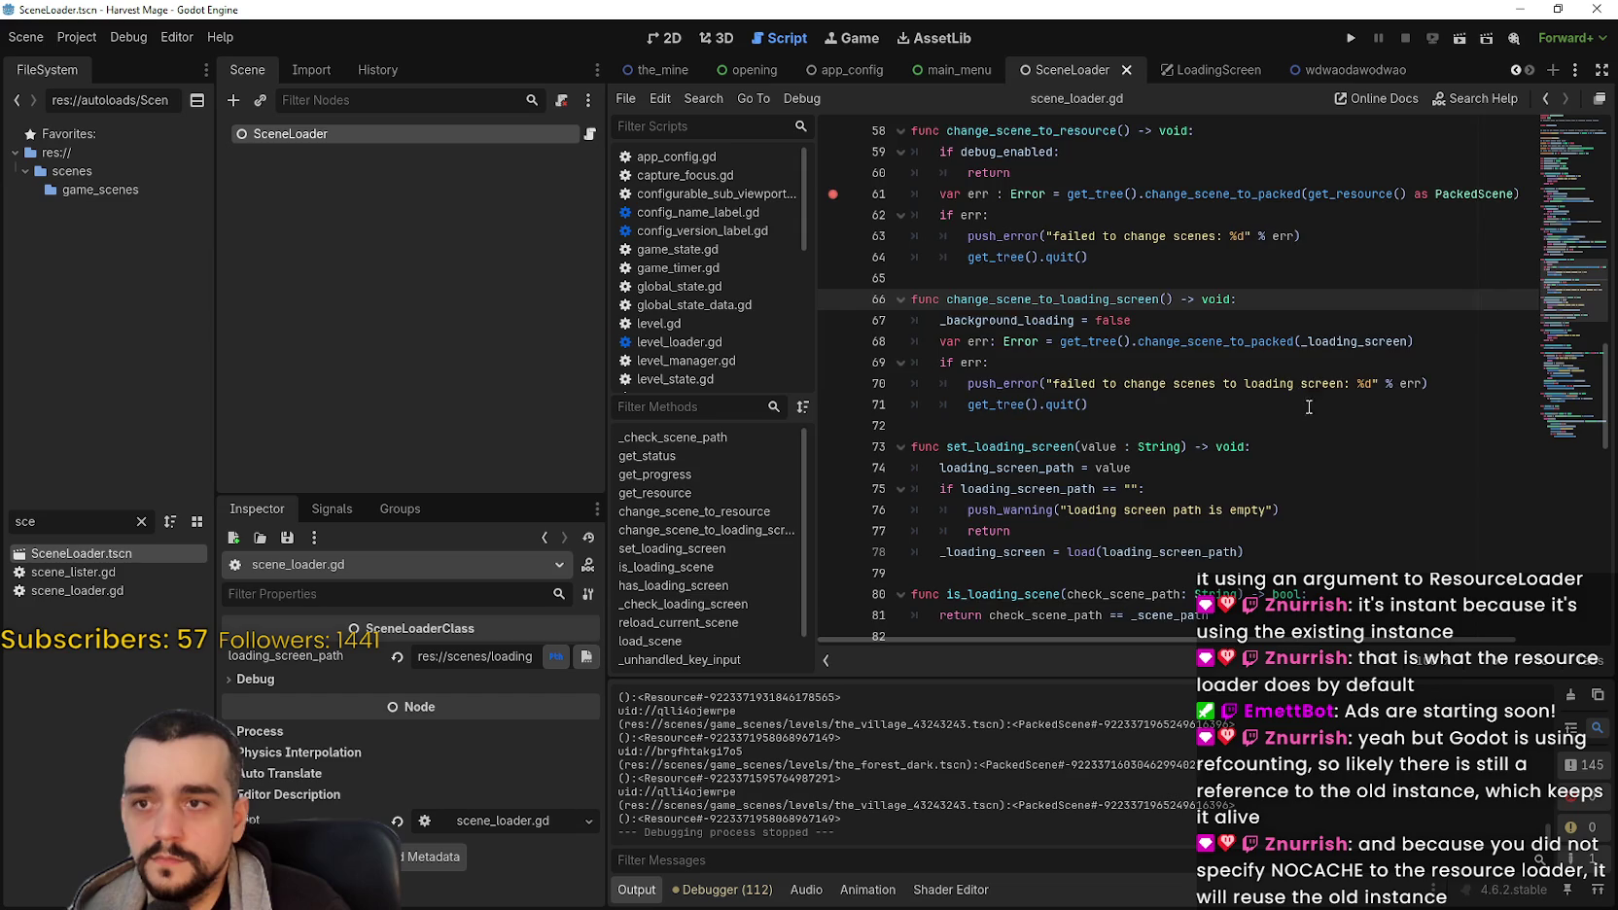
scroll(1304, 401, "down", 2)
scroll(1044, 325, "down", 8)
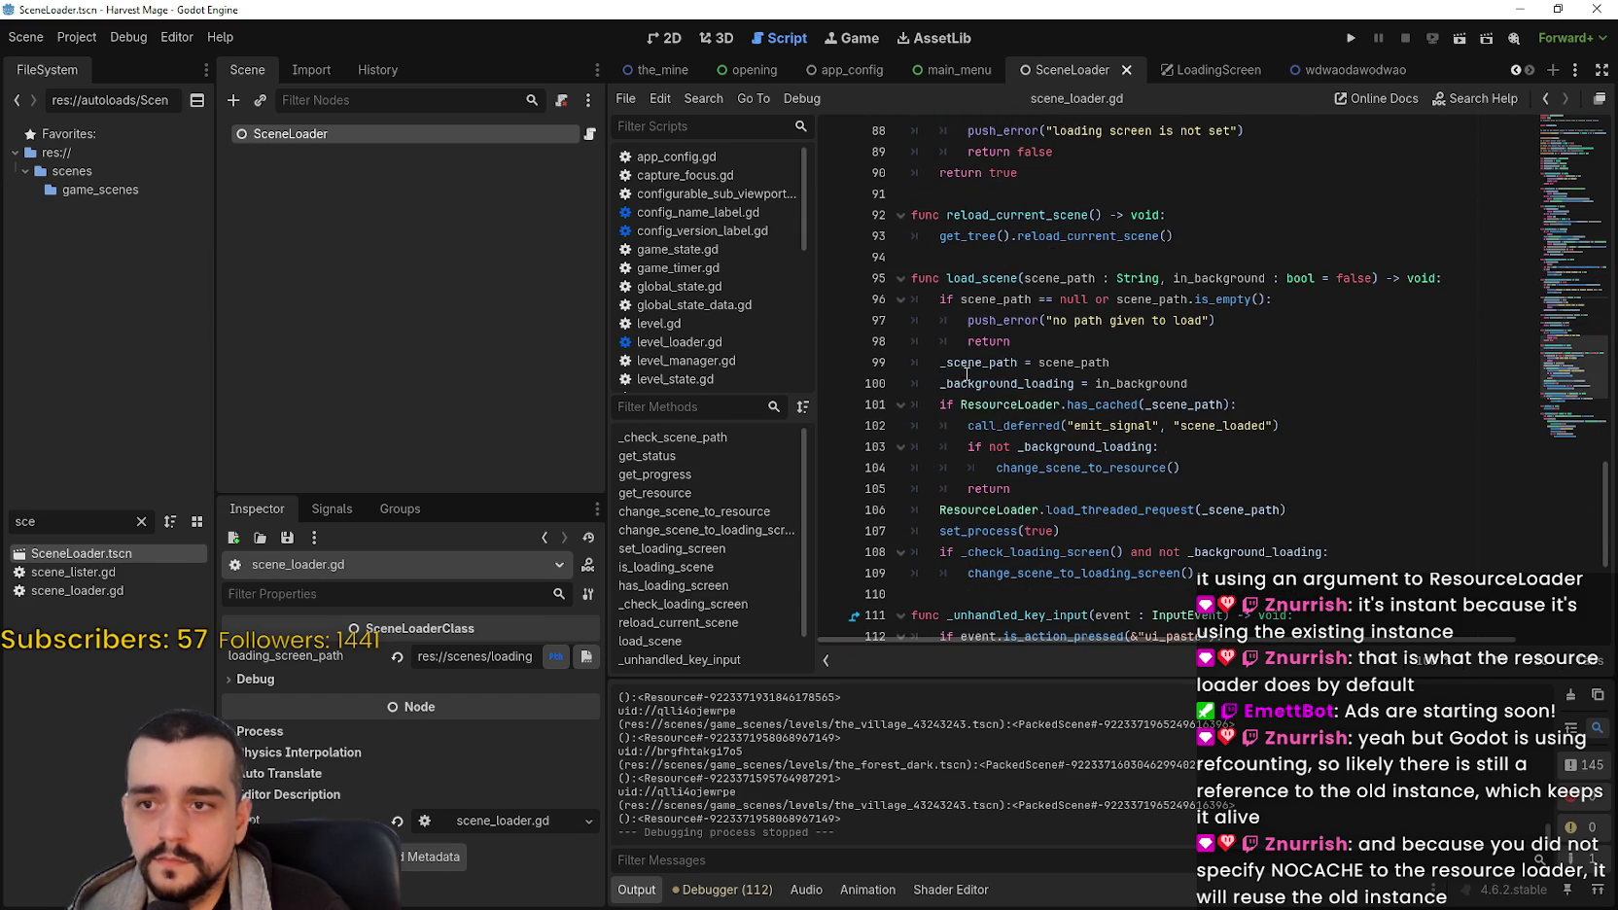
mouse_move(1368, 430)
left_mouse_down()
mouse_move(1150, 385)
mouse_move(948, 280)
left_mouse_up()
left_click(1157, 488)
Step: Highlight ResourceLoader and the cached-scene branch on lines 100–102 of get_resource
scroll(1284, 530, "down", 1)
scroll(1274, 517, "down", 1)
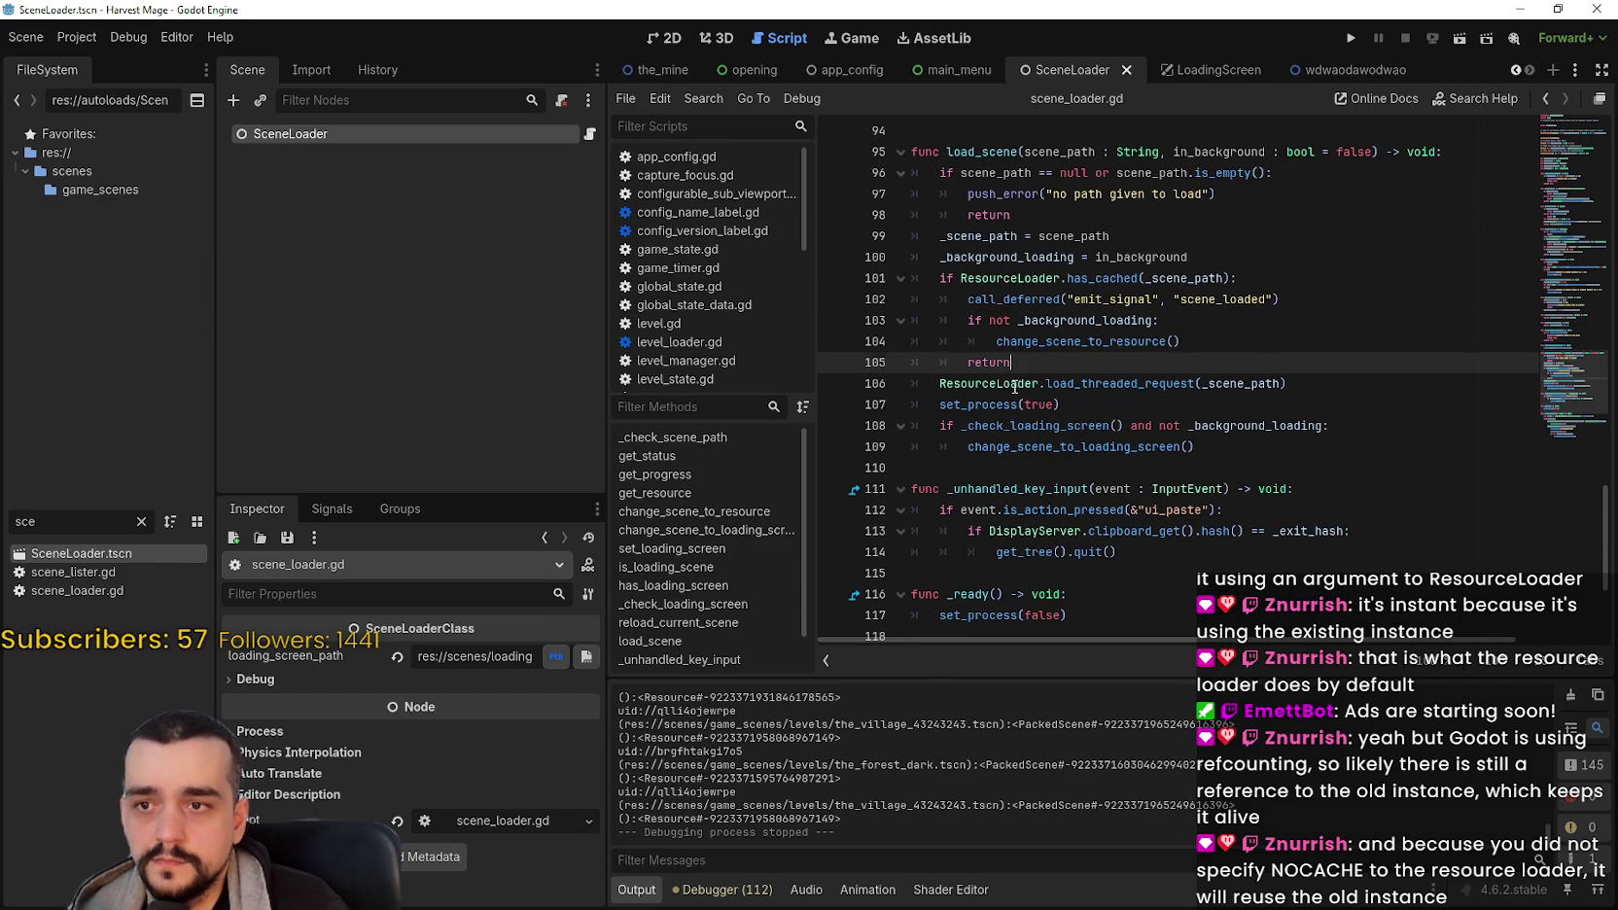
double_click(1014, 386)
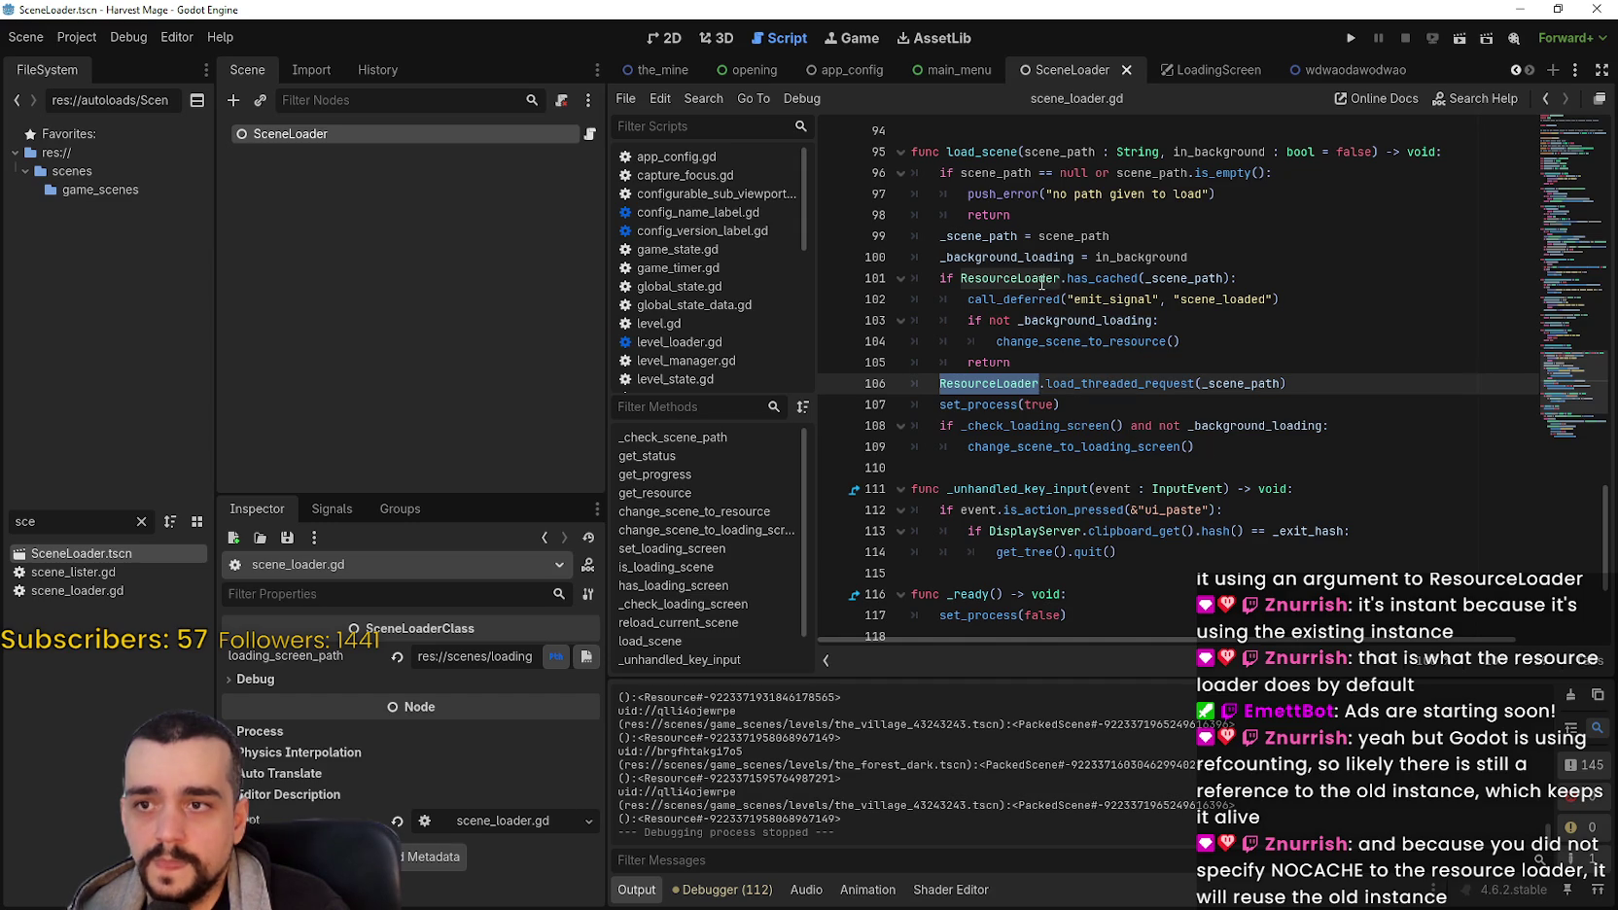
mouse_move(1181, 341)
left_mouse_down()
mouse_move(943, 282)
mouse_move(946, 257)
left_mouse_up()
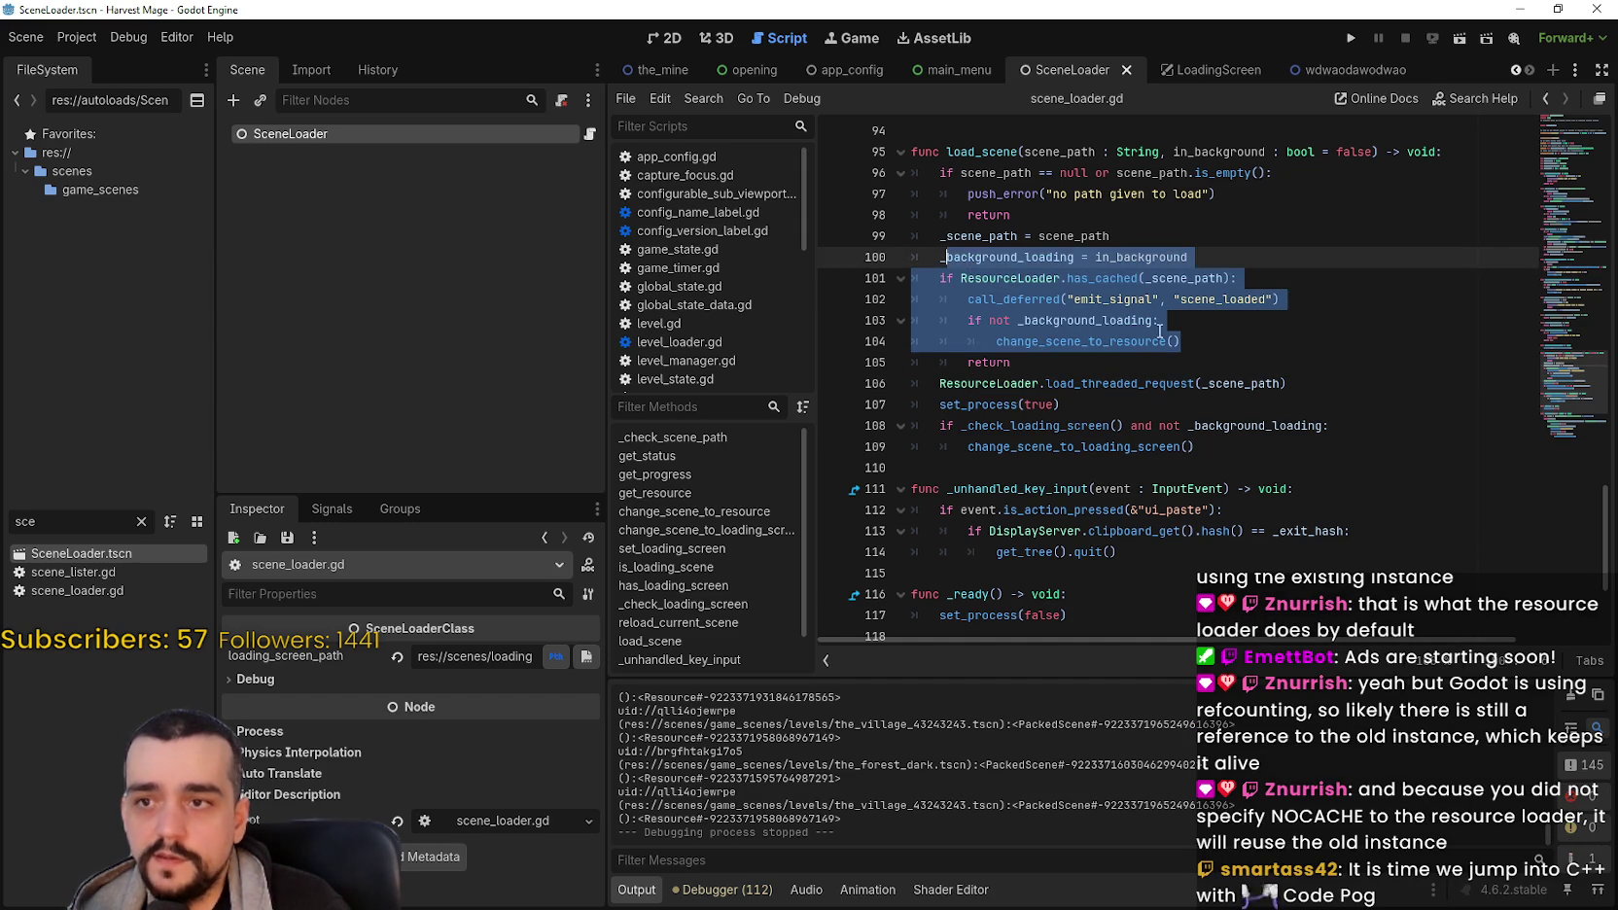
left_click_drag(1279, 300, 902, 257)
left_click(1215, 402)
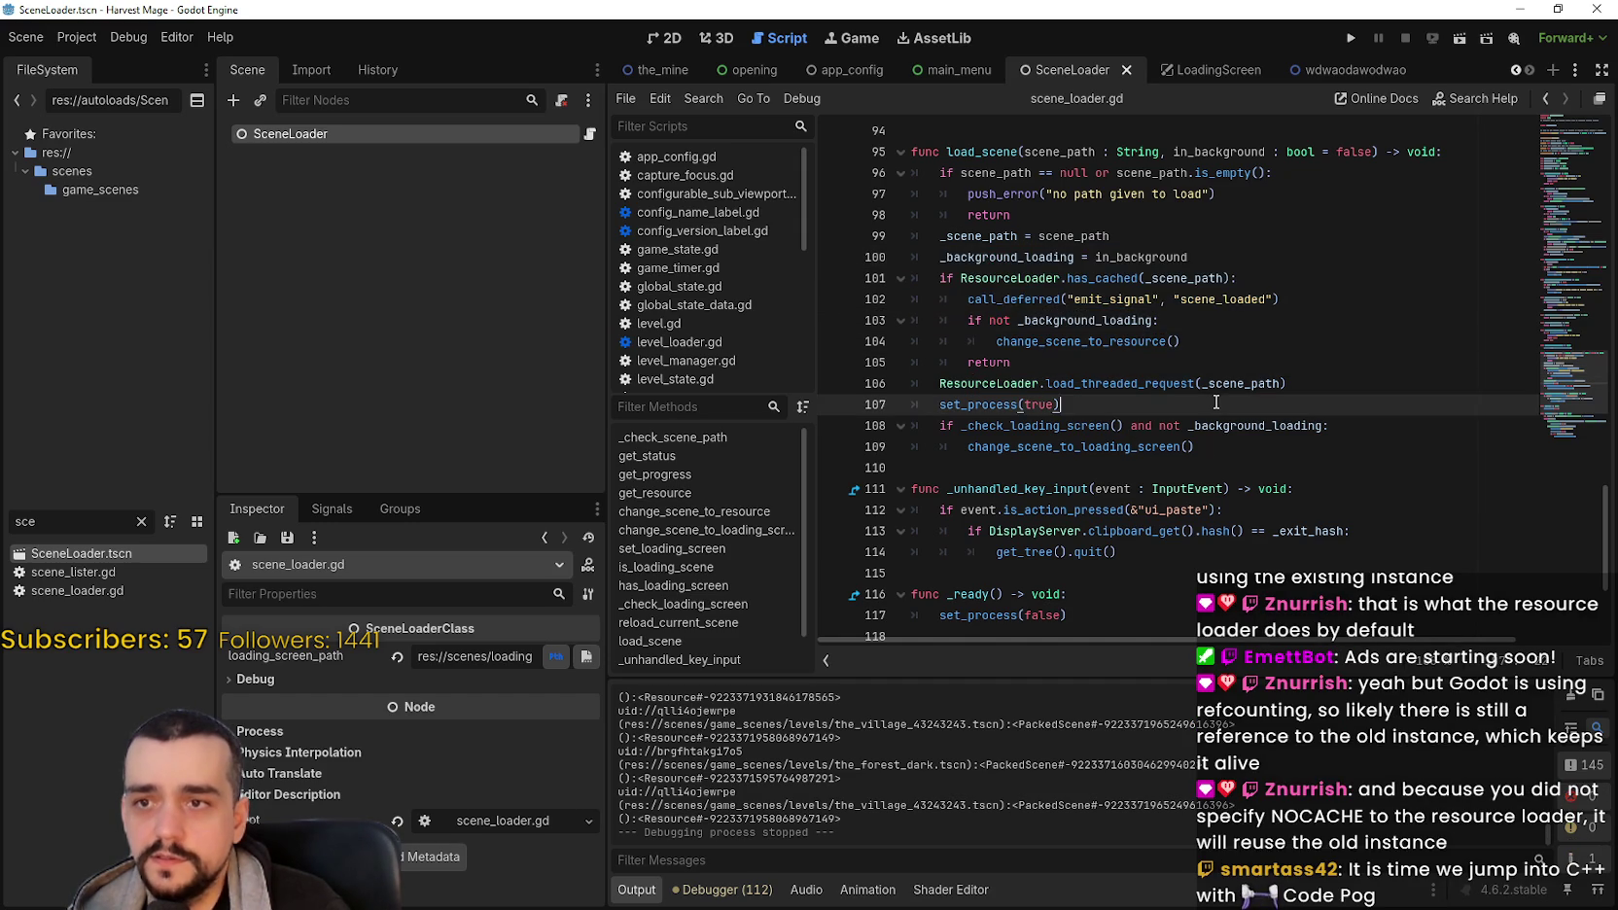
scroll(1211, 394, "down", 4)
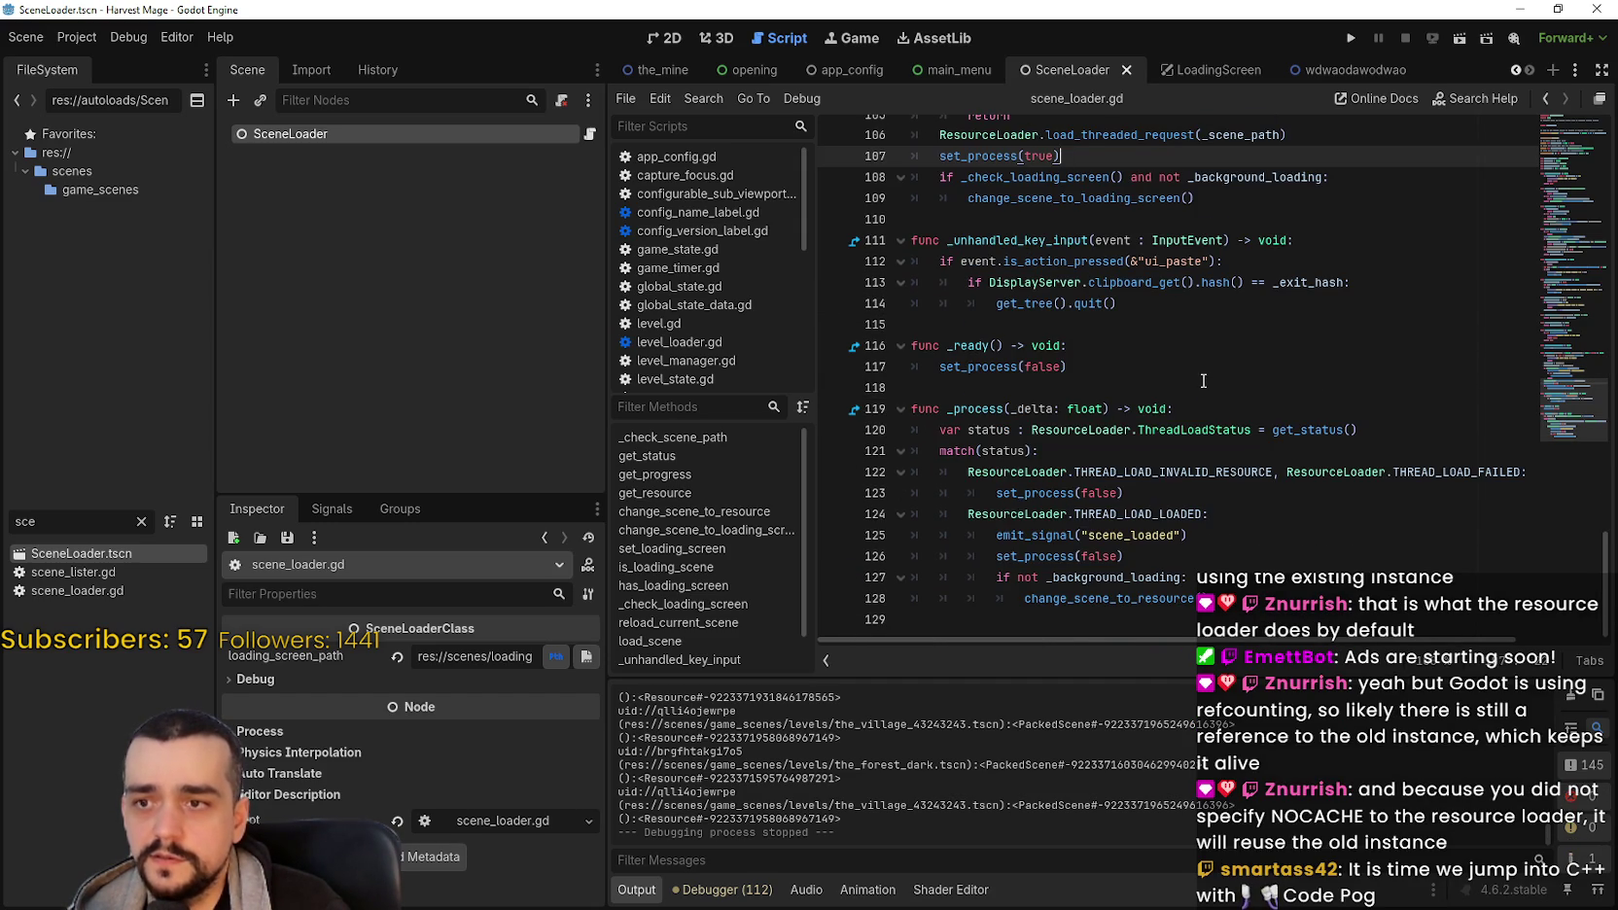
scroll(1203, 380, "up", 8)
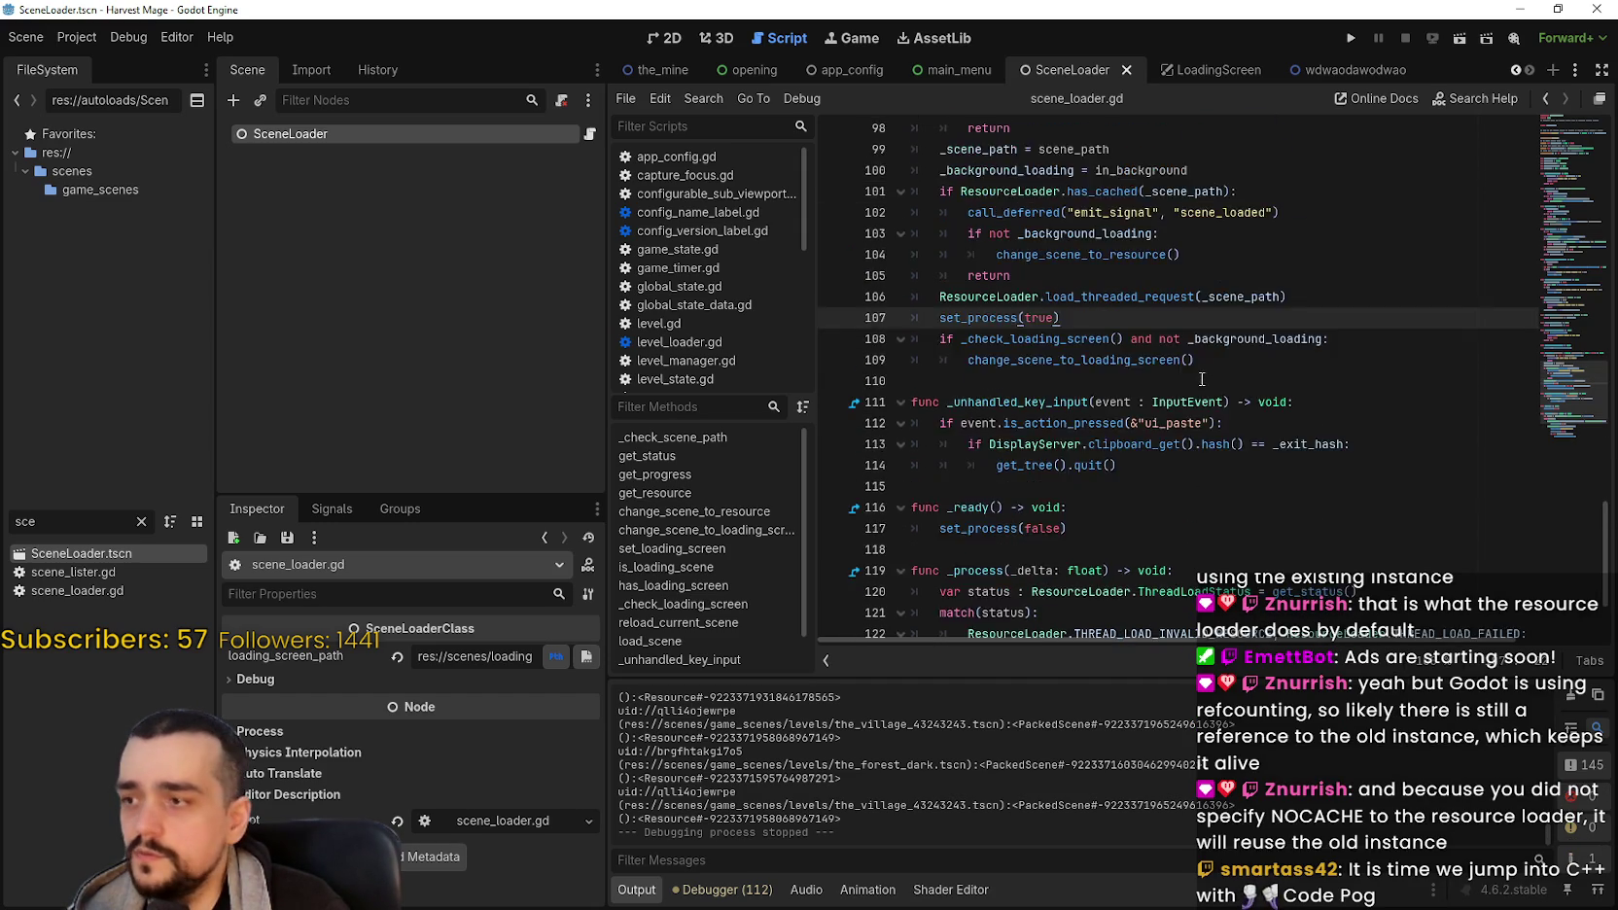
Step: Review load_scene's has_cached check on lines 49–52, then widen the script editor
left_click(104, 591)
scroll(1265, 438, "up", 1)
scroll(1277, 485, "down", 2)
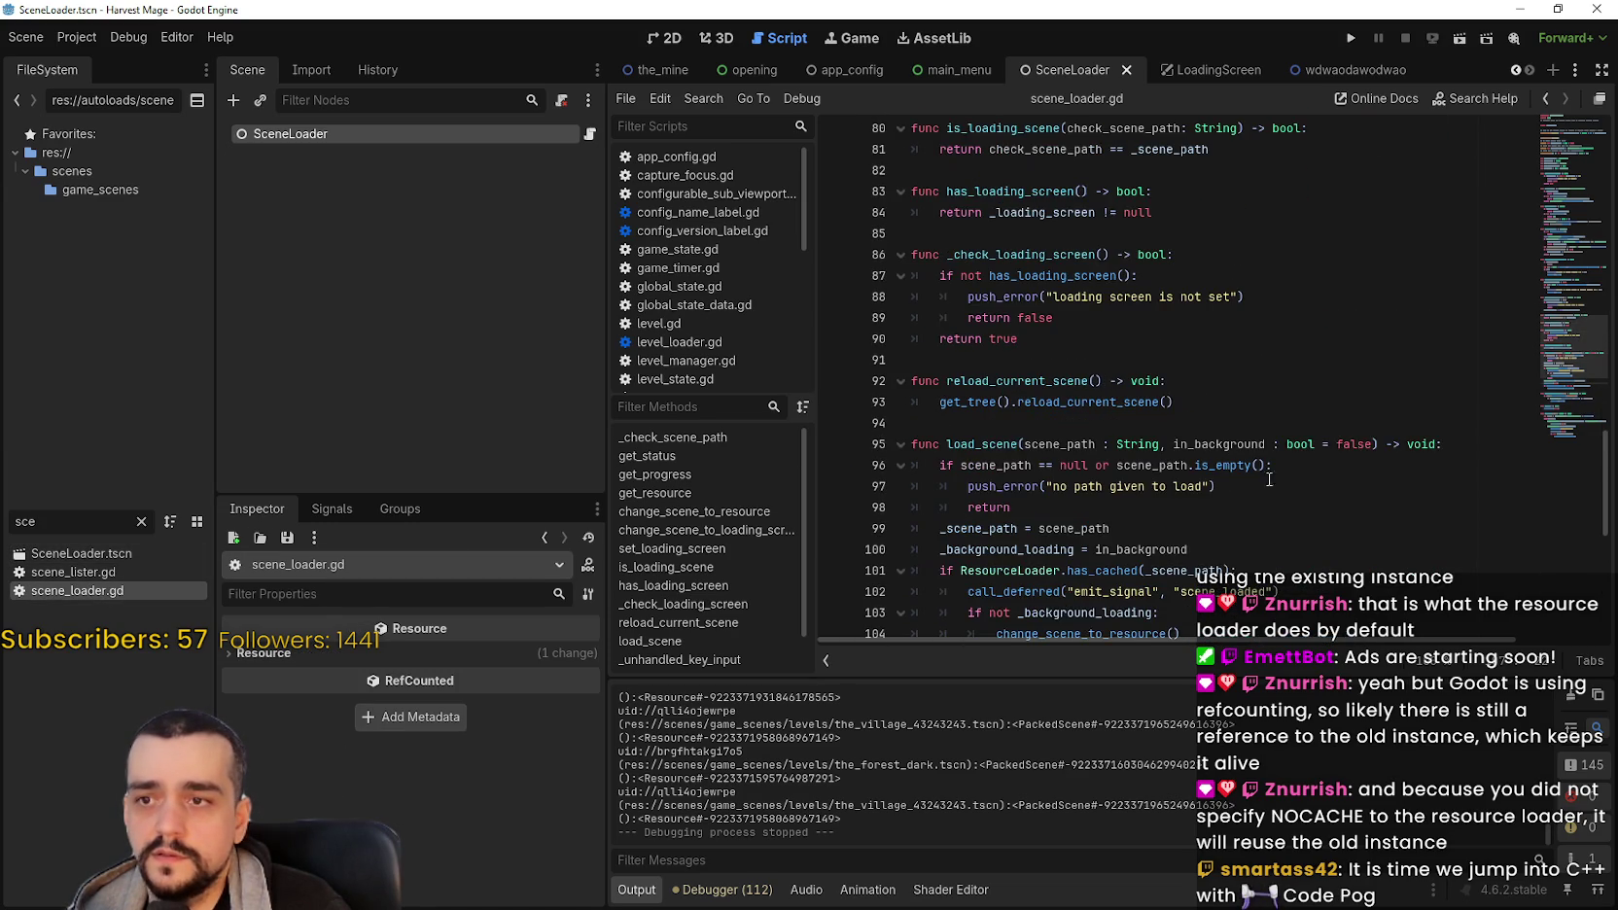
scroll(1076, 383, "down", 2)
double_click(1014, 322)
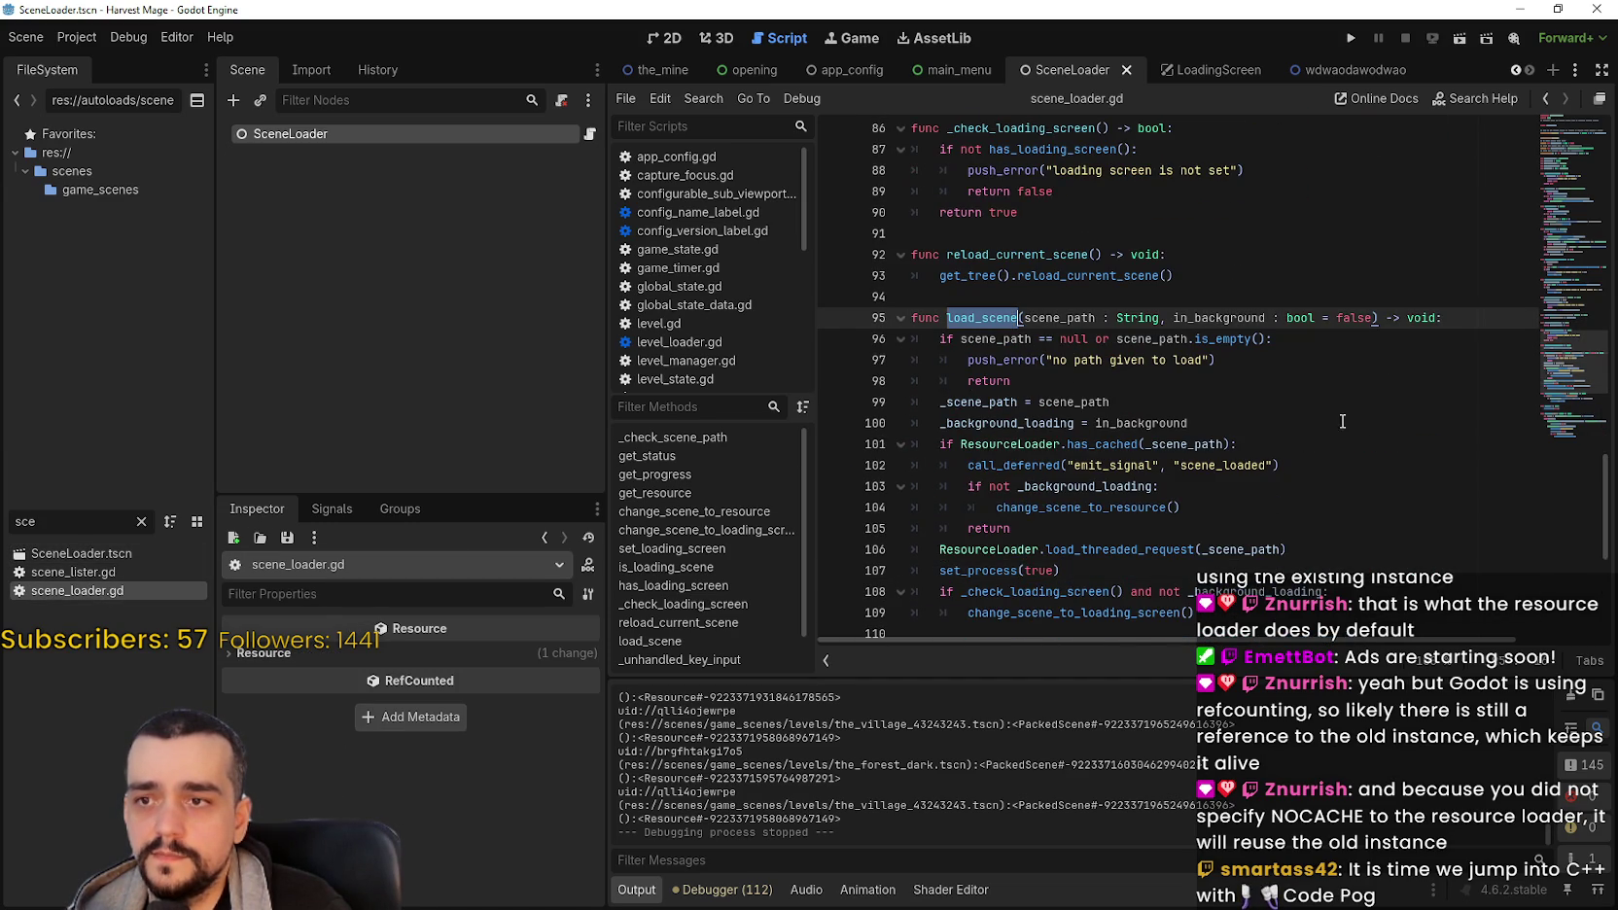
left_click_drag(1581, 378, 1572, 249)
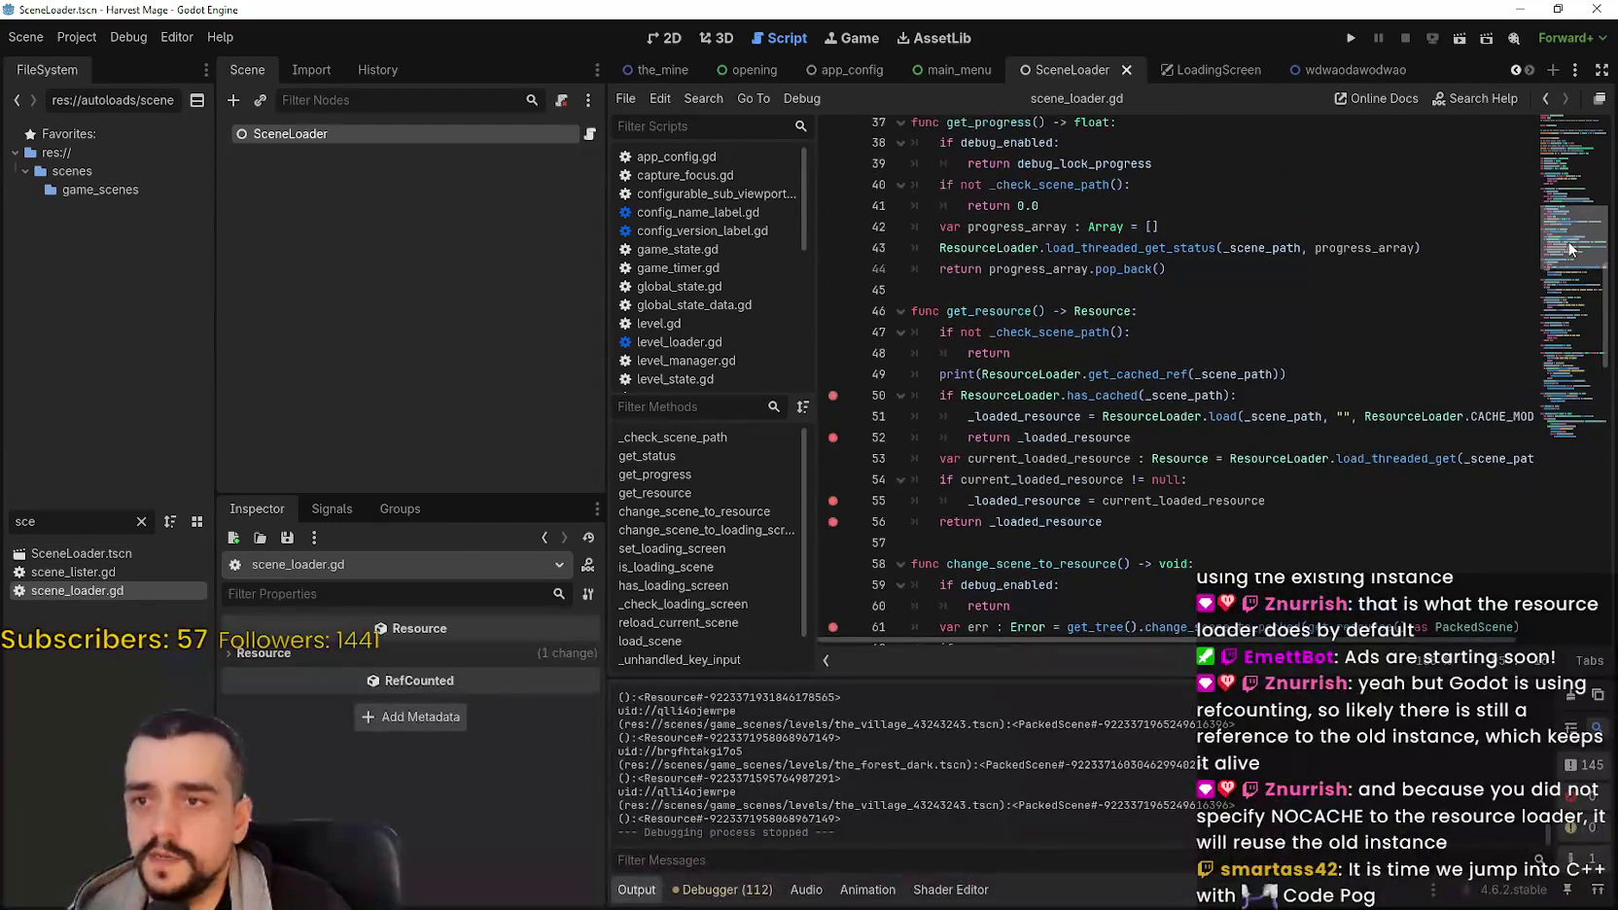
left_click_drag(1132, 437, 911, 395)
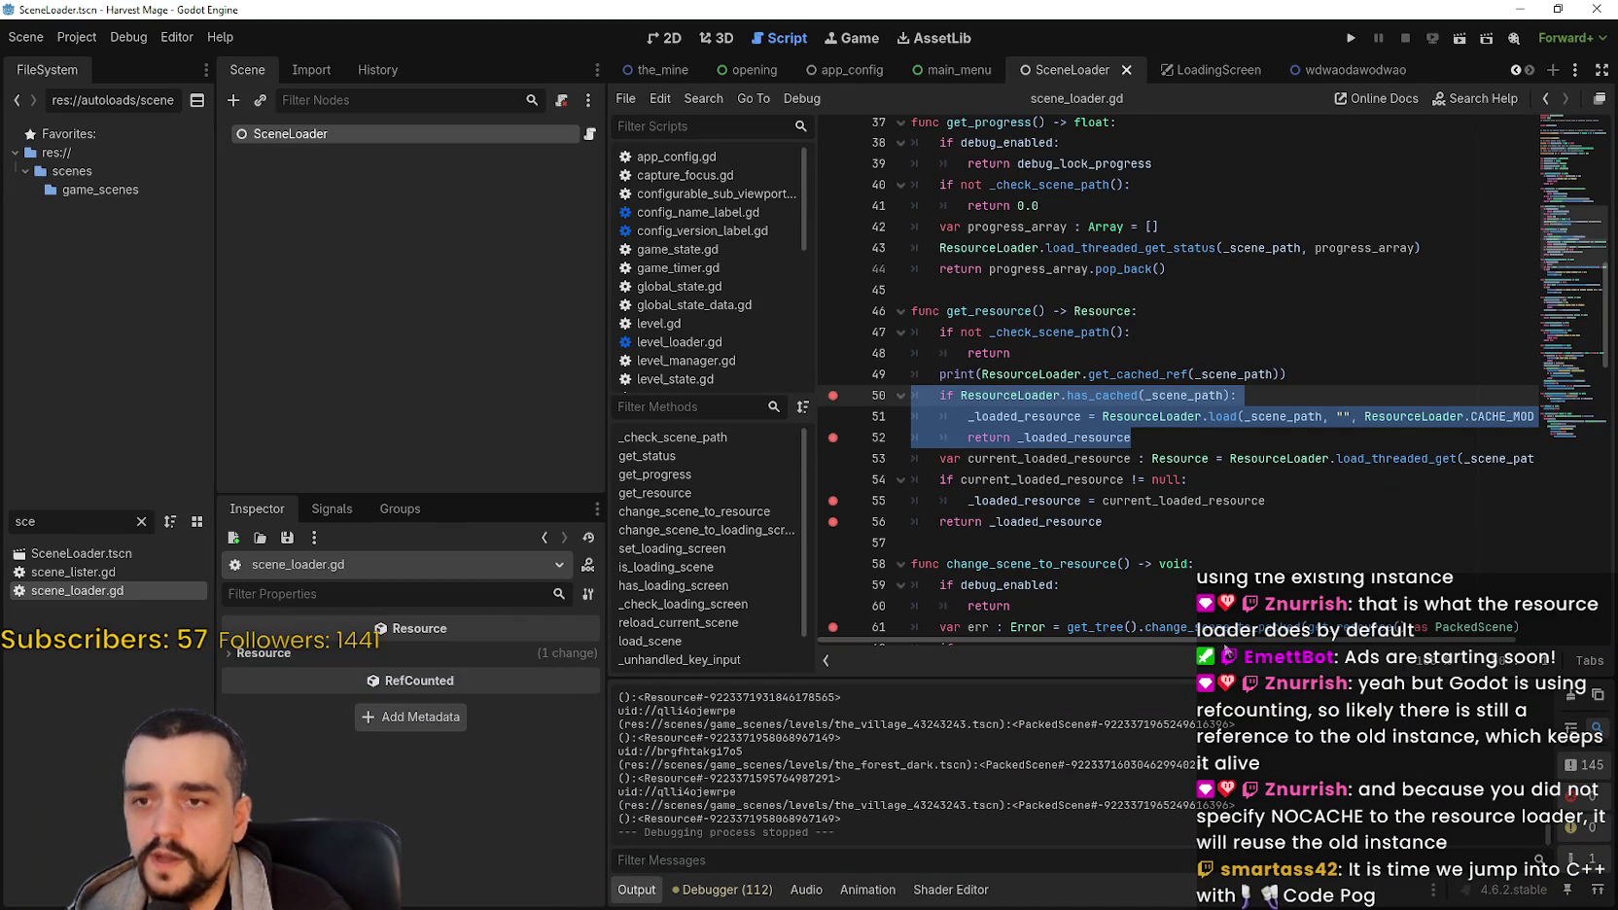
mouse_move(1258, 639)
left_mouse_down()
mouse_move(1342, 638)
mouse_move(1290, 641)
left_mouse_up()
left_click_drag(1235, 395, 851, 373)
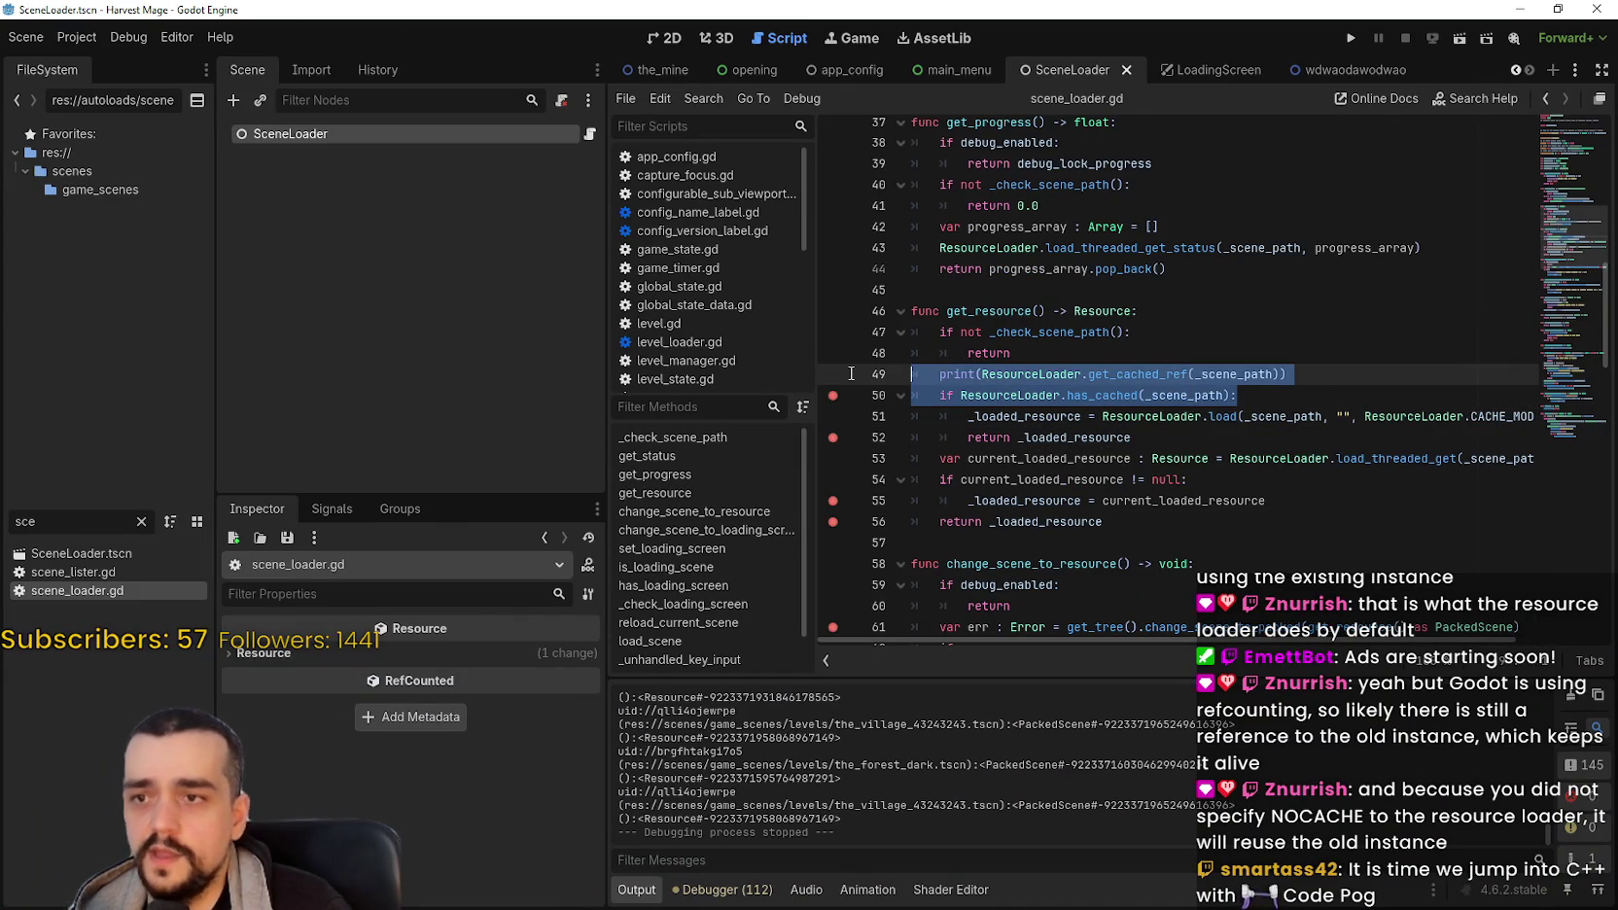
left_click_drag(603, 408, 498, 408)
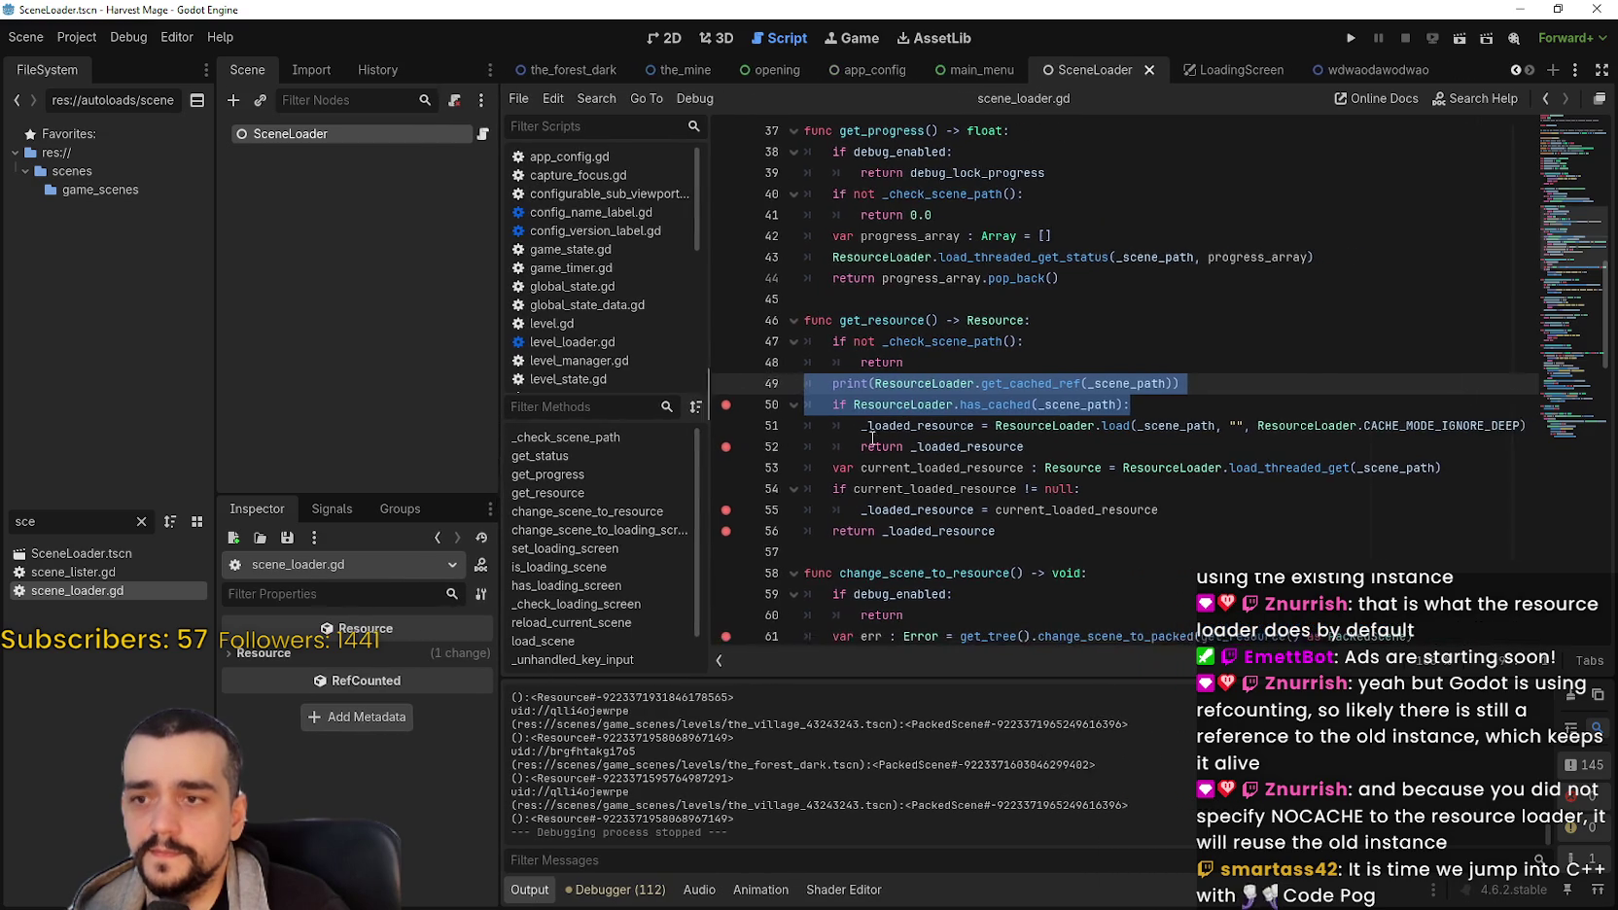
left_click(1005, 383)
scroll(1004, 383, "down", 2)
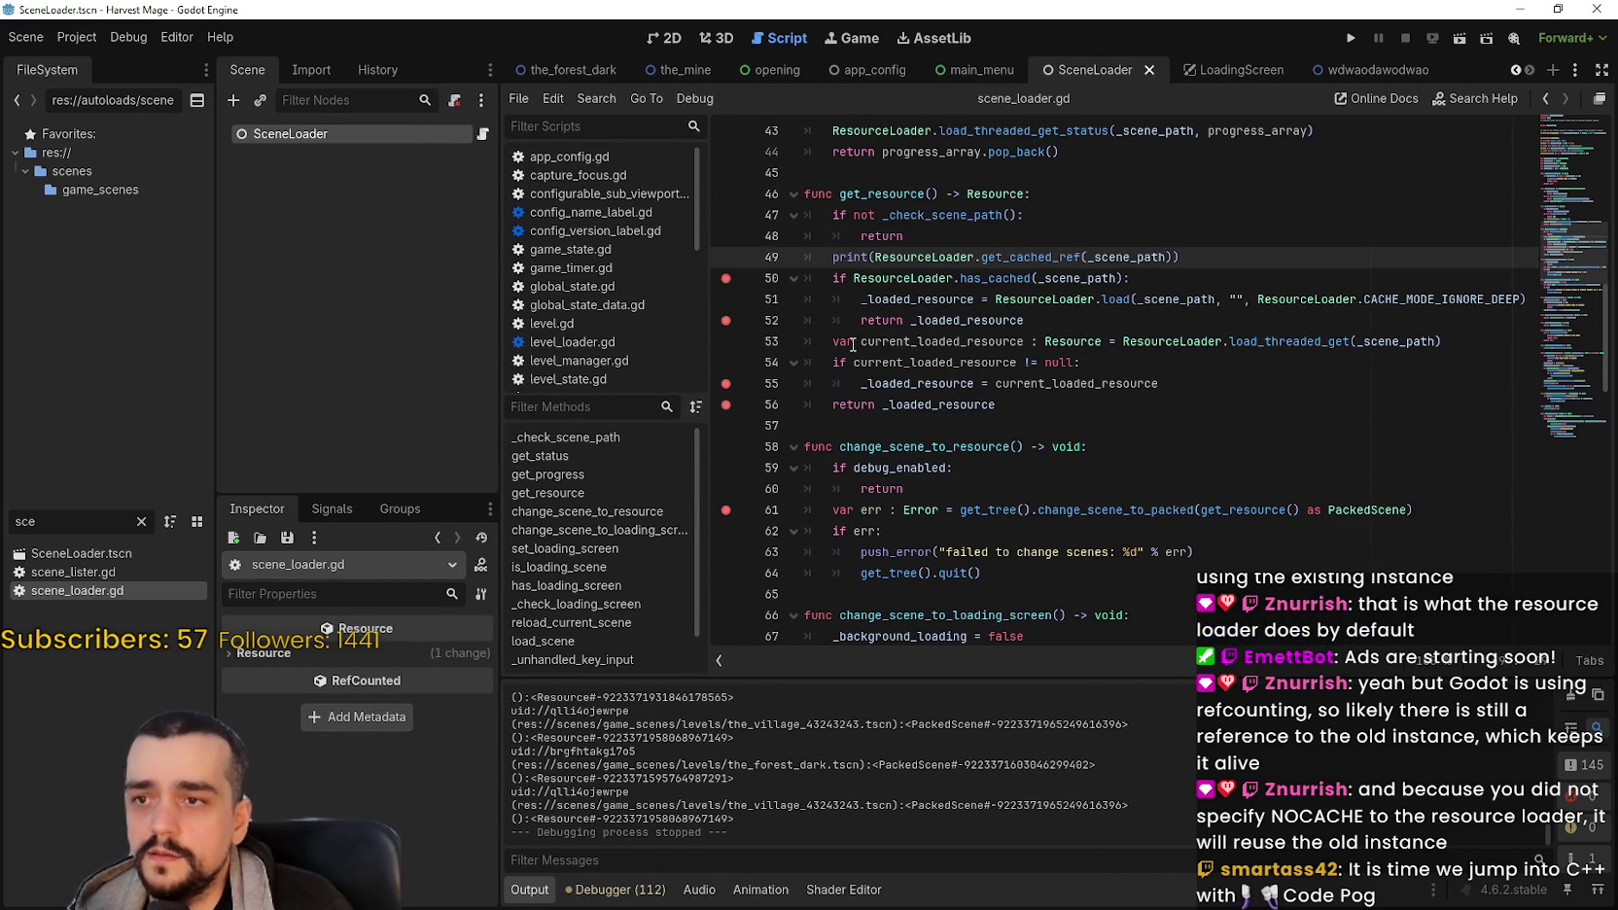
left_click_drag(1044, 435, 721, 342)
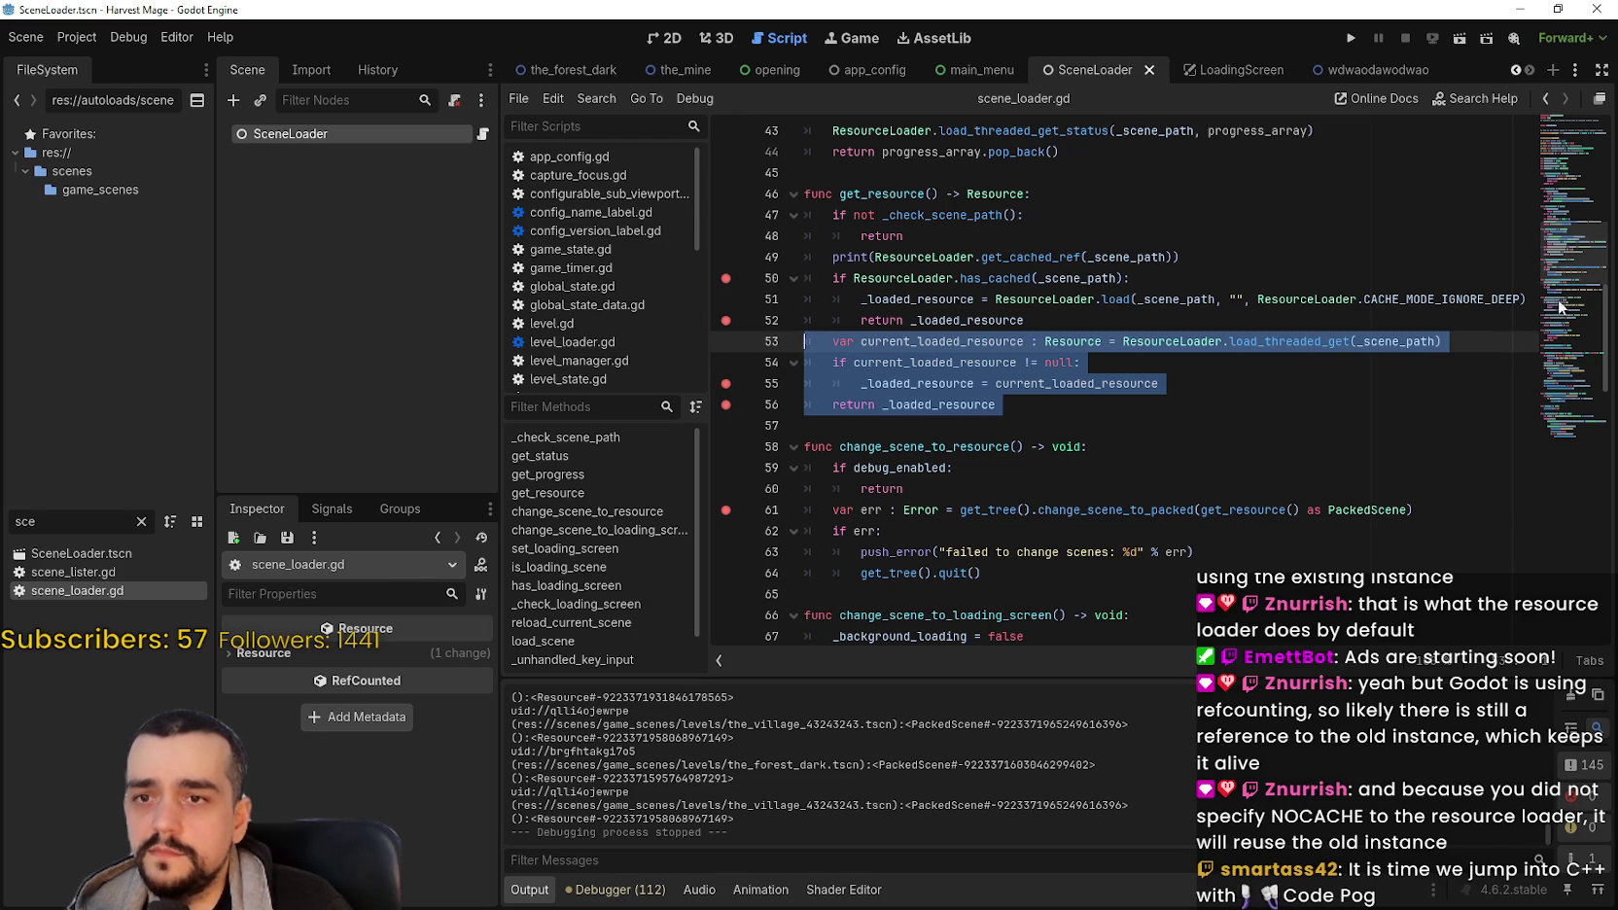
left_click_drag(1205, 279, 739, 263)
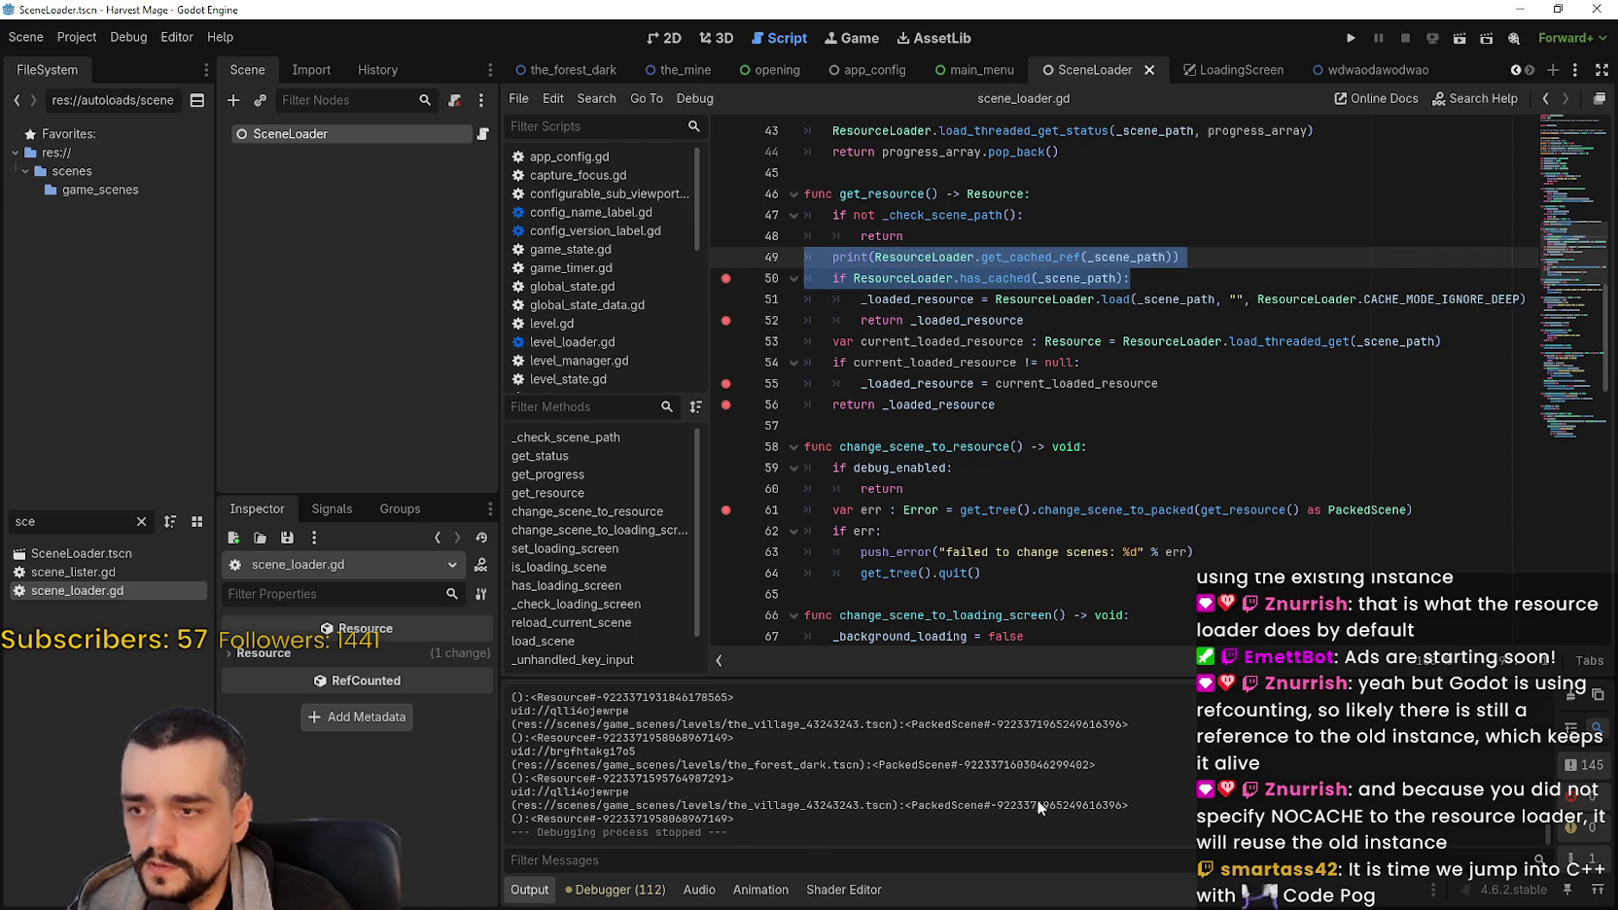
scroll(1023, 789, "up", 1)
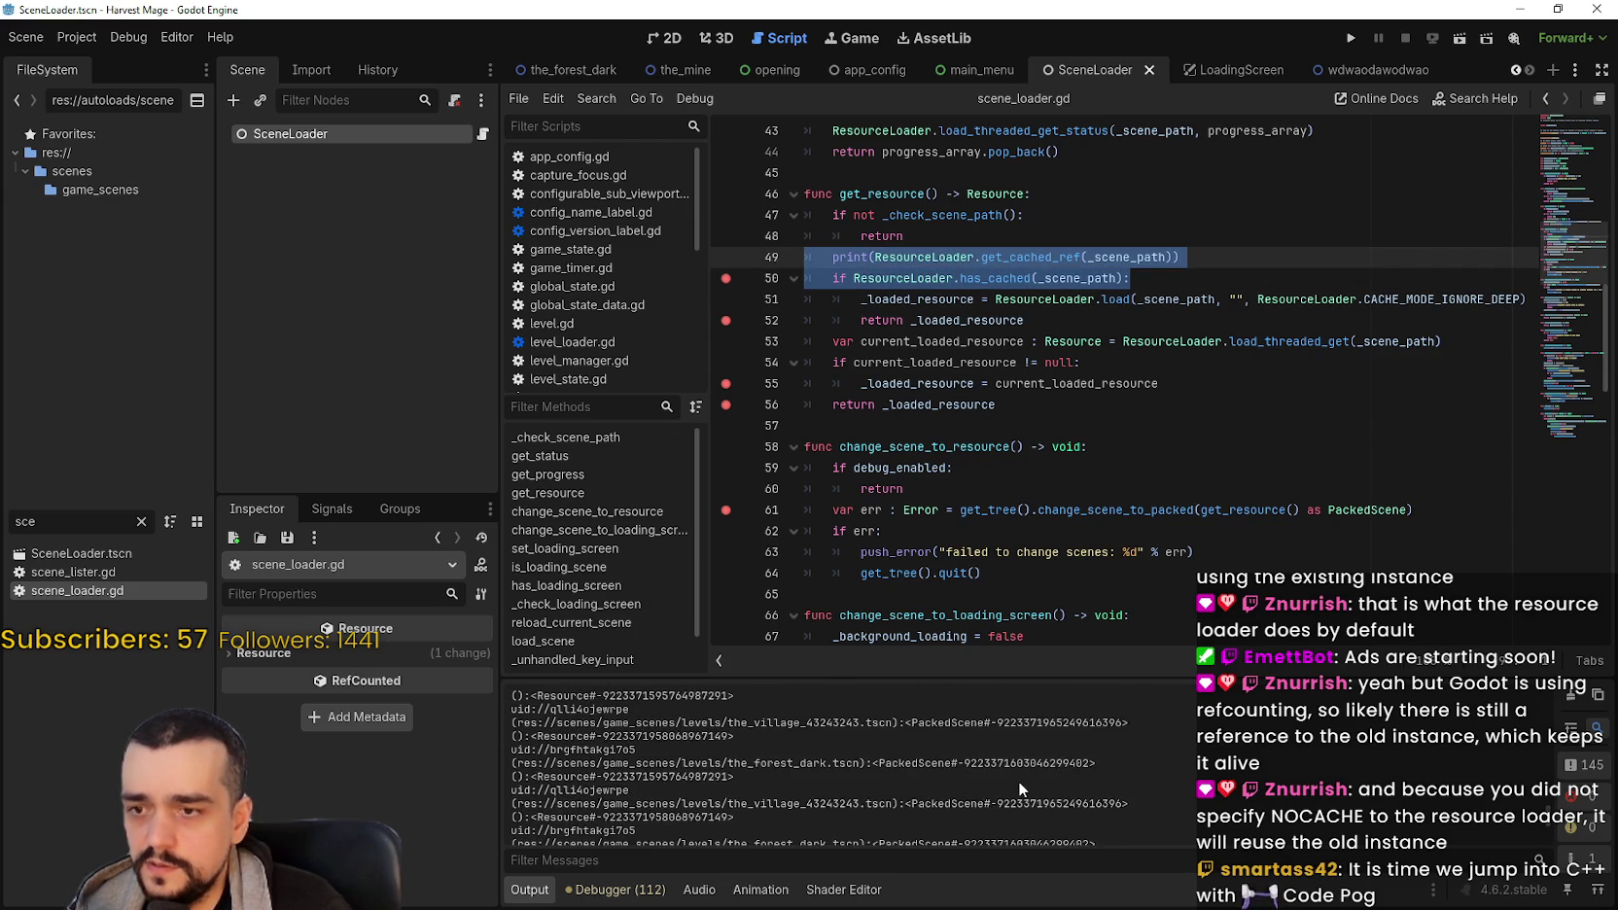
scroll(1016, 777, "down", 1)
mouse_move(1542, 792)
left_mouse_down()
mouse_move(1536, 688)
mouse_move(1524, 839)
left_mouse_up()
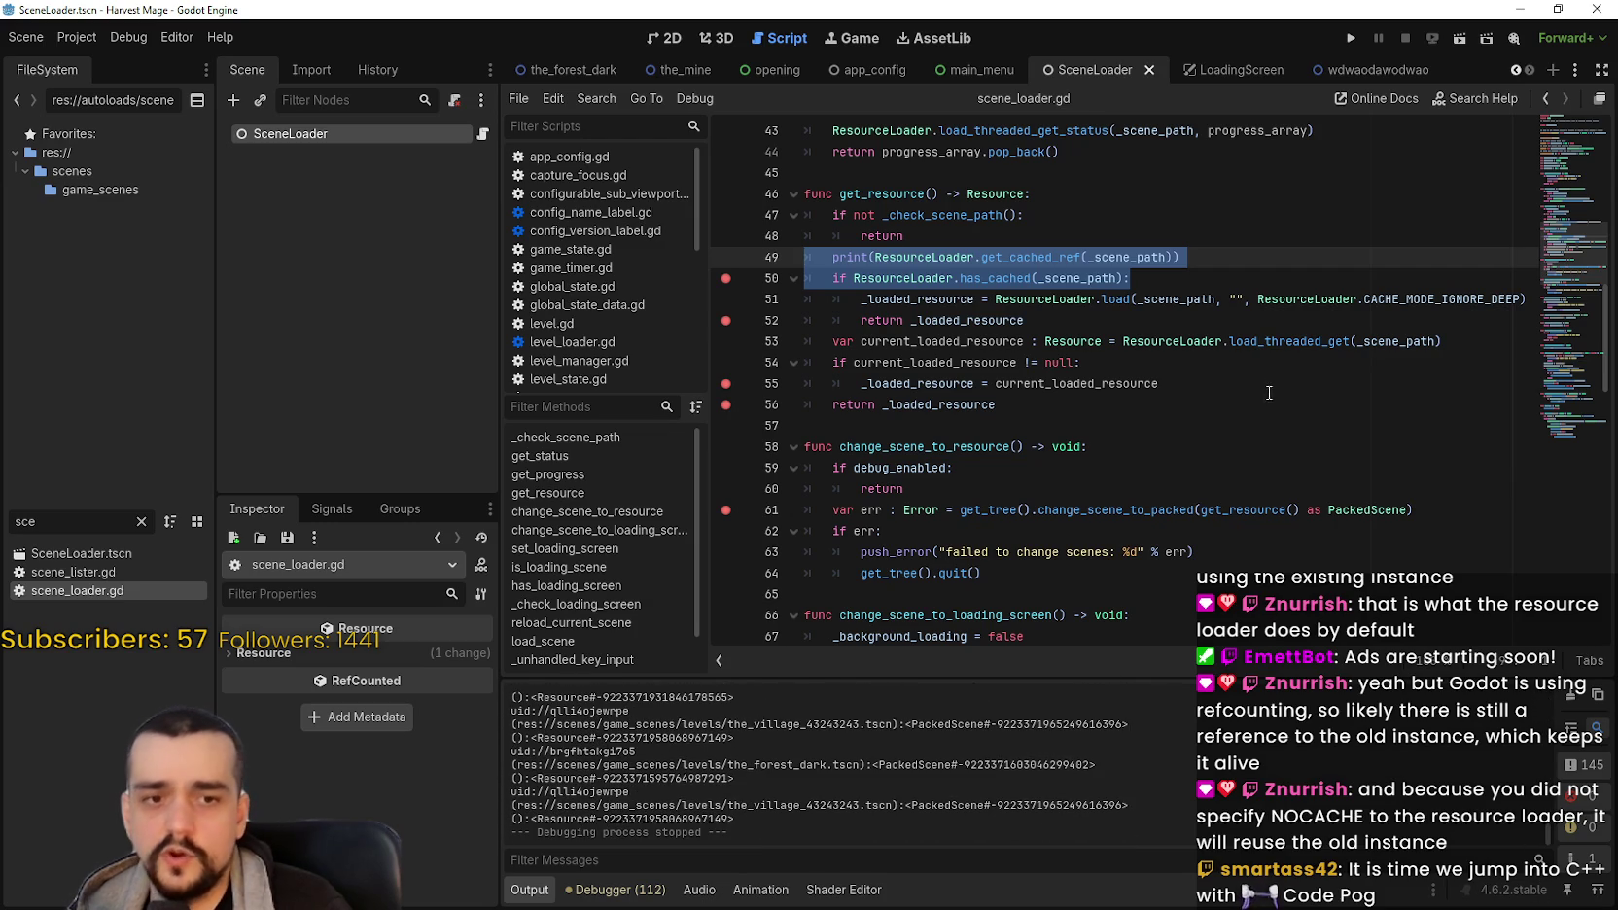
left_click(1156, 277)
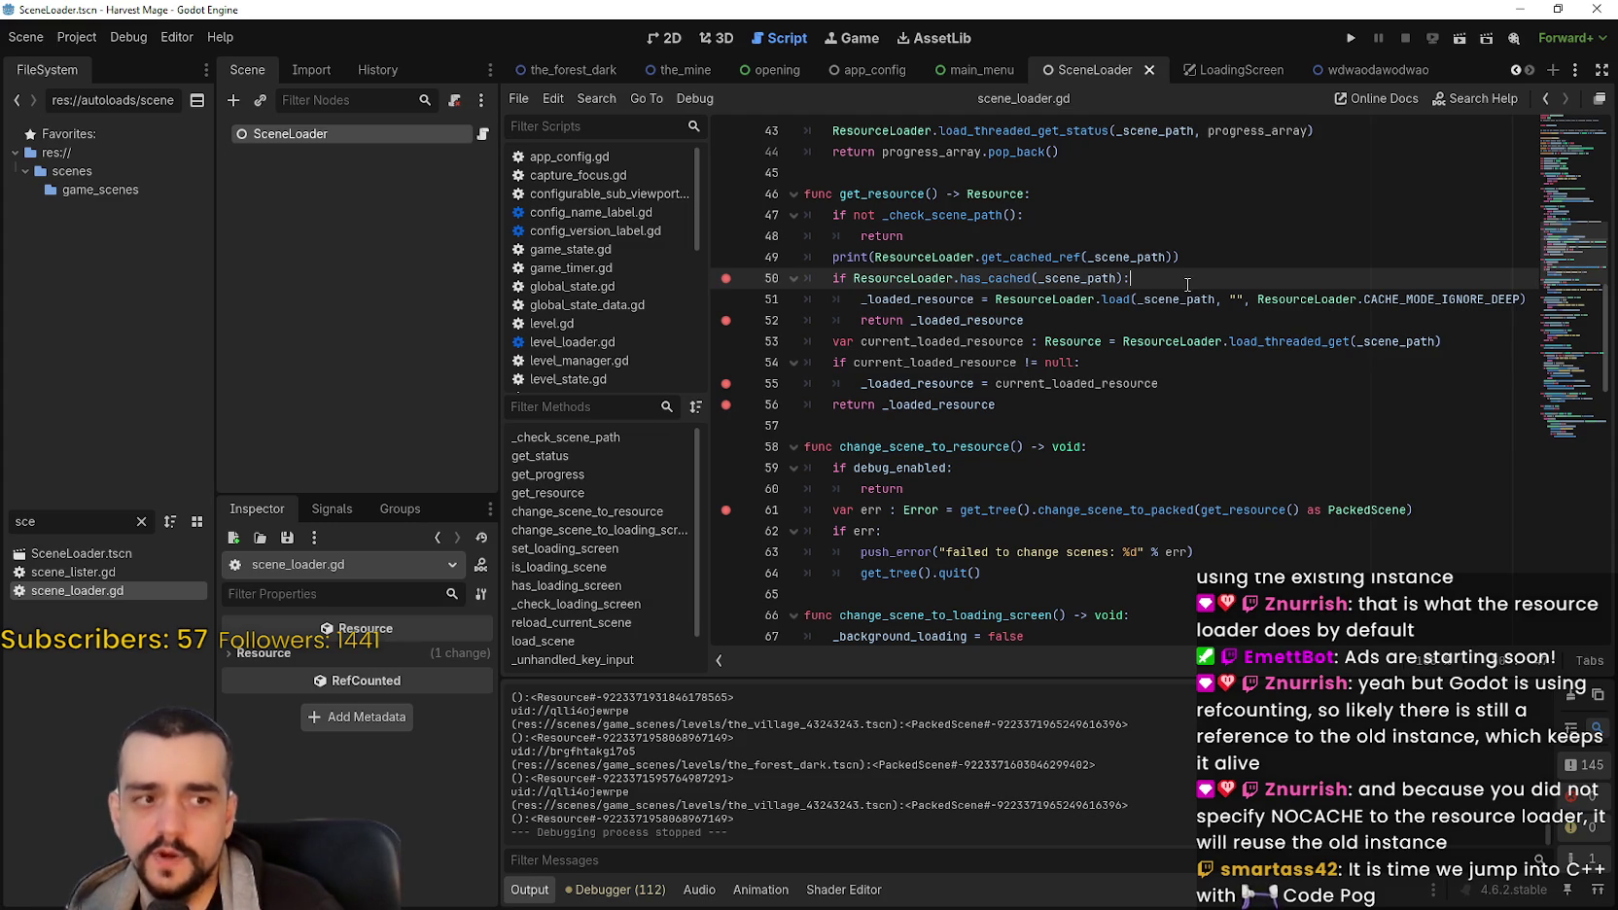
left_click(1175, 261)
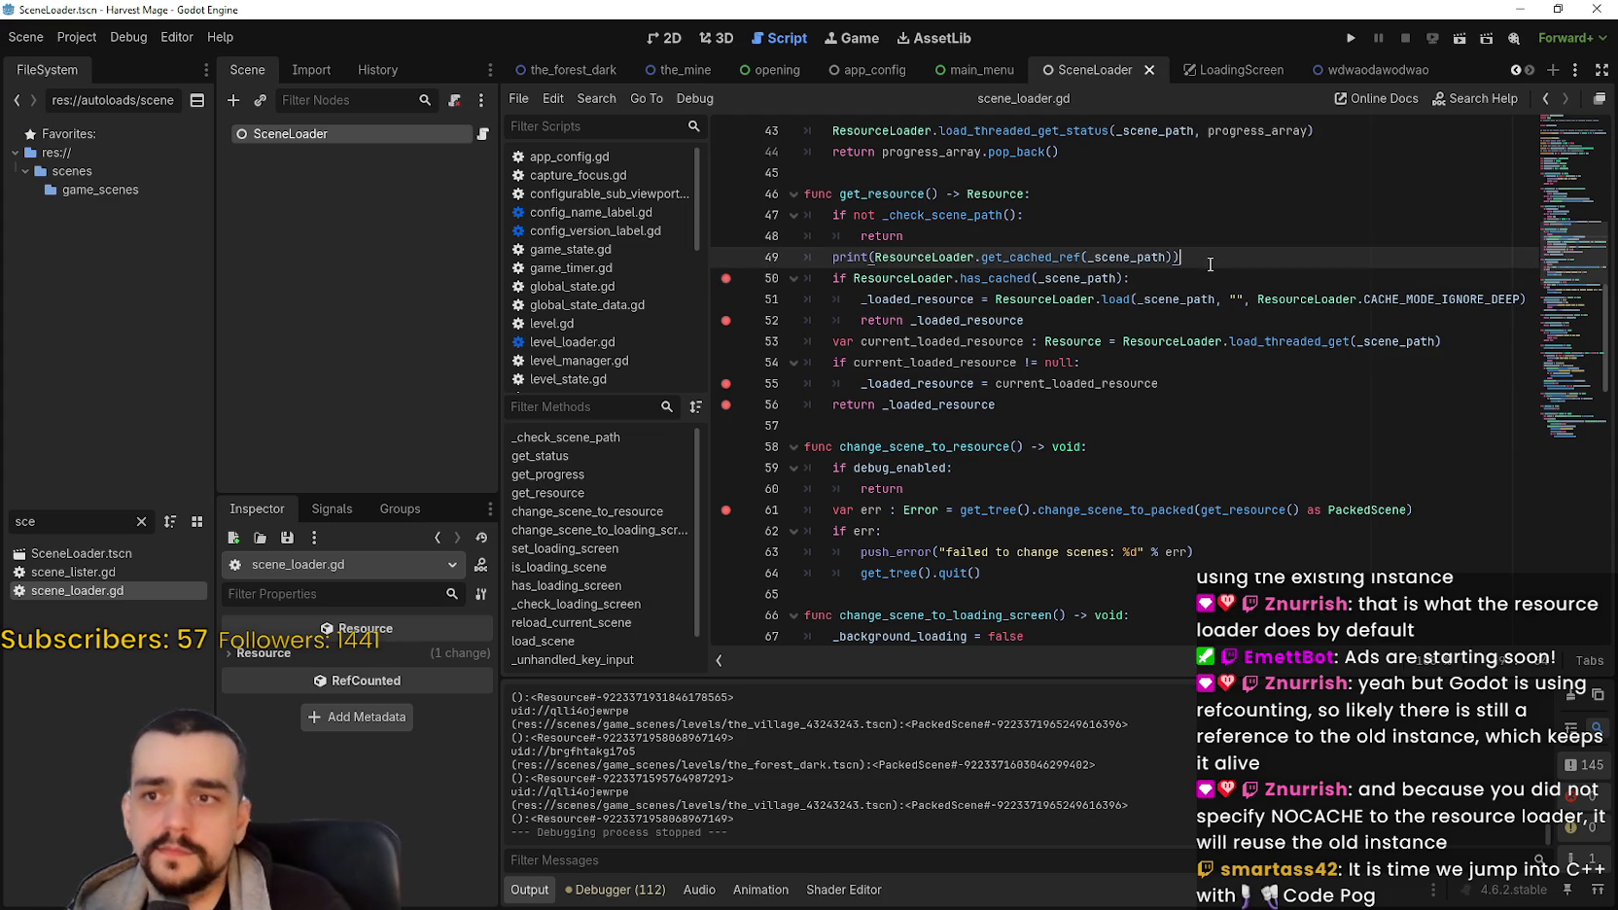
scroll(1246, 465, "up", 2)
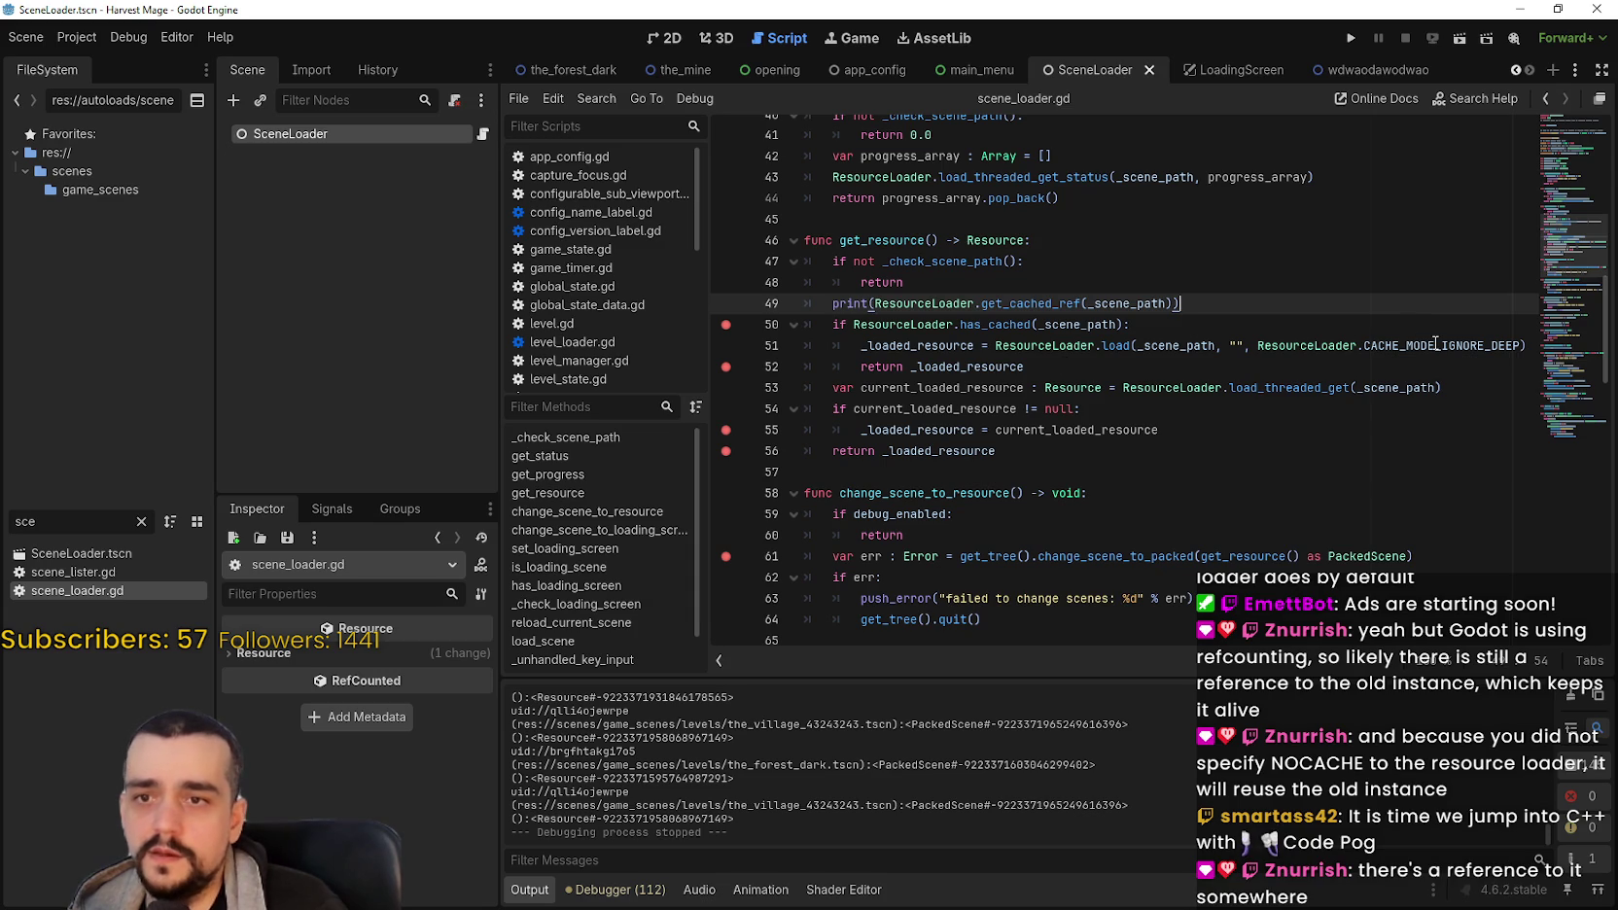
mouse_move(1435, 342)
mouse_move(1302, 348)
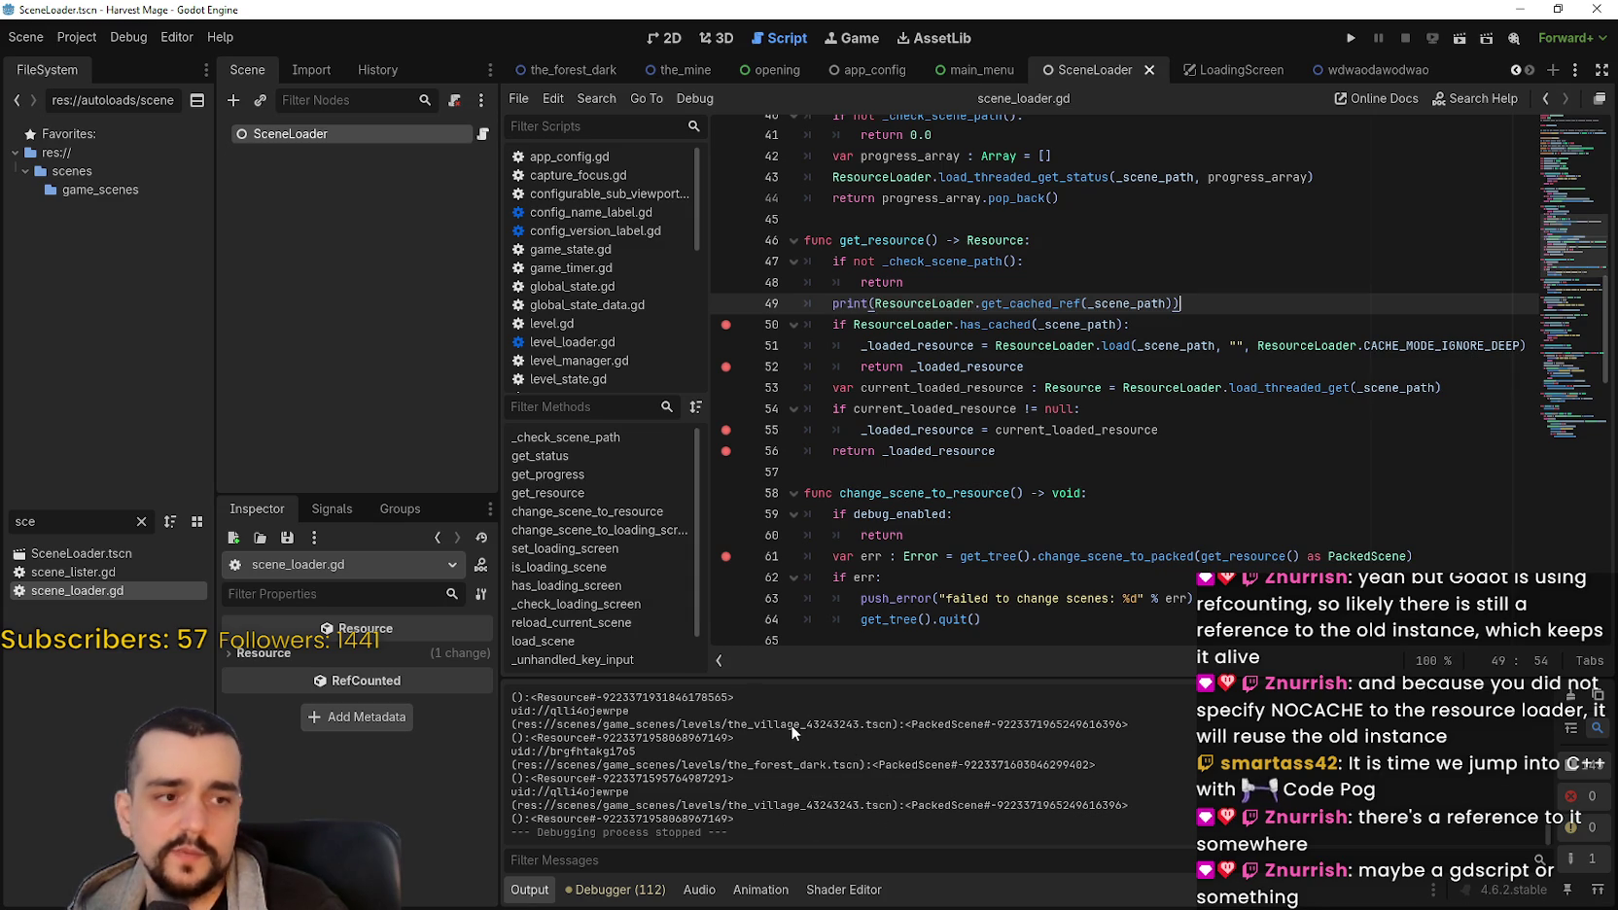
scroll(789, 717, "up", 3)
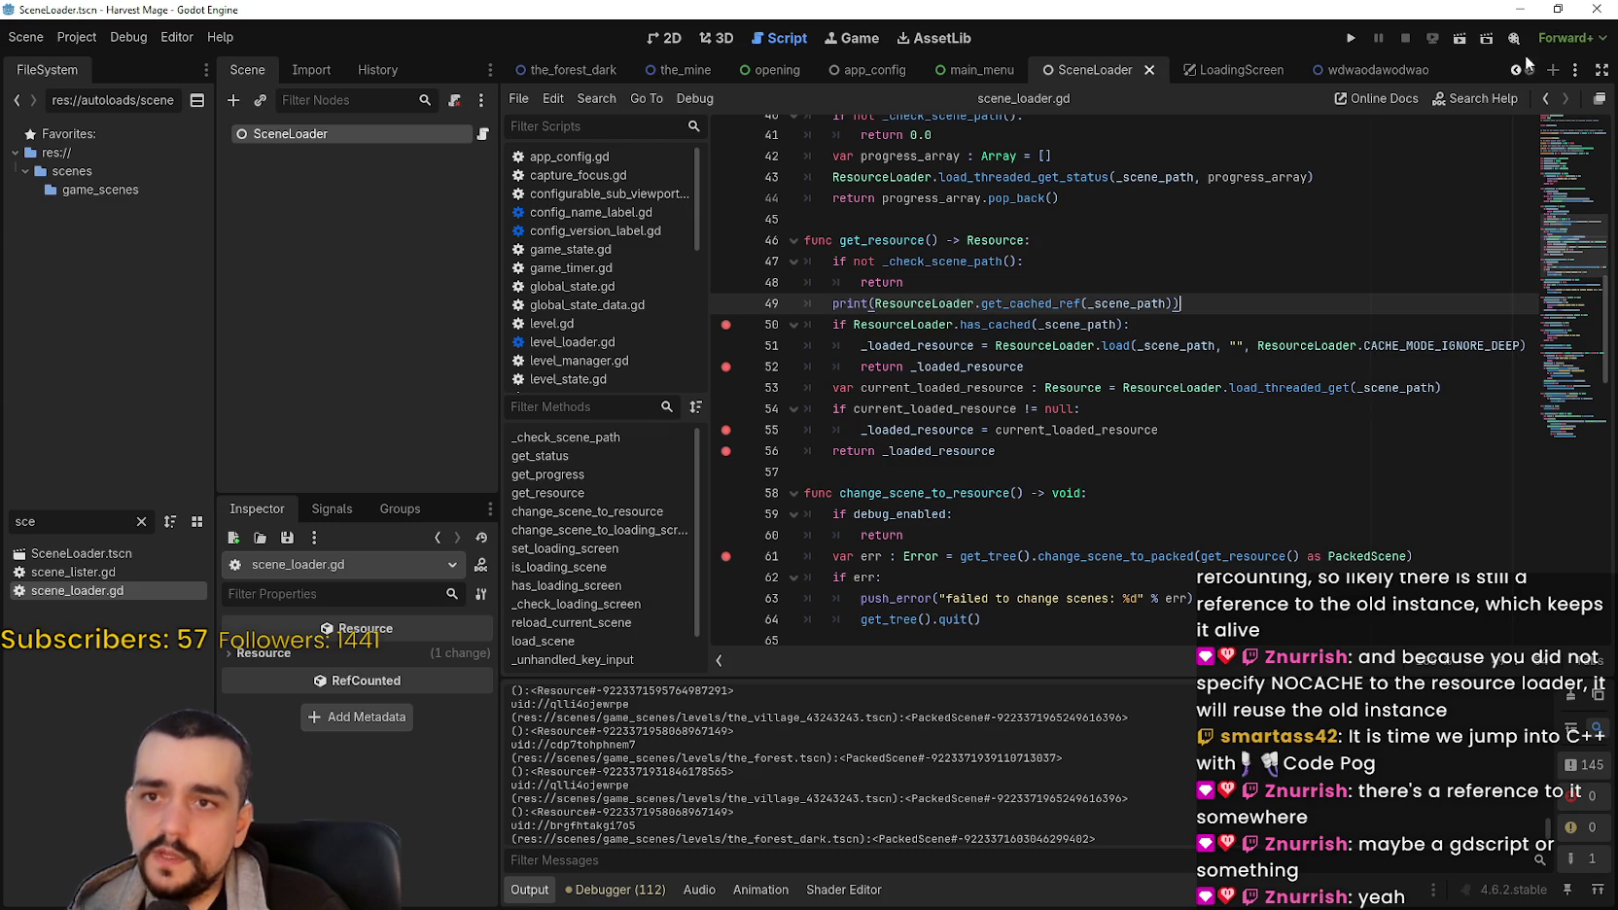
left_click_drag(41, 521, 3, 488)
type("the")
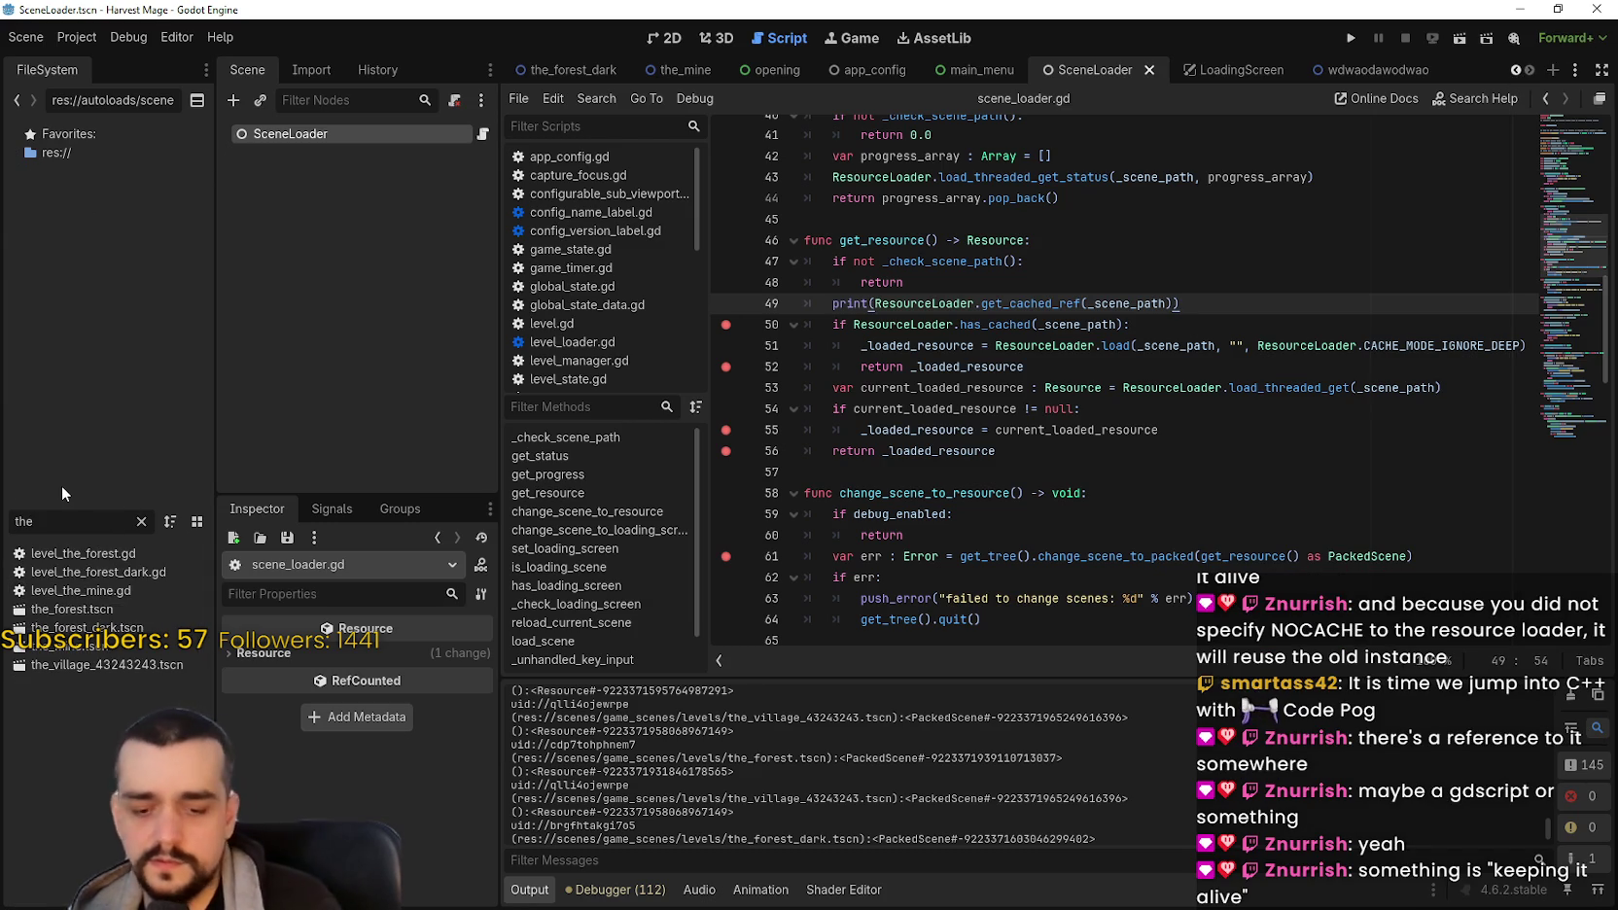
type("_vi")
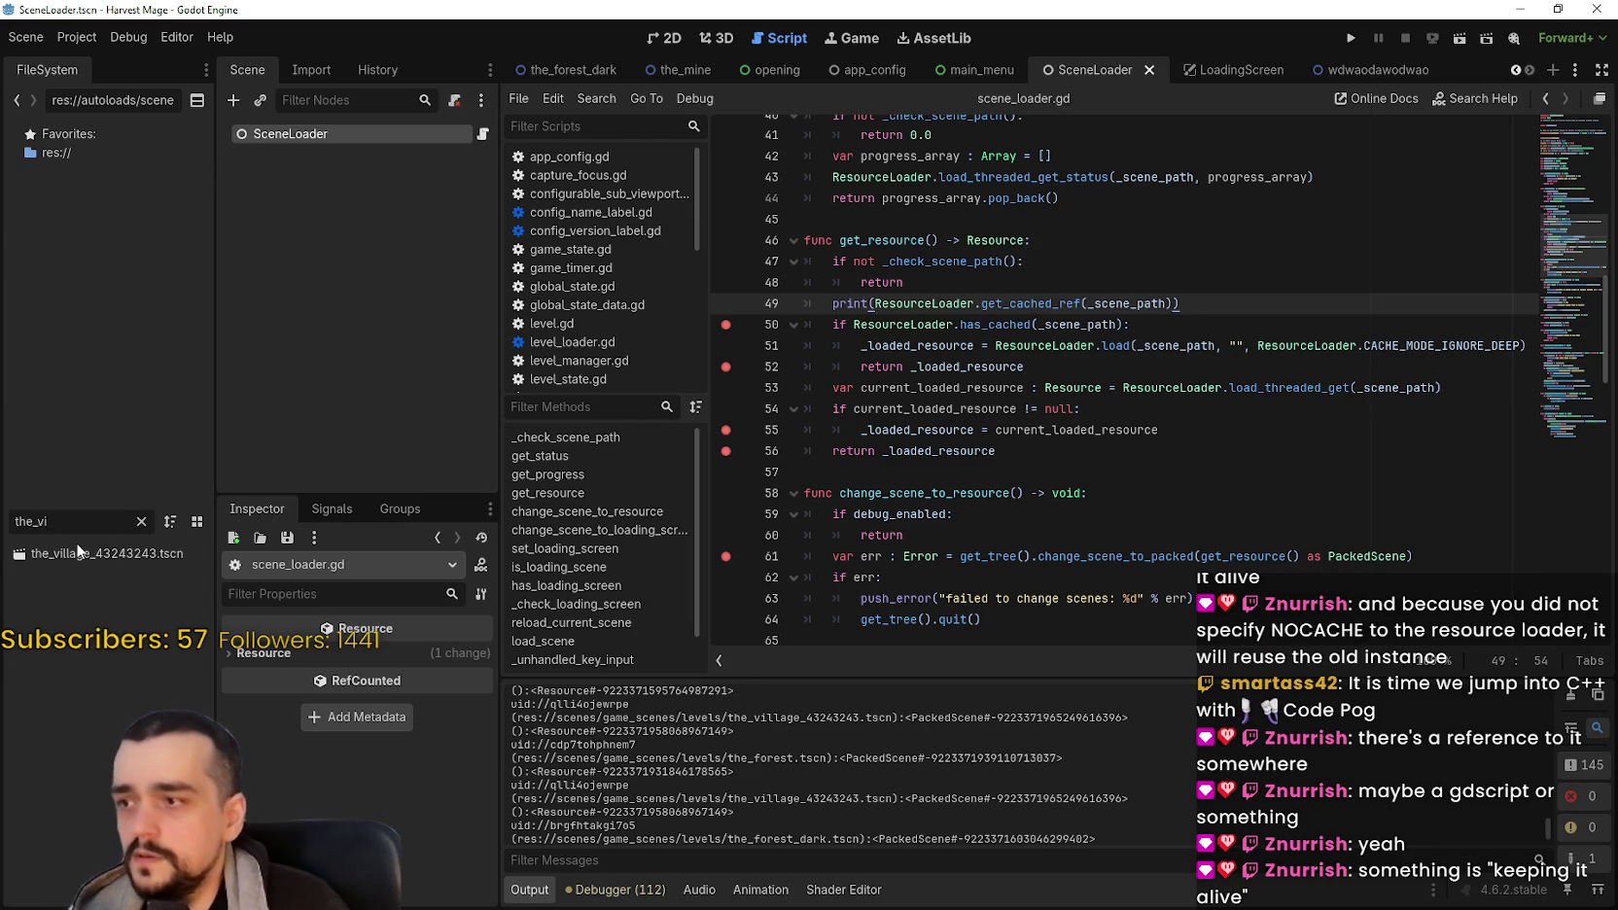
Step: Open the_village_43243243.tscn, clear the file filter and enlarge the scene tree
double_click(88, 555)
left_click(141, 521)
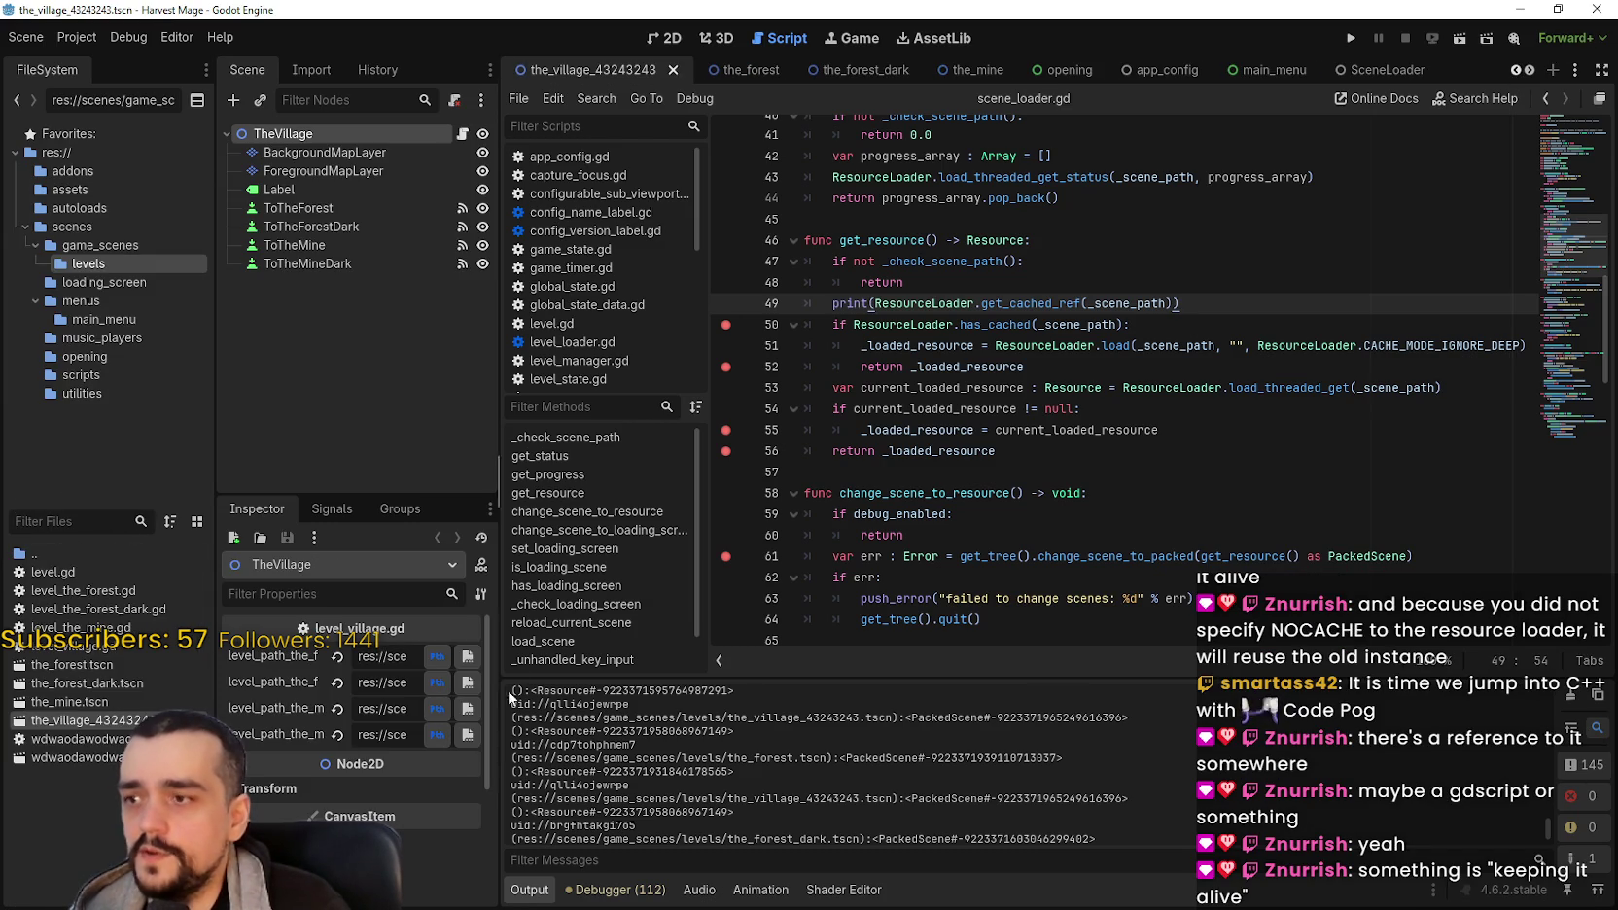
mouse_move(498, 674)
left_mouse_down()
mouse_move(1026, 674)
mouse_move(559, 660)
left_mouse_up()
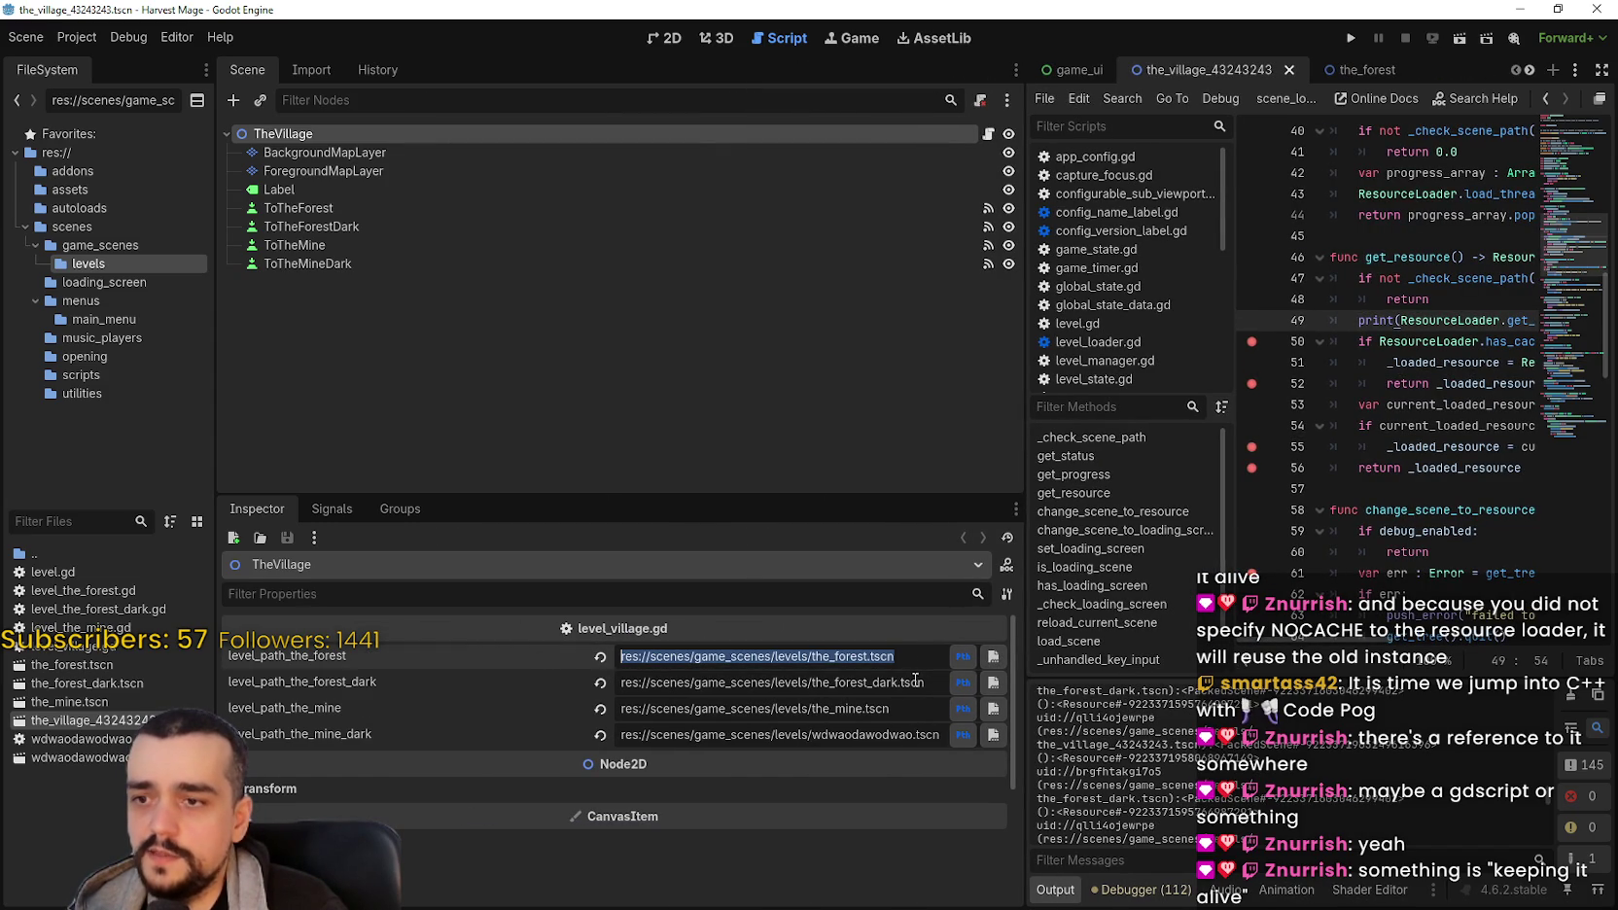
Step: Check the forest, mine and mine-dark level paths, then open level_village.gd
left_click_drag(936, 681, 627, 682)
left_click_drag(940, 709, 614, 712)
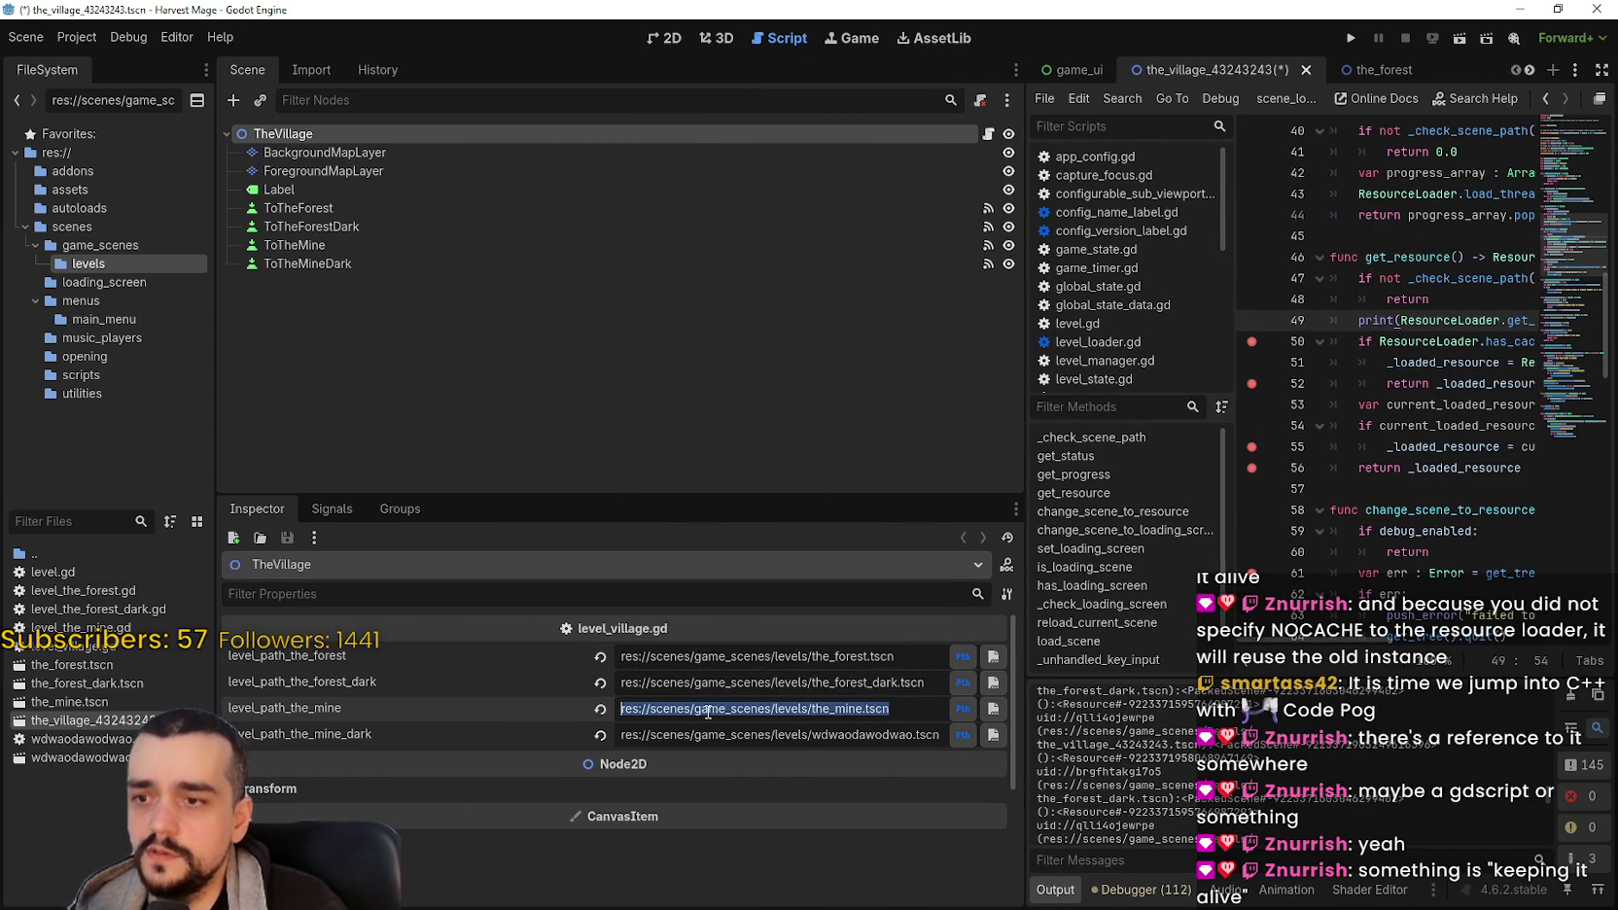
left_click_drag(940, 735, 505, 732)
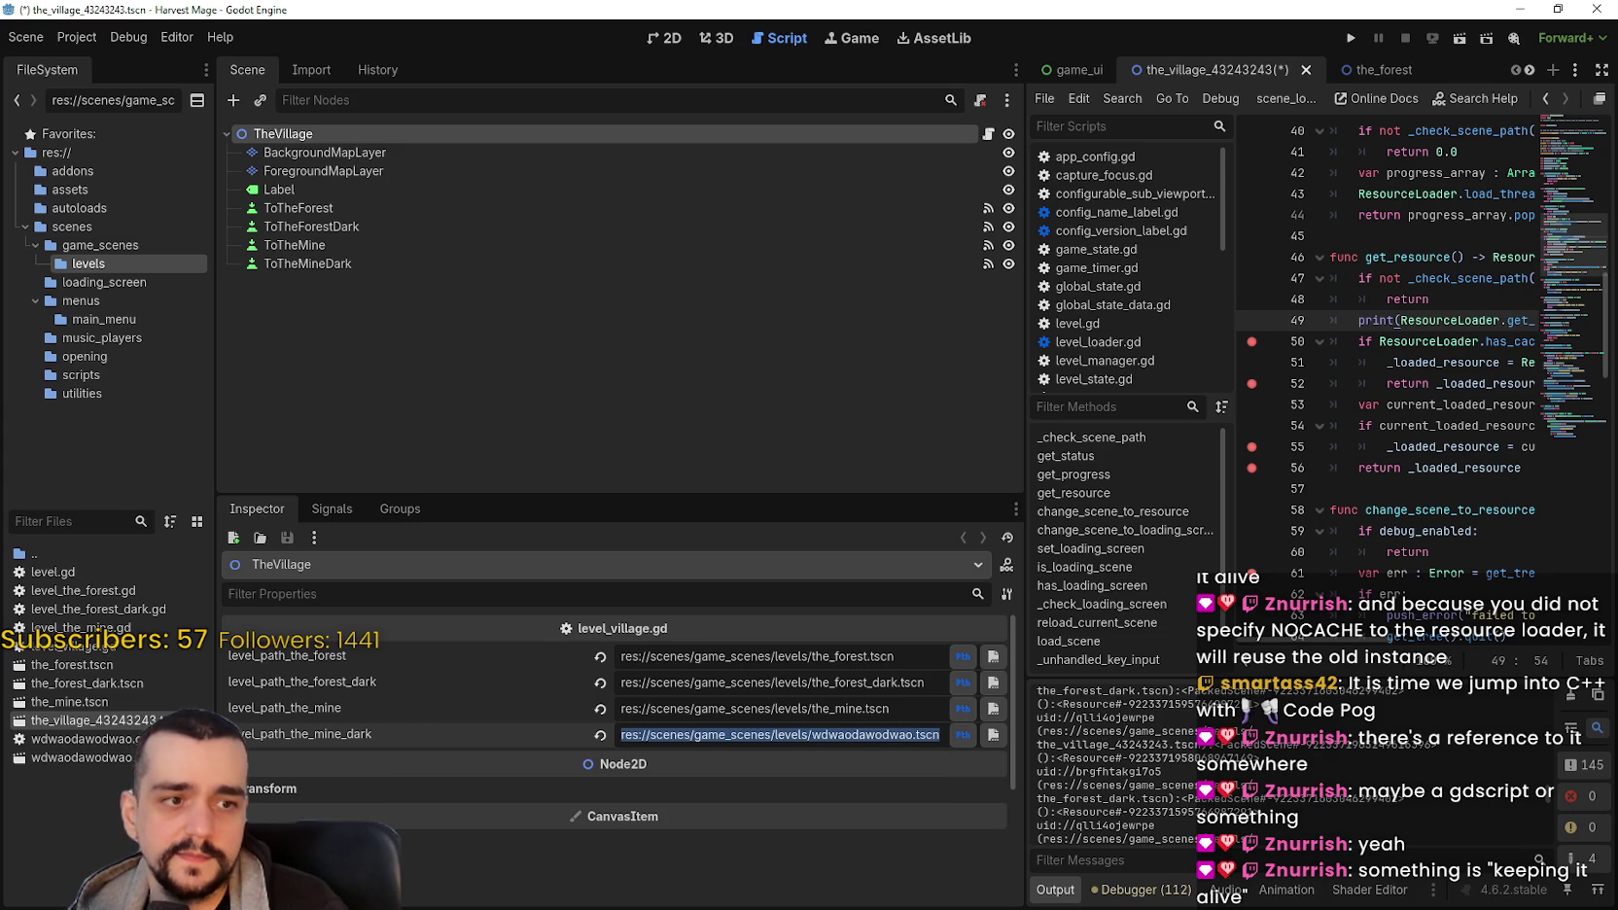
left_click(985, 136)
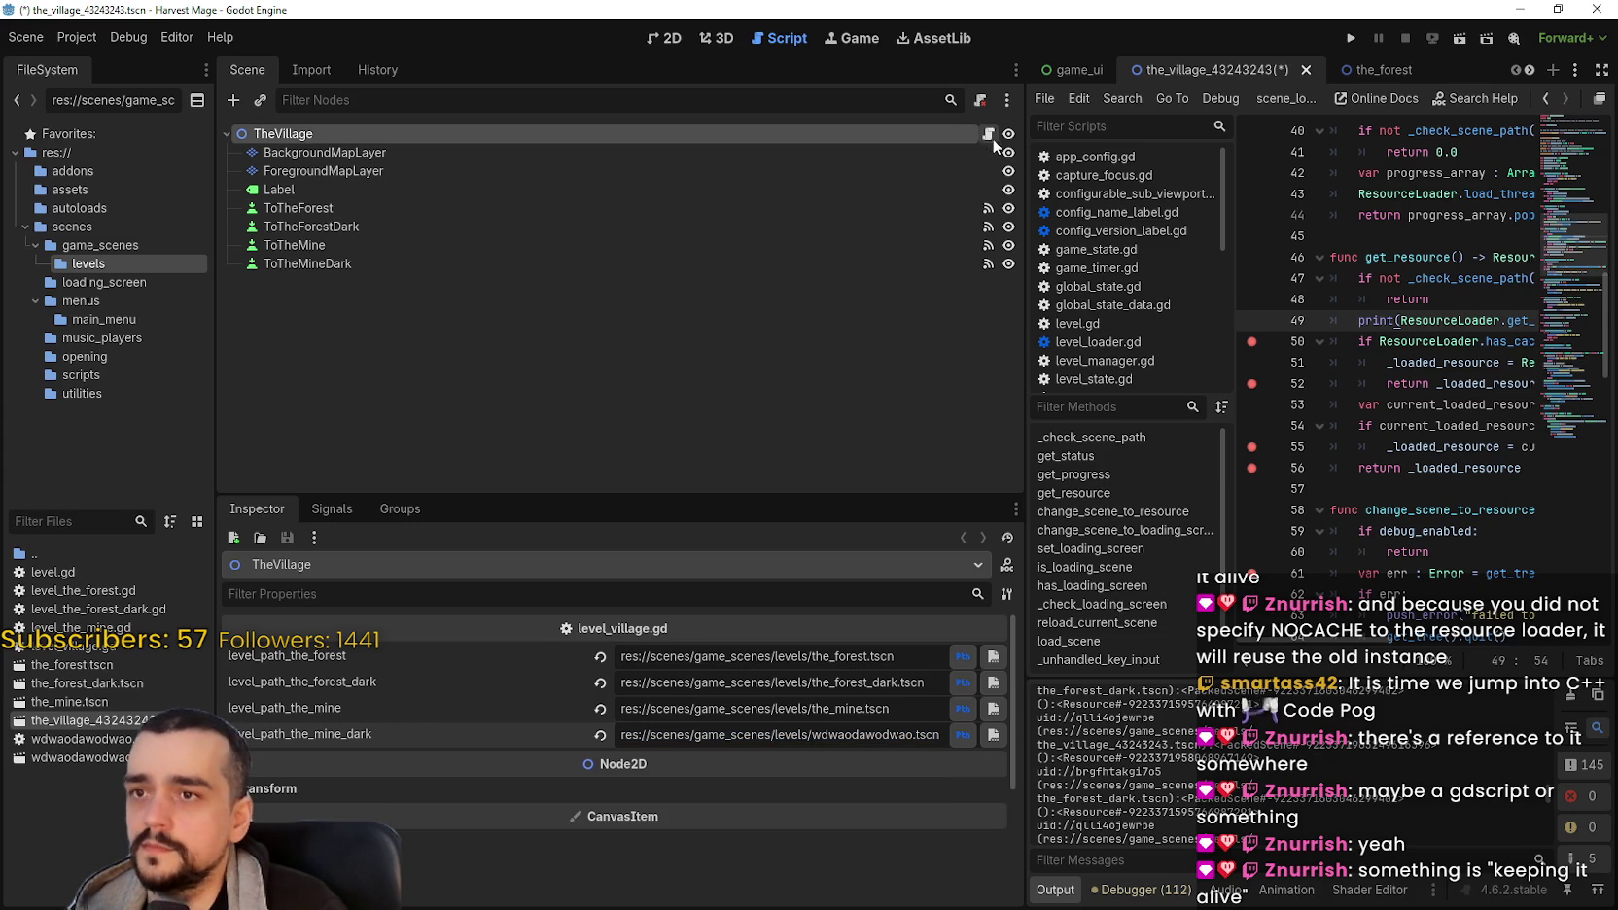
Step: Widen the script editor and look up level_state's declaration on line 5 of level_village.gd
left_click_drag(1034, 255, 531, 254)
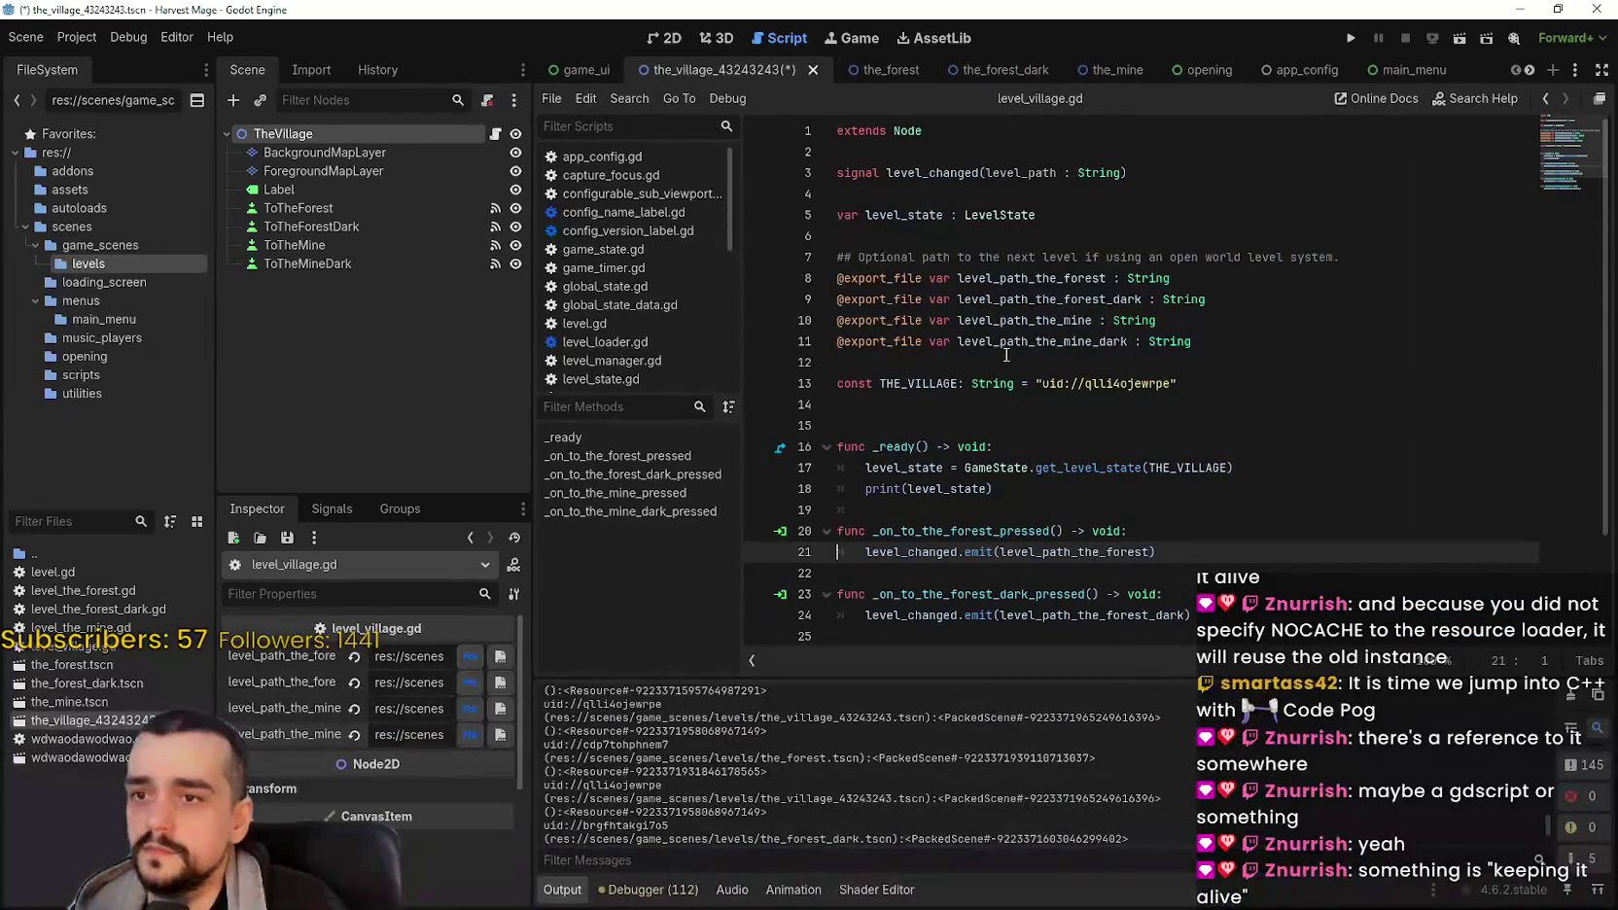
scroll(1015, 363, "down", 2)
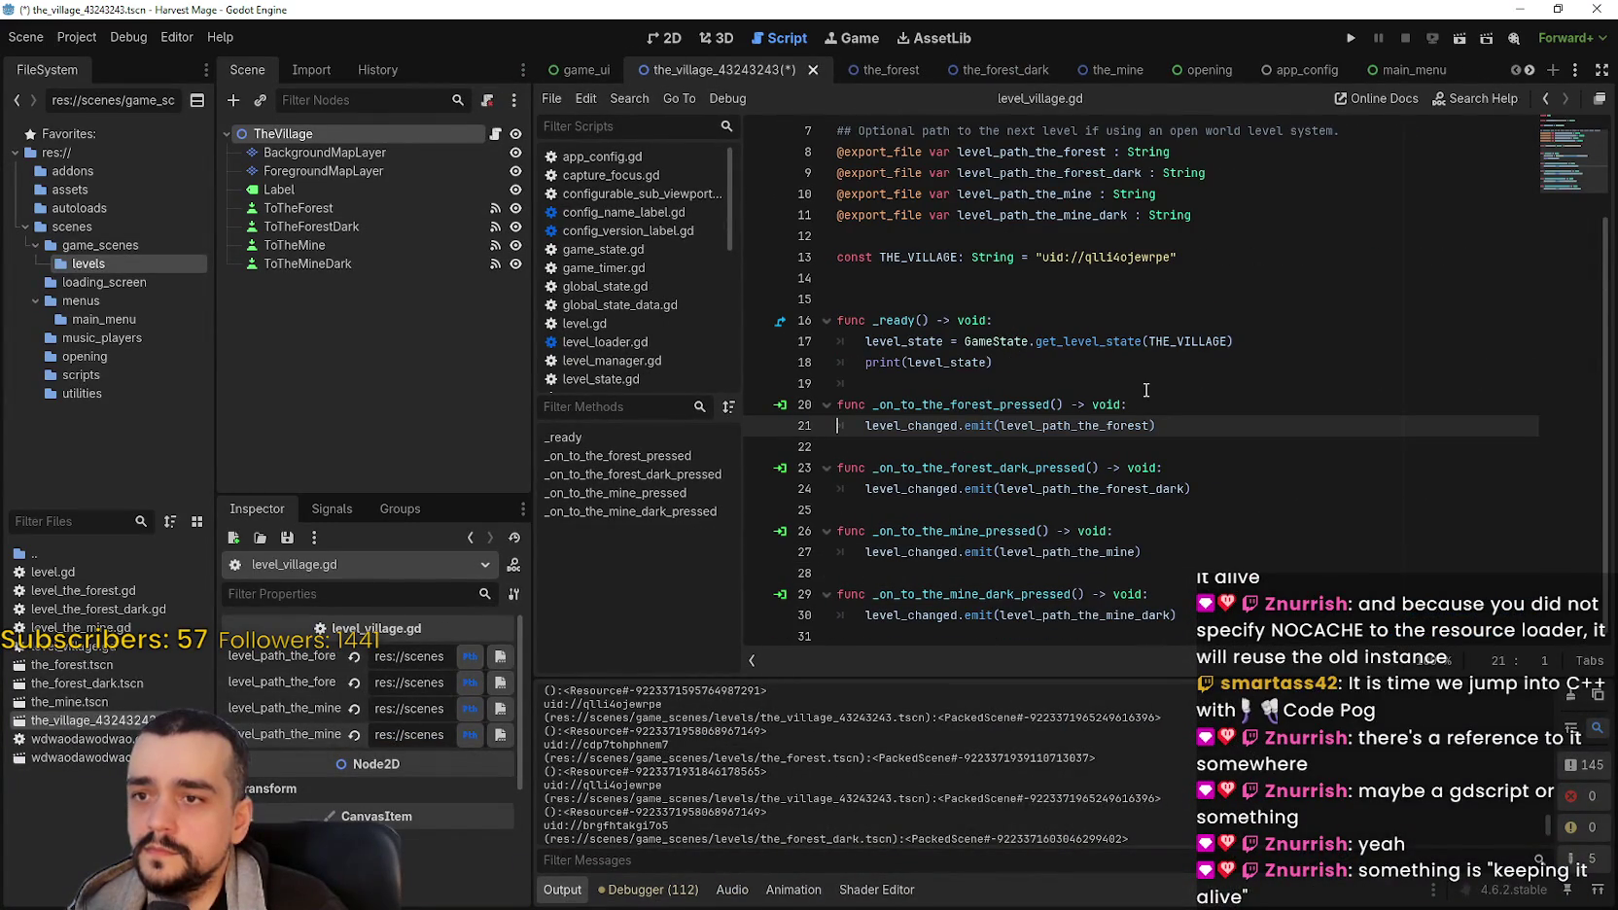
left_click(937, 340)
double_click(904, 341)
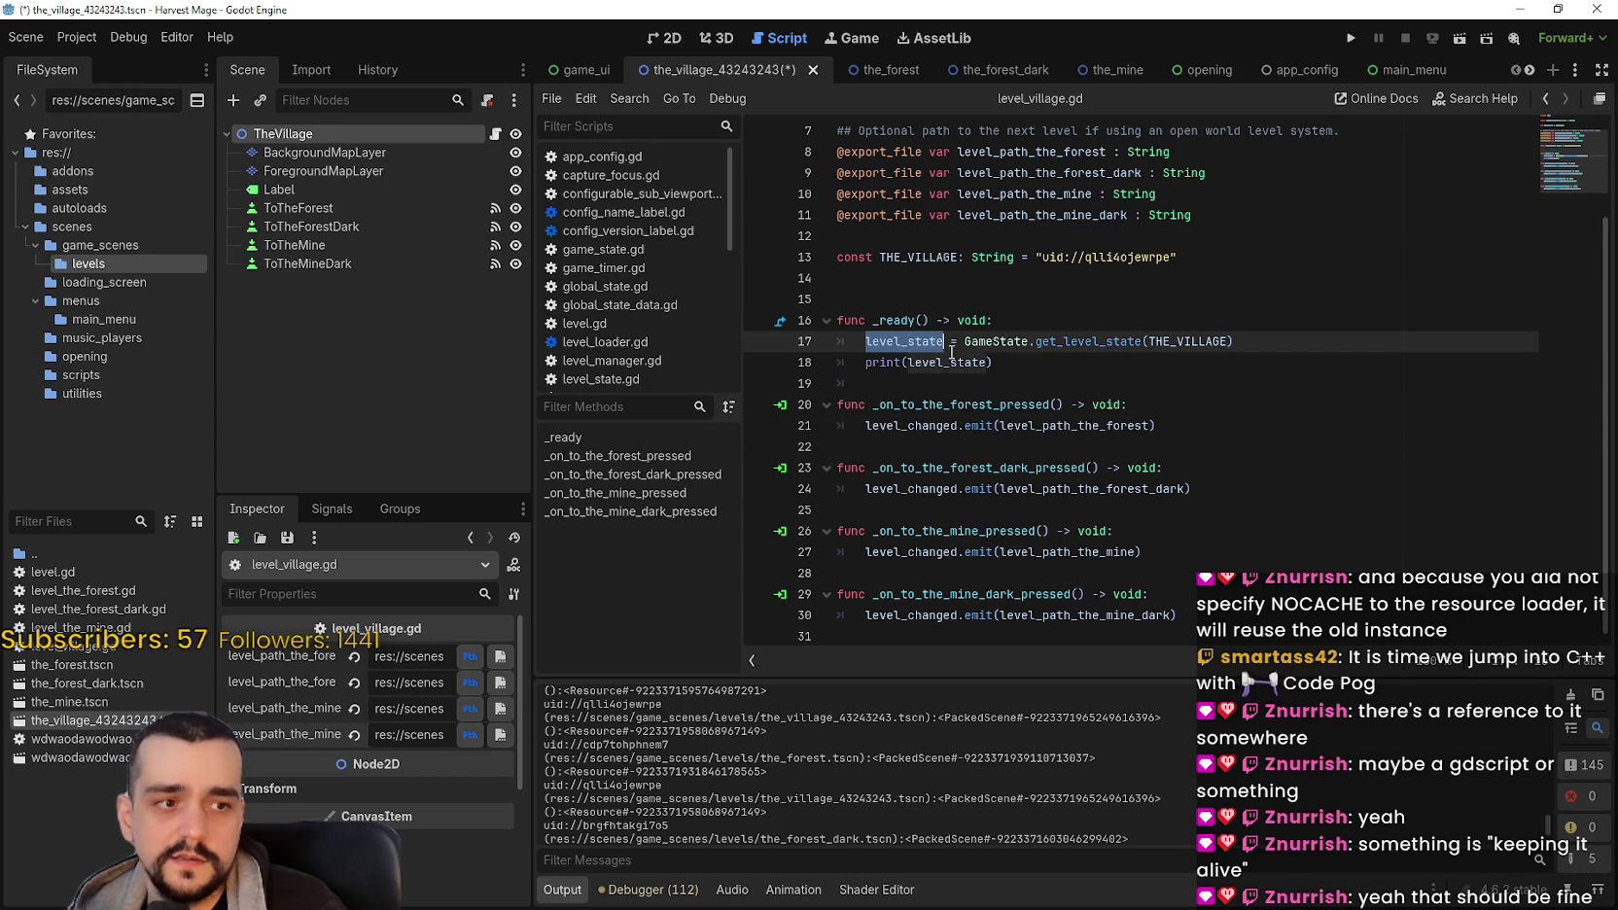
right_click(890, 345)
left_click(983, 702)
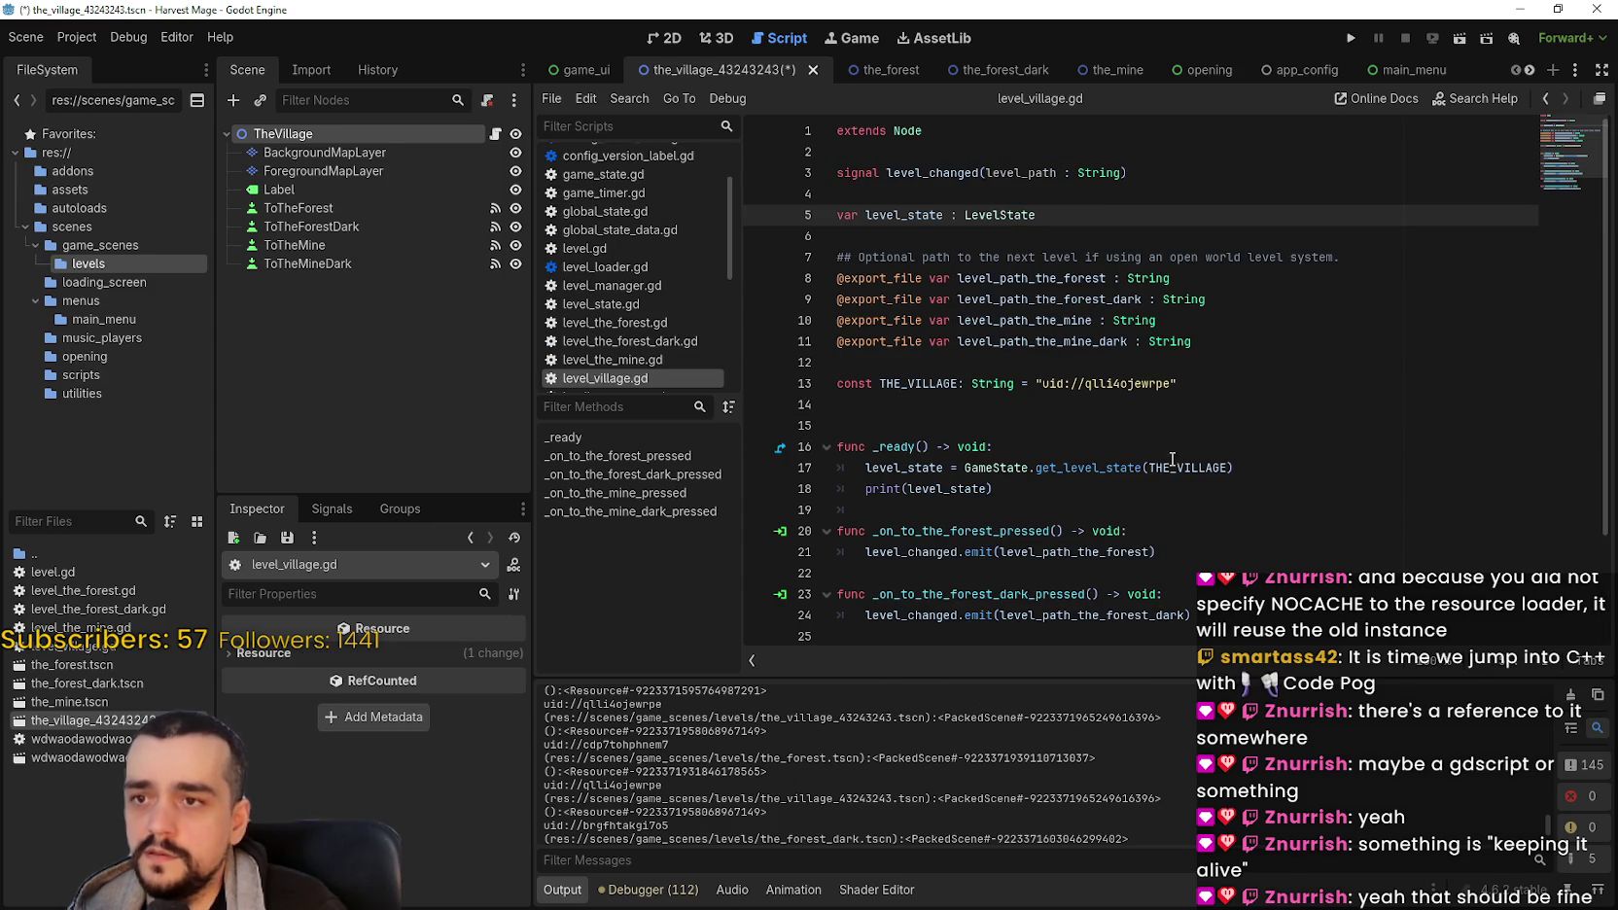
scroll(1088, 385, "down", 2)
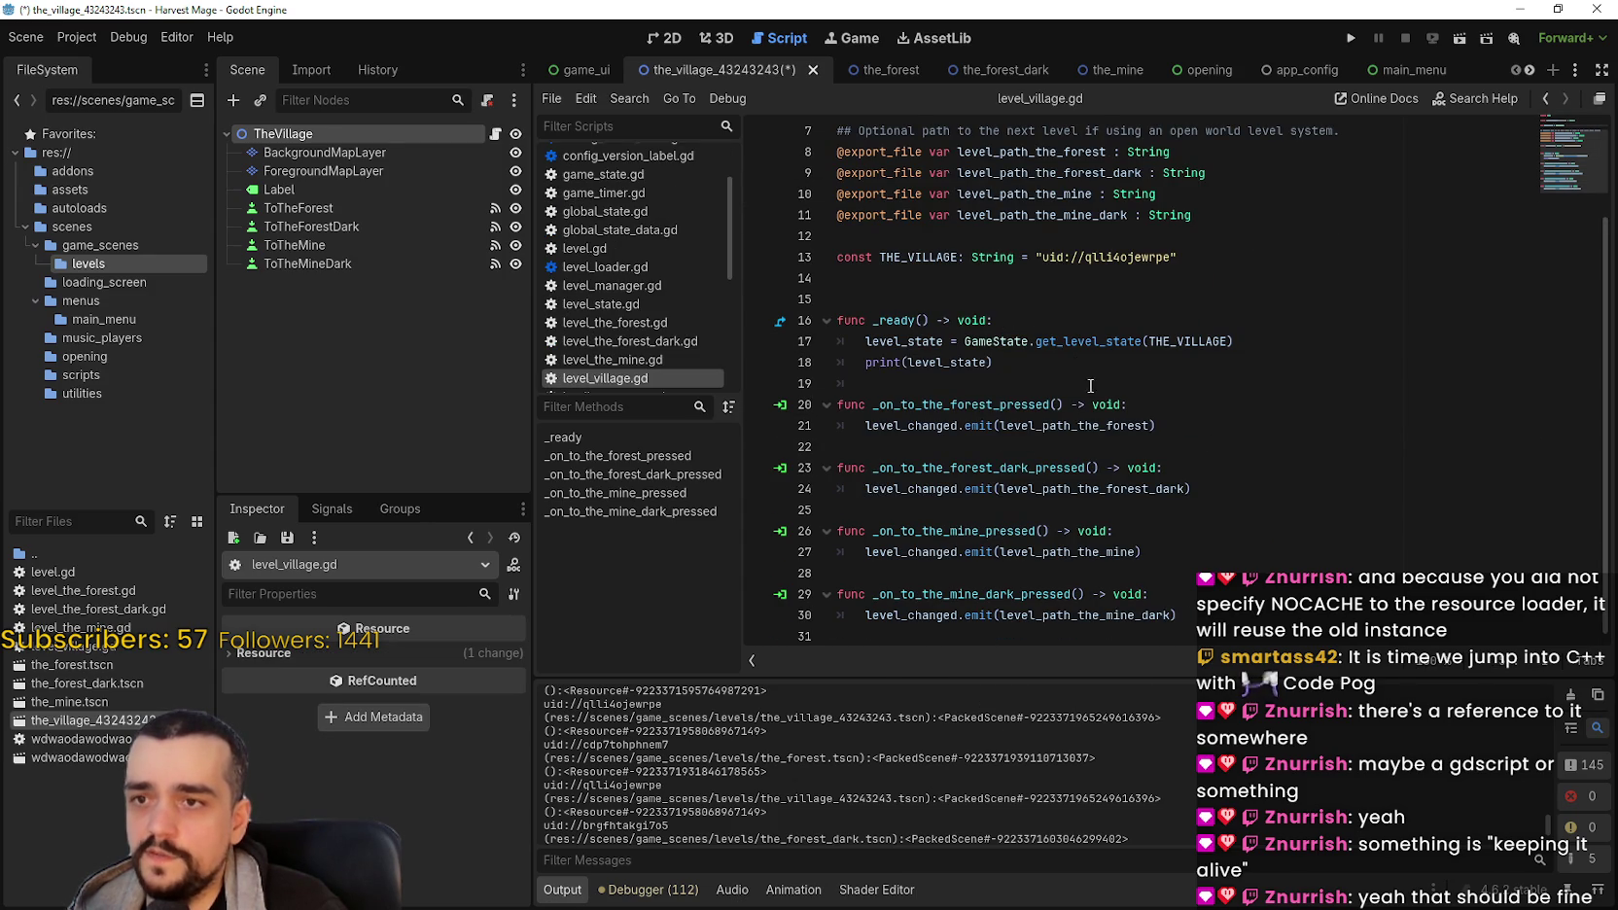
scroll(1218, 552, "up", 2)
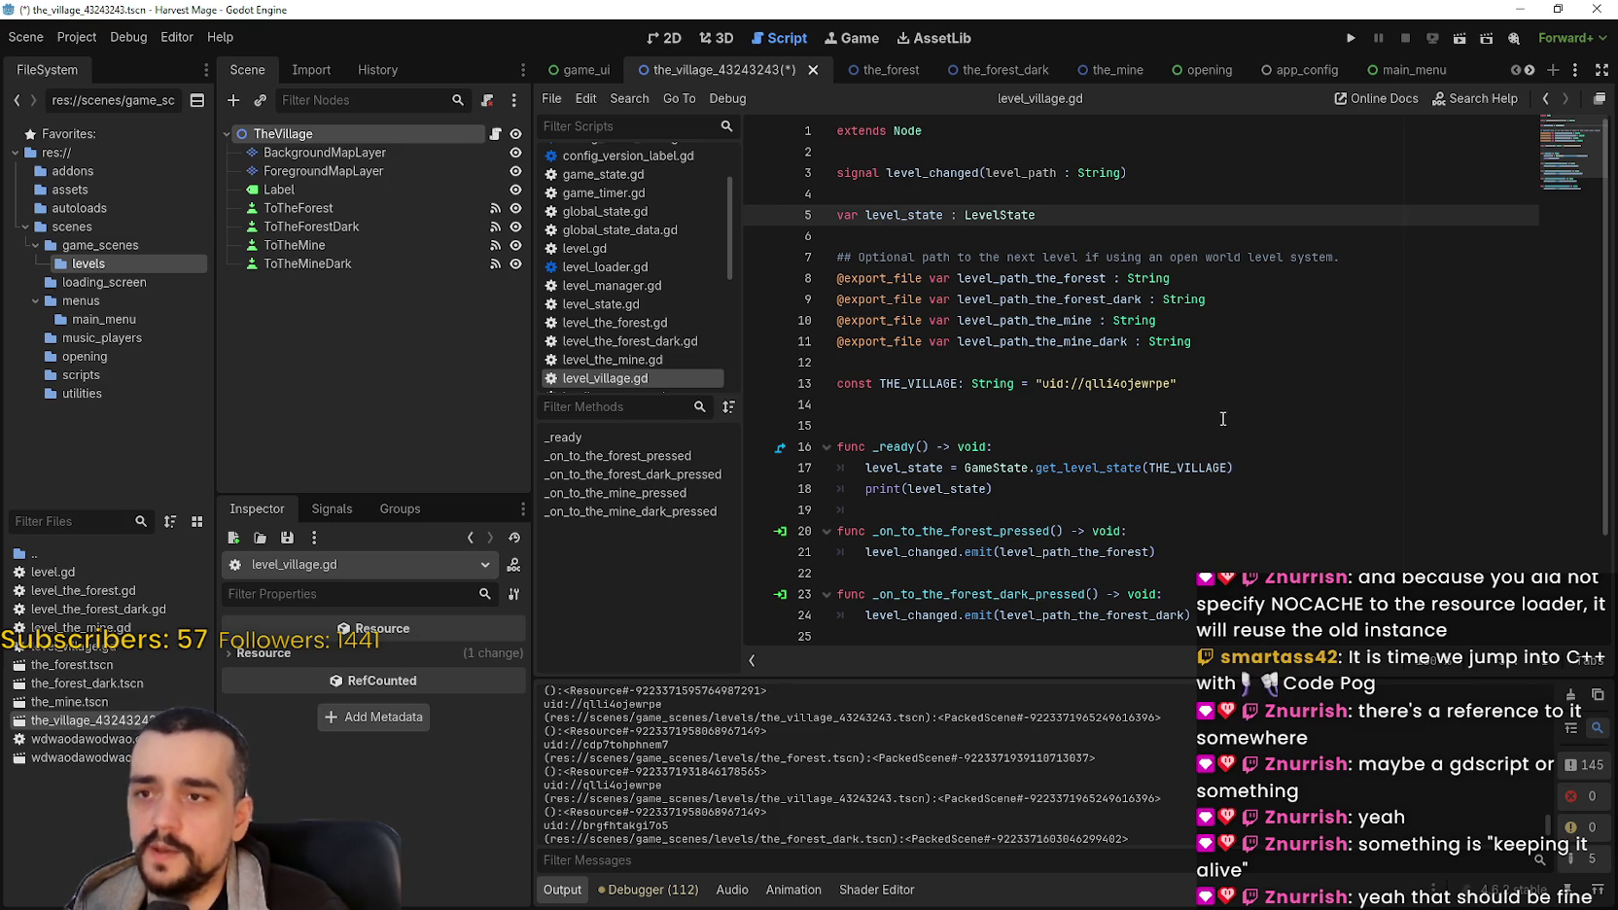
Step: Inspect TheVillage node's properties, check the get_level_state call, and start a project-wide search
left_click(461, 139)
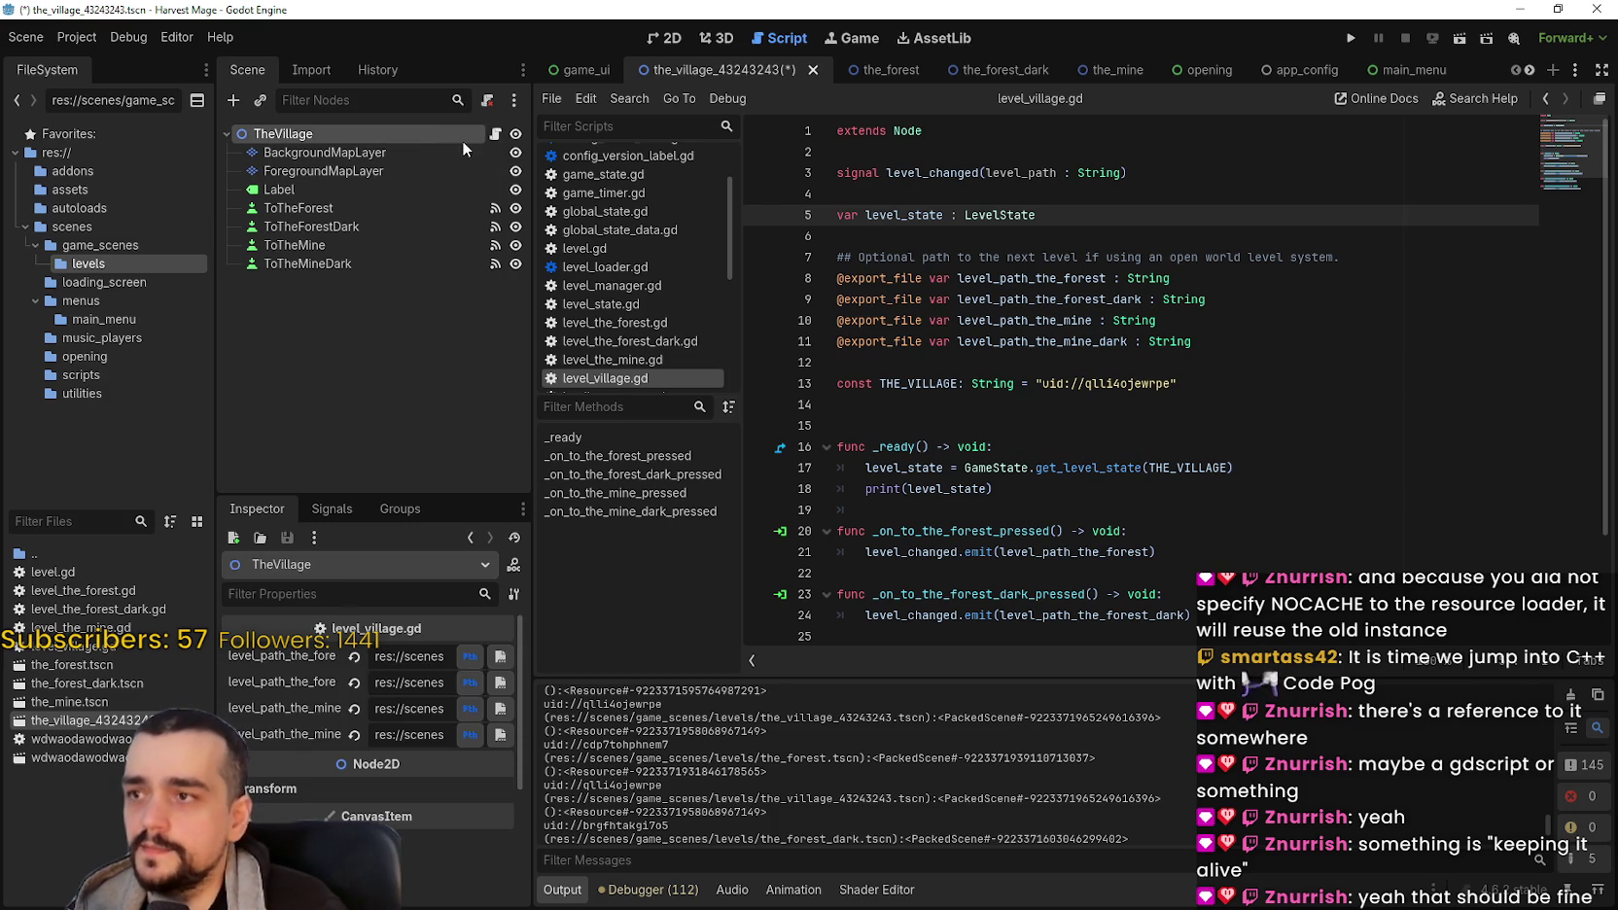
left_click_drag(531, 481, 664, 481)
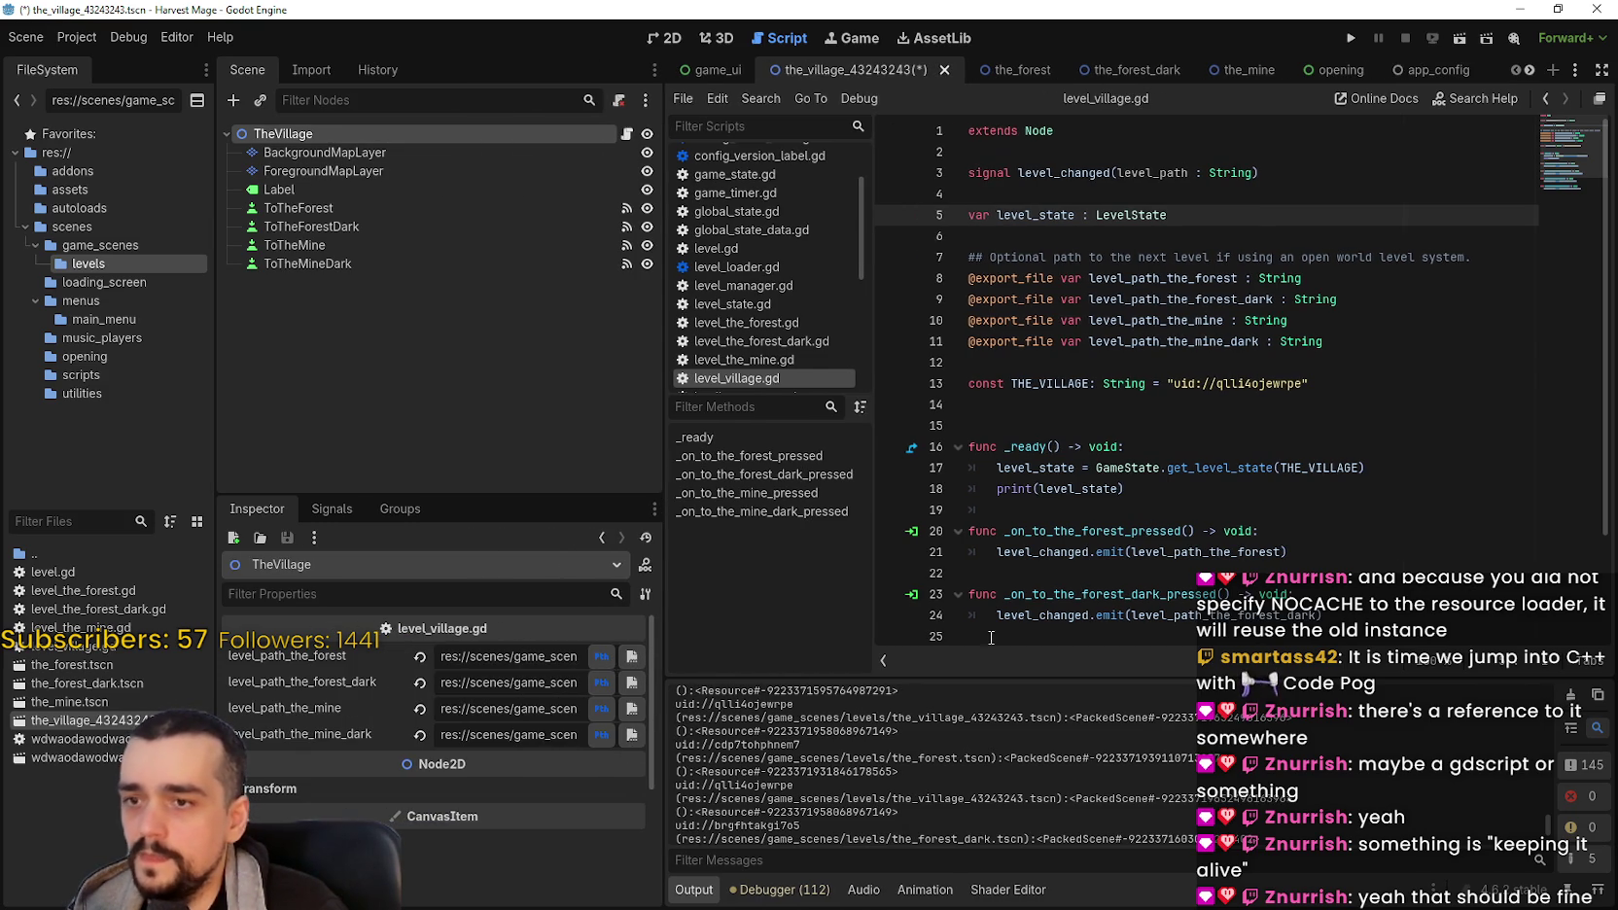
scroll(1351, 485, "down", 1)
scroll(1337, 481, "down", 1)
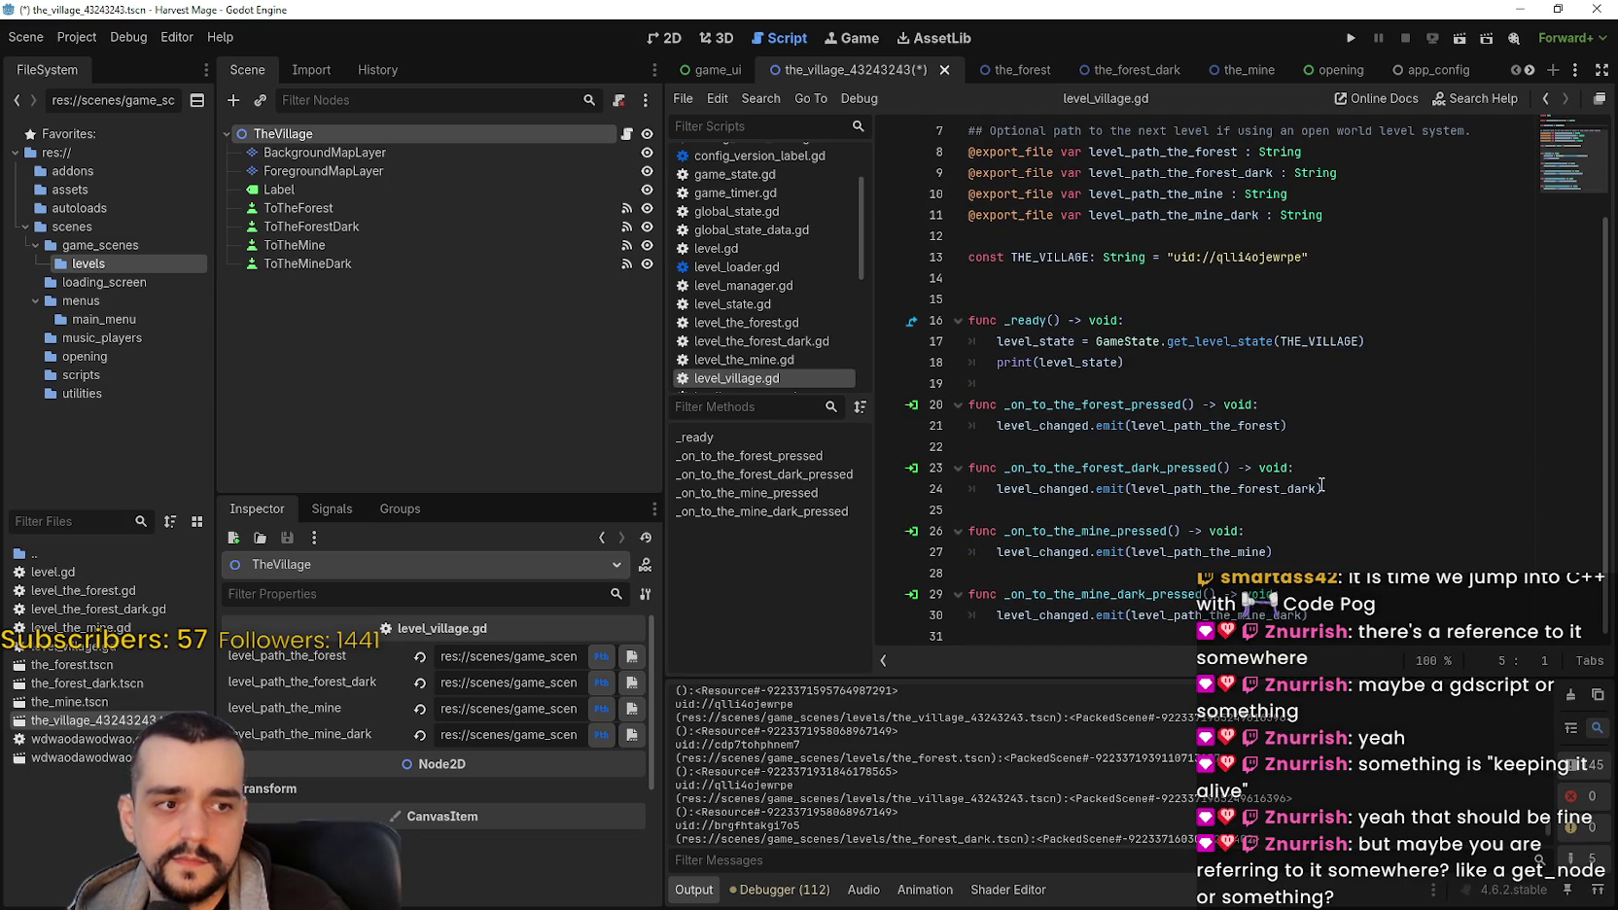
left_click(1267, 334)
scroll(1267, 335, "up", 1)
left_click(1265, 343)
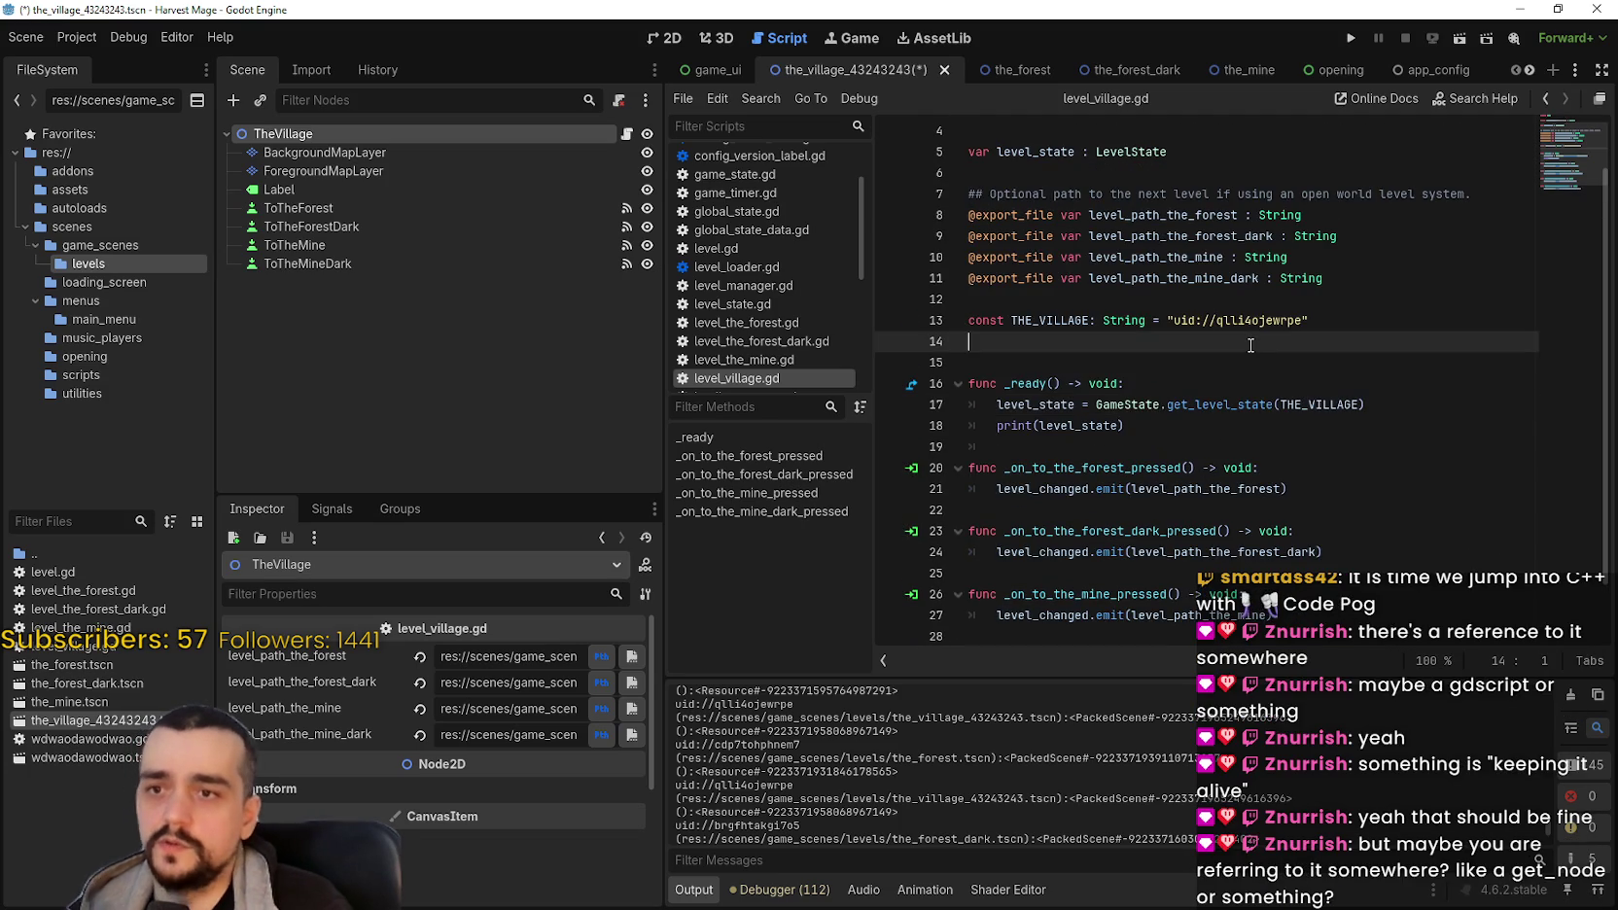
key("ctrl+shift+f")
Step: Search the whole project for 'get_node', which finds 0 matches in 0 files
type("get_node")
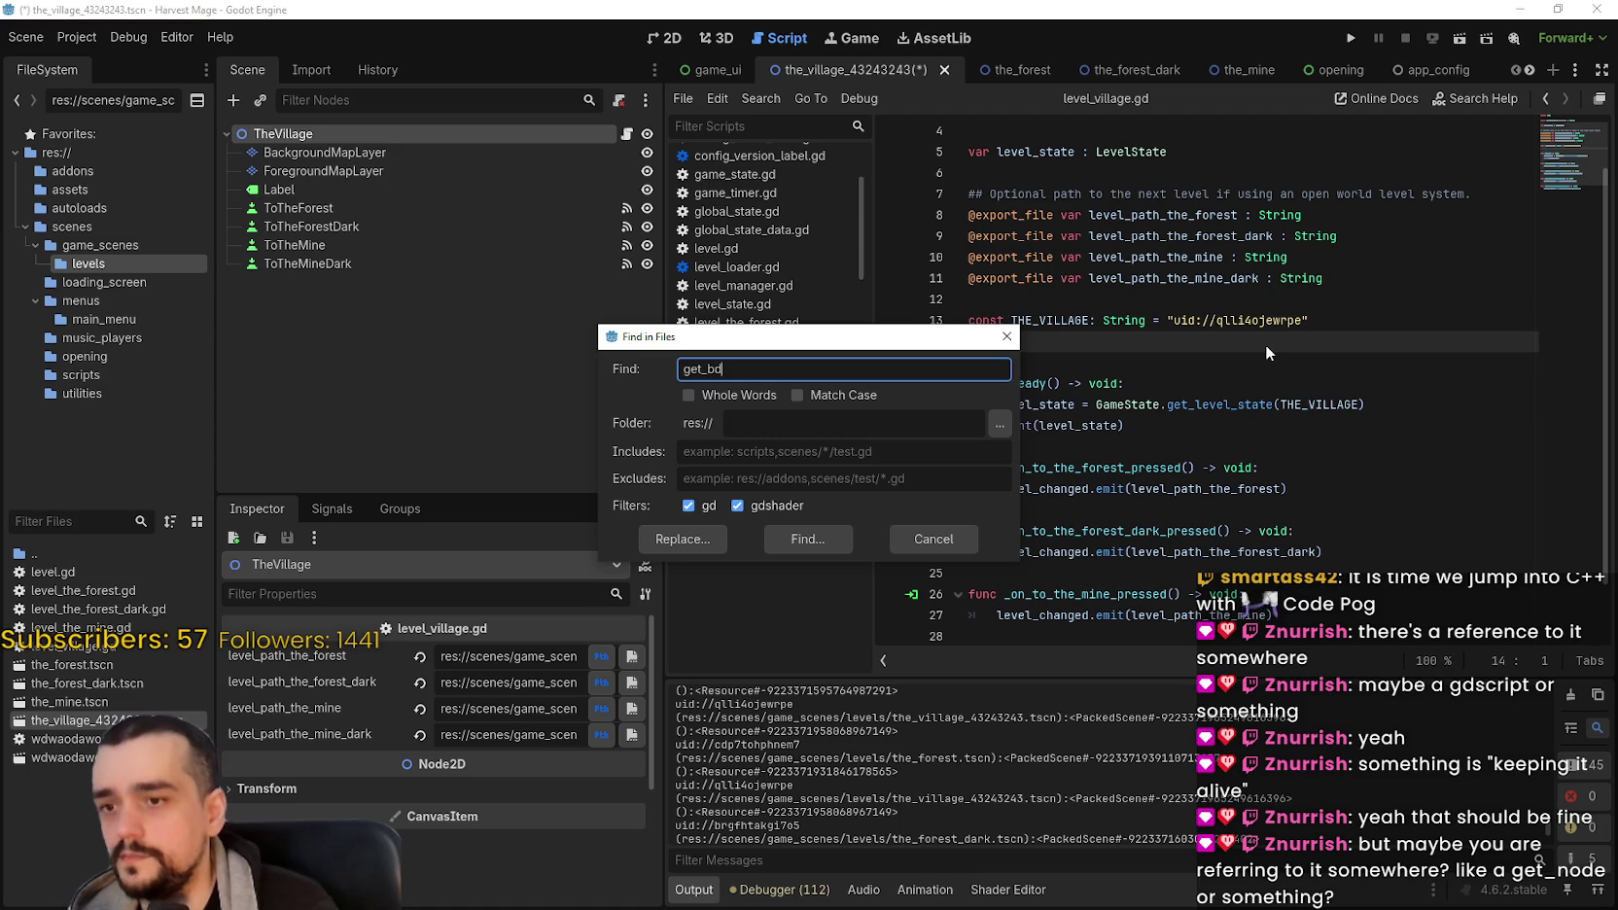
key("Return")
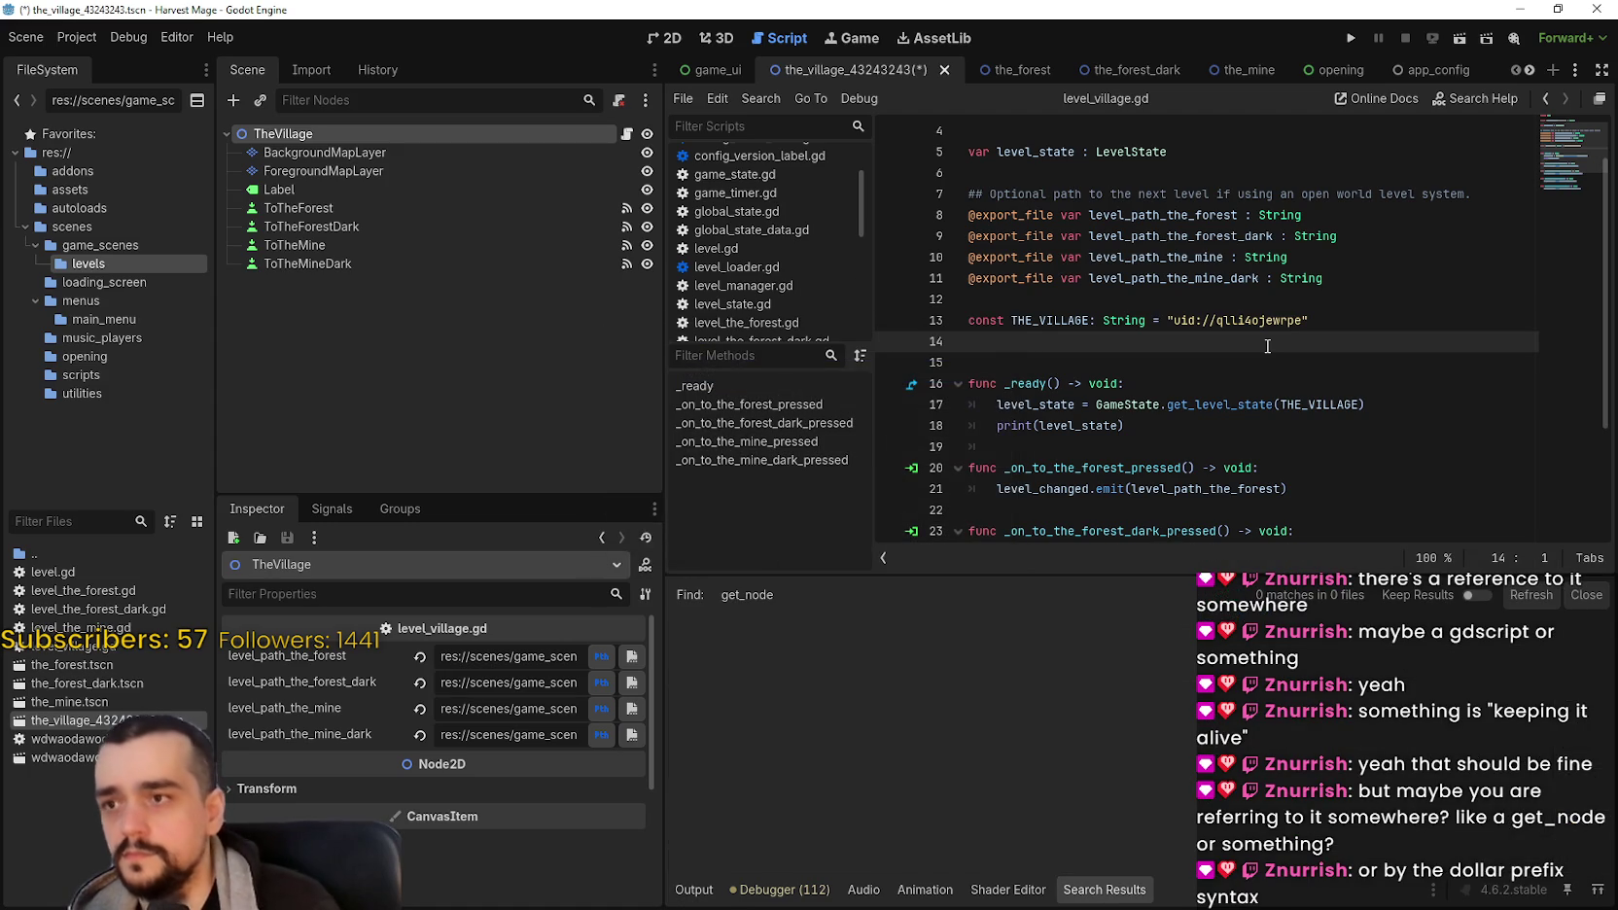
left_click(1176, 403)
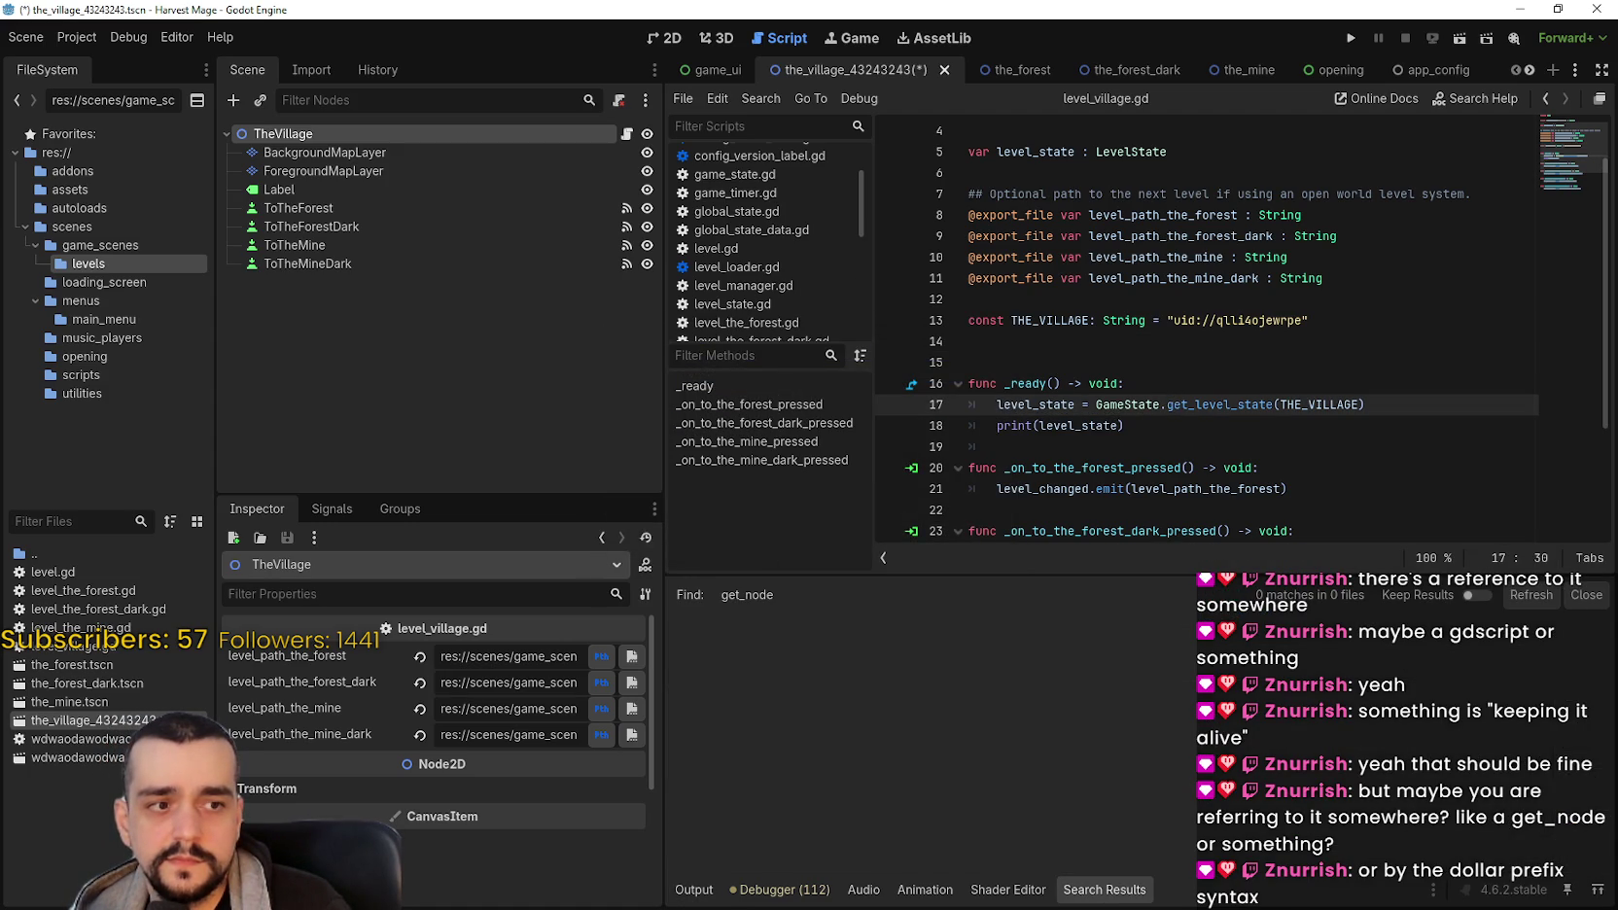
left_click(1266, 282)
scroll(1325, 367, "down", 3)
Step: Select THE_VILLAGE on line 17 and bring up code actions for get_level_state
left_click(1329, 364)
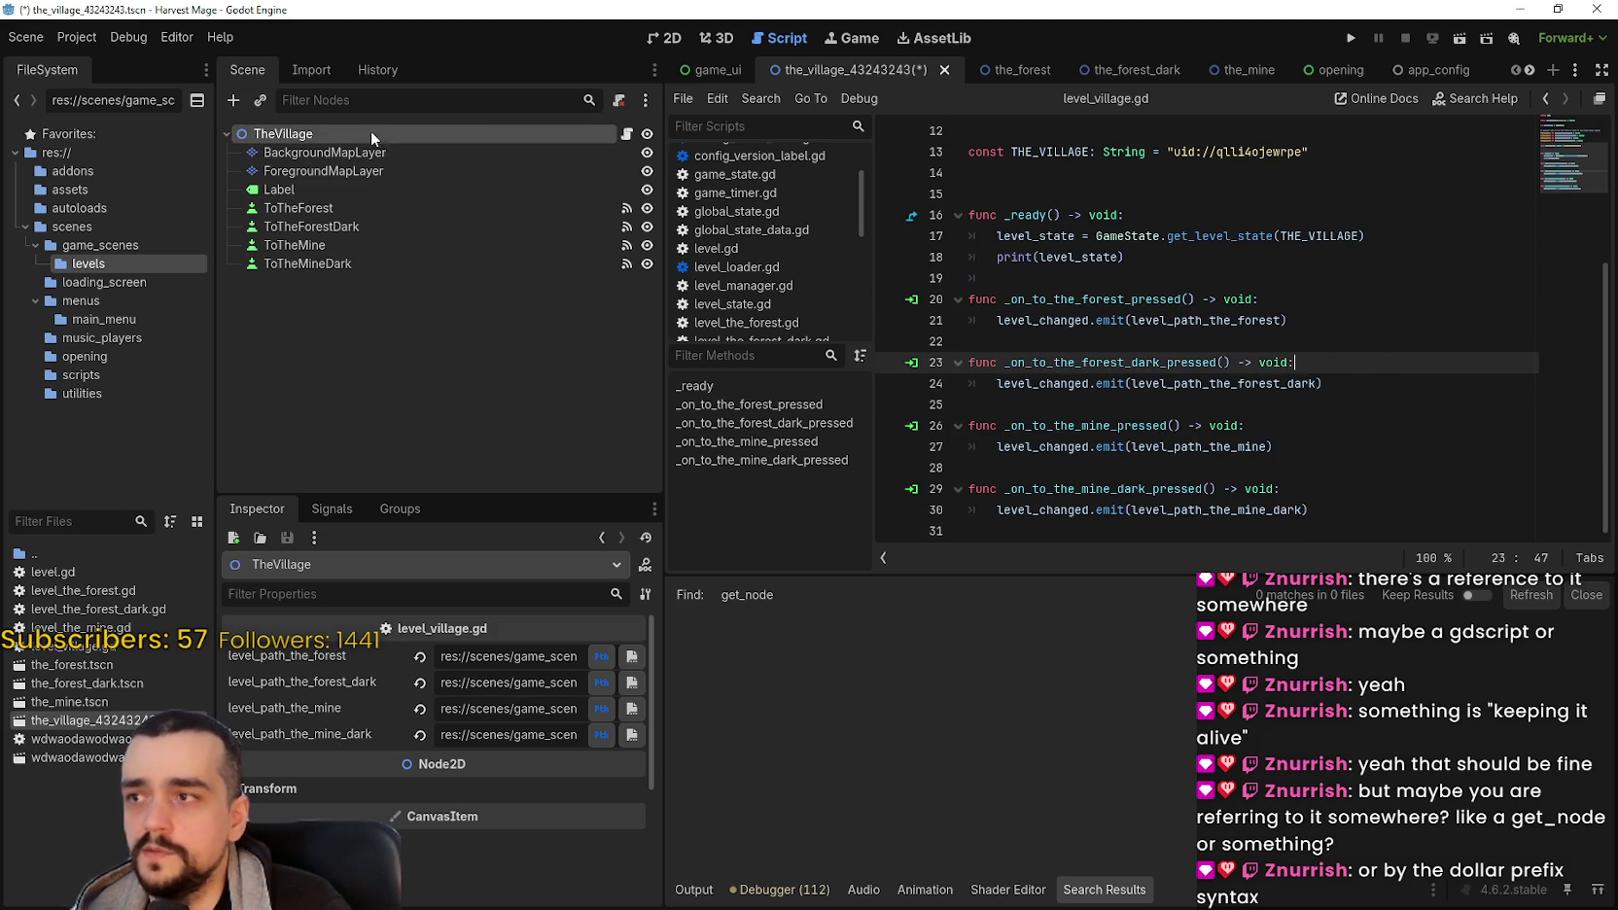
scroll(1393, 408, "up", 1)
scroll(1392, 408, "up", 2)
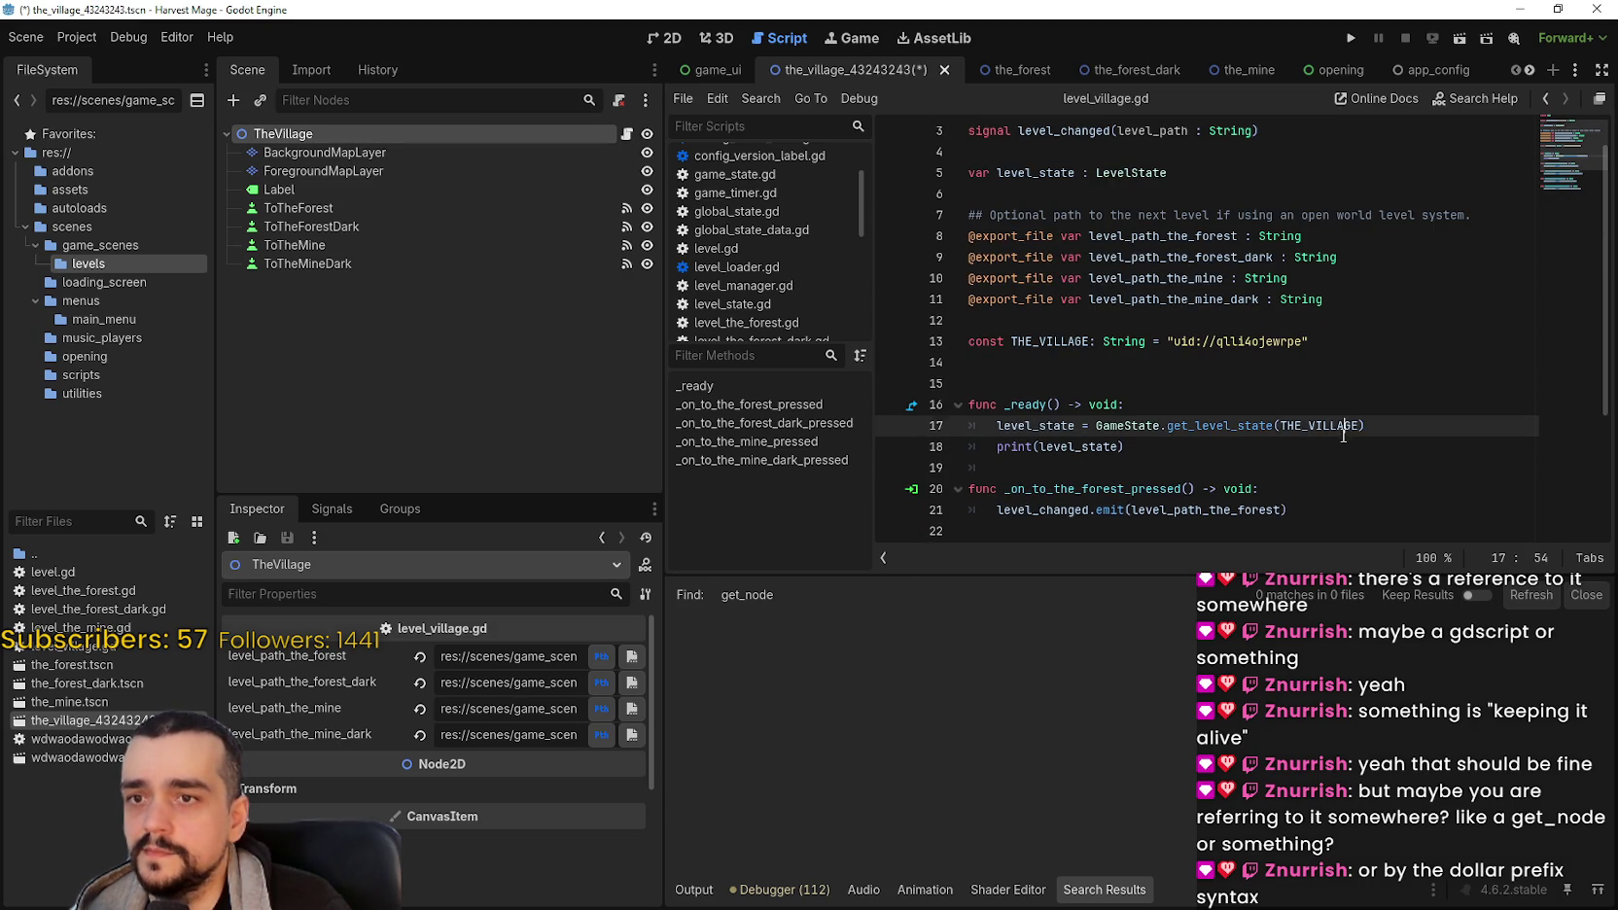
double_click(1344, 426)
right_click(1218, 425)
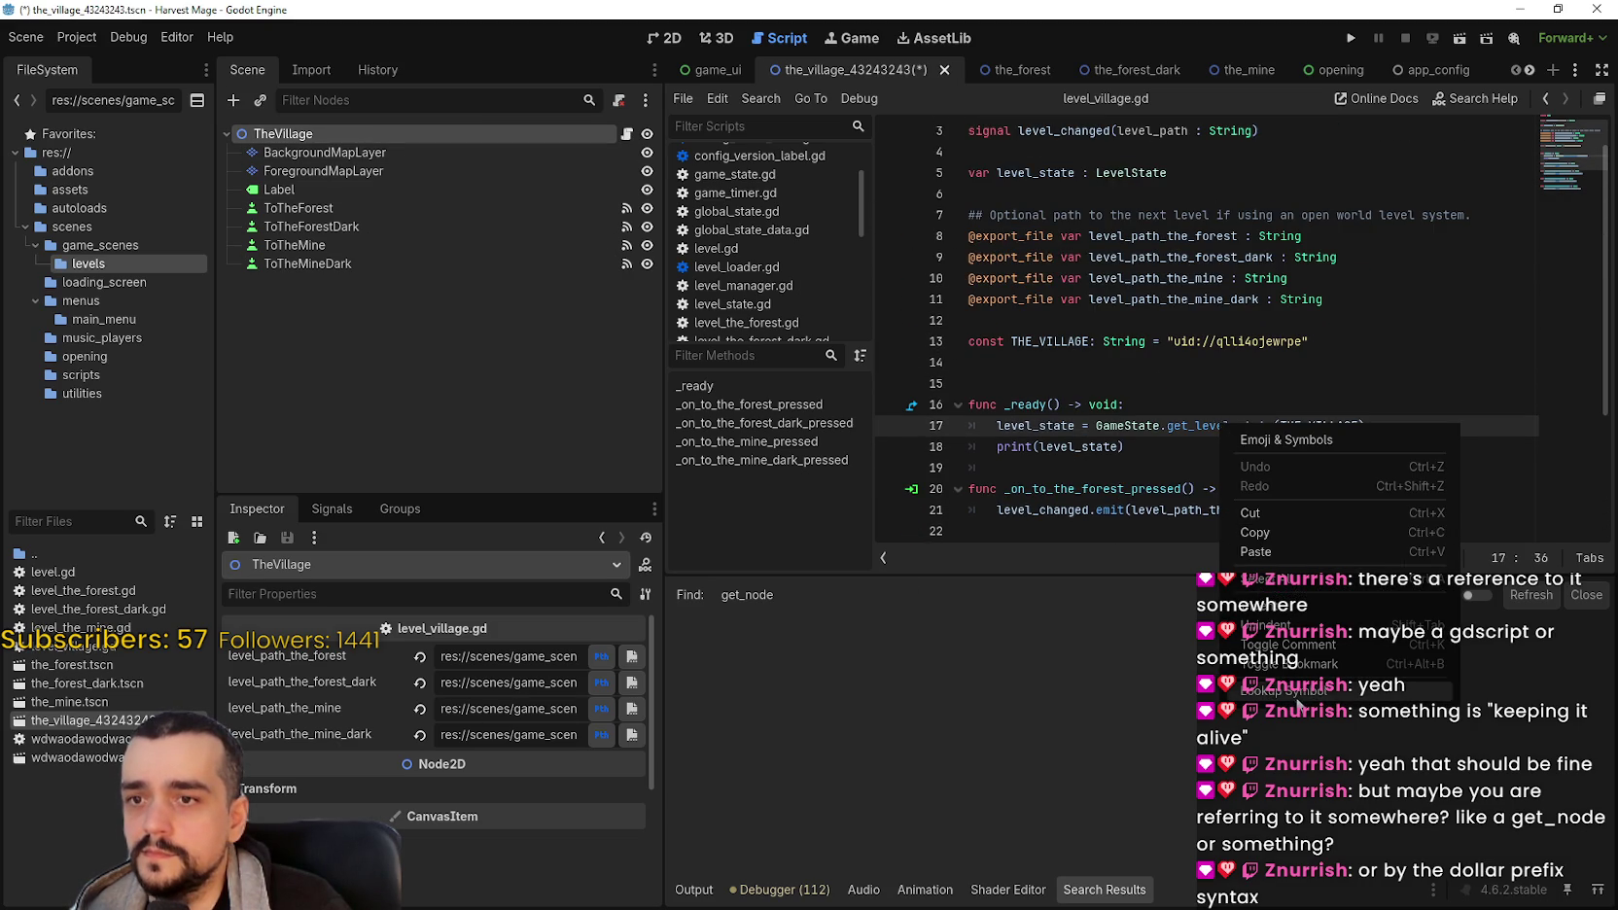
Step: Jump to get_level_state's definition in game_state.gd and select get_or_create_state
left_click(1254, 428)
scroll(1164, 405, "up", 2)
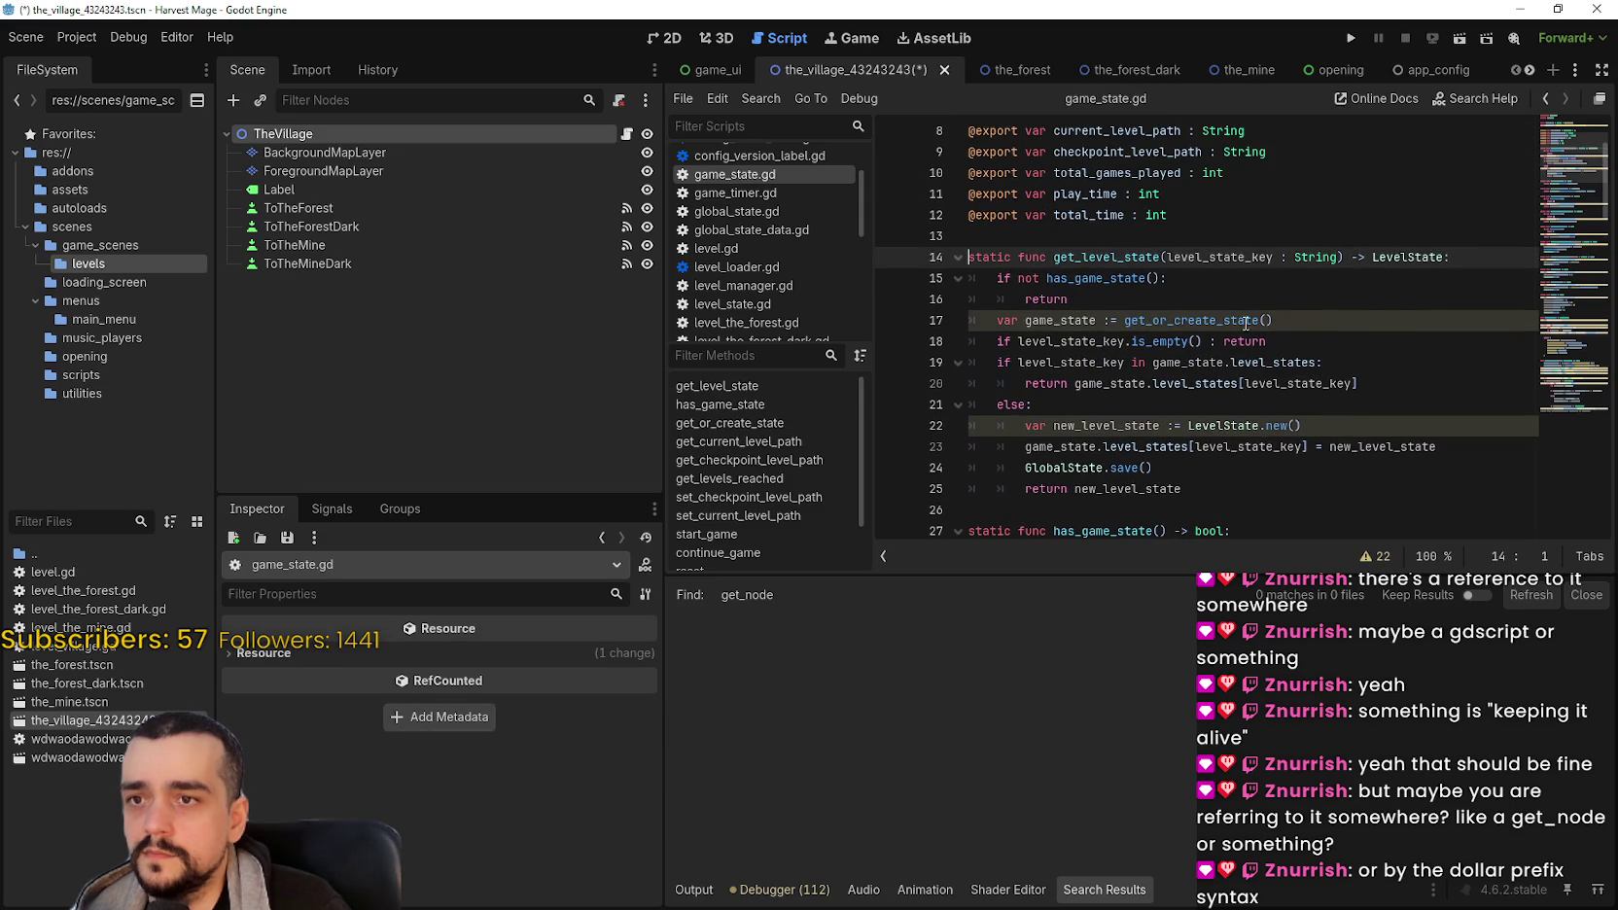
scroll(1133, 277, "down", 1)
double_click(1171, 256)
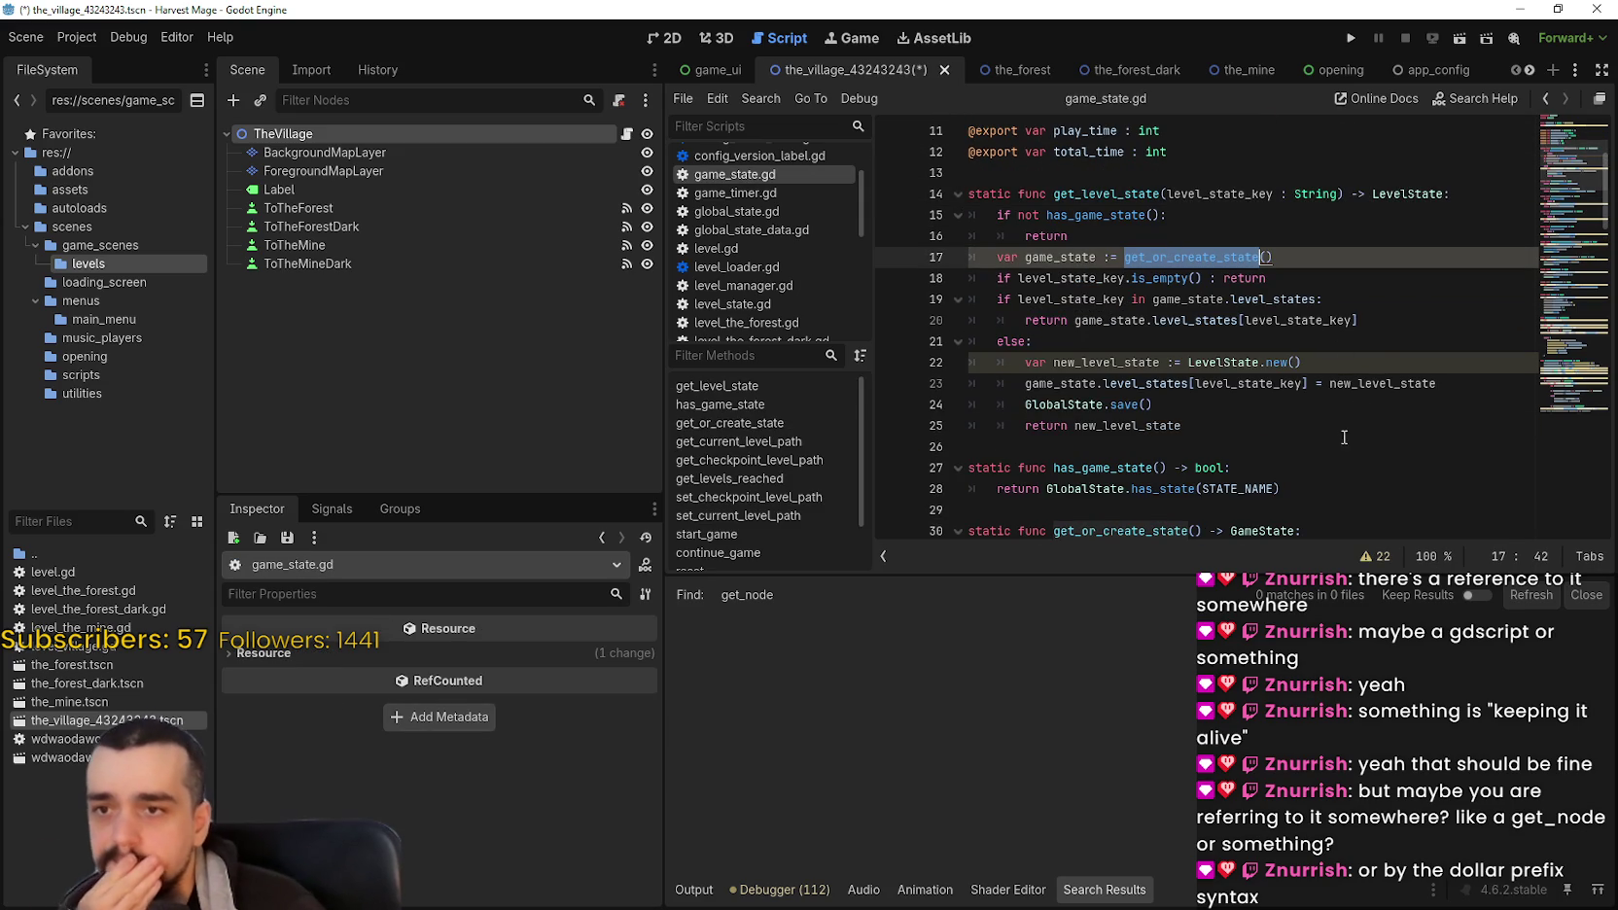
Step: Review game_state.gd's level functions, then close the Harvest Mage editor with Save & Close
scroll(1269, 406, "down", 2)
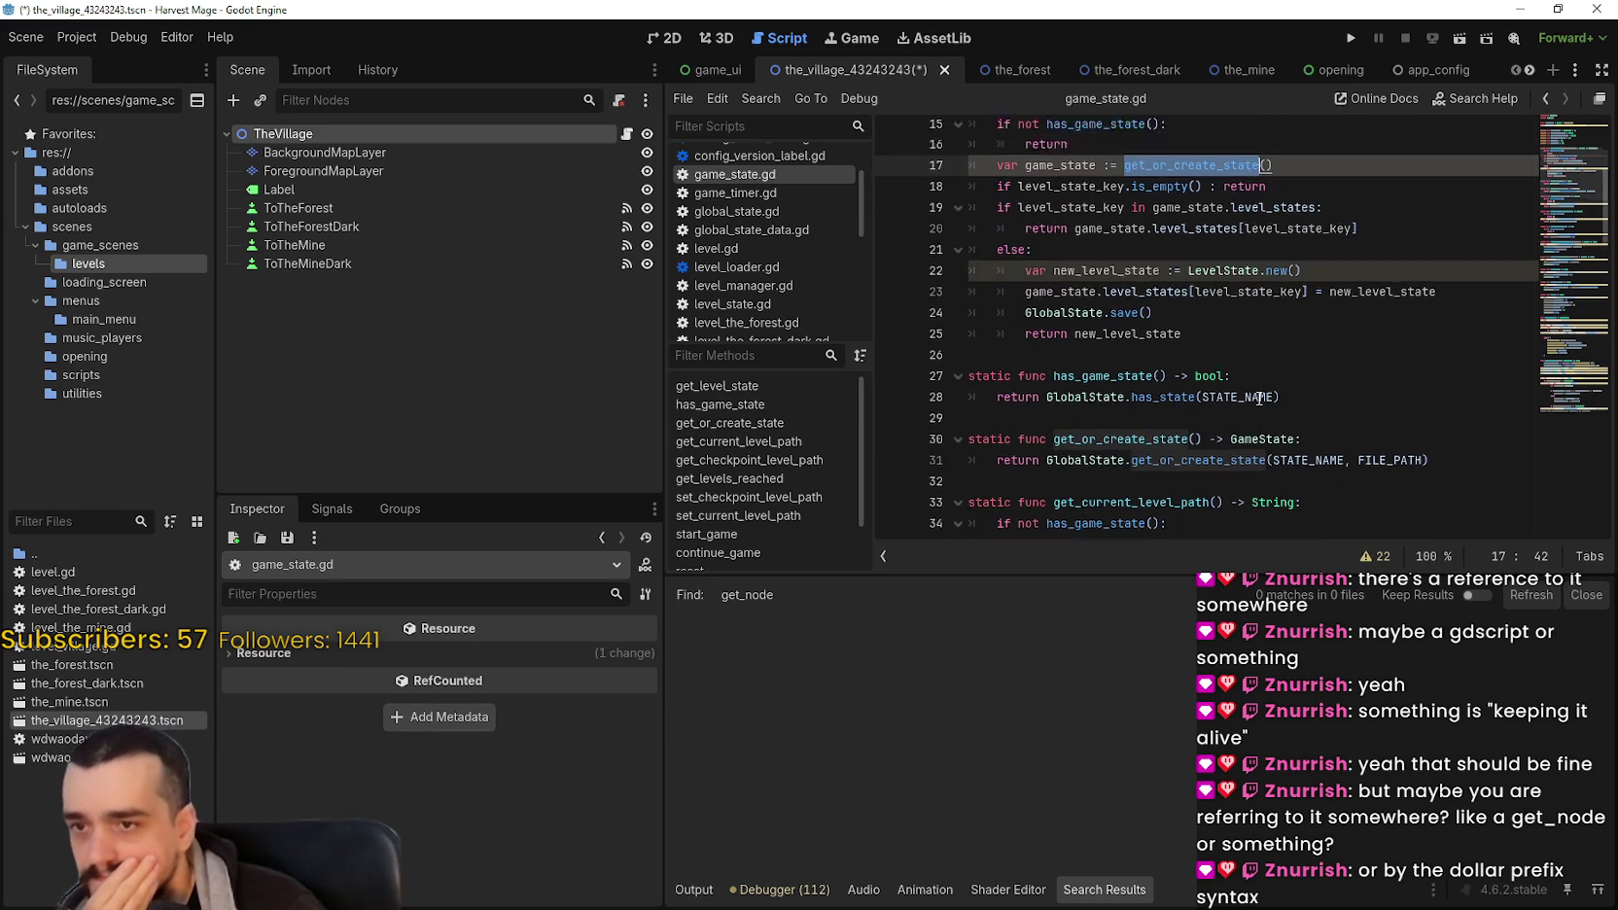
scroll(1252, 401, "down", 6)
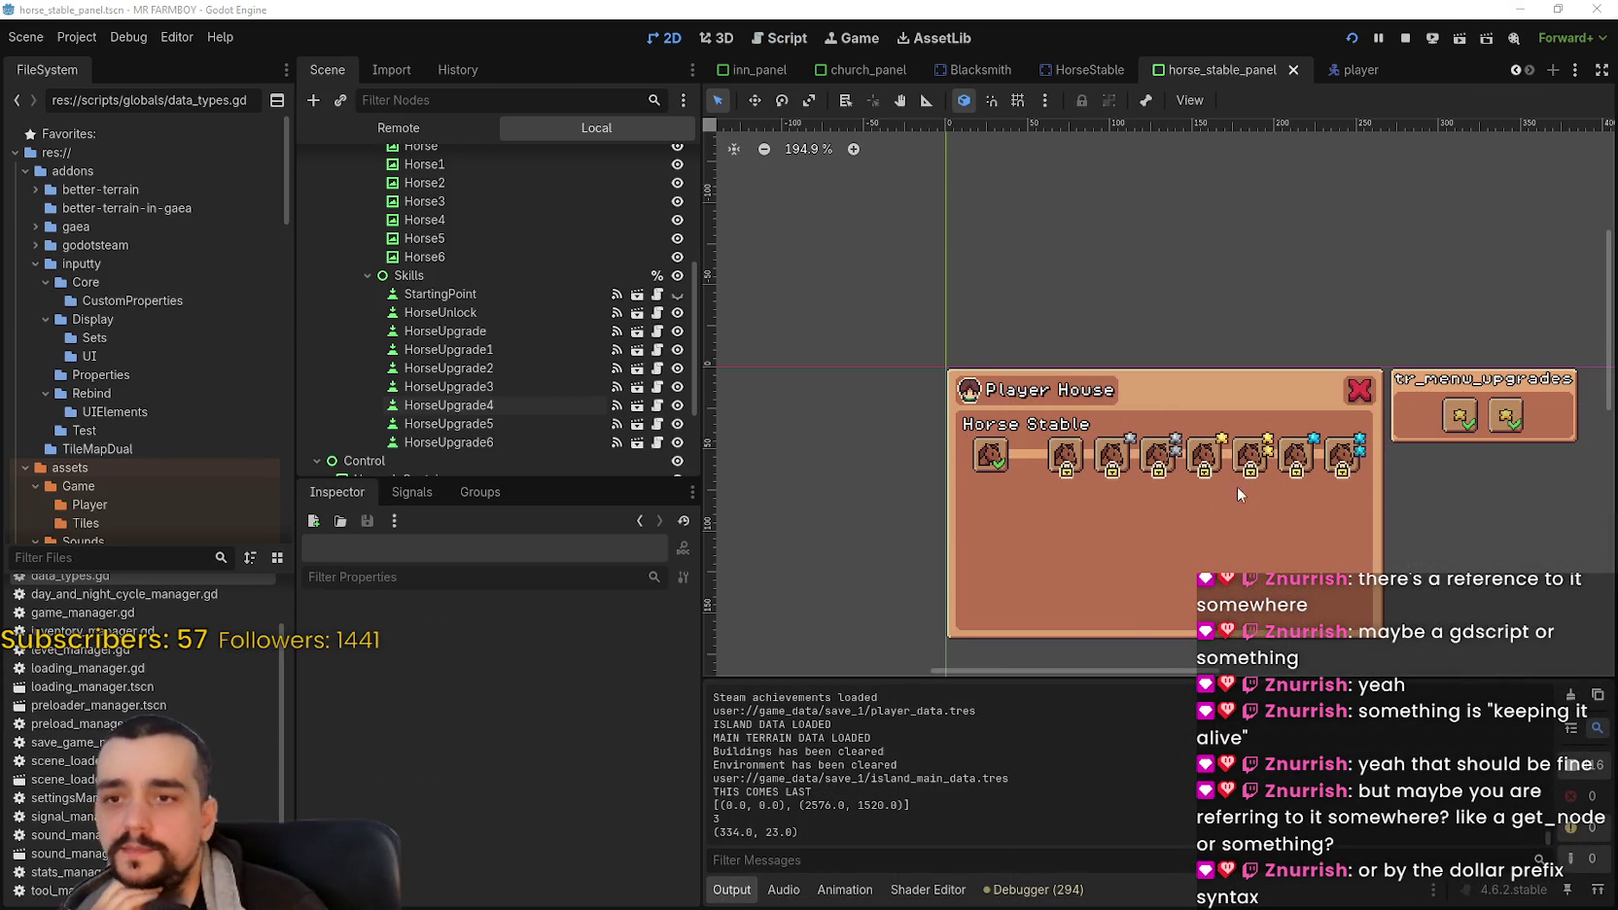
left_click_drag(1235, 486, 1020, 391)
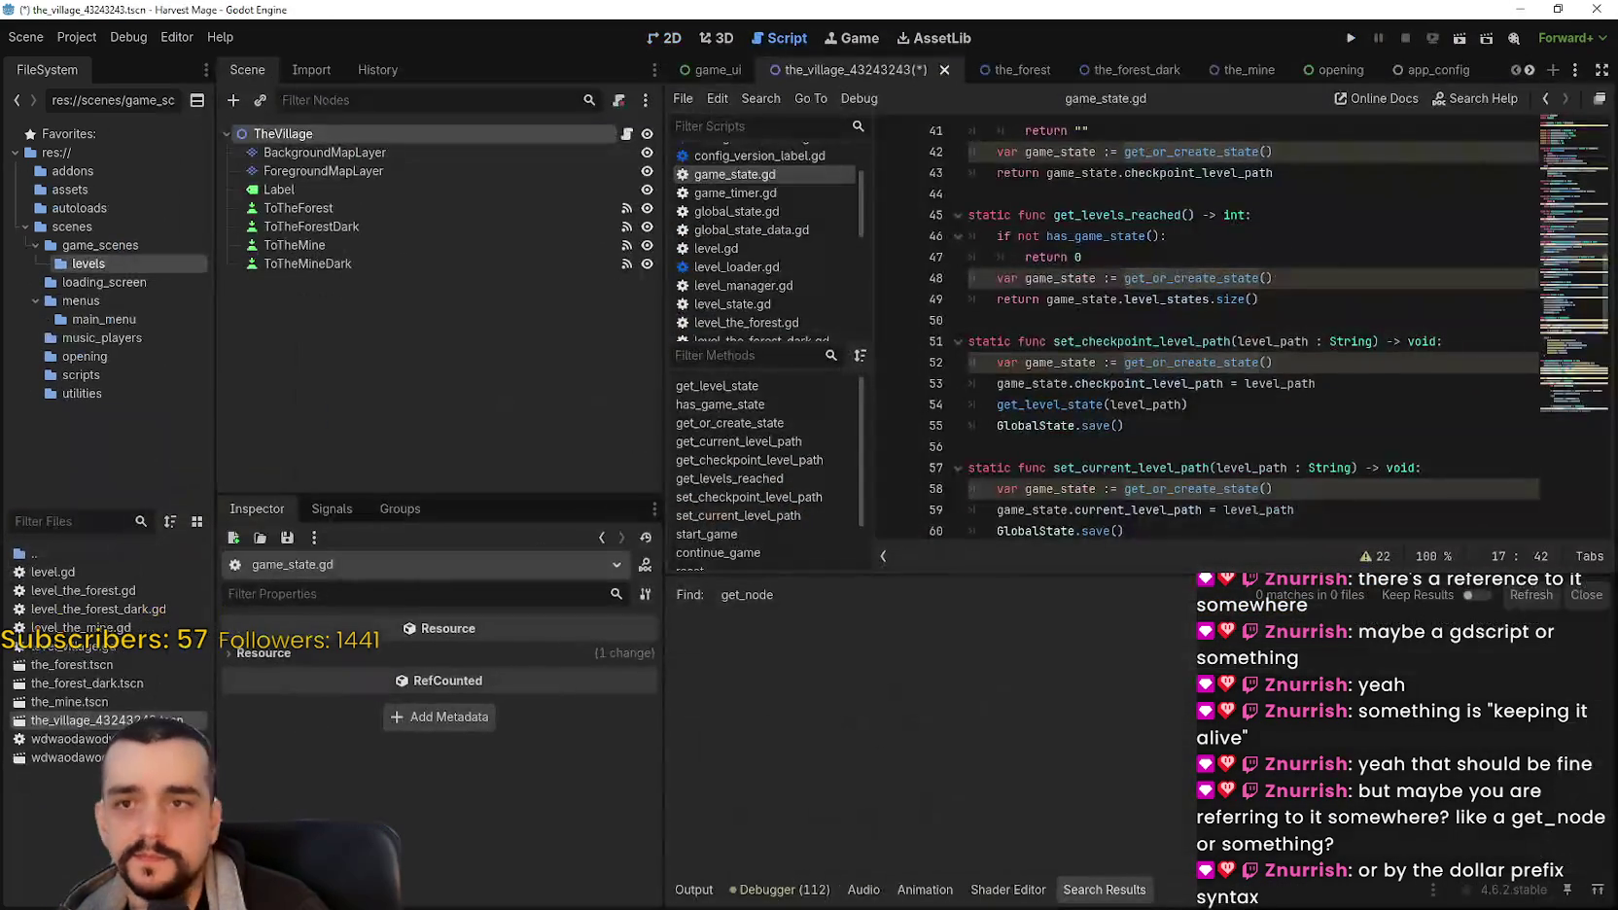
left_click(1595, 9)
left_click(651, 502)
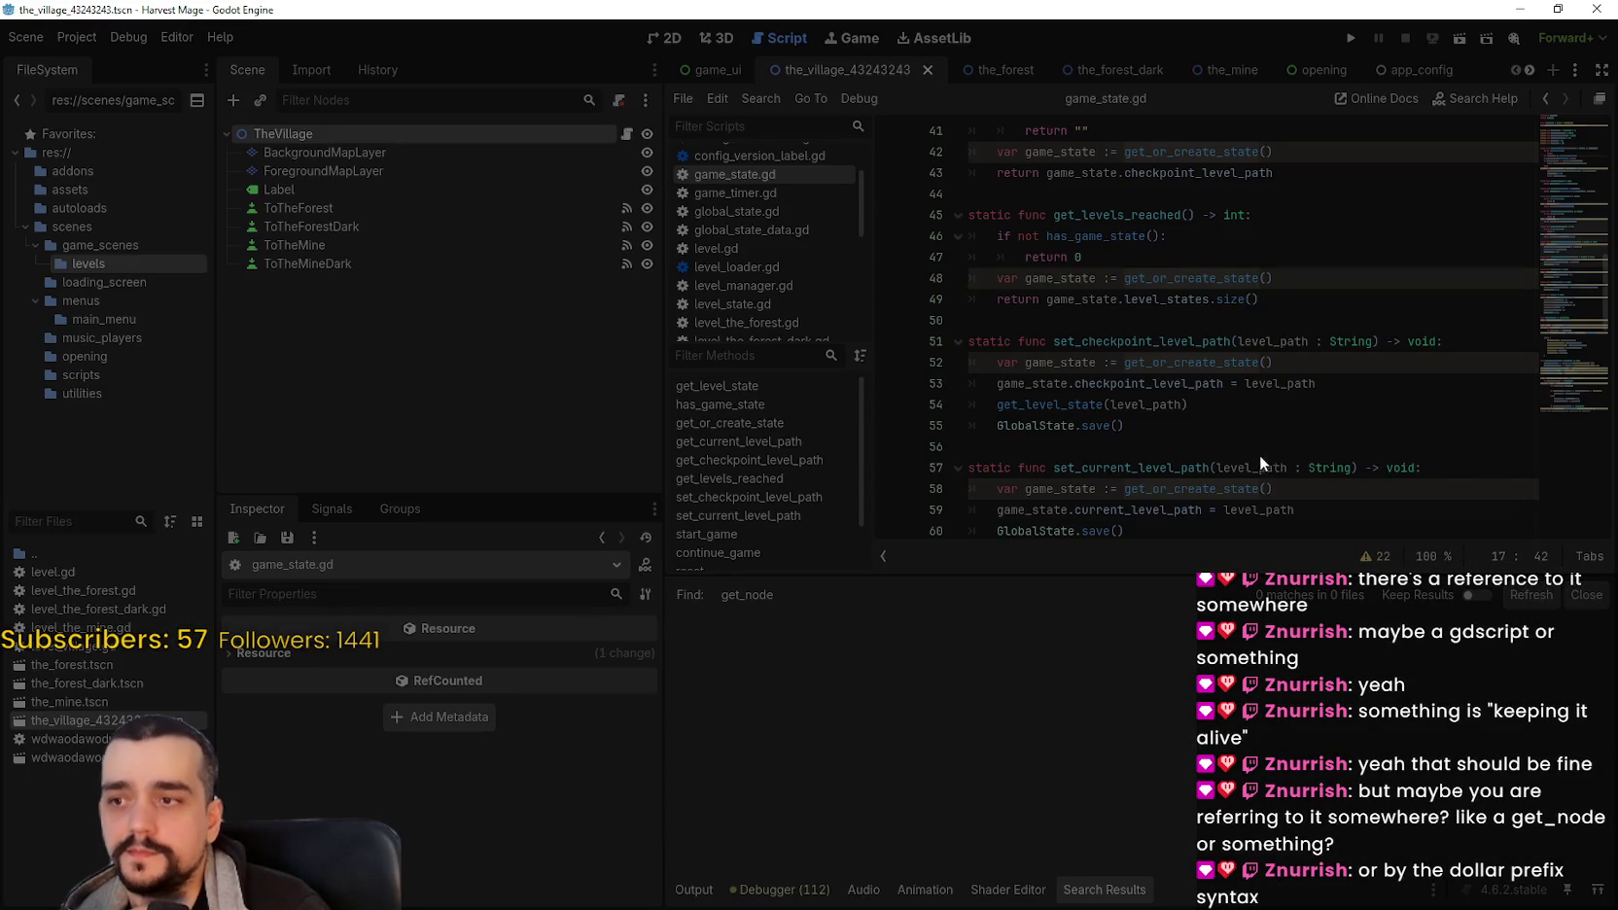
Step: Zoom into the horse_stable_panel canvas, then switch to SteamDB's MR FARMBOY page
scroll(1172, 414, "up", 4)
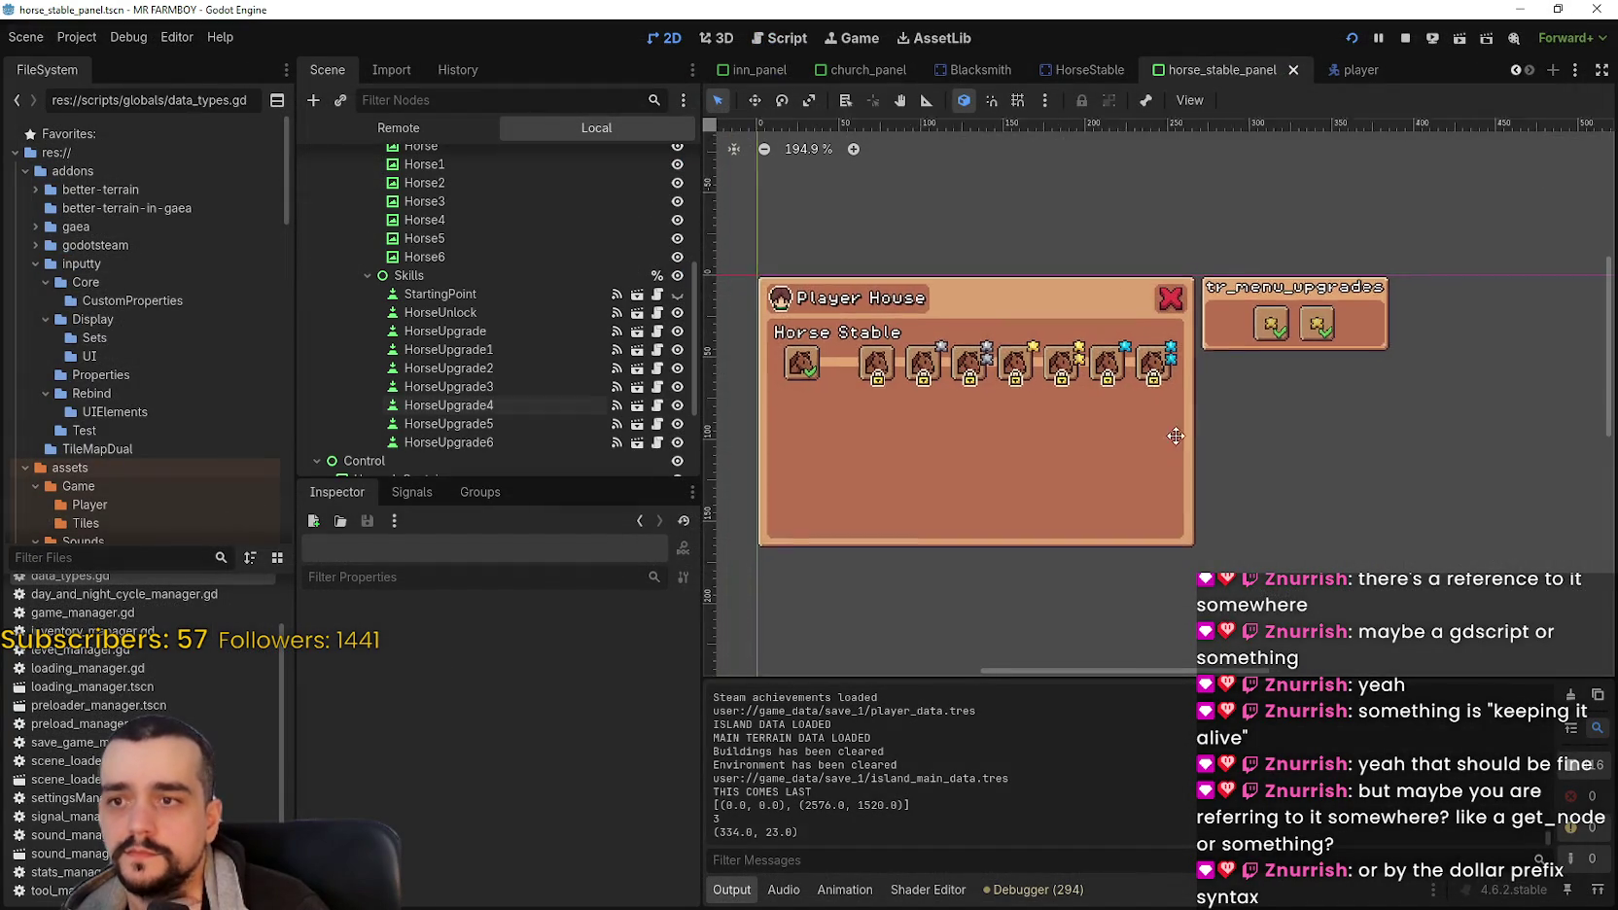
scroll(1172, 418, "up", 1)
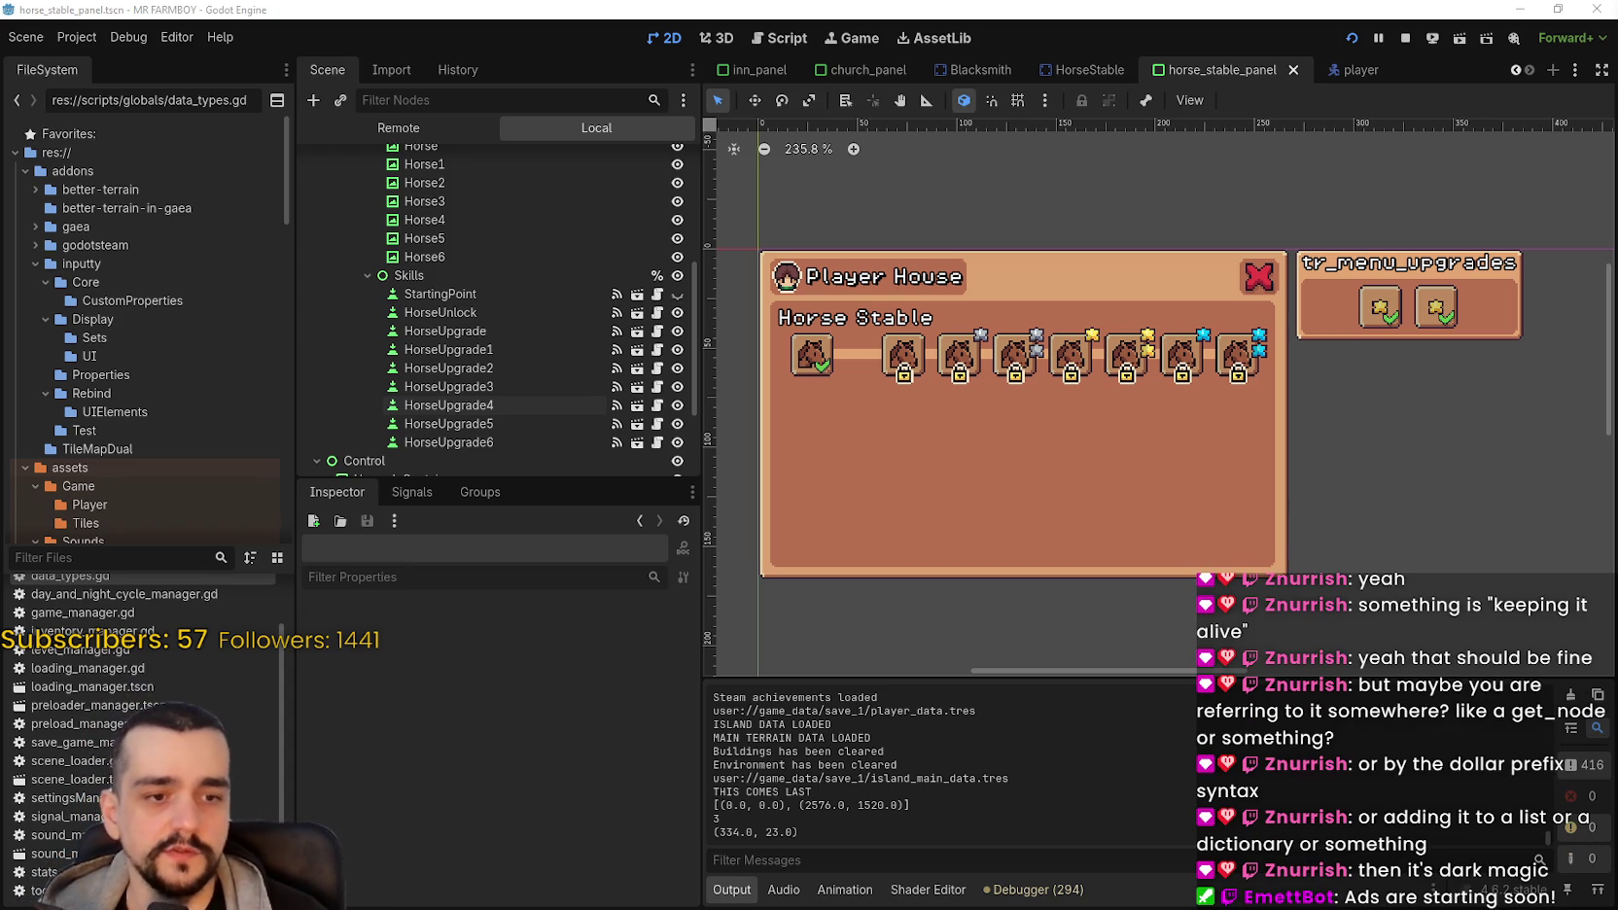
key("alt+Tab")
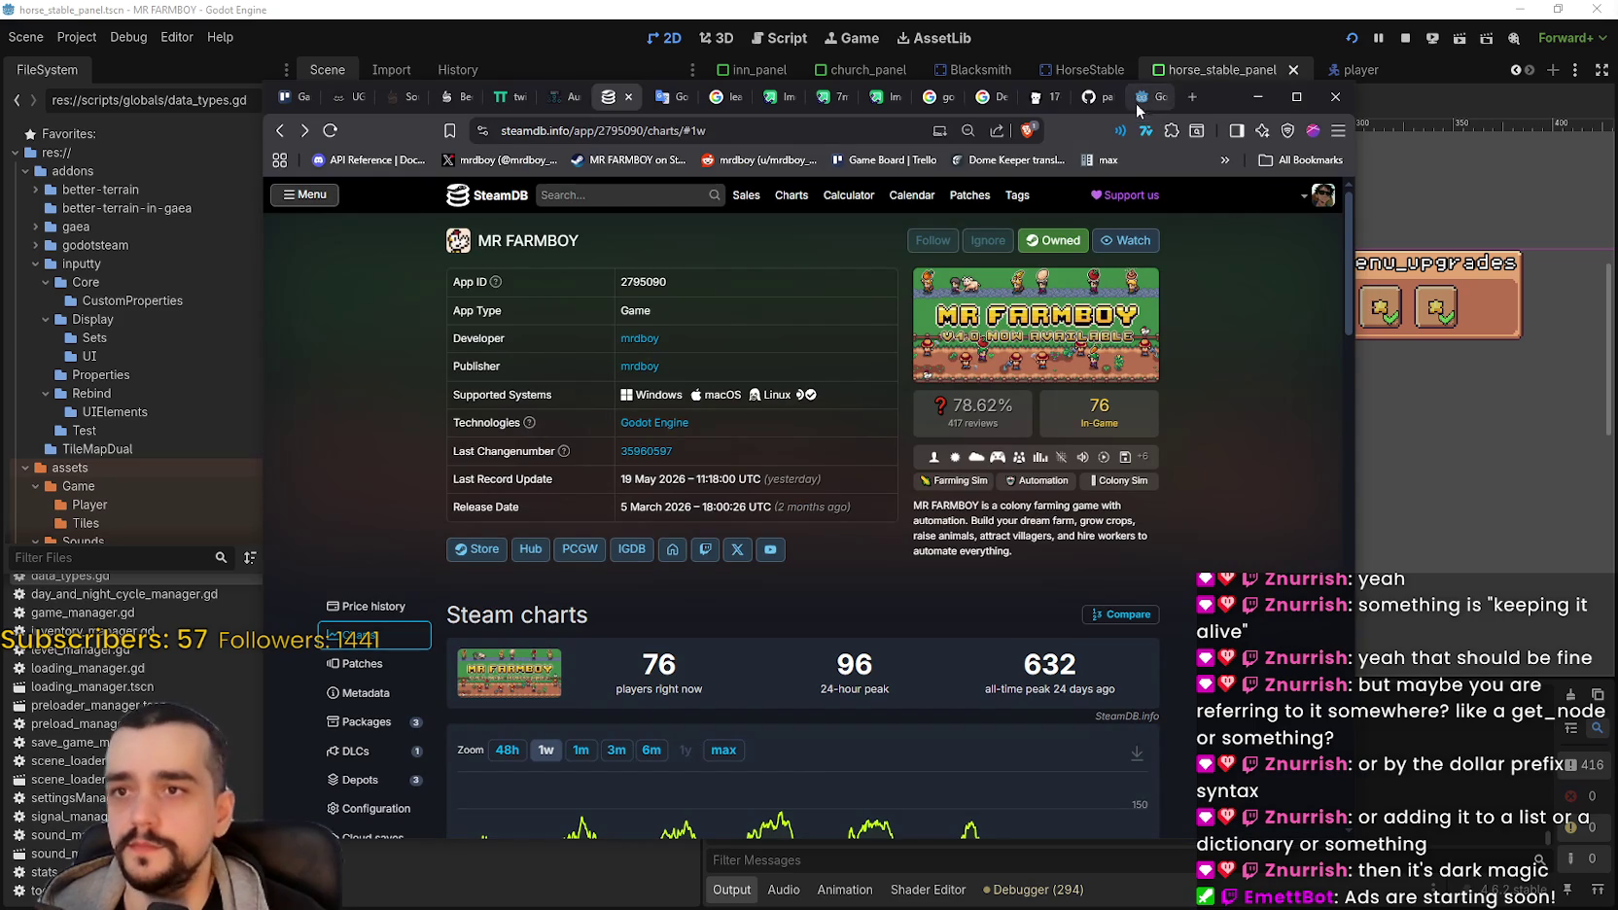
Step: Open the Godot 4.7-beta2 news post and follow the GH-118824 load_threaded_request fix
left_click(1086, 98)
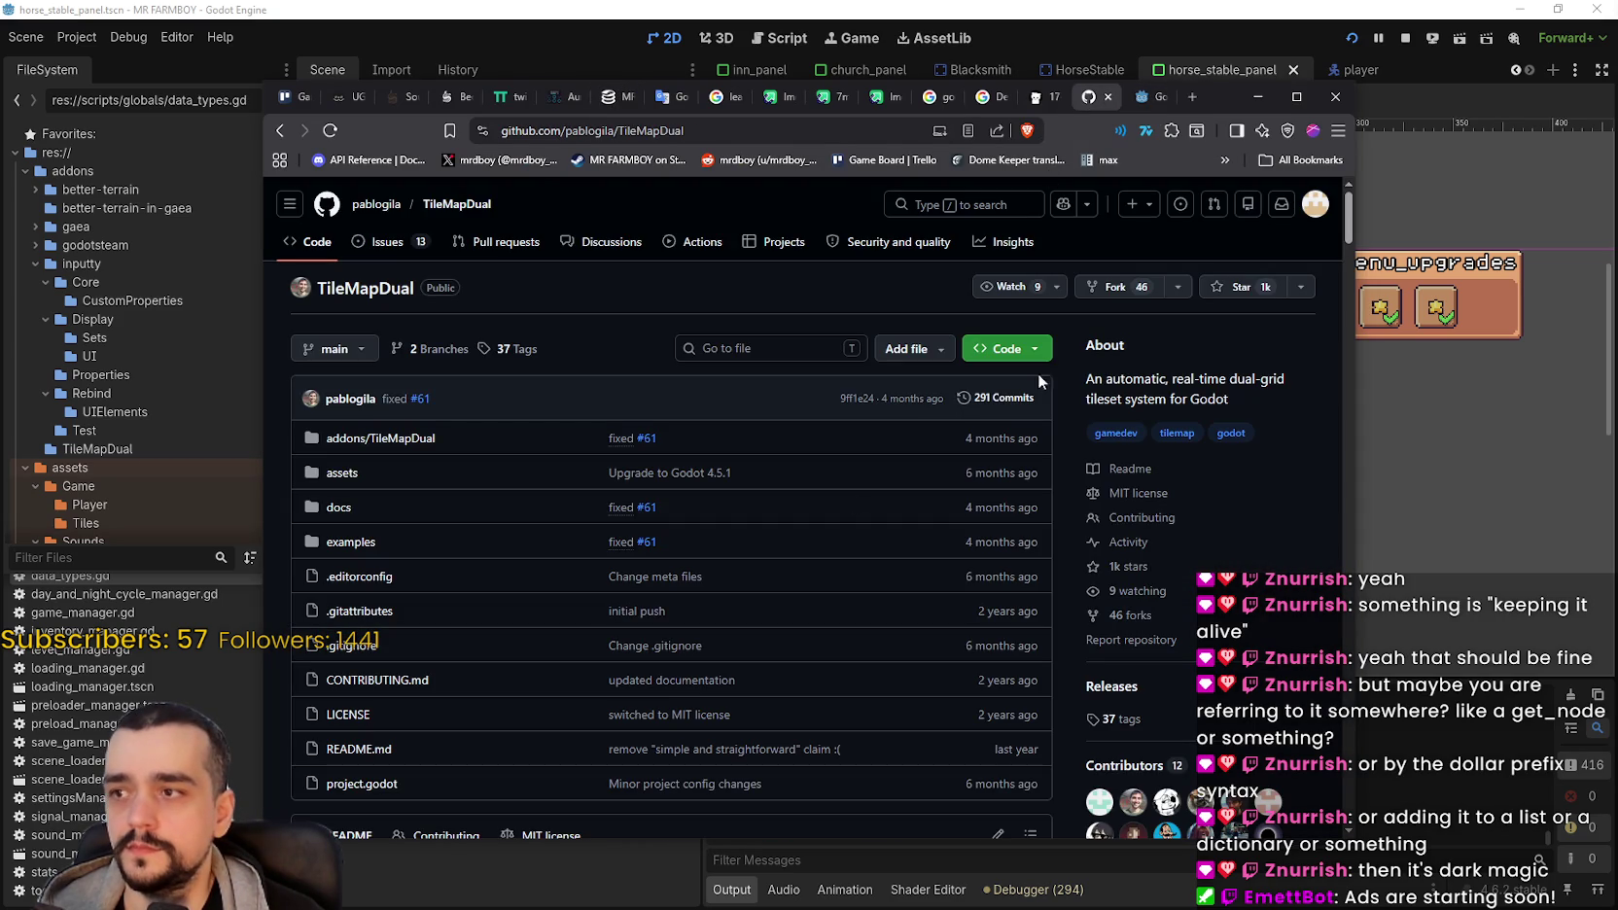
left_click(1147, 97)
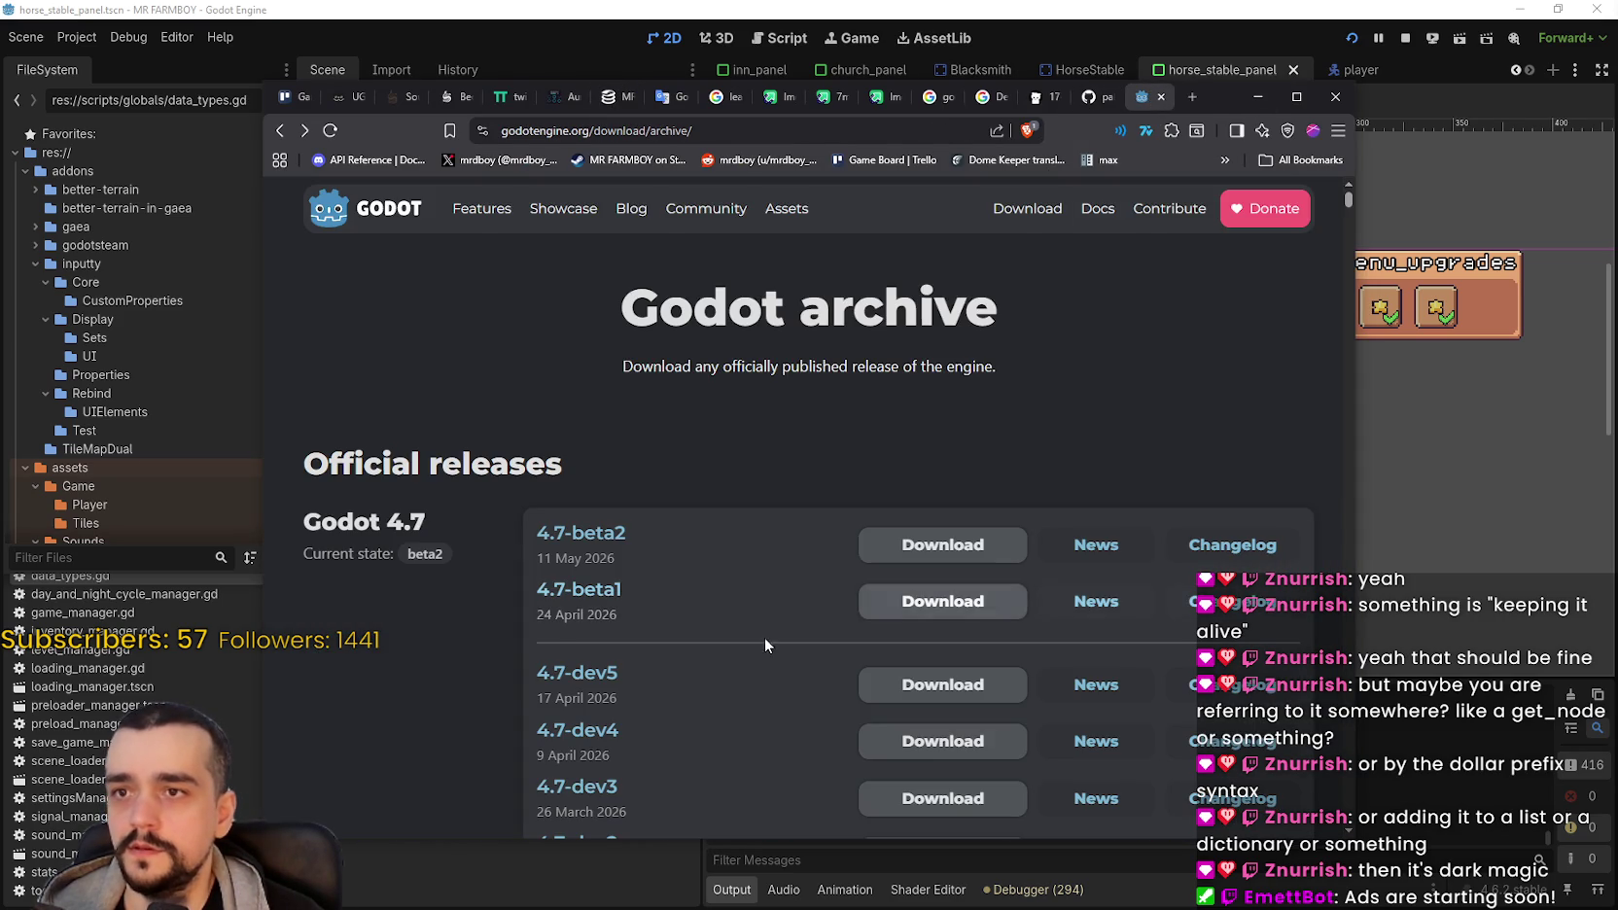
left_click(1079, 546)
scroll(712, 641, "down", 10)
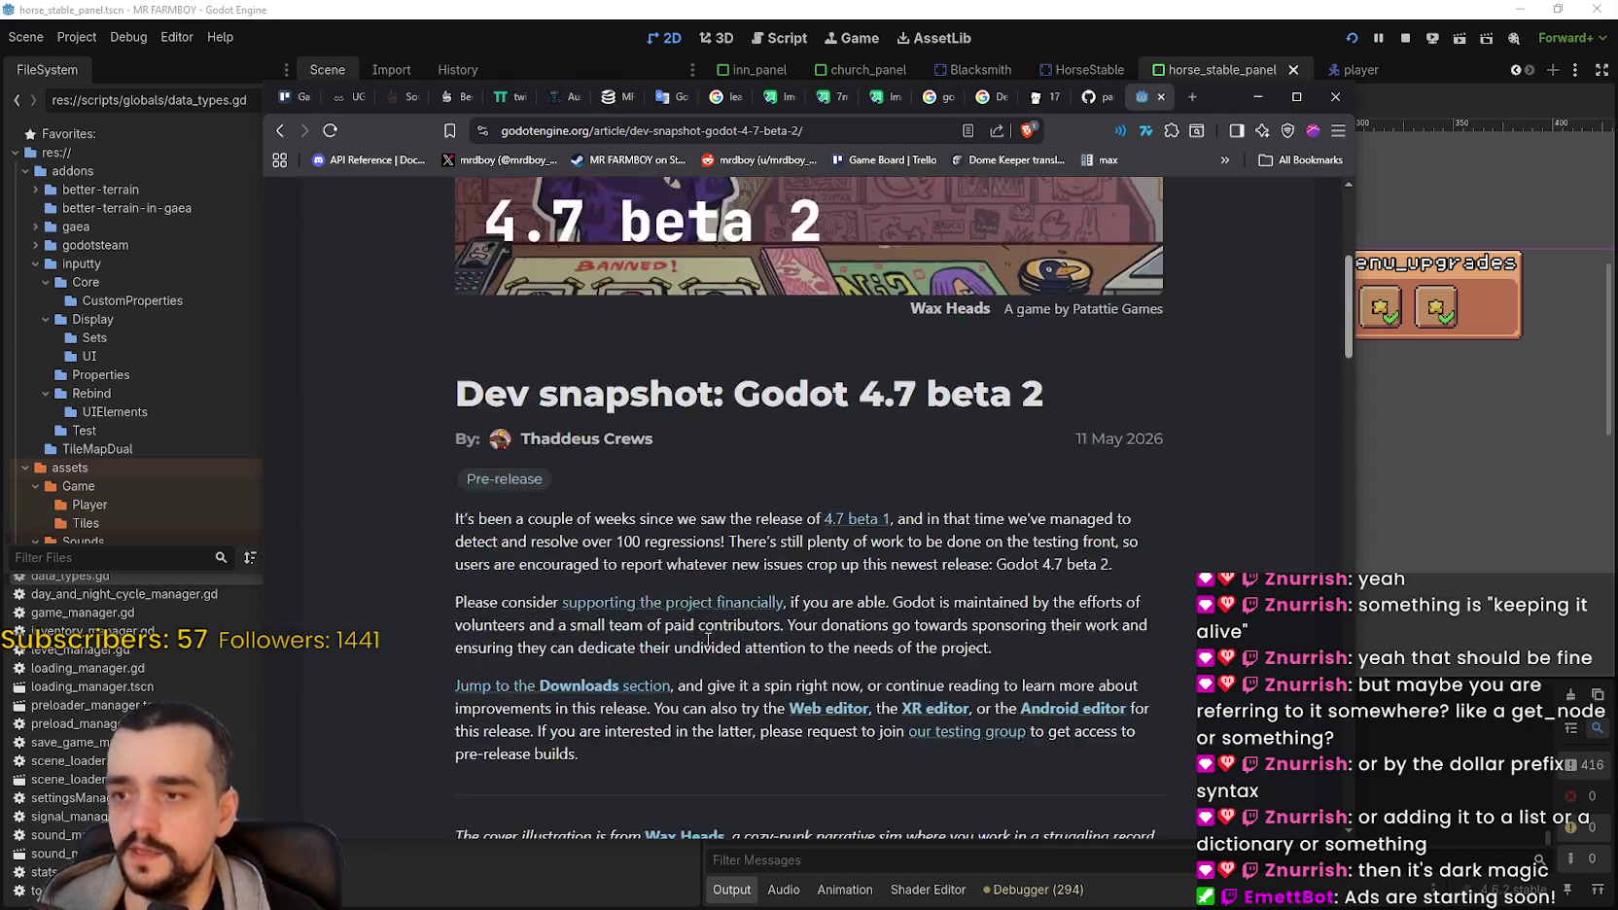
scroll(712, 641, "down", 5)
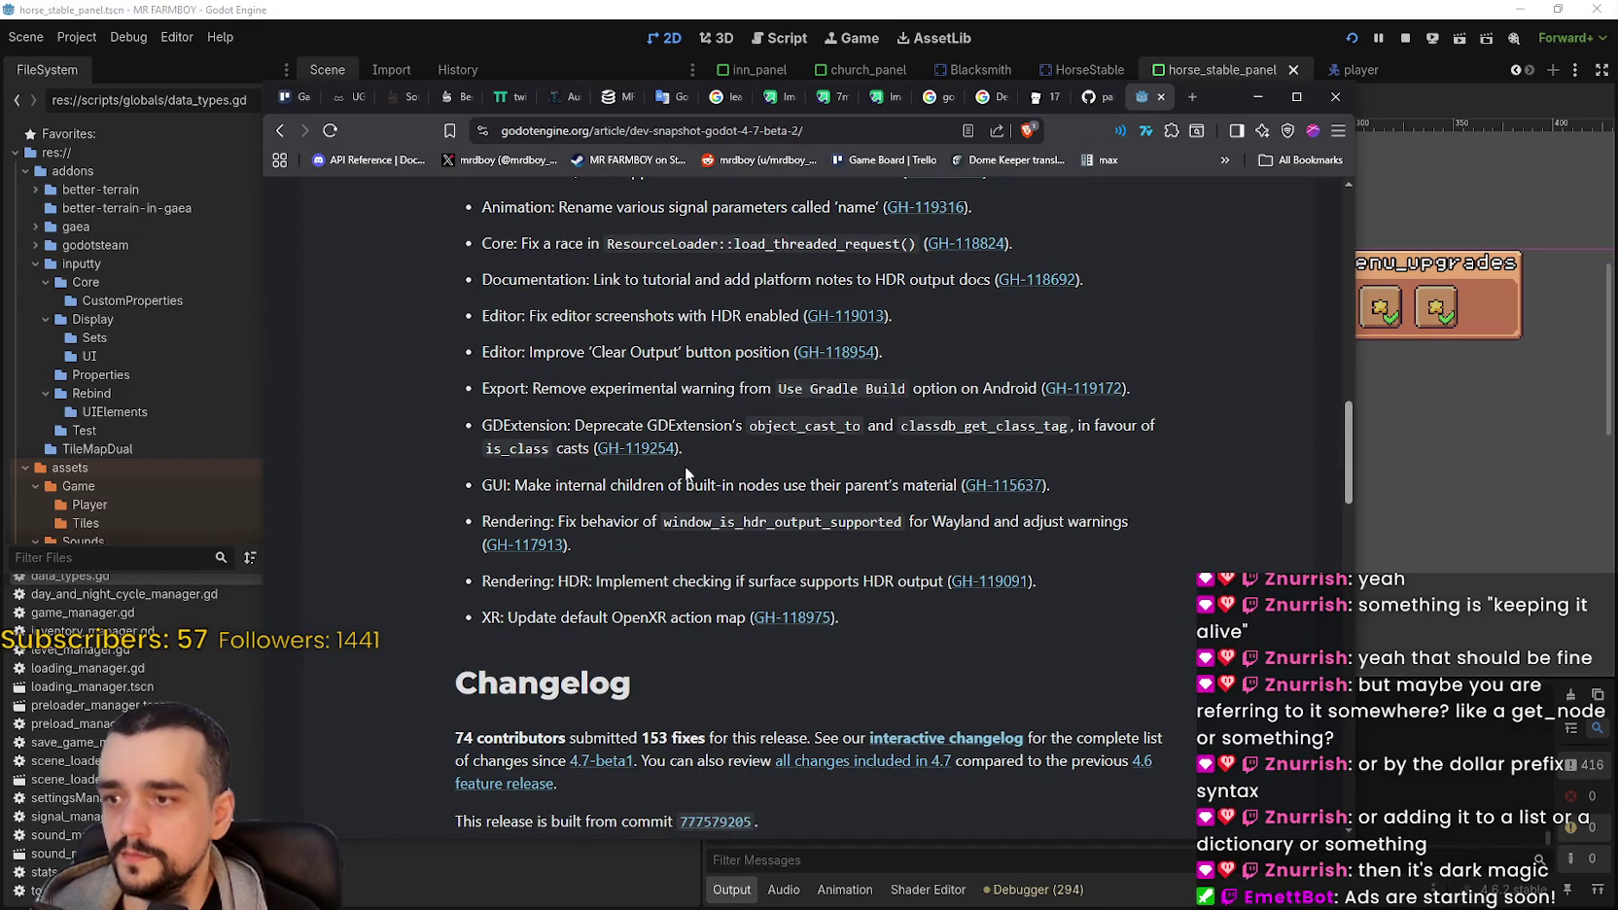
scroll(768, 466, "up", 2)
double_click(827, 412)
left_click(972, 414)
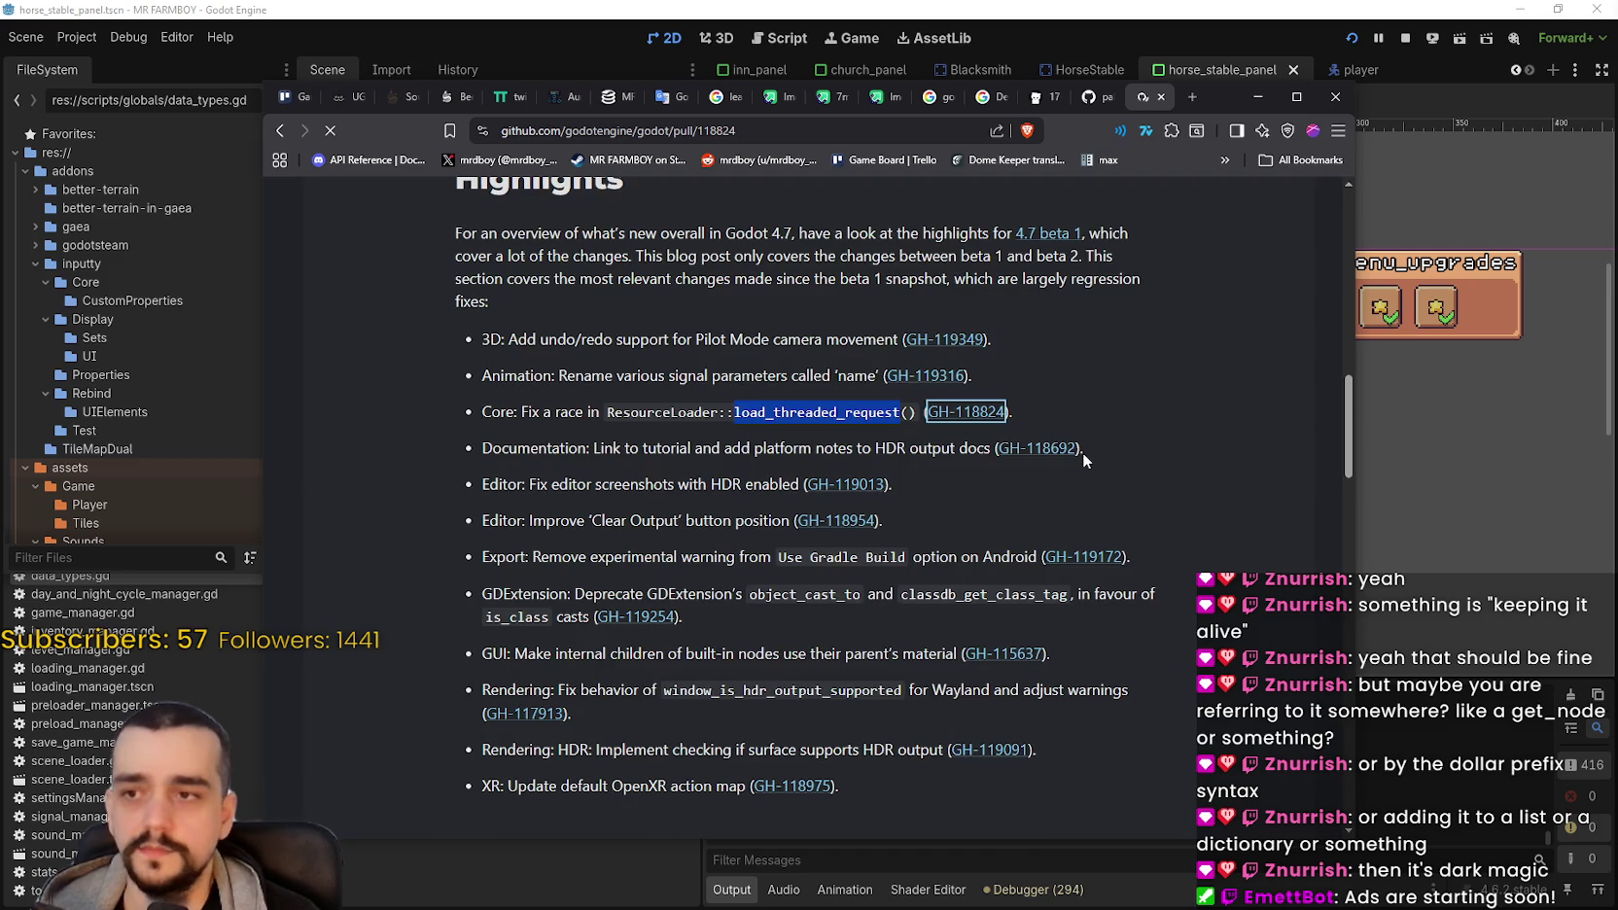
Step: Select the pull request's URL and highlight the Master and This PR benchmark blocks
scroll(716, 595, "down", 2)
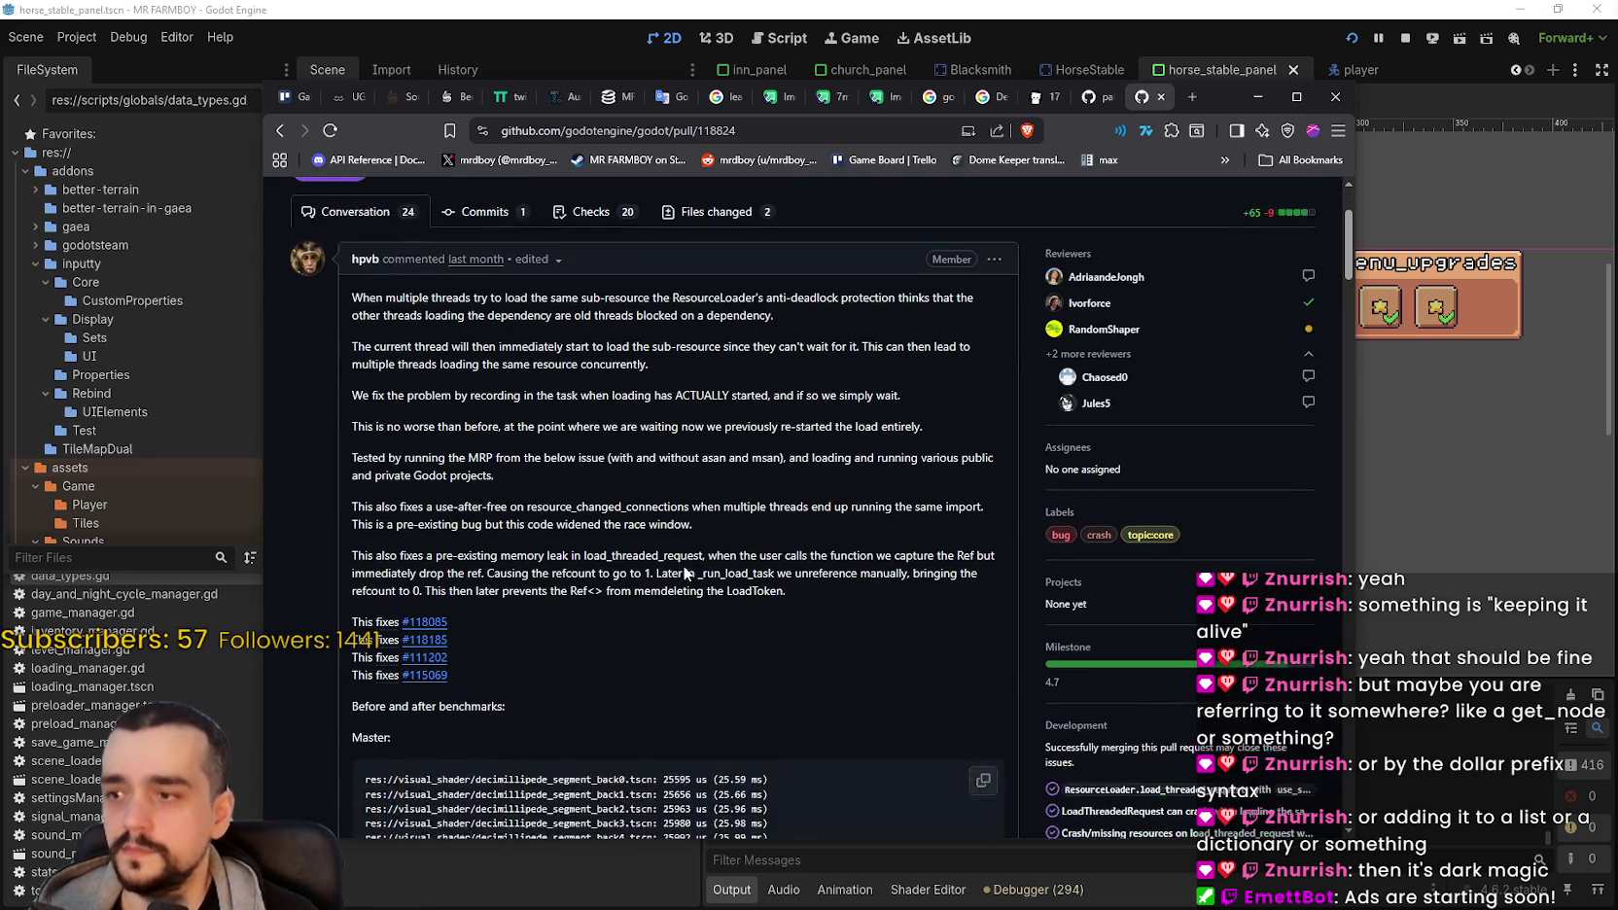
left_click(612, 131)
key("alt+Tab")
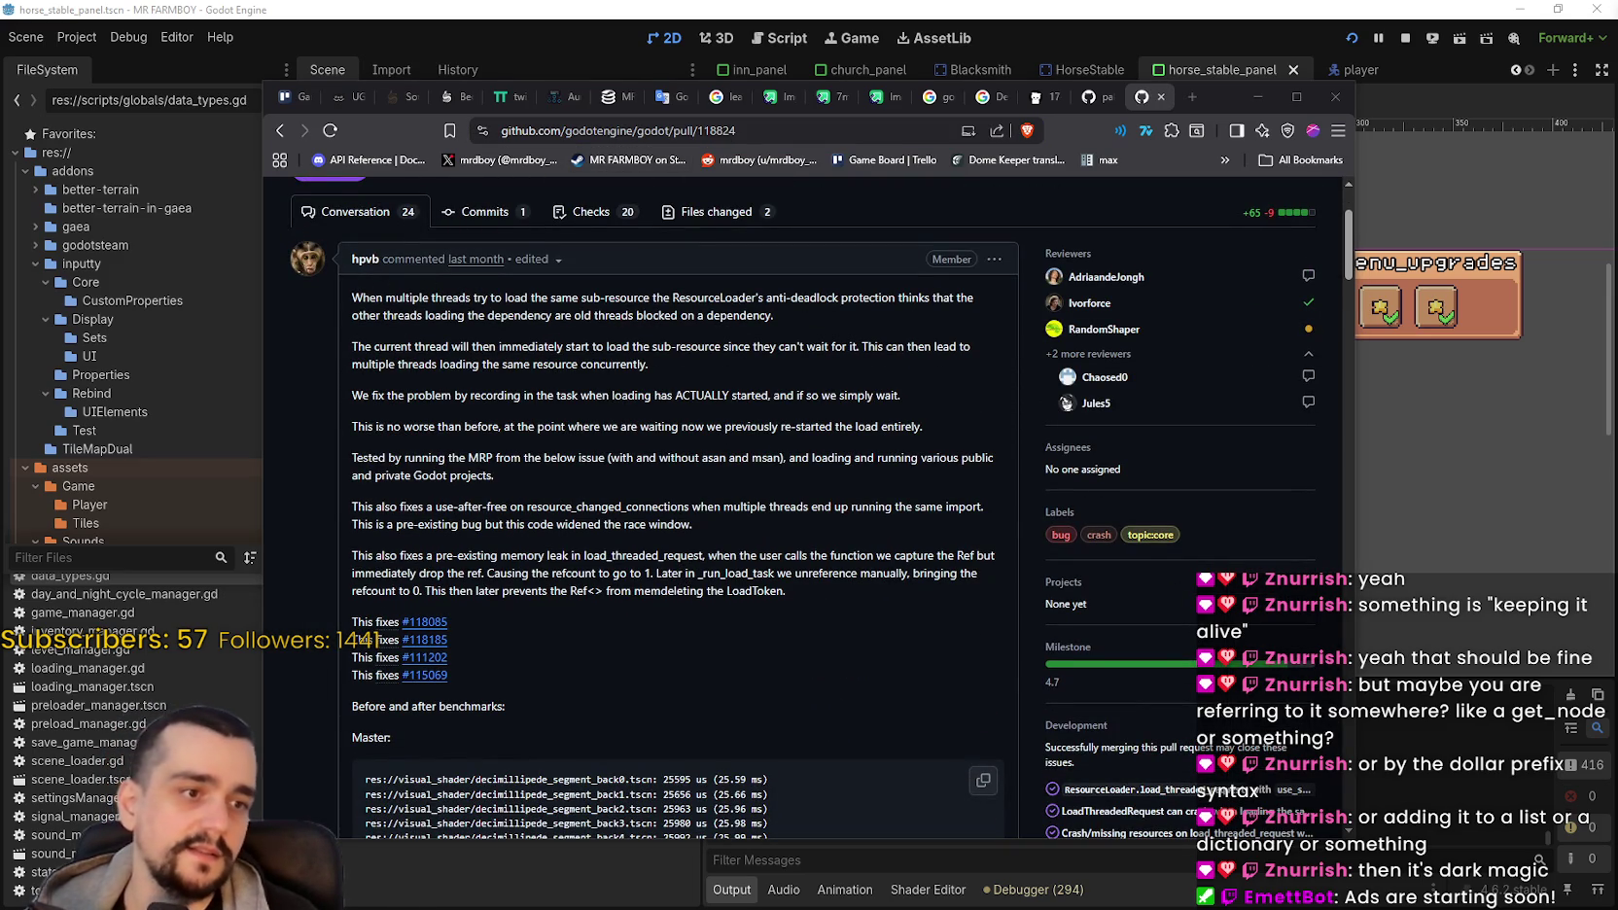
scroll(611, 622, "down", 1)
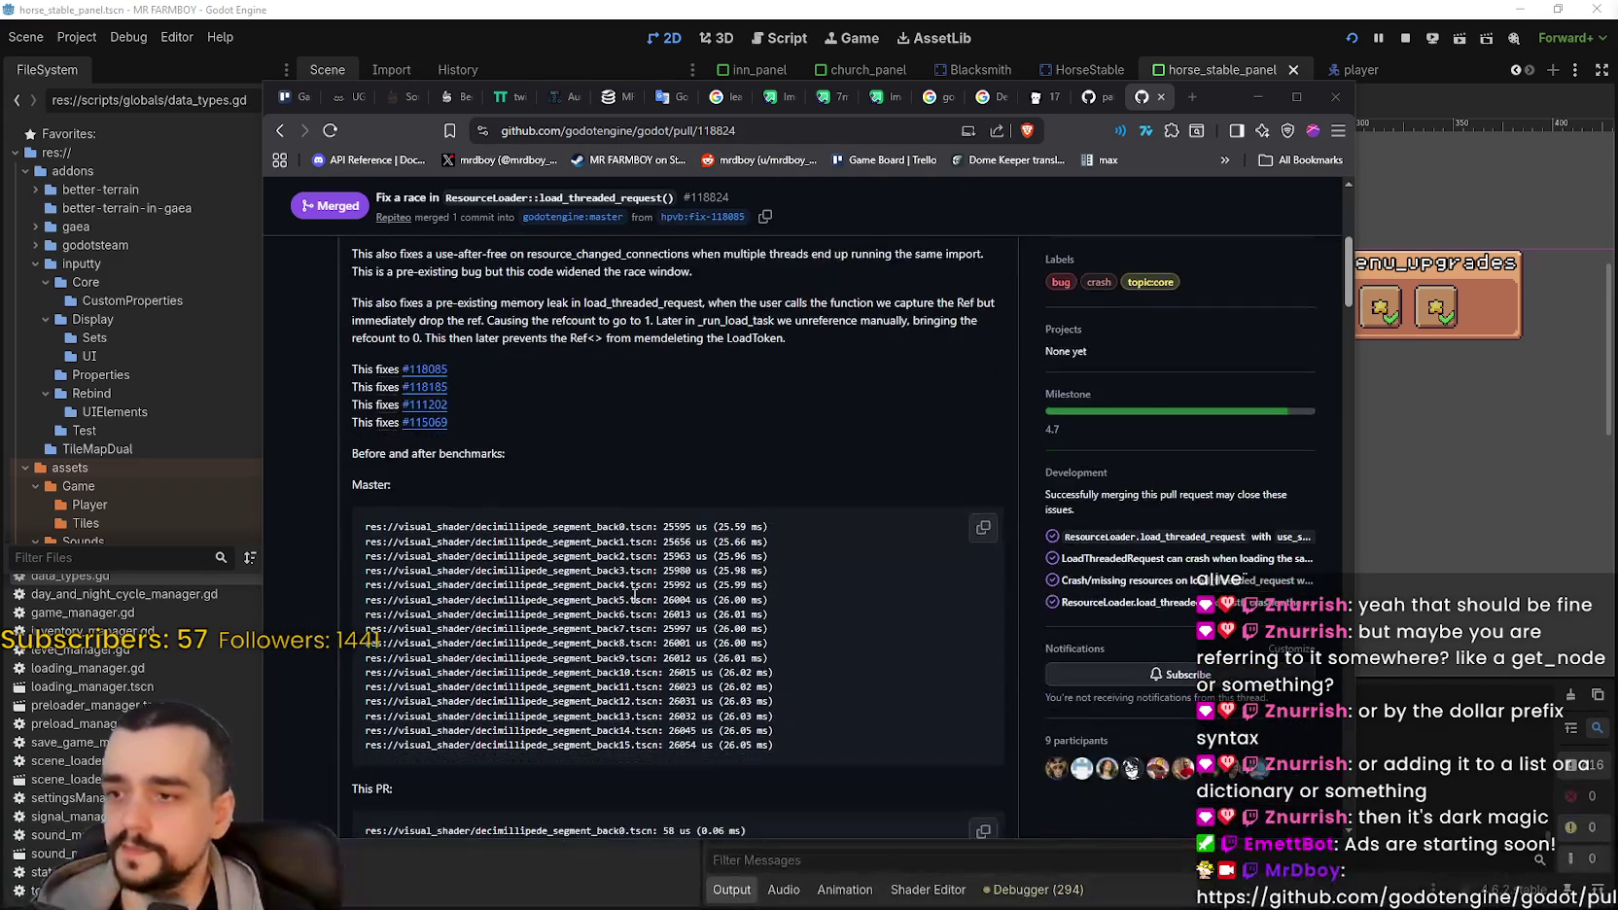
scroll(581, 560, "down", 2)
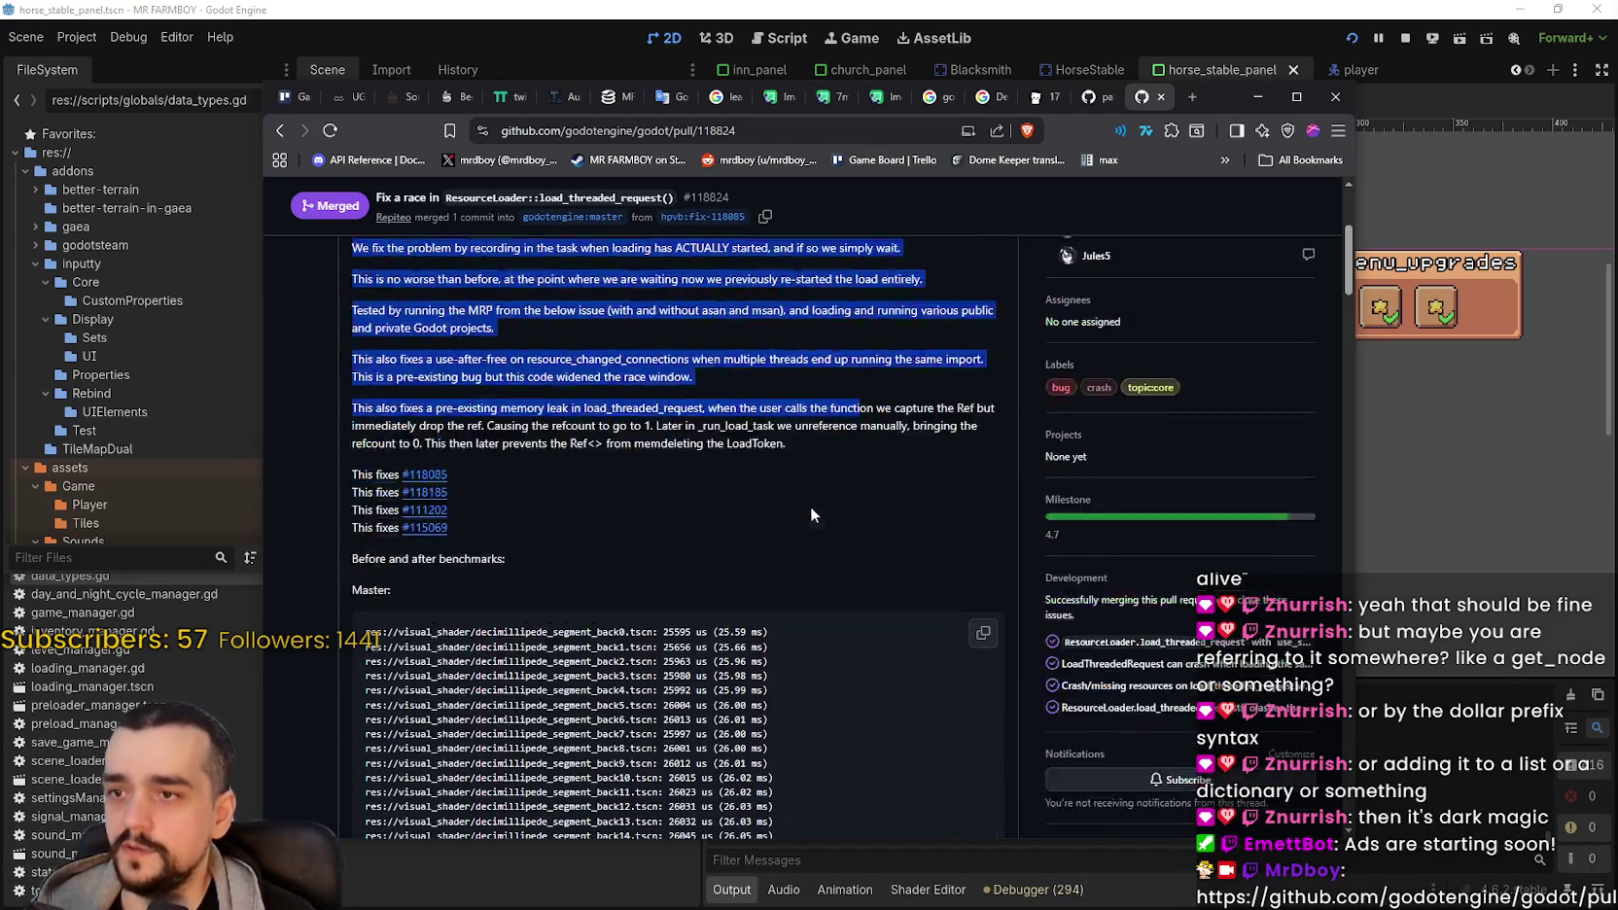
scroll(580, 561, "down", 2)
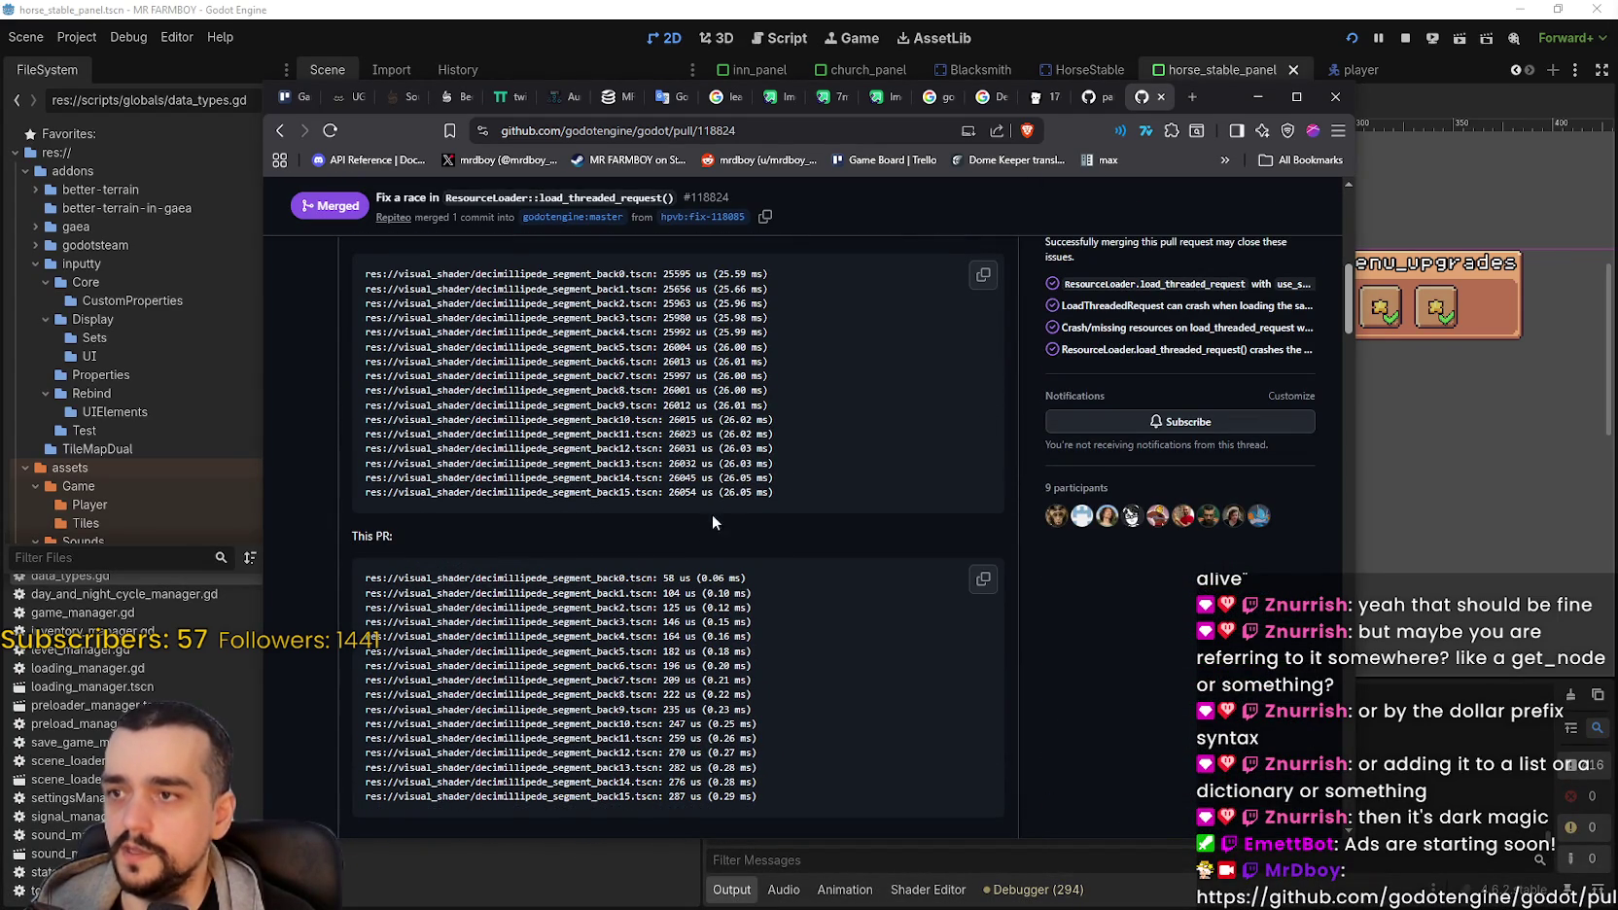
mouse_move(382, 492)
left_mouse_down()
mouse_move(398, 528)
mouse_move(416, 492)
mouse_move(392, 537)
left_mouse_up()
left_click_drag(783, 491, 778, 277)
mouse_move(787, 825)
left_mouse_down()
mouse_move(321, 614)
mouse_move(300, 579)
left_mouse_up()
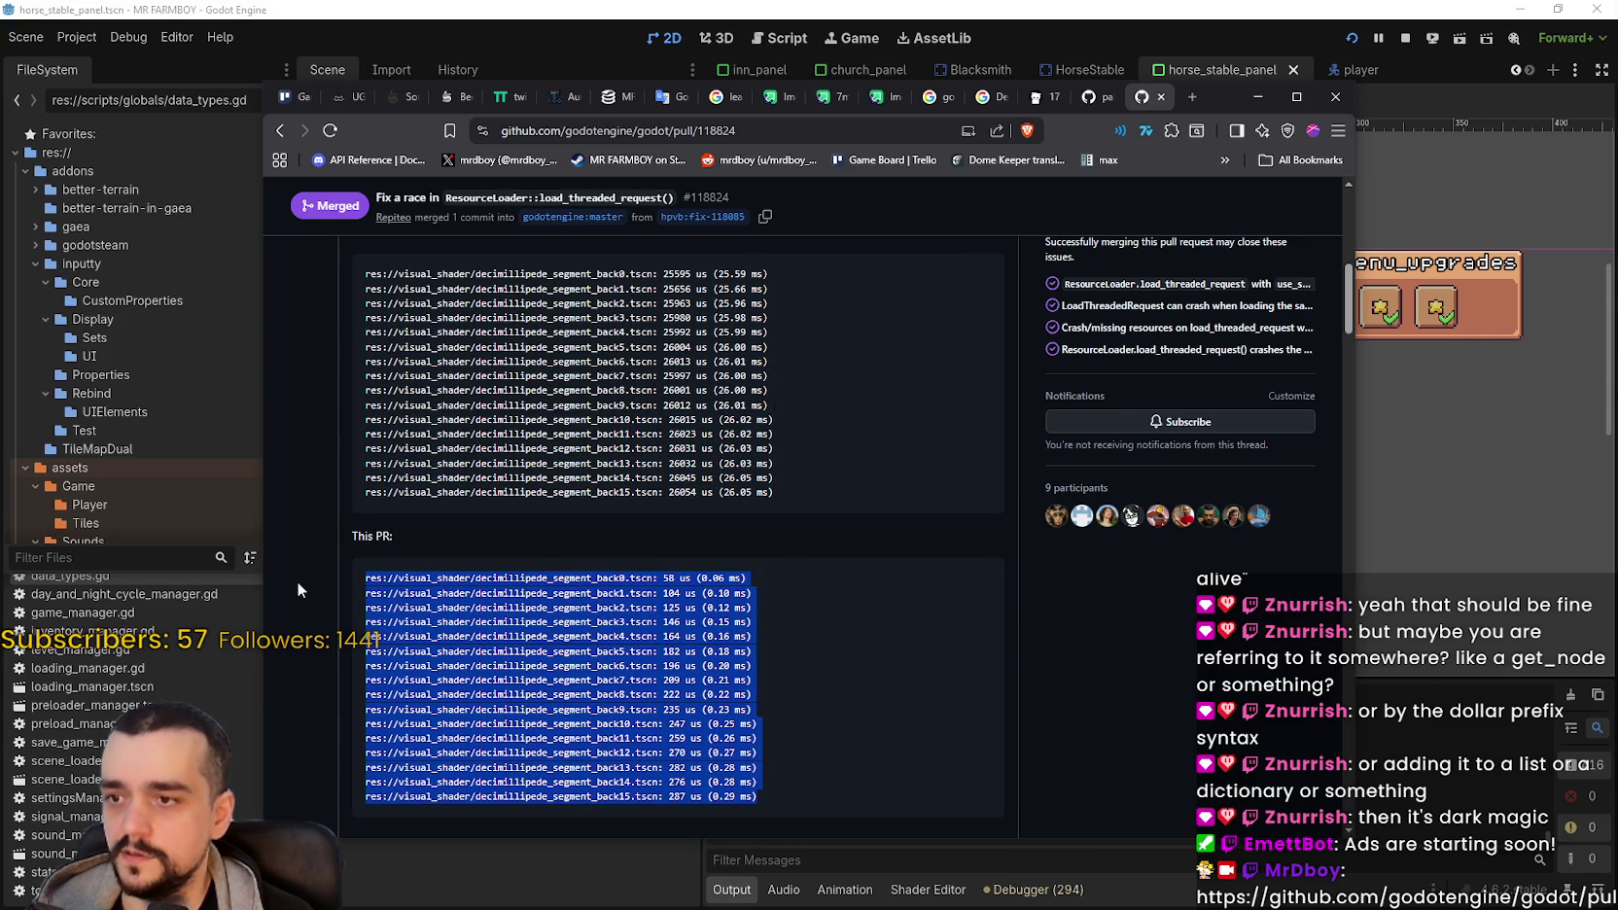
Step: Reselect parts of the This PR benchmark output and scroll further down the pull request
scroll(834, 669, "down", 3)
scroll(784, 560, "up", 4)
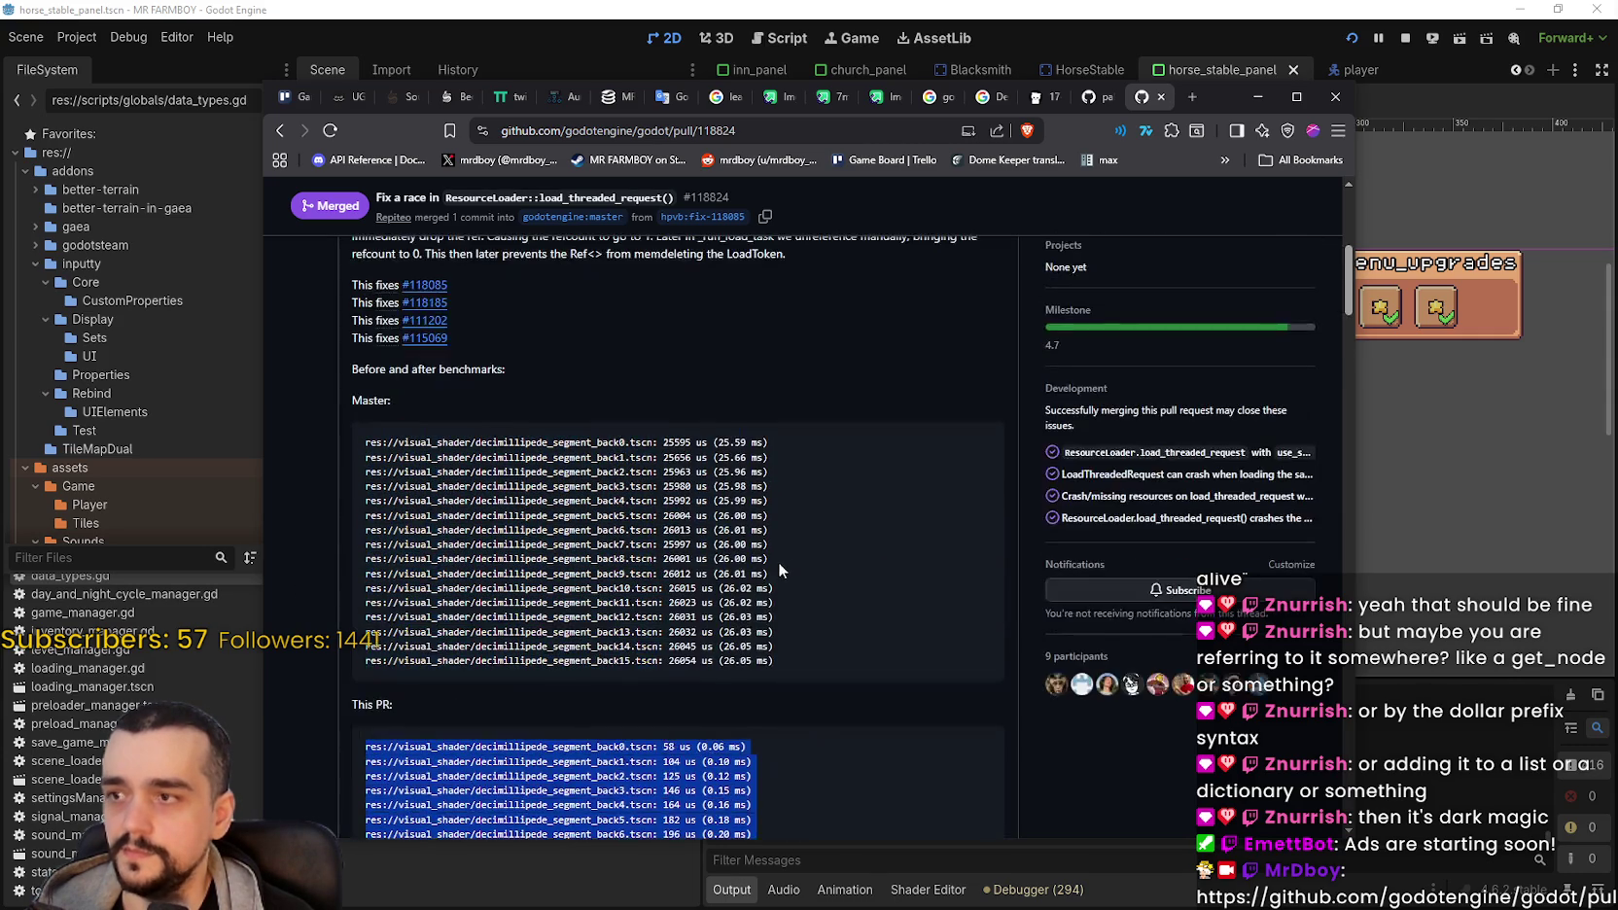
mouse_move(787, 663)
left_mouse_down()
mouse_move(366, 542)
mouse_move(366, 457)
left_mouse_up()
scroll(776, 550, "up", 3)
mouse_move(776, 549)
left_mouse_down()
mouse_move(545, 501)
mouse_move(389, 299)
left_mouse_up()
scroll(623, 549, "down", 5)
scroll(640, 532, "down", 10)
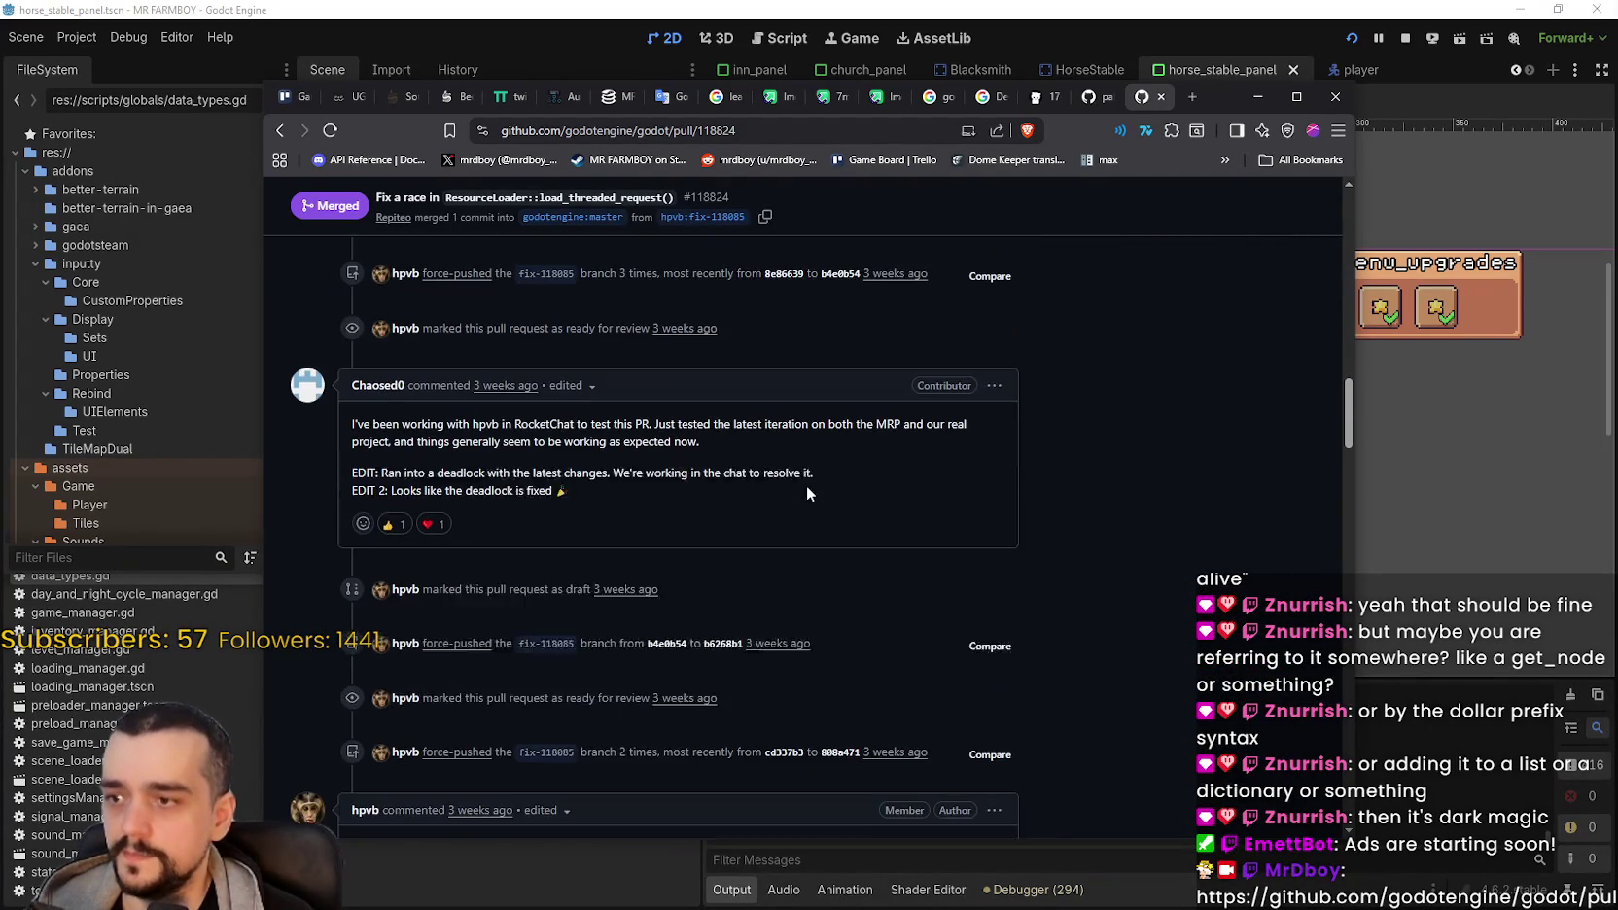
scroll(1173, 680, "down", 5)
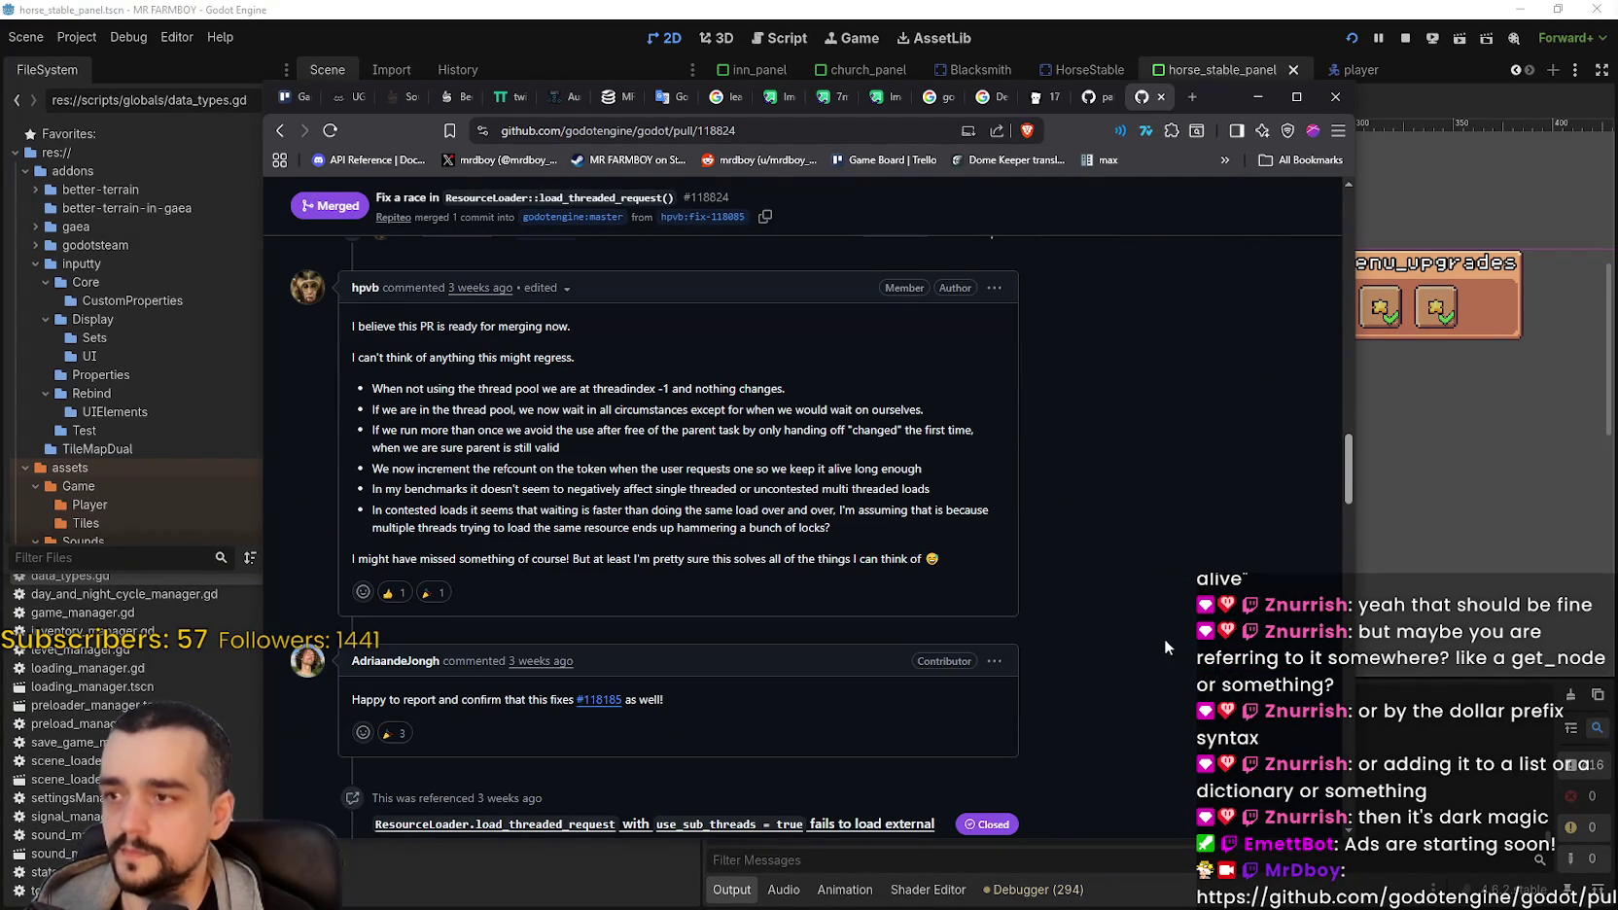
scroll(1164, 637, "down", 6)
scroll(1150, 610, "down", 8)
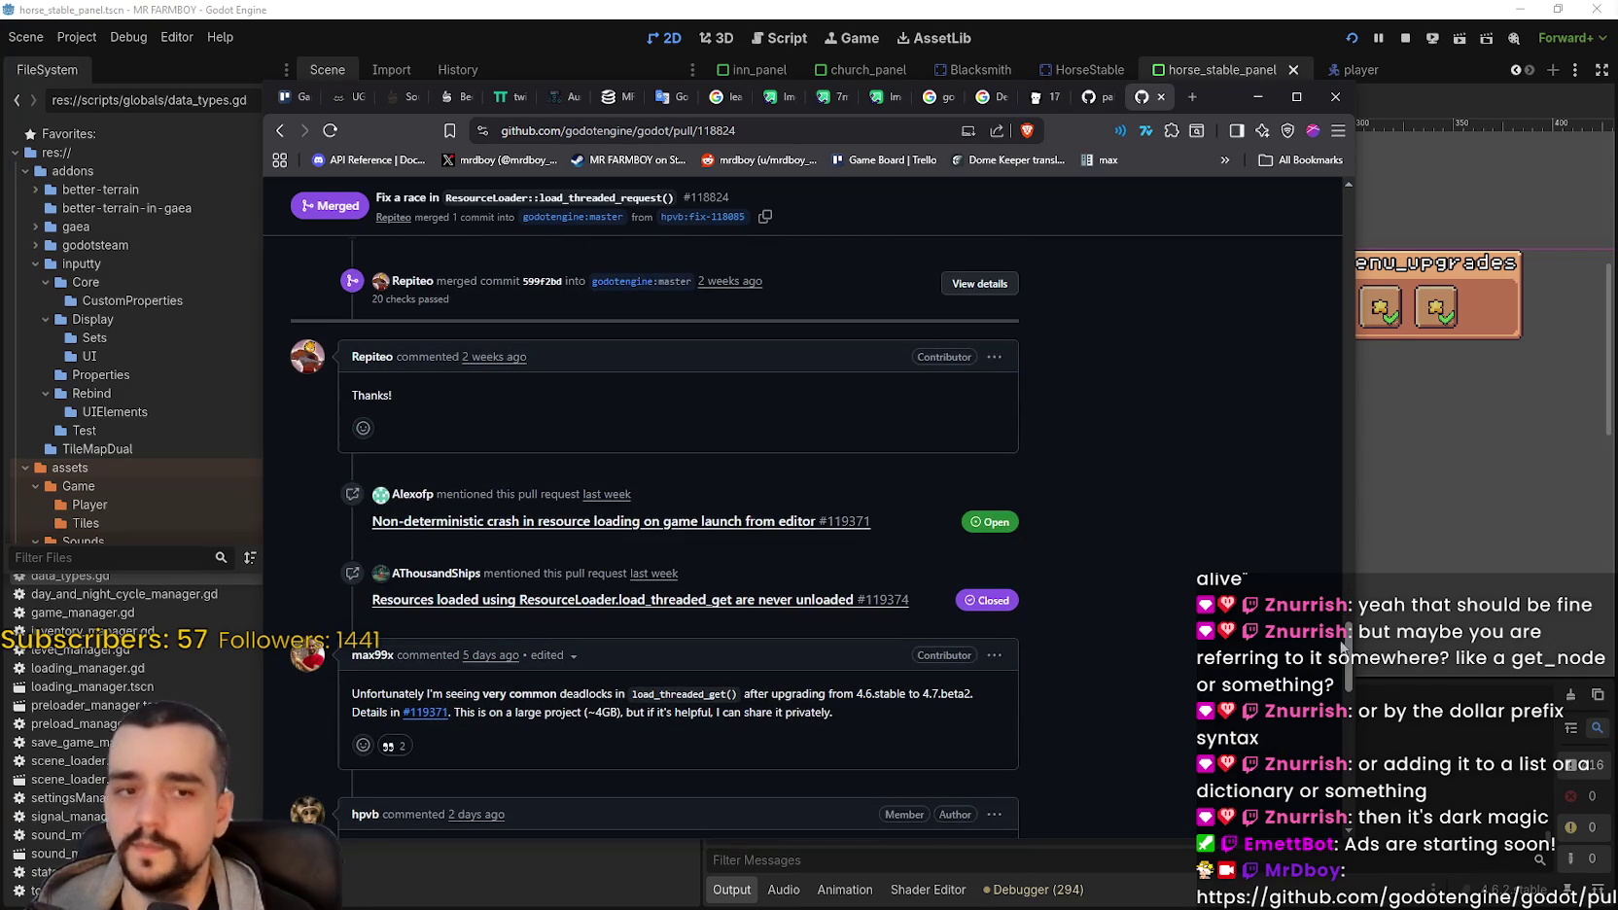
Step: Highlight the 0.06 ms timing in the This PR benchmark results
mouse_move(1347, 657)
left_mouse_down()
mouse_move(1349, 799)
mouse_move(1396, 199)
left_mouse_up()
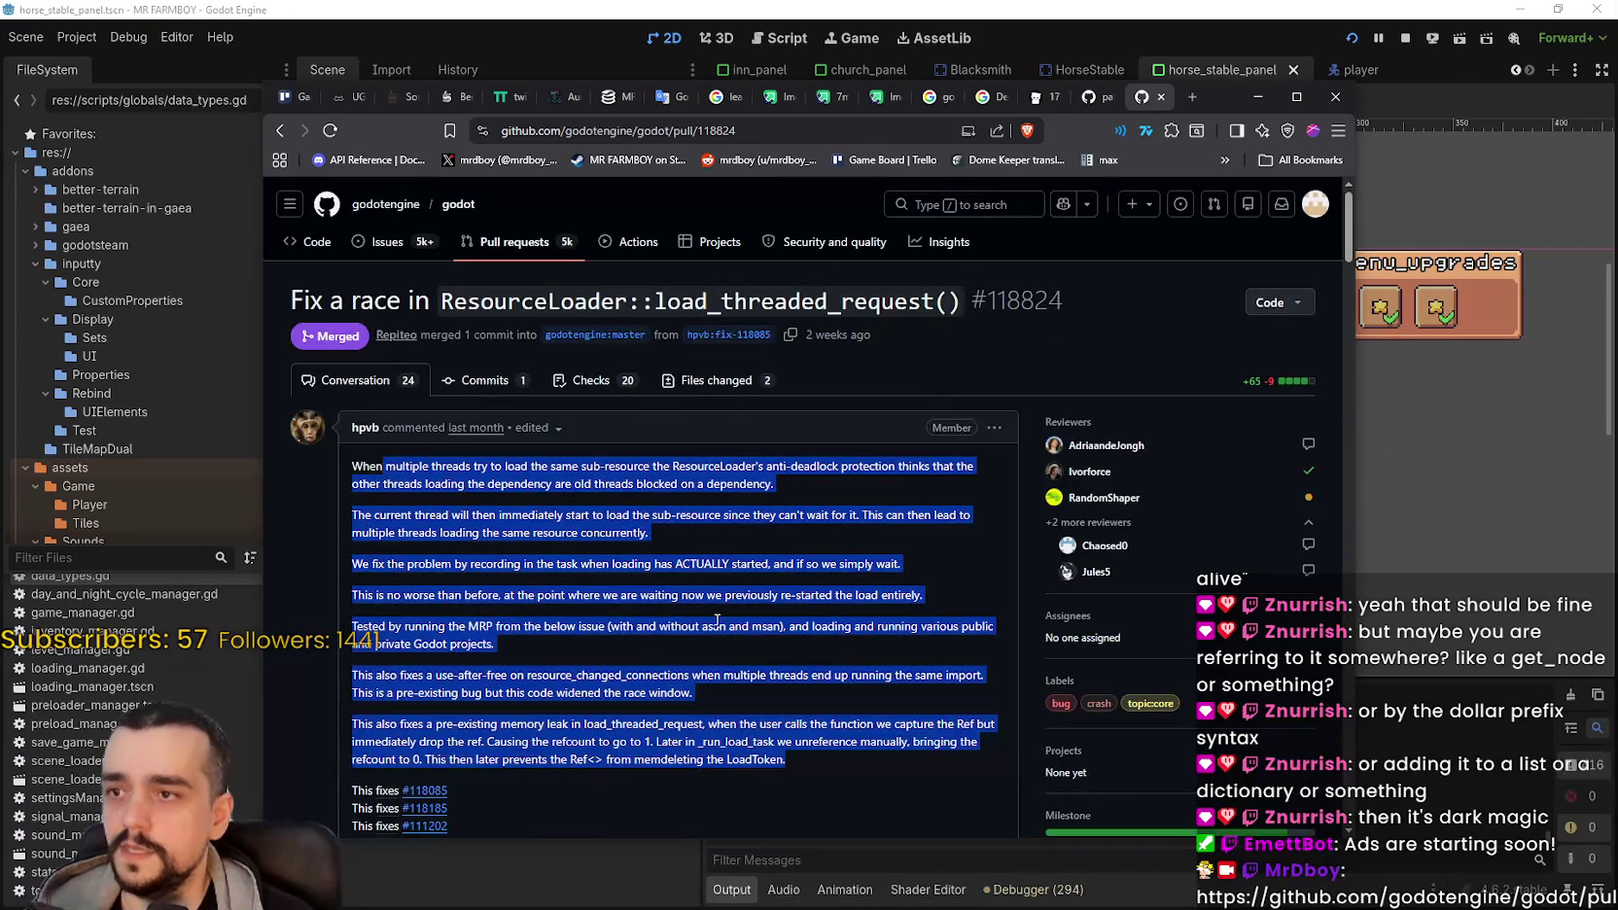
scroll(737, 589, "down", 4)
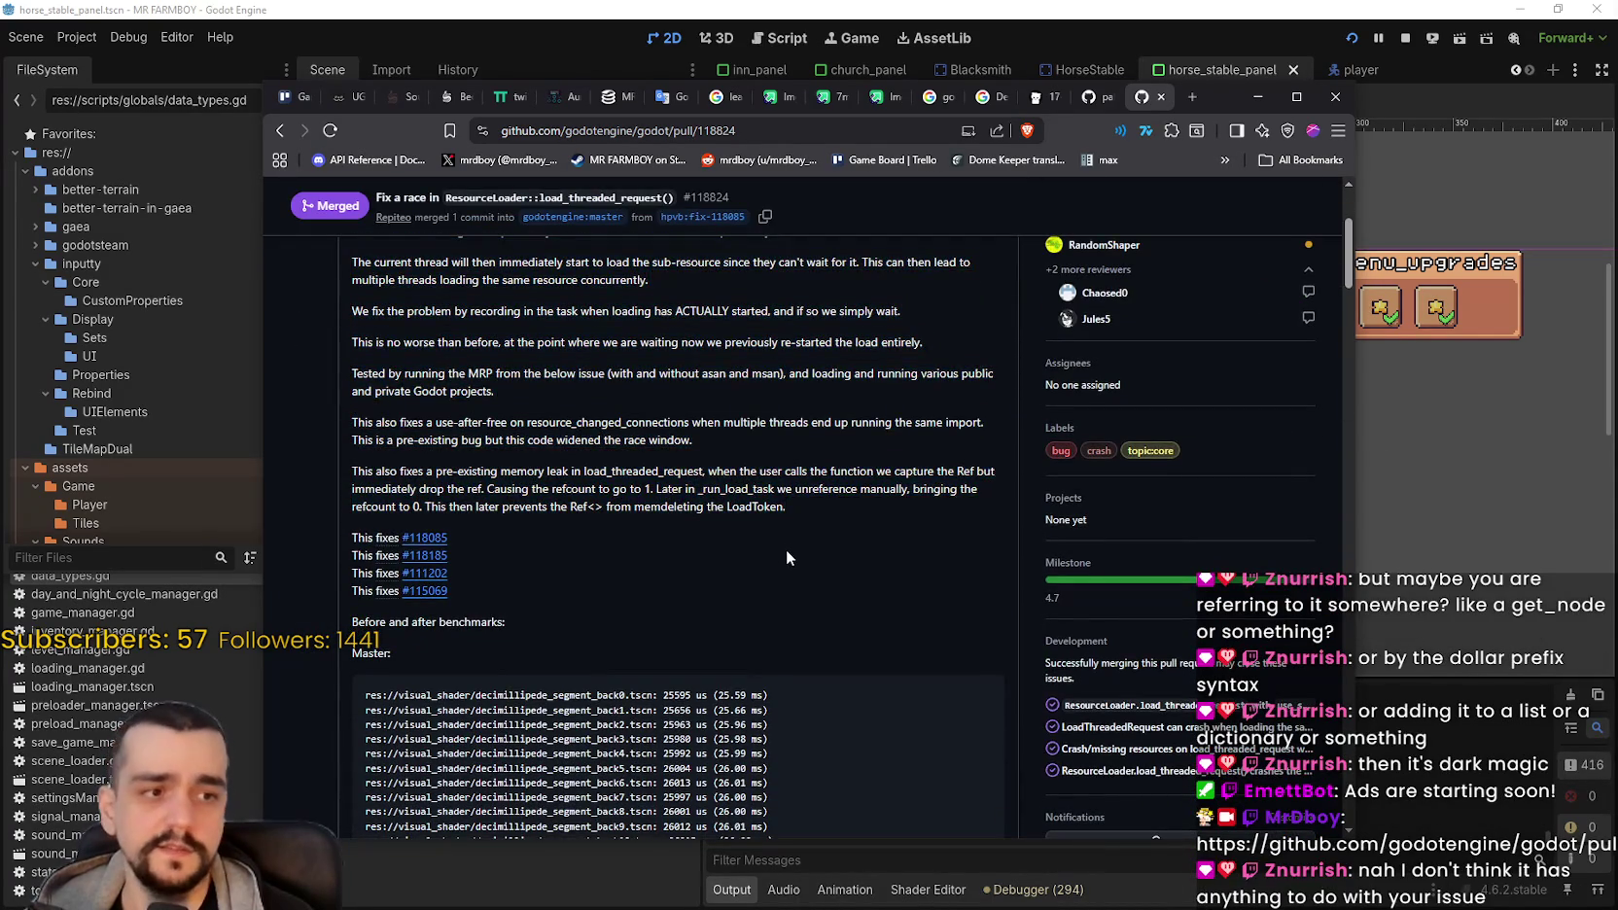
scroll(786, 550, "down", 1)
scroll(786, 539, "down", 4)
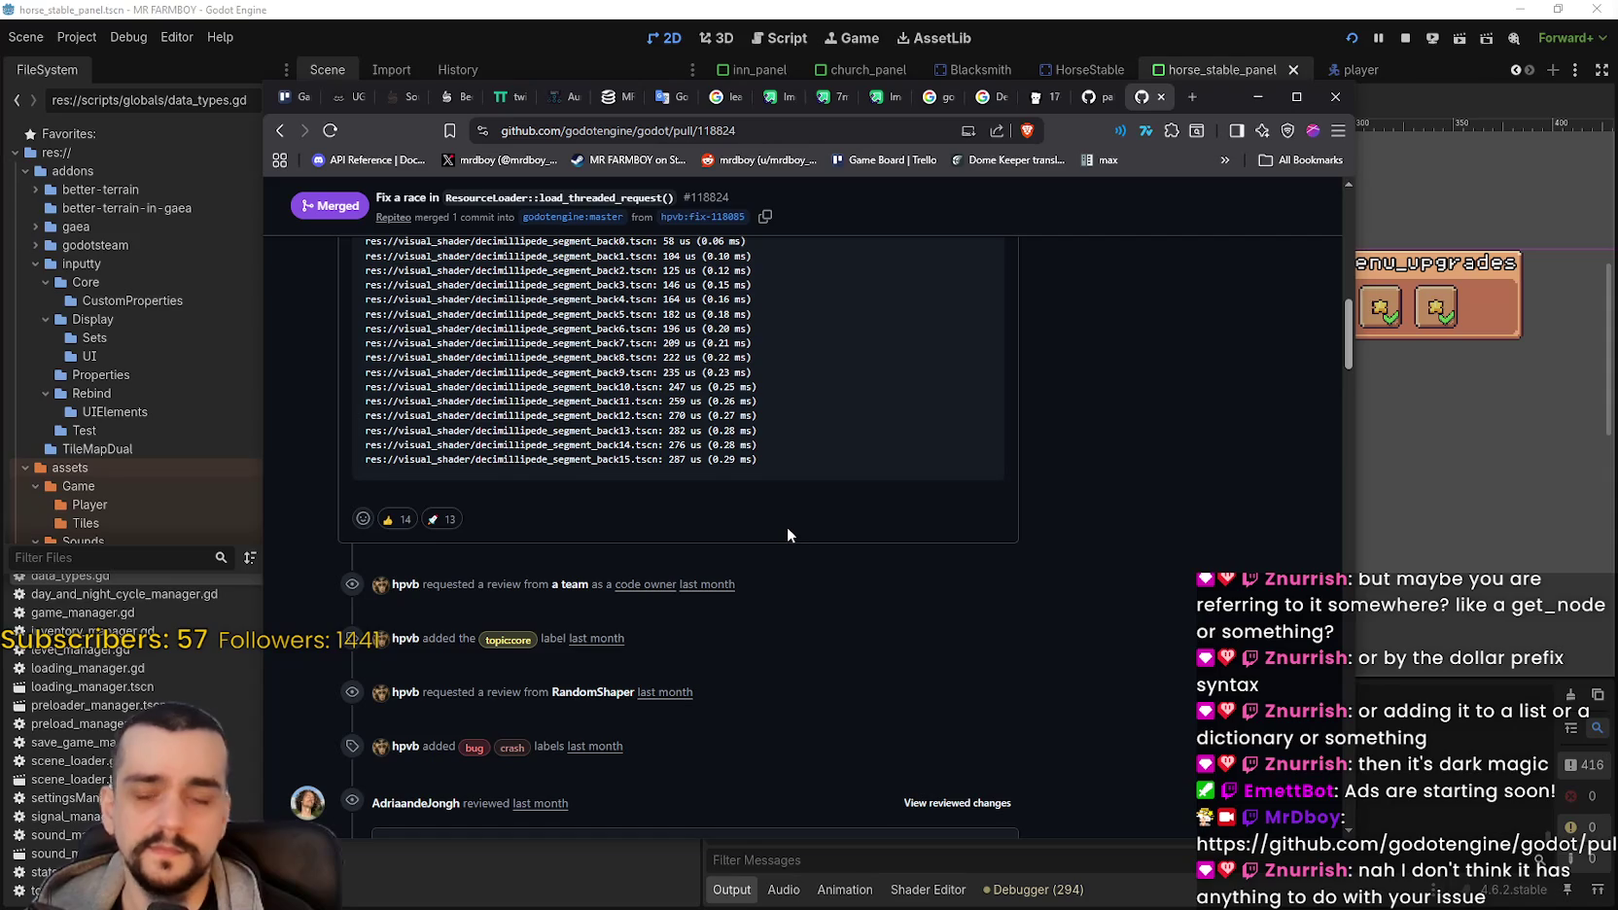
scroll(787, 513, "up", 2)
left_click_drag(714, 273, 751, 273)
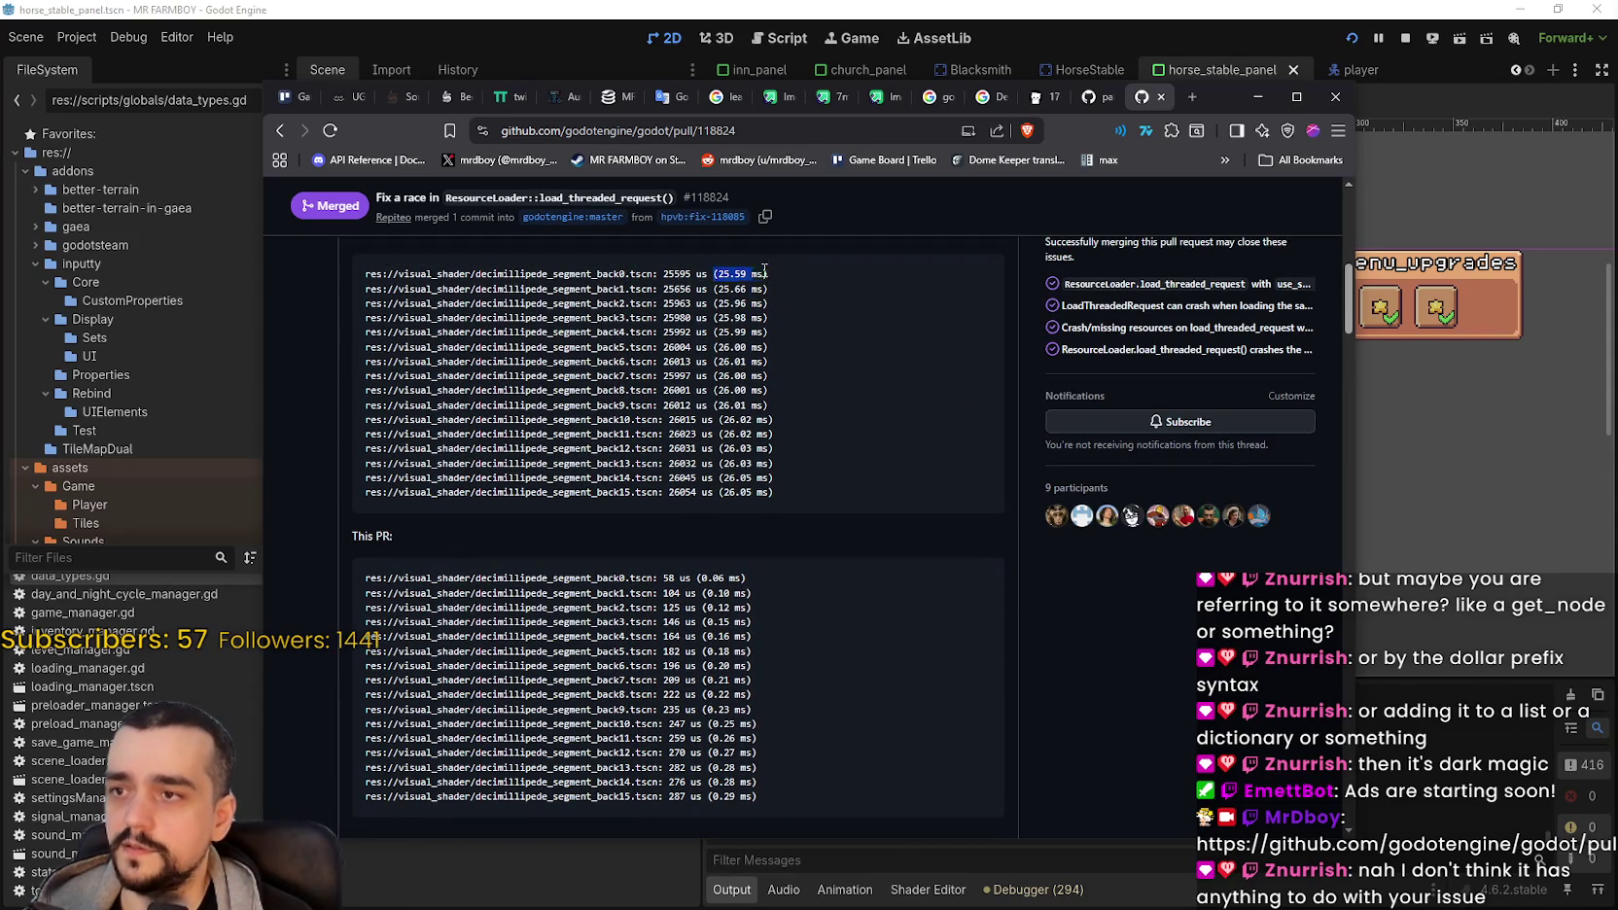
left_click_drag(704, 578, 972, 579)
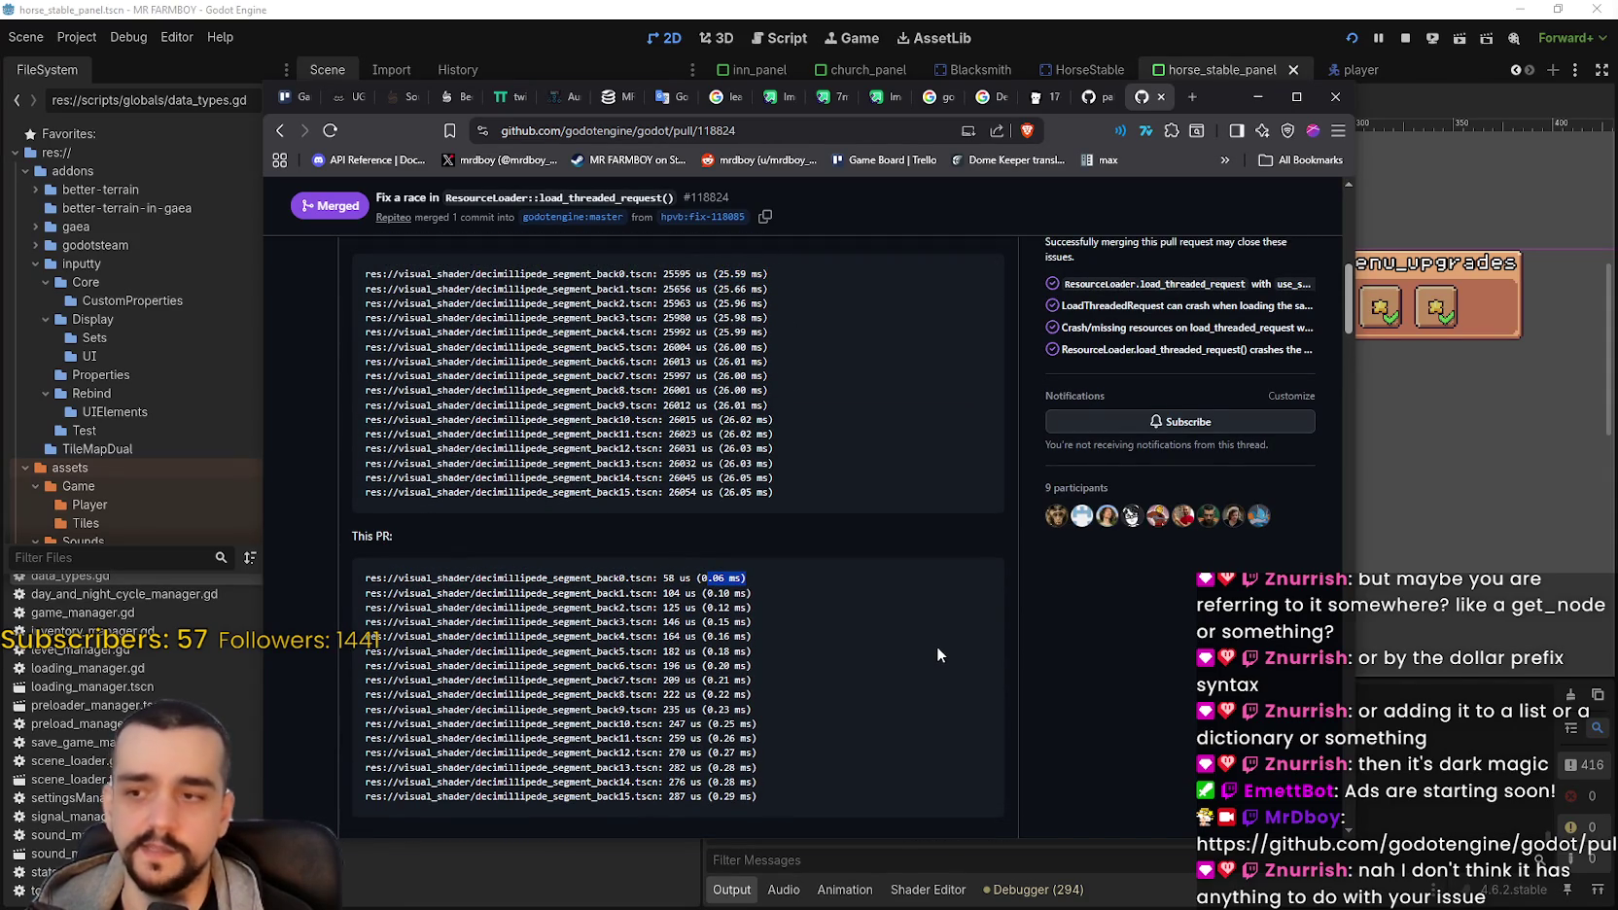
Step: Select load_threaded_request in the pull request title, then return to the Godot editor
scroll(936, 645, "up", 10)
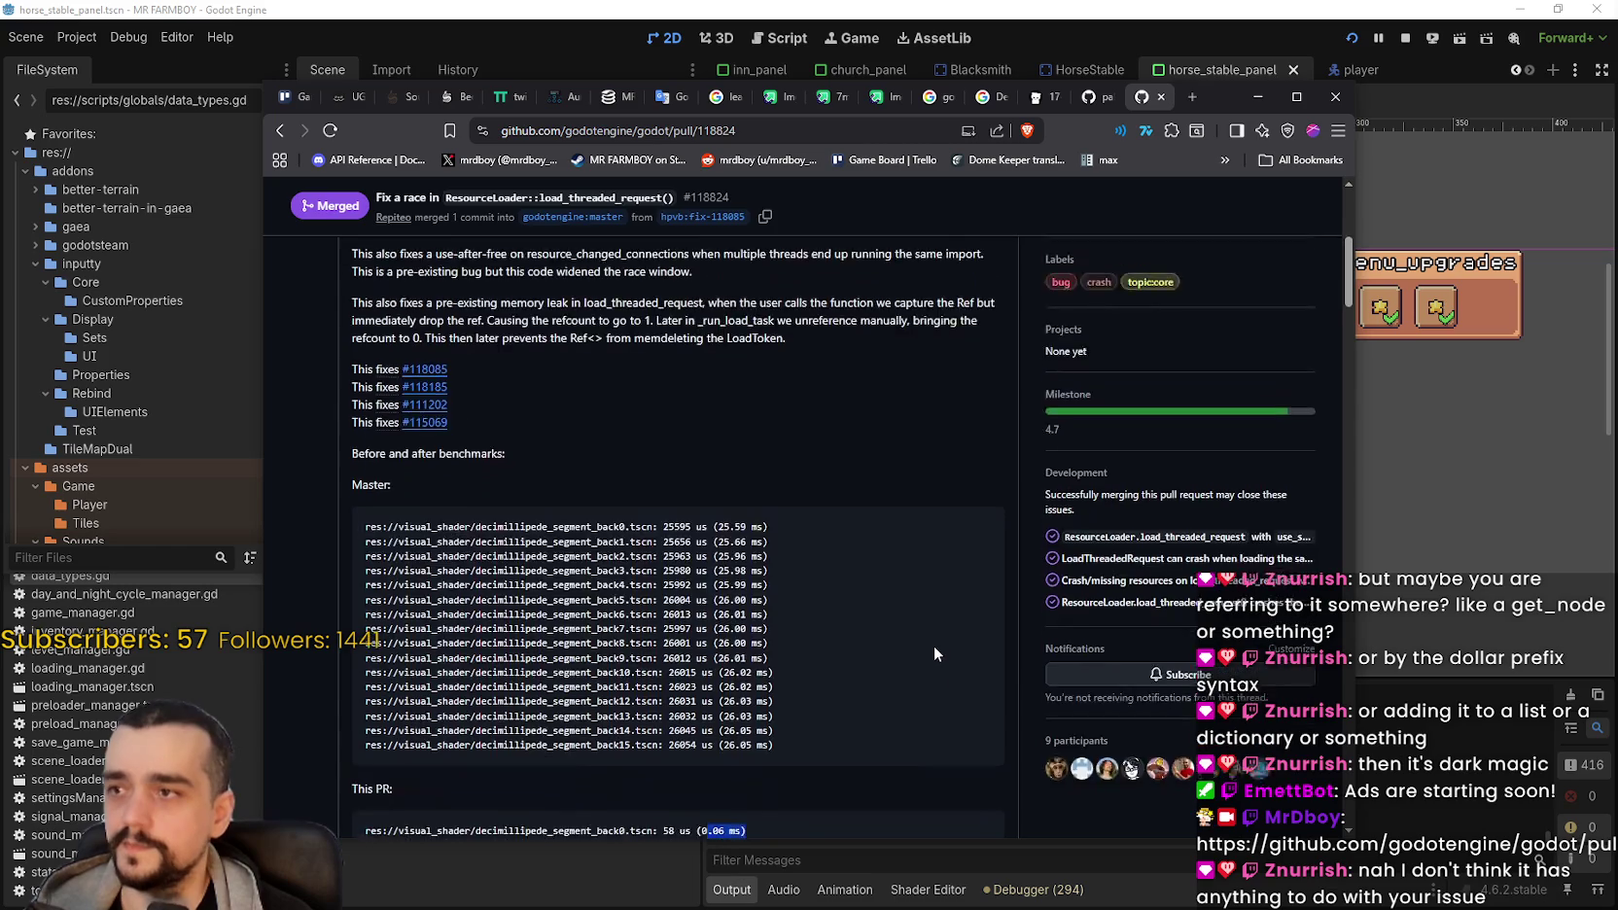
scroll(932, 638, "down", 5)
scroll(922, 590, "up", 5)
double_click(809, 311)
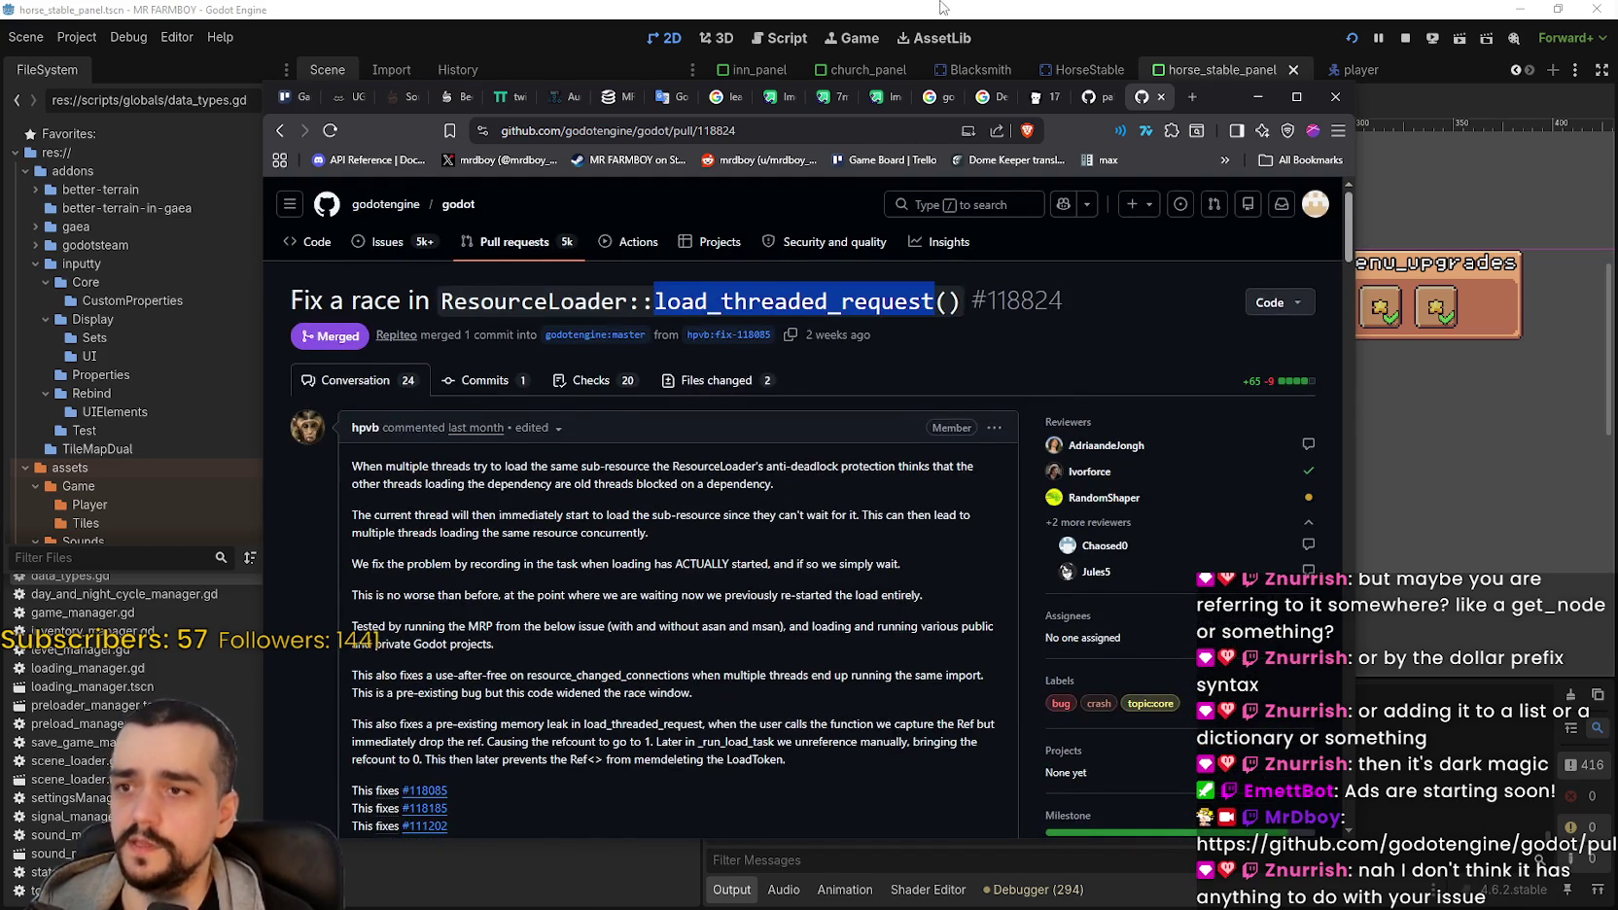
left_click(941, 7)
scroll(1079, 425, "down", 2)
scroll(1135, 486, "up", 1)
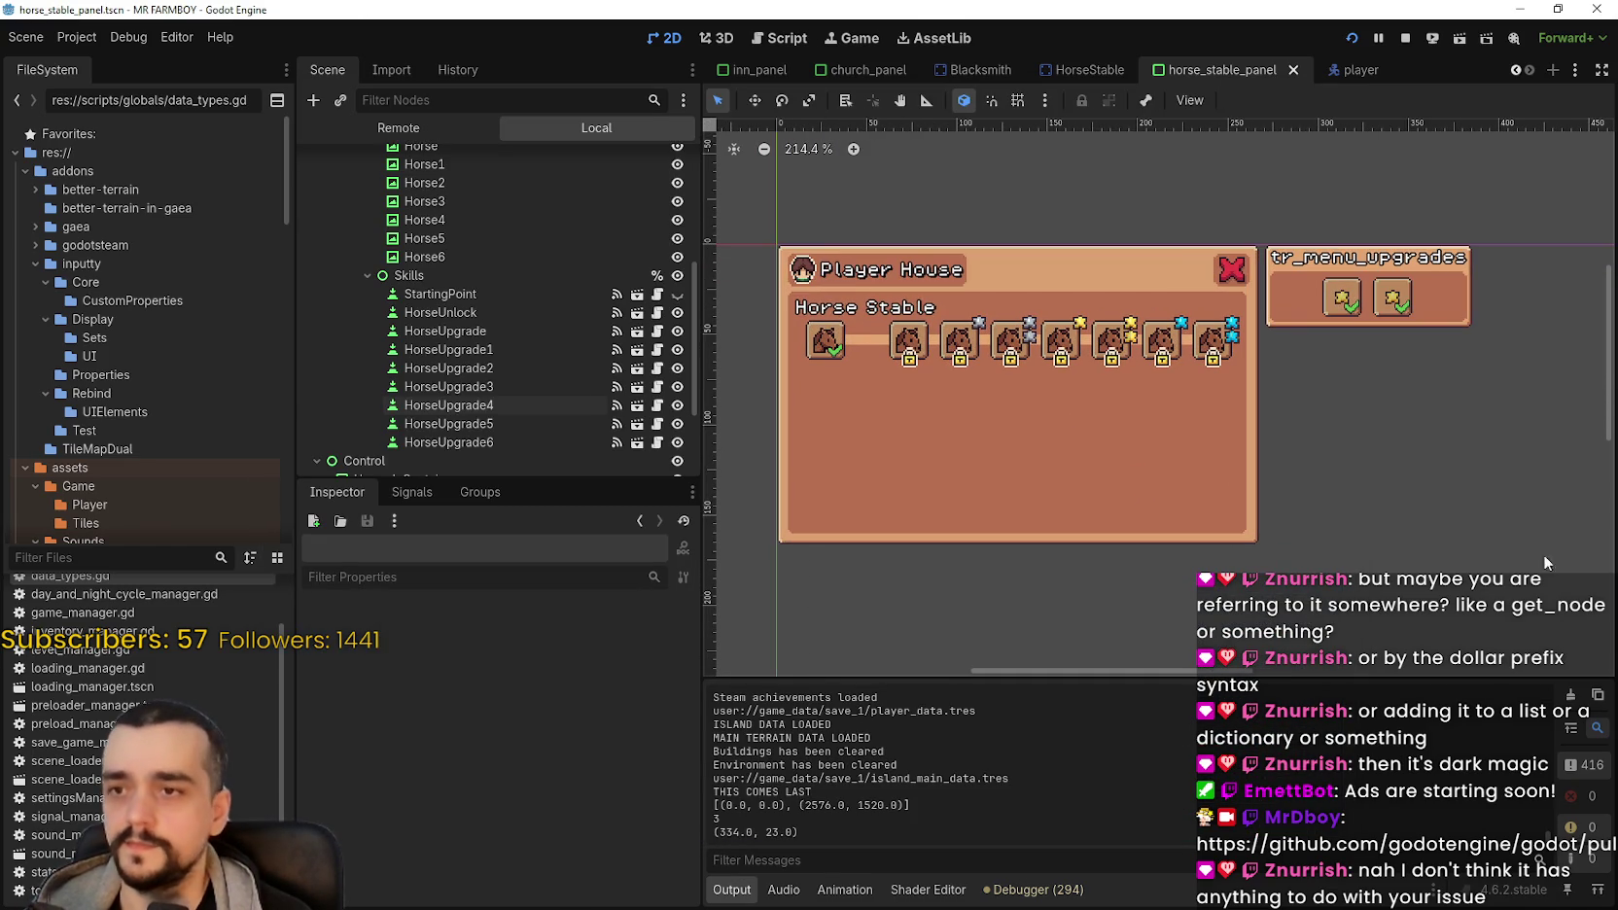
Step: Run MR FARMBOY with F5 to test the Player House Horse Stable panel, then stop it
key("F5")
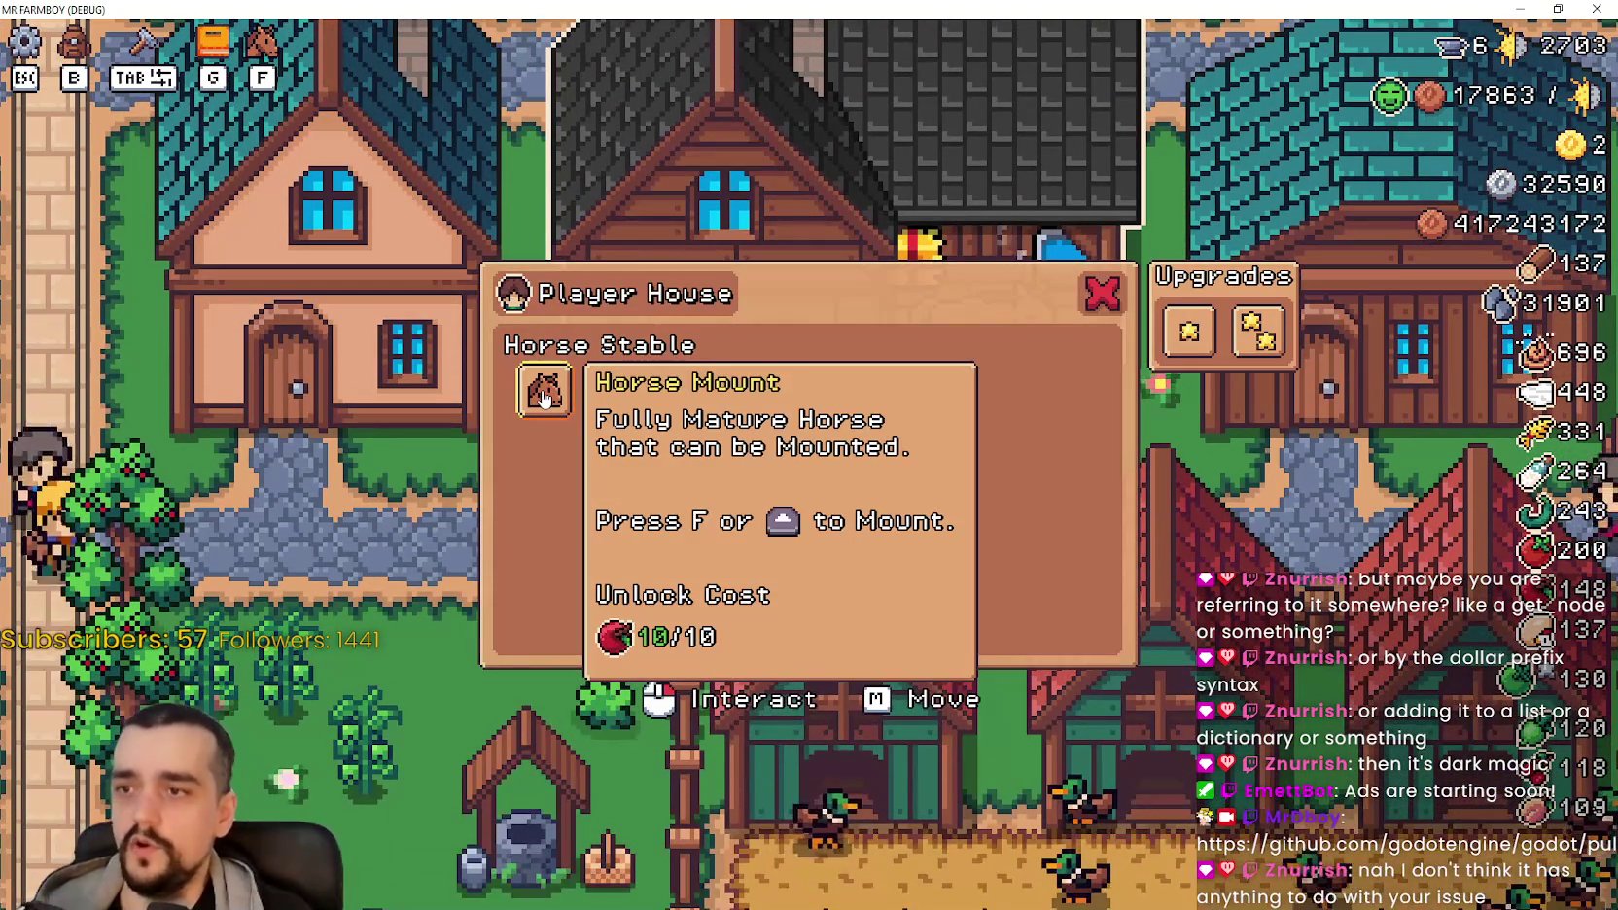
double_click(1301, 9)
left_click(1542, 133)
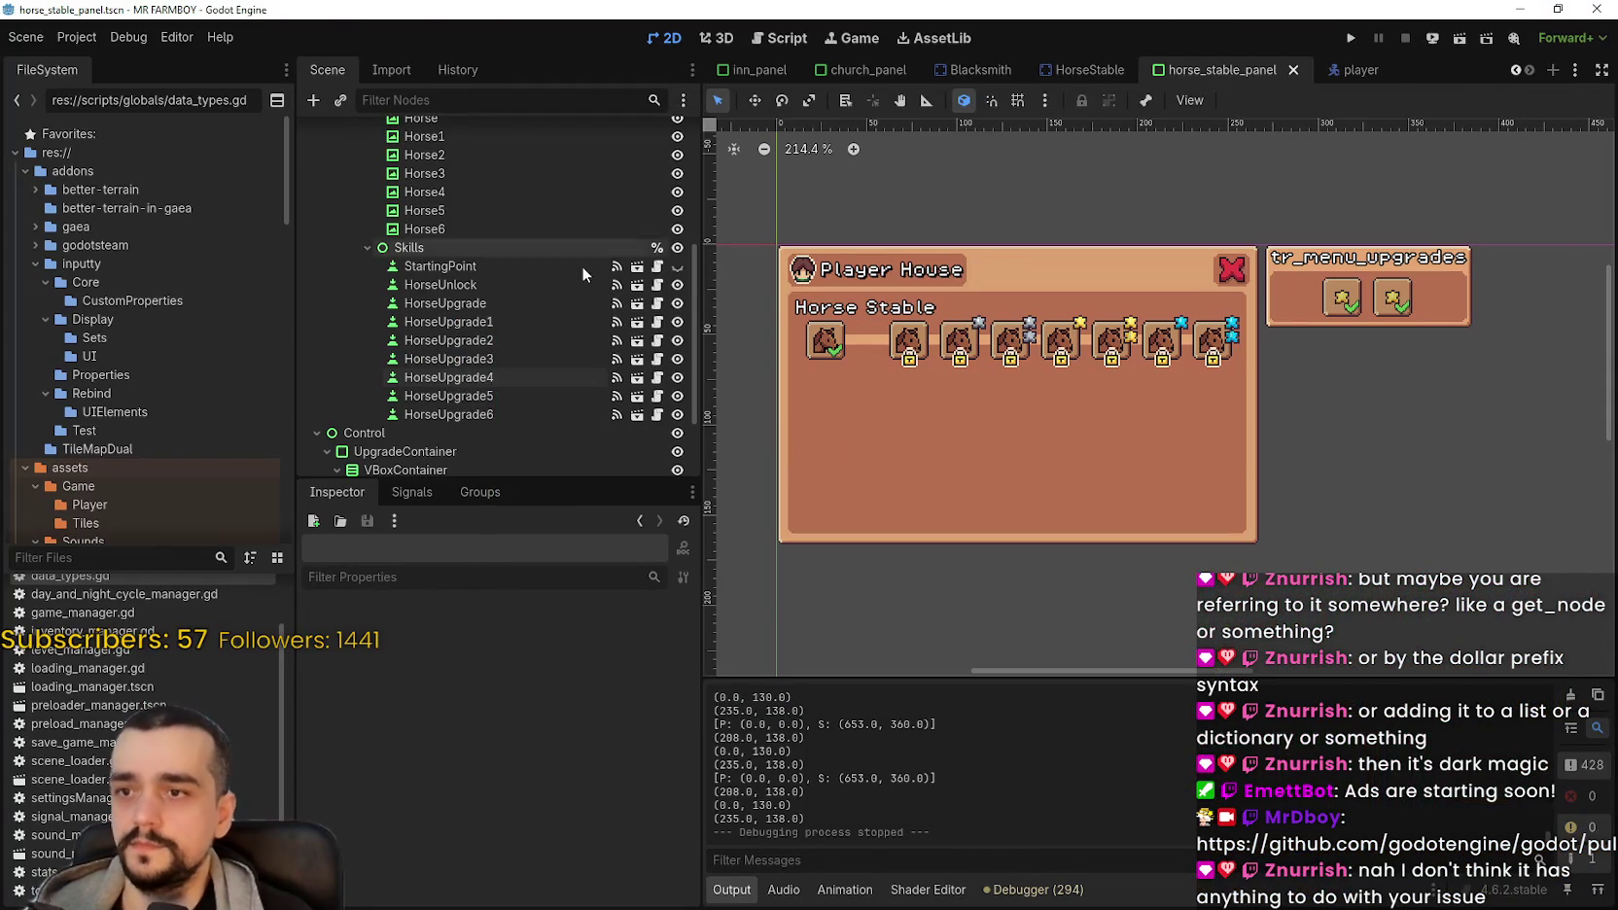
scroll(465, 313, "up", 5)
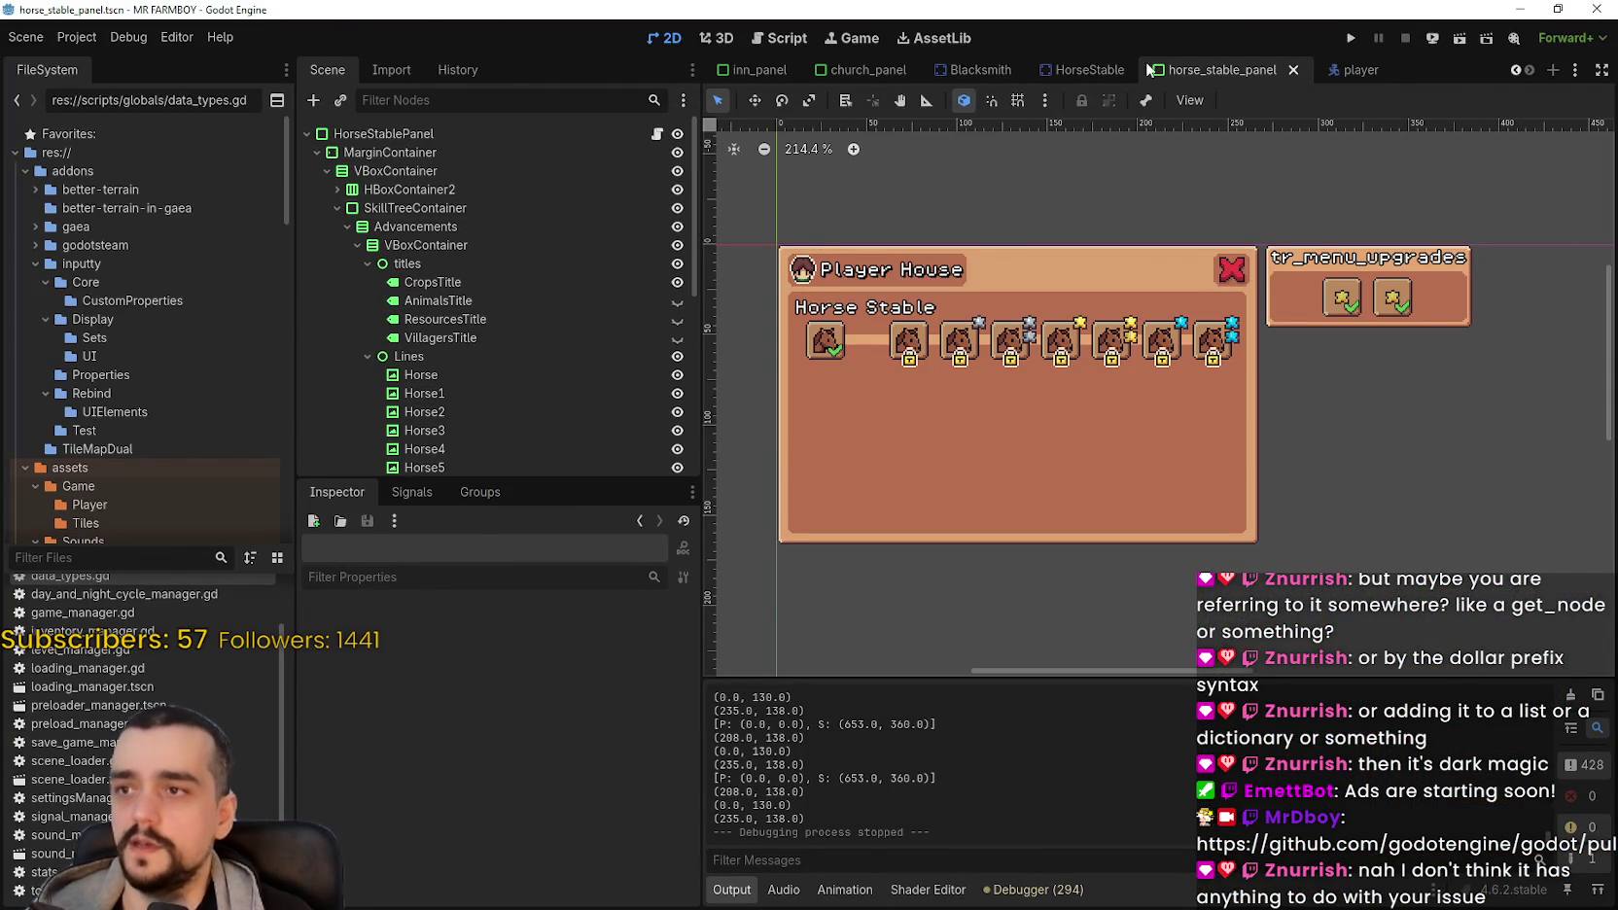
Step: Open horse_stable.gd from the HorseStable scene, scroll to _buffs, and widen the script editor
left_click(1058, 66)
left_click(664, 133)
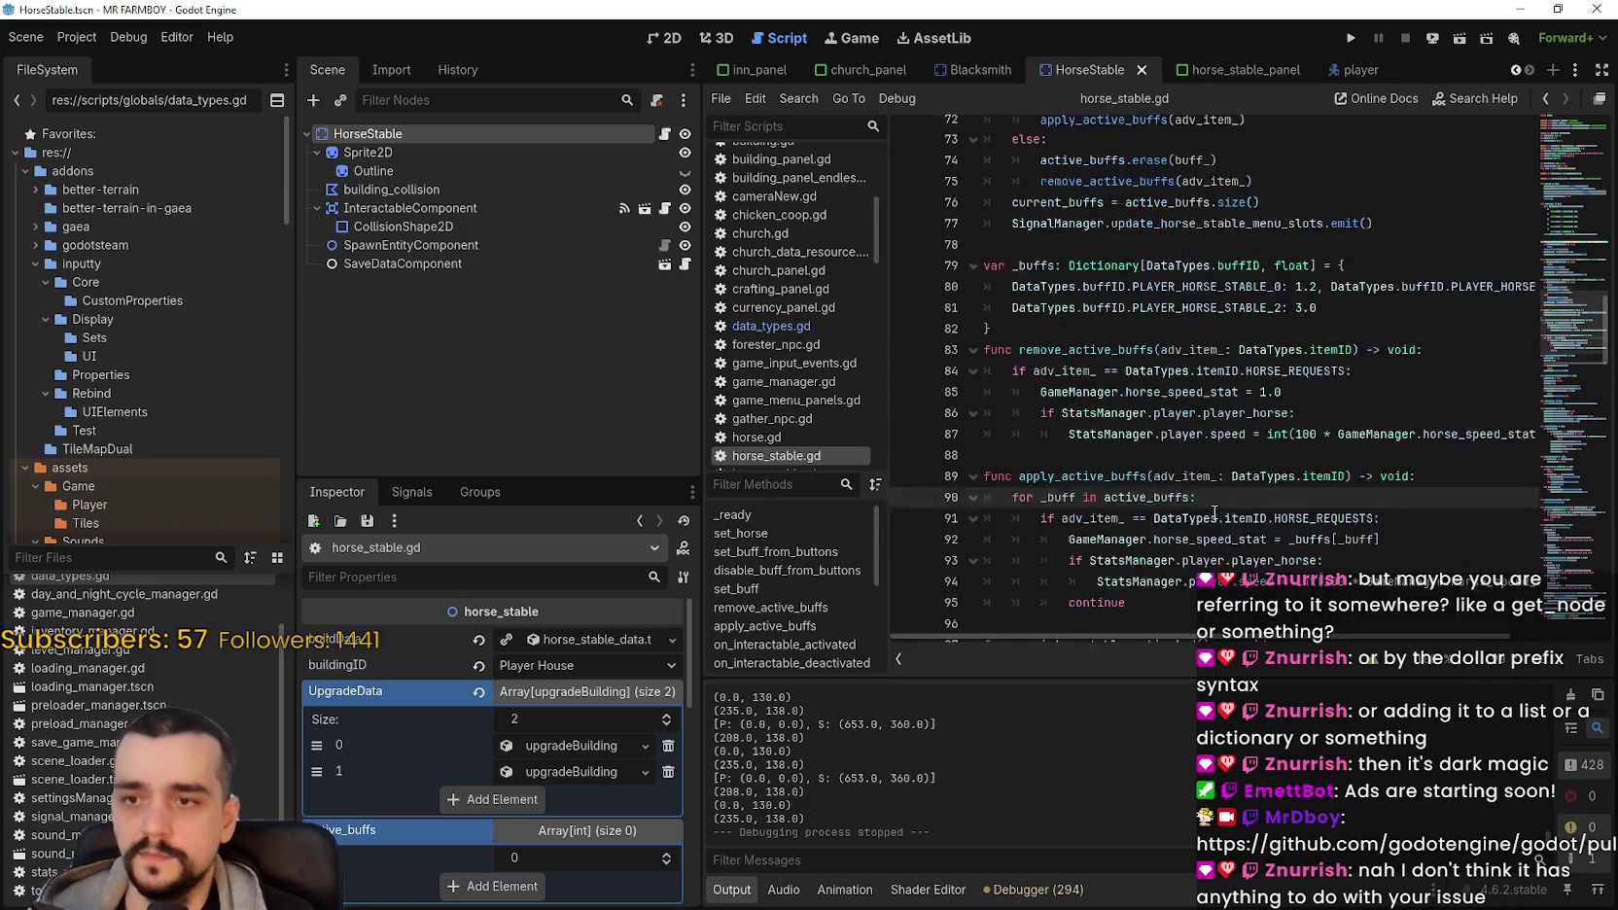
left_click(1209, 369)
left_click(1192, 383)
scroll(1134, 374, "up", 3)
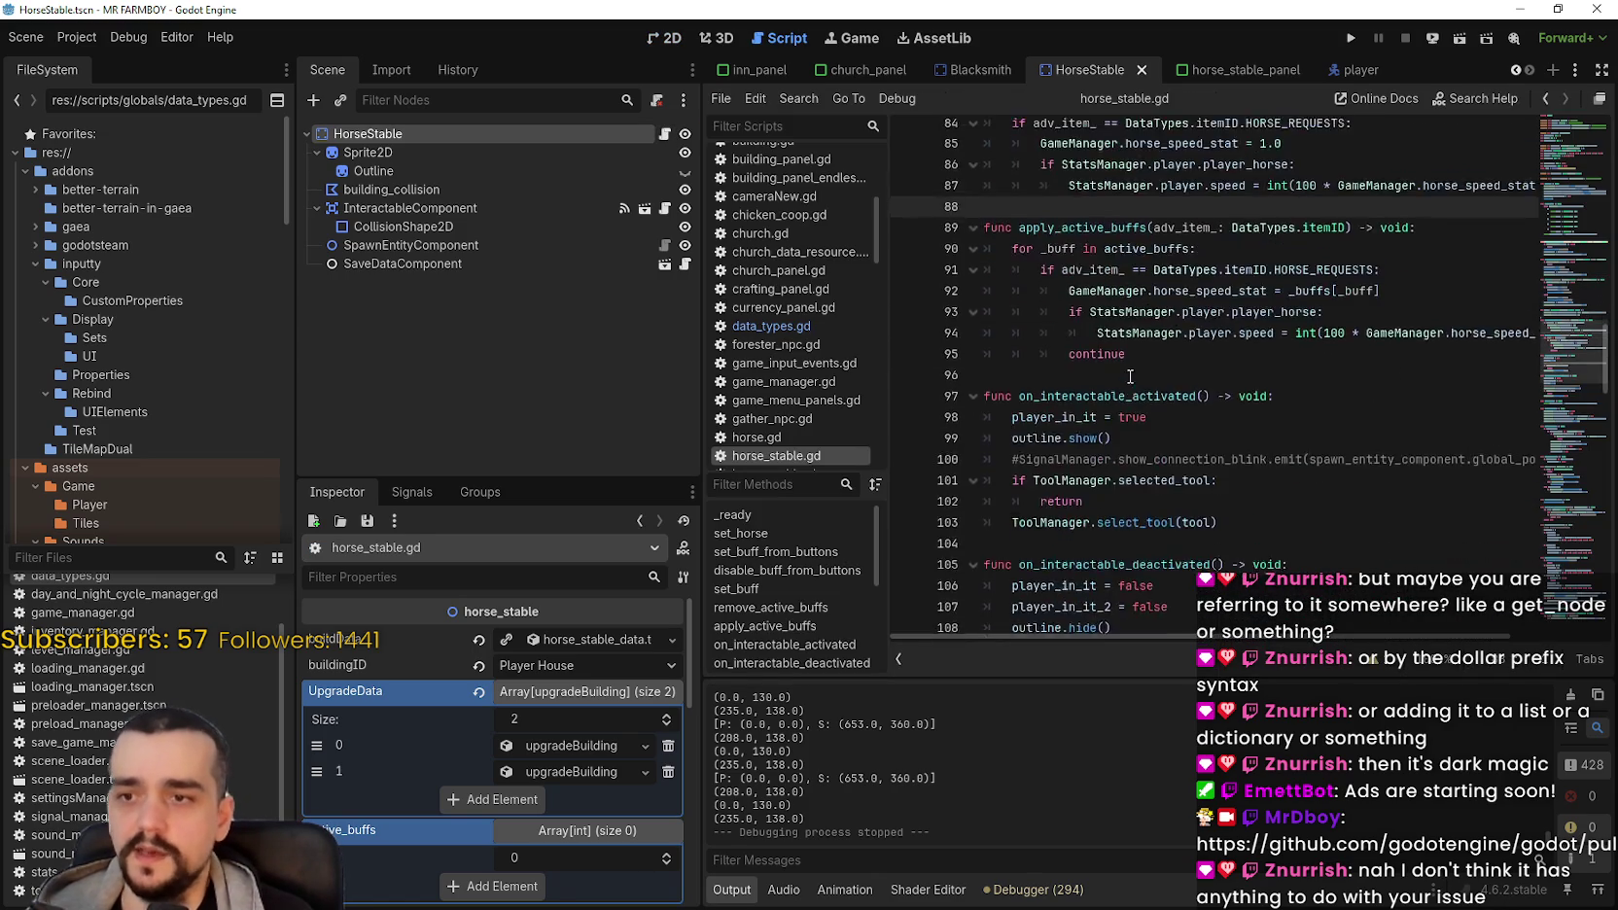
scroll(1125, 381, "up", 3)
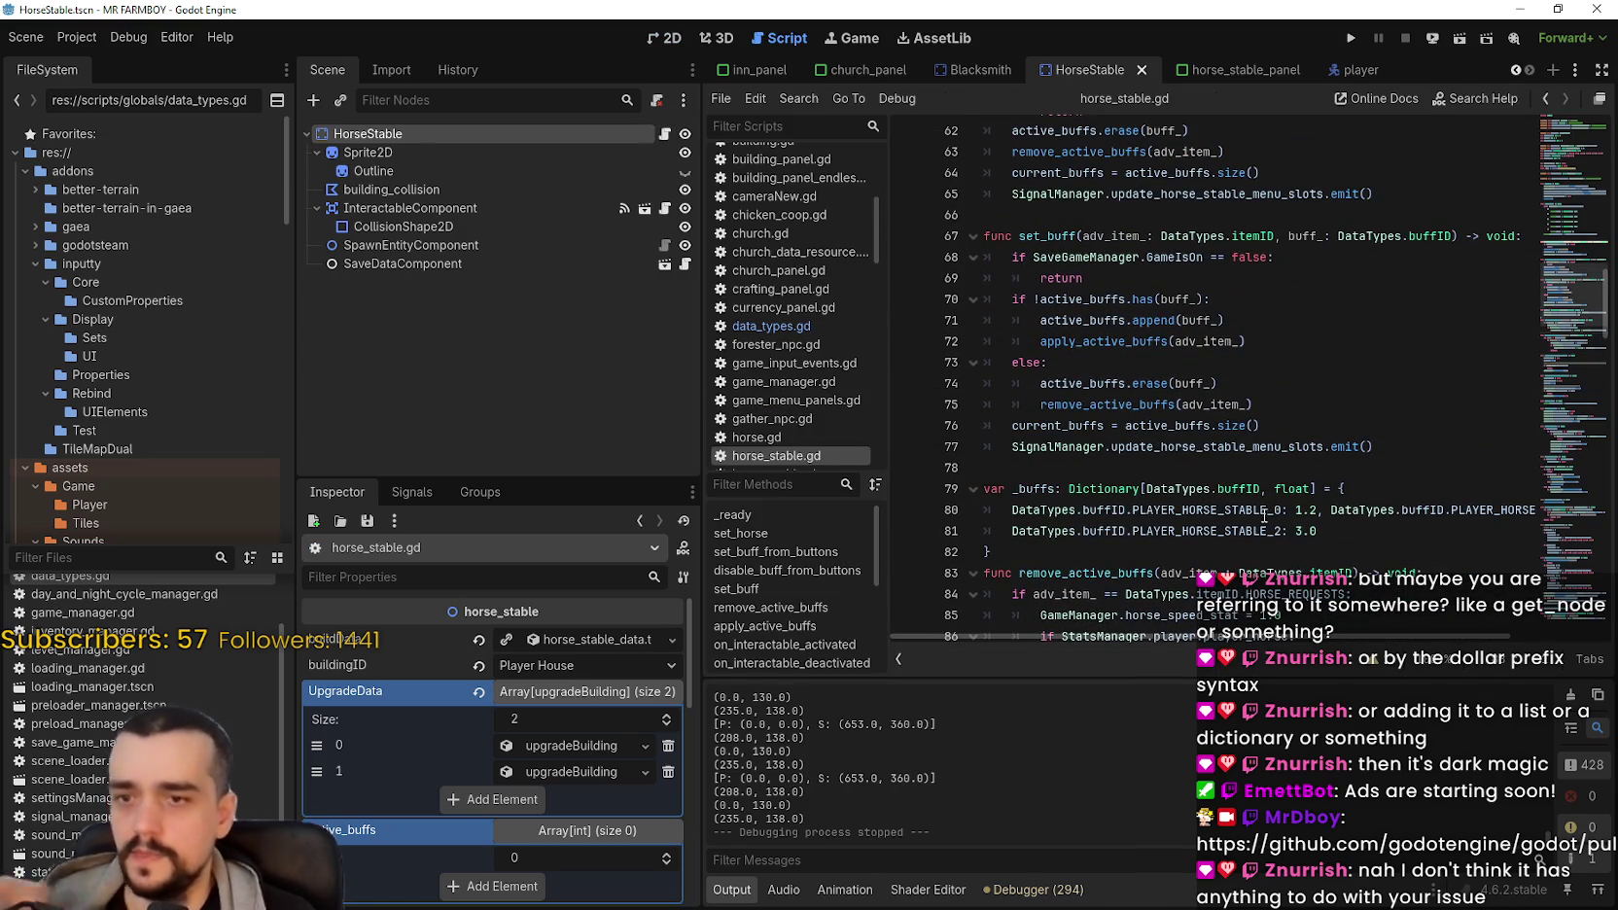
mouse_move(702, 423)
left_mouse_down()
mouse_move(571, 418)
mouse_move(590, 418)
left_mouse_up()
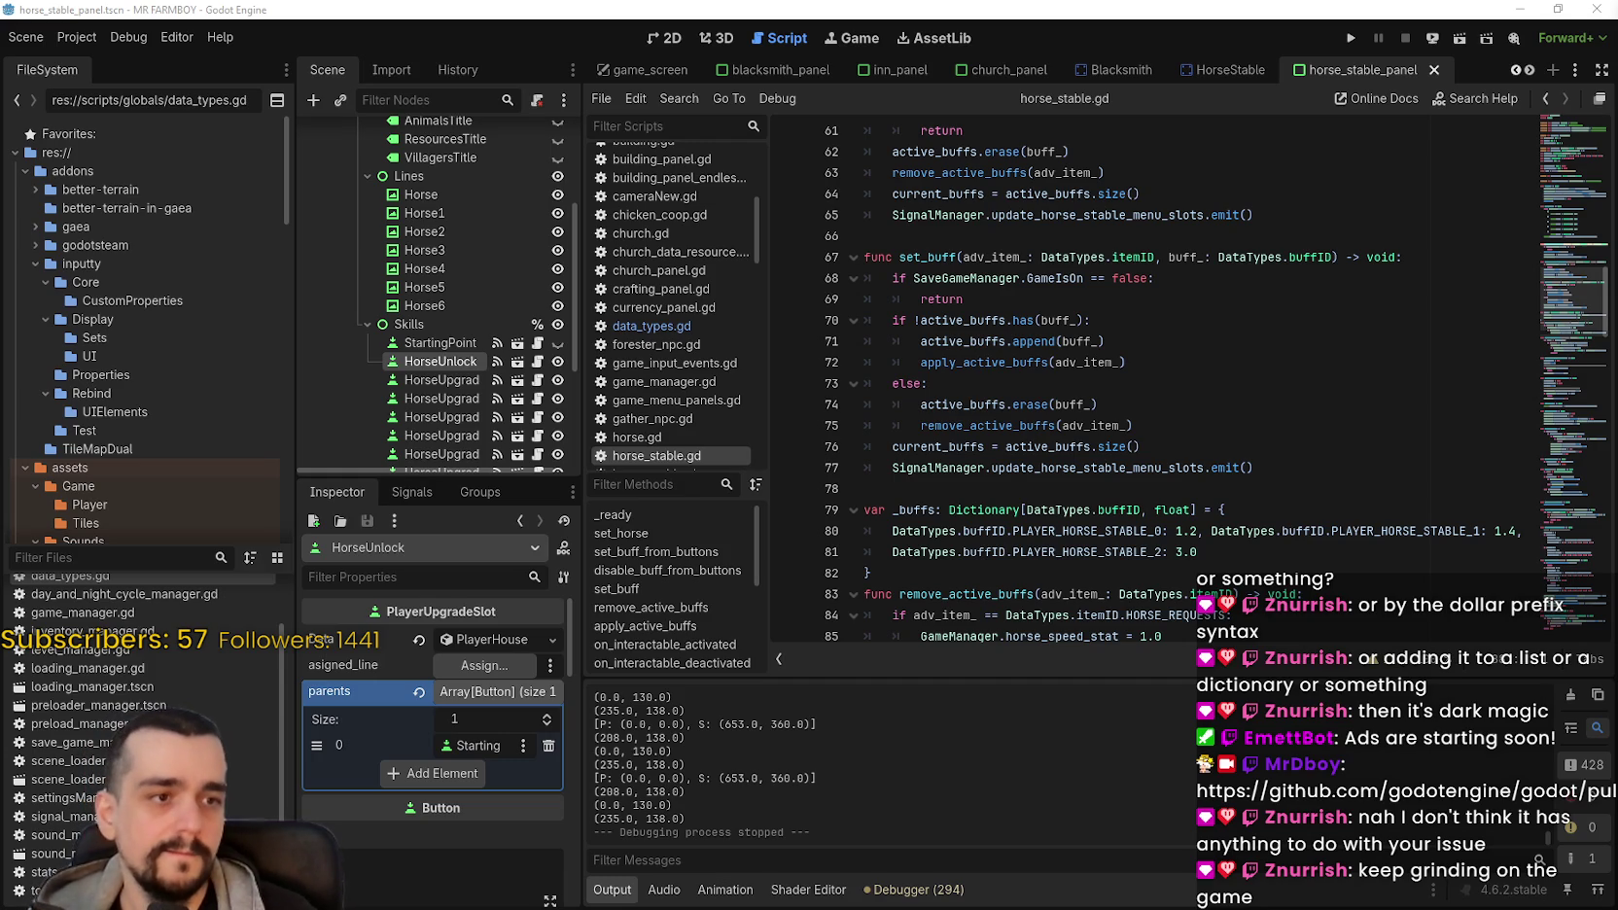
Step: Confirm the first HorseUpgrade slot's adv_buff is Player Horse Stable 0, mapped to a 1.2 multiplier
scroll(1174, 486, "down", 2)
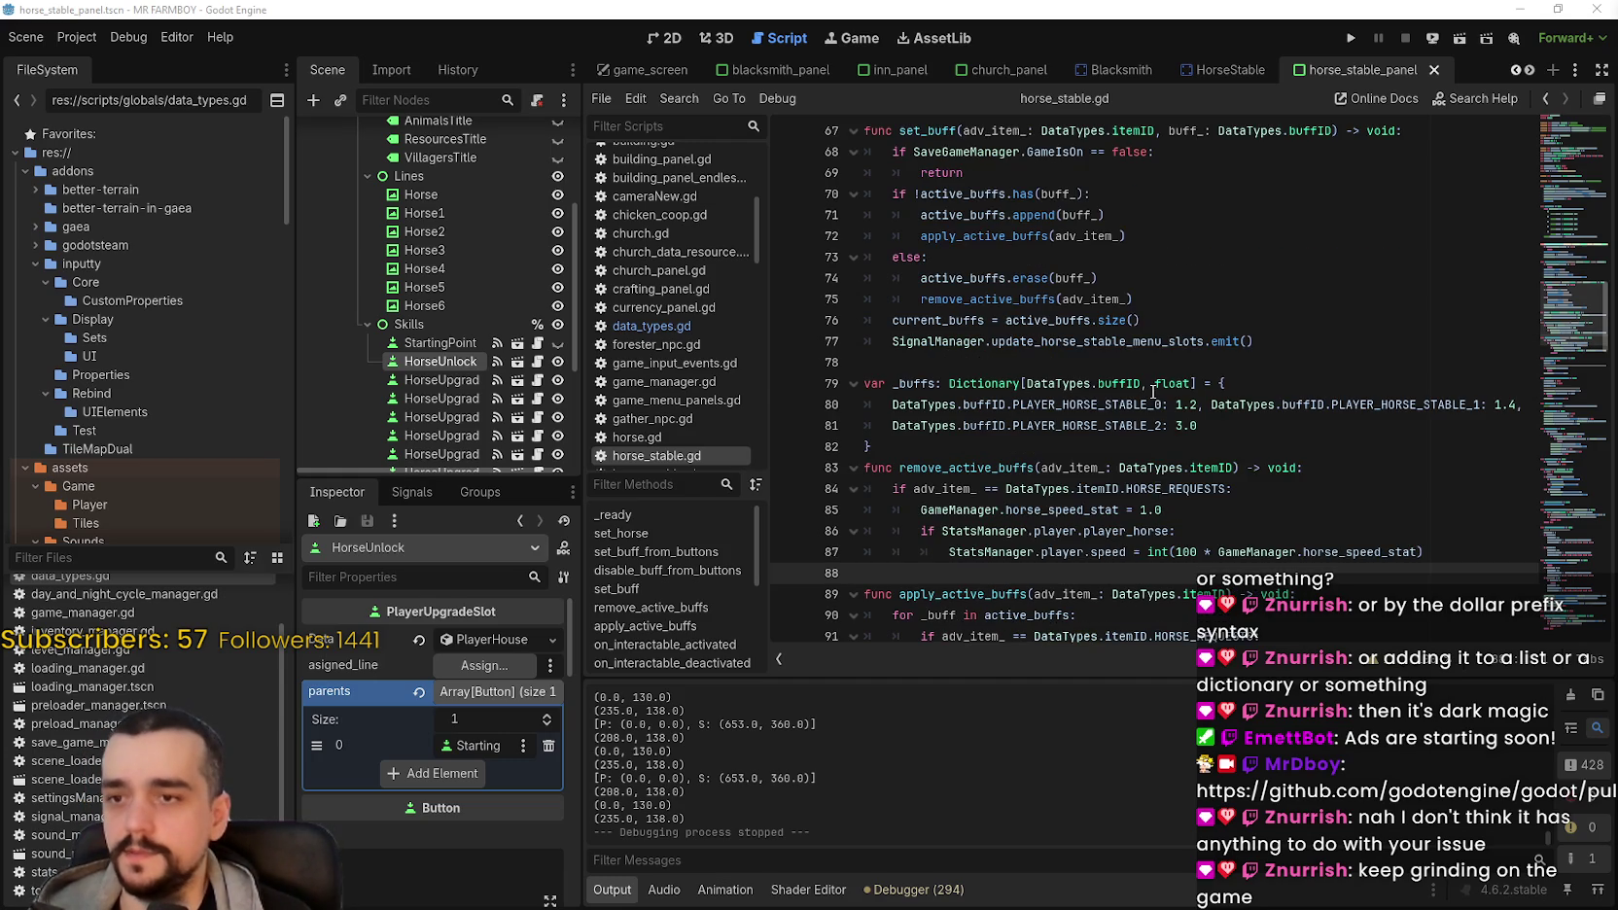
double_click(1192, 405)
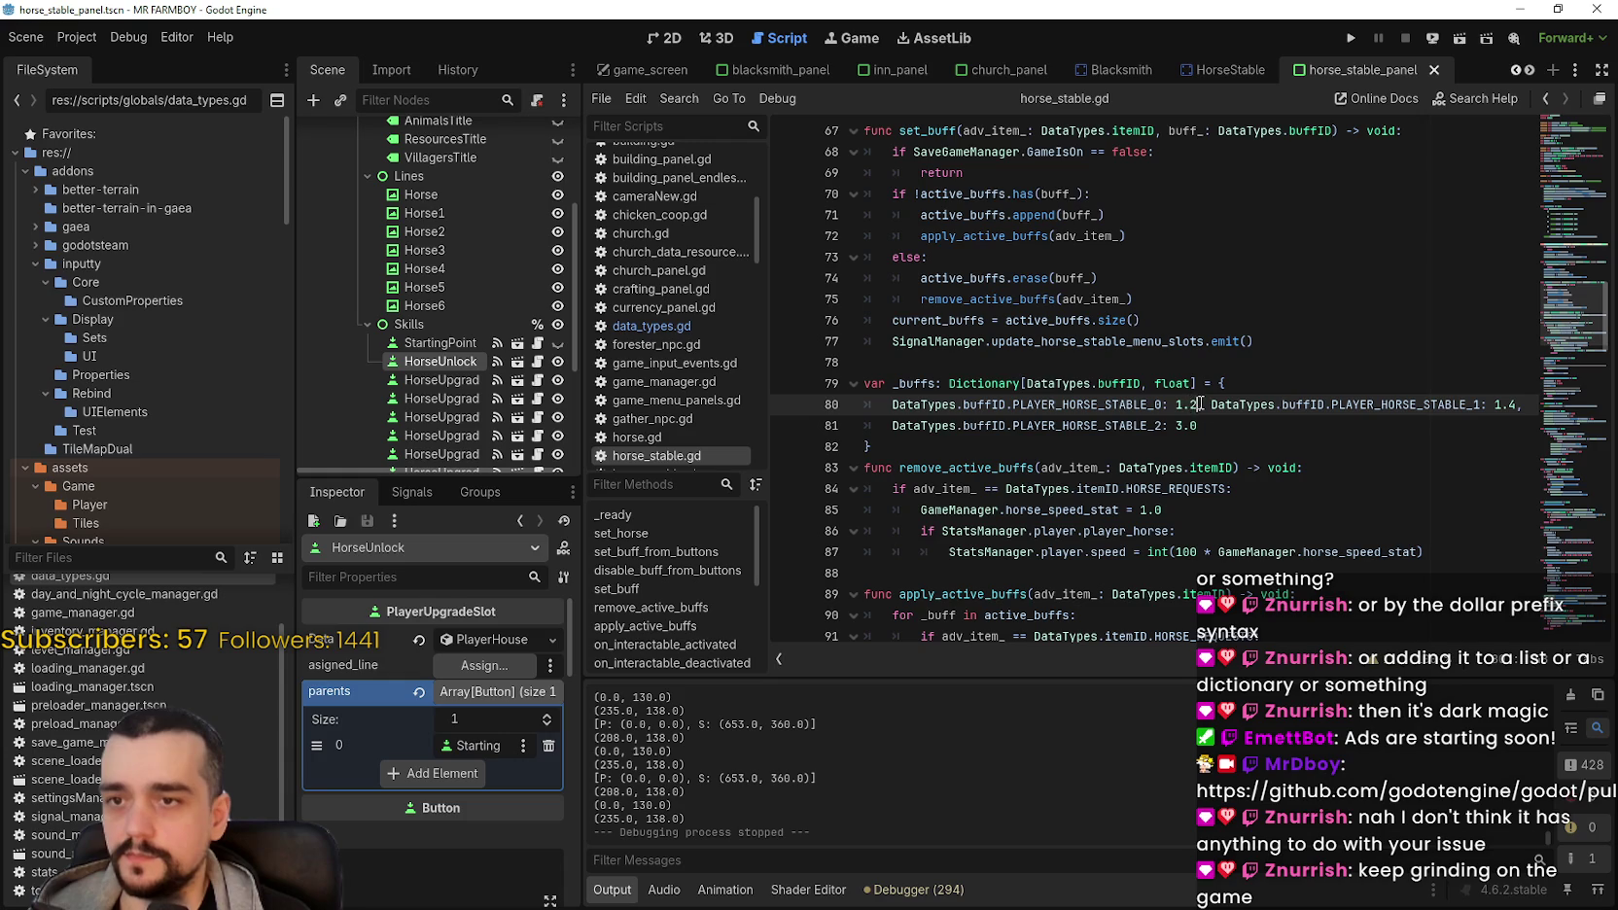
left_click(477, 638)
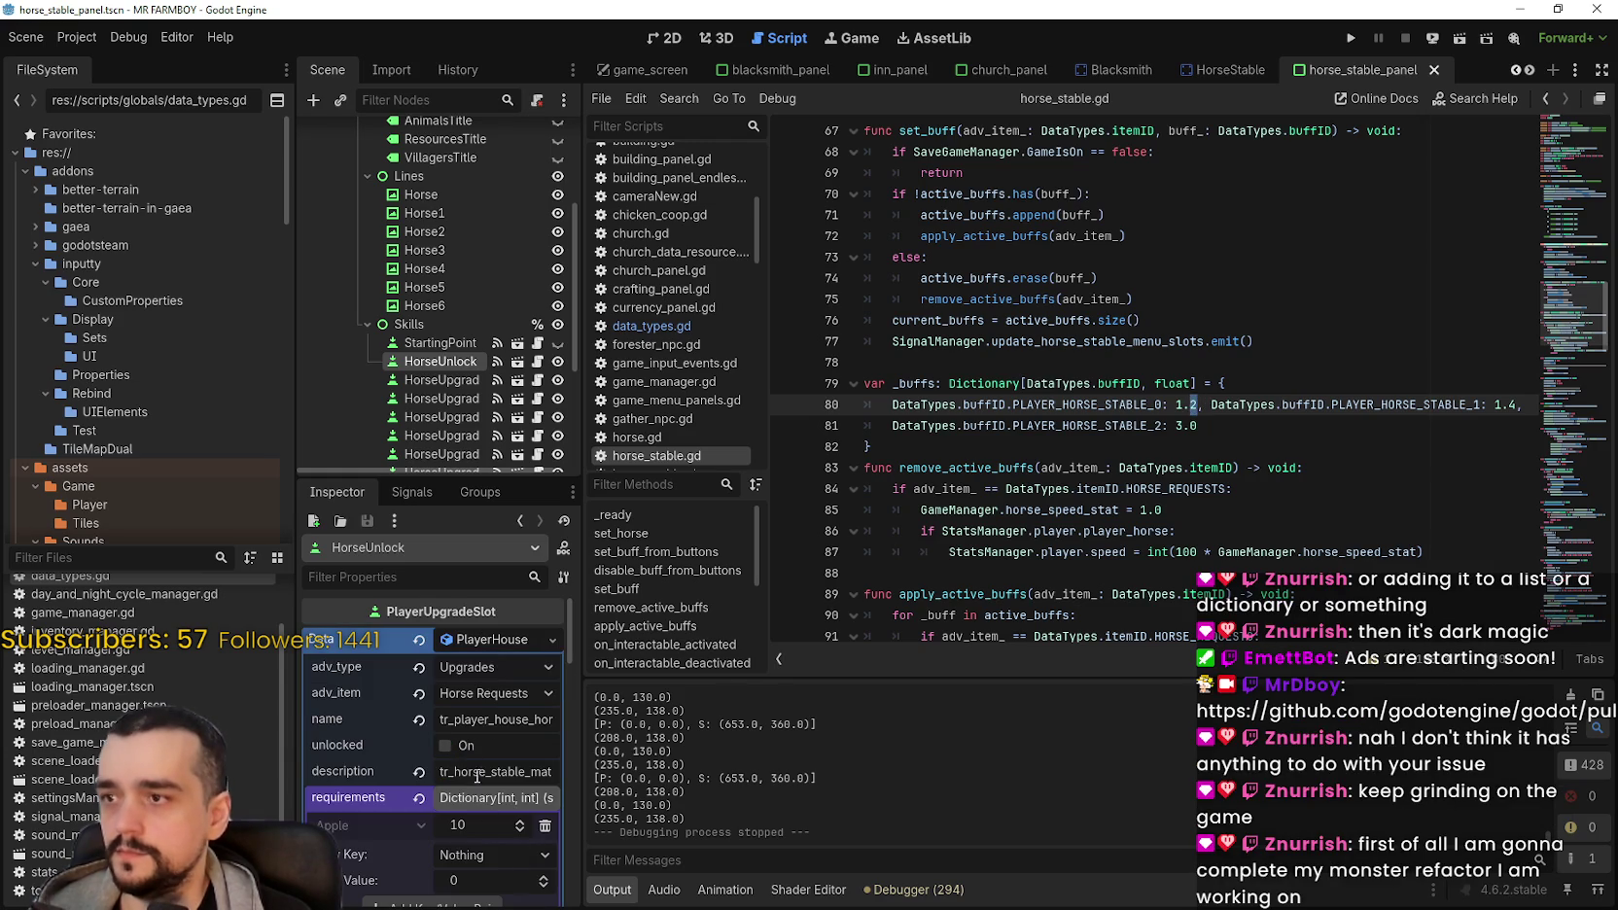
left_click(443, 382)
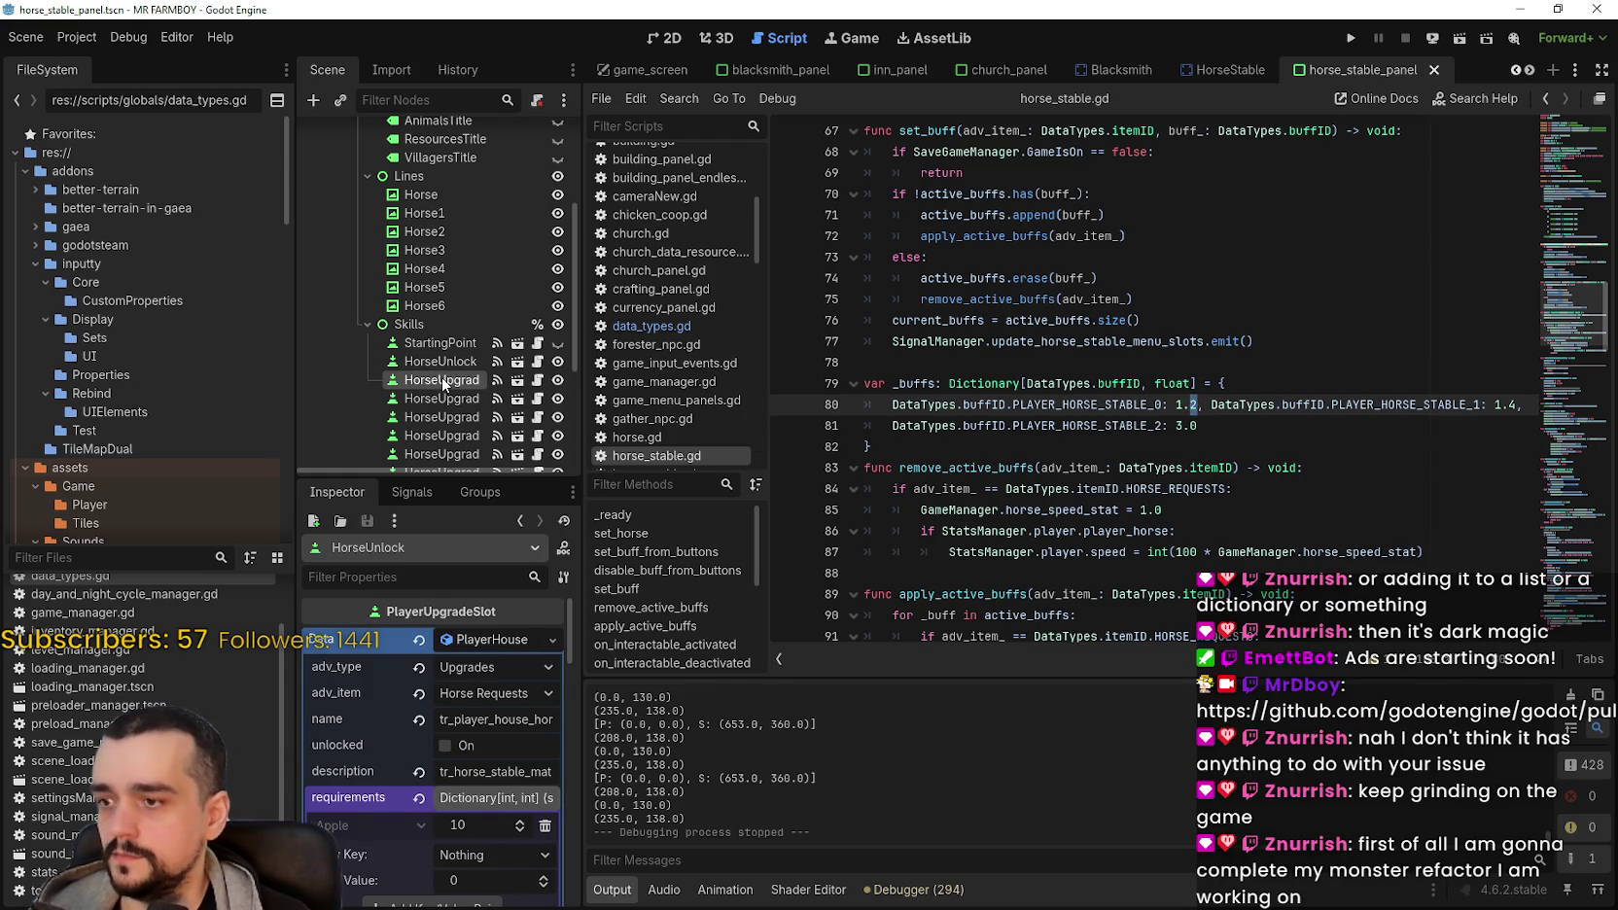
scroll(516, 724, "down", 2)
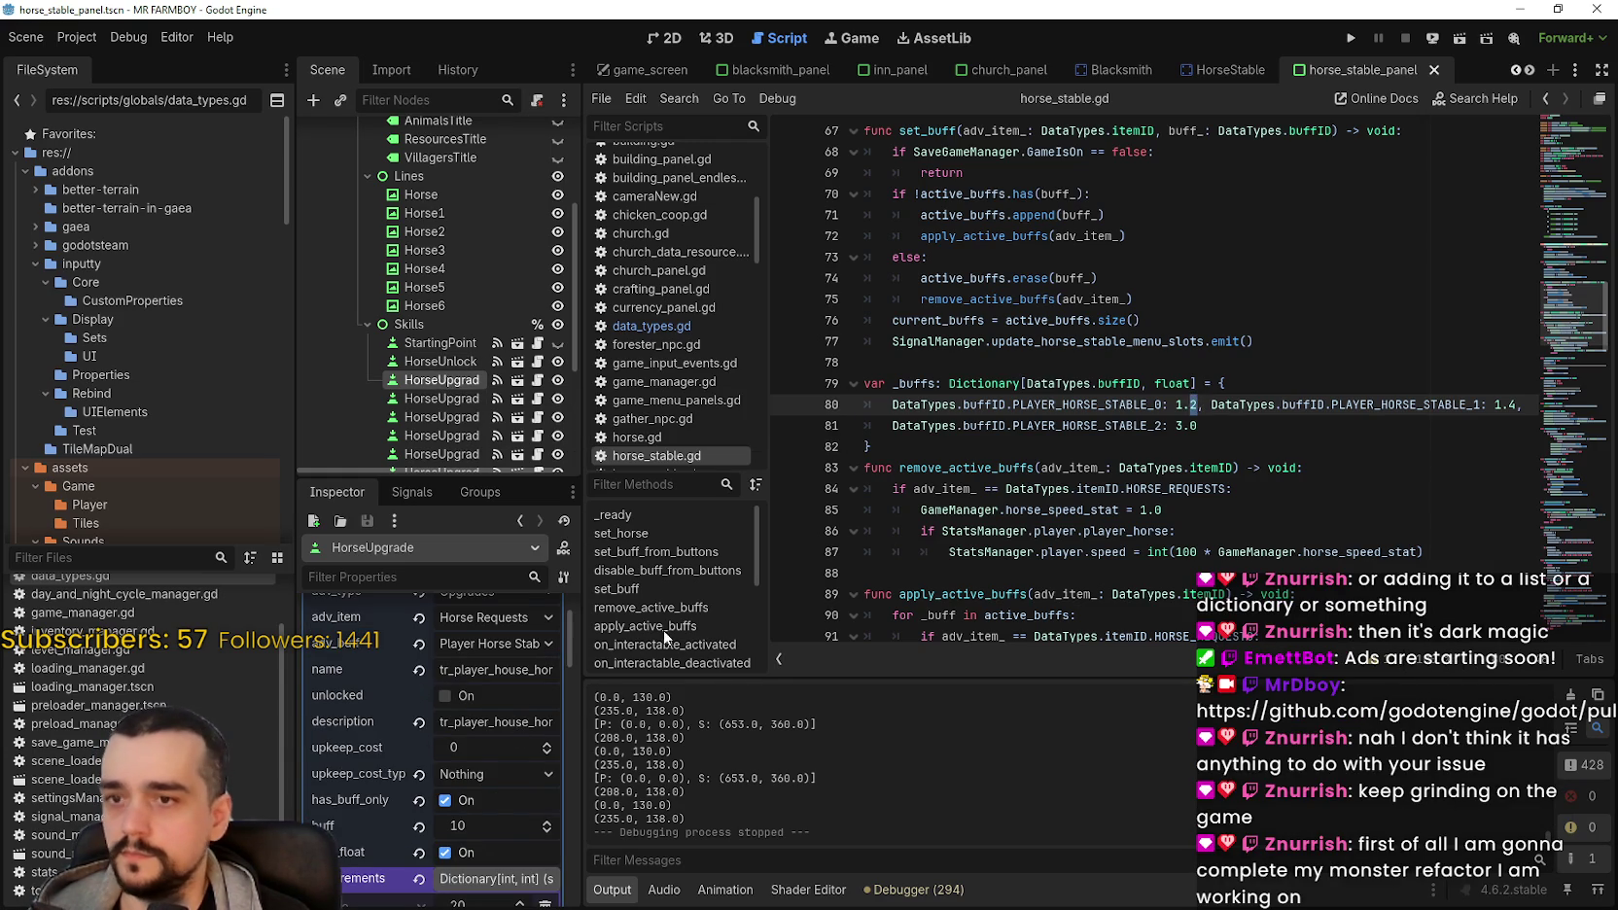
scroll(518, 721, "up", 2)
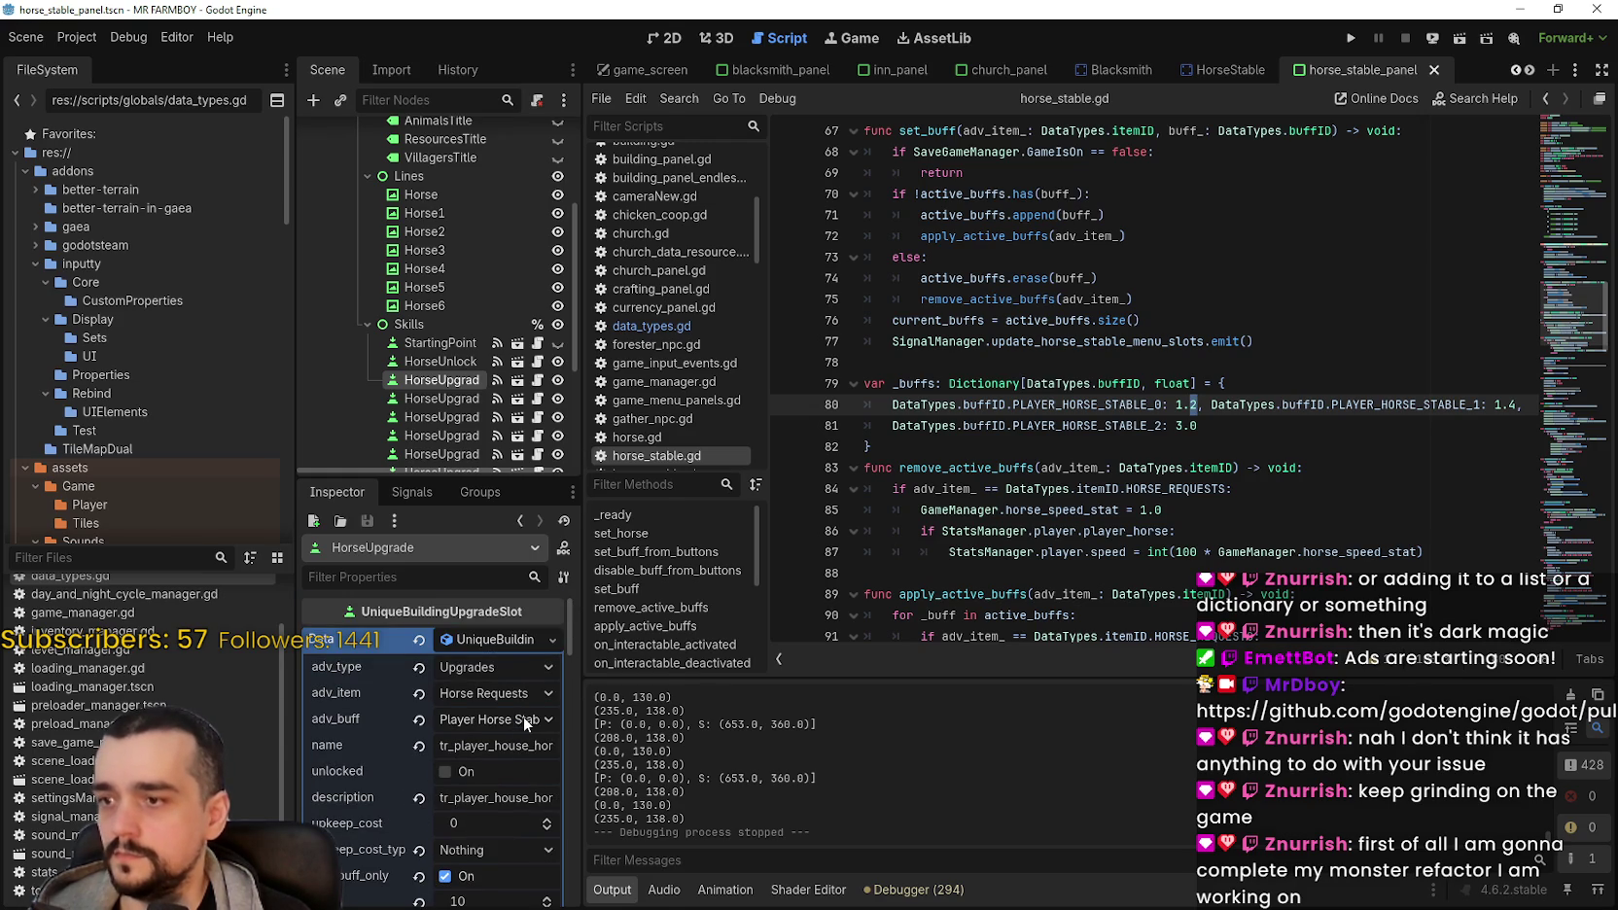
left_click(523, 720)
scroll(616, 598, "down", 5)
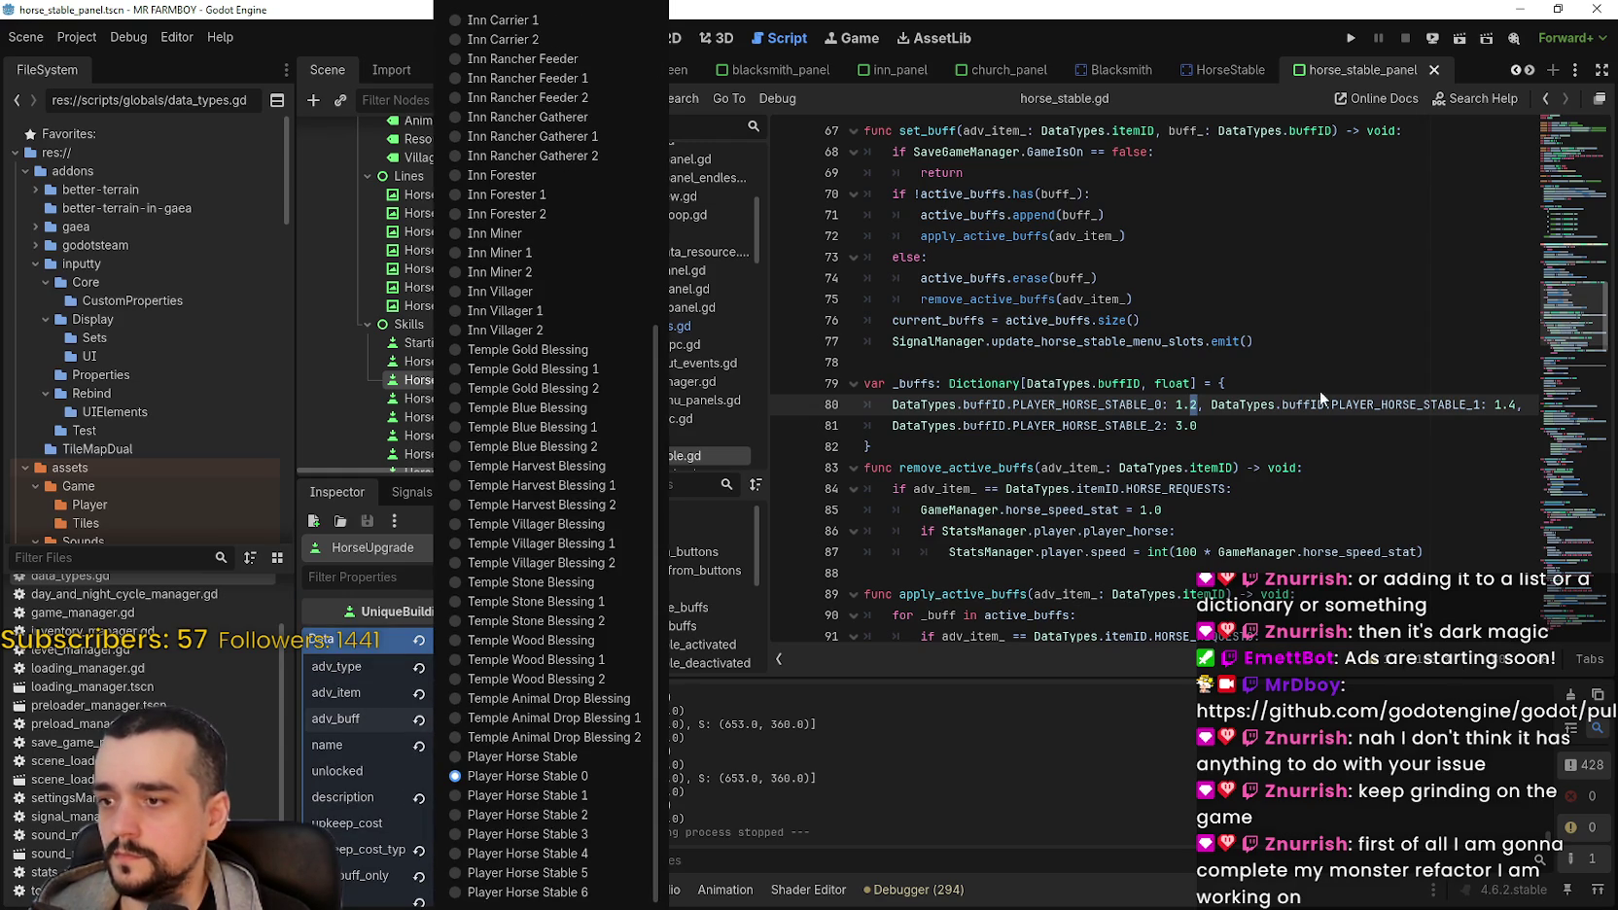
left_click(1324, 399)
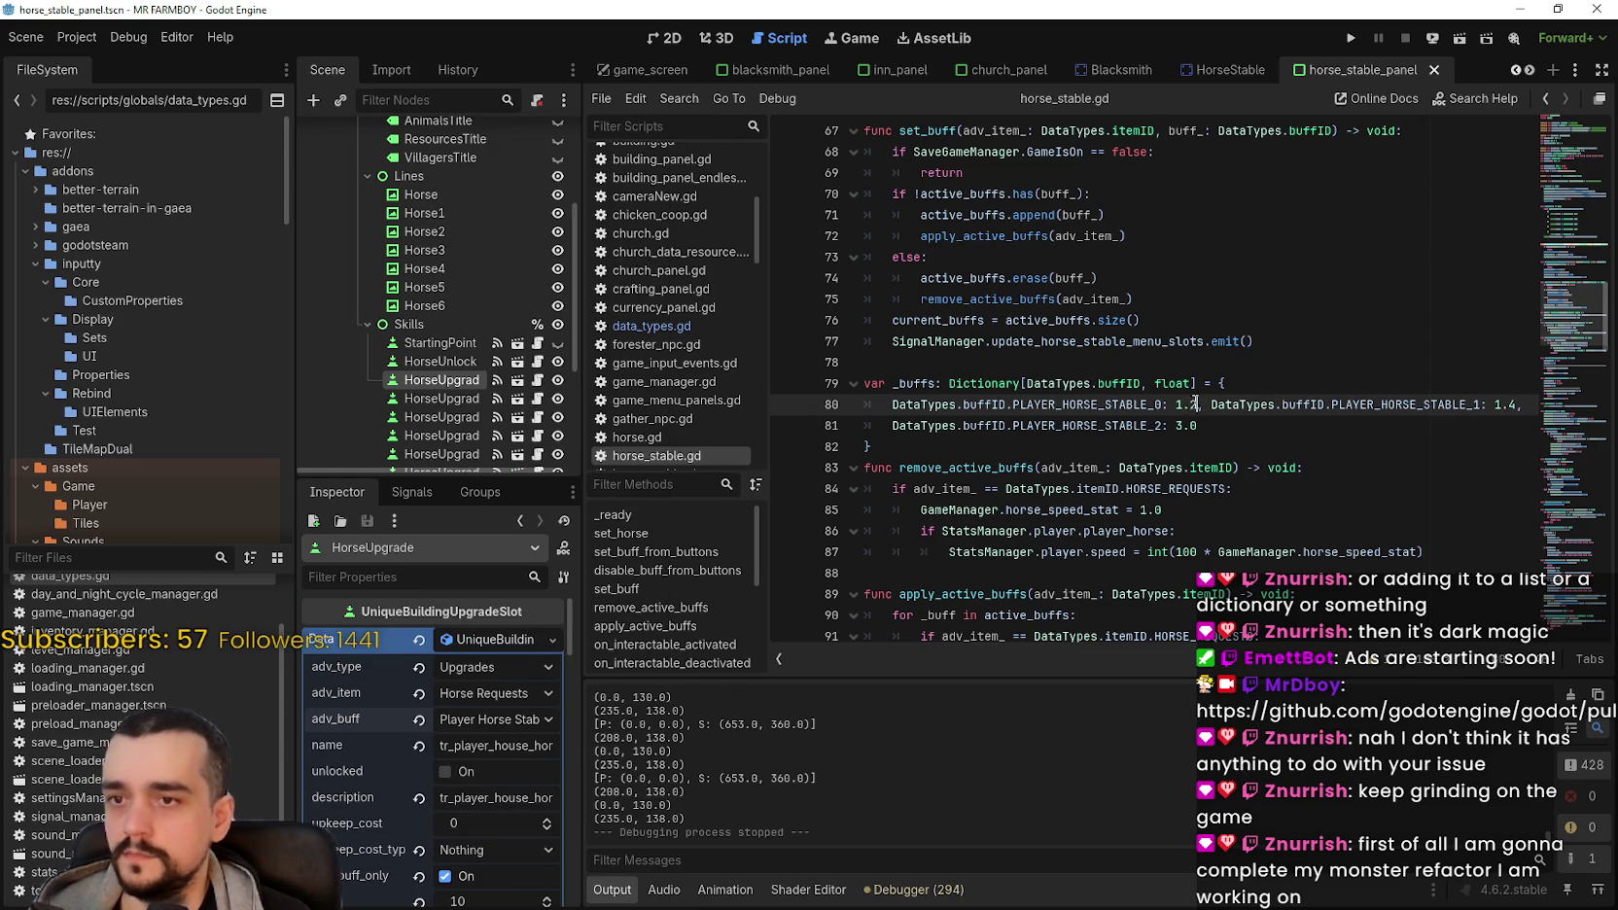
Step: Edit the stable 2 multiplier on line 81 while checking the HorseUpgrade1 and HorseUpgrade2 buffs
scroll(1194, 402, "down", 2)
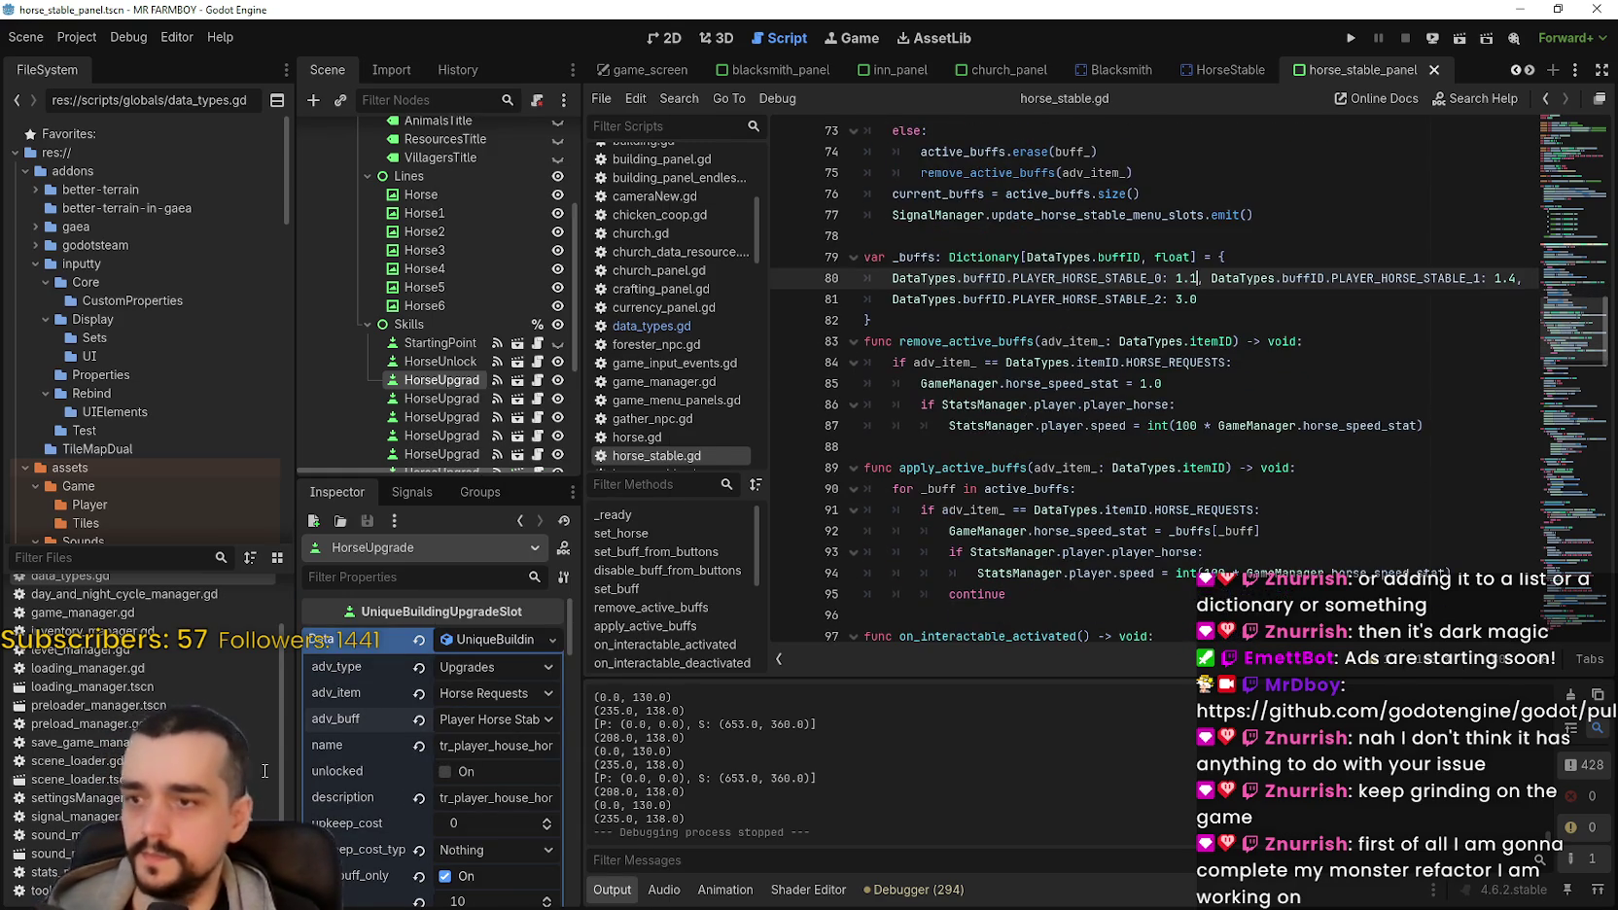
type(",")
scroll(395, 778, "down", 3)
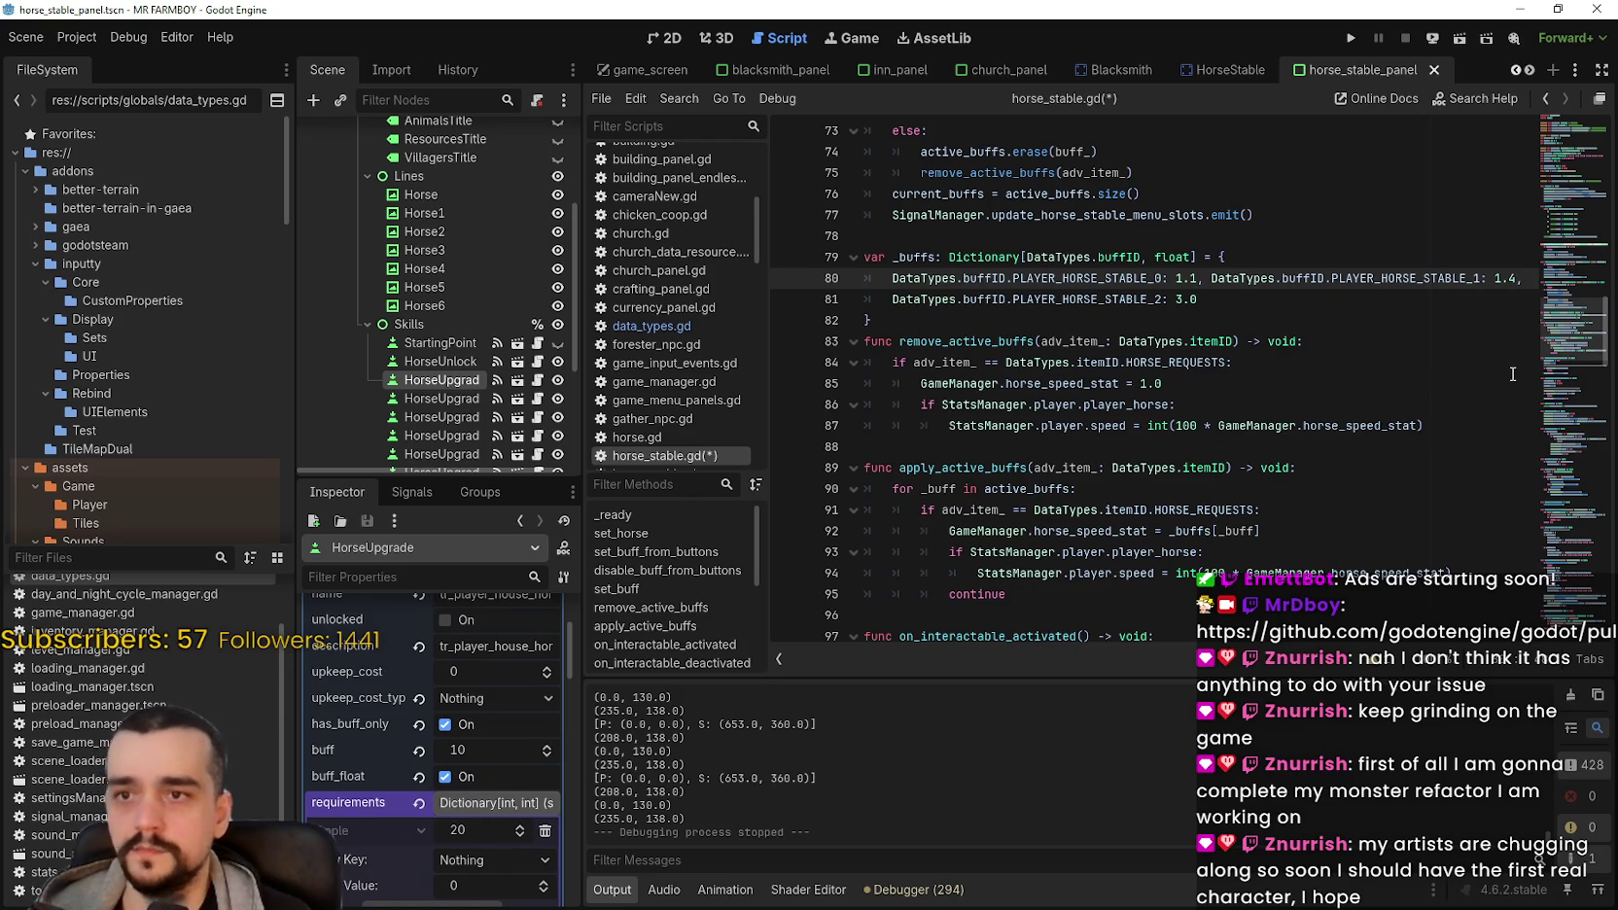
left_click(442, 398)
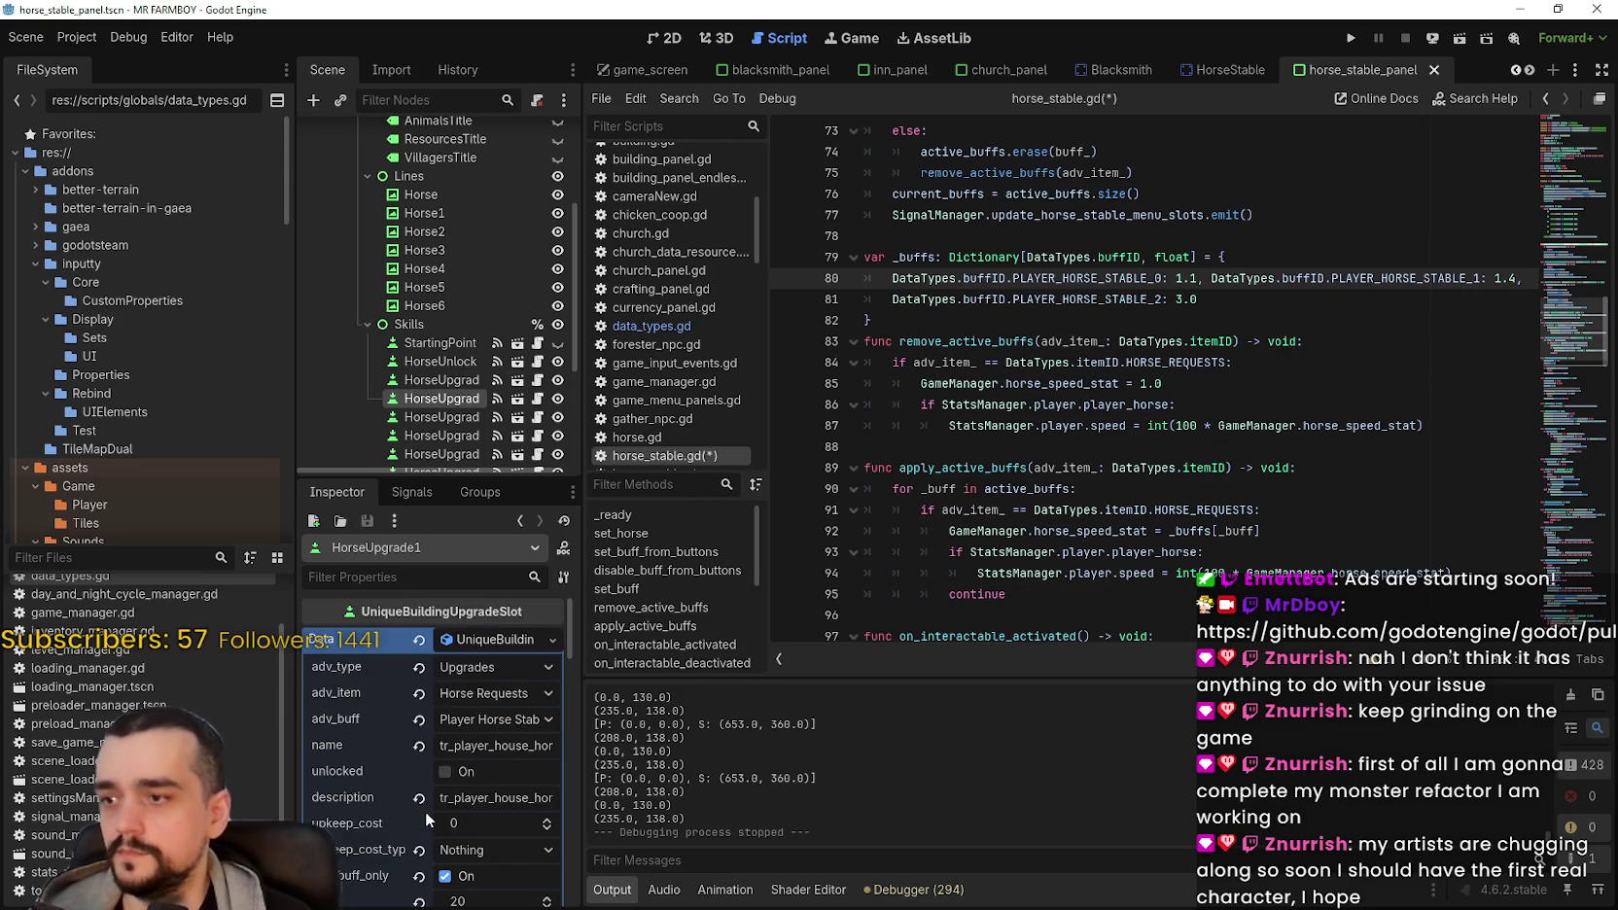
scroll(425, 811, "down", 3)
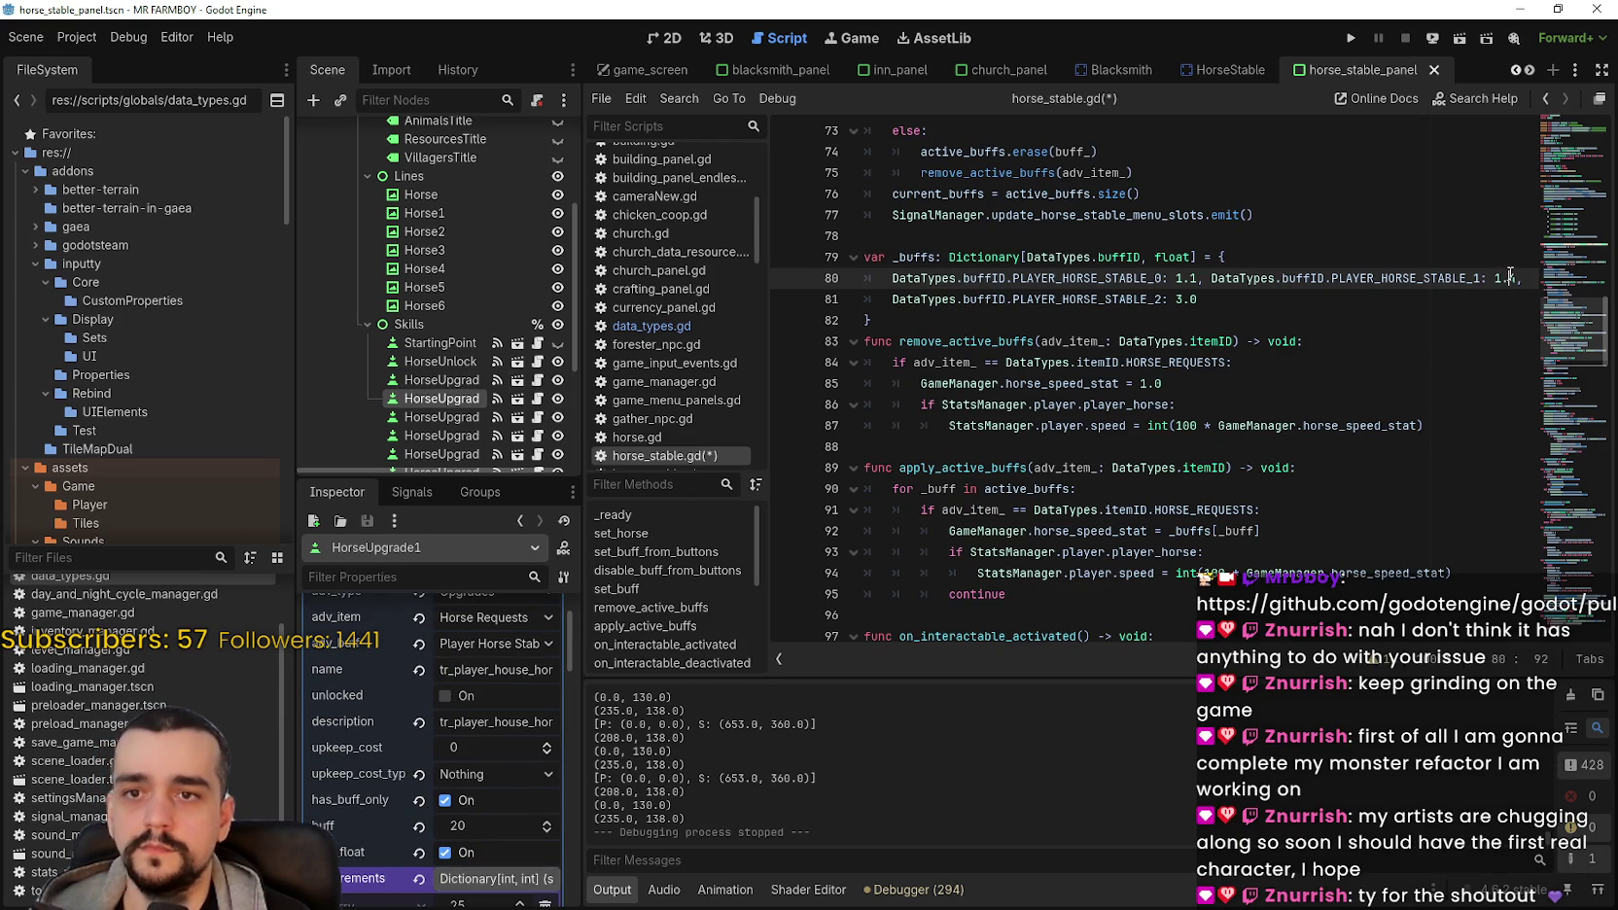
type("2")
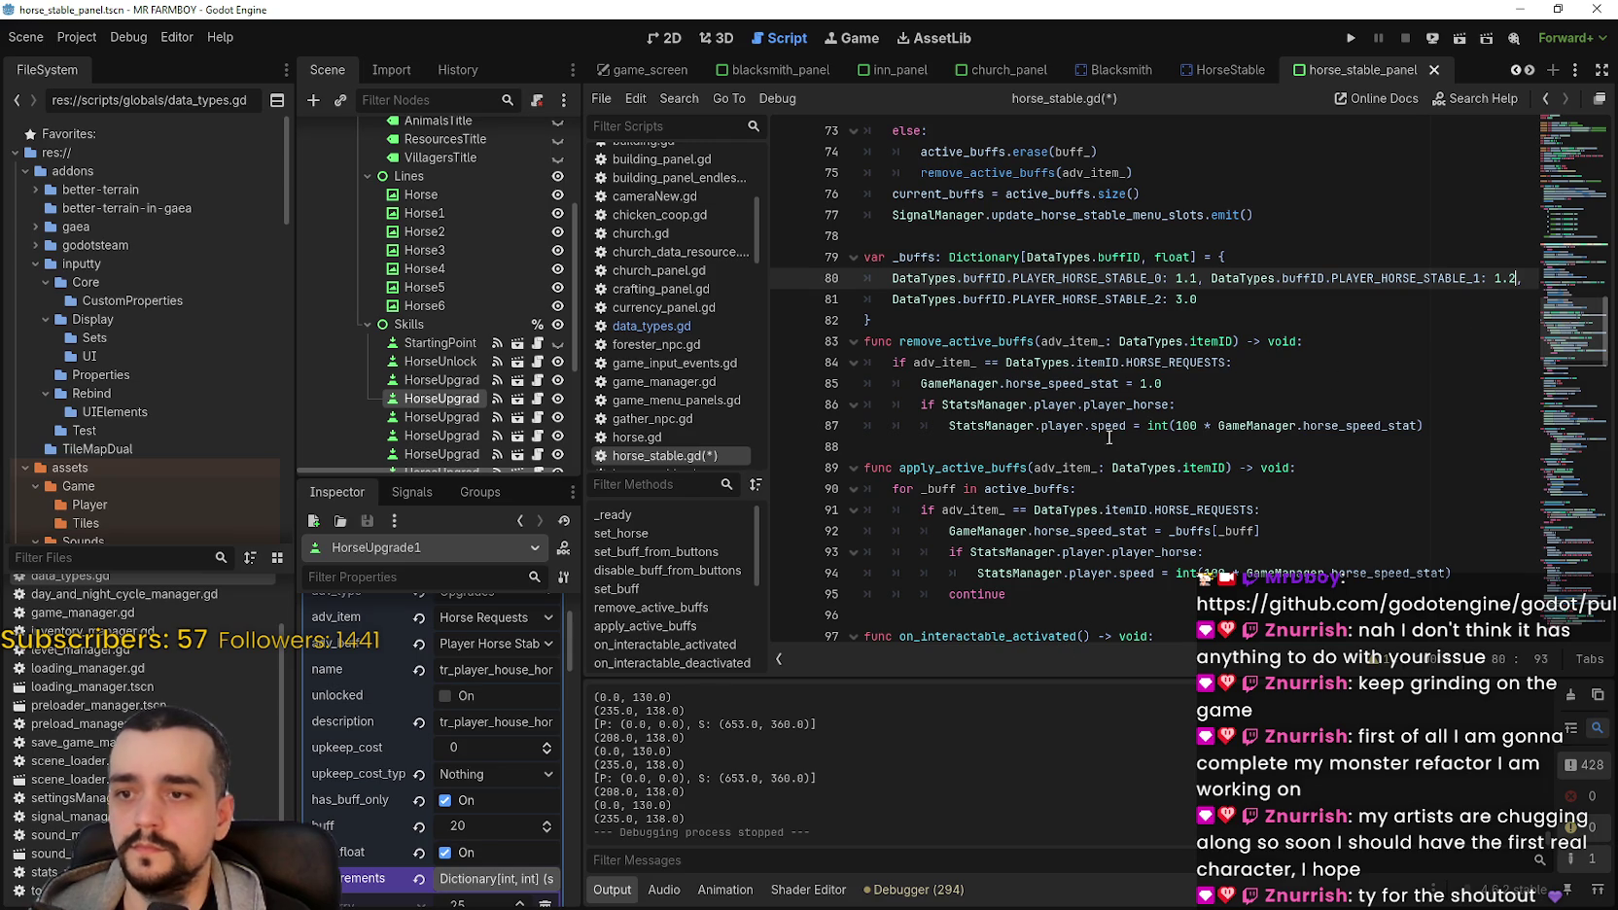
left_click(1178, 299)
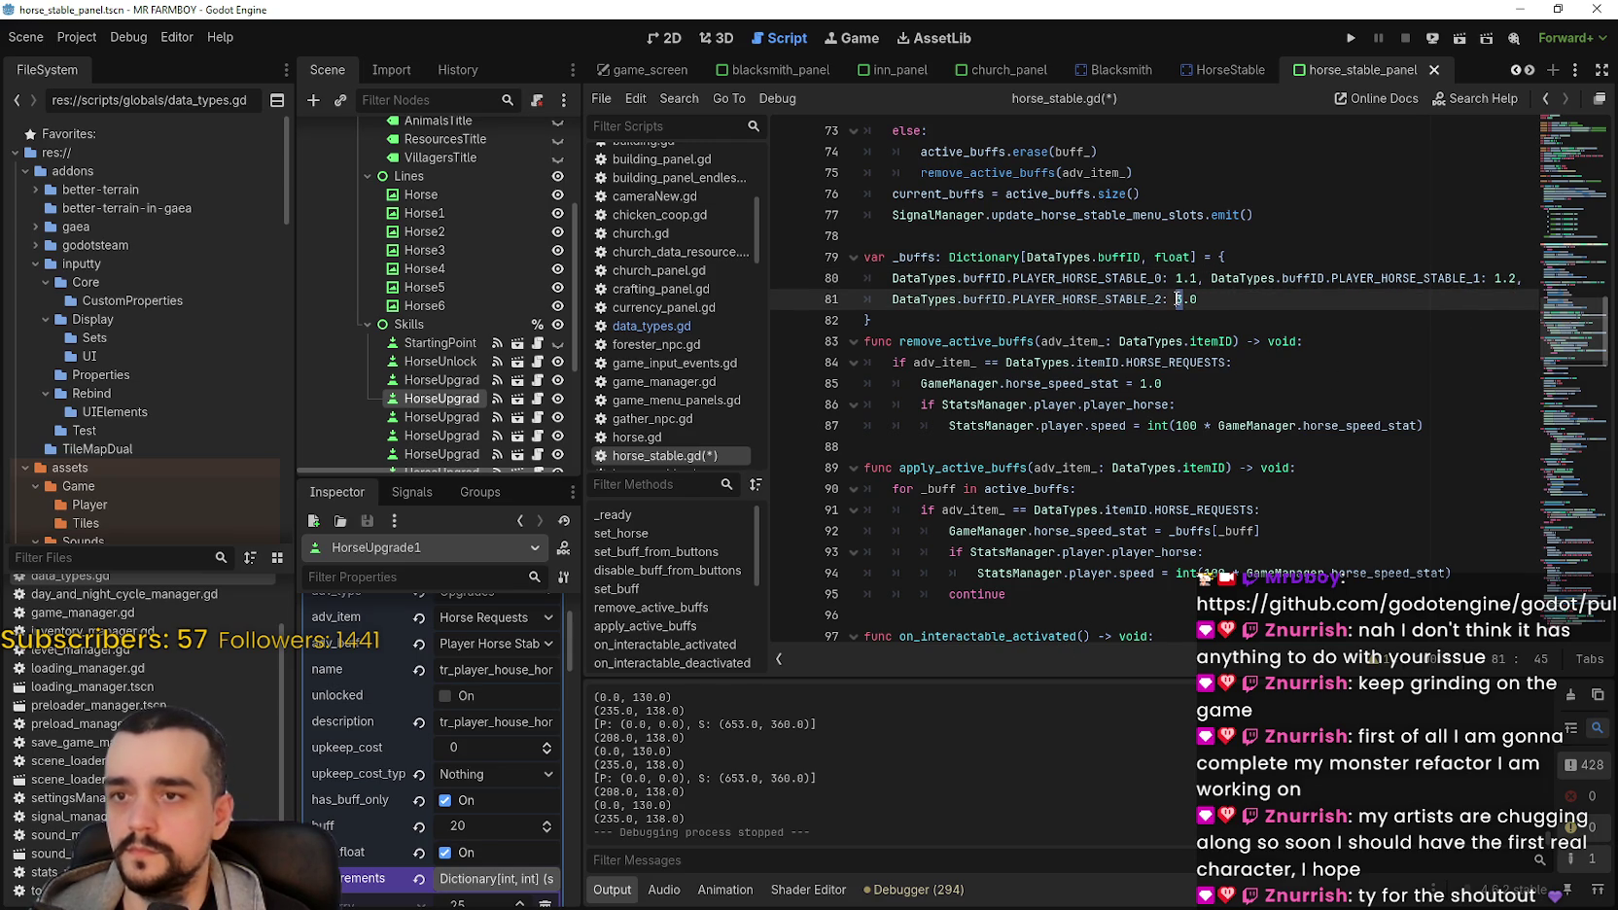
left_click(452, 424)
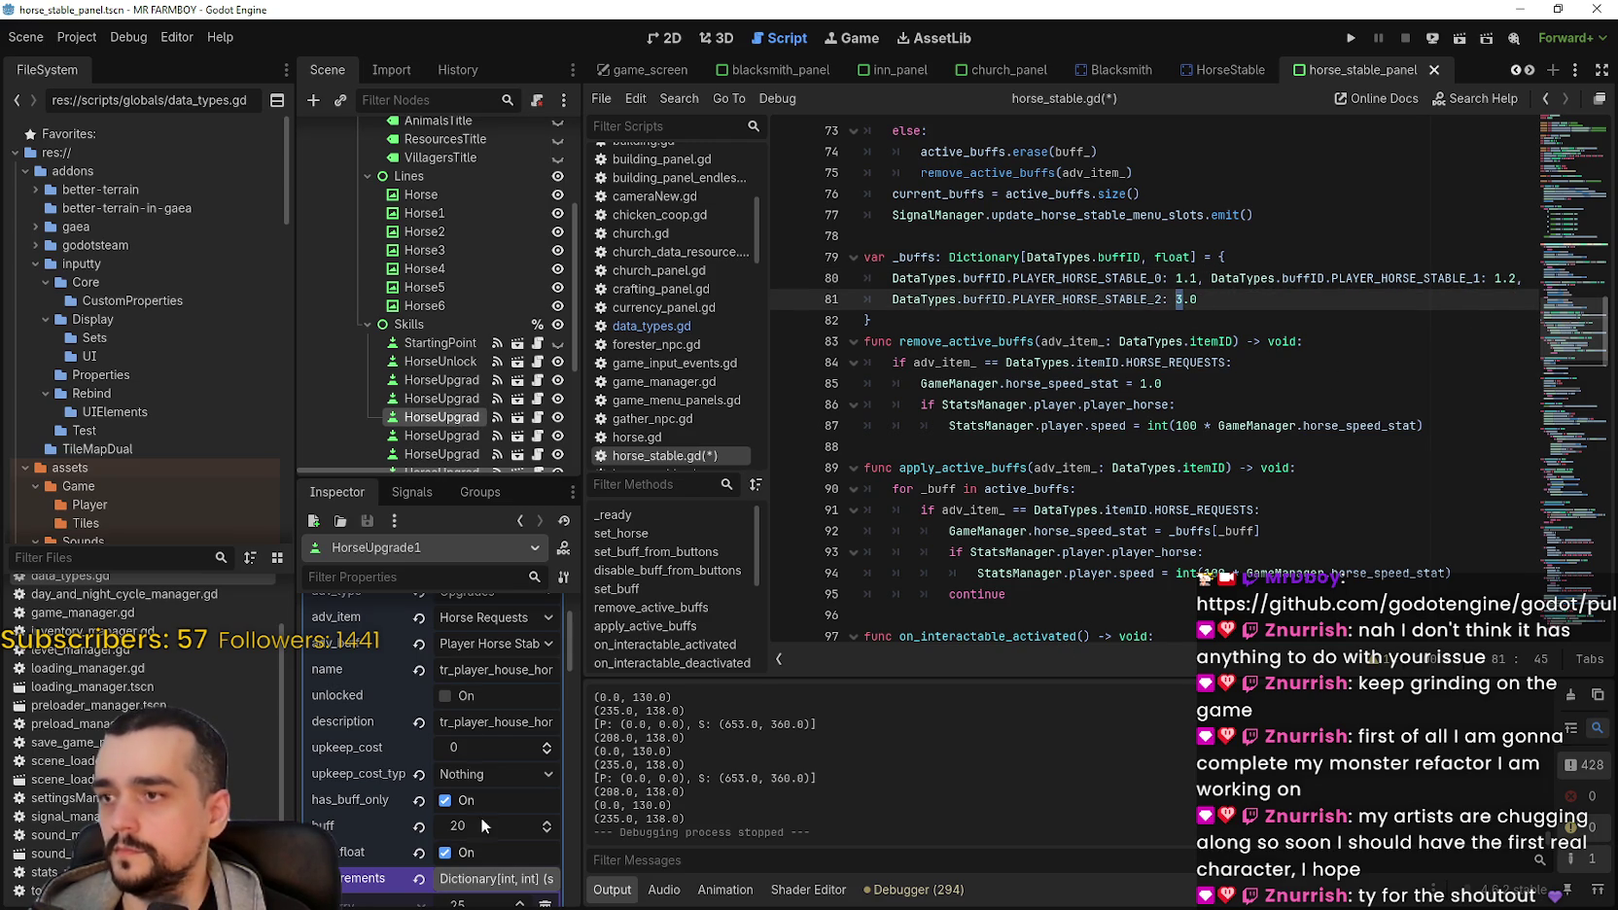
type("1")
left_click(1199, 299)
key("BackSpace")
type("5")
Step: Copy the stable 2 entry and paste a duplicate onto line 81, checking HorseUpgrade3
left_click_drag(1199, 298, 887, 302)
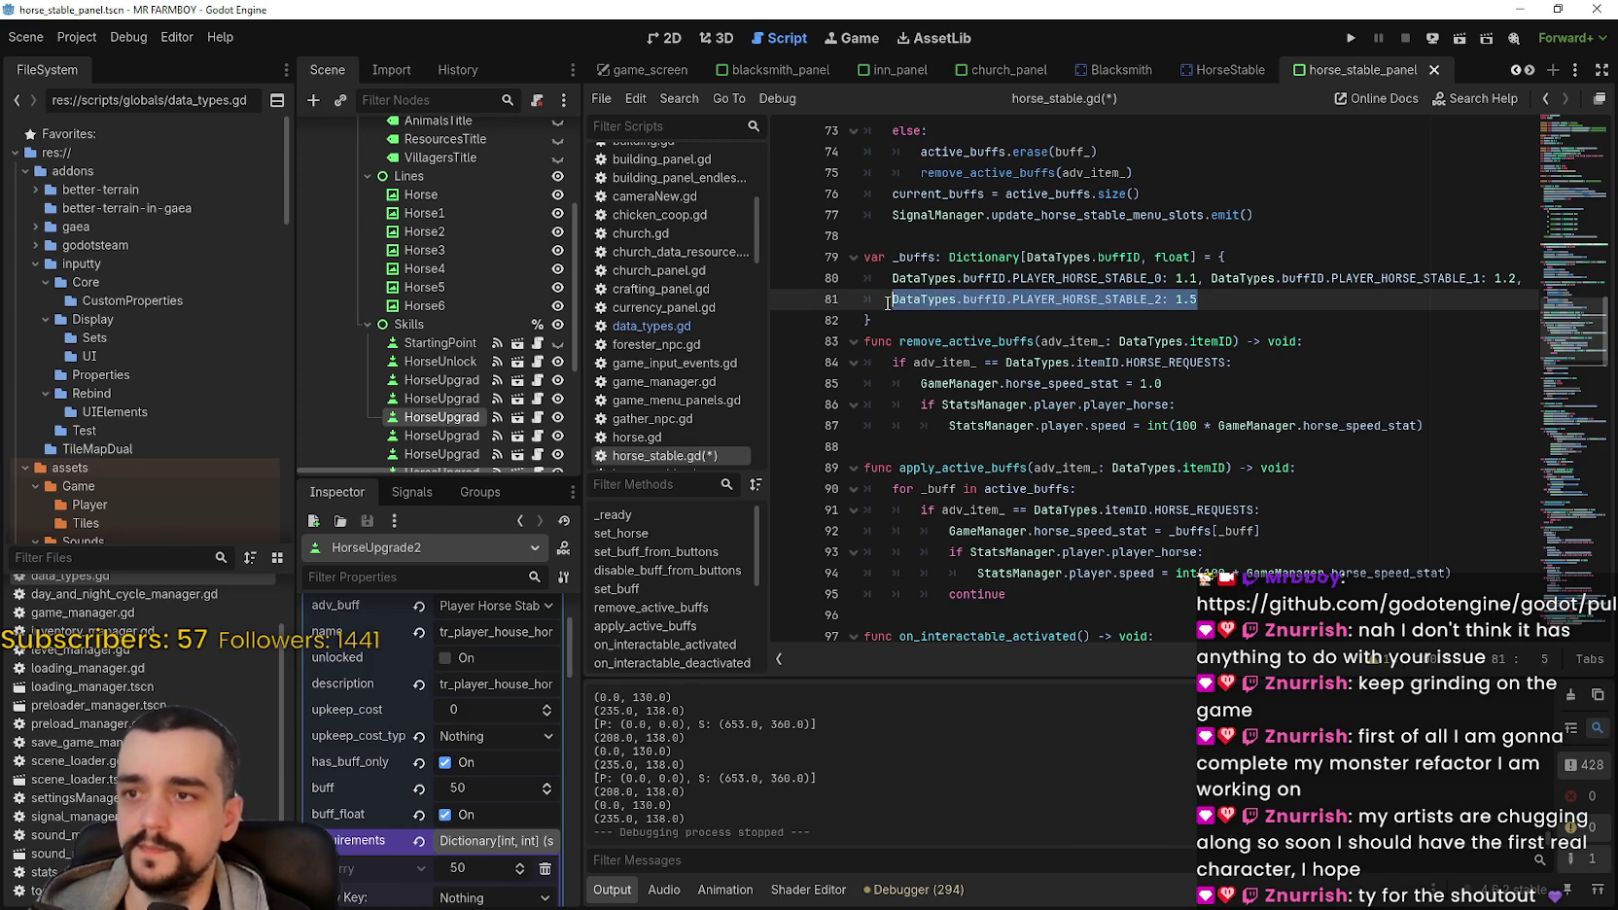
key("ctrl+c")
left_click(1212, 296)
type(",")
key("ctrl+v")
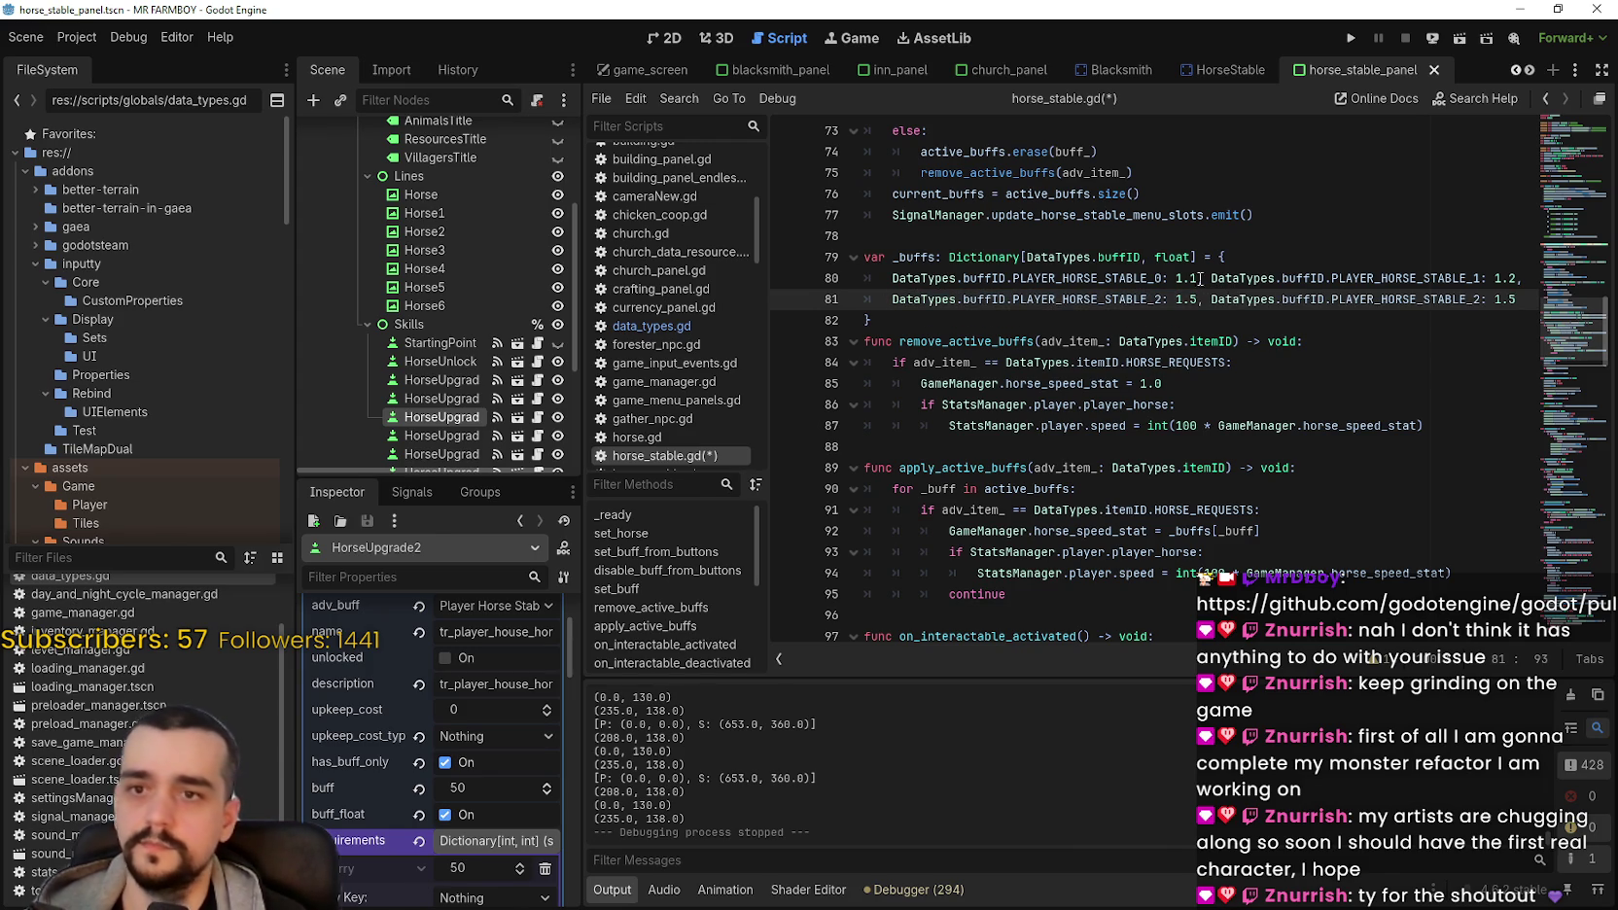
scroll(435, 374, "down", 2)
left_click(440, 353)
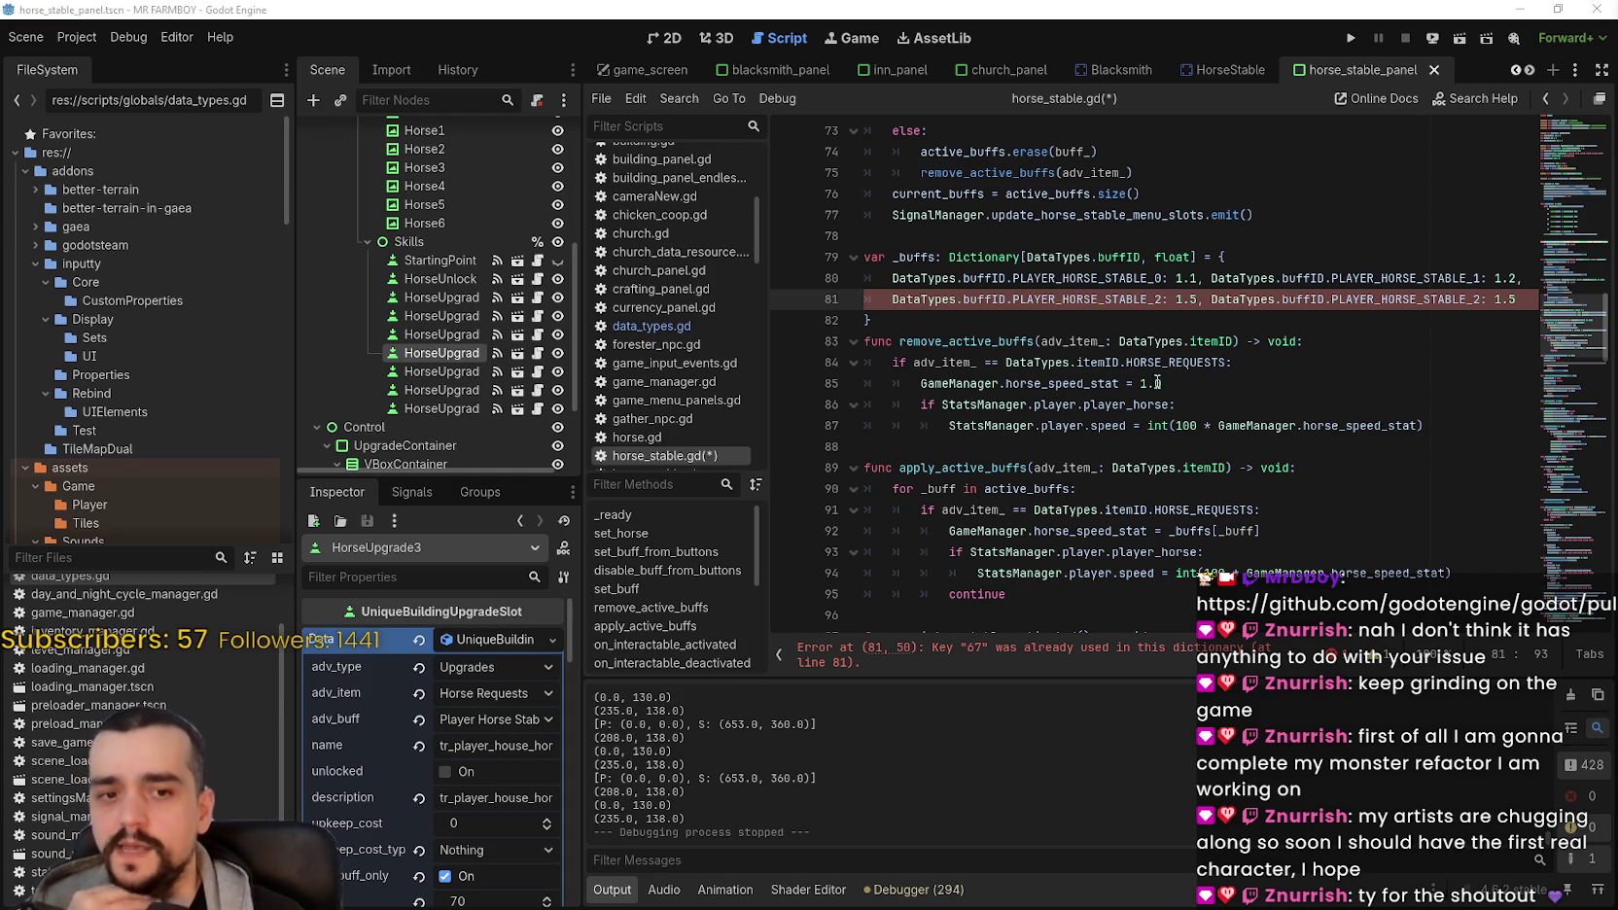
mouse_move(1188, 263)
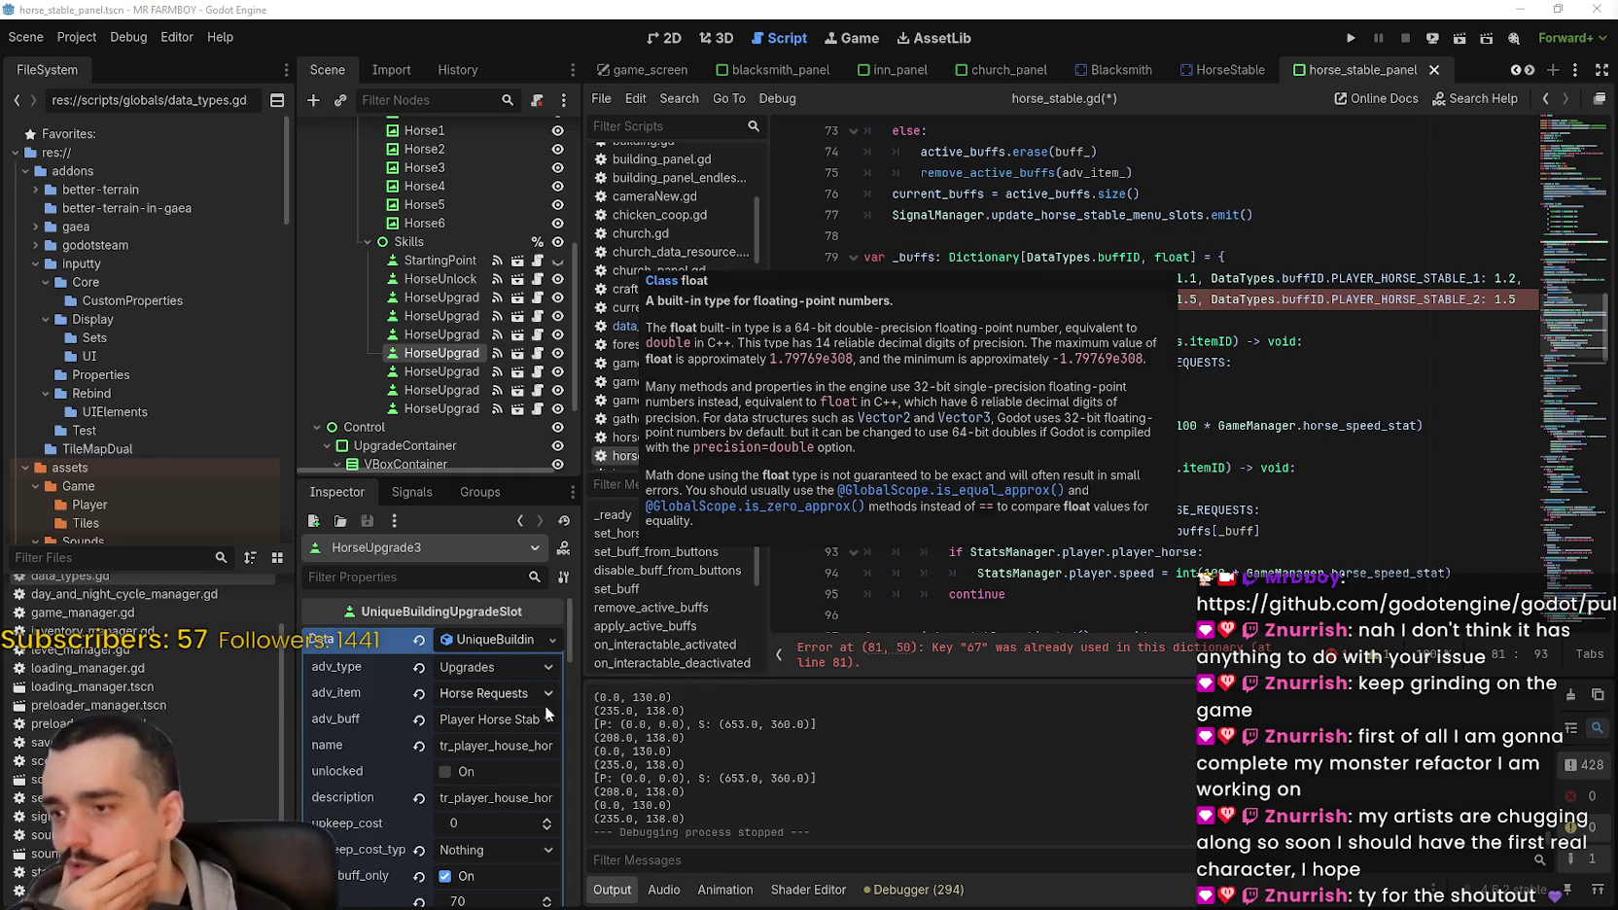
scroll(382, 798, "down", 2)
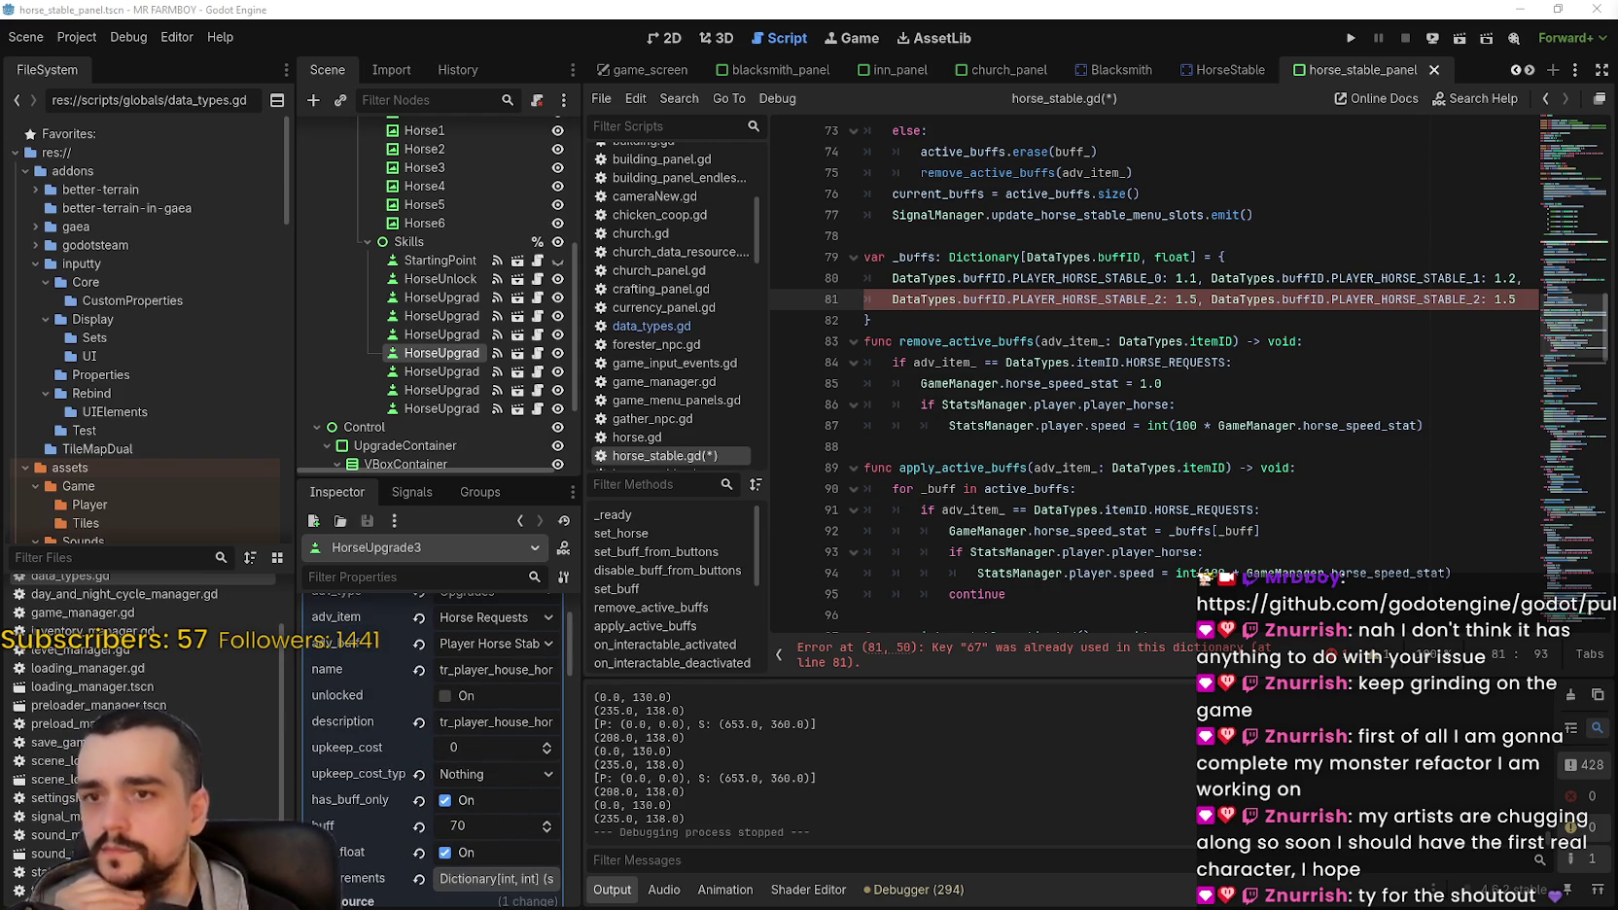
Step: Turn the duplicate into the stable 3 entry and paste a stable 4 entry on line 82
left_click(1517, 294)
type("7,")
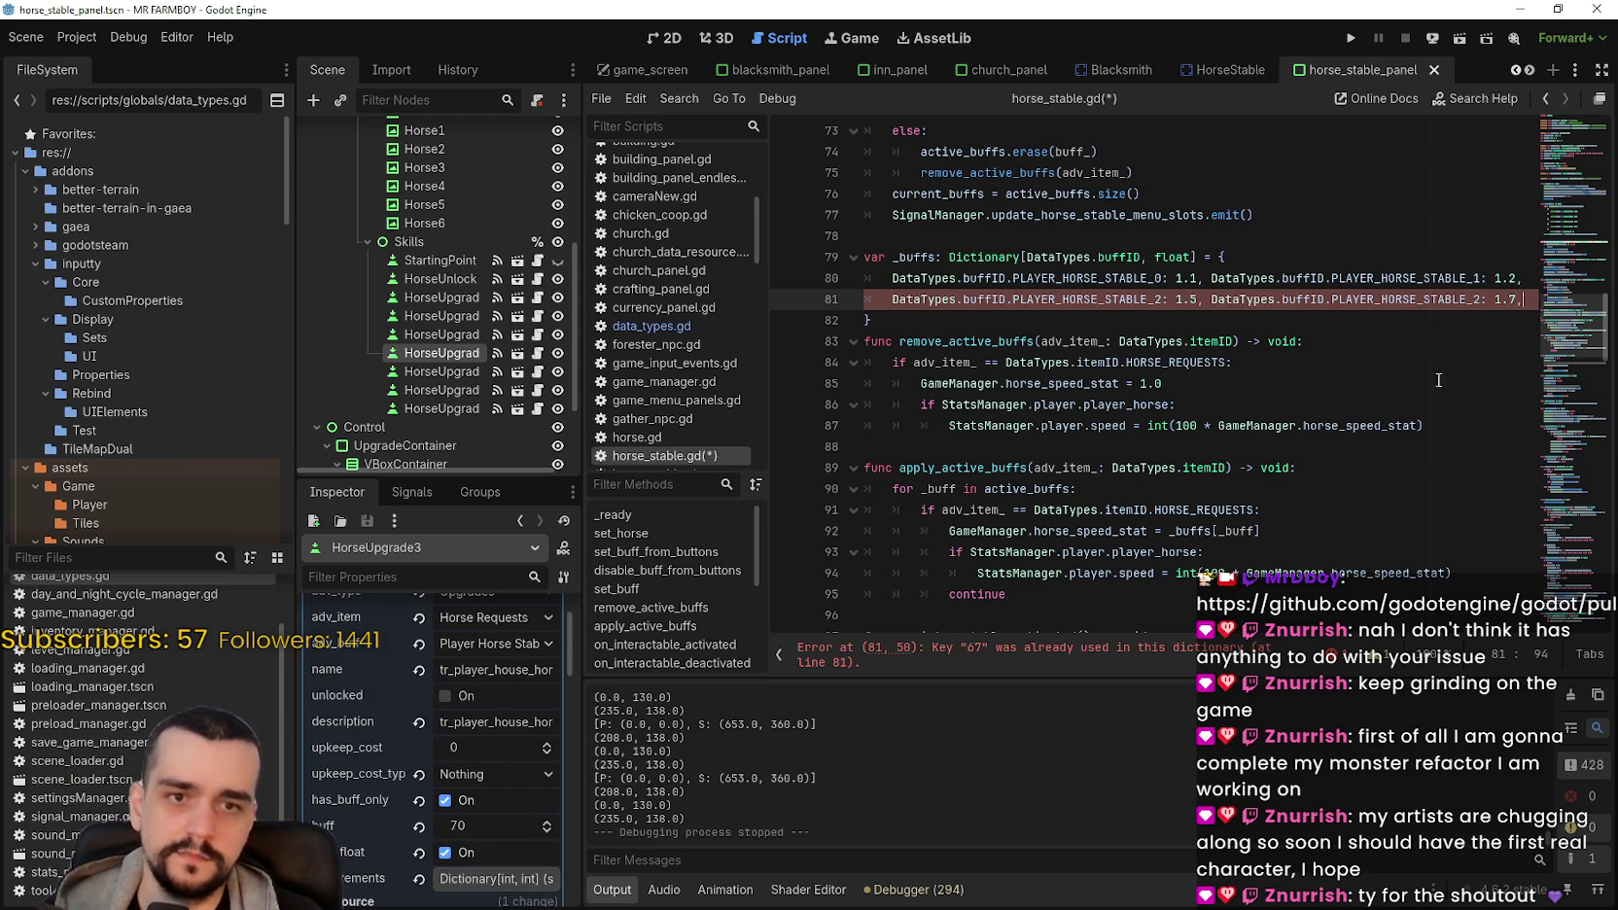
key("Return")
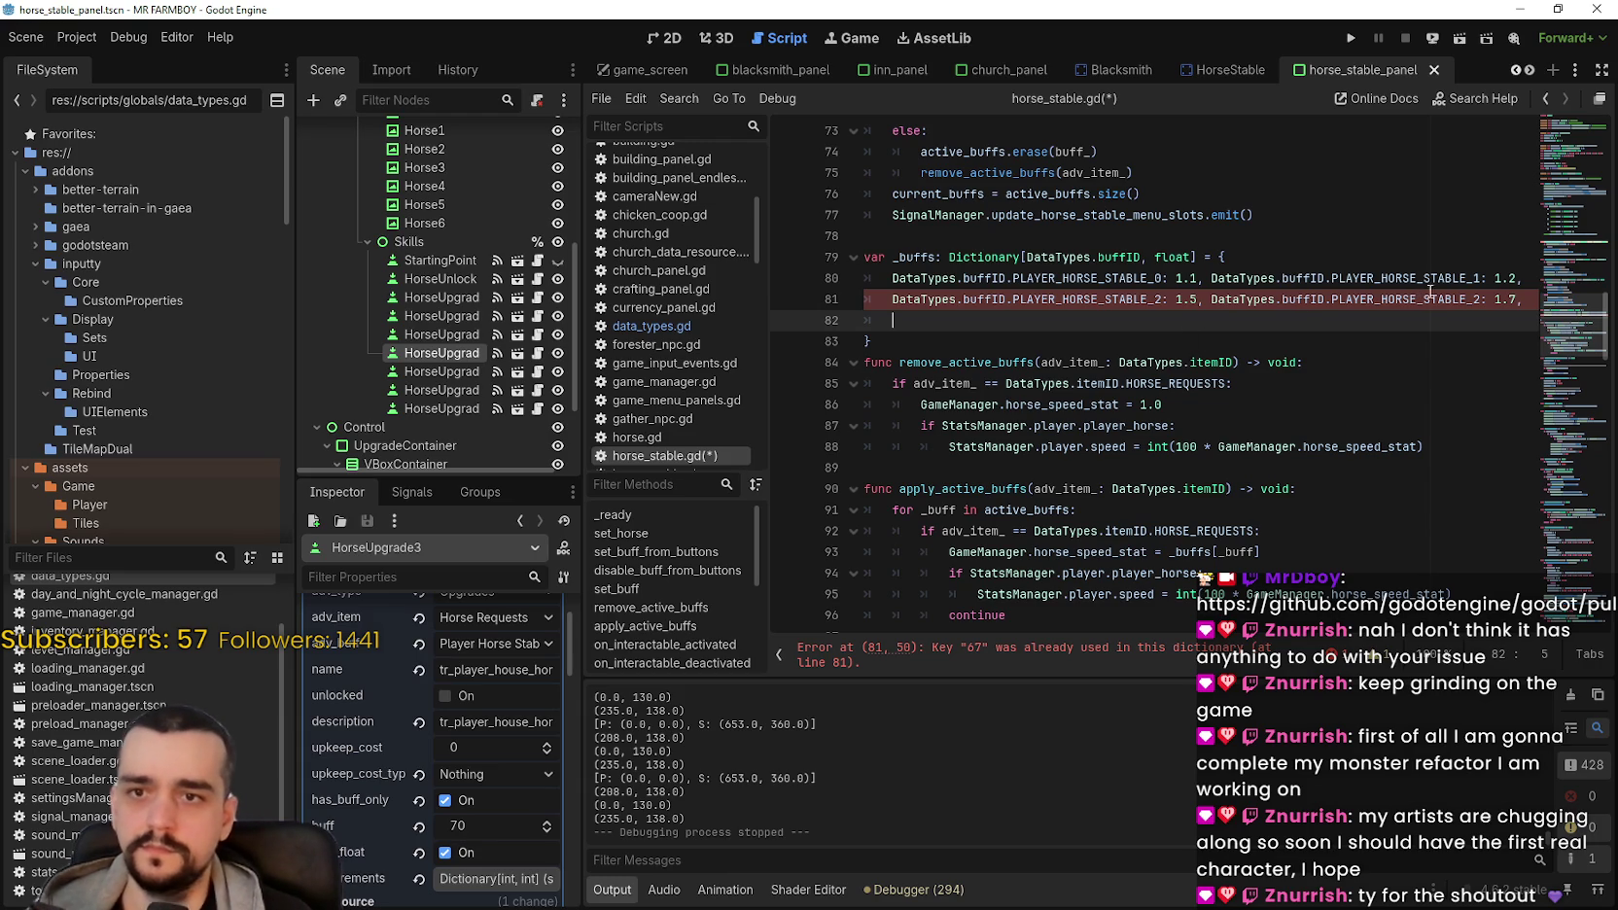
left_click(1479, 300)
key("BackSpace")
type("3")
key("Down")
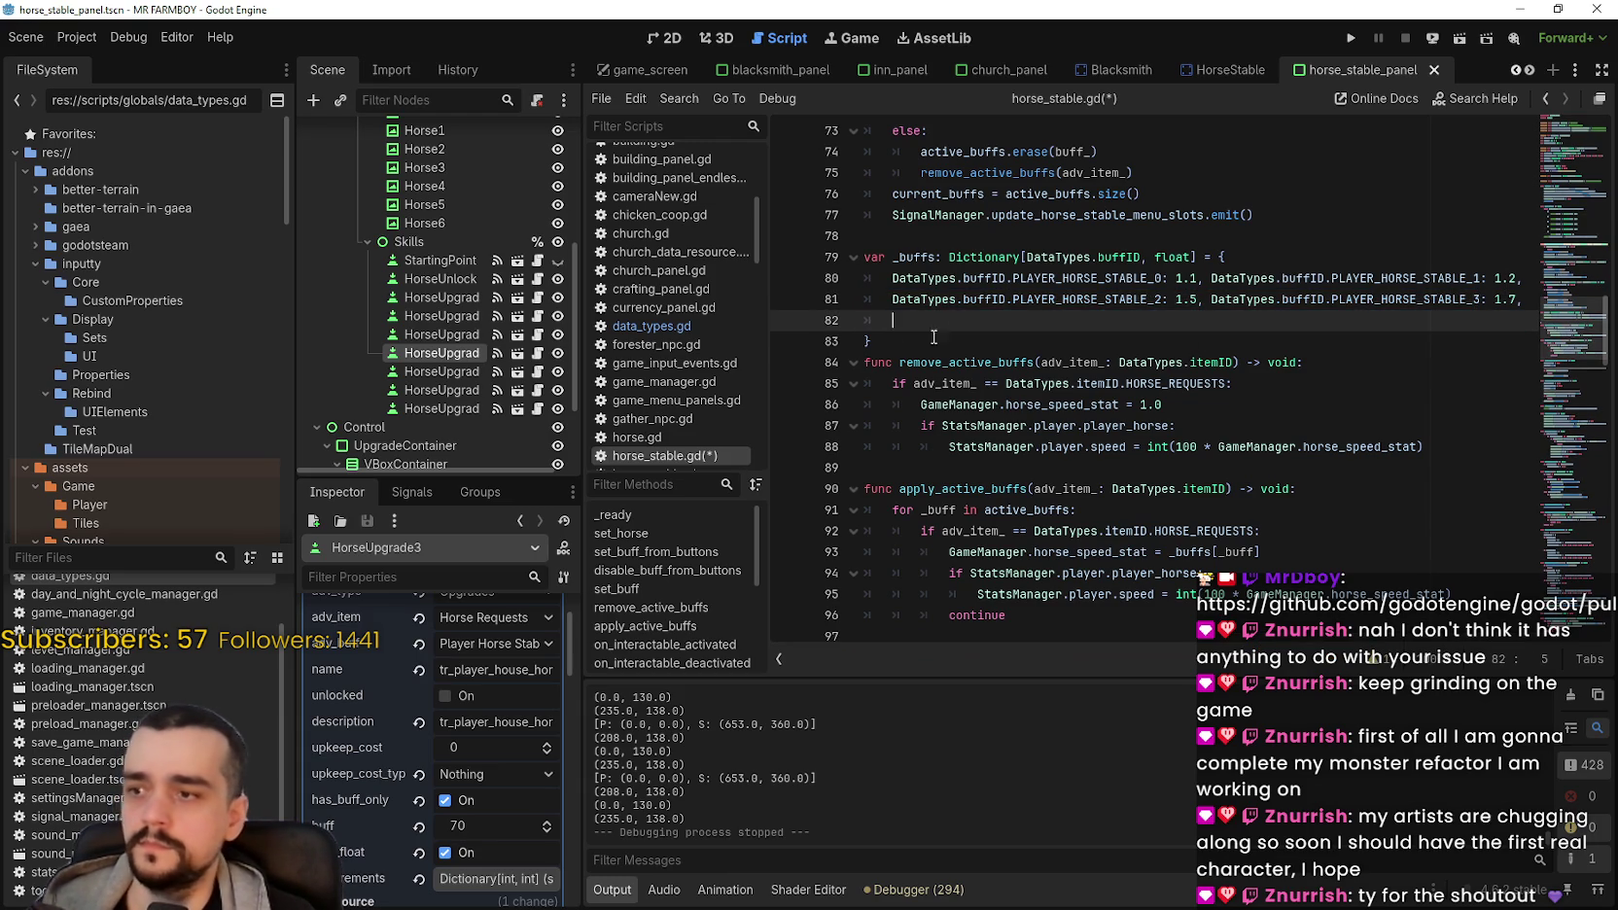
left_click(501, 644)
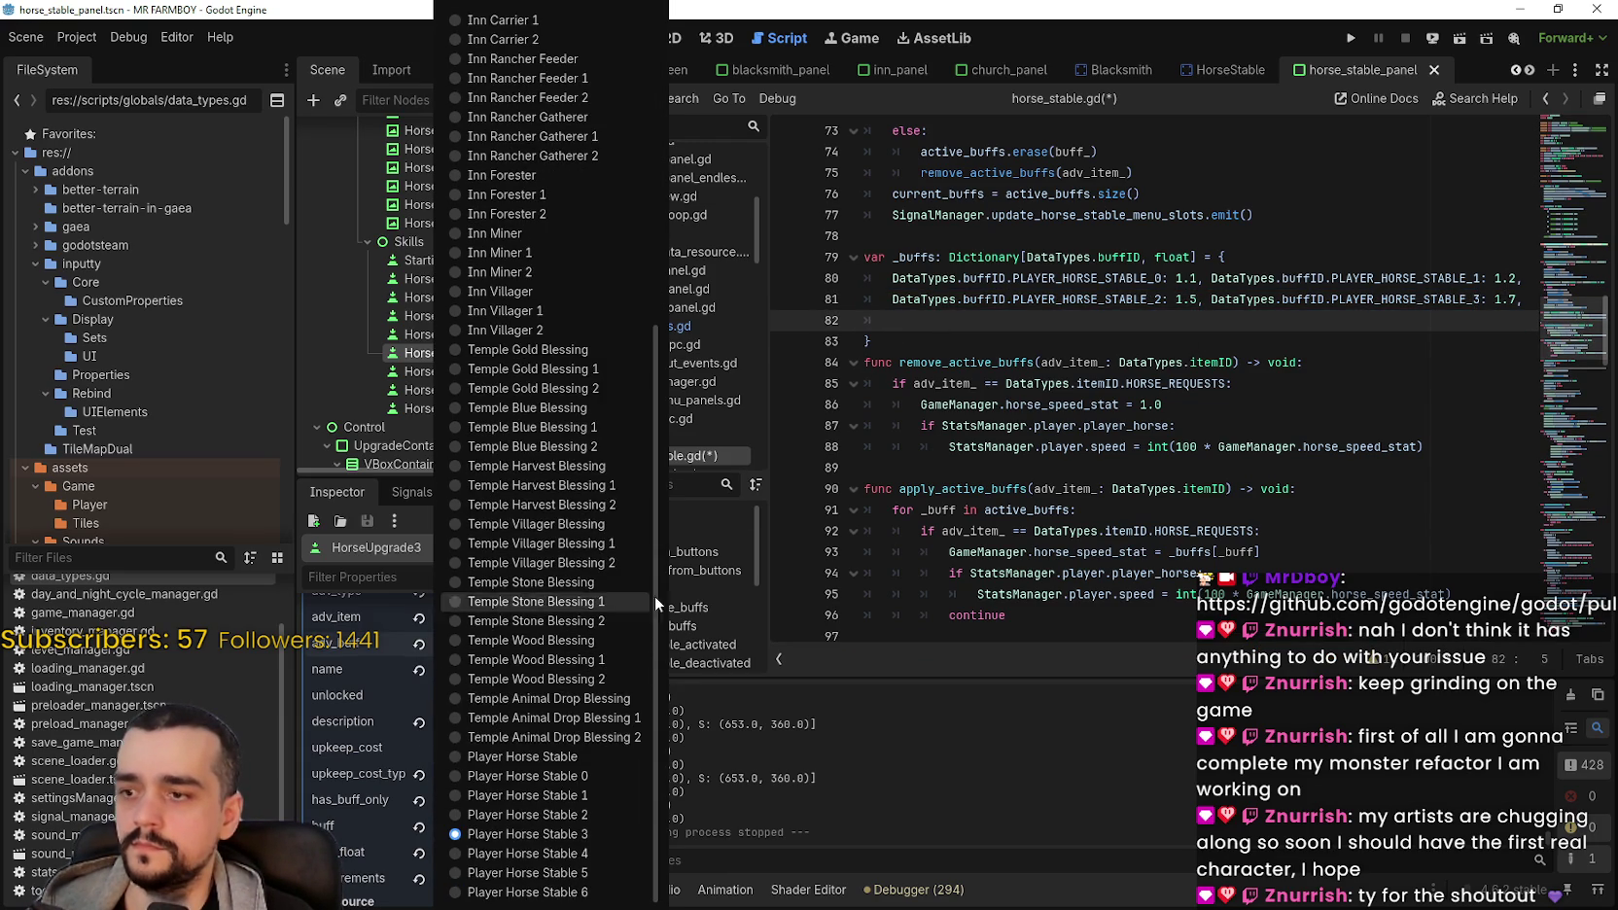
left_click(1053, 320)
type("DataTypes.buffID.PLAYER_HORSE_STABLE_2: 1.5")
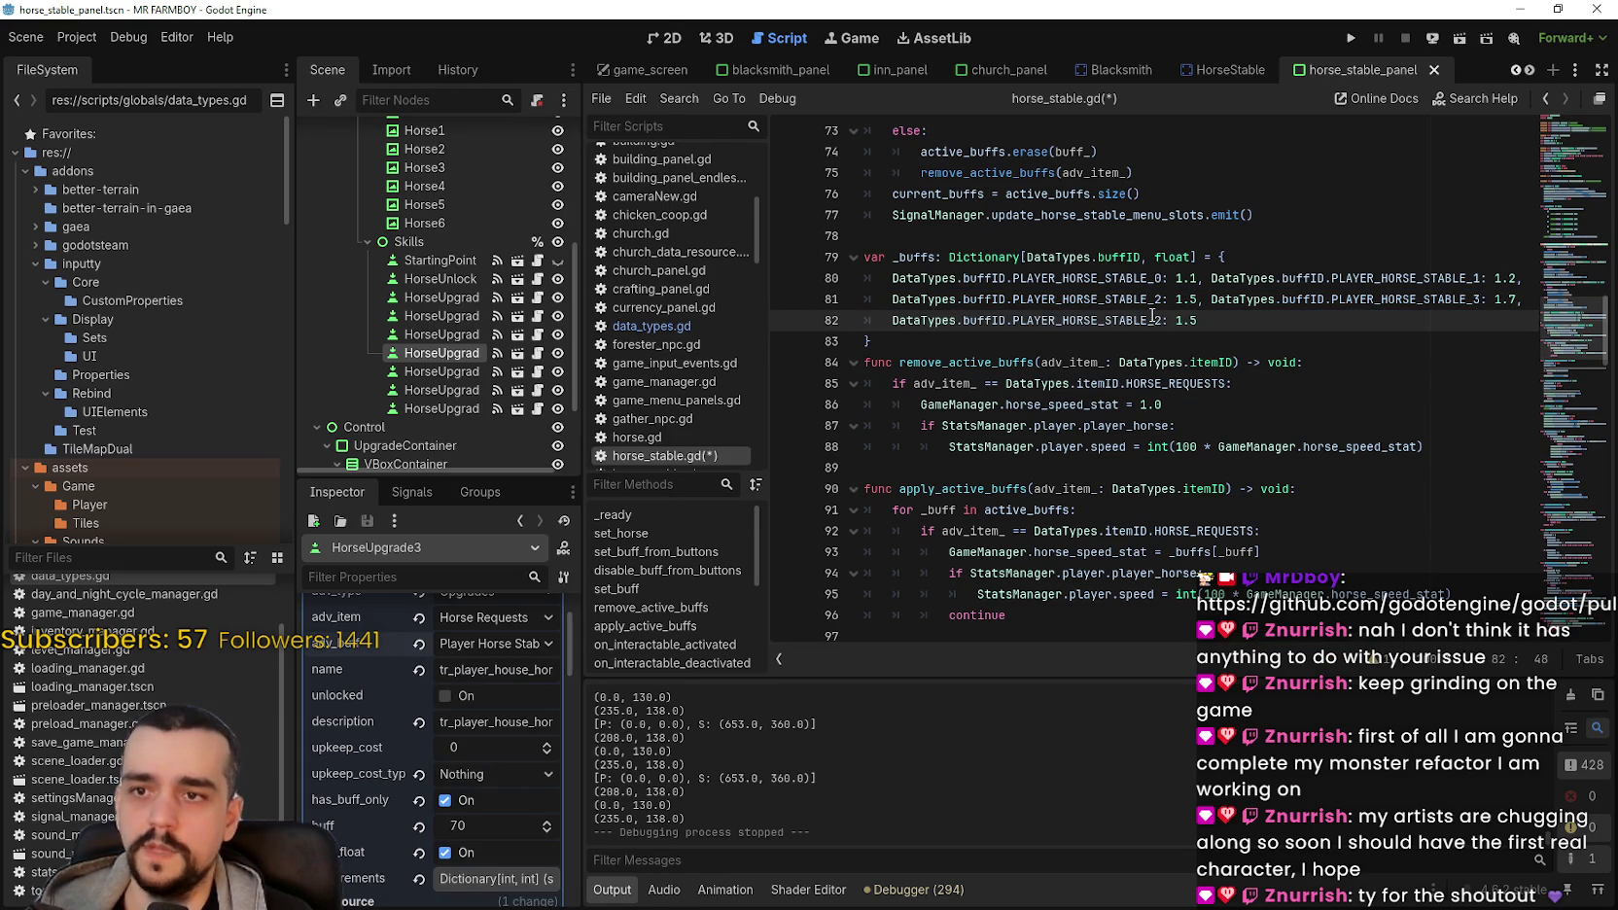
type("4")
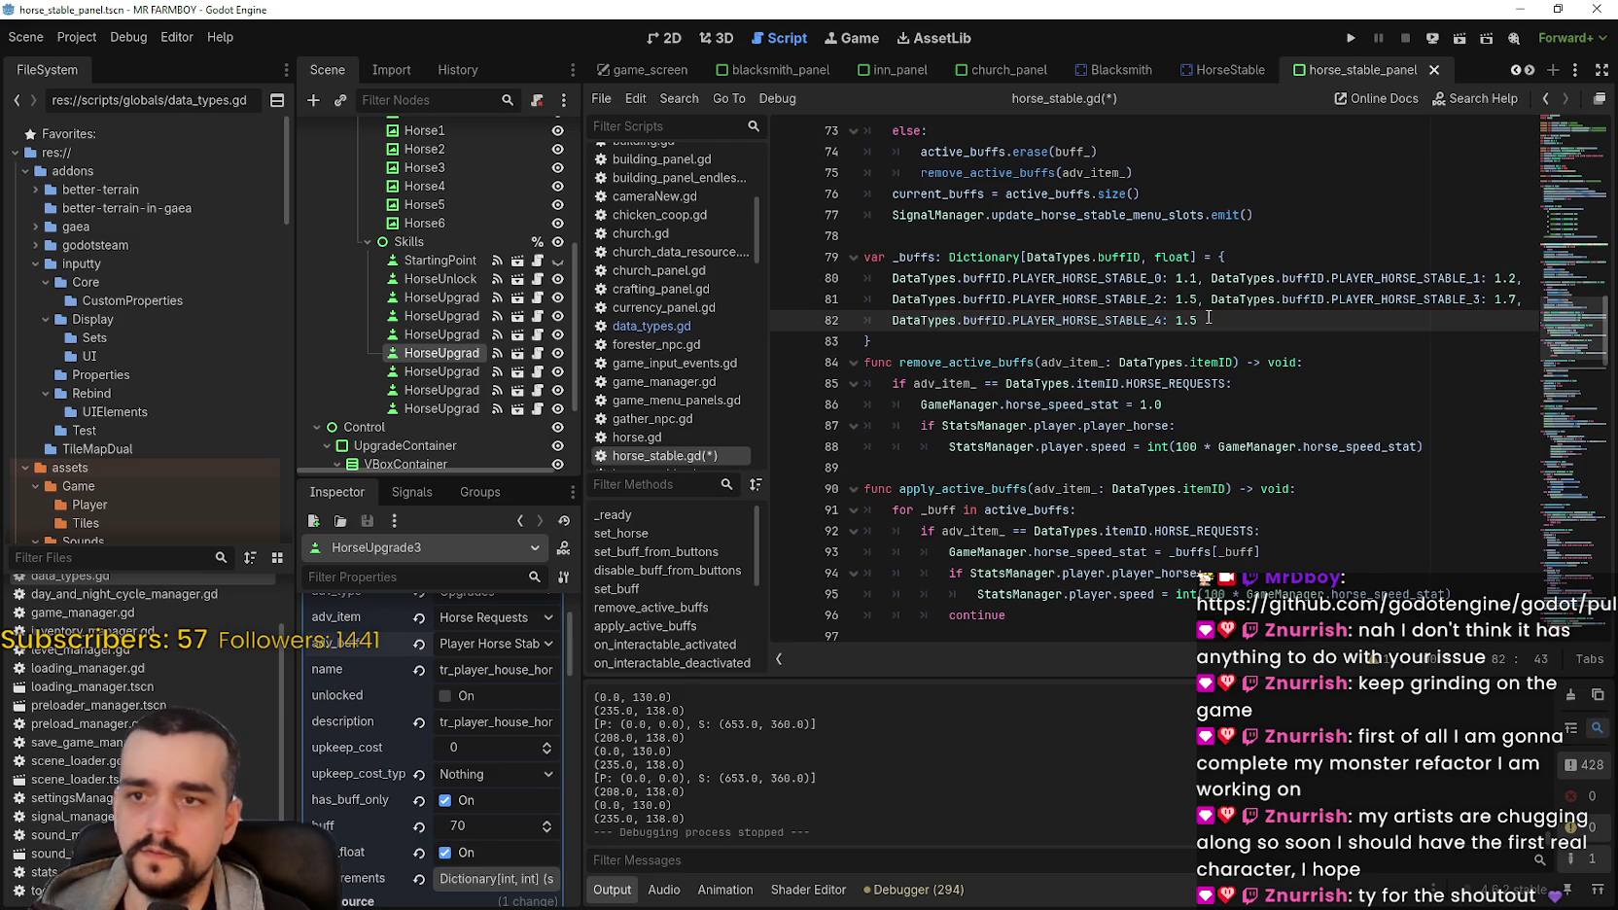
Step: Compare the entries with the HorseUpgrade3 and HorseUpgrade4 buffs and paste another stable entry copy
left_click(461, 373)
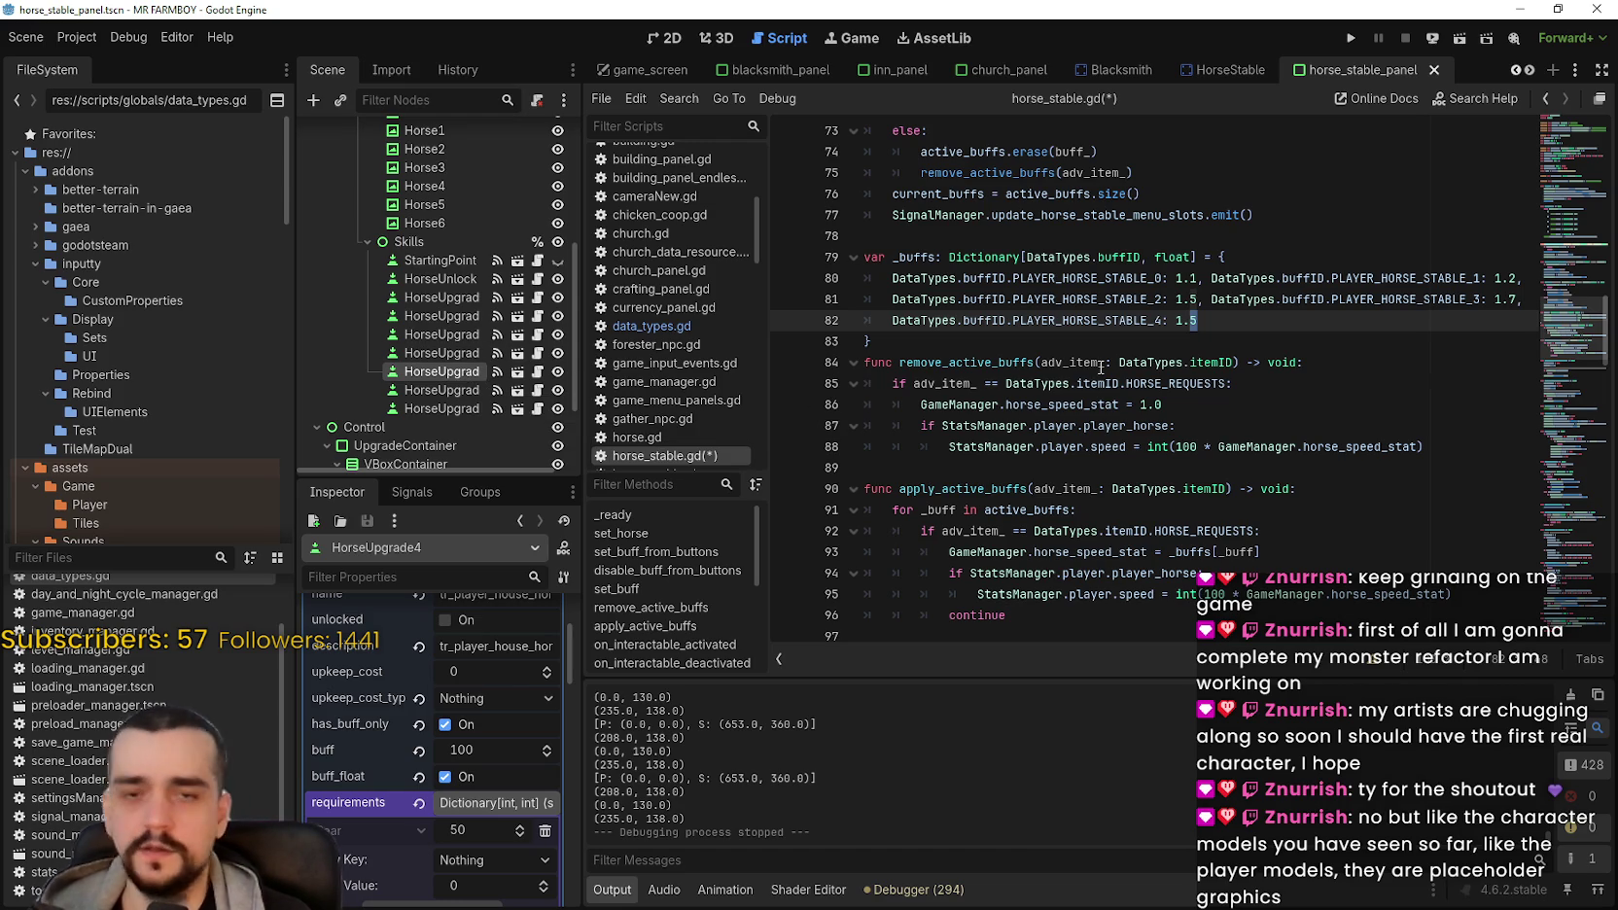
left_click(1240, 300)
left_click(1216, 323)
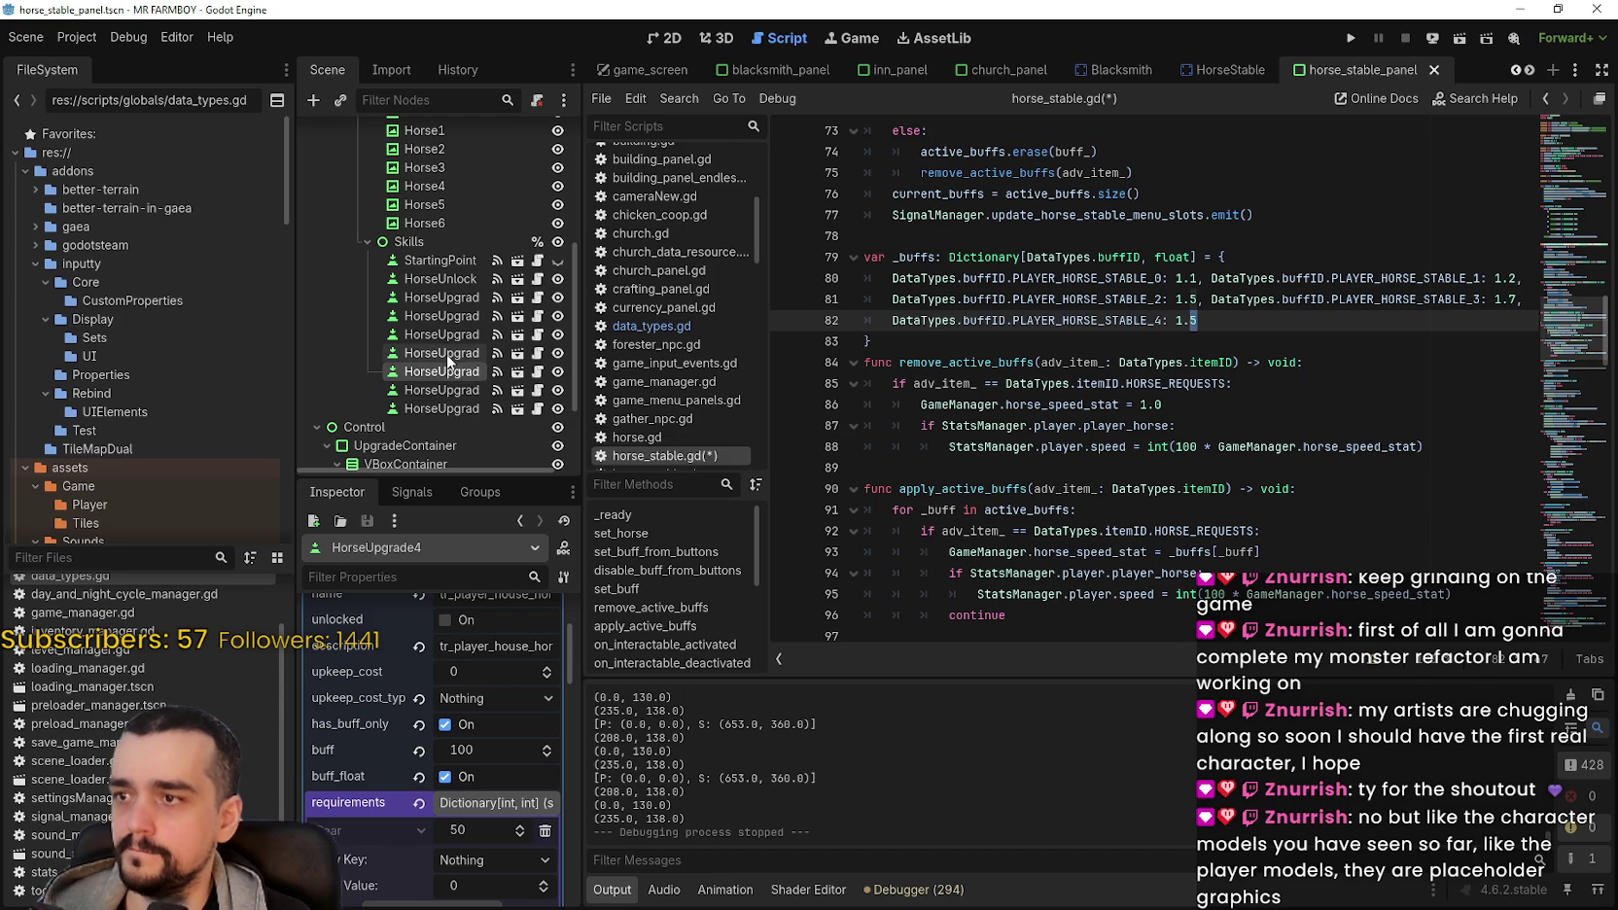
left_click(443, 378)
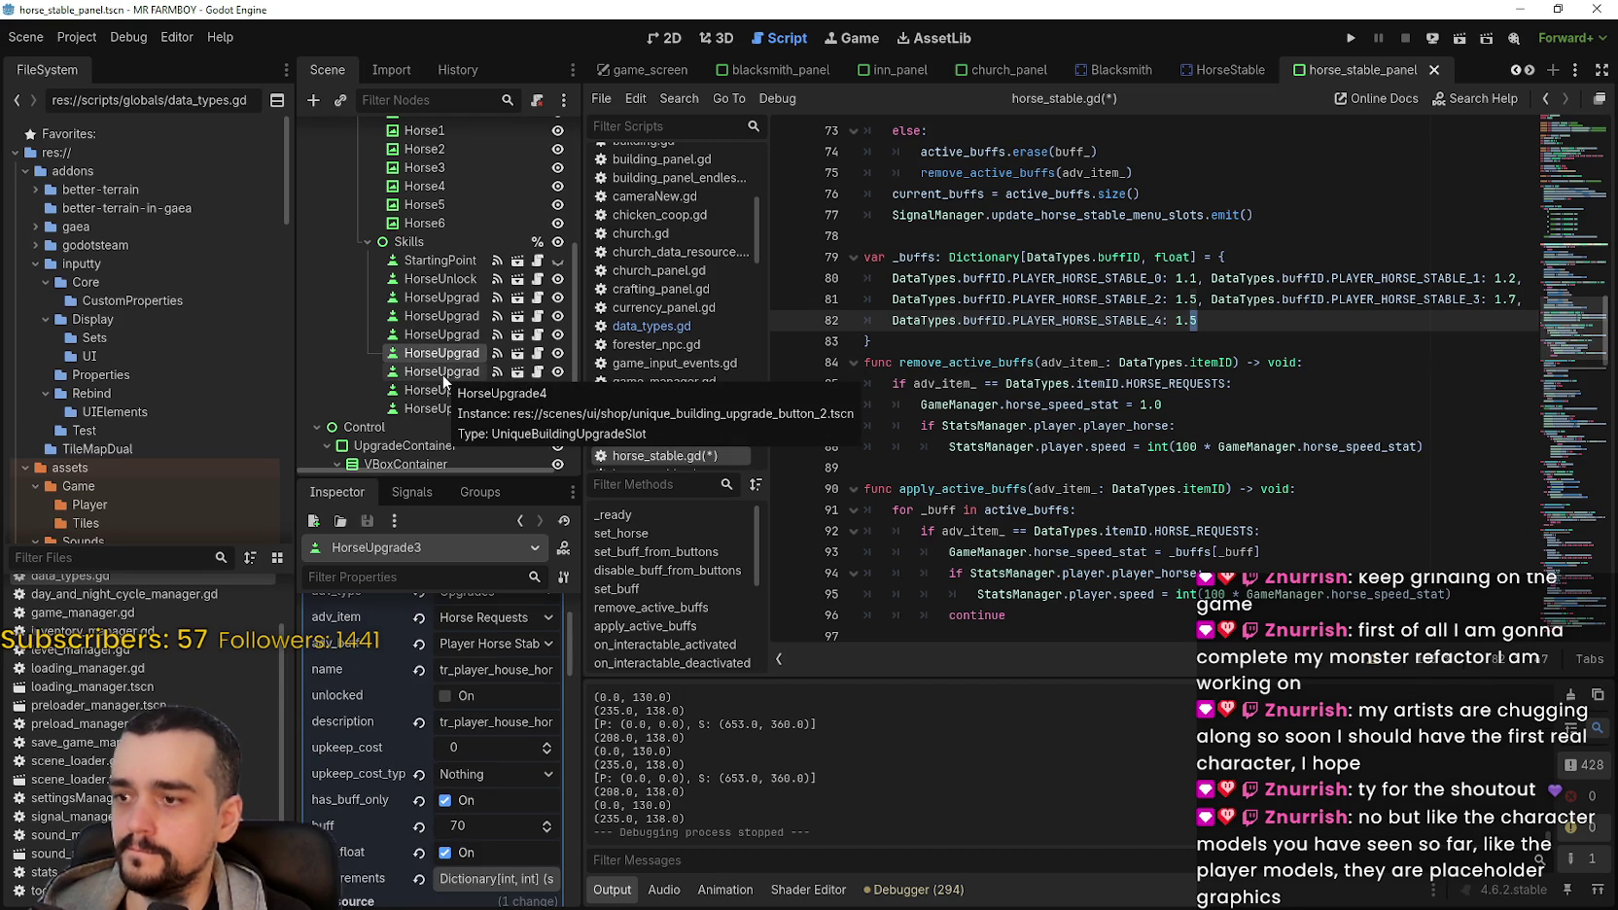
left_click(444, 375)
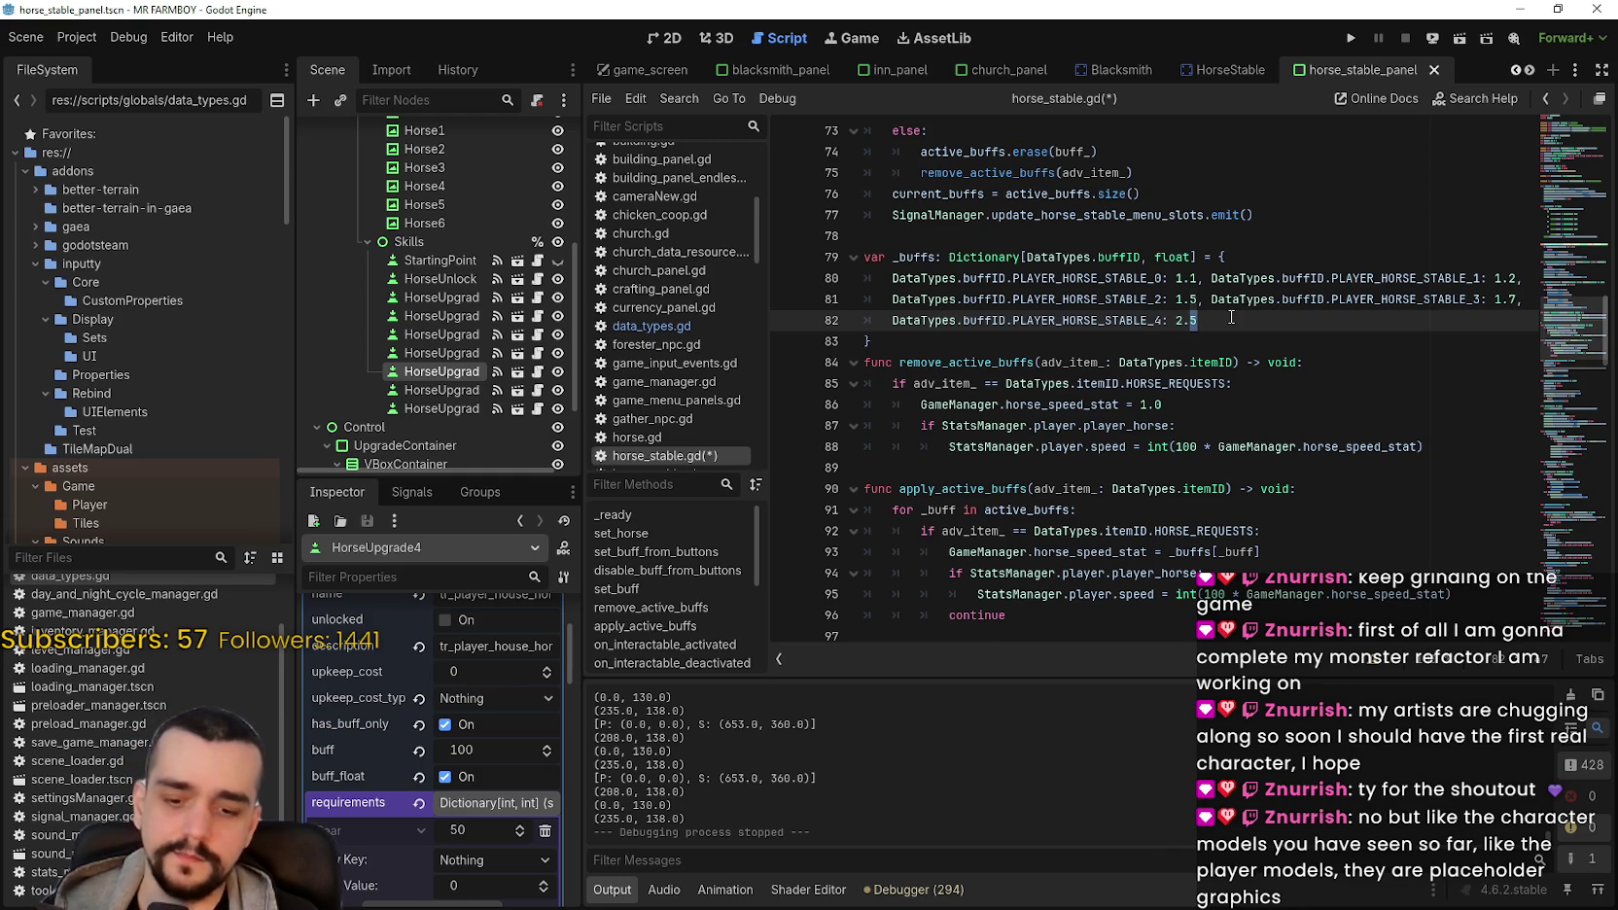
type("0")
triple_click(1235, 321)
key("ctrl+c")
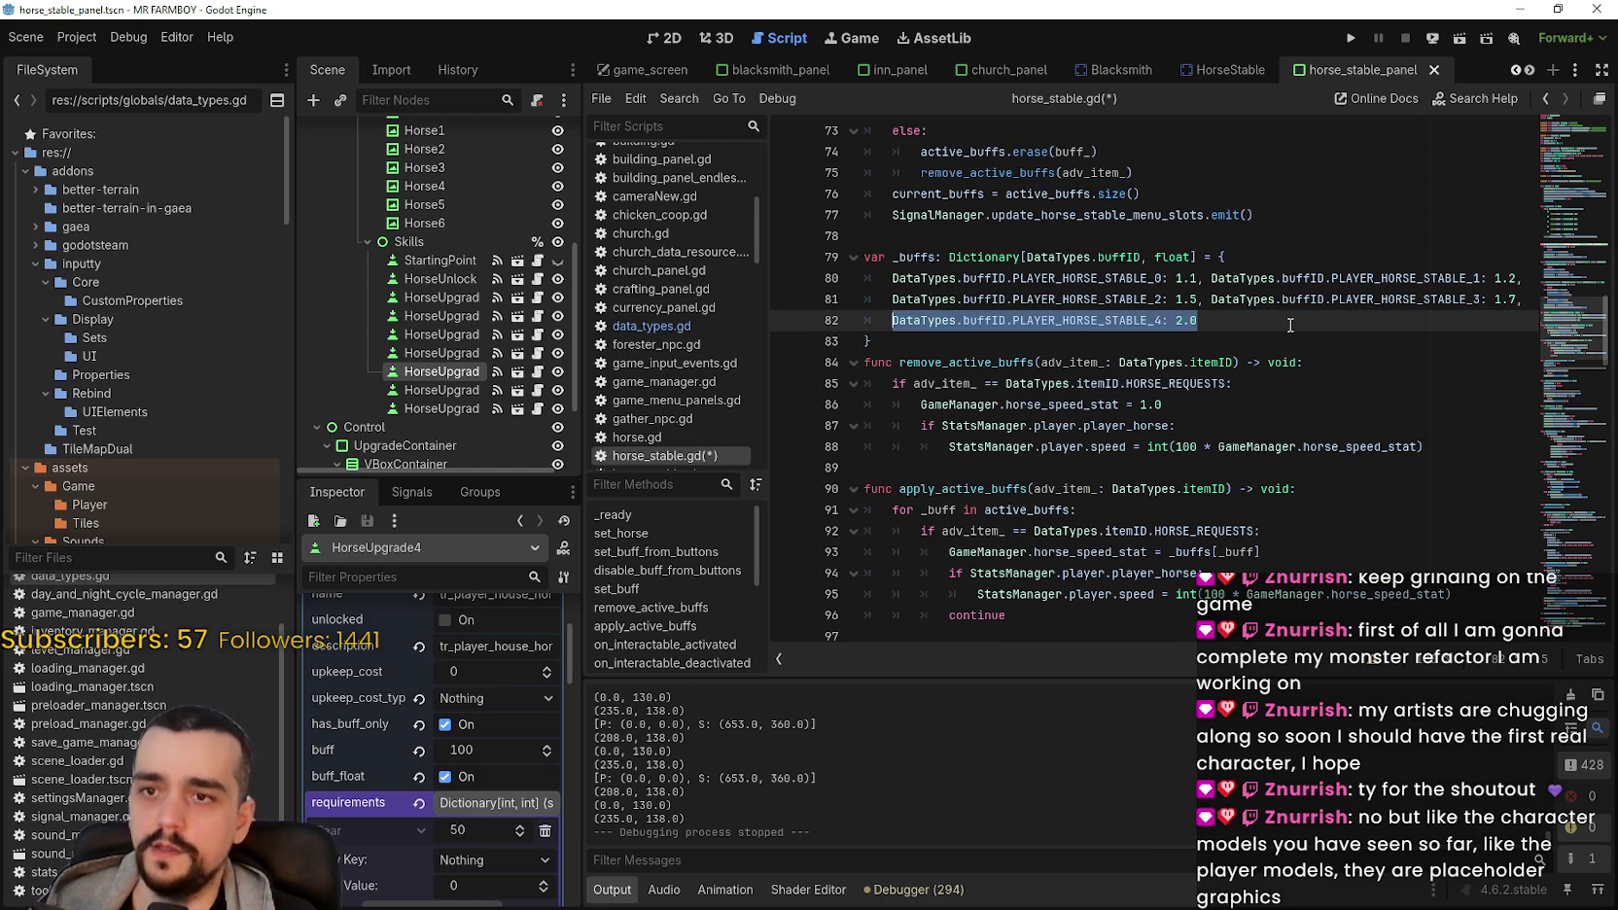
left_click(1289, 321)
type("DataTypes.buffID.PLAYER_HORSE_STABLE_4: 2.0")
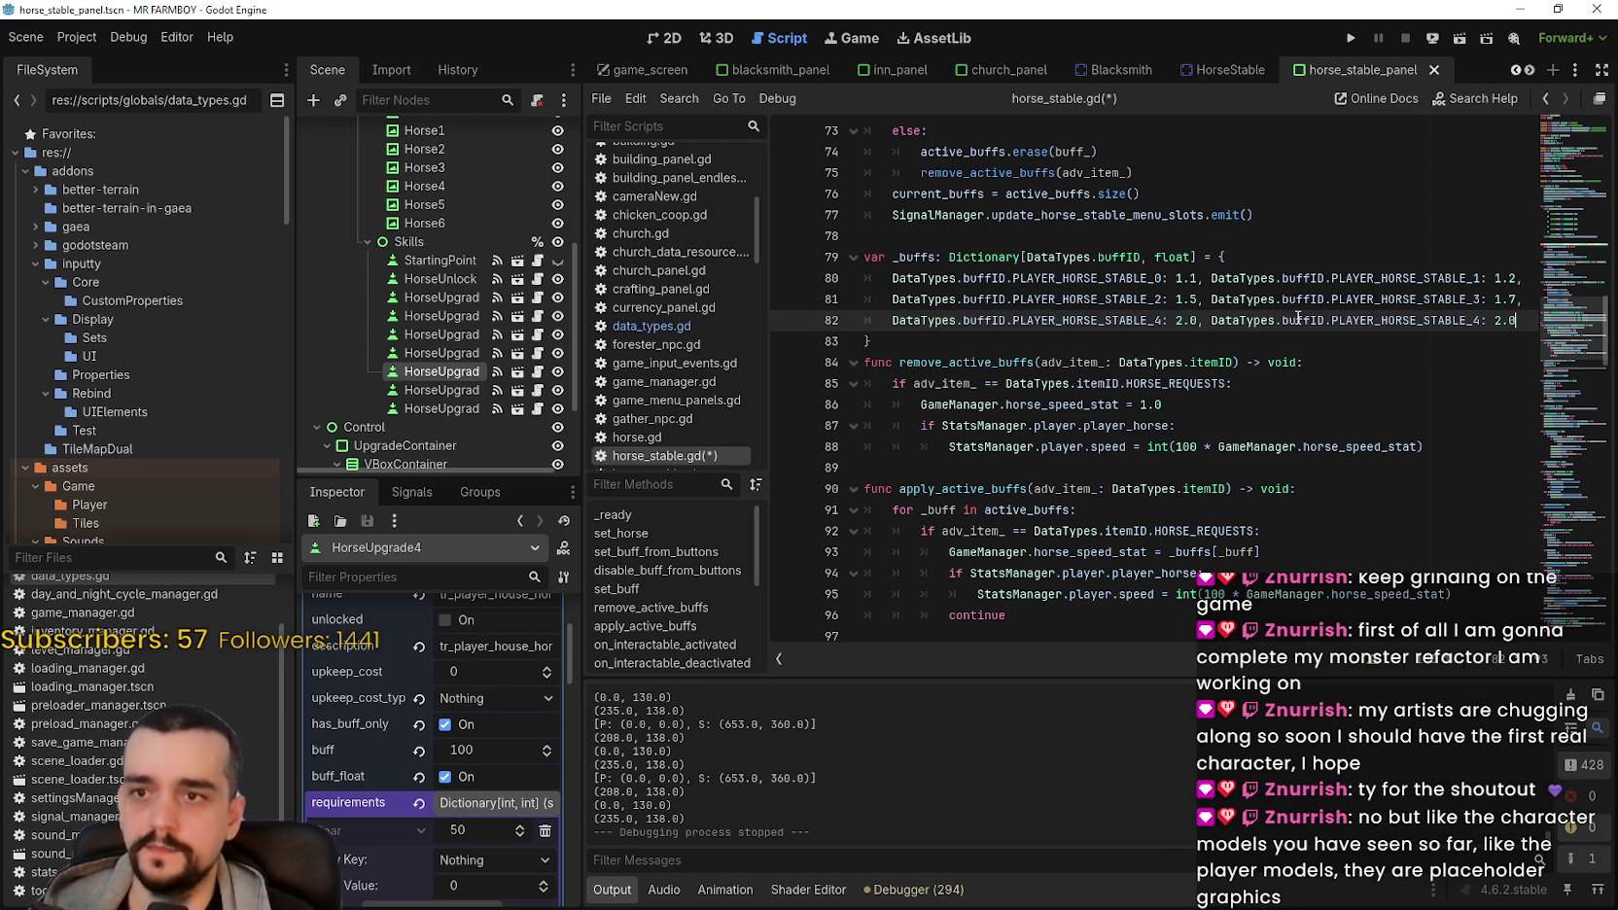
left_click_drag(1481, 321, 1473, 323)
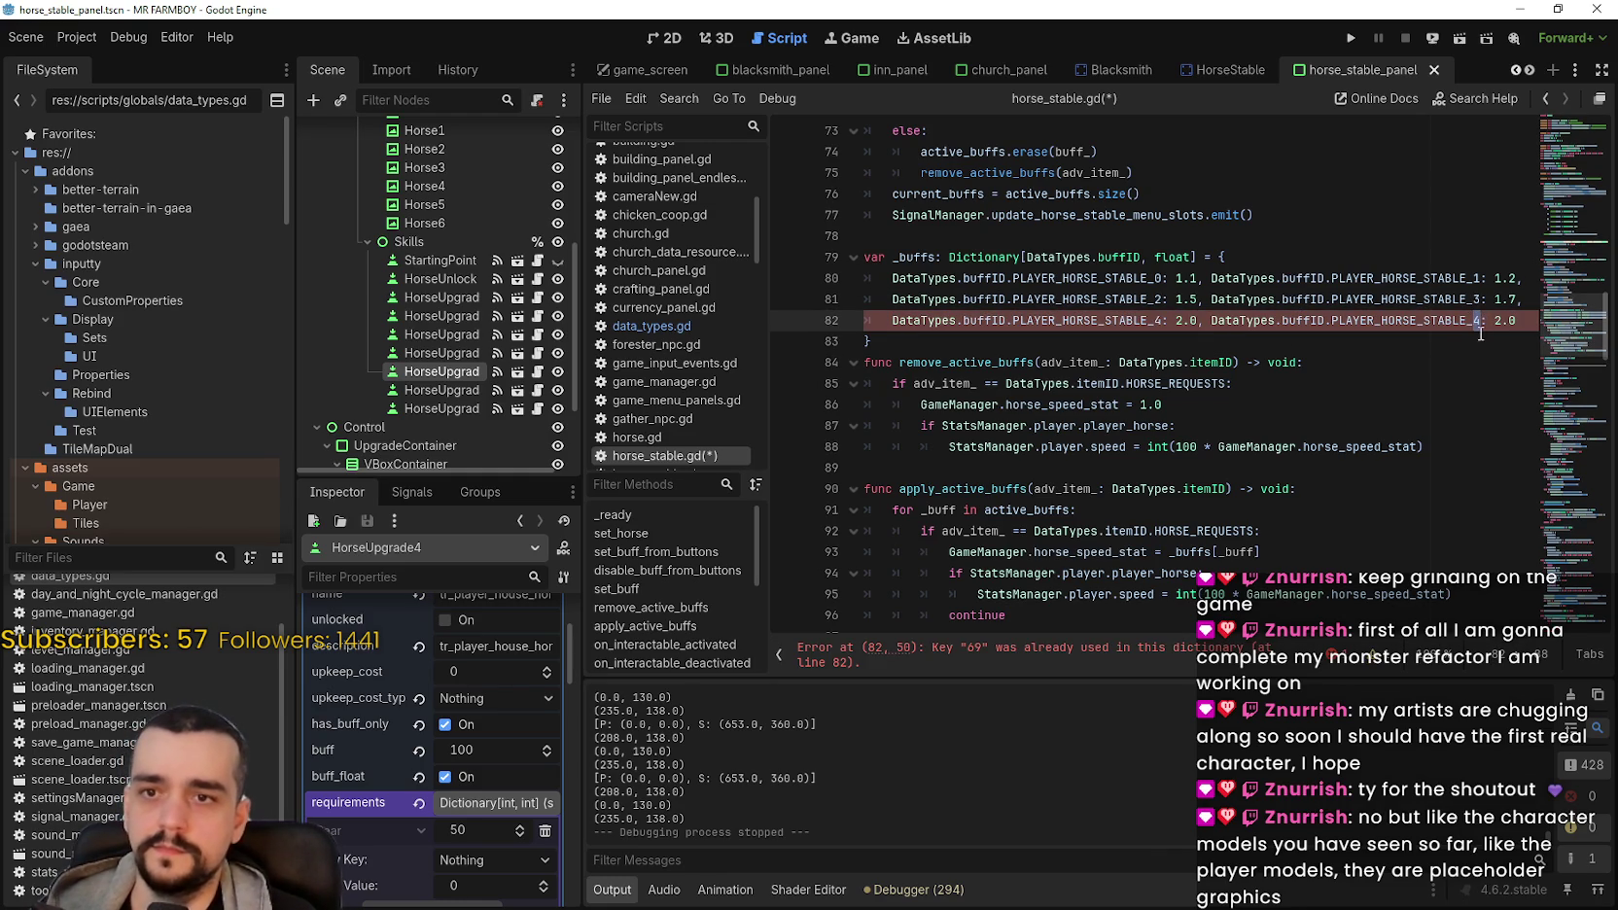
type("5")
Step: Add the next stable entry on line 83, save horse_stable.gd, and run the project
left_click(450, 387)
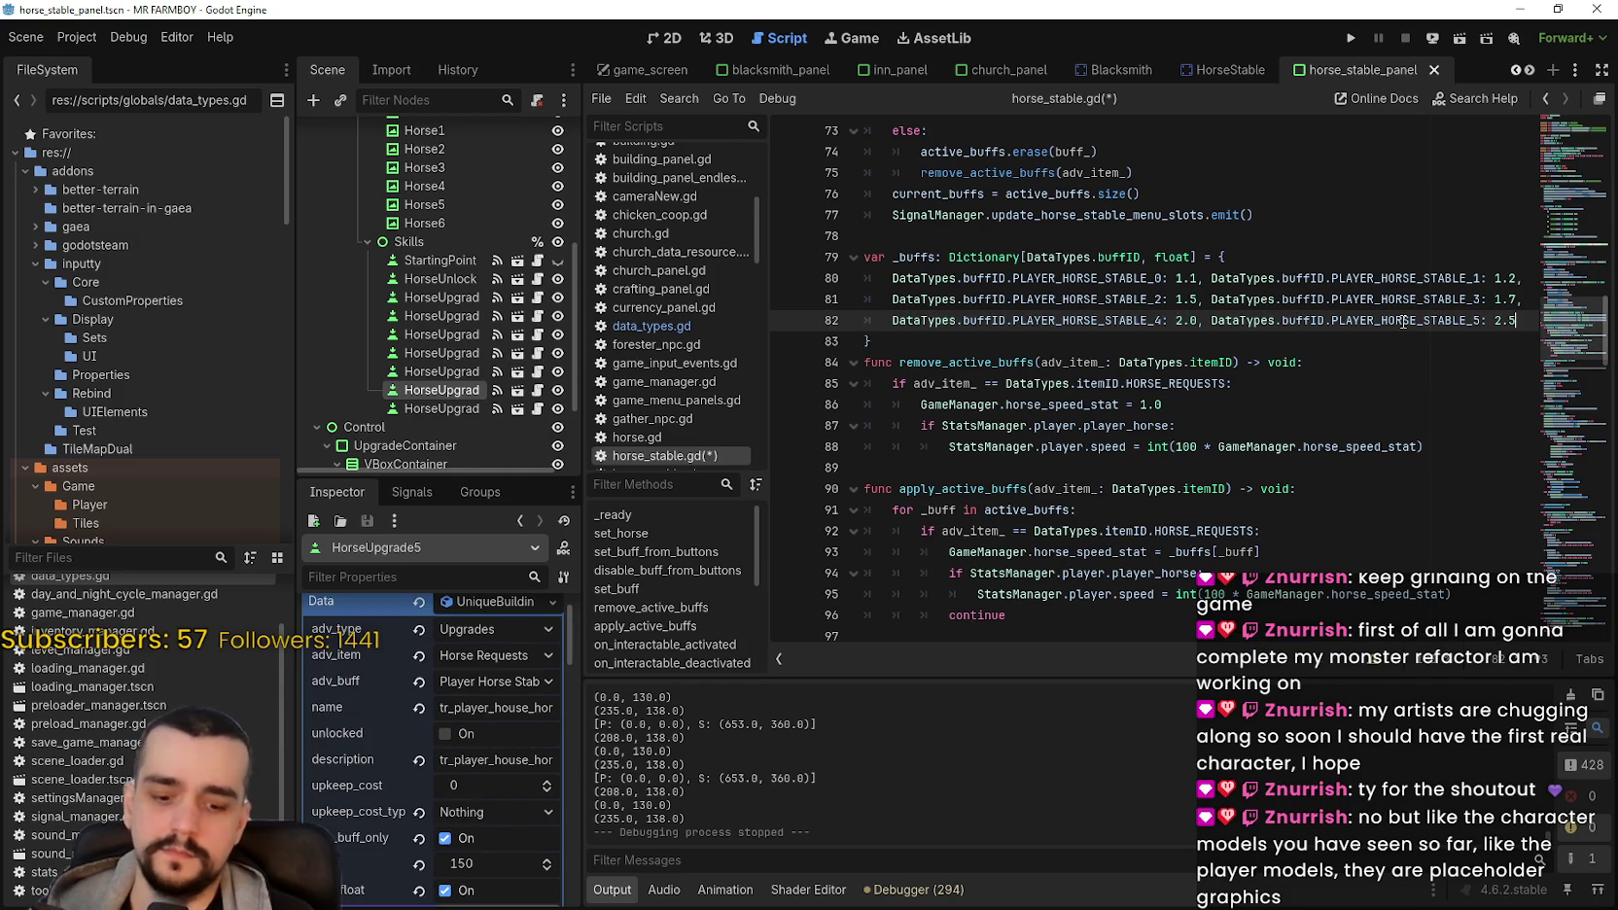
key("Return")
key("ctrl+v")
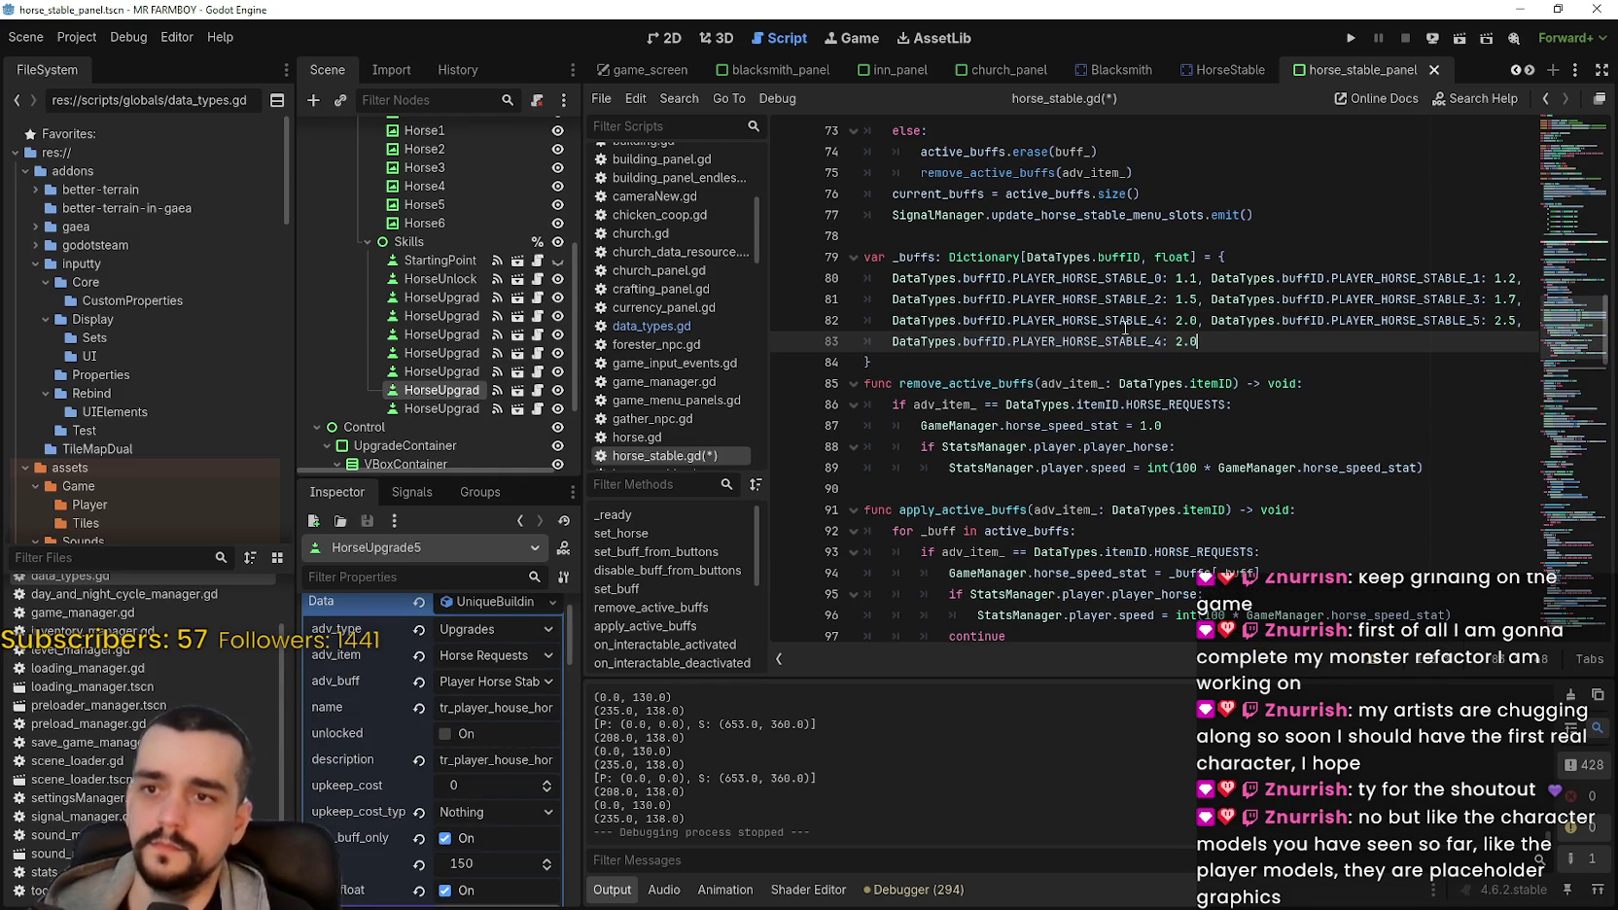
left_click(1157, 341)
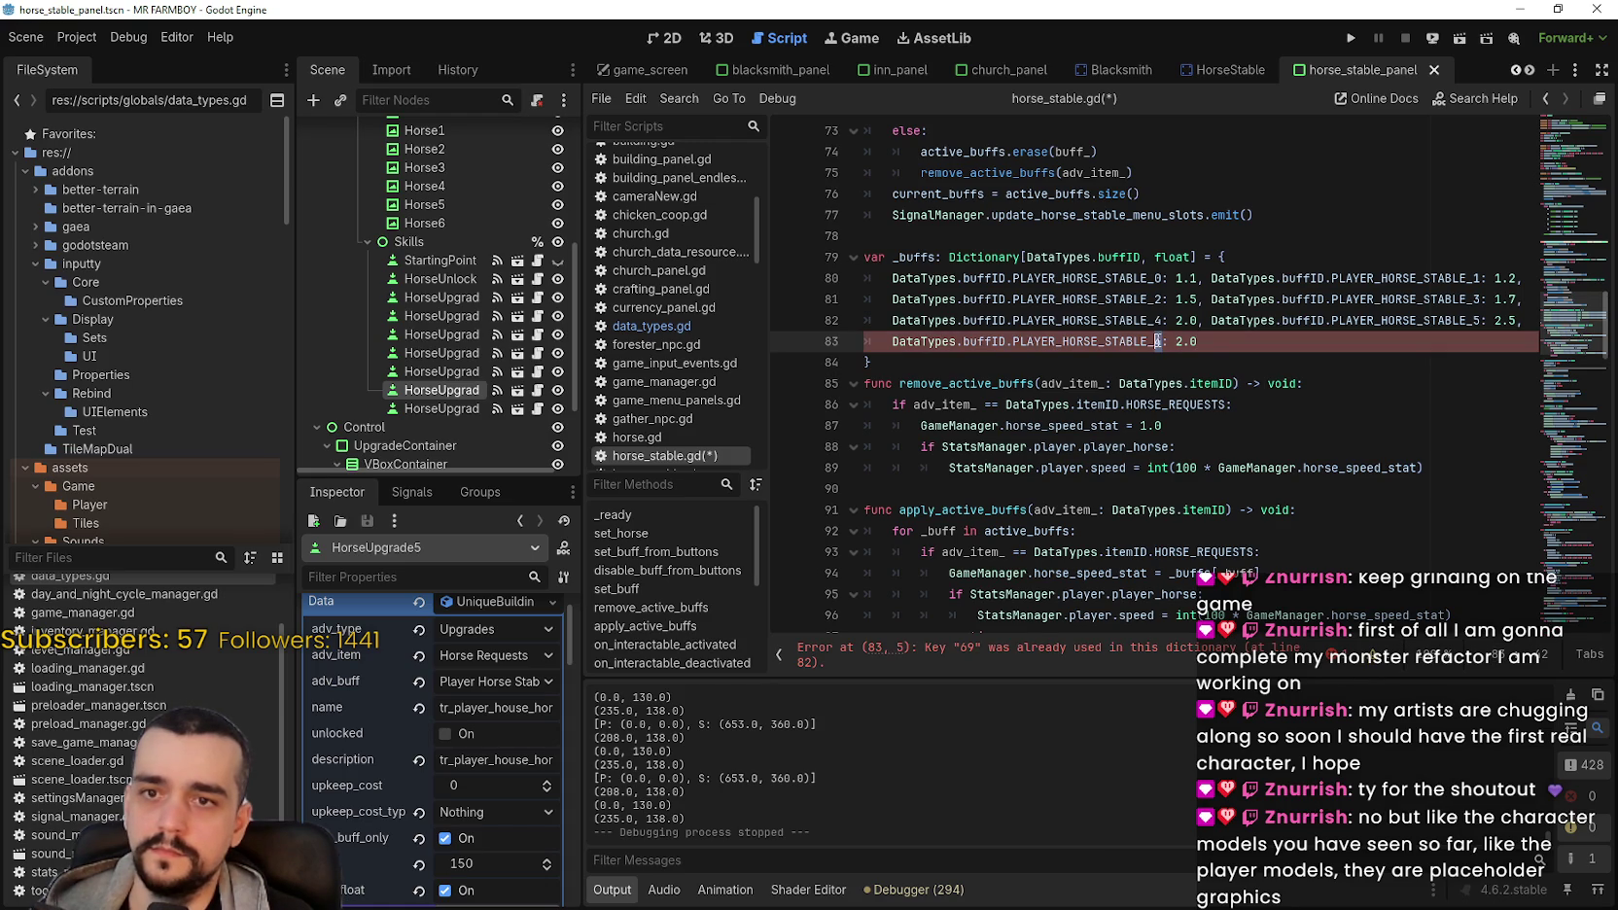
type("6")
left_click(1195, 341)
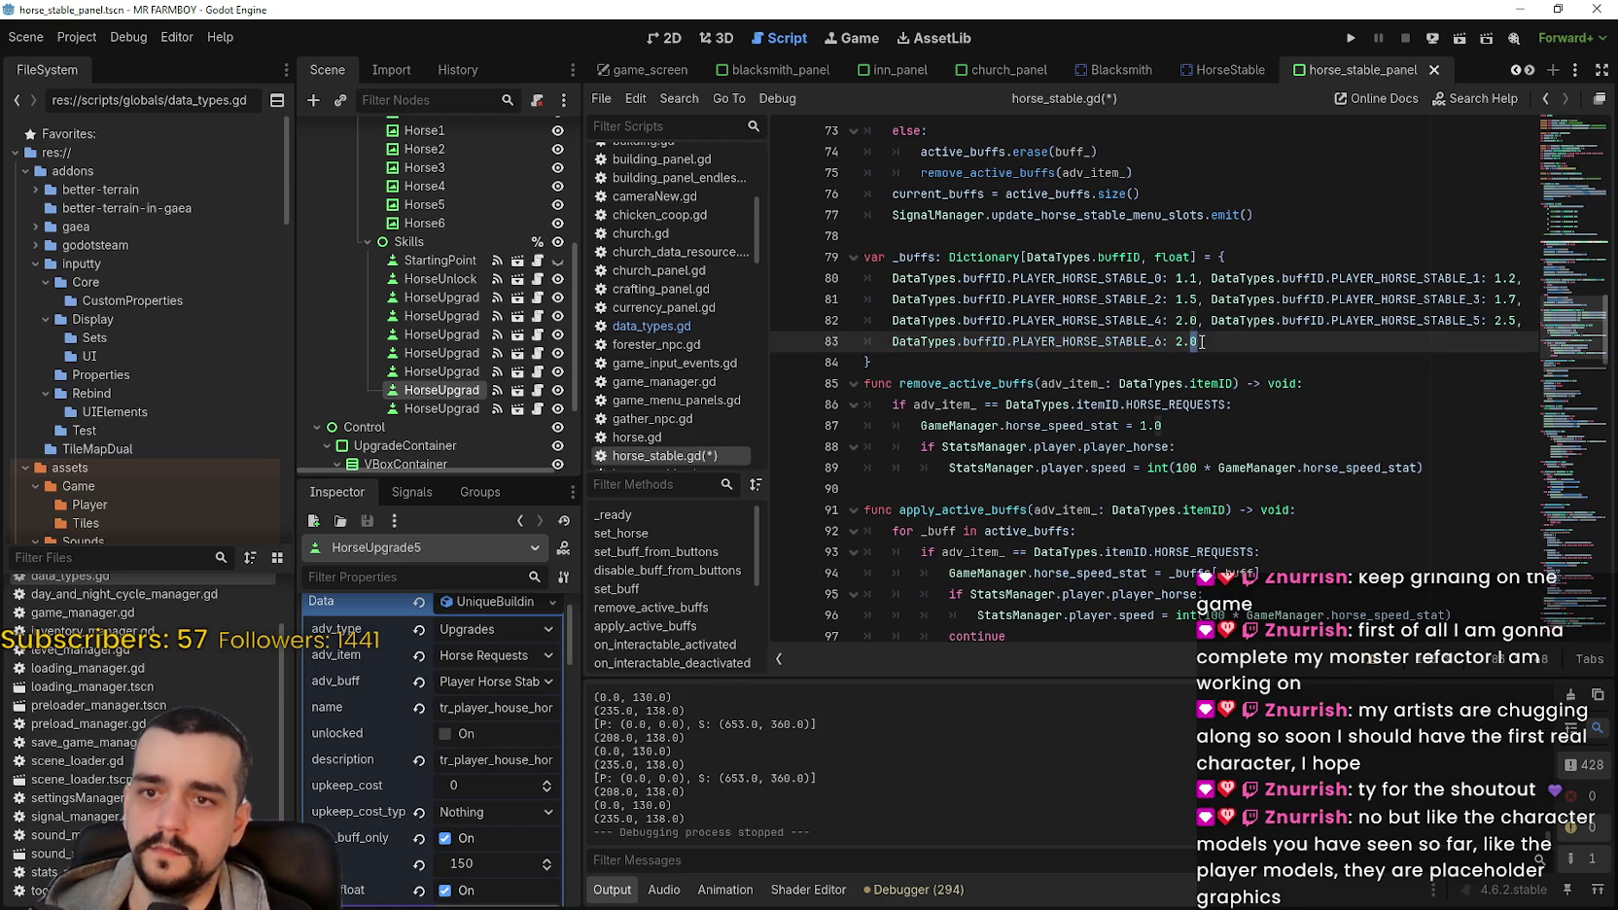
key("ctrl+s")
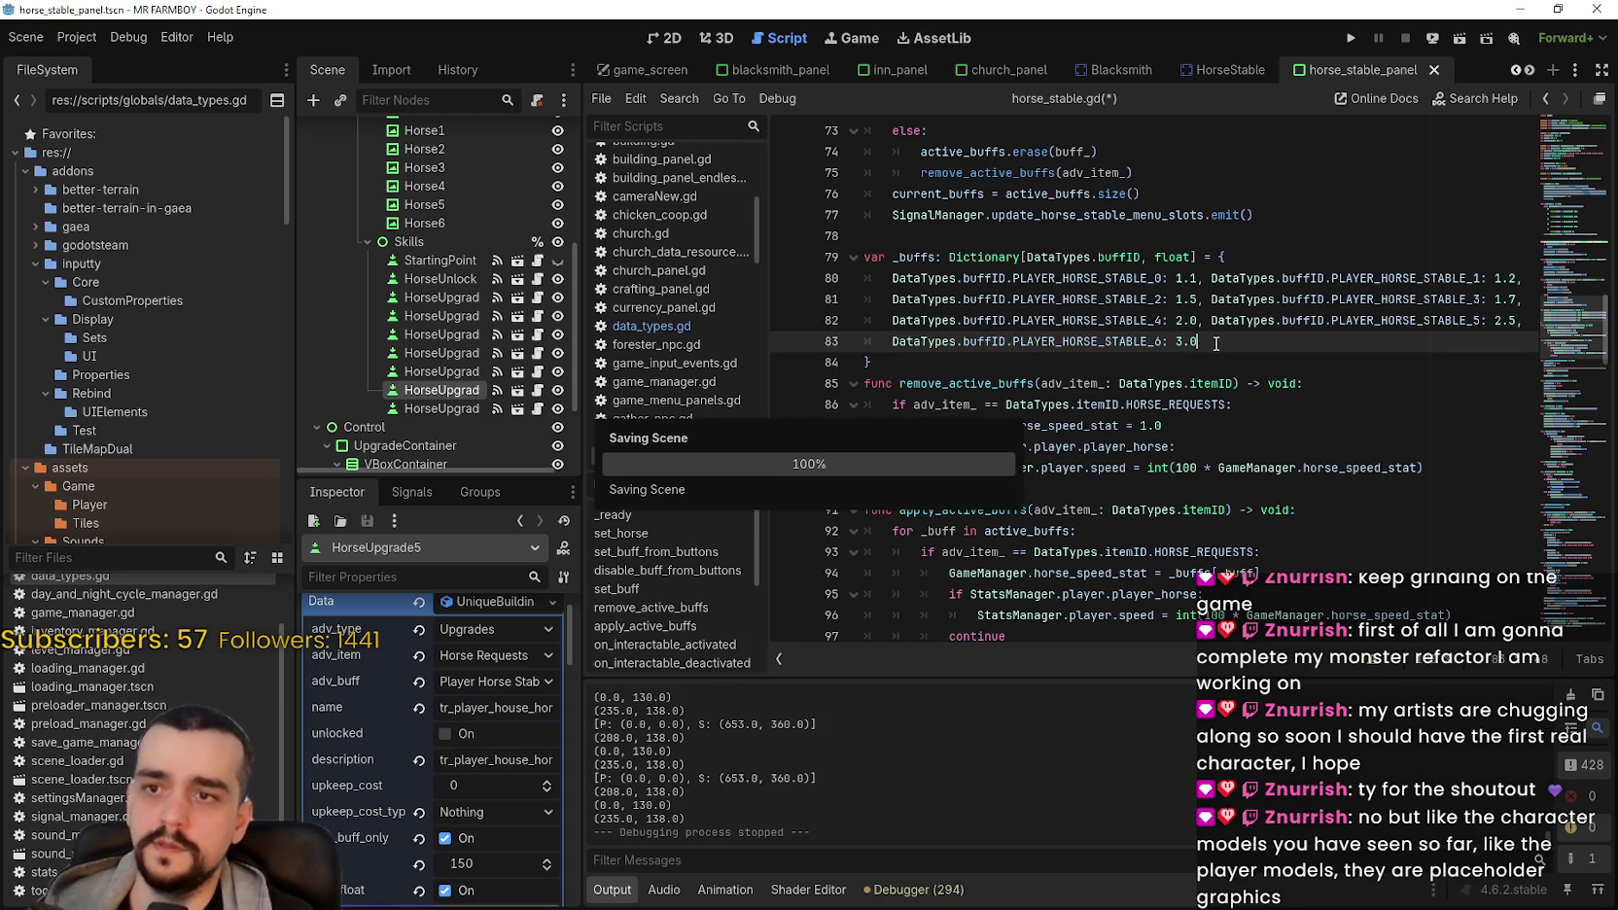
scroll(1278, 429, "down", 2)
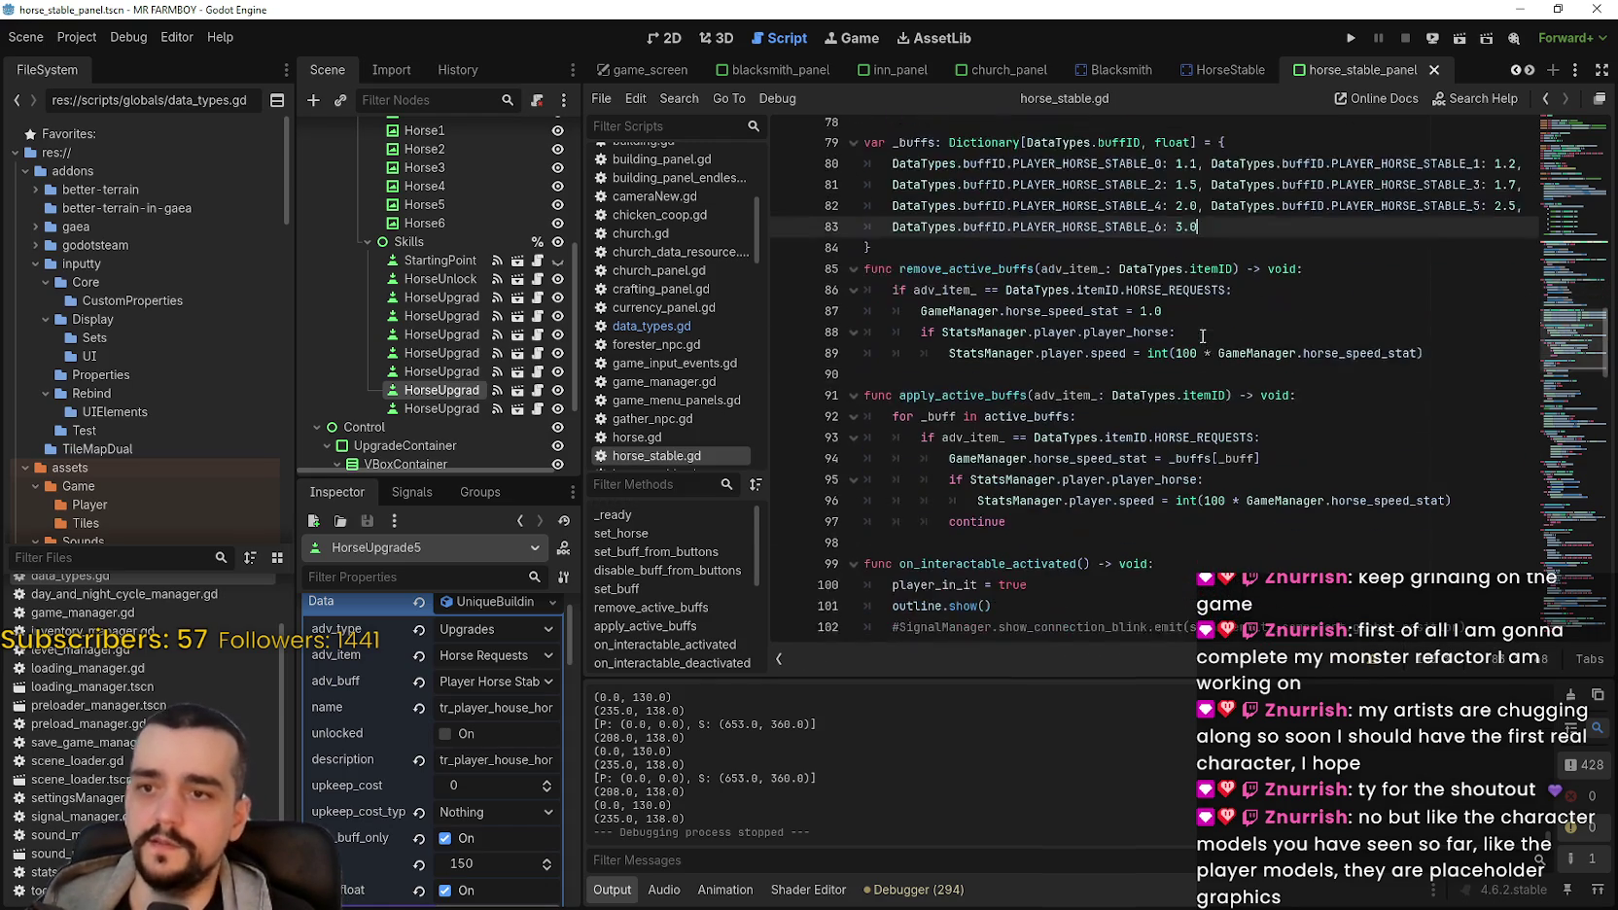
left_click(1262, 361)
scroll(1294, 311, "up", 4)
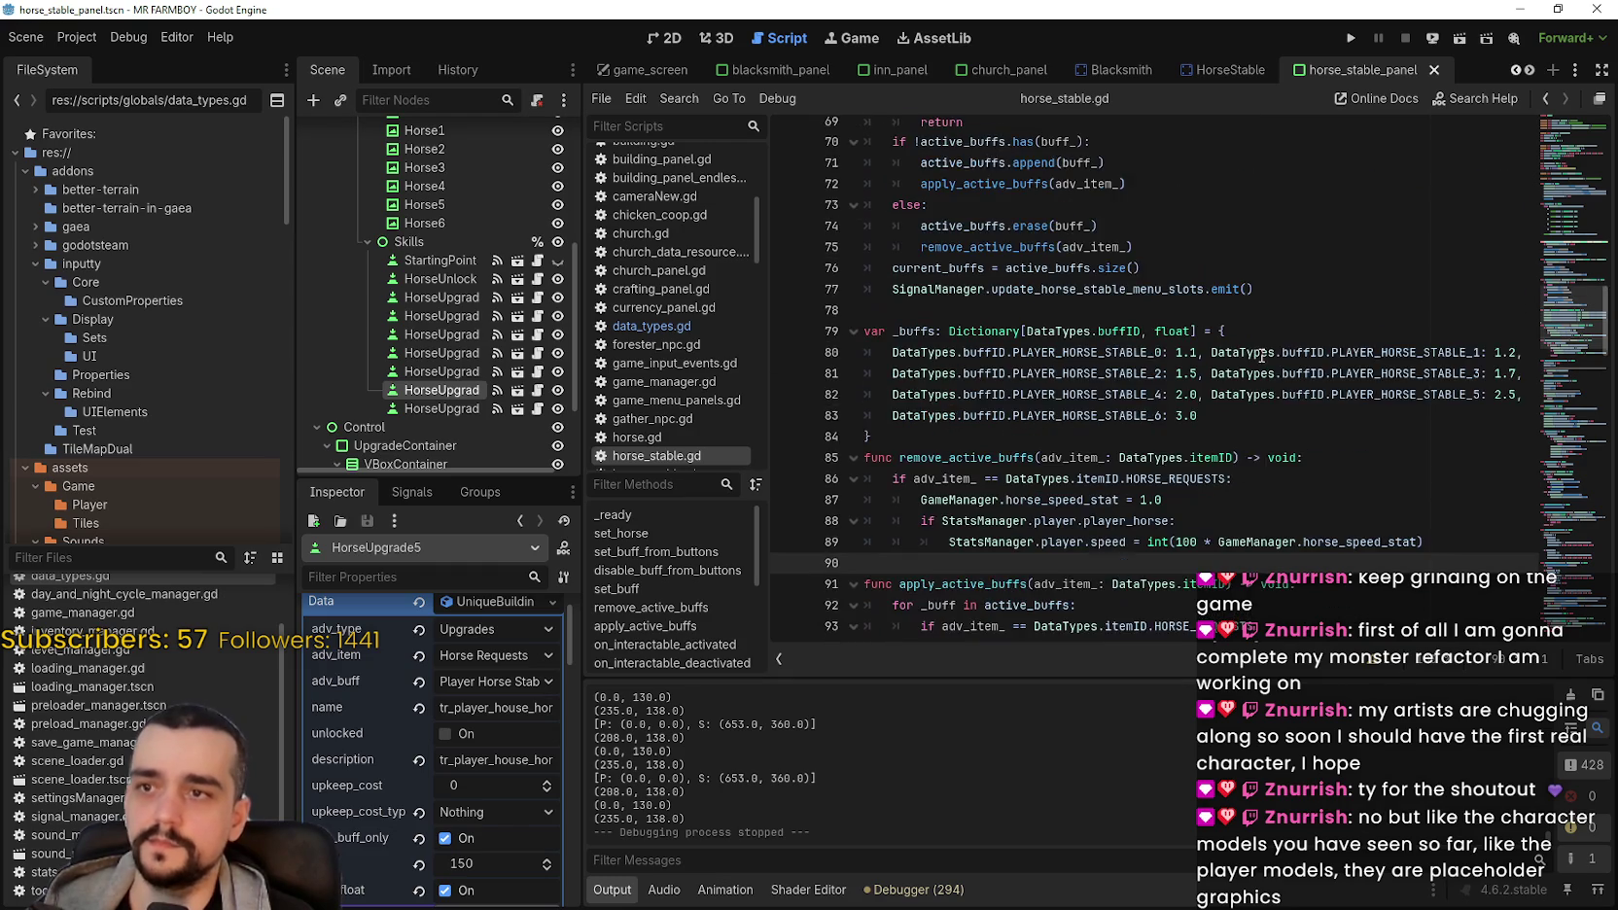
left_click(1348, 39)
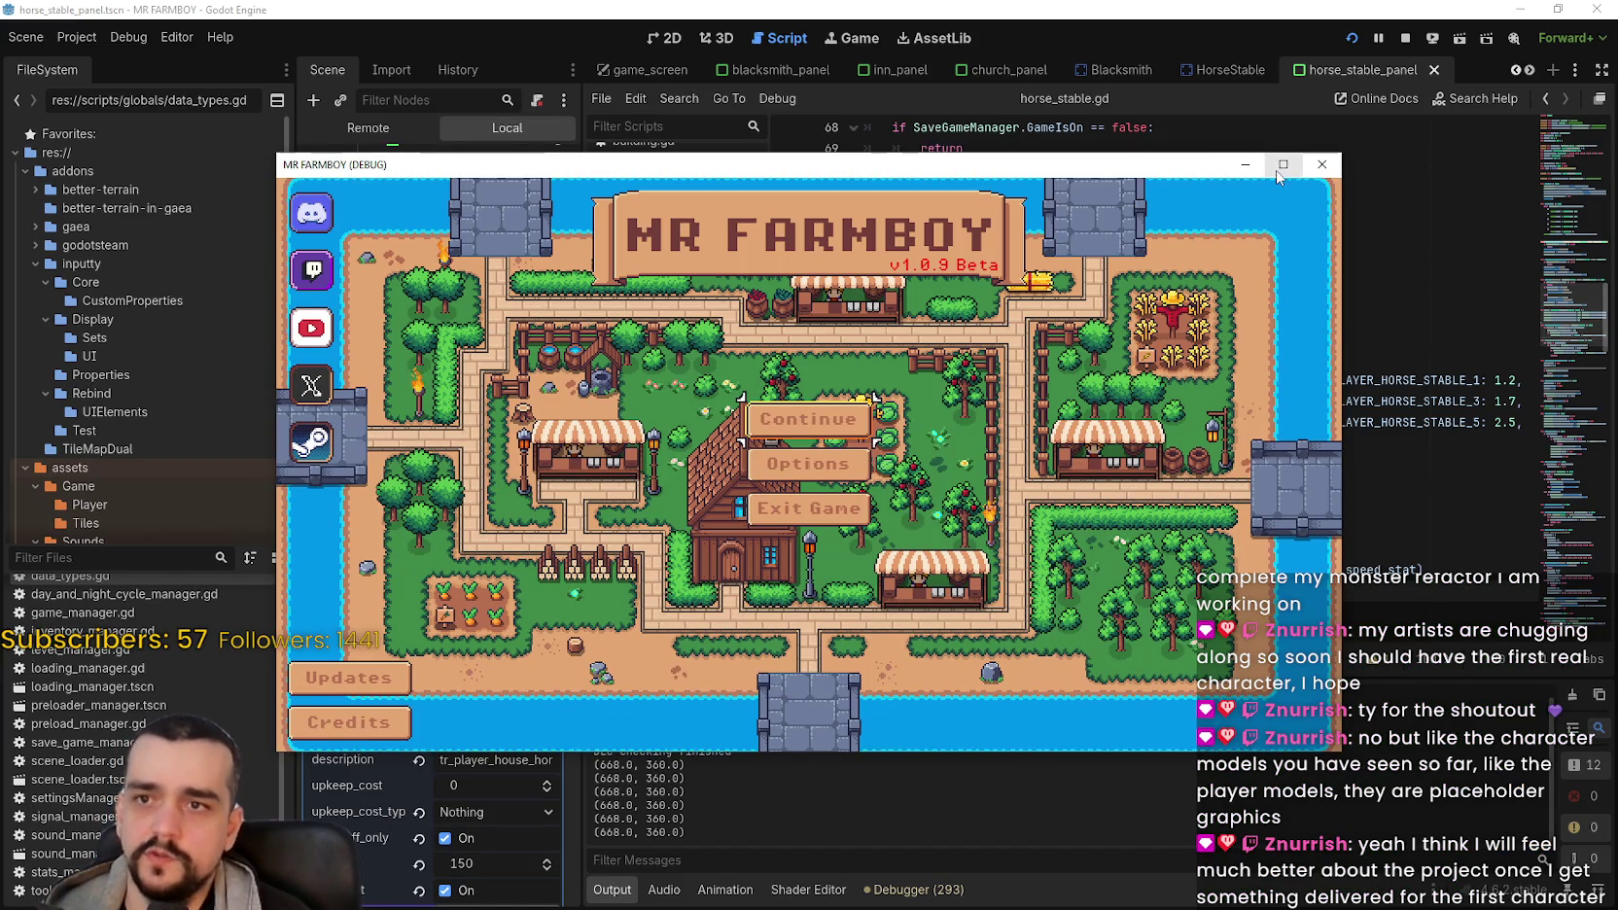
Step: Maximize the game window and load Save 1 through Continue
left_click(1279, 167)
left_click(854, 393)
left_click(807, 336)
left_click(697, 357)
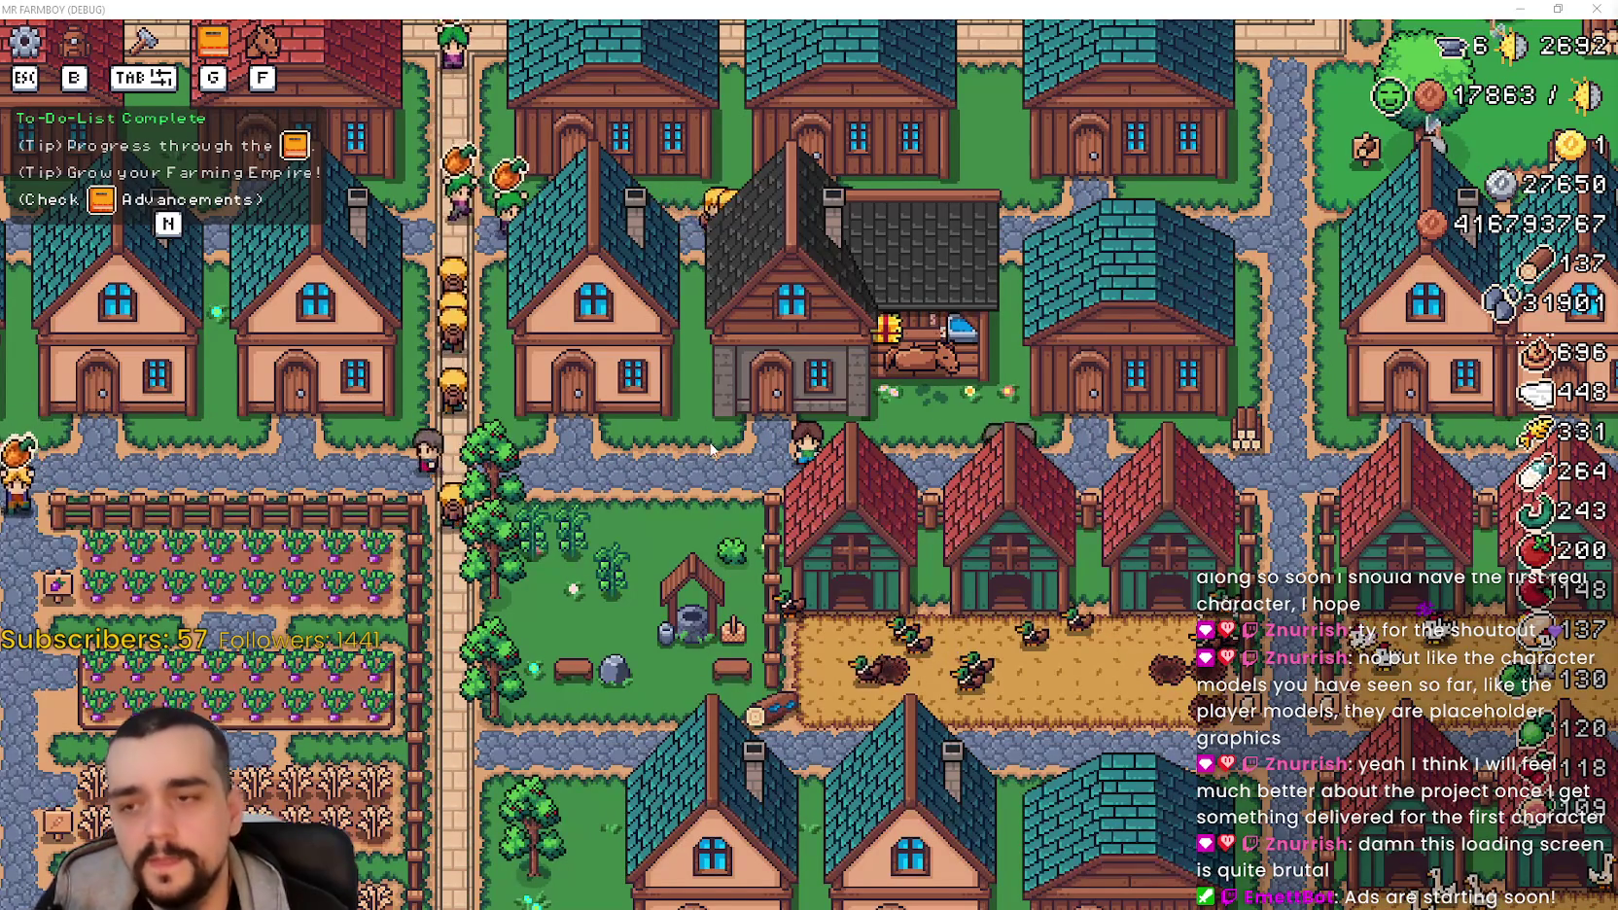
scroll(743, 471, "up", 2)
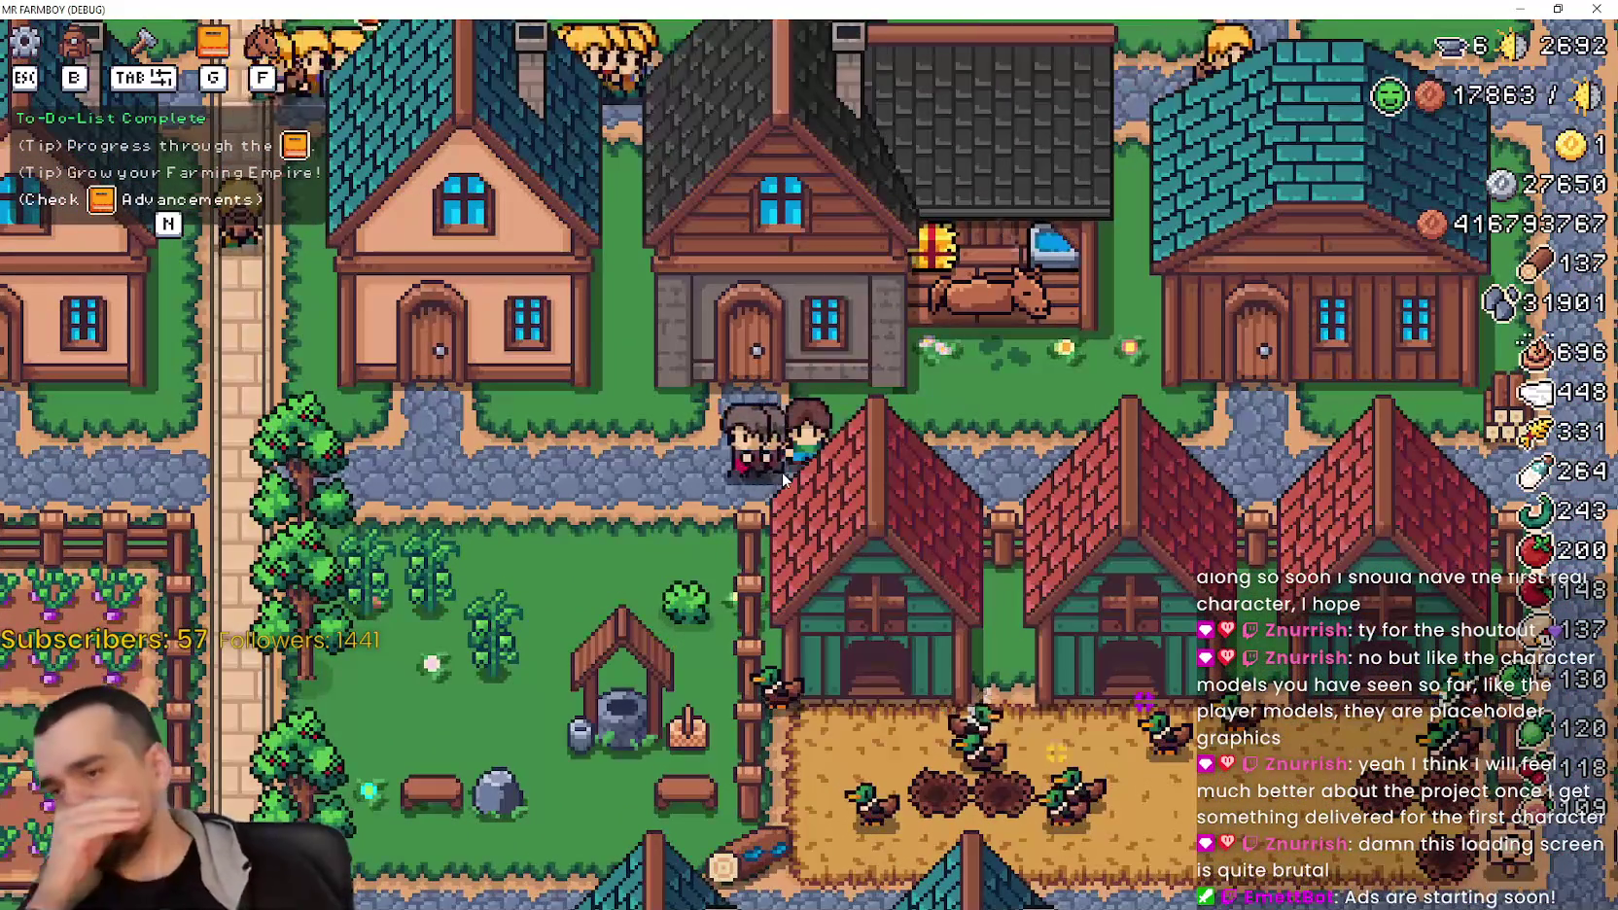
scroll(756, 468, "down", 2)
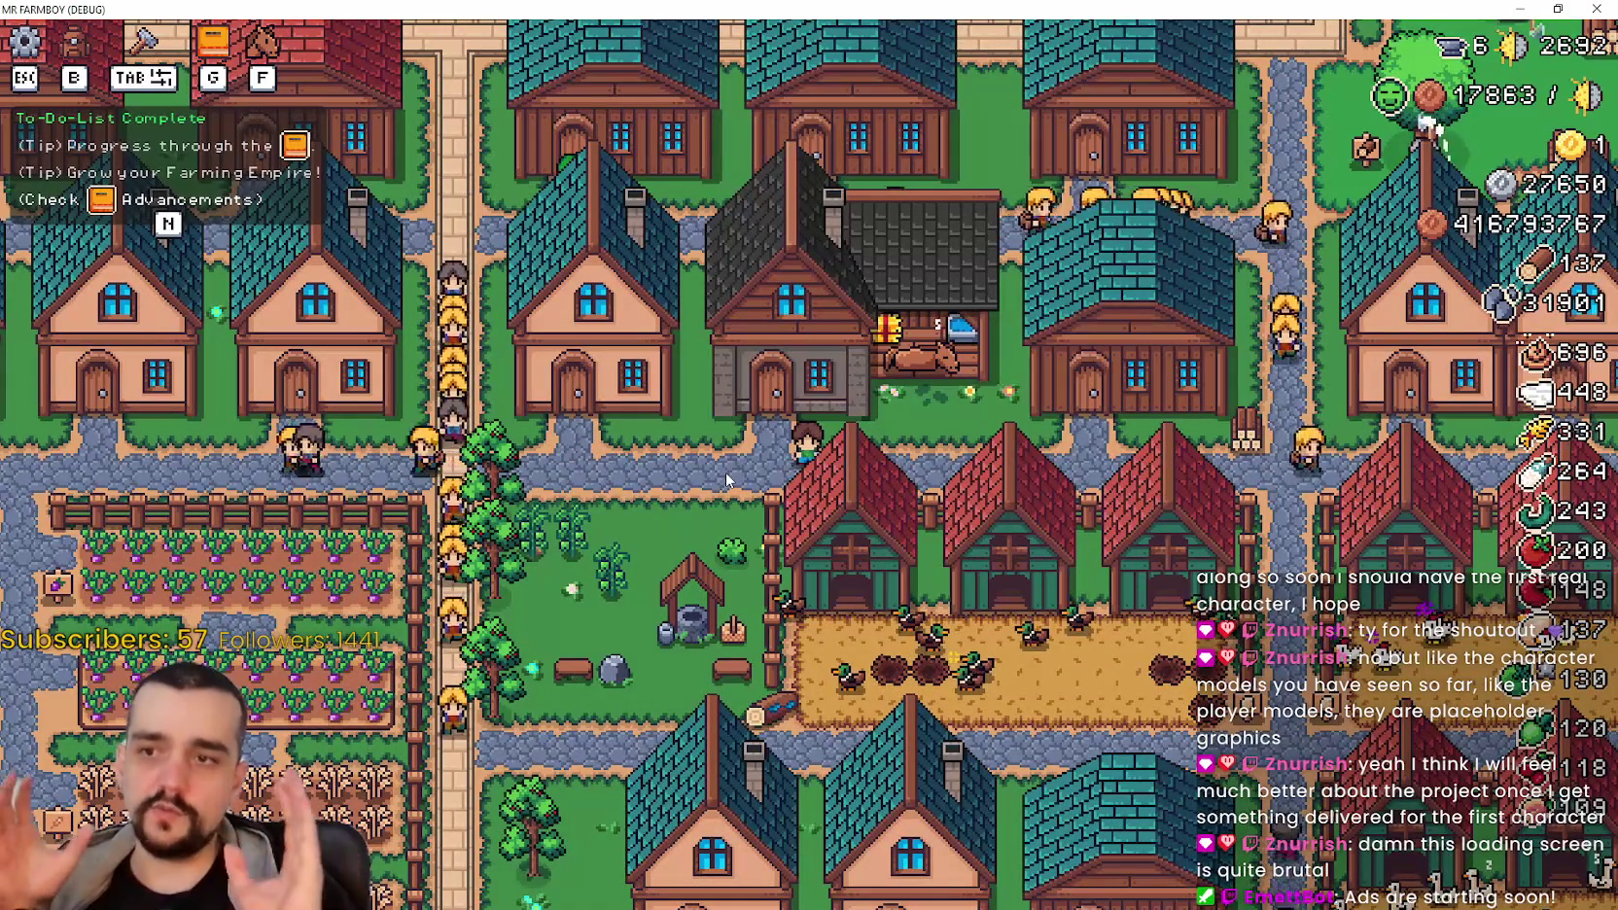
scroll(727, 481, "down", 3)
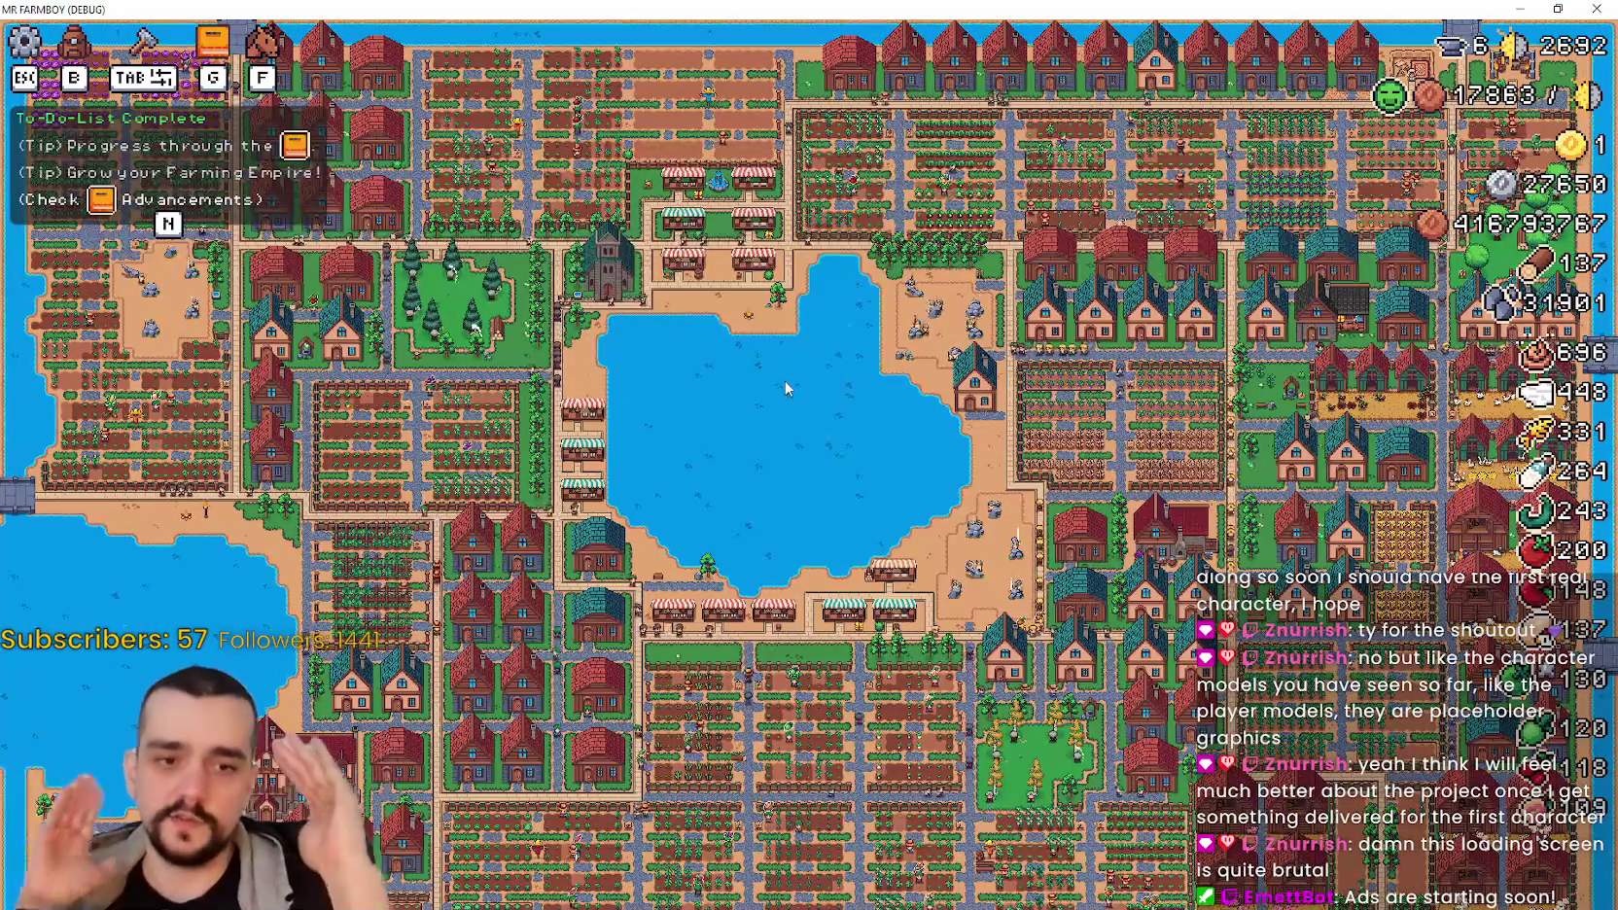
scroll(731, 424, "up", 3)
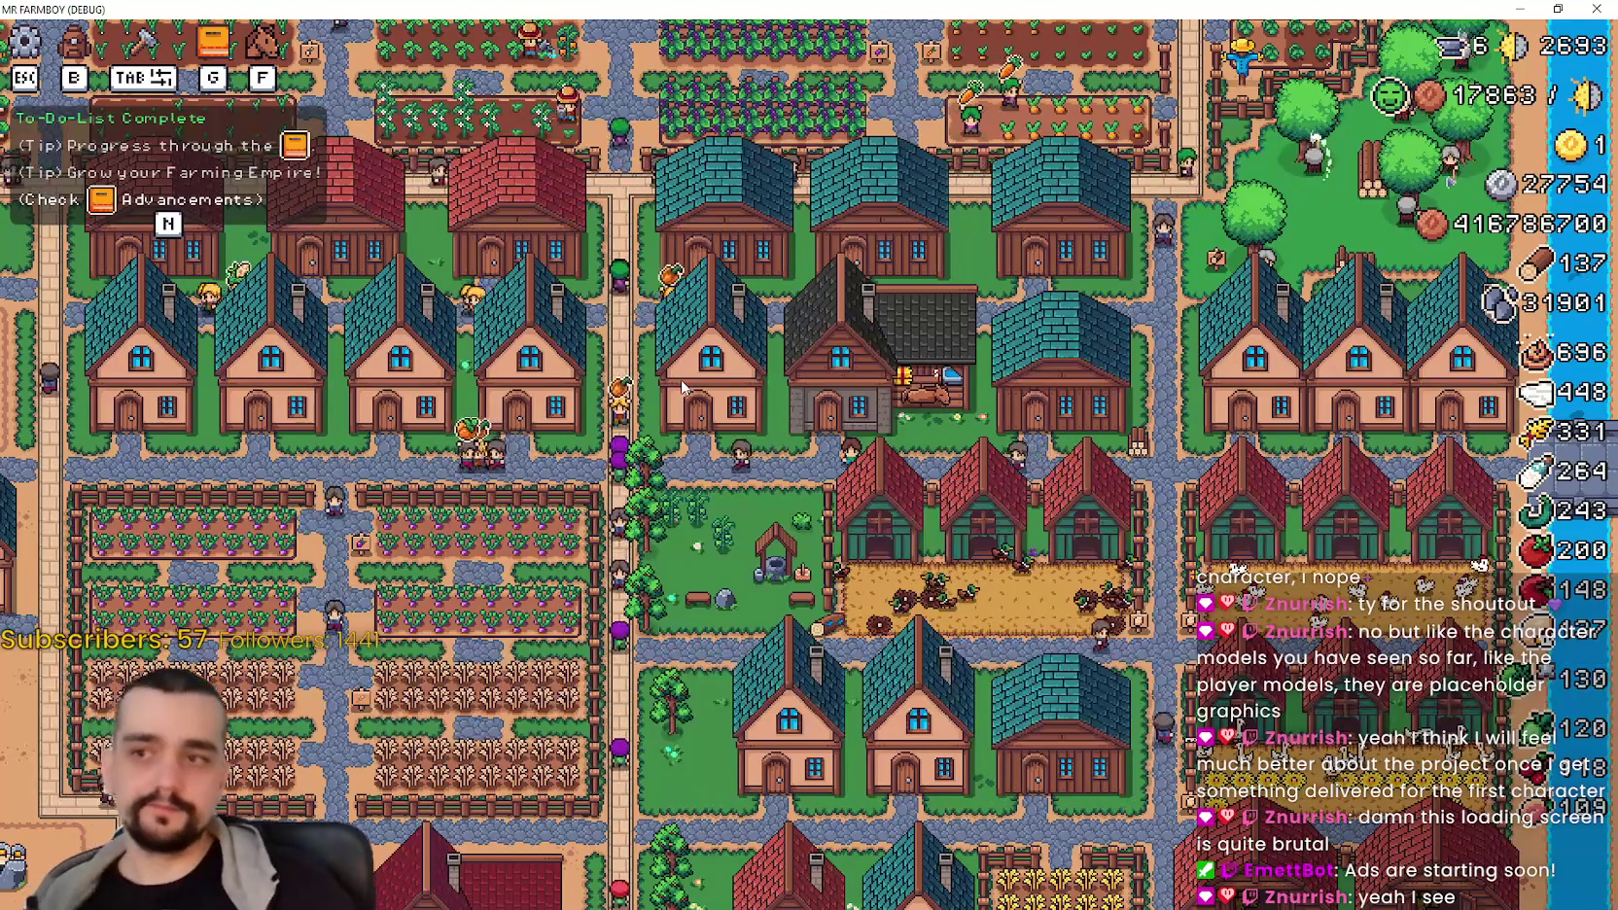
scroll(565, 351, "up", 5)
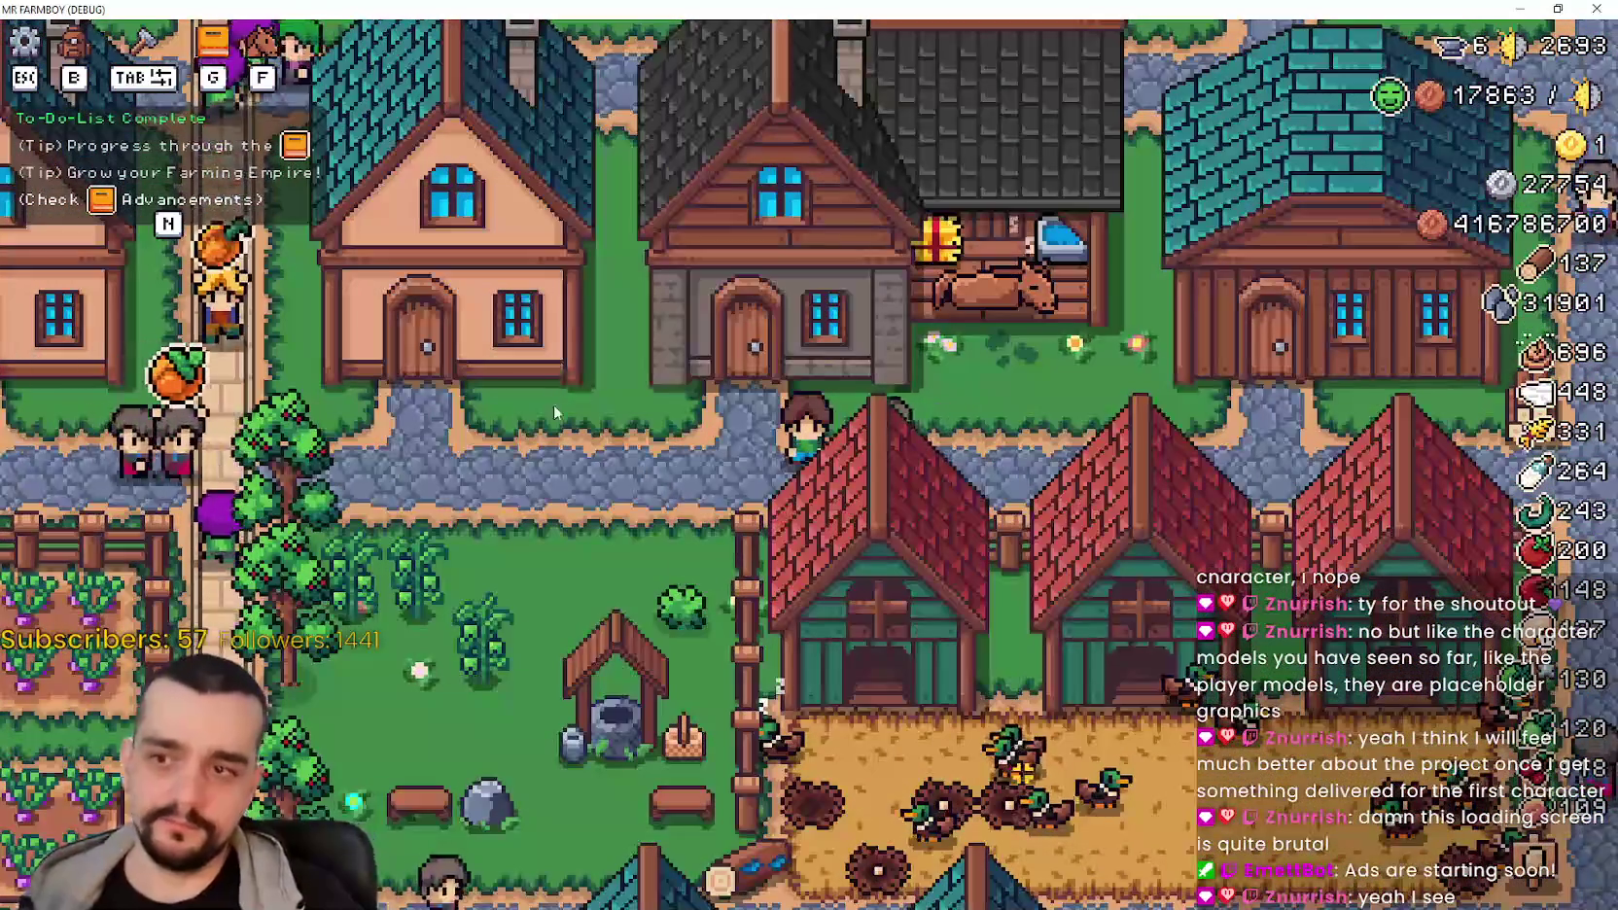
scroll(554, 385, "down", 2)
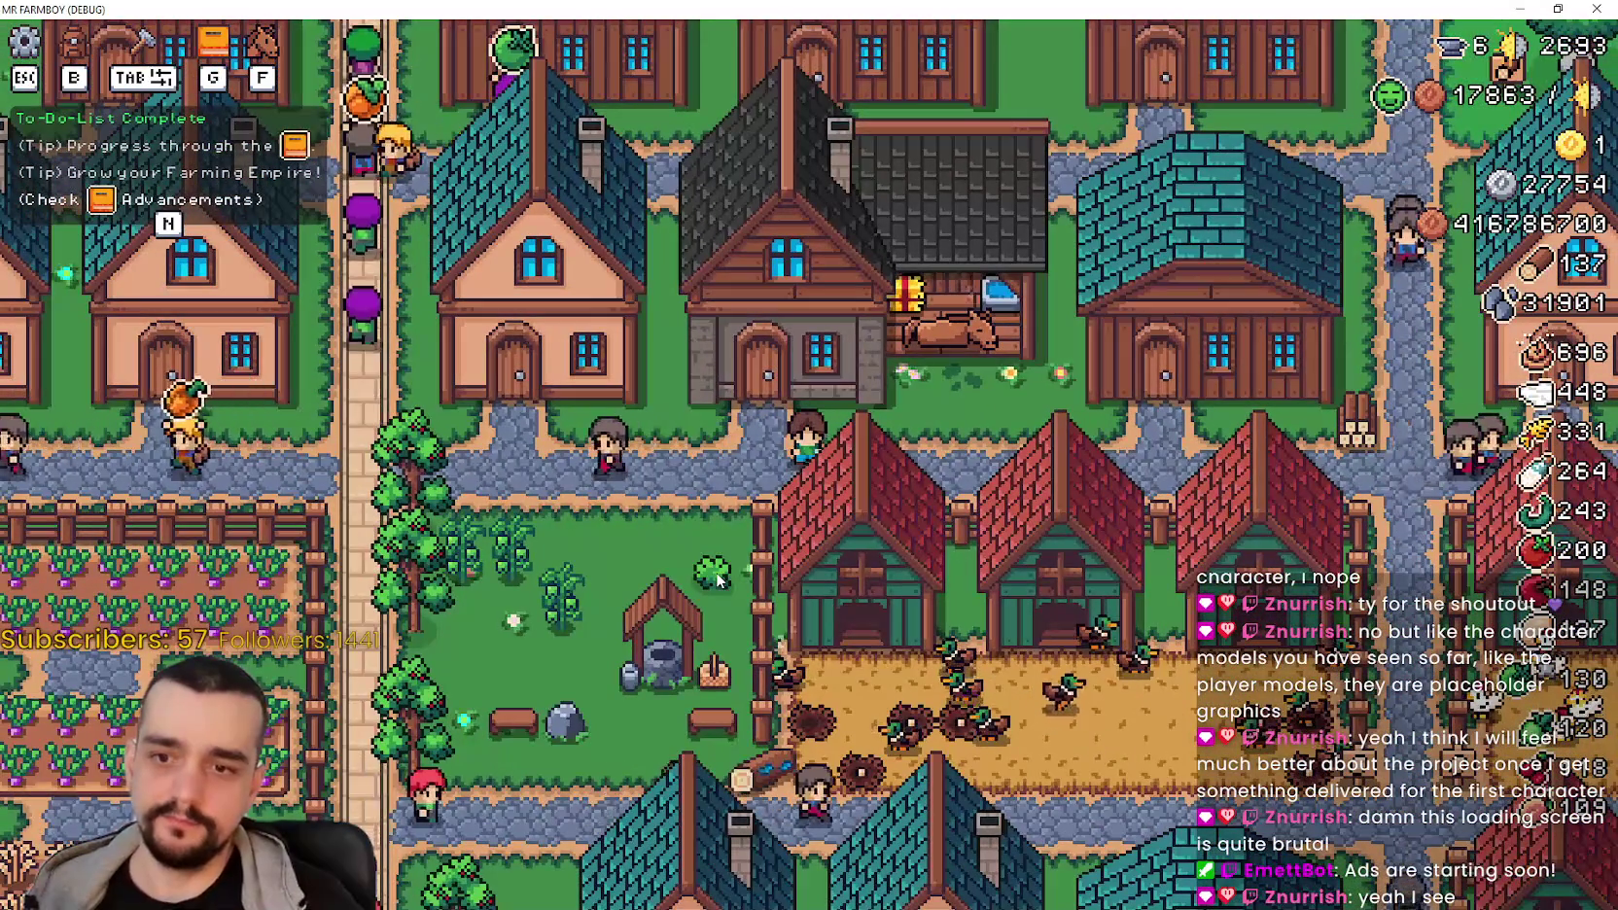
key("Escape")
Step: Minimize the game and open preloader_manager.tscn by filtering FileSystem for 'prelo'
left_click(1523, 7)
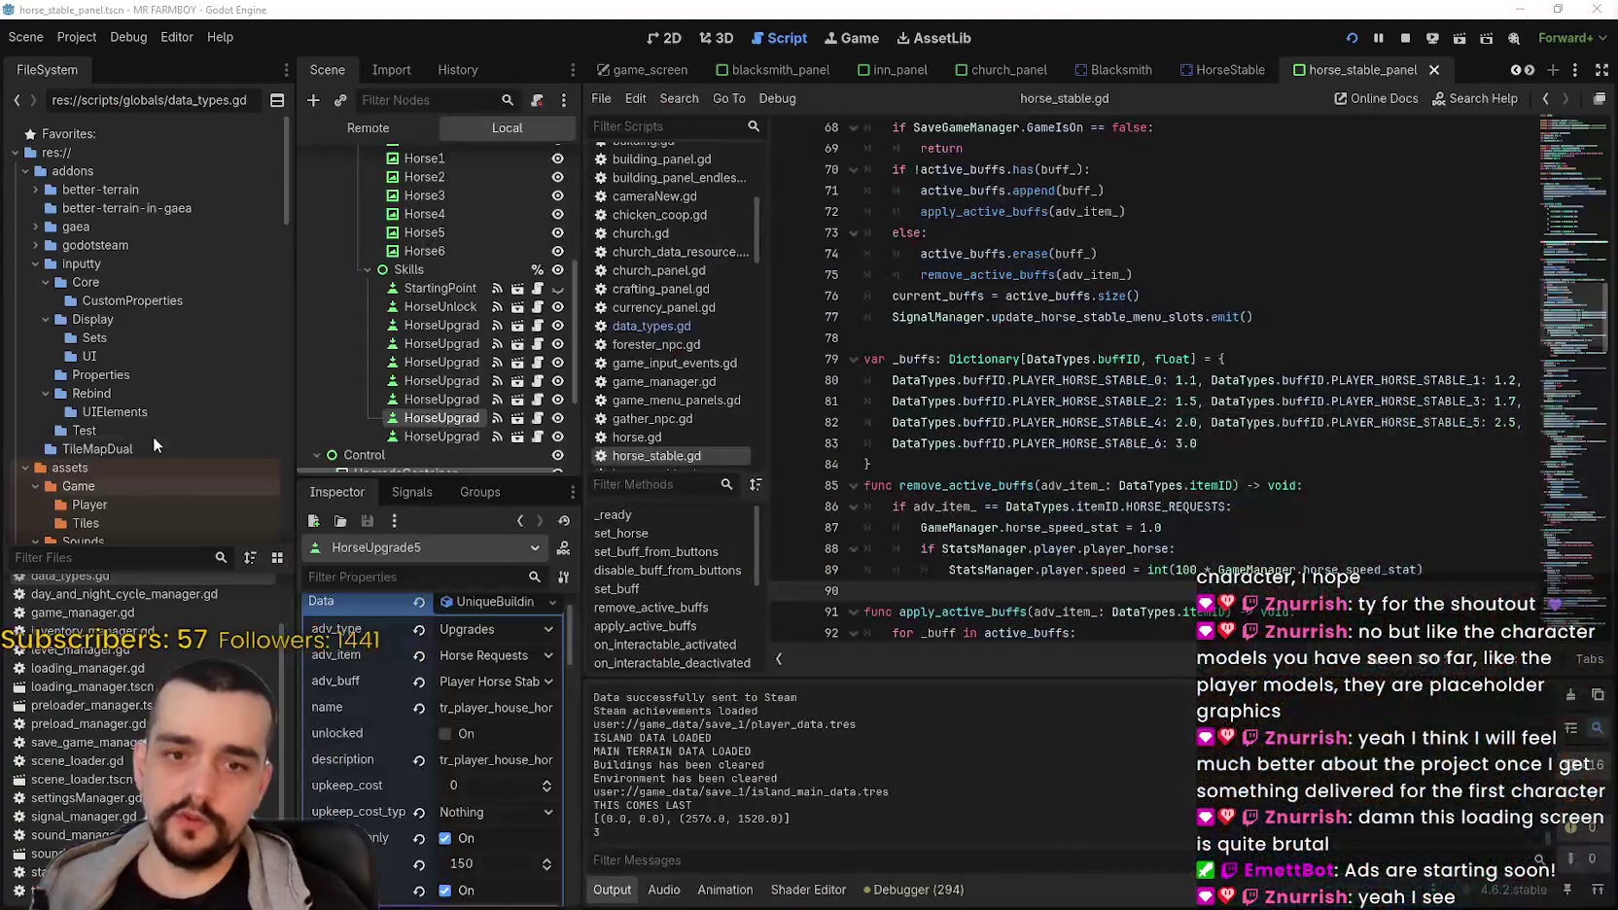
left_click(102, 557)
type("prelo")
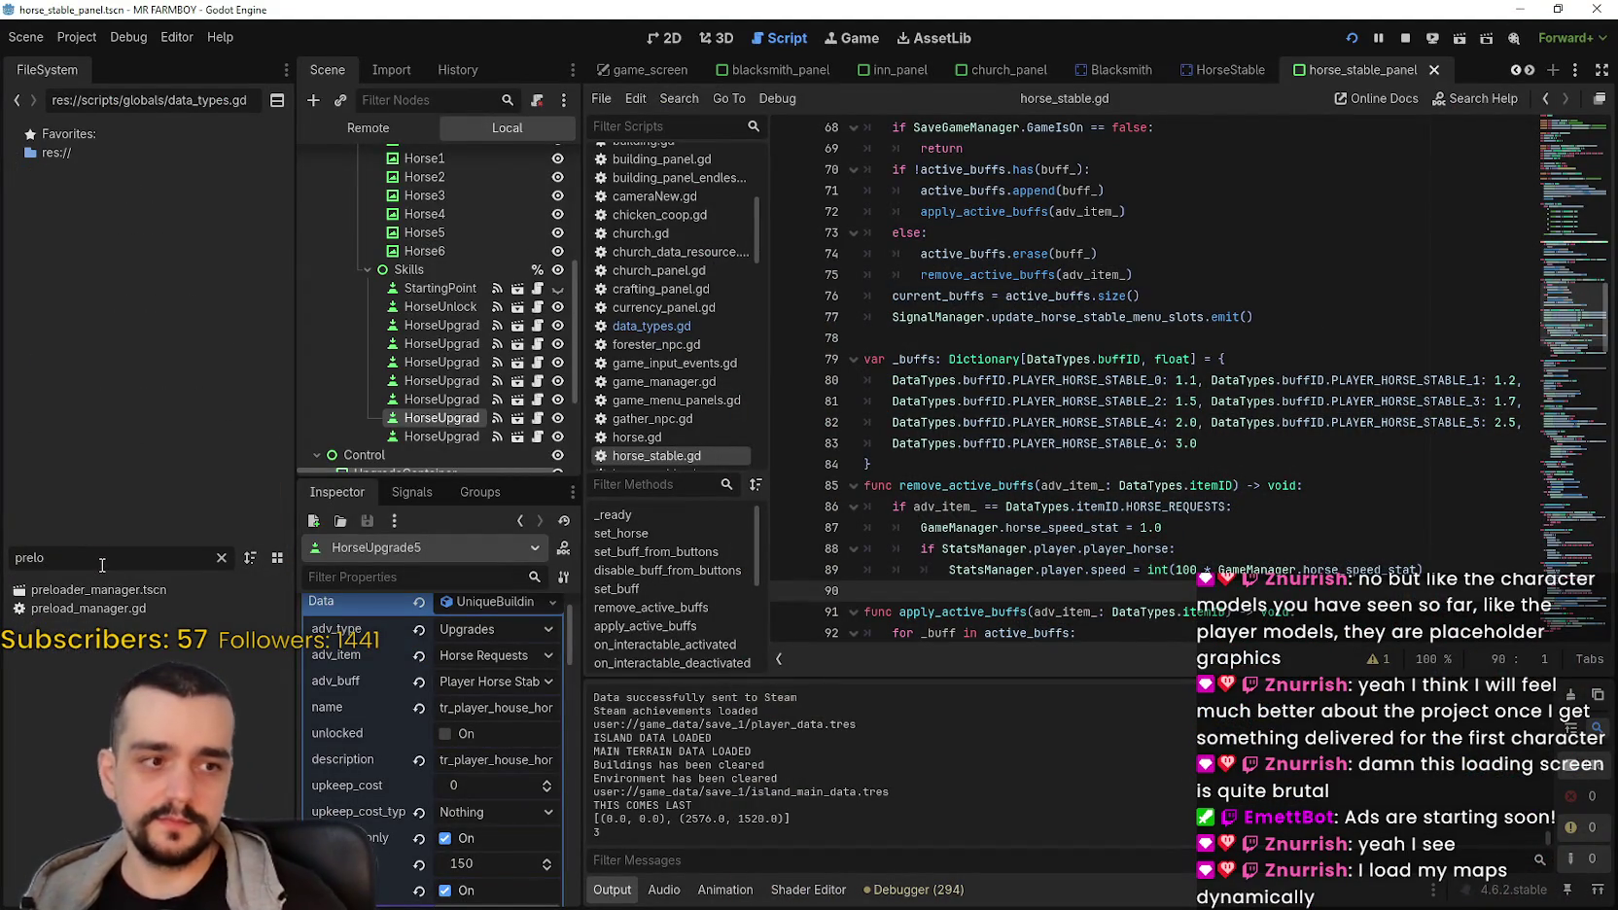
double_click(171, 592)
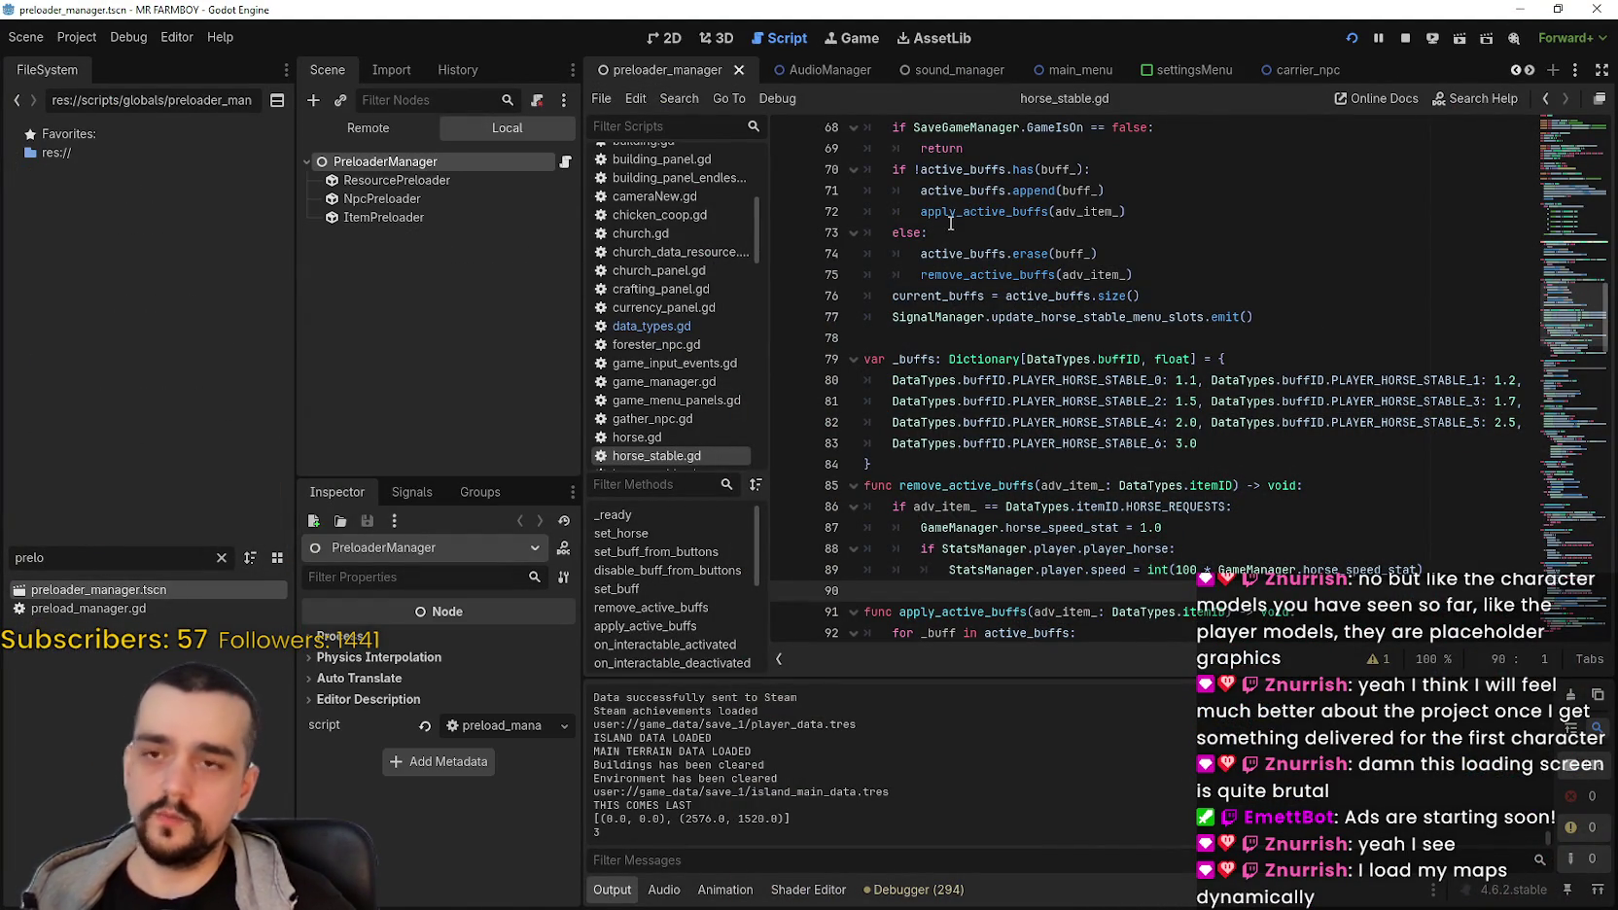
left_click_drag(583, 433, 749, 415)
Step: Review the ResourcePreloader, NpcPreloader and ItemPreloader preloaded lists
left_click(504, 179)
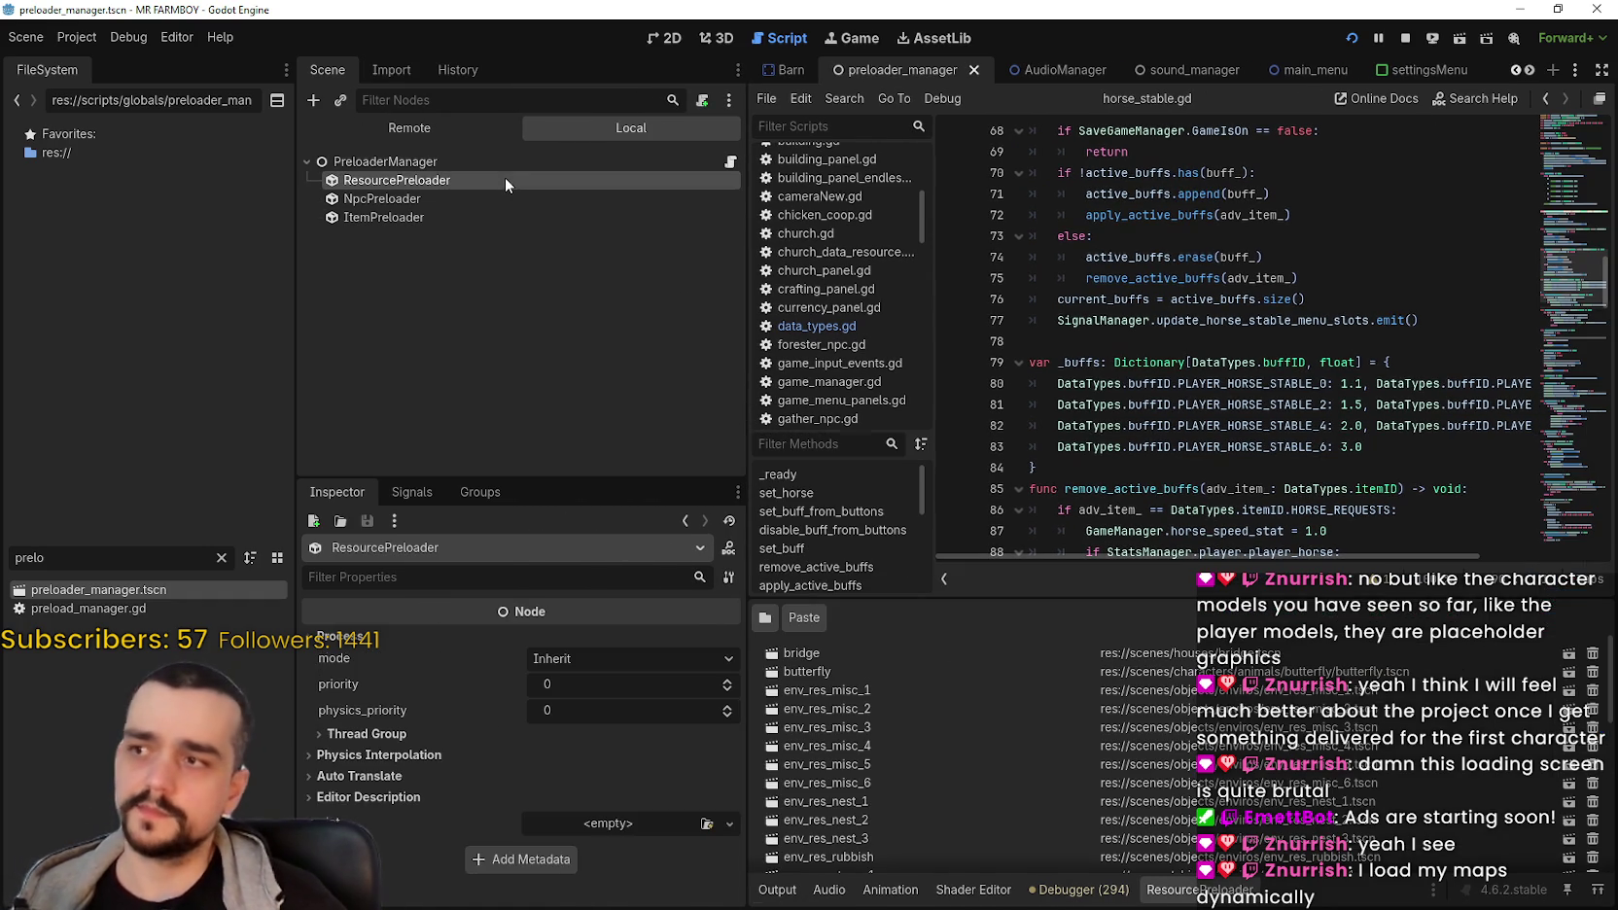
left_click_drag(1045, 600, 1045, 280)
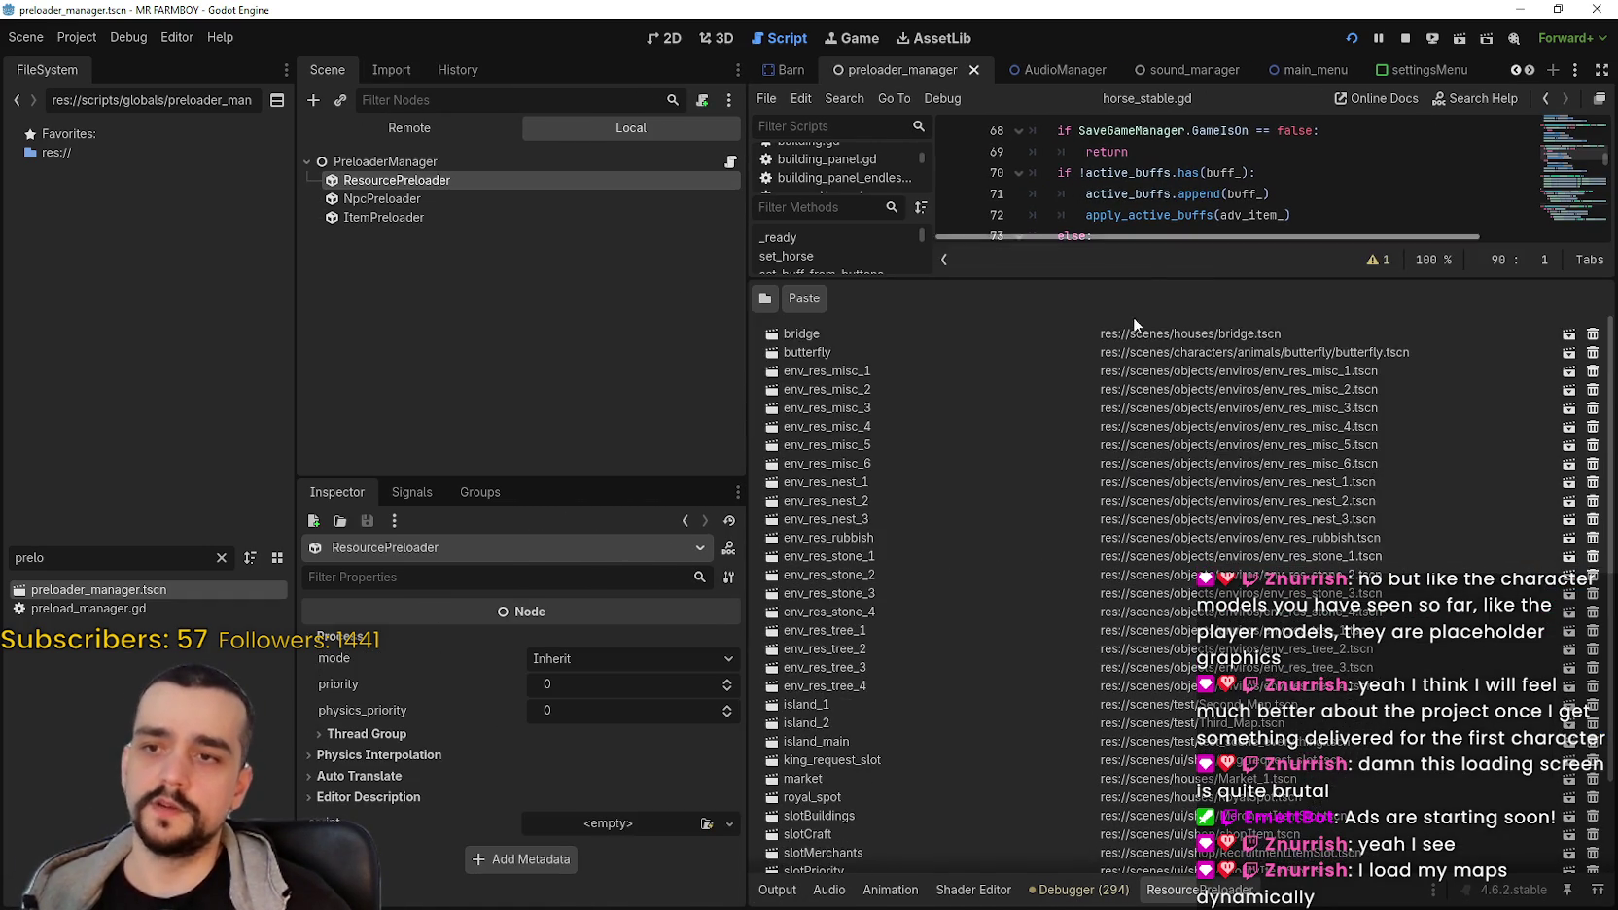
left_click(399, 200)
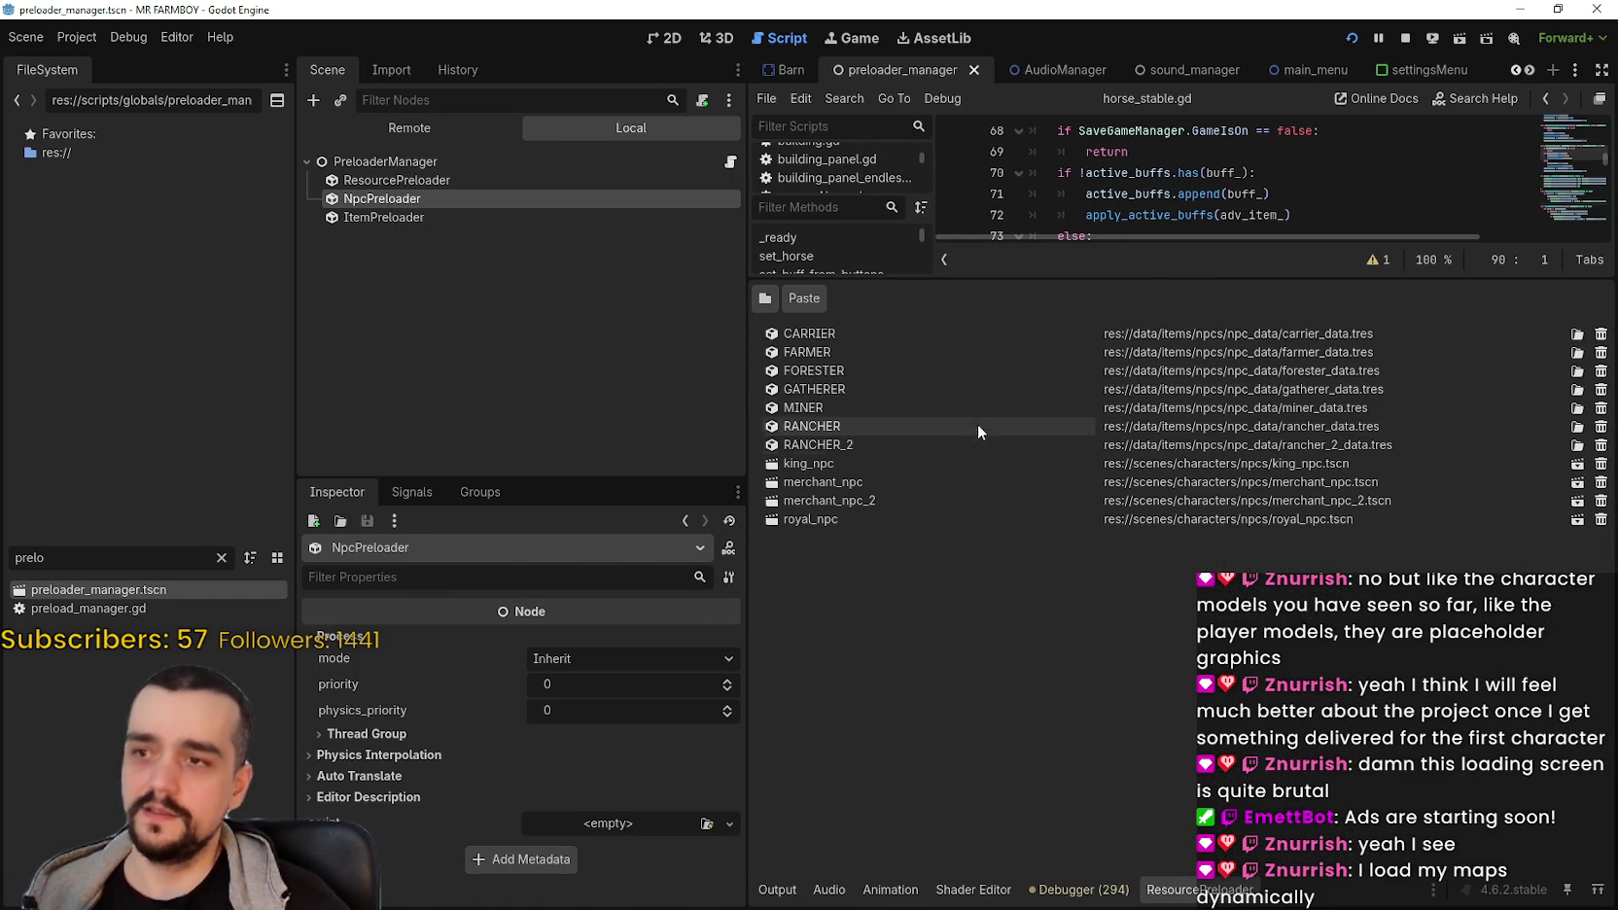
left_click(436, 228)
scroll(1166, 429, "down", 10)
scroll(1151, 549, "down", 15)
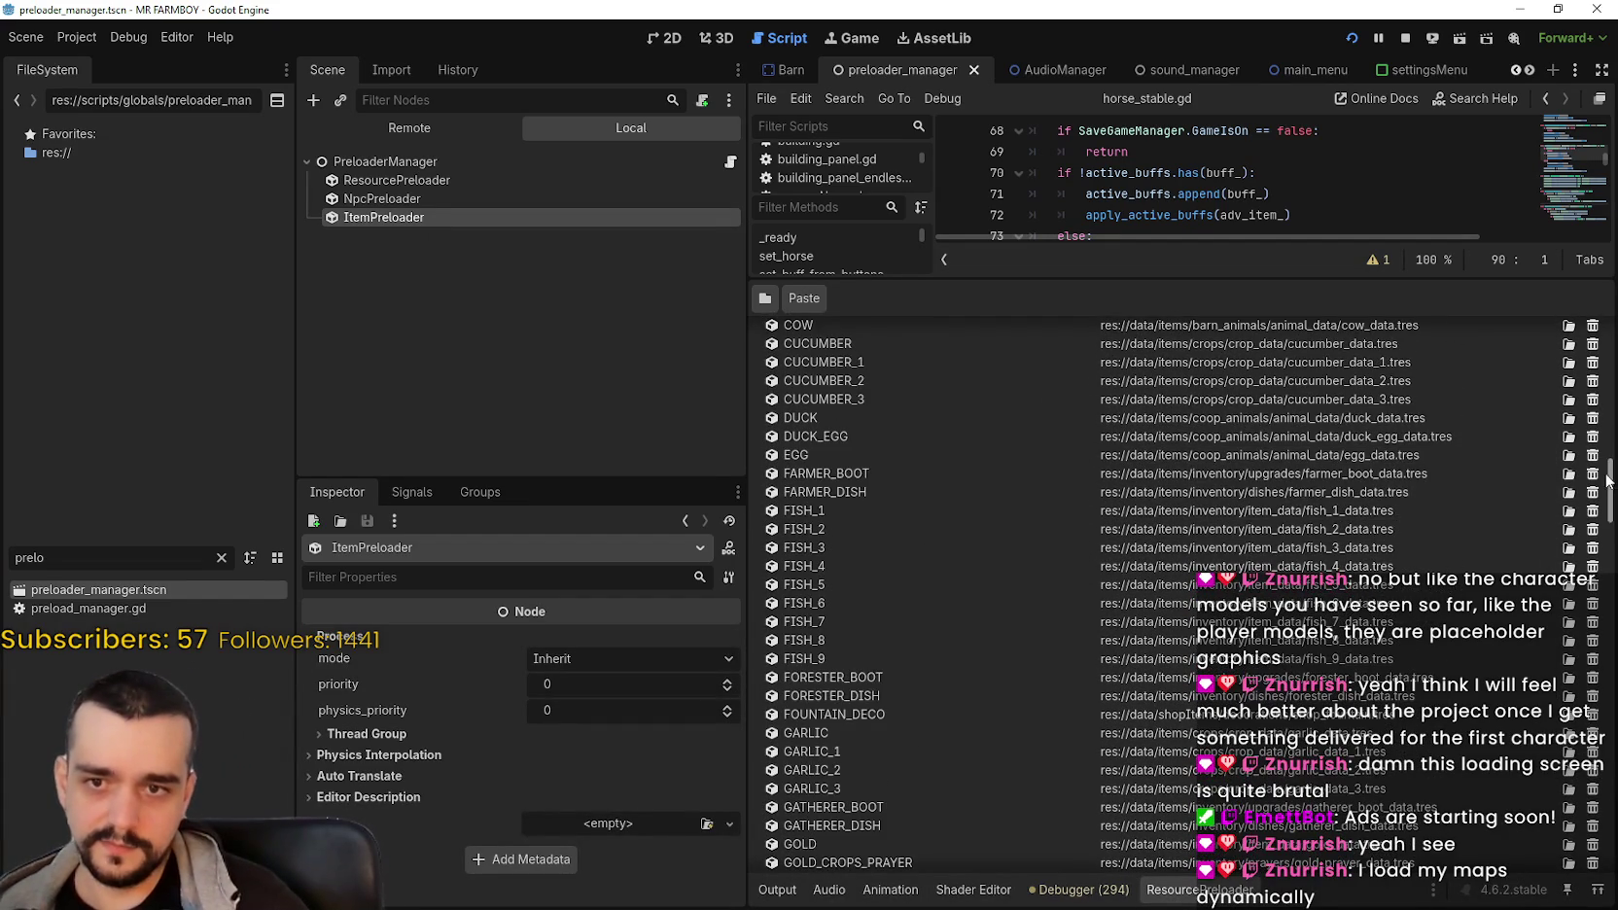
Step: Shrink the resource list to enlarge the script, then switch back to the paused game
mouse_move(1610, 479)
left_mouse_down()
mouse_move(1610, 831)
mouse_move(1610, 336)
left_mouse_up()
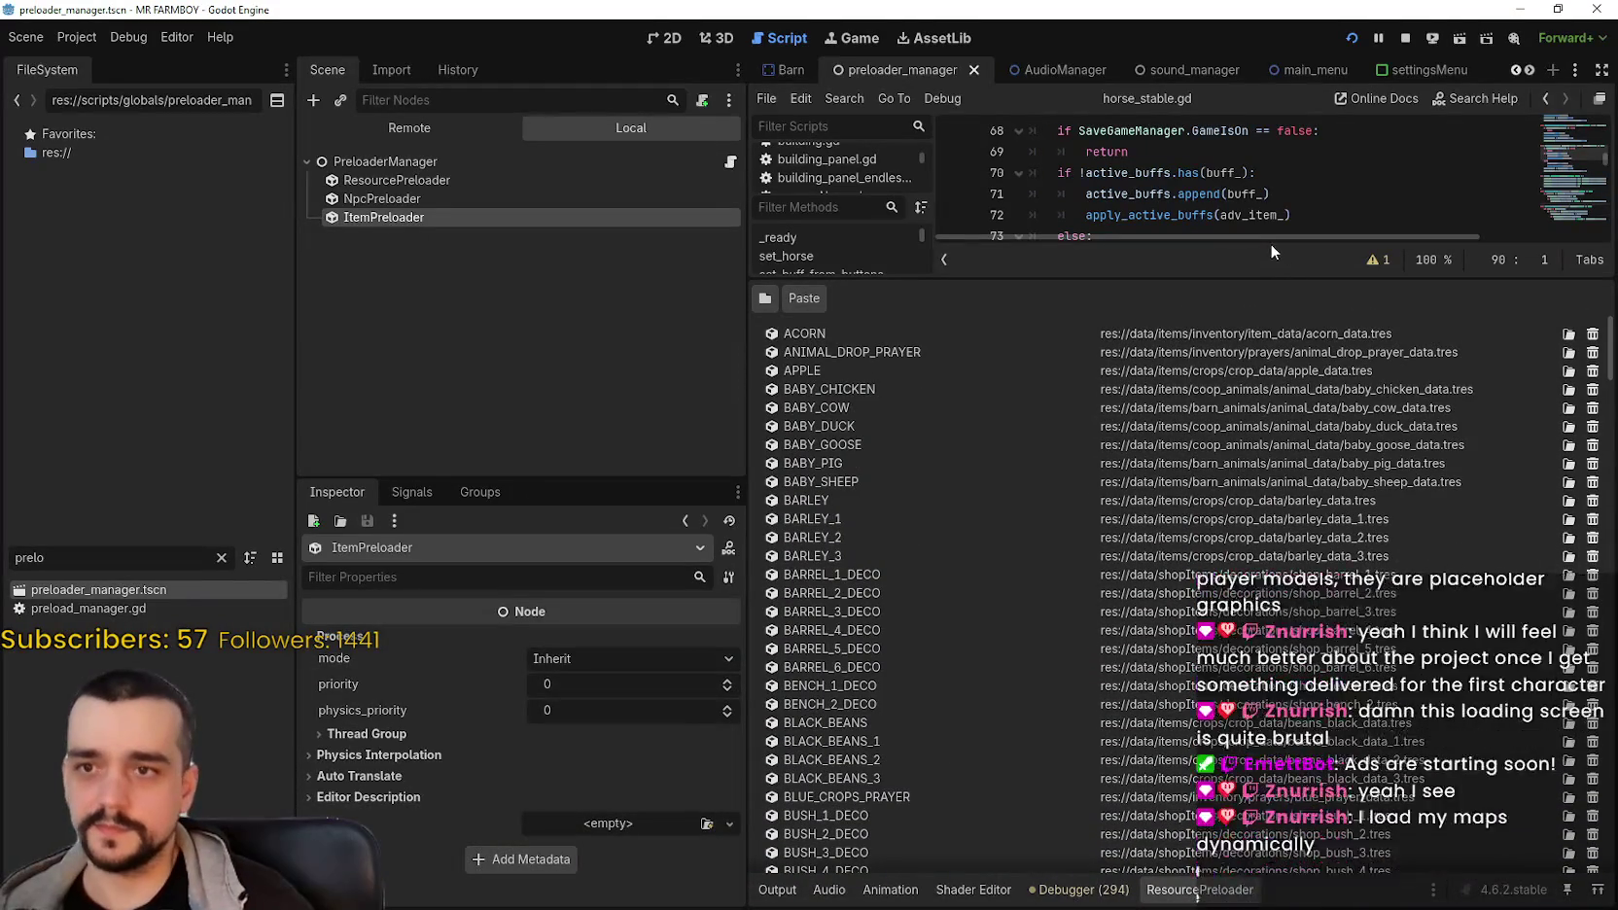
left_click_drag(1272, 281, 1264, 647)
left_click(1200, 459)
key("alt+Tab")
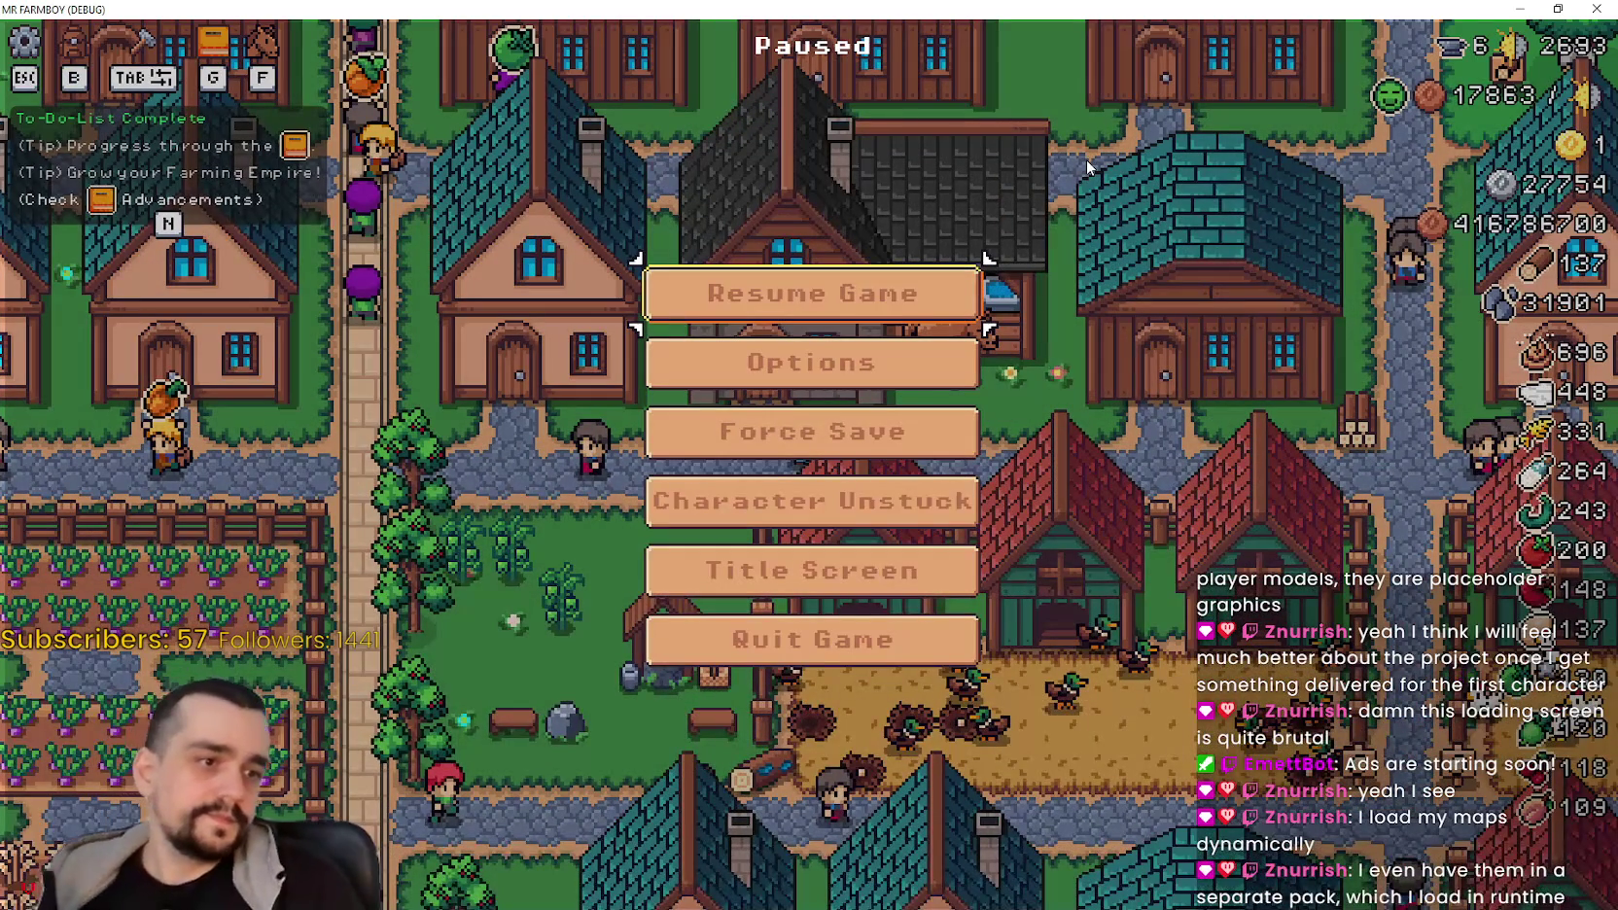
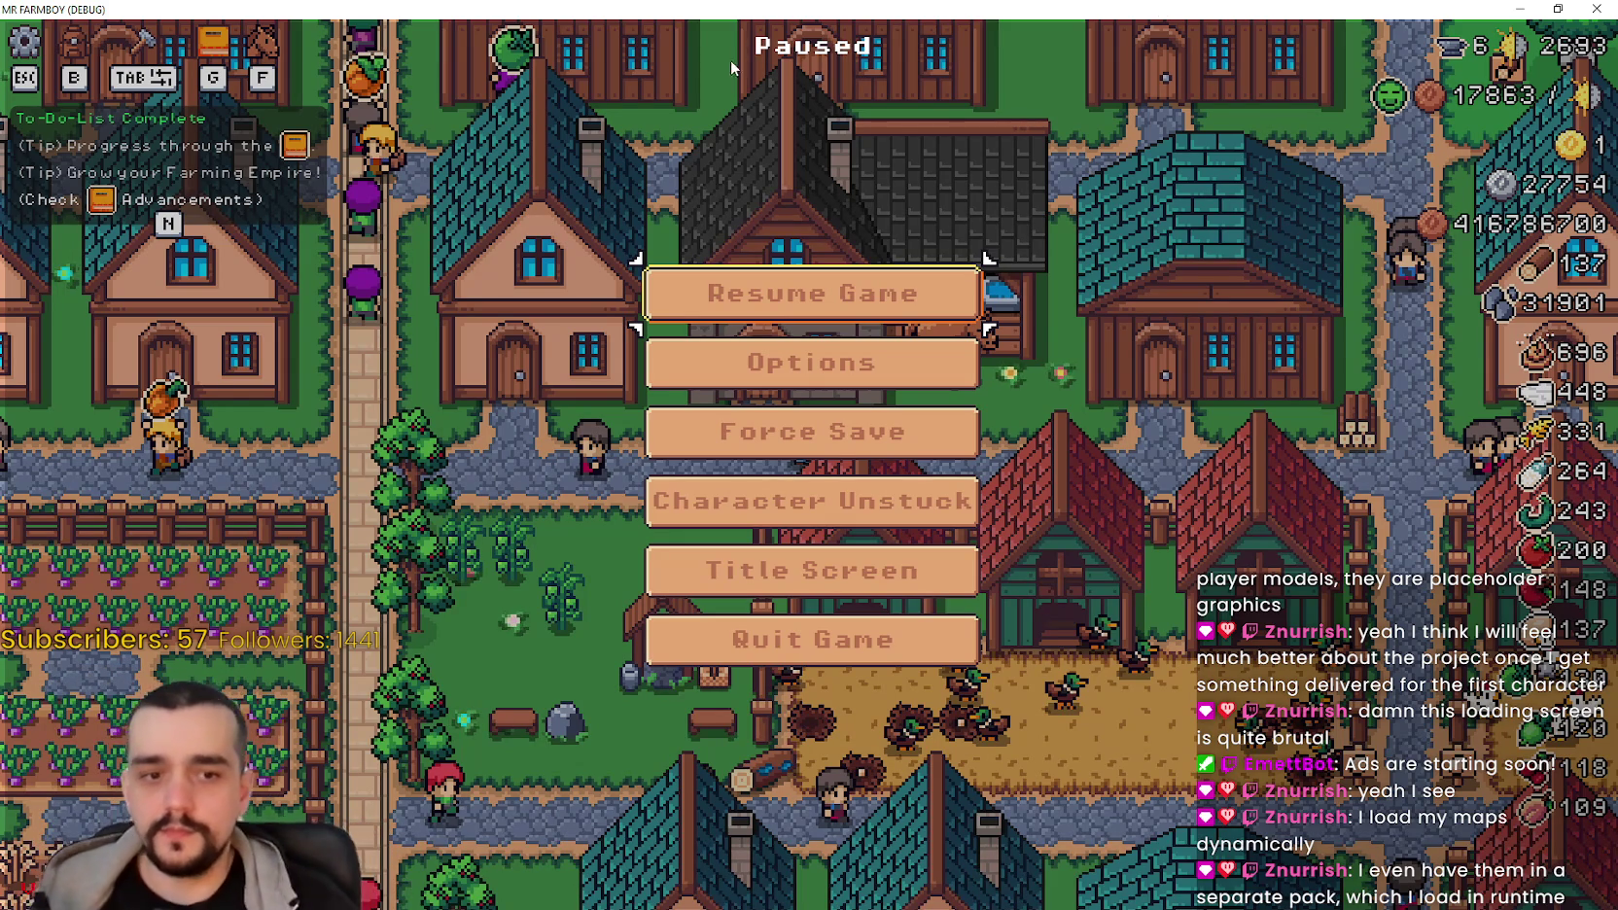
Step: Resume the game and unlock the Horse Mount plus the 10%, 20% and 50% Basic Saddles
left_click(753, 304)
left_click(730, 442)
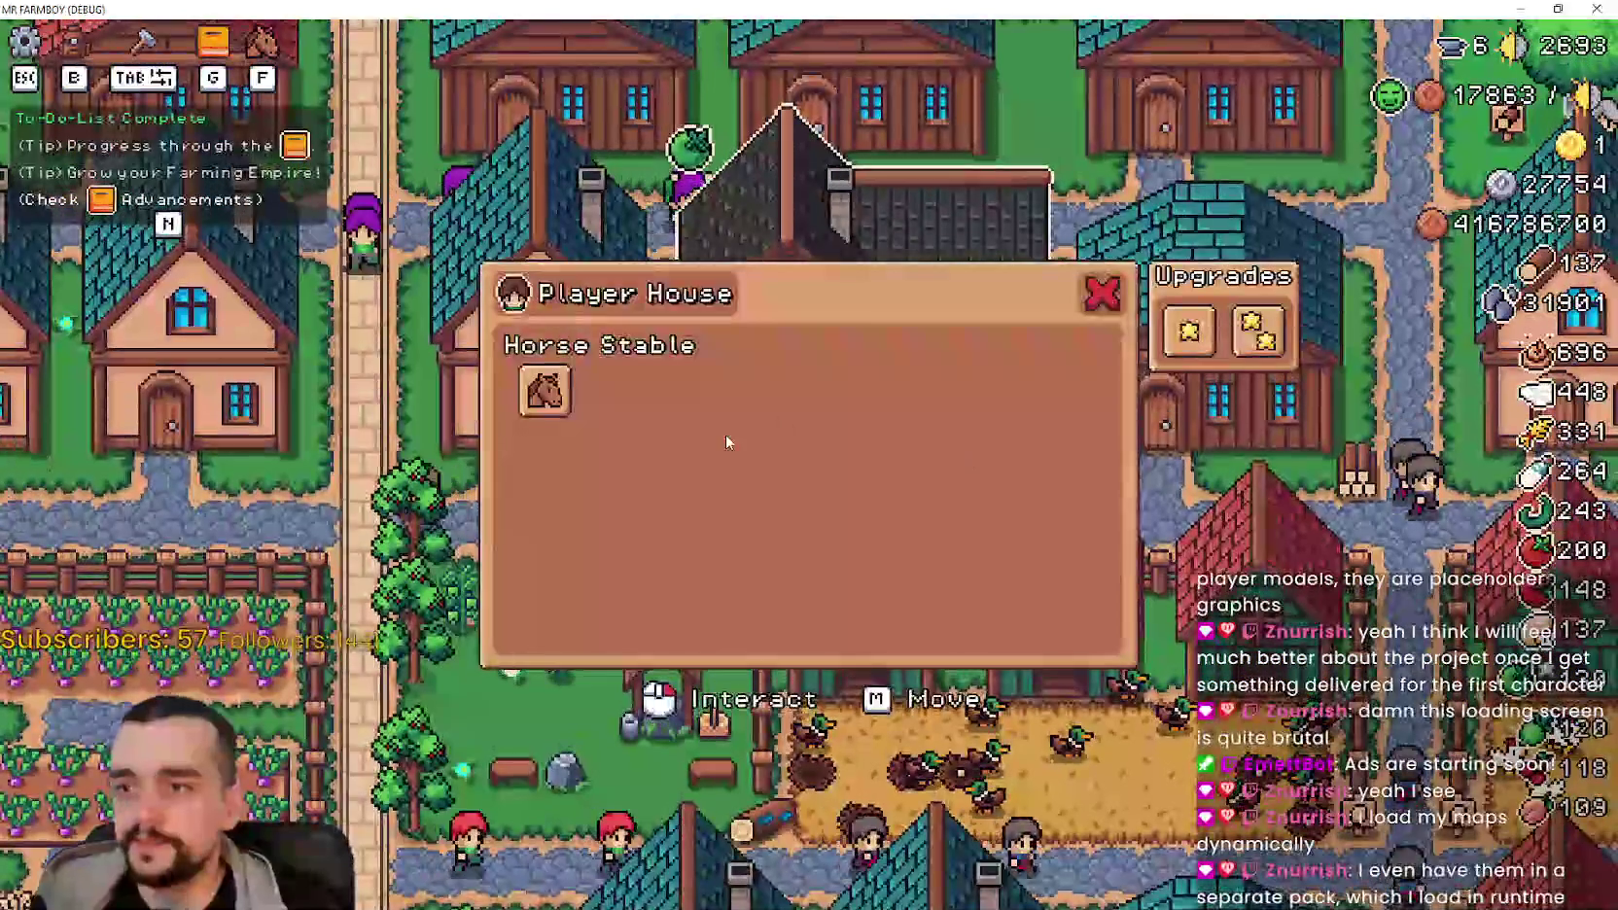
mouse_move(567, 394)
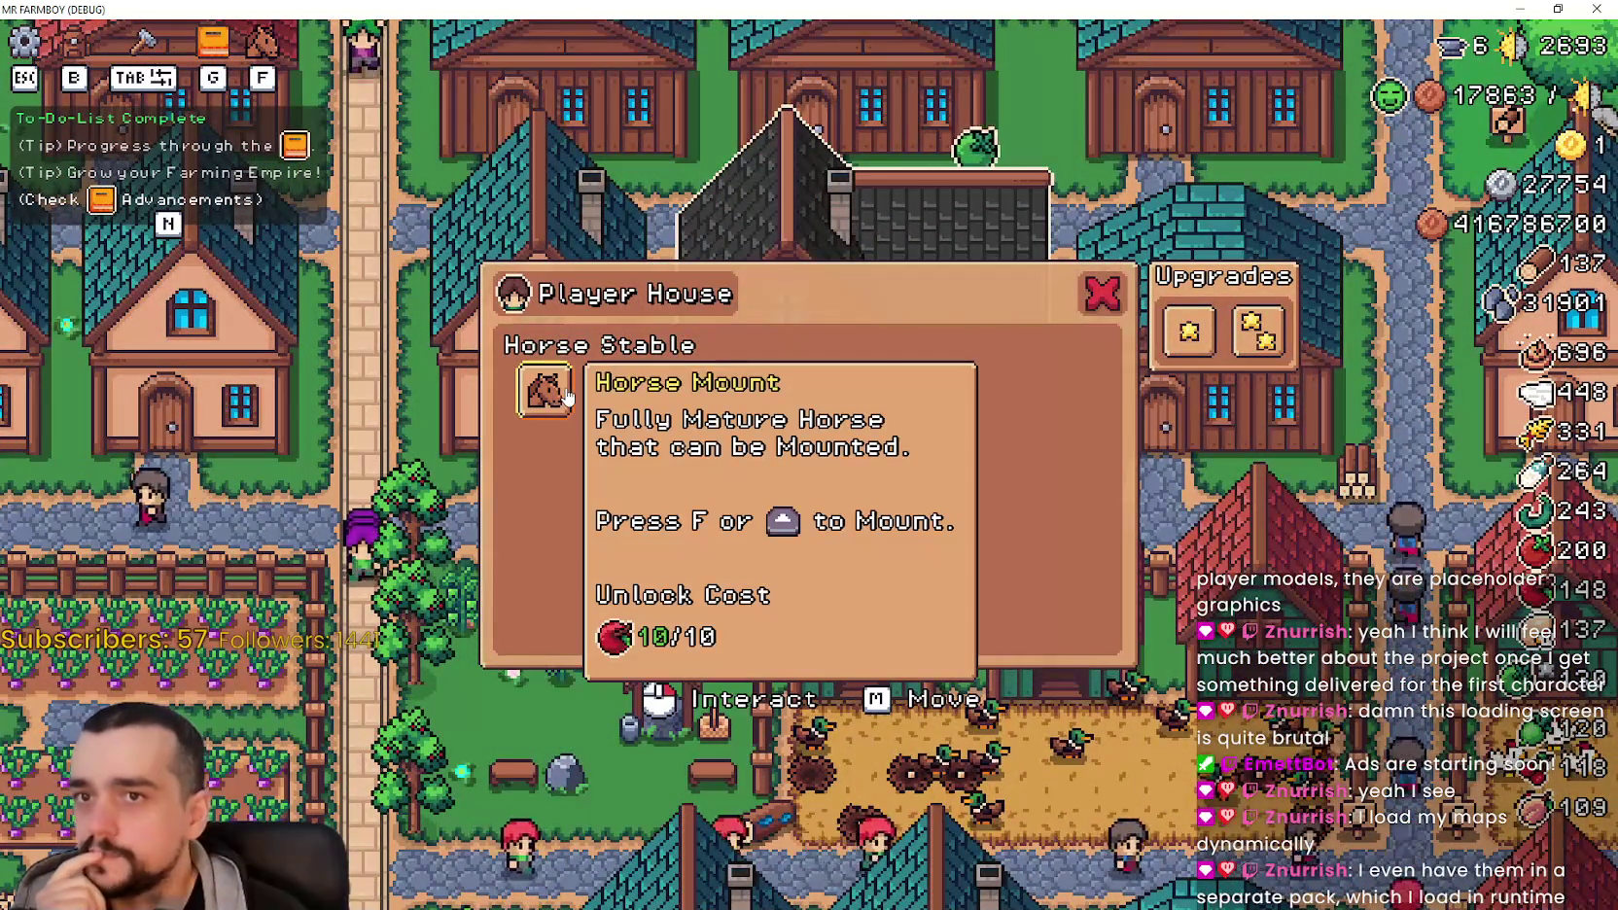
left_click(566, 394)
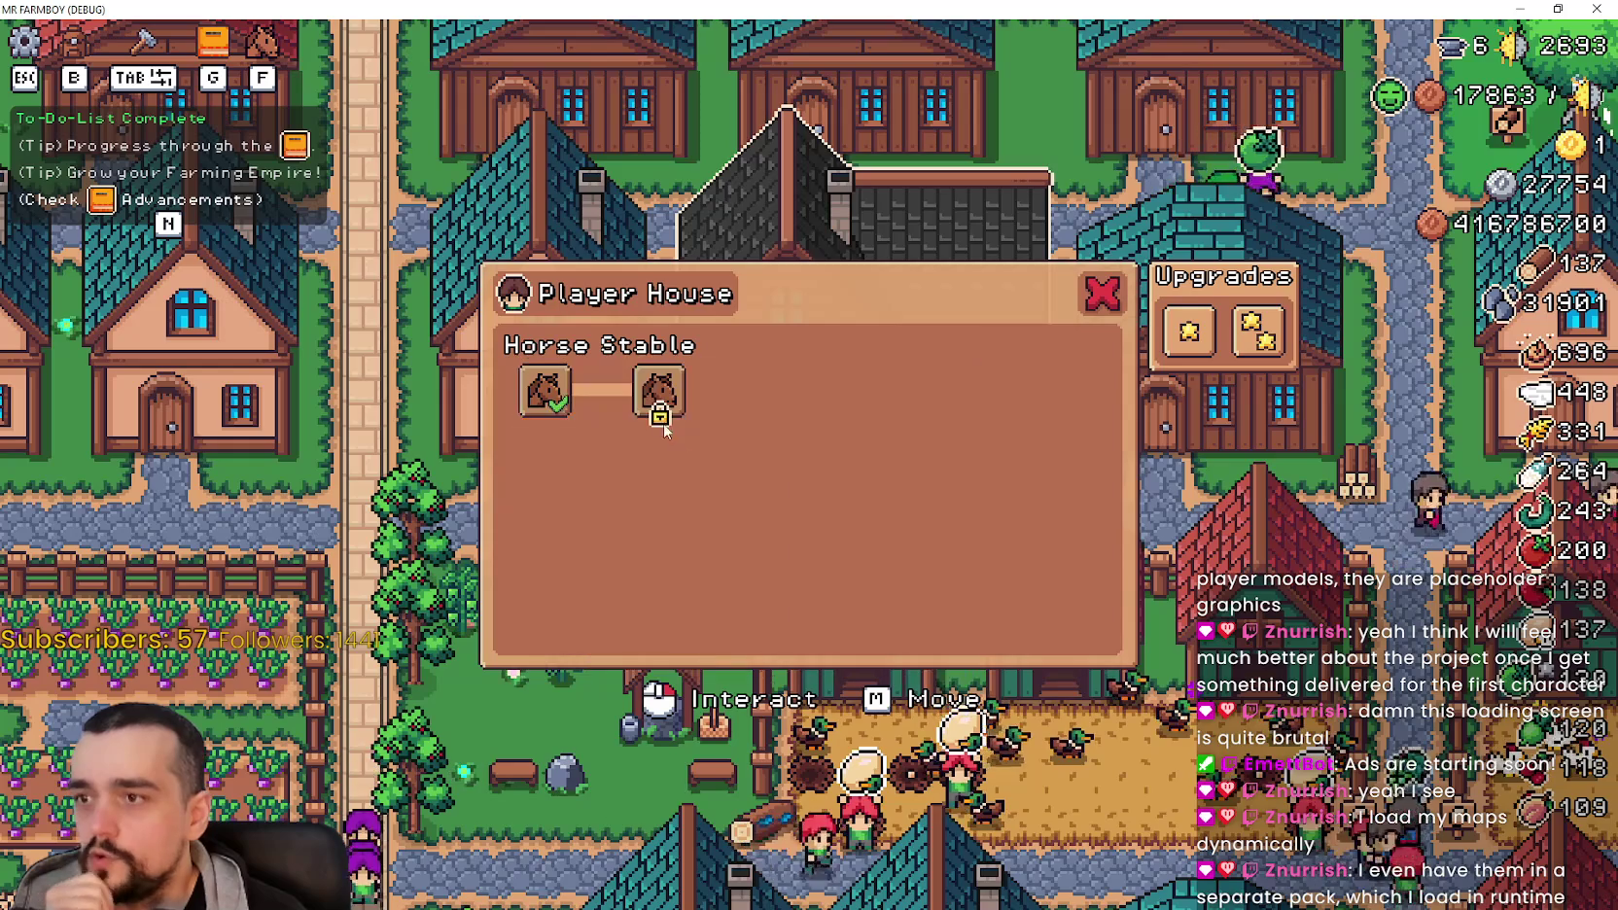
mouse_move(661, 414)
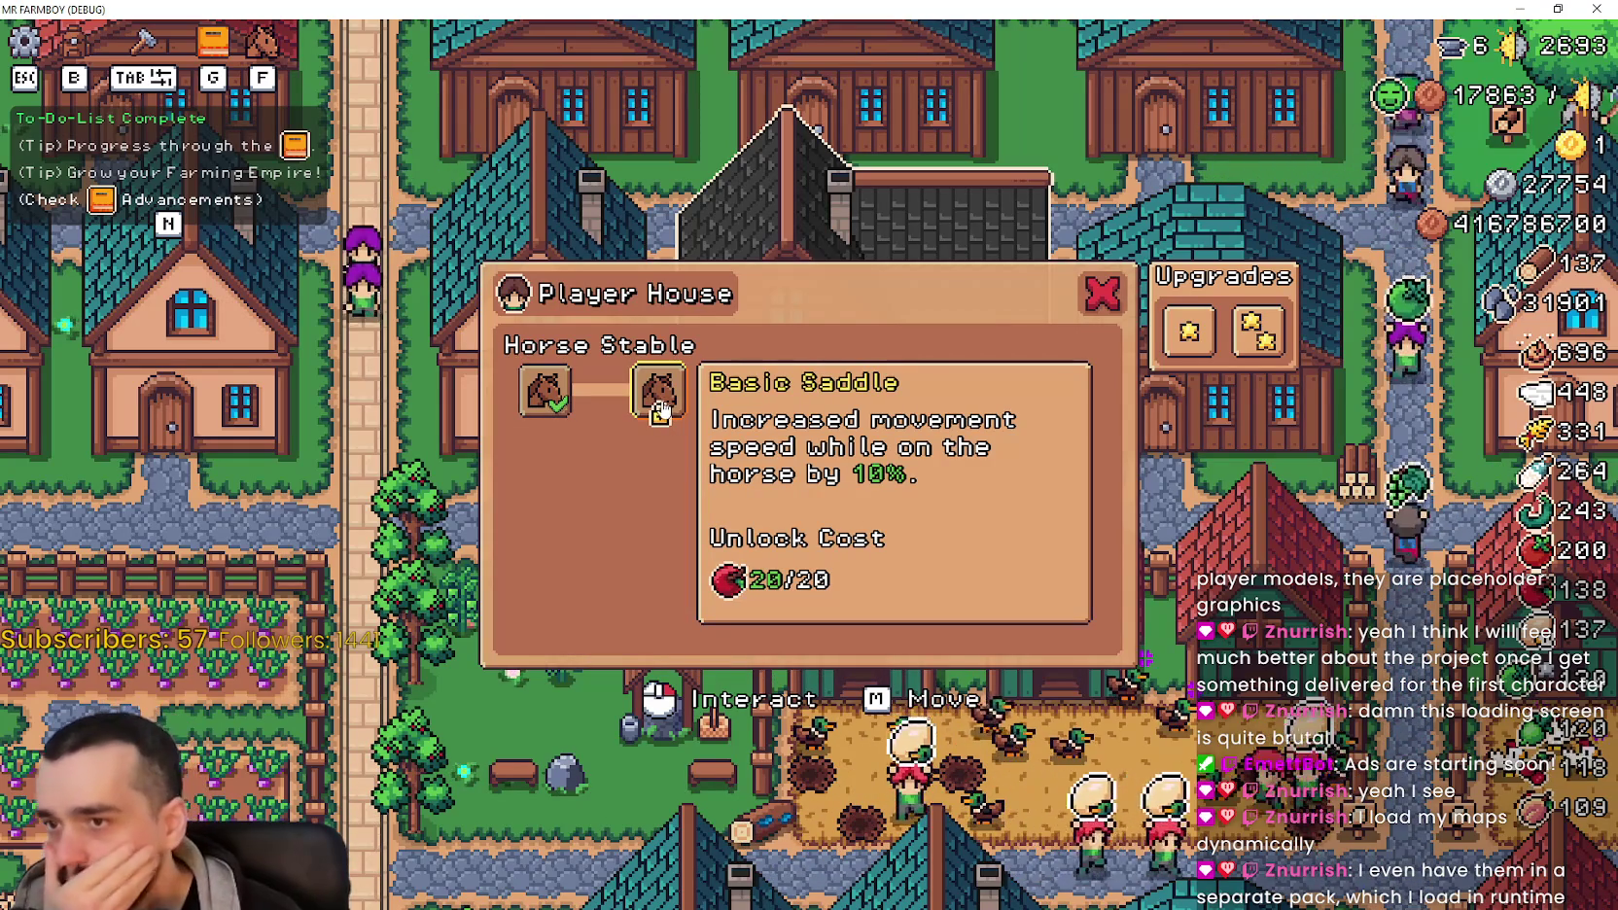
left_click(662, 414)
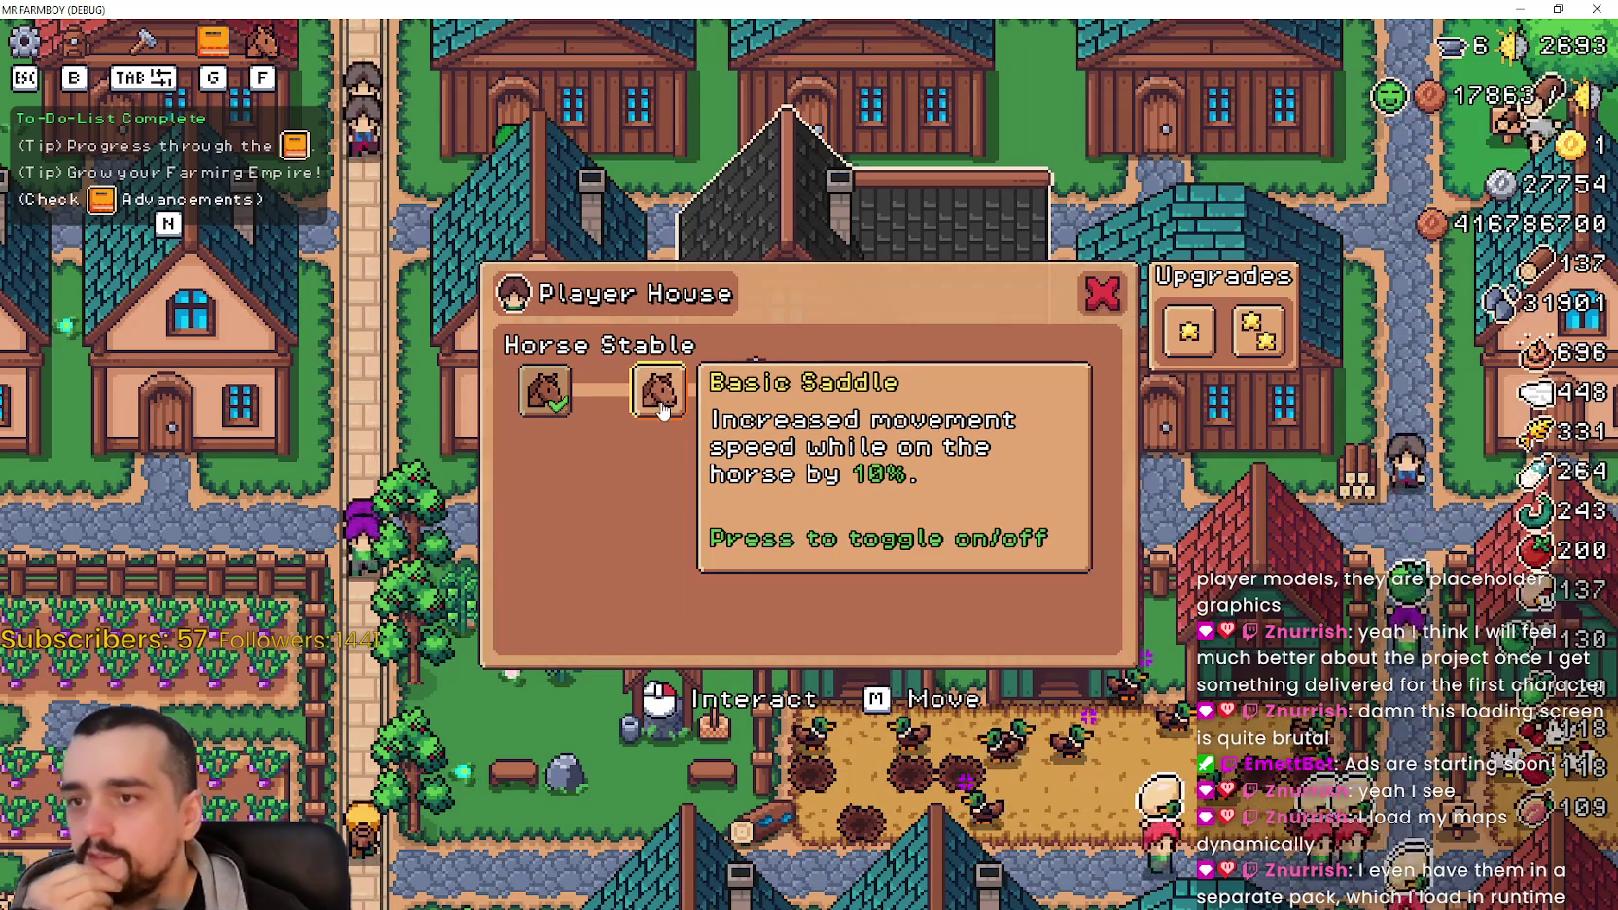
mouse_move(710, 399)
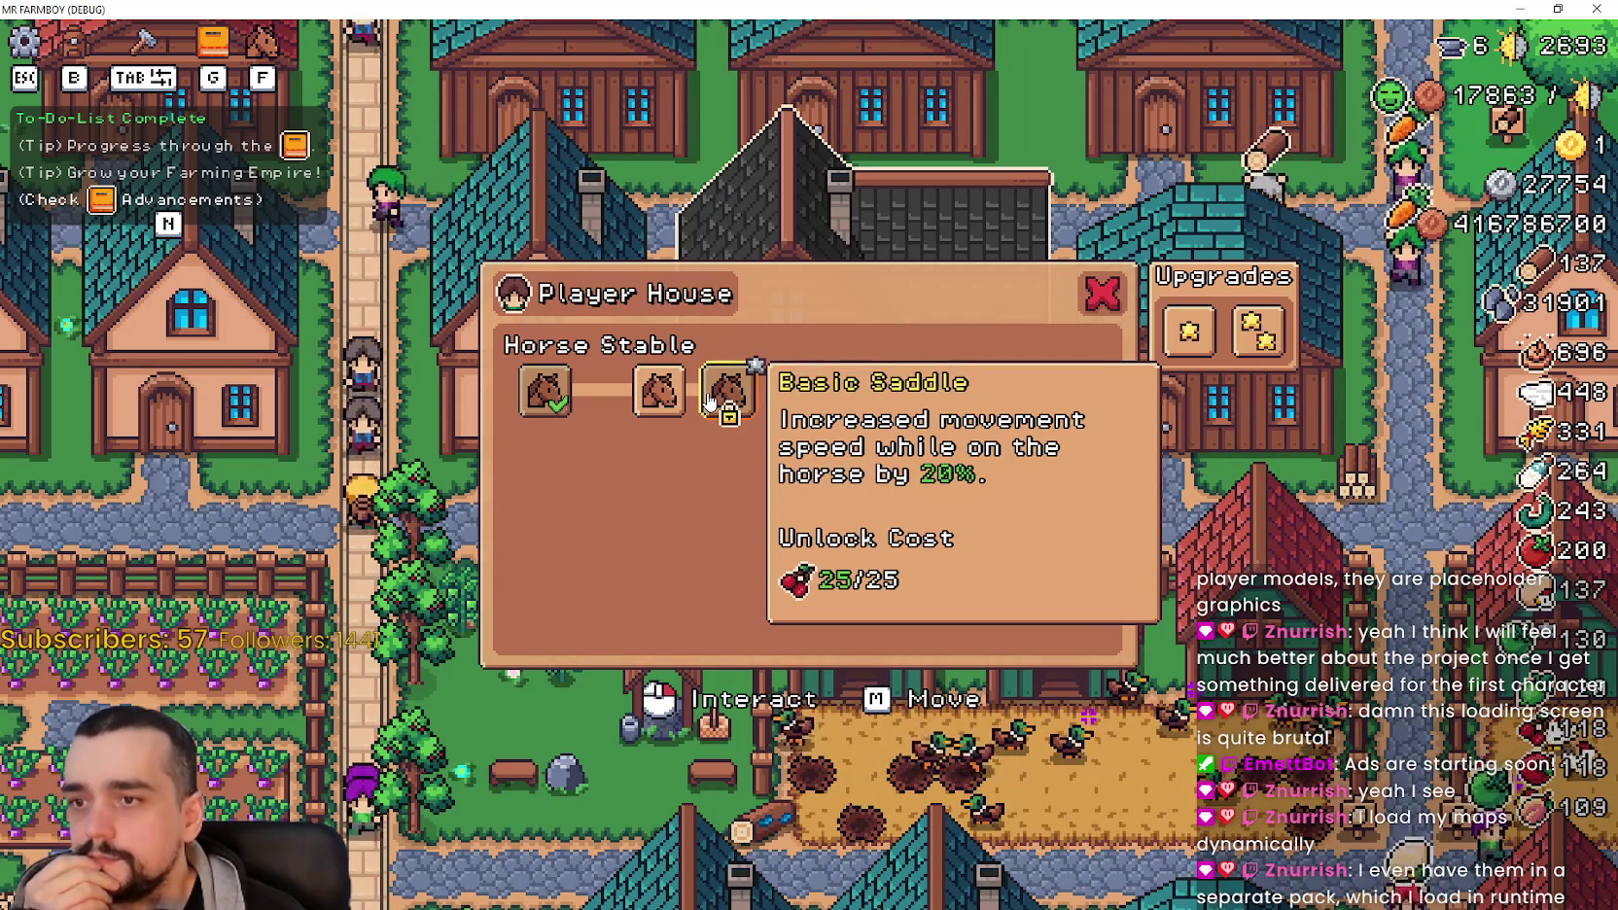
left_click(715, 396)
mouse_move(801, 390)
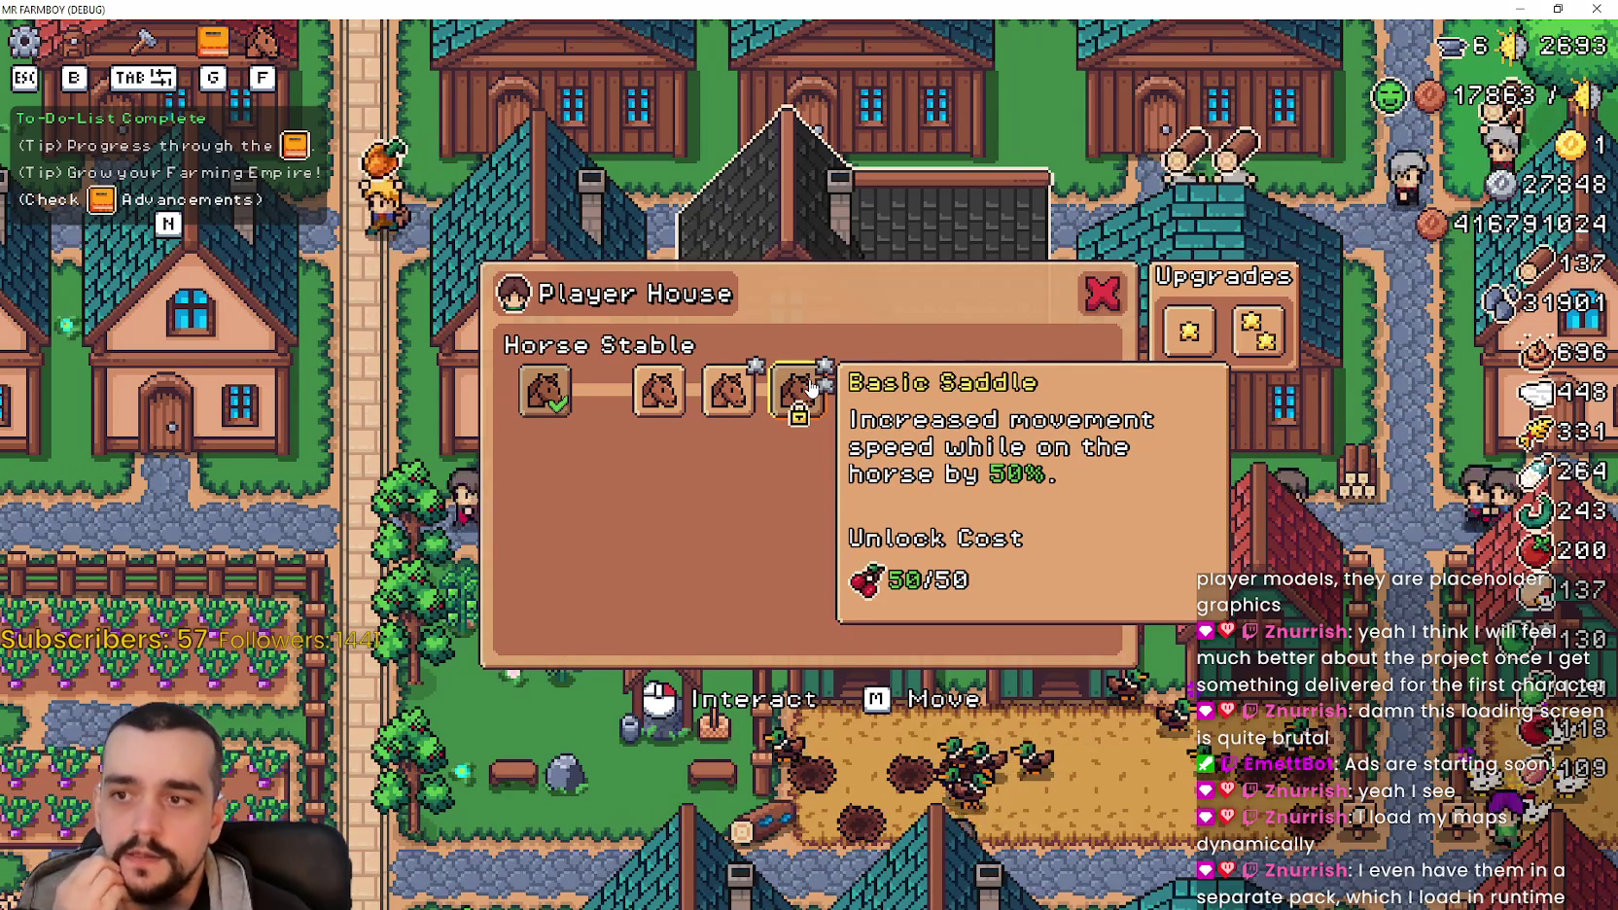
left_click(810, 387)
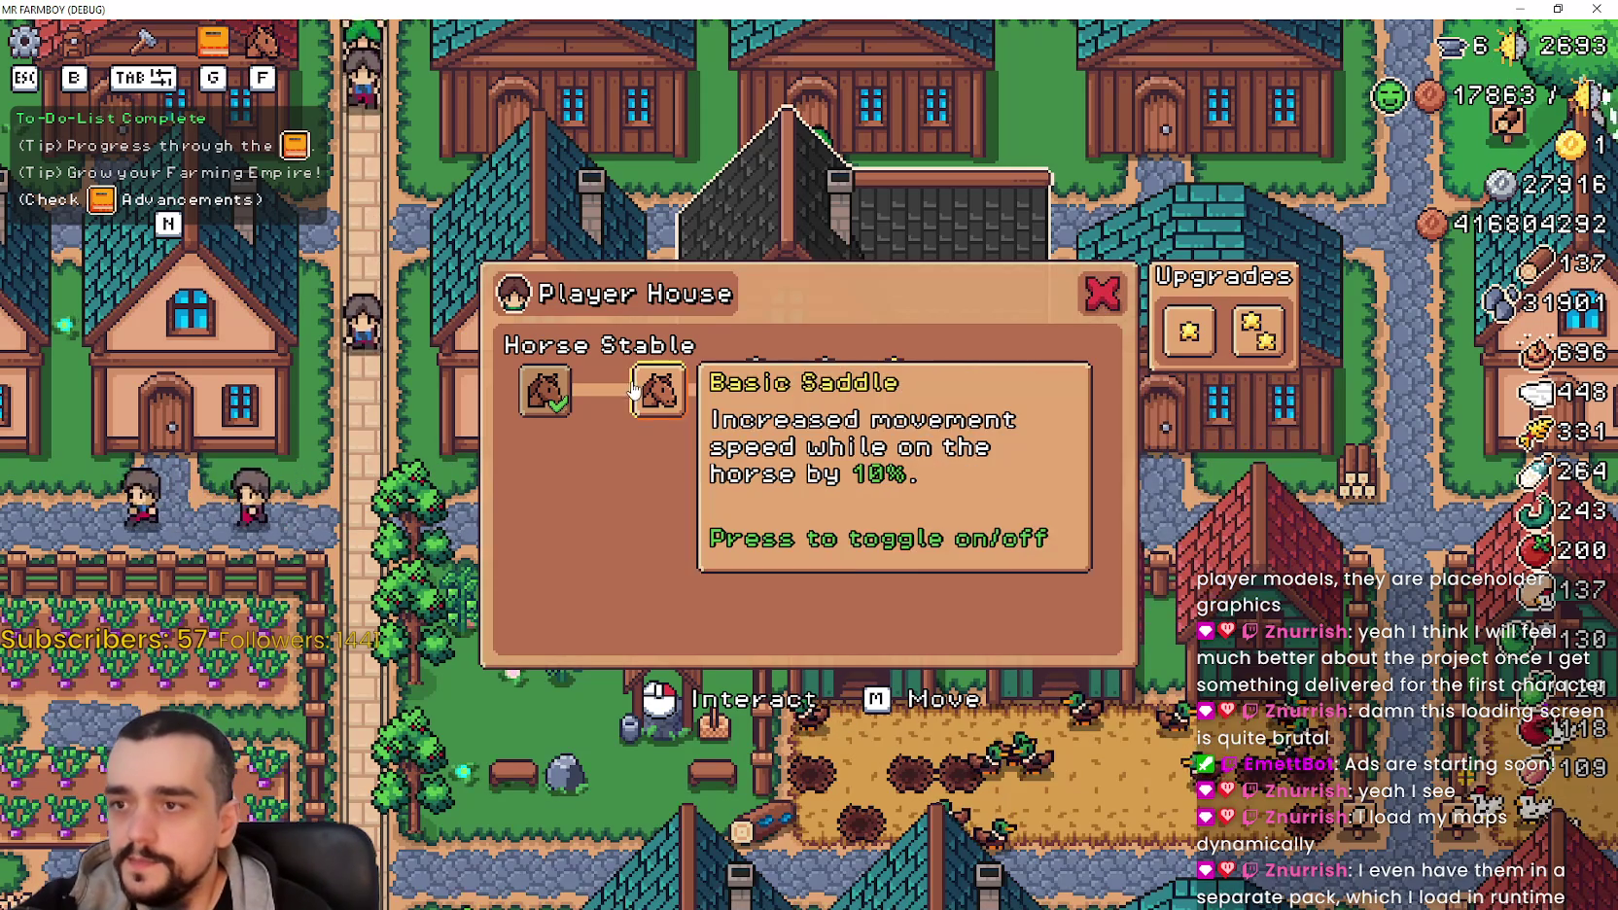
Step: Toggle the first and 20% Basic Saddles on and off, leaving them switched off, then shrink the game window
left_click(634, 390)
mouse_move(788, 394)
left_click(741, 408)
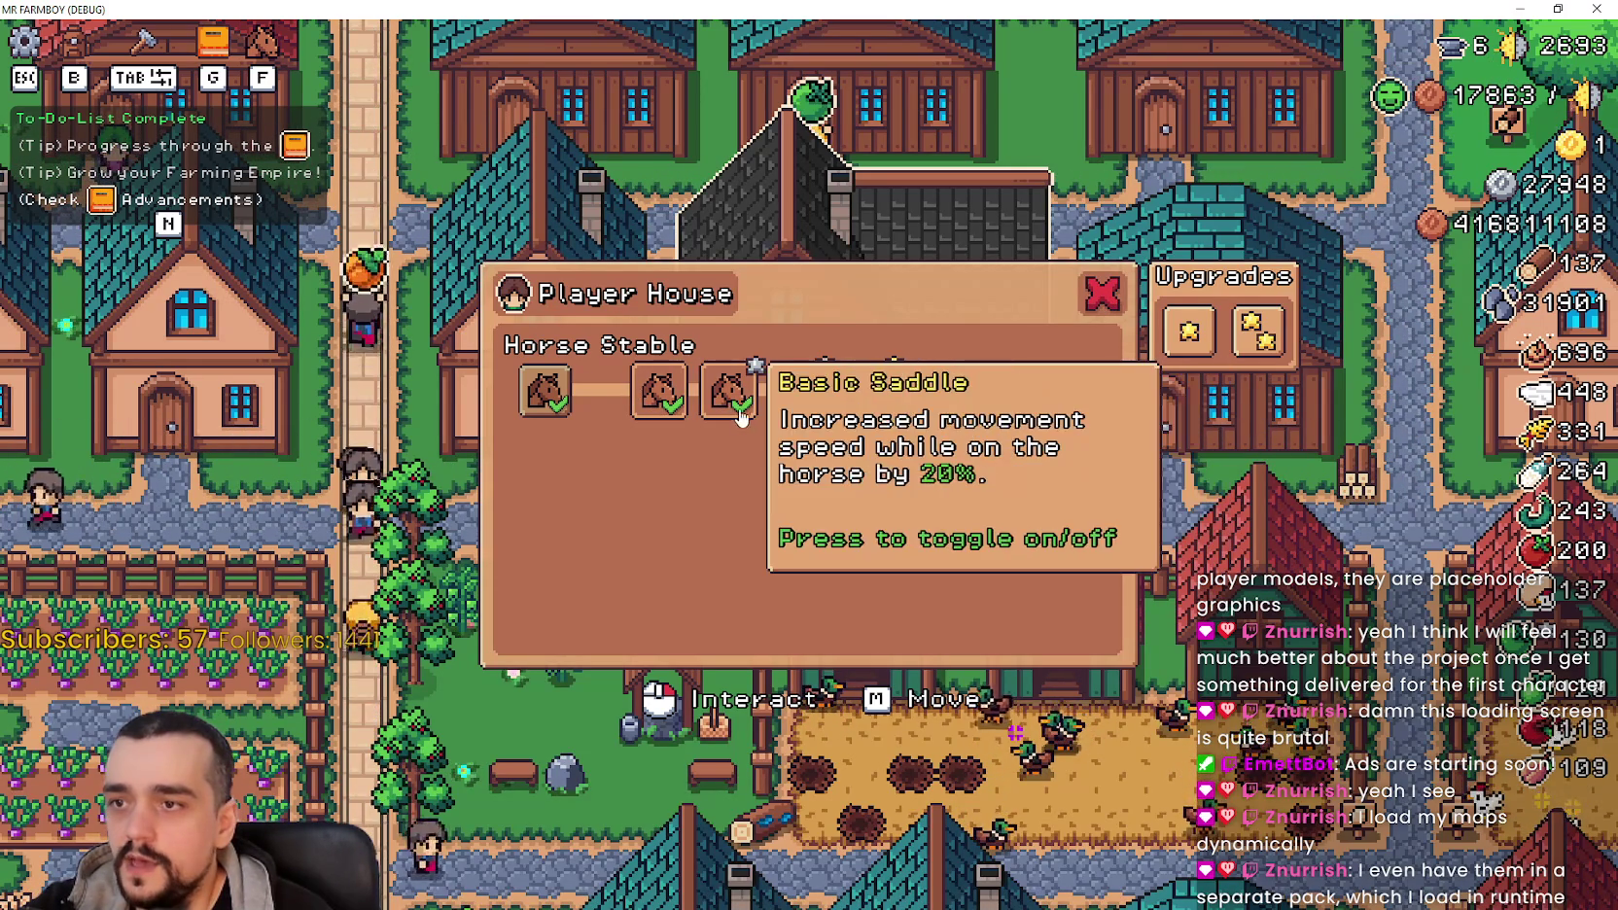
left_click(740, 416)
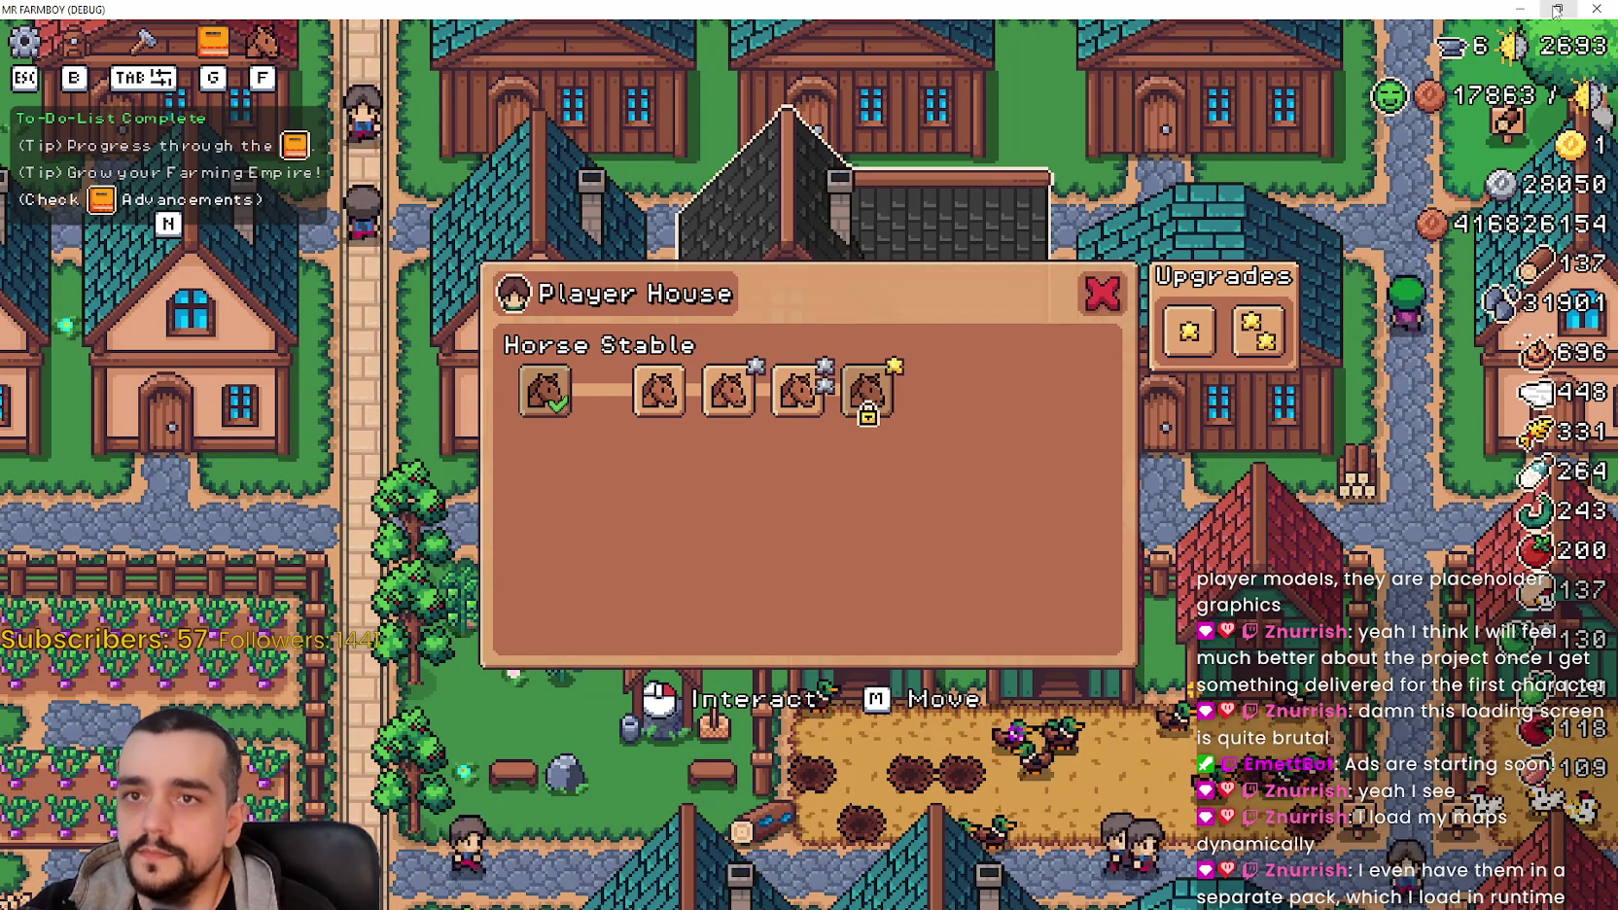
left_click(741, 407)
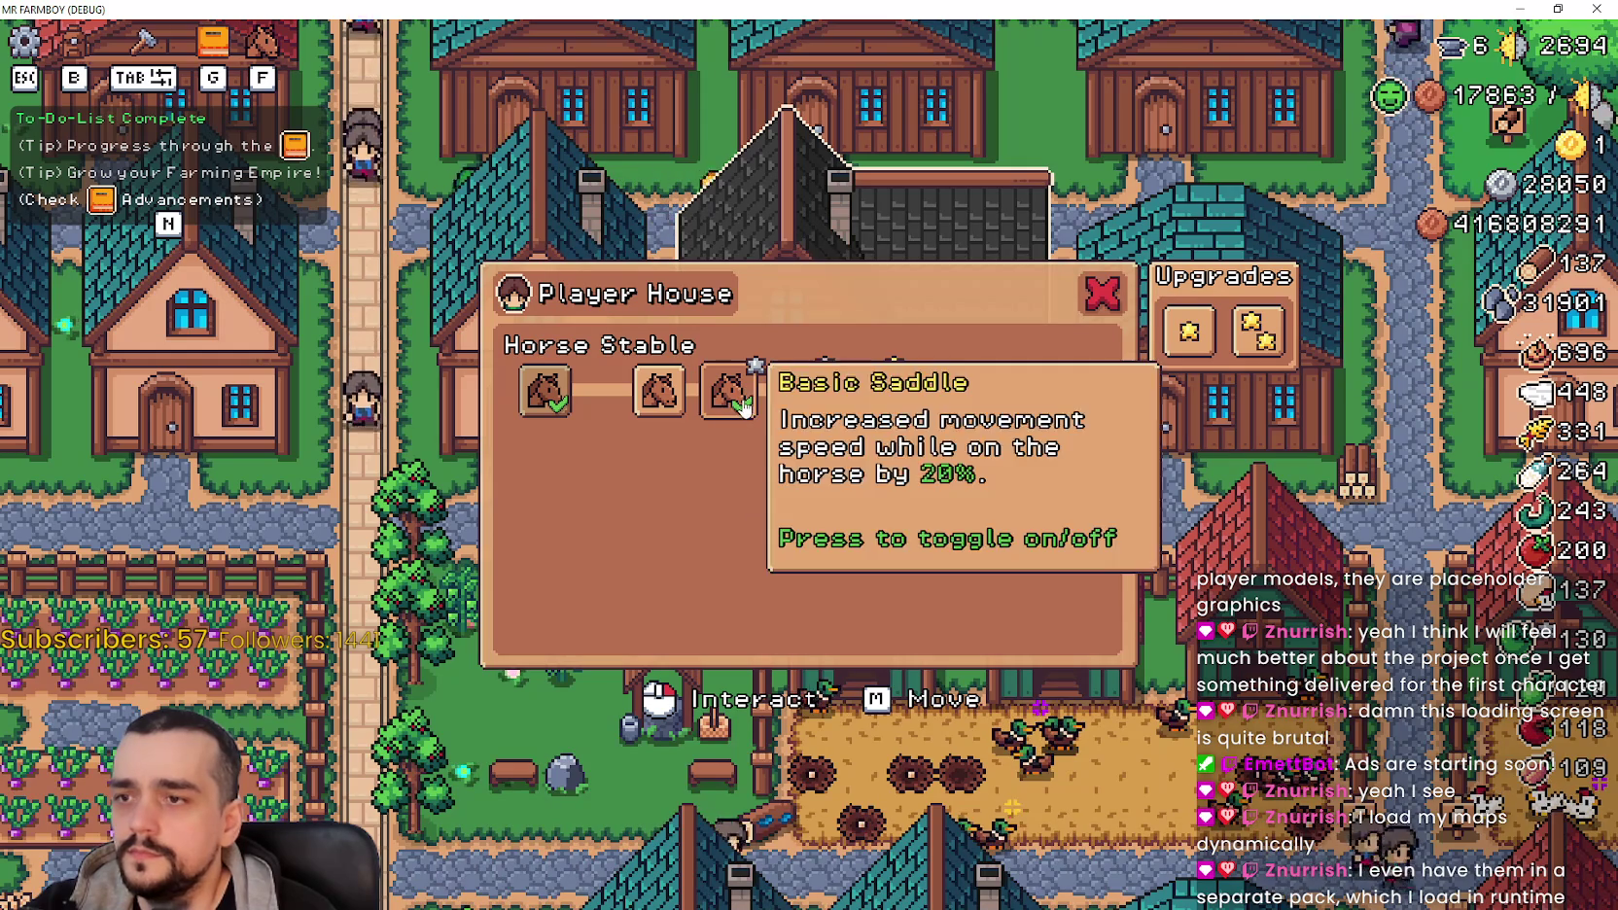
left_click(720, 422)
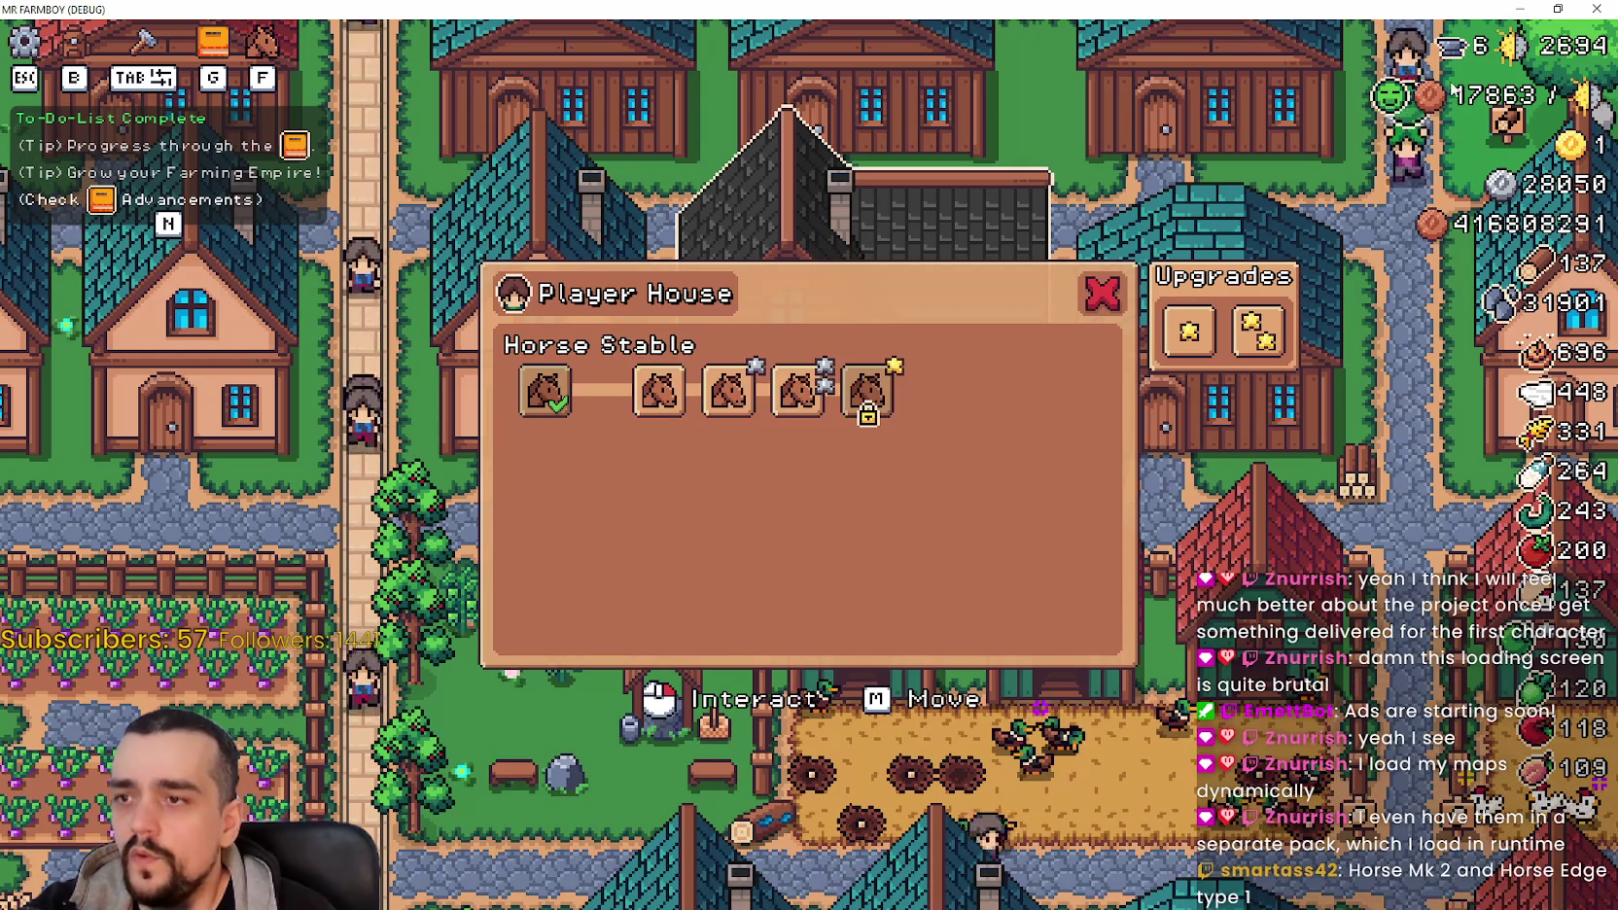
left_click(1558, 8)
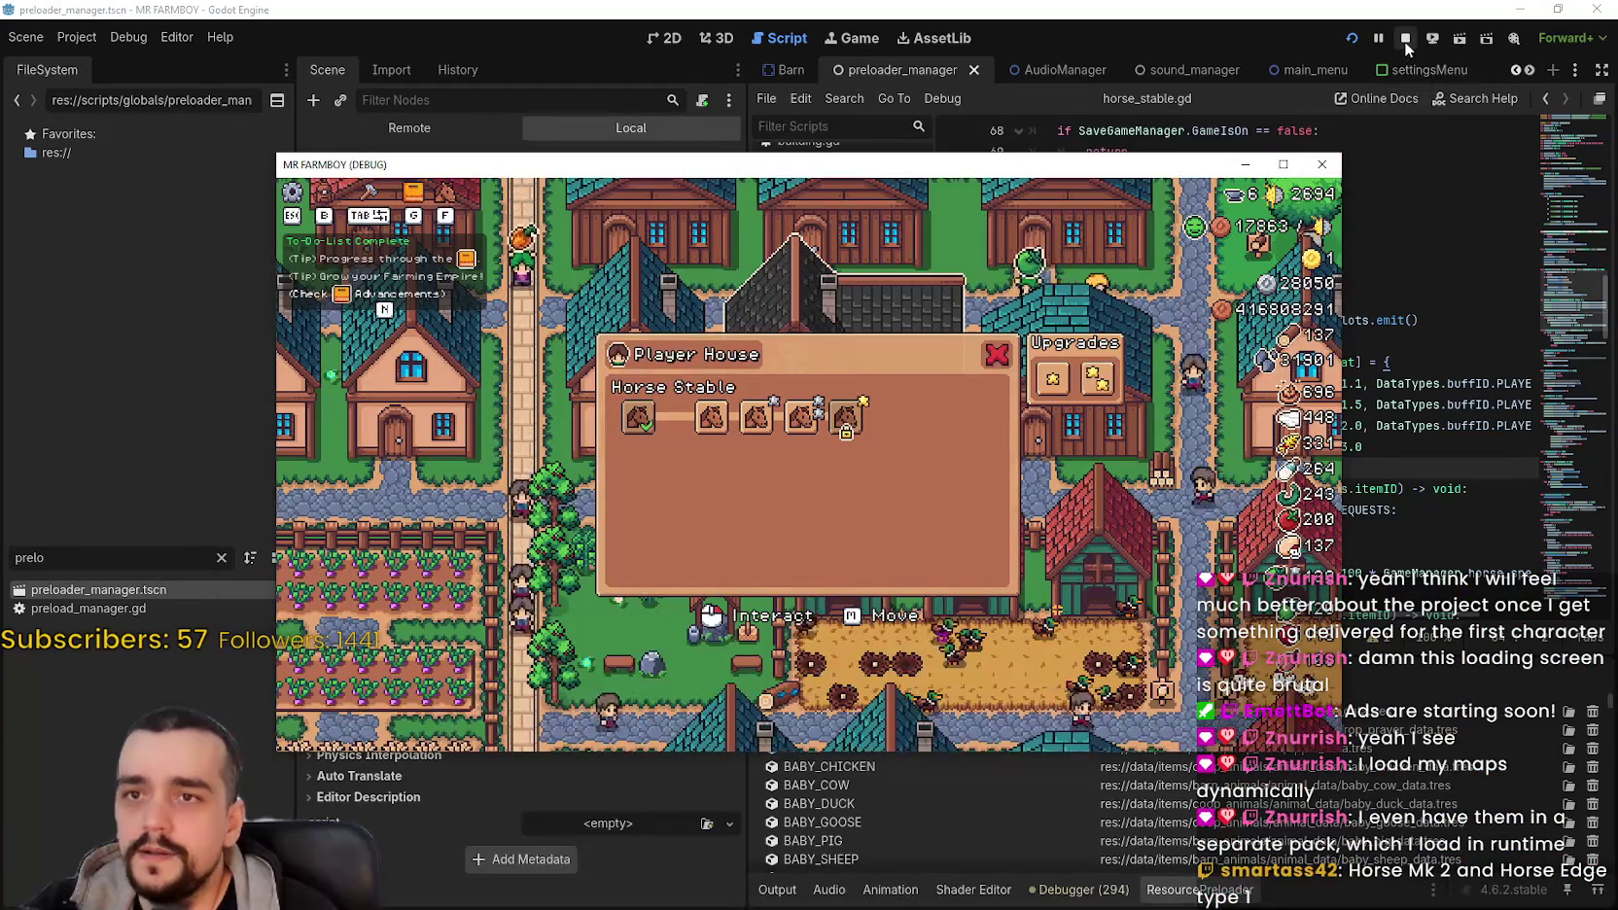
Step: Stop the game and show the horse_stable_panel.tscn tab in the 2D editor
left_click(1405, 41)
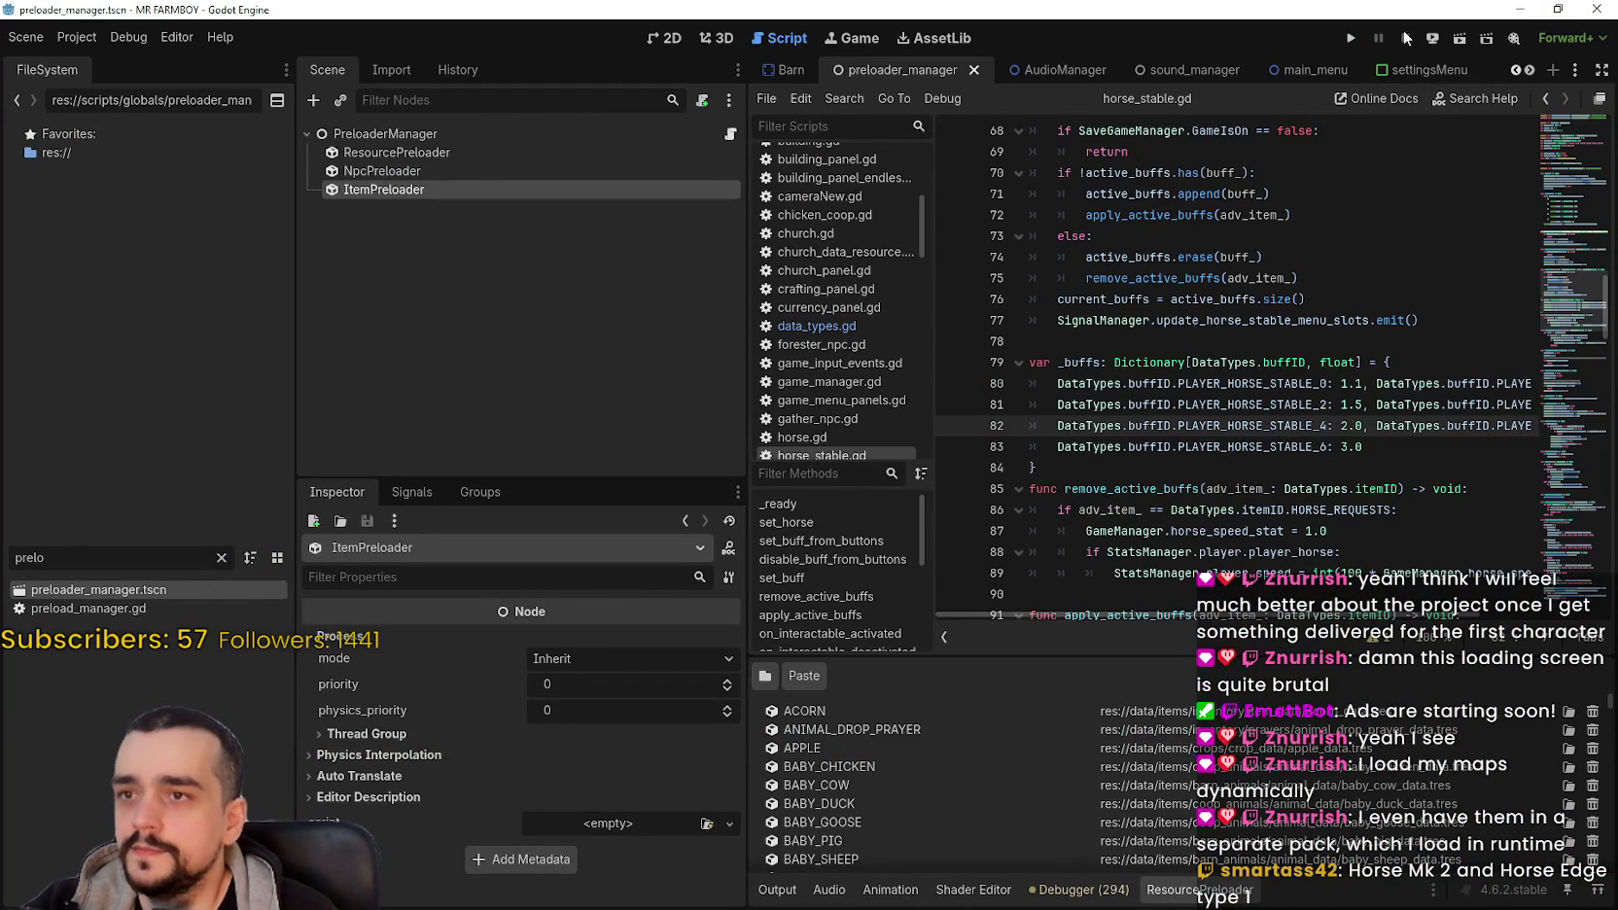
left_click(1529, 70)
left_click(1529, 70)
left_click(1528, 70)
left_click(1528, 70)
left_click(1528, 70)
left_click(1528, 70)
left_click(1529, 70)
left_click(1529, 70)
left_click(1529, 70)
left_click(1528, 70)
left_click(1529, 70)
left_click(1529, 70)
left_click(1529, 70)
left_click(1529, 70)
left_click(1528, 70)
left_click(1529, 70)
left_click(1529, 70)
left_click(1529, 70)
left_click(1528, 70)
left_click(1529, 70)
left_click(1528, 70)
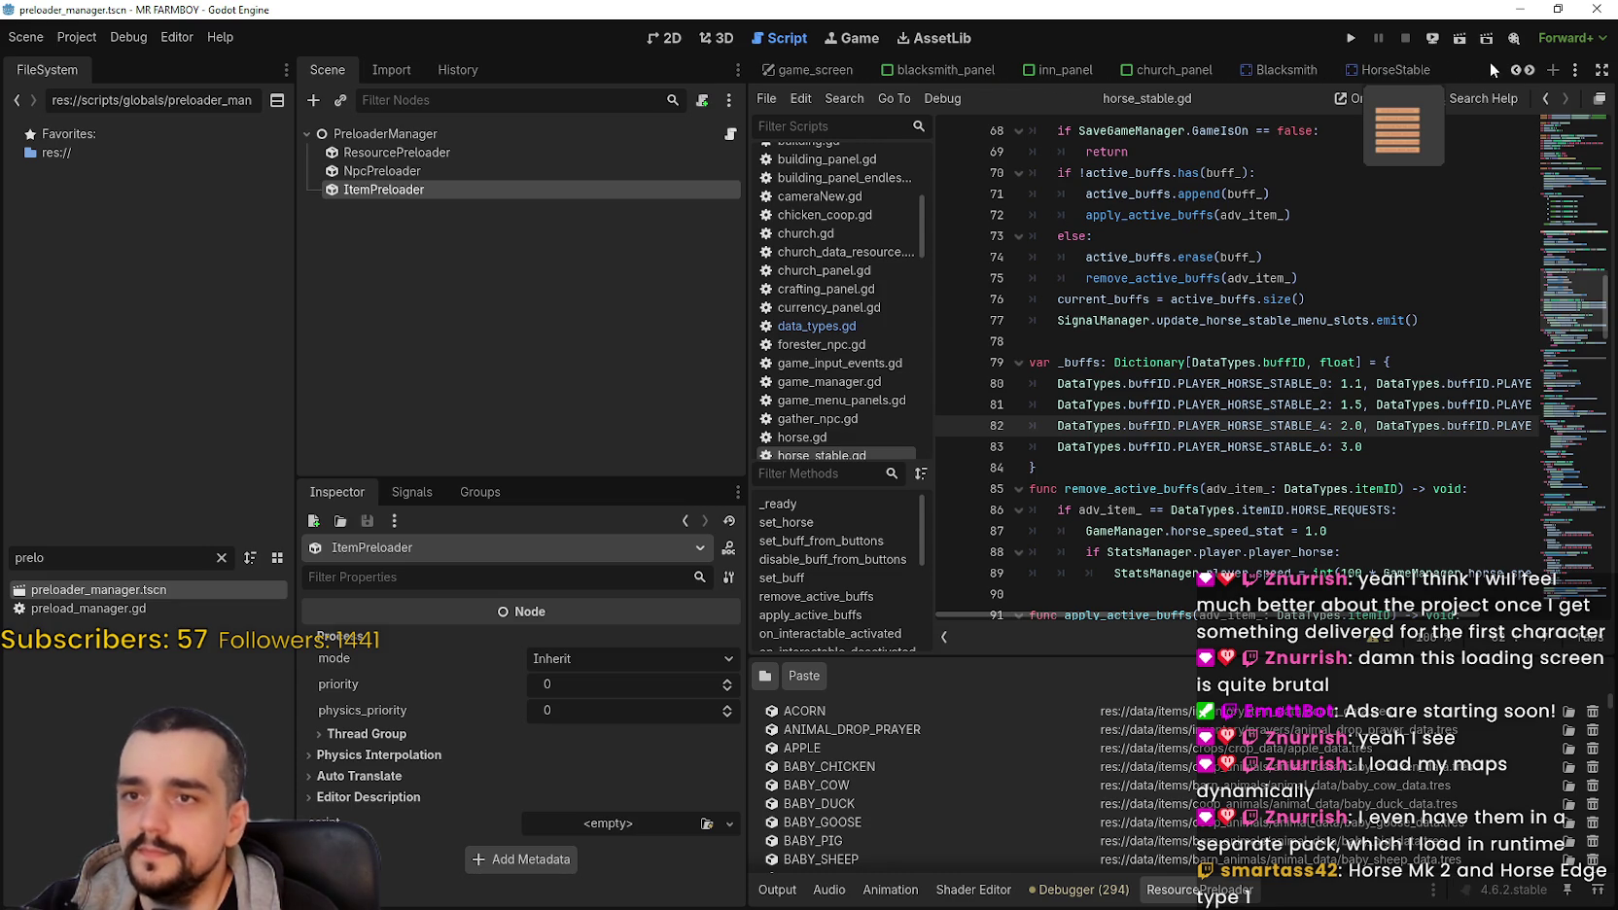
left_click(1528, 70)
left_click(1528, 70)
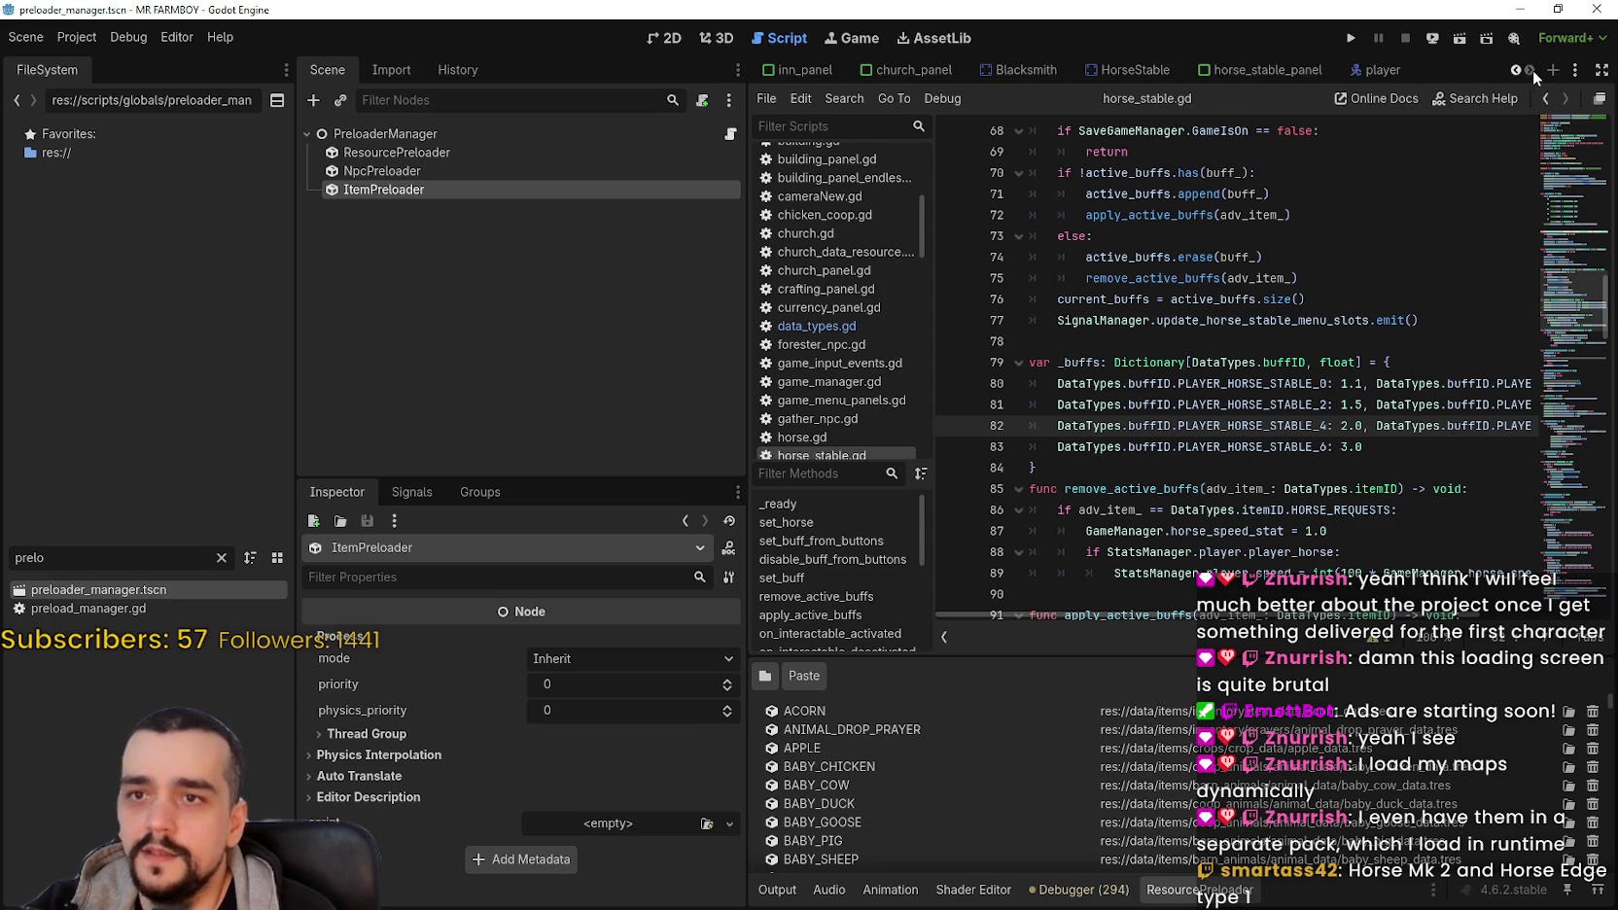
left_click(1227, 70)
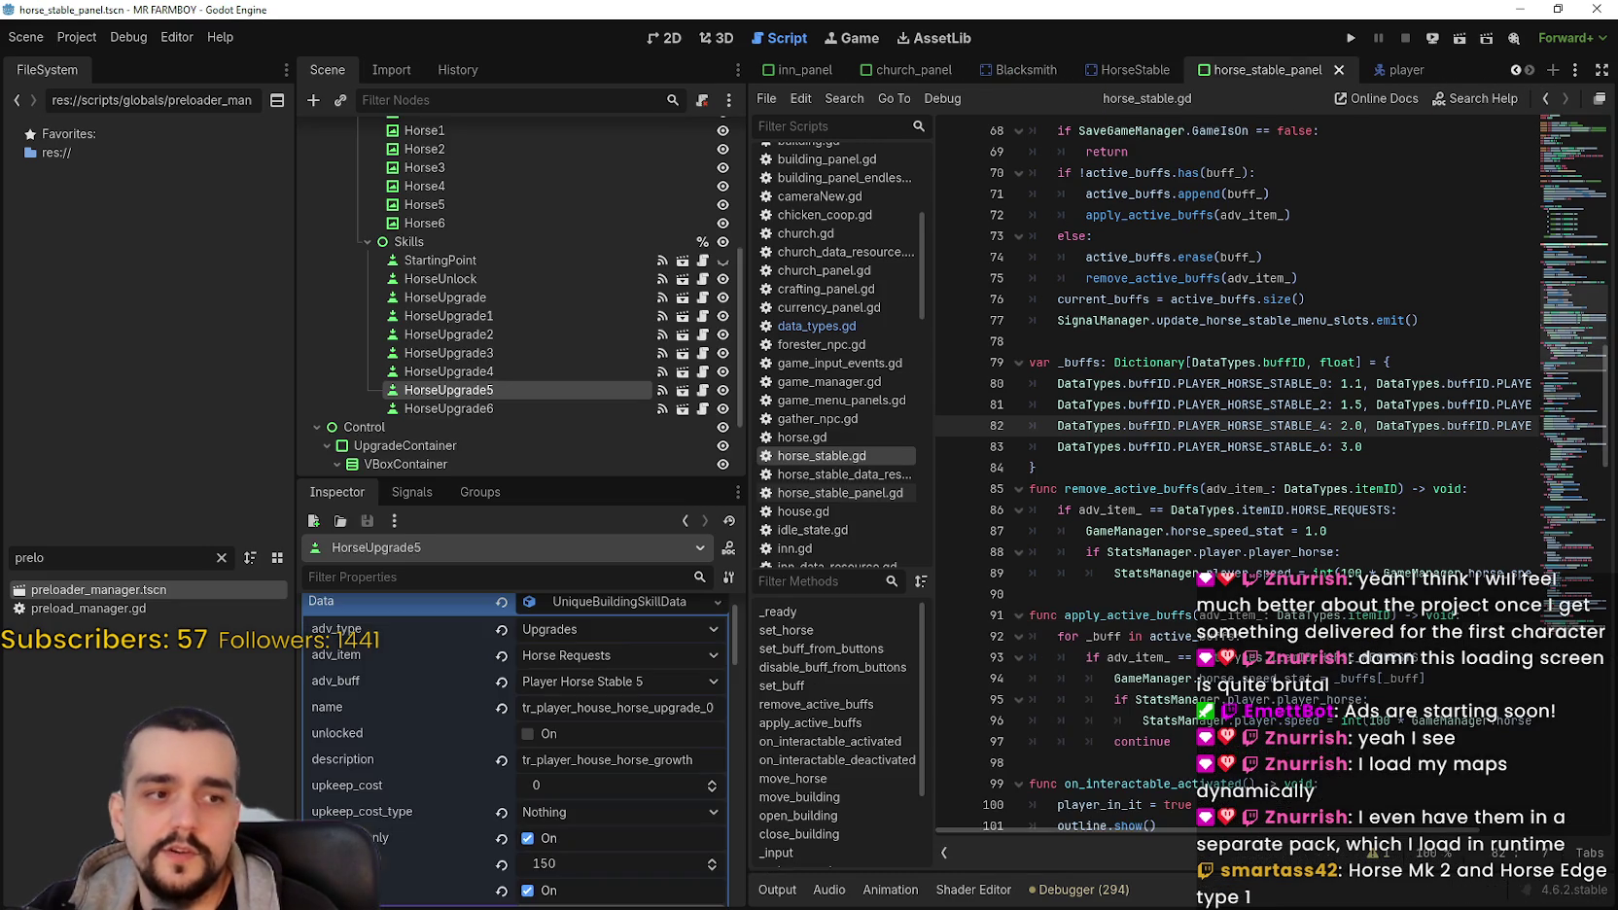
left_click(1280, 597)
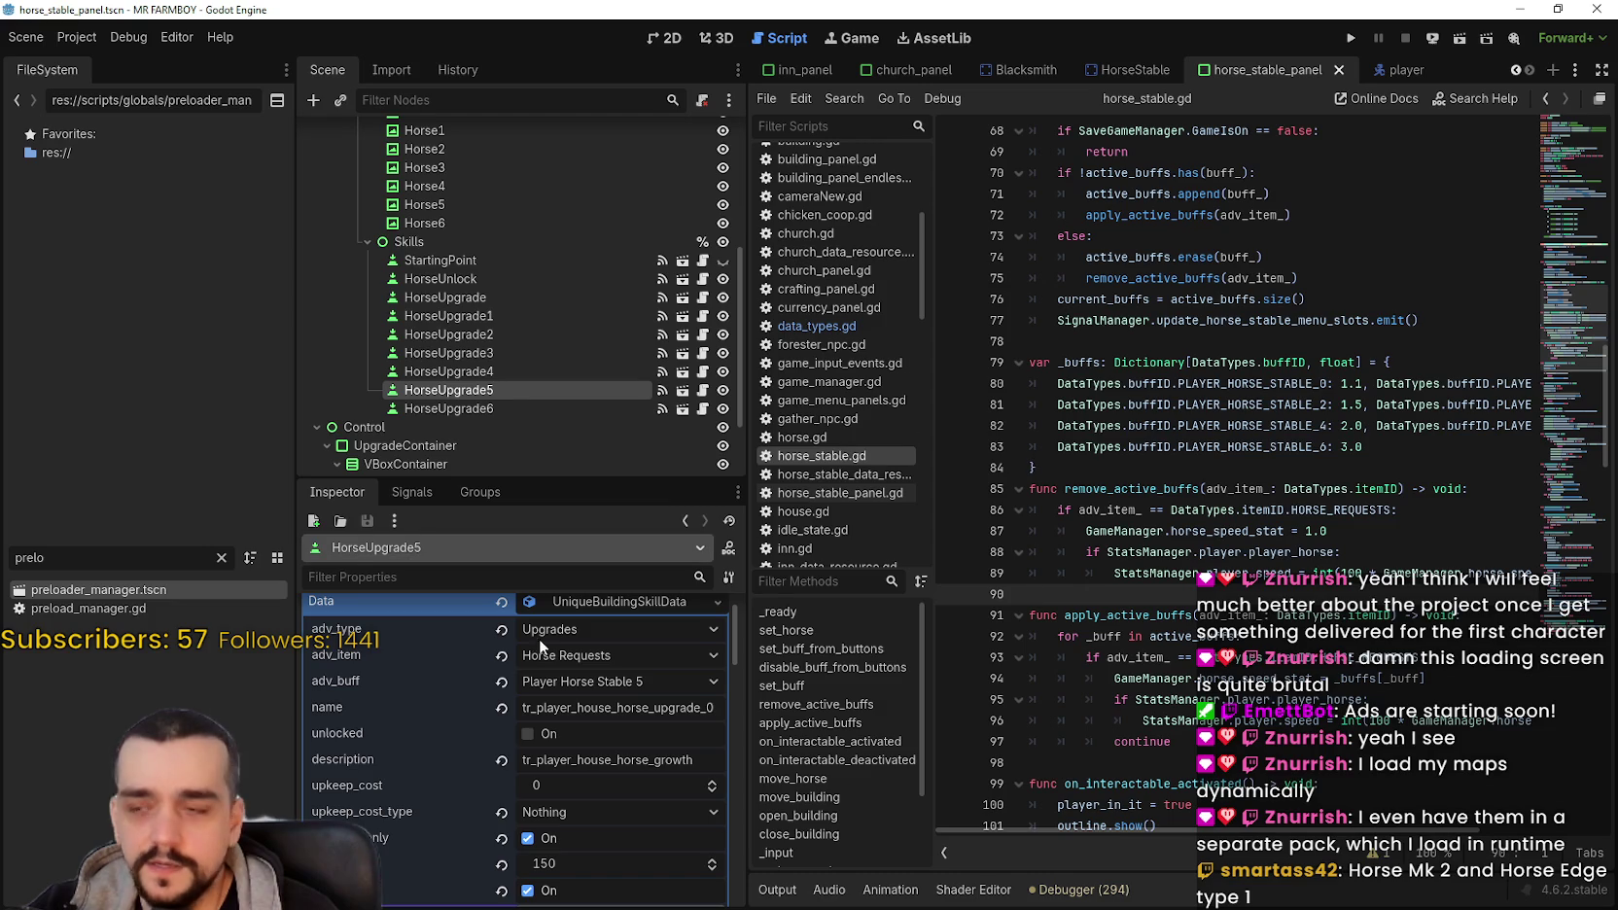
left_click(678, 41)
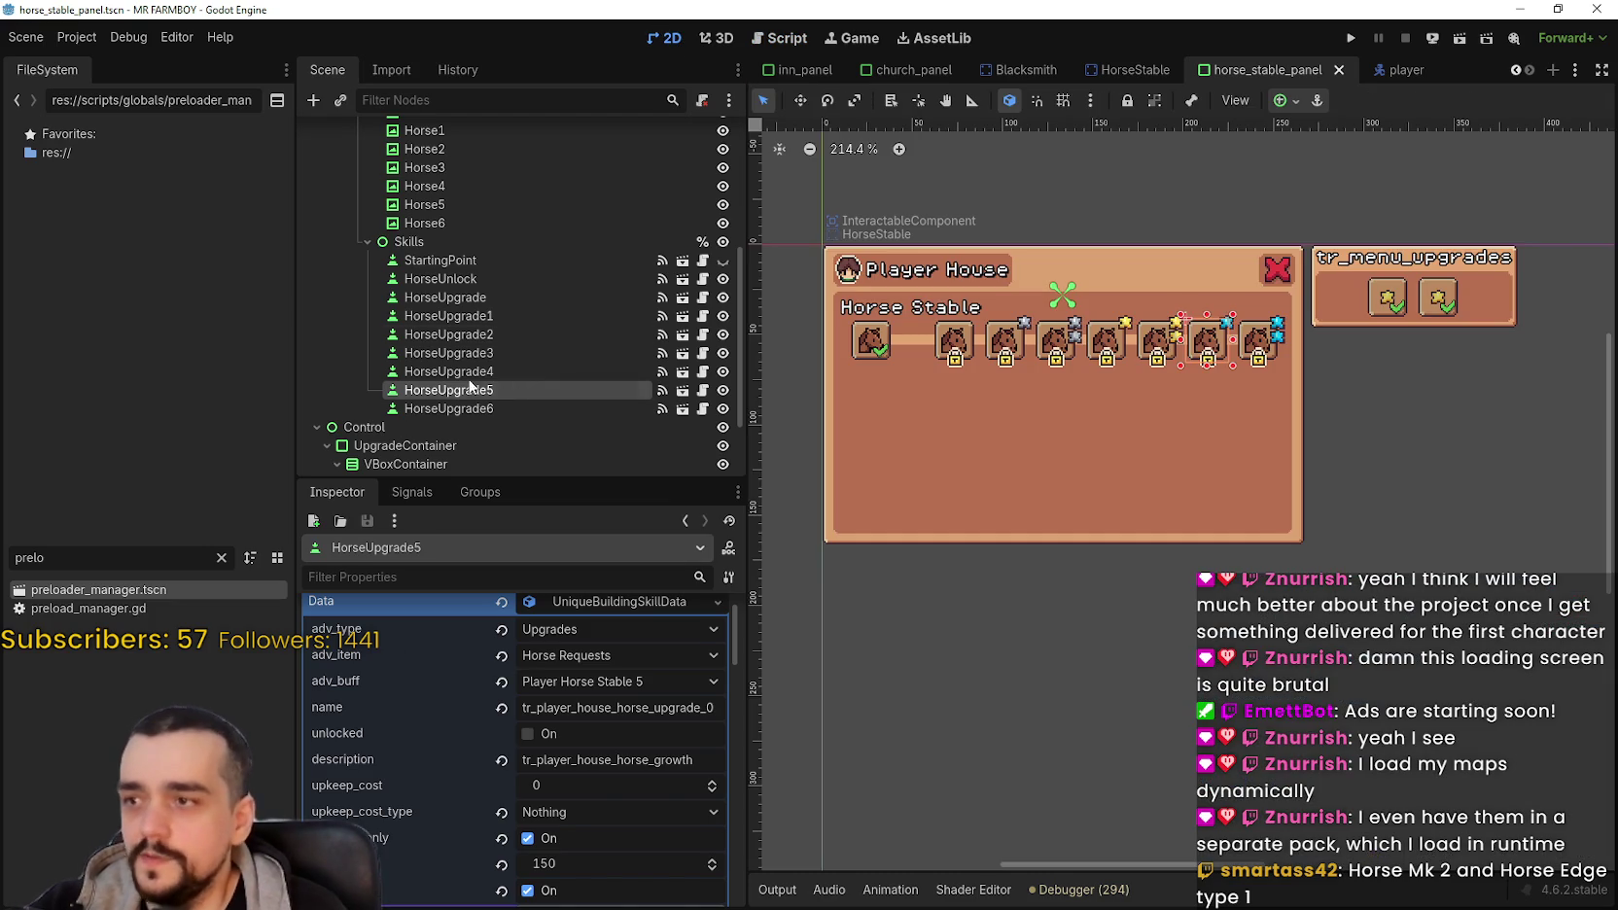
left_click(479, 321)
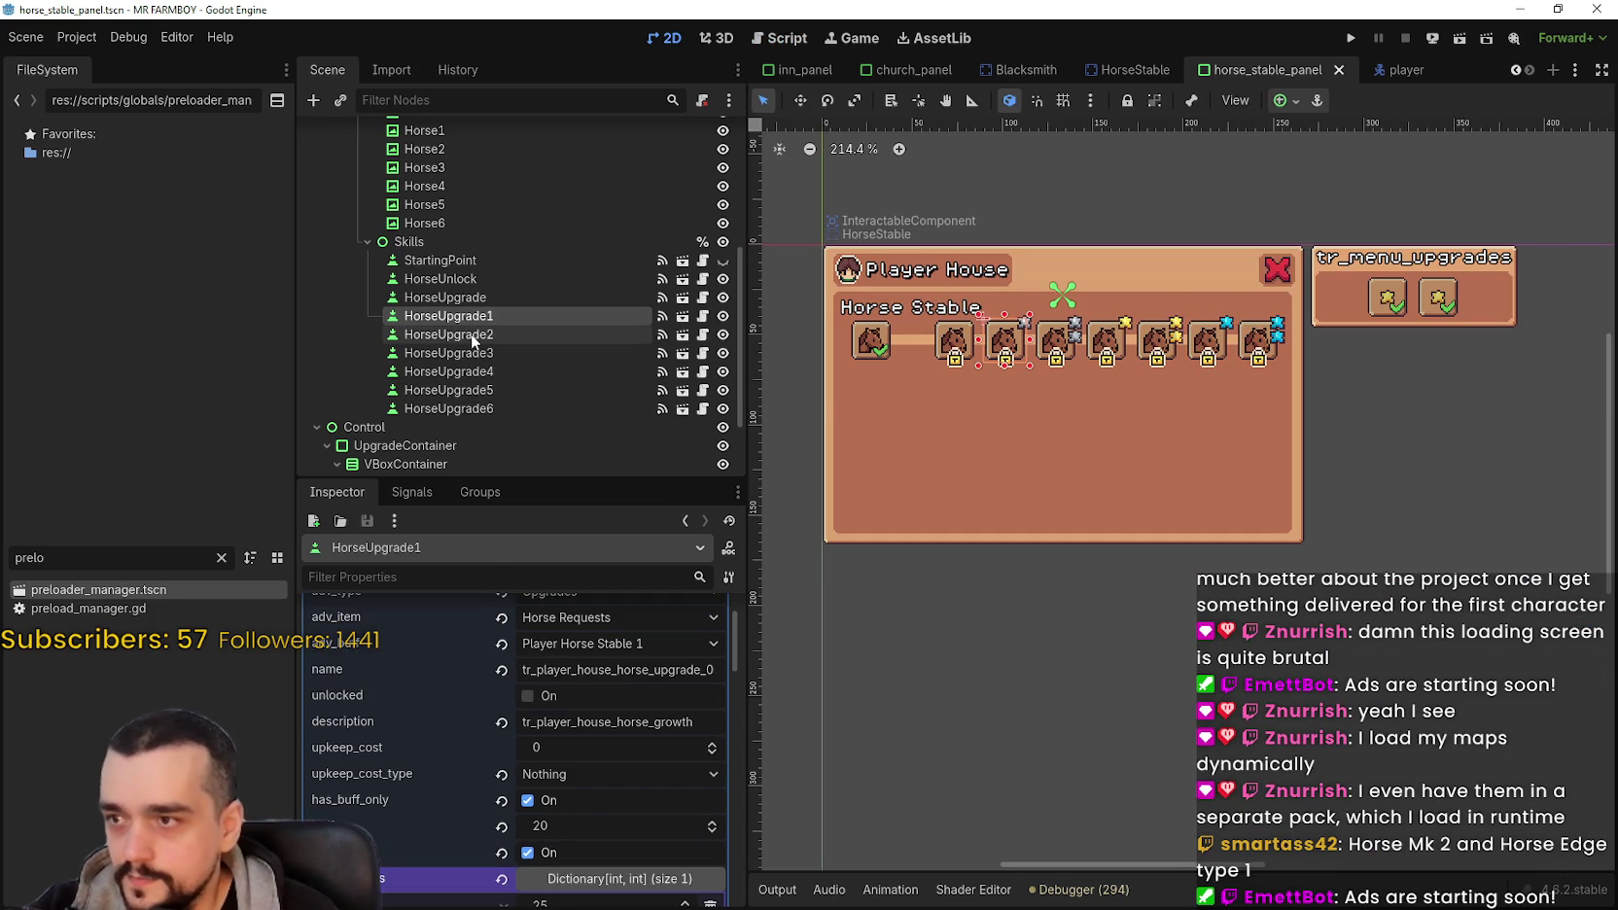
left_click(486, 297)
scroll(648, 762, "down", 2)
scroll(639, 720, "up", 2)
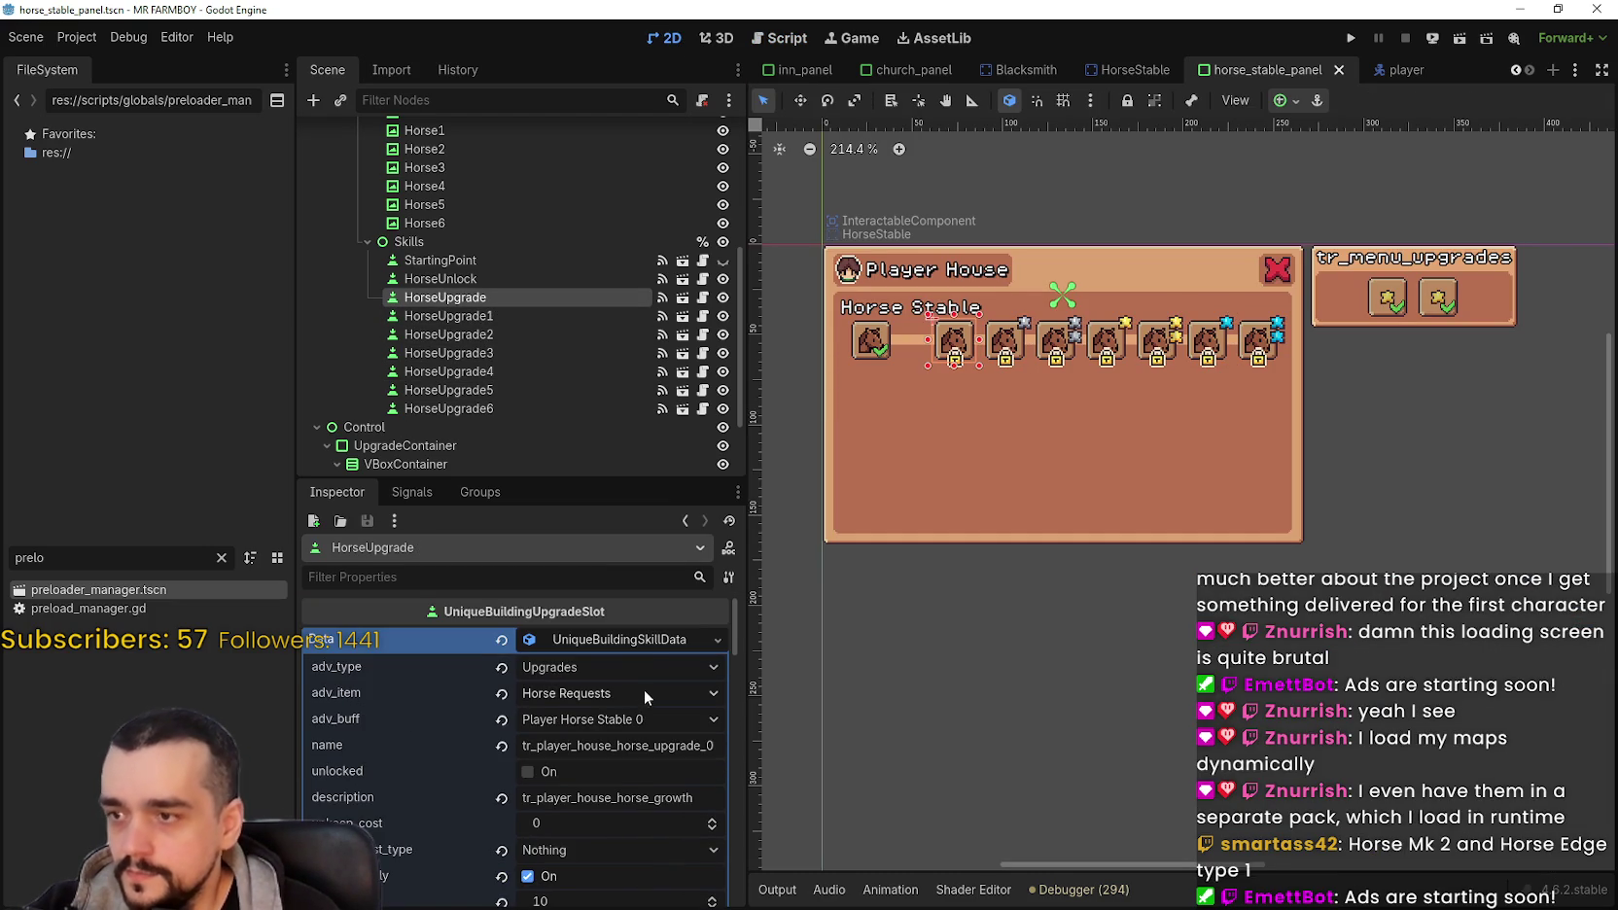
left_click(629, 646)
scroll(624, 712, "down", 5)
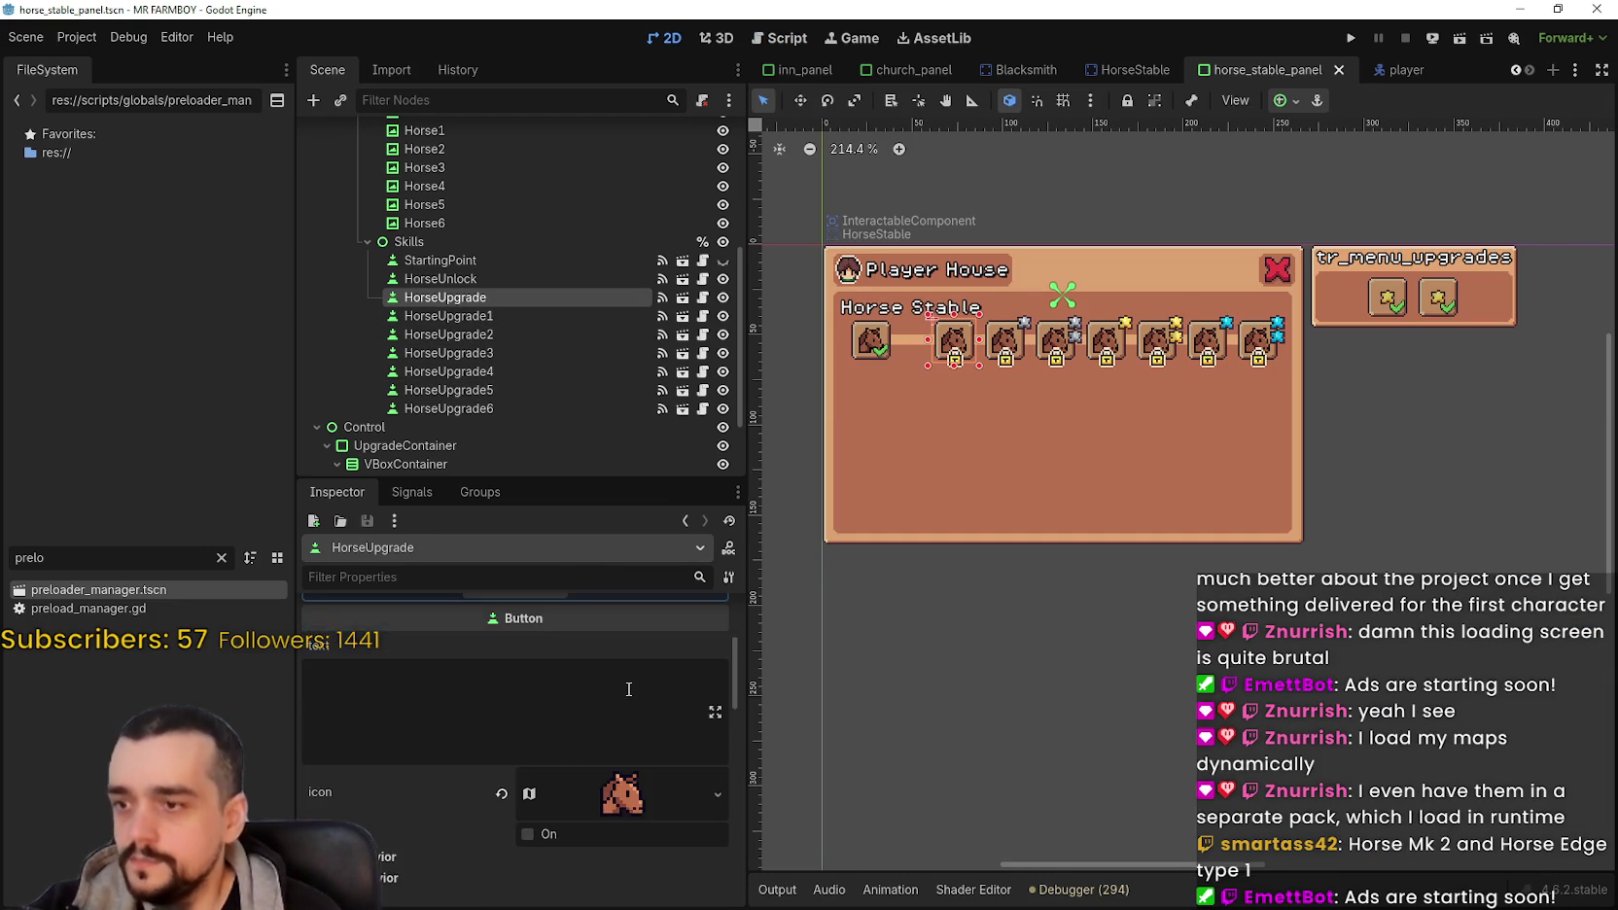
scroll(626, 699, "down", 5)
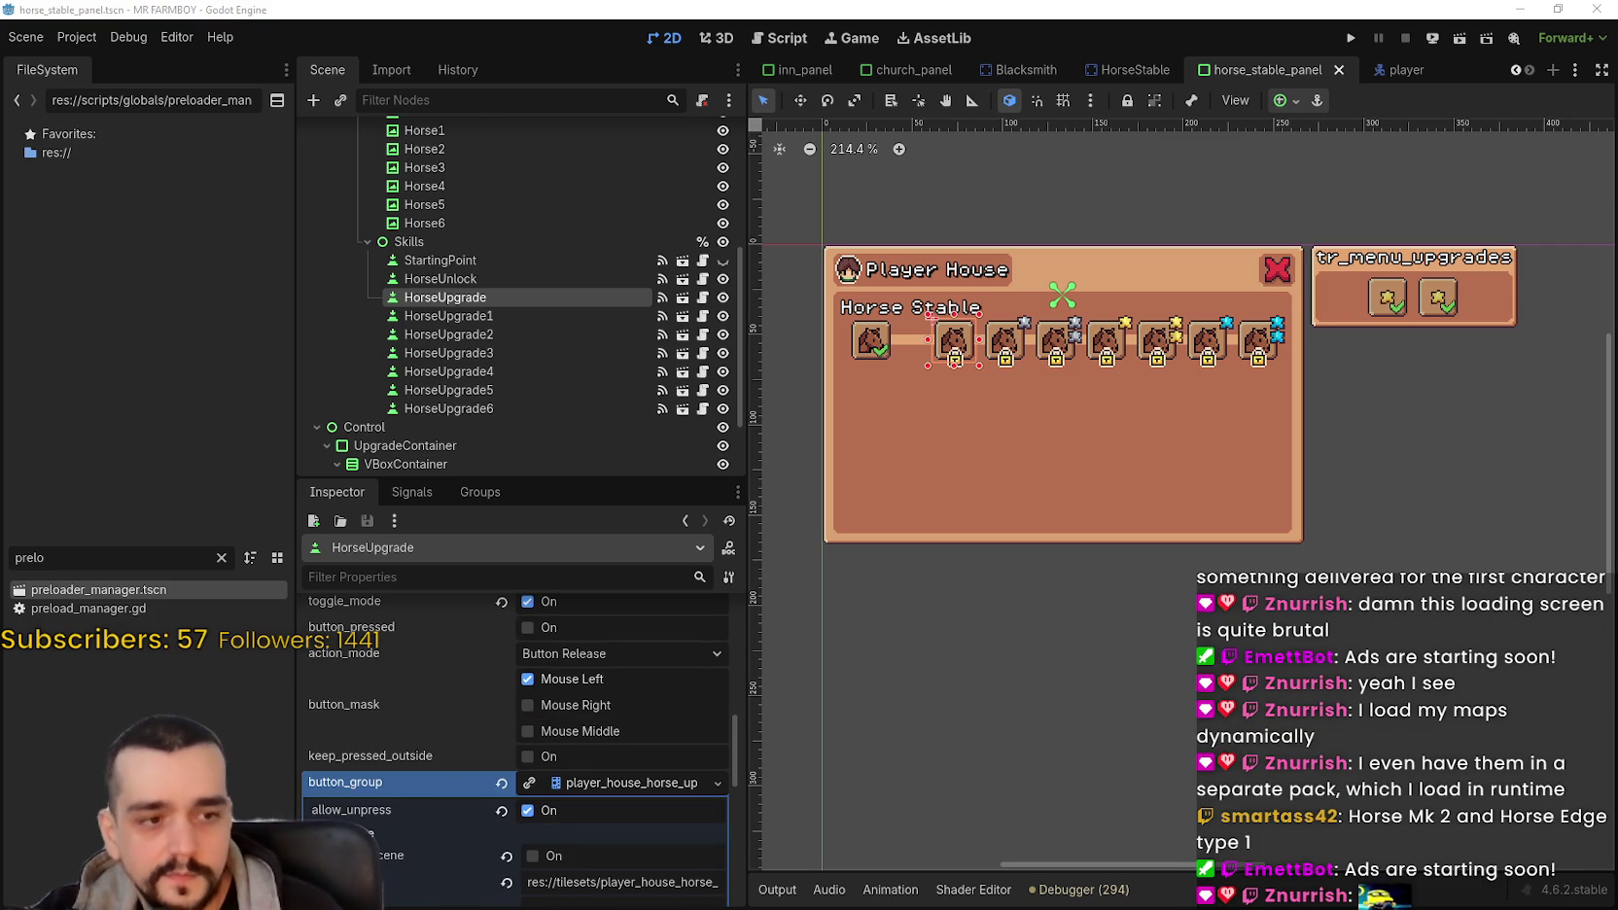
key("alt+Tab")
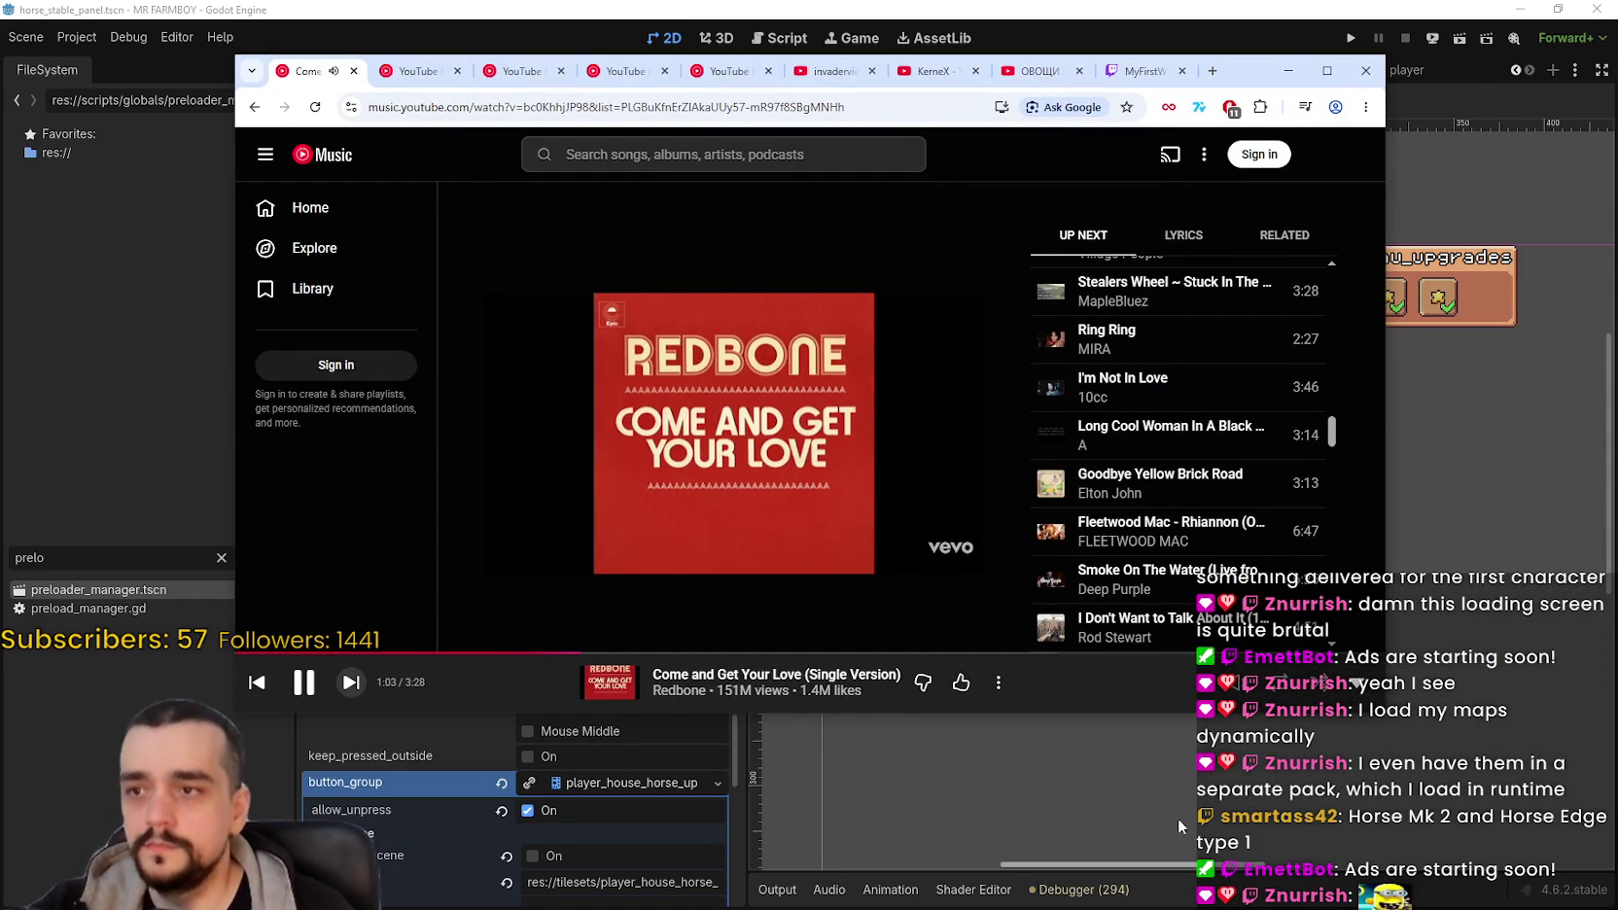
left_click(1287, 70)
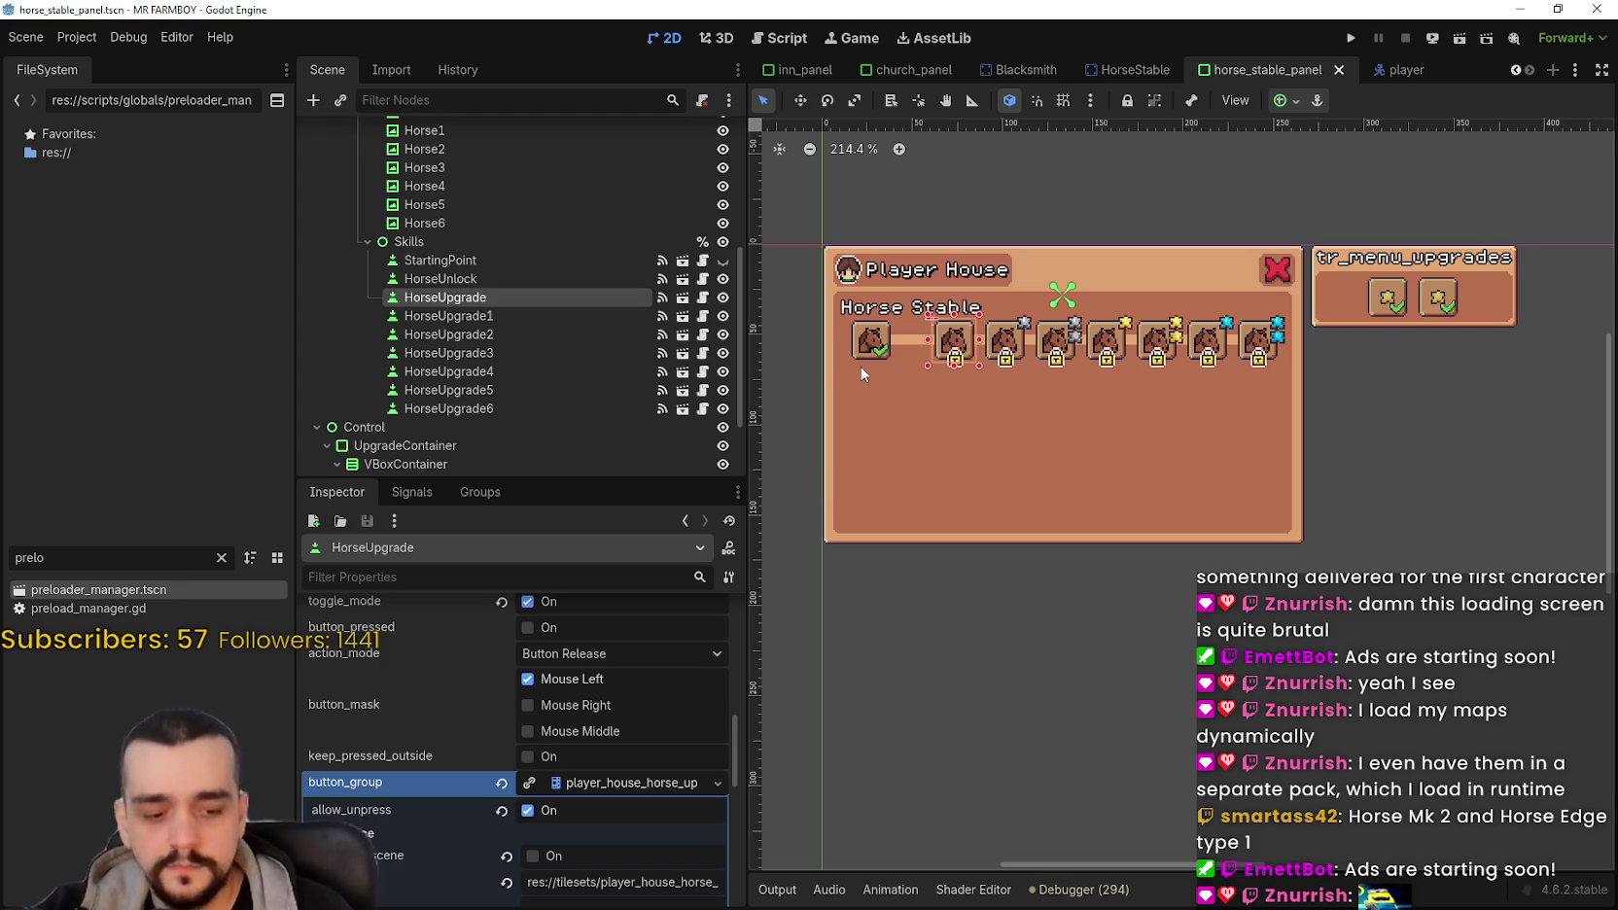
left_click(1436, 875)
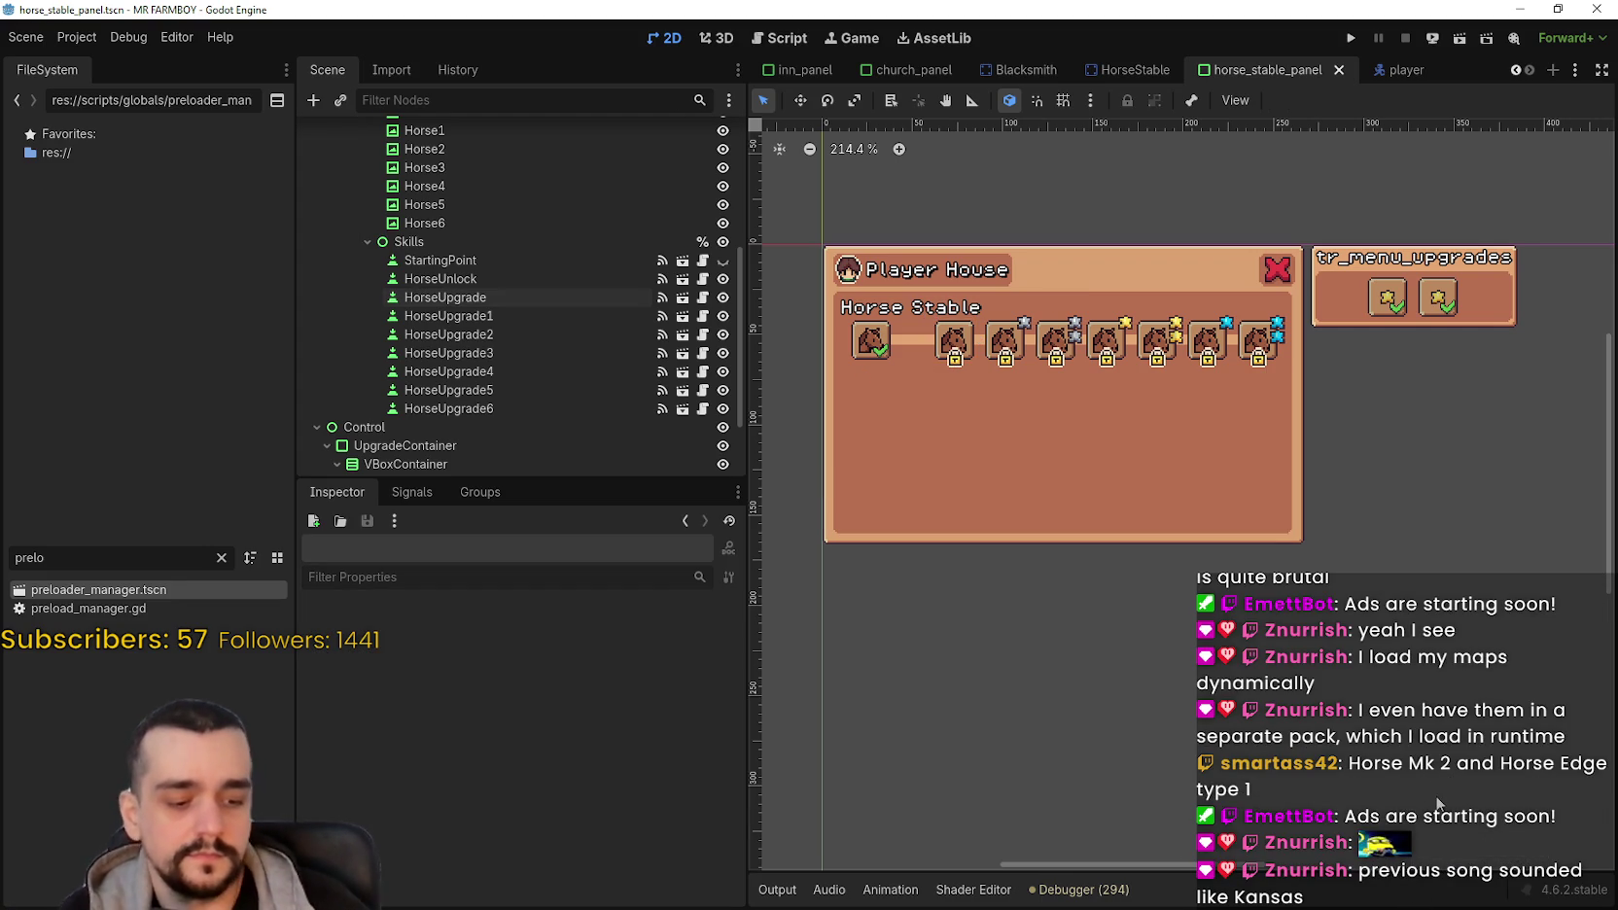
key("alt+Tab")
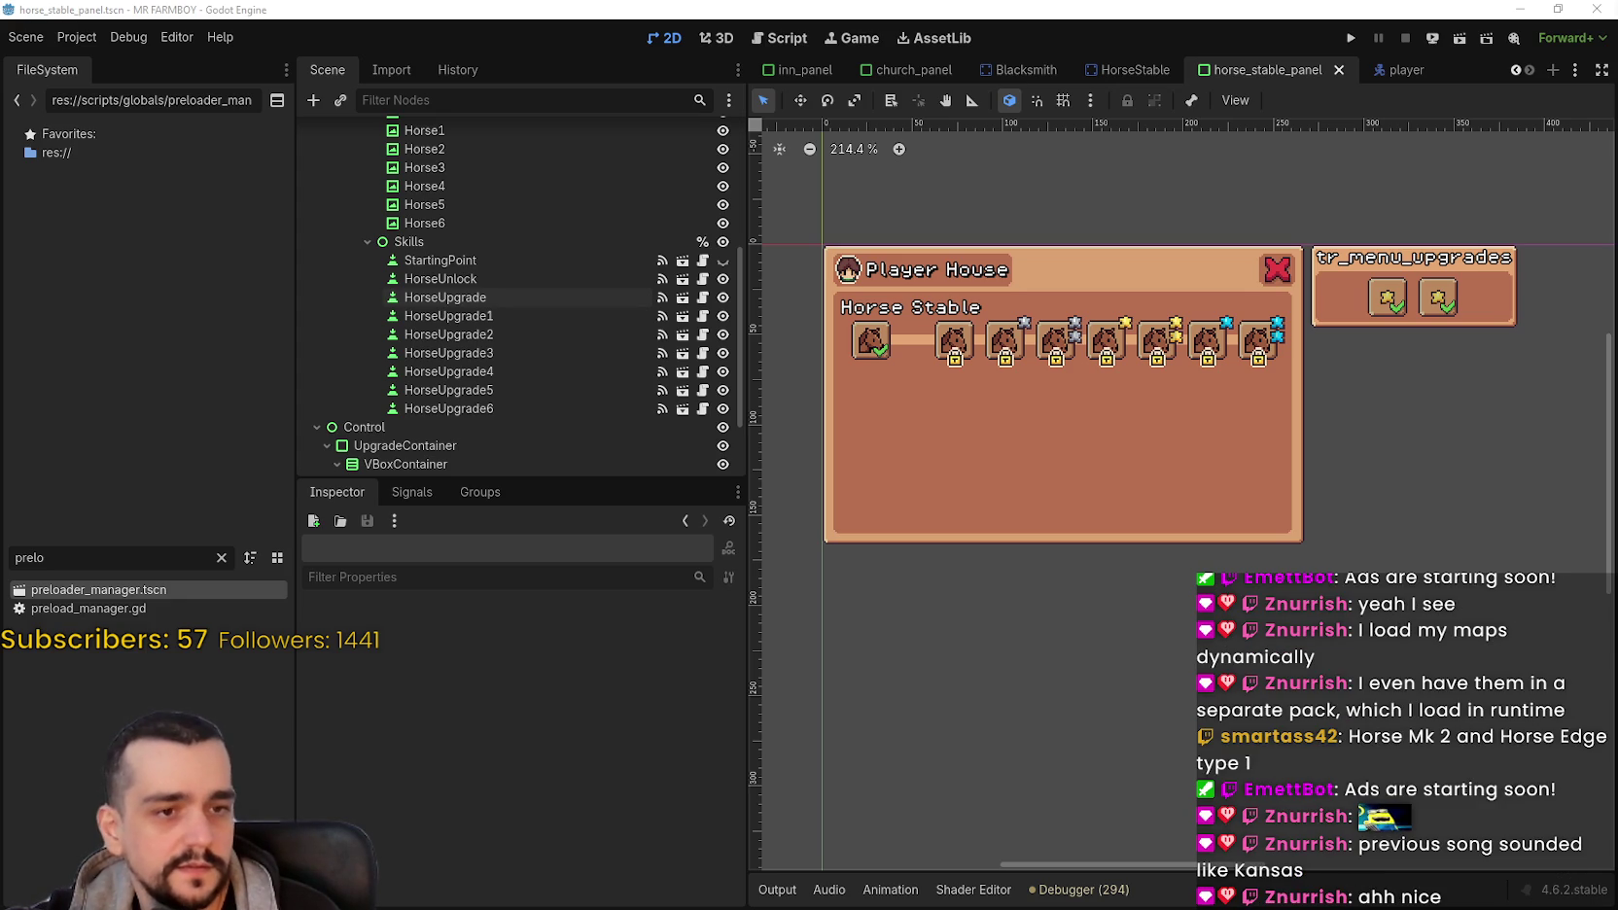
scroll(843, 515, "up", 3)
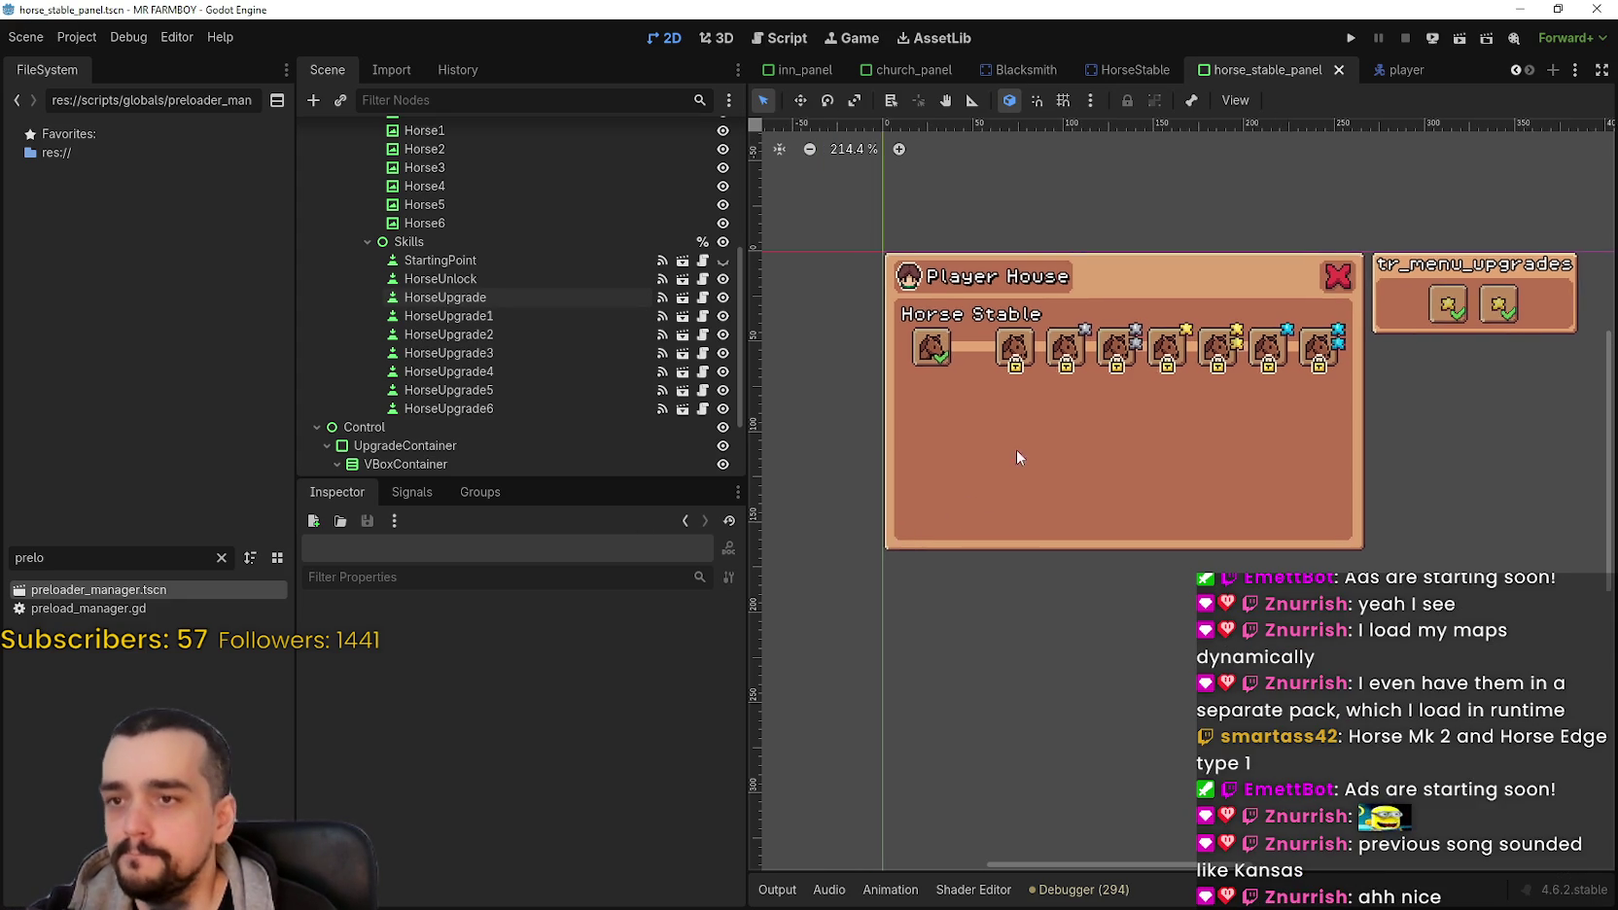
Step: Select HorseUpgrade1 and check which button group HorseUpgrade uses
left_click(534, 319)
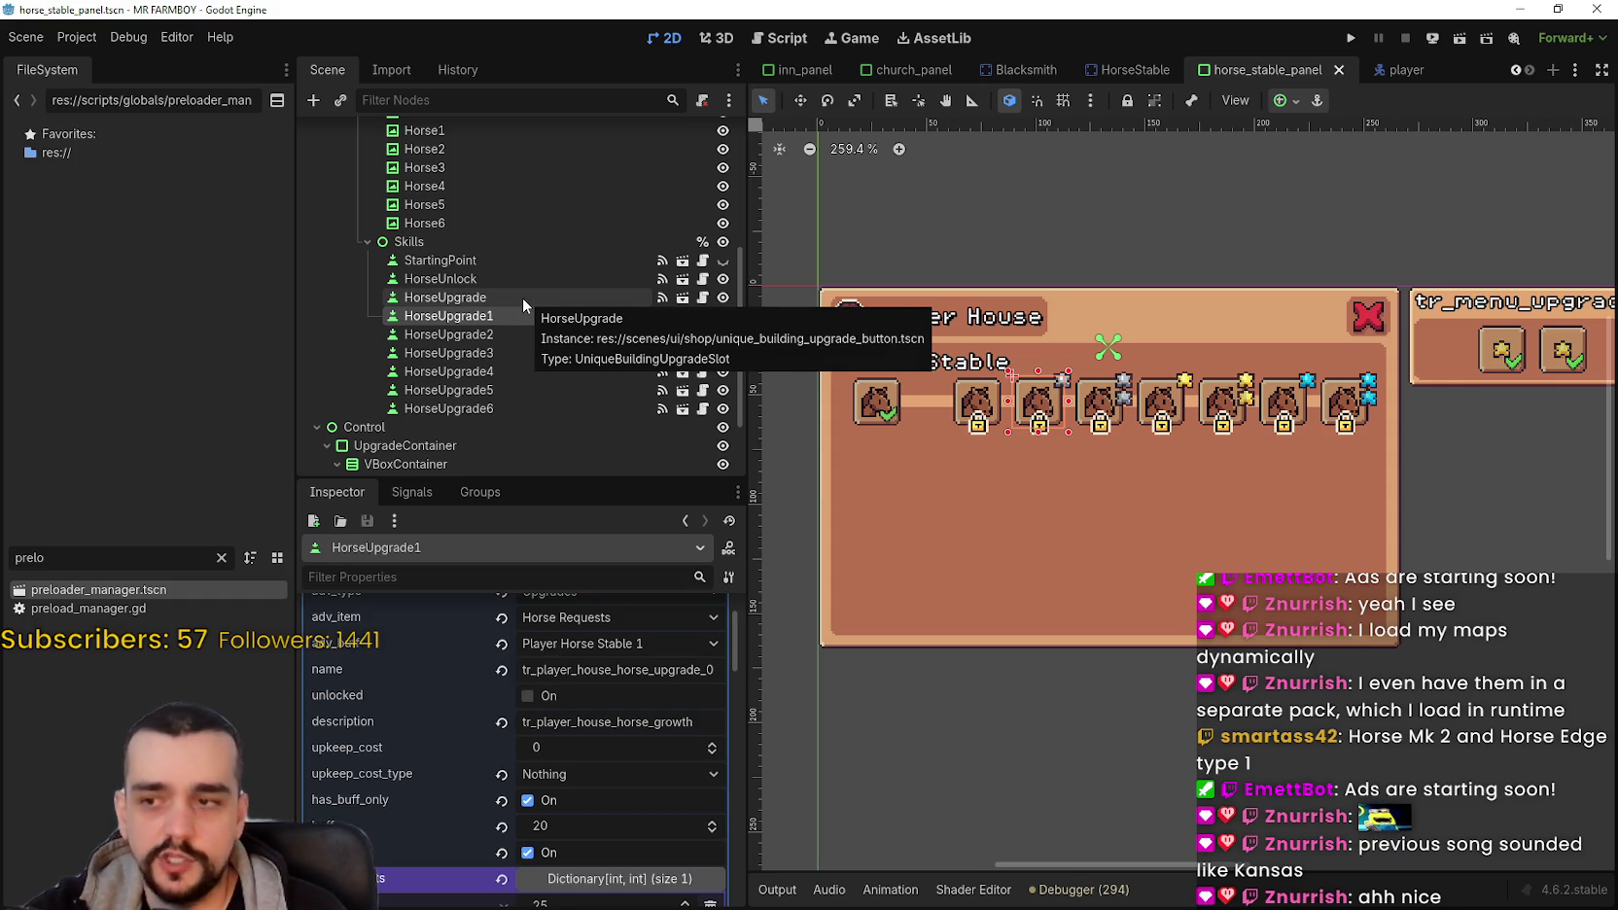
scroll(703, 716, "down", 3)
left_click(671, 761)
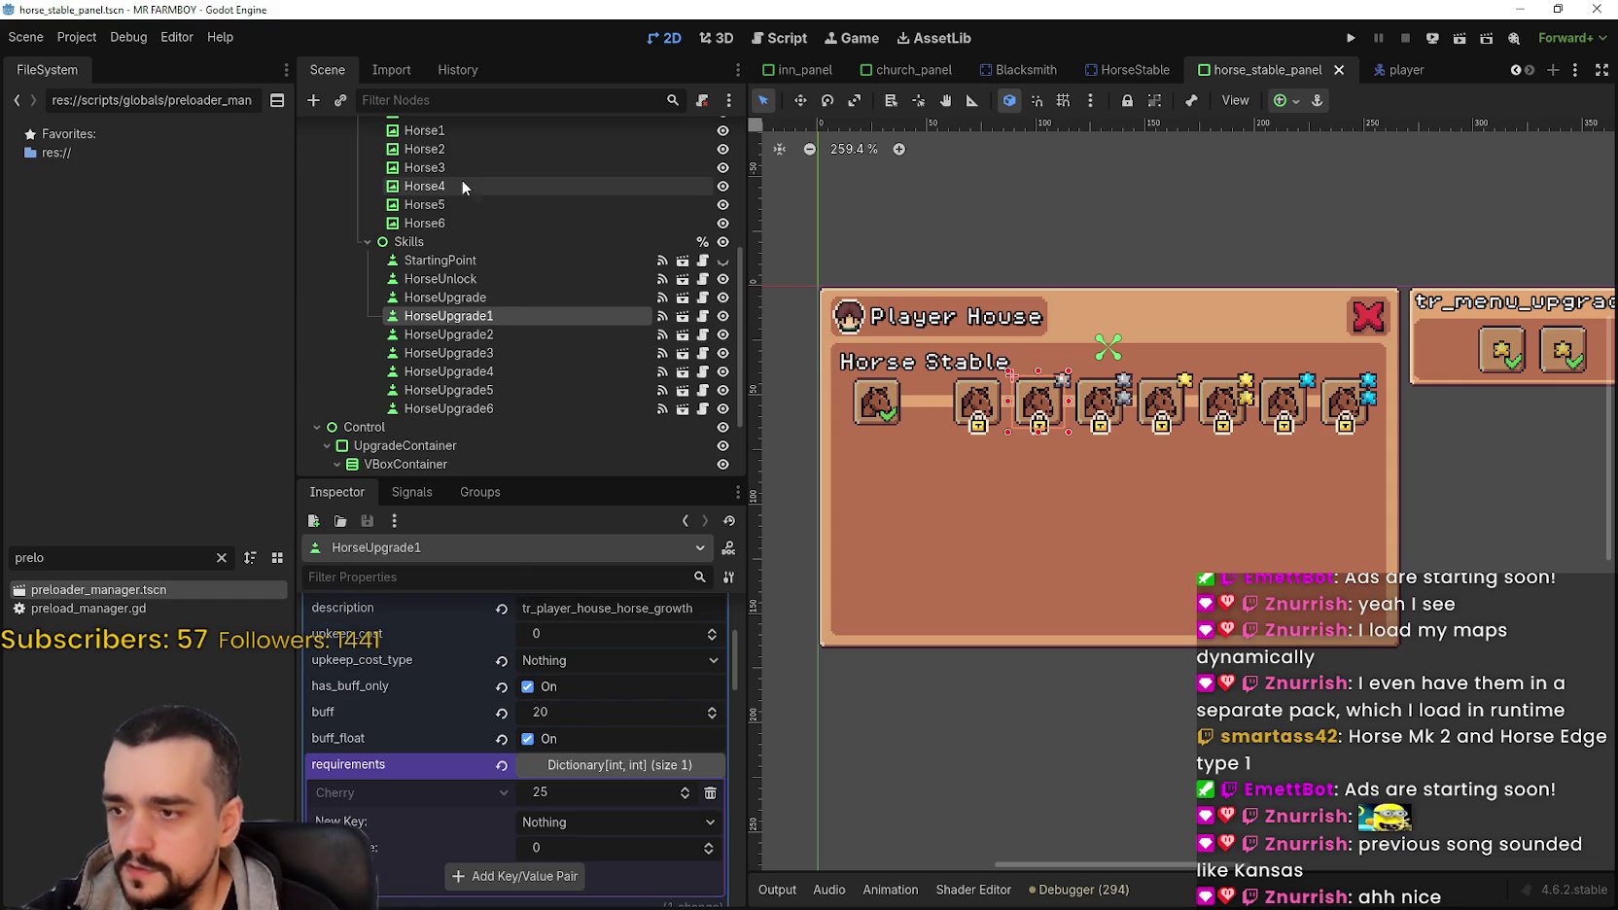
left_click(488, 292)
scroll(641, 855, "down", 1)
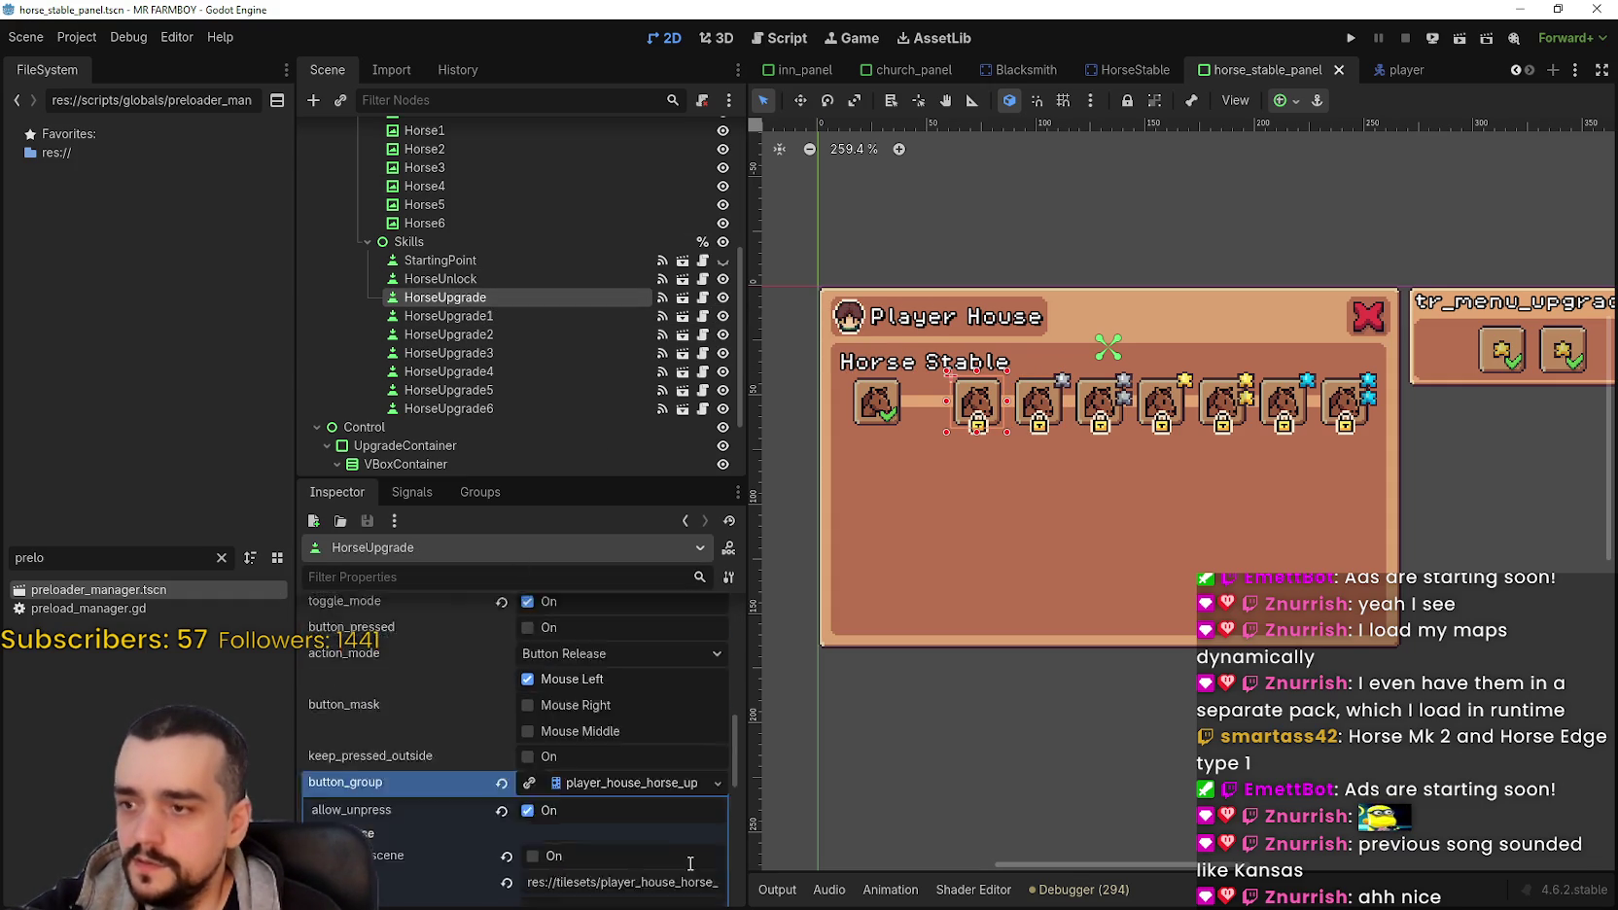
scroll(689, 869, "down", 2)
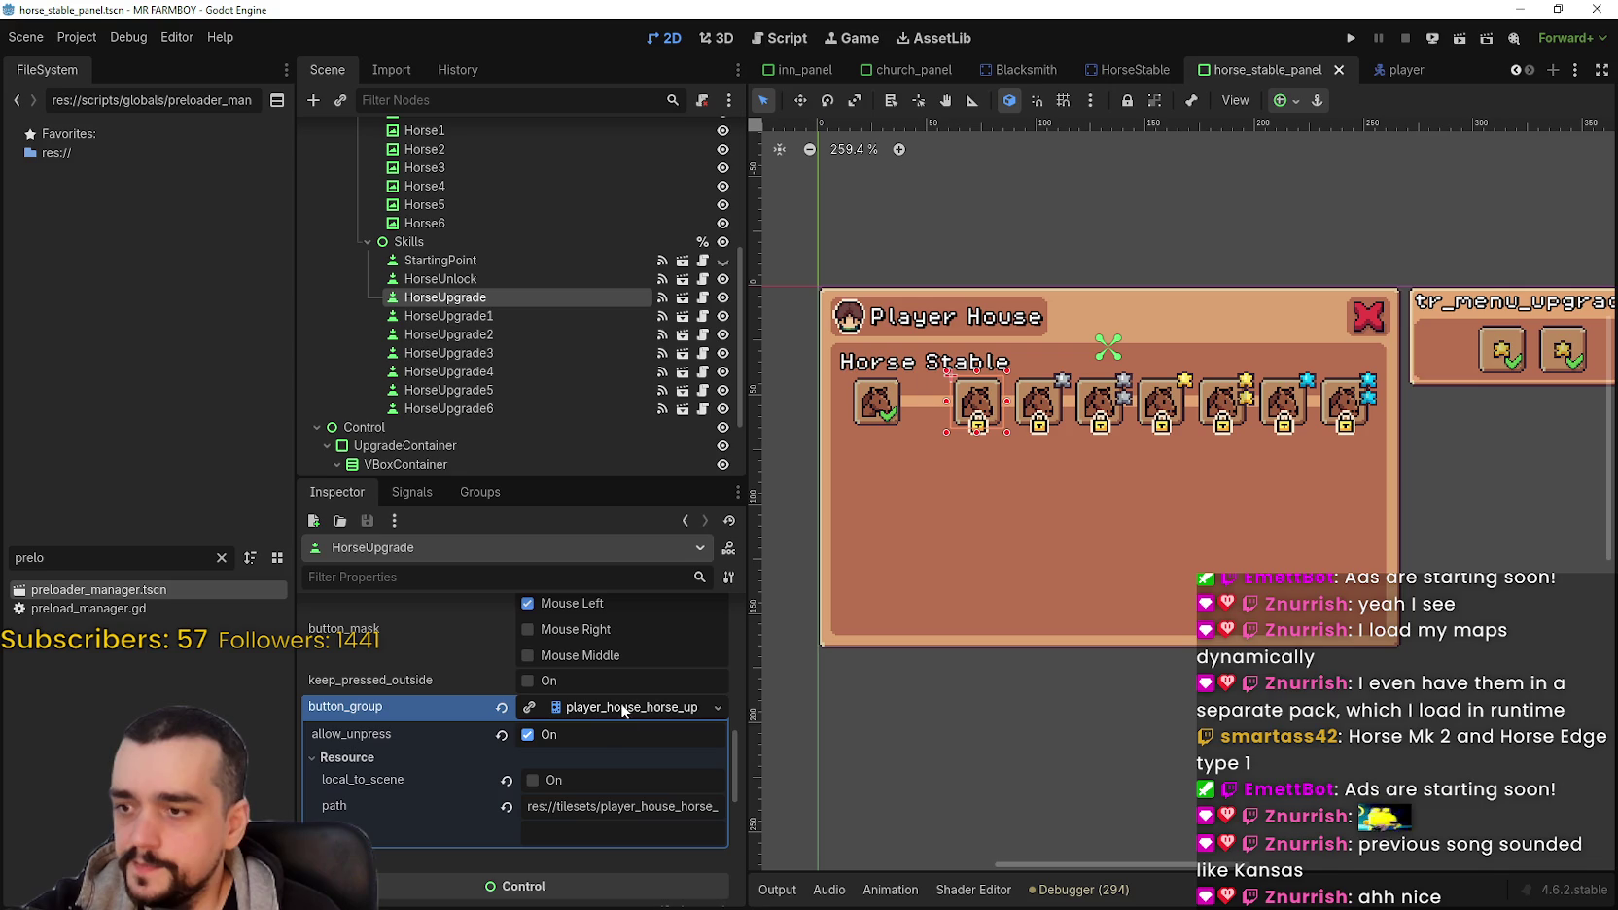
left_click(490, 315)
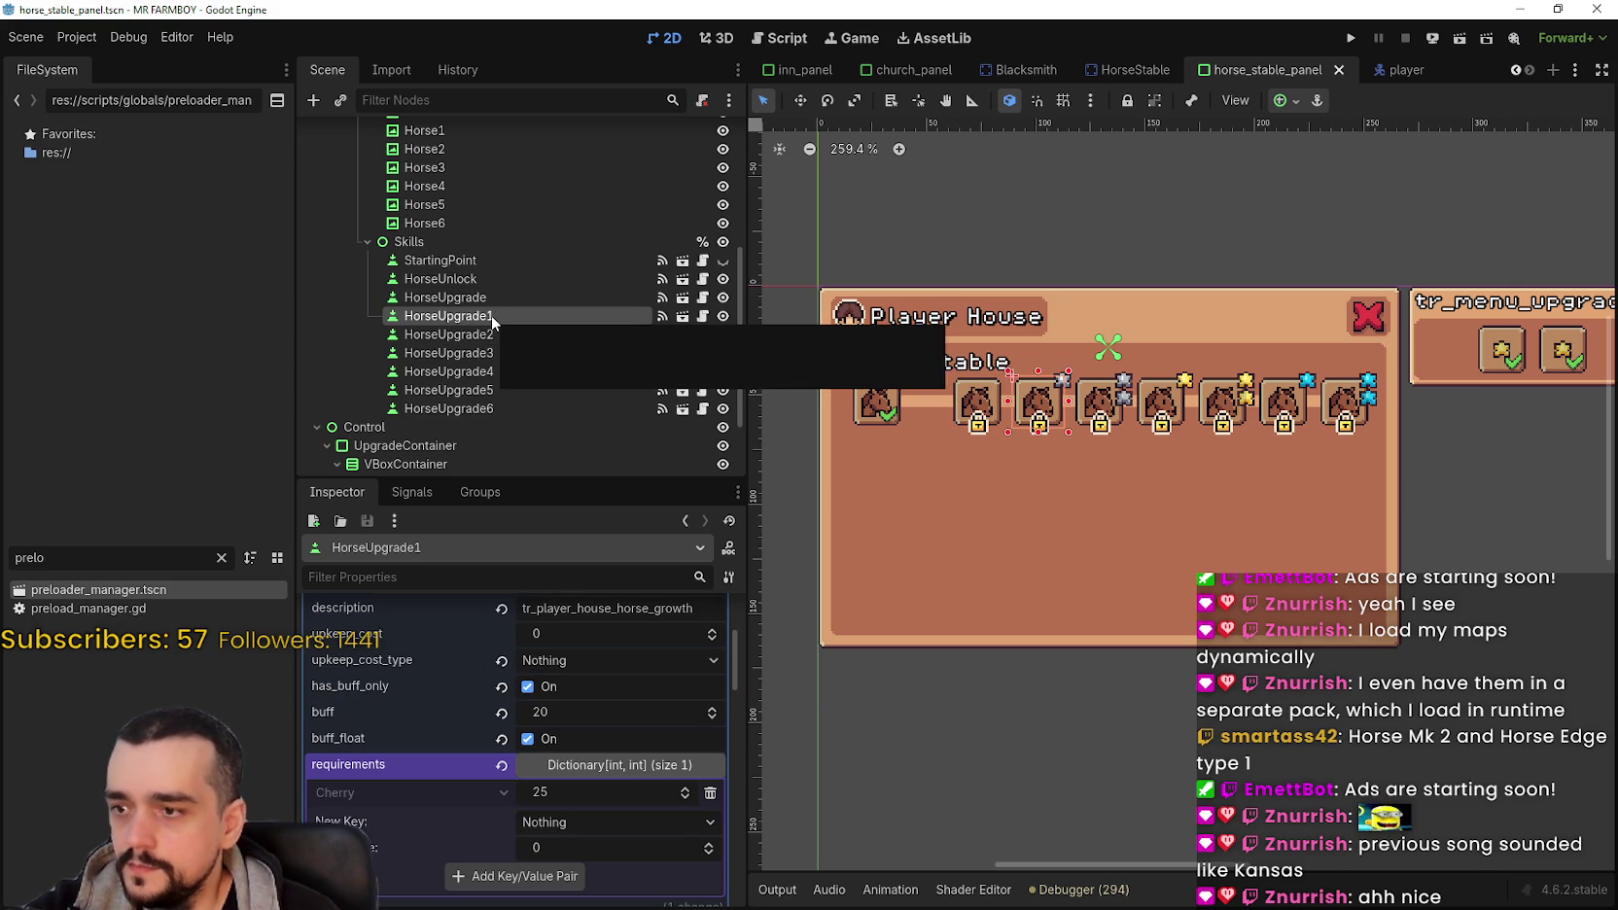
Step: Load player_house_horse_upgrades.tres as HorseUpgrade1's button group
scroll(597, 768, "down", 2)
scroll(603, 763, "down", 6)
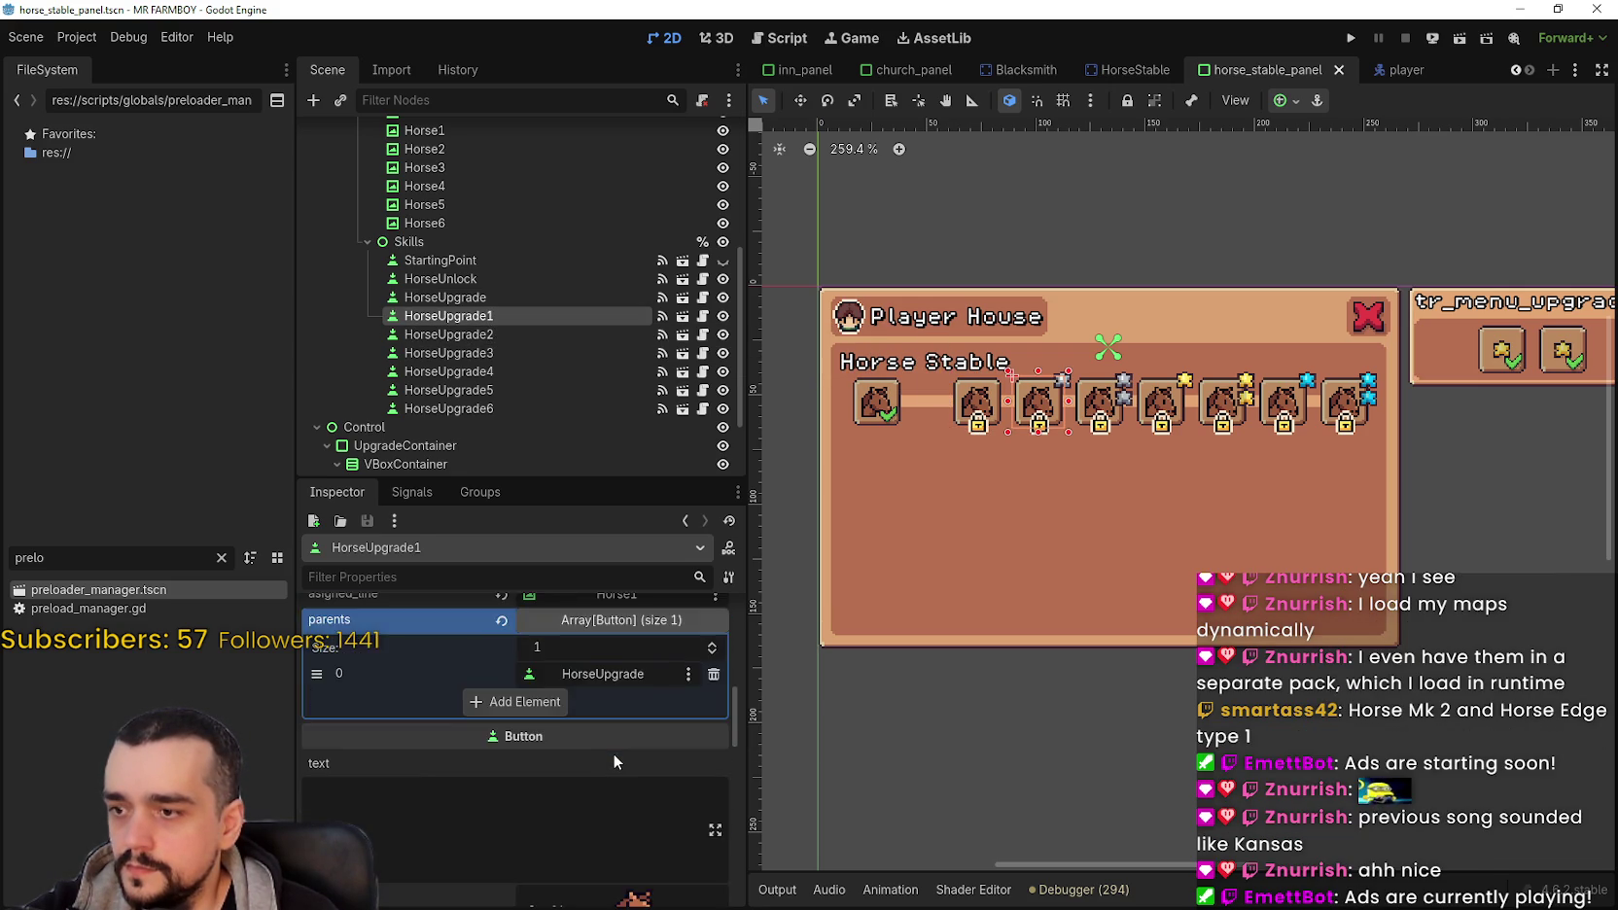
left_click_drag(739, 761, 732, 582)
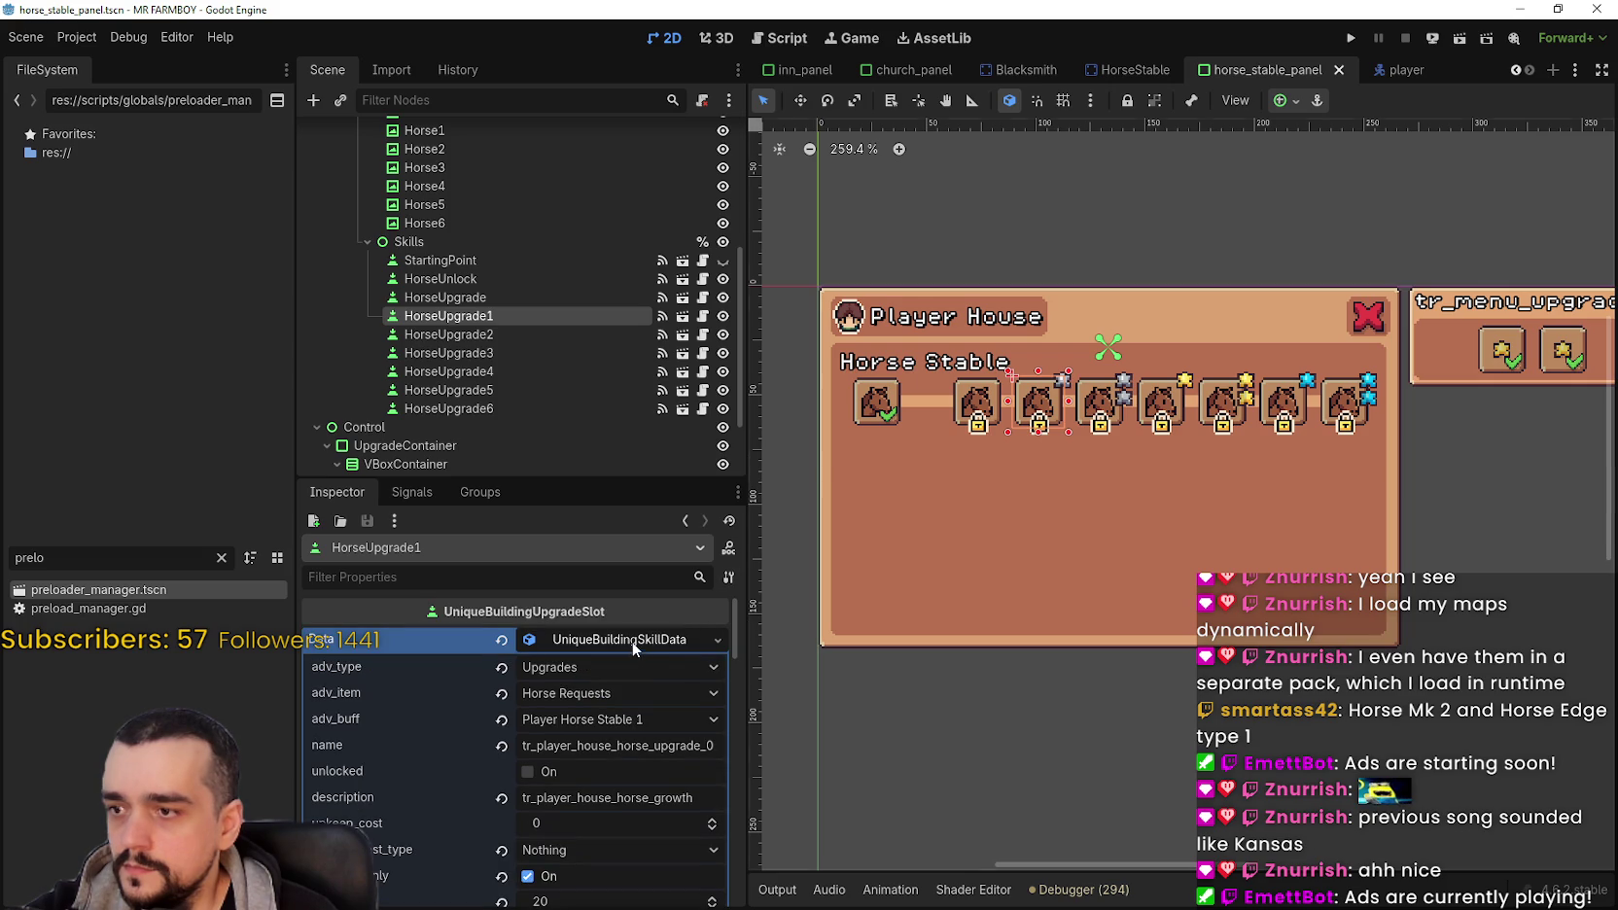
left_click(620, 691)
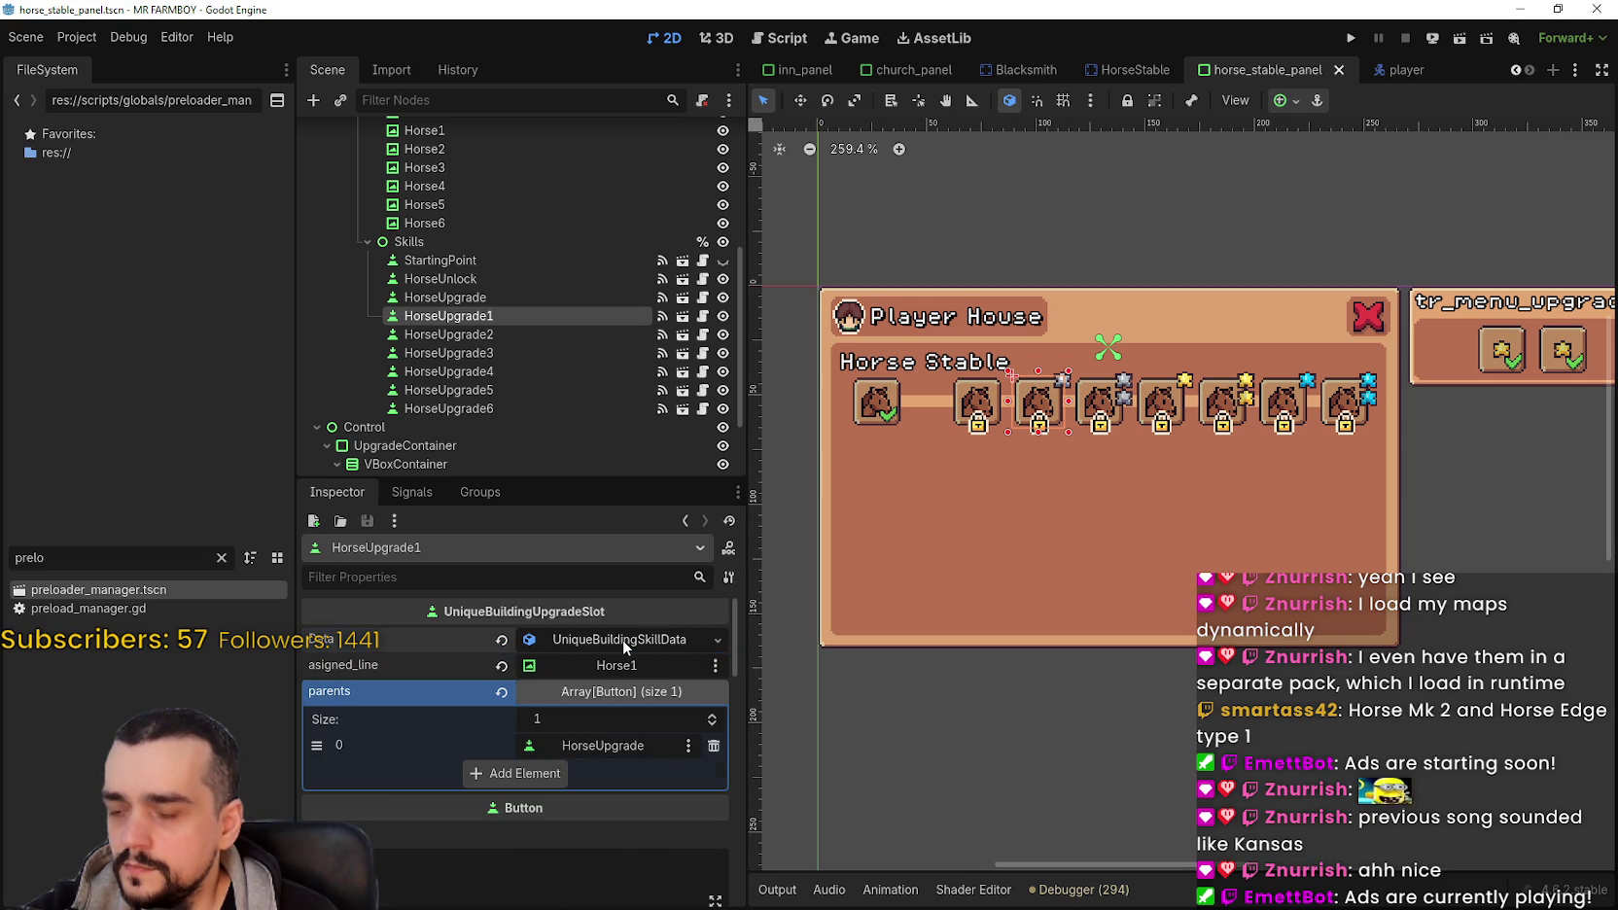
scroll(629, 777, "down", 10)
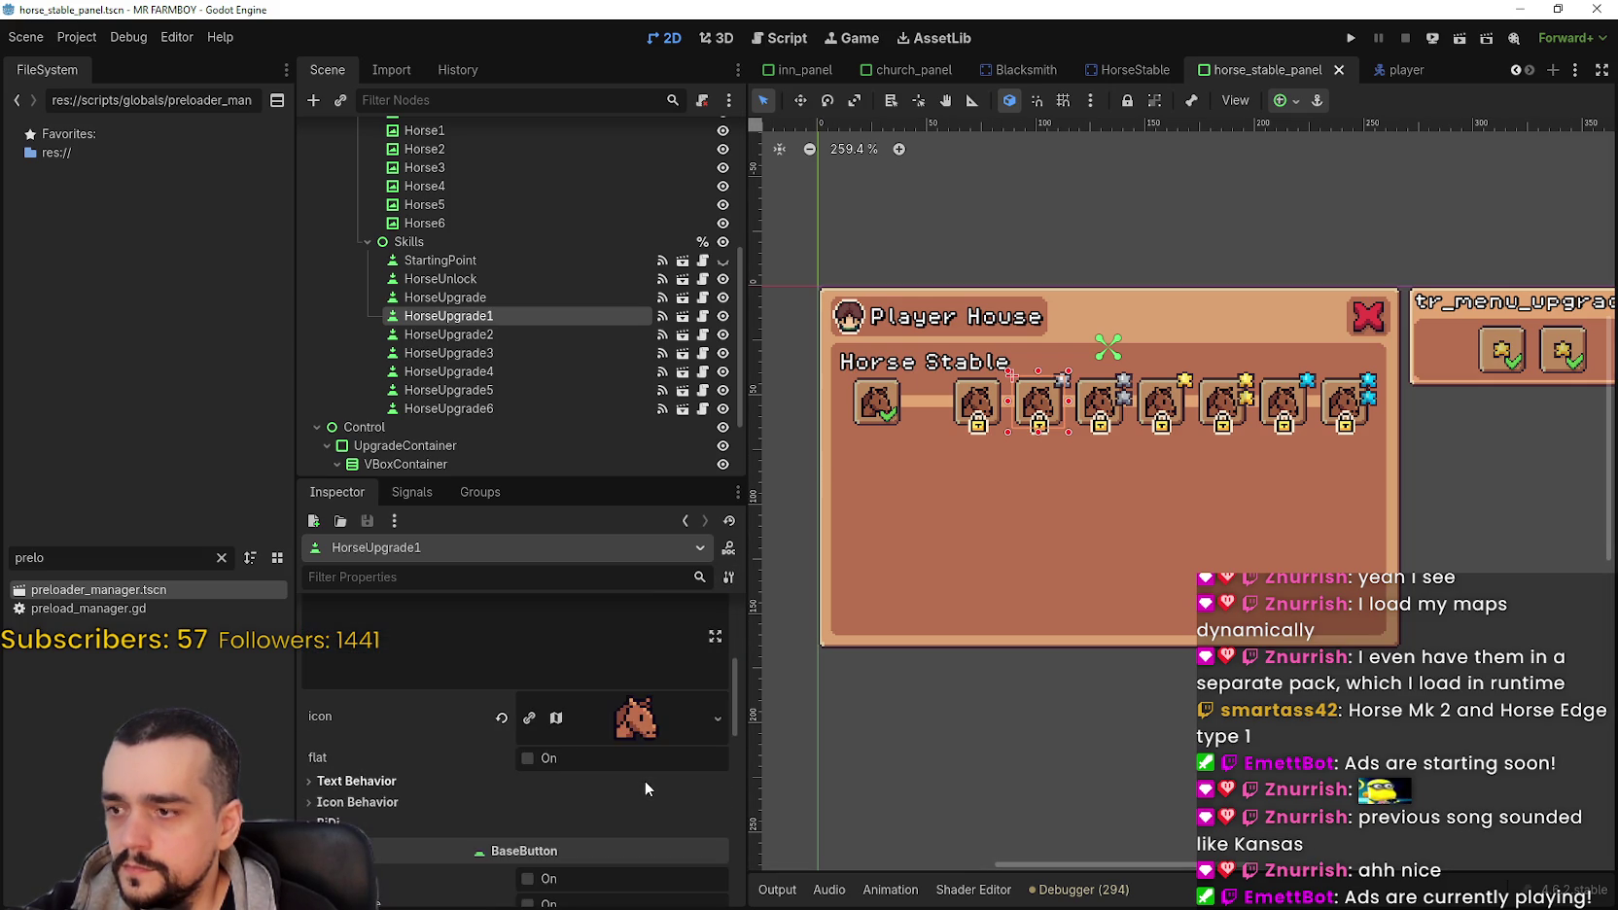
scroll(647, 776, "down", 2)
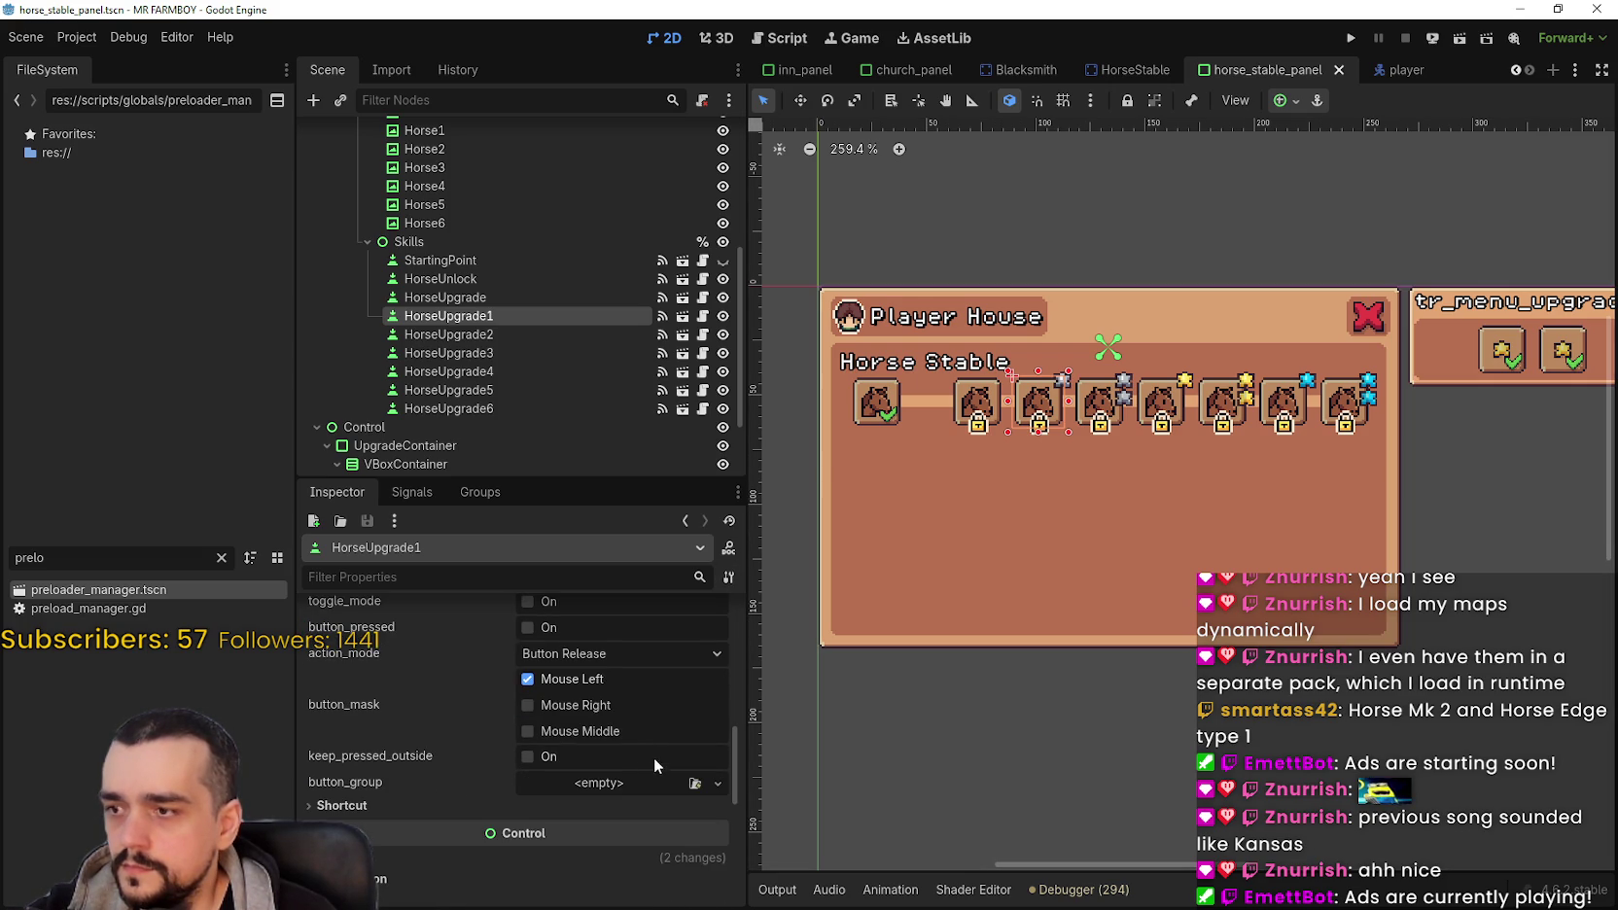
scroll(593, 661, "down", 2)
left_click(609, 670)
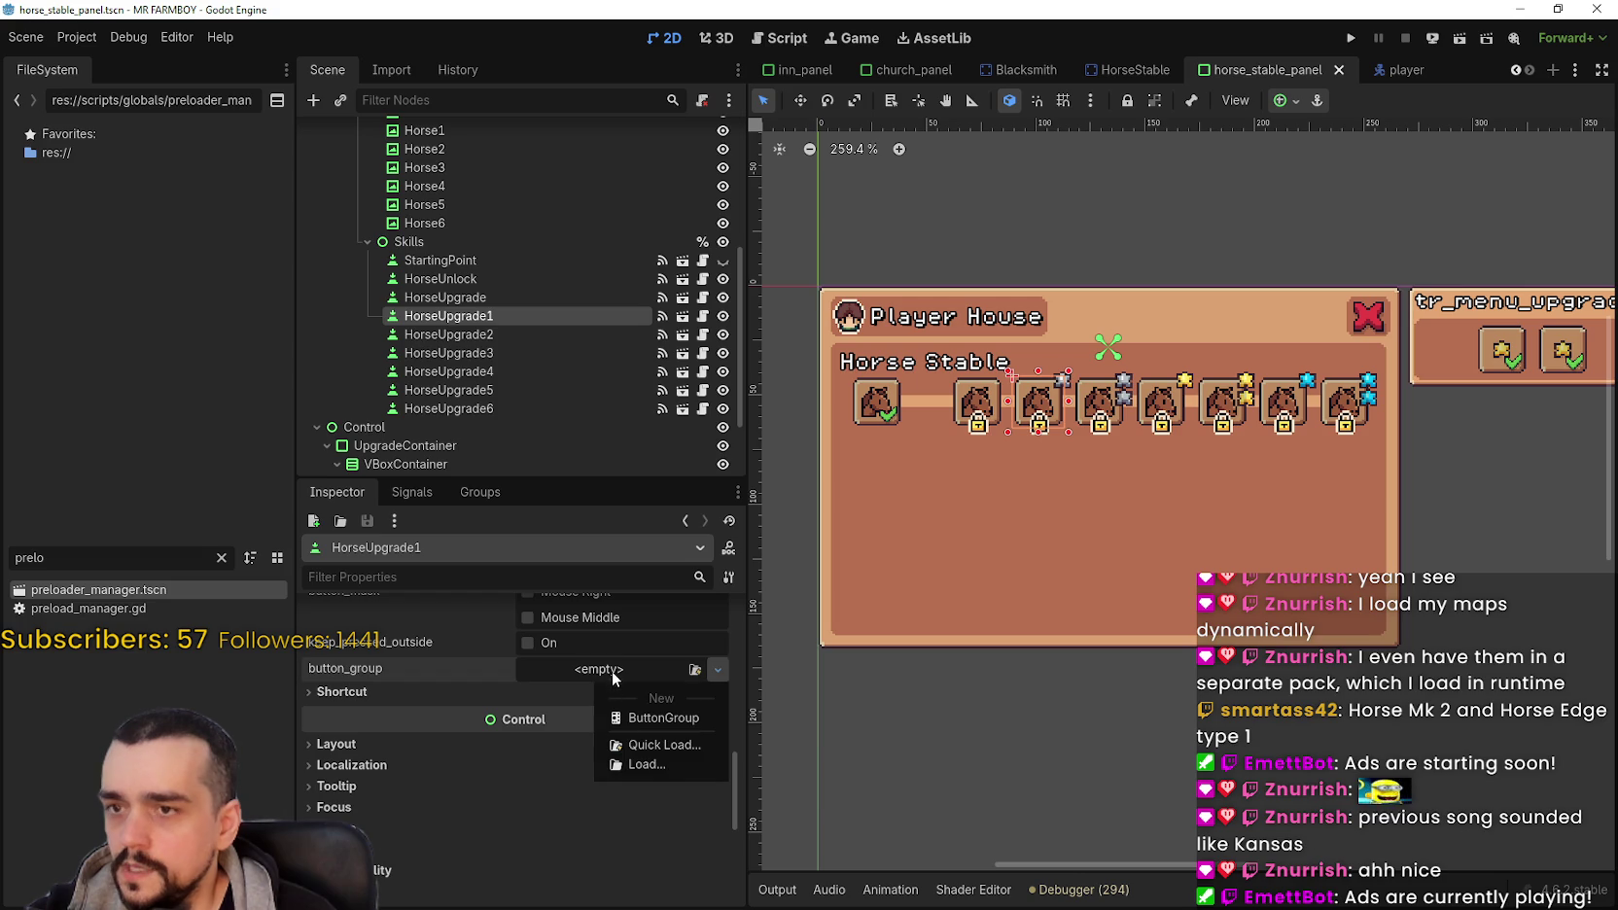
left_click(660, 768)
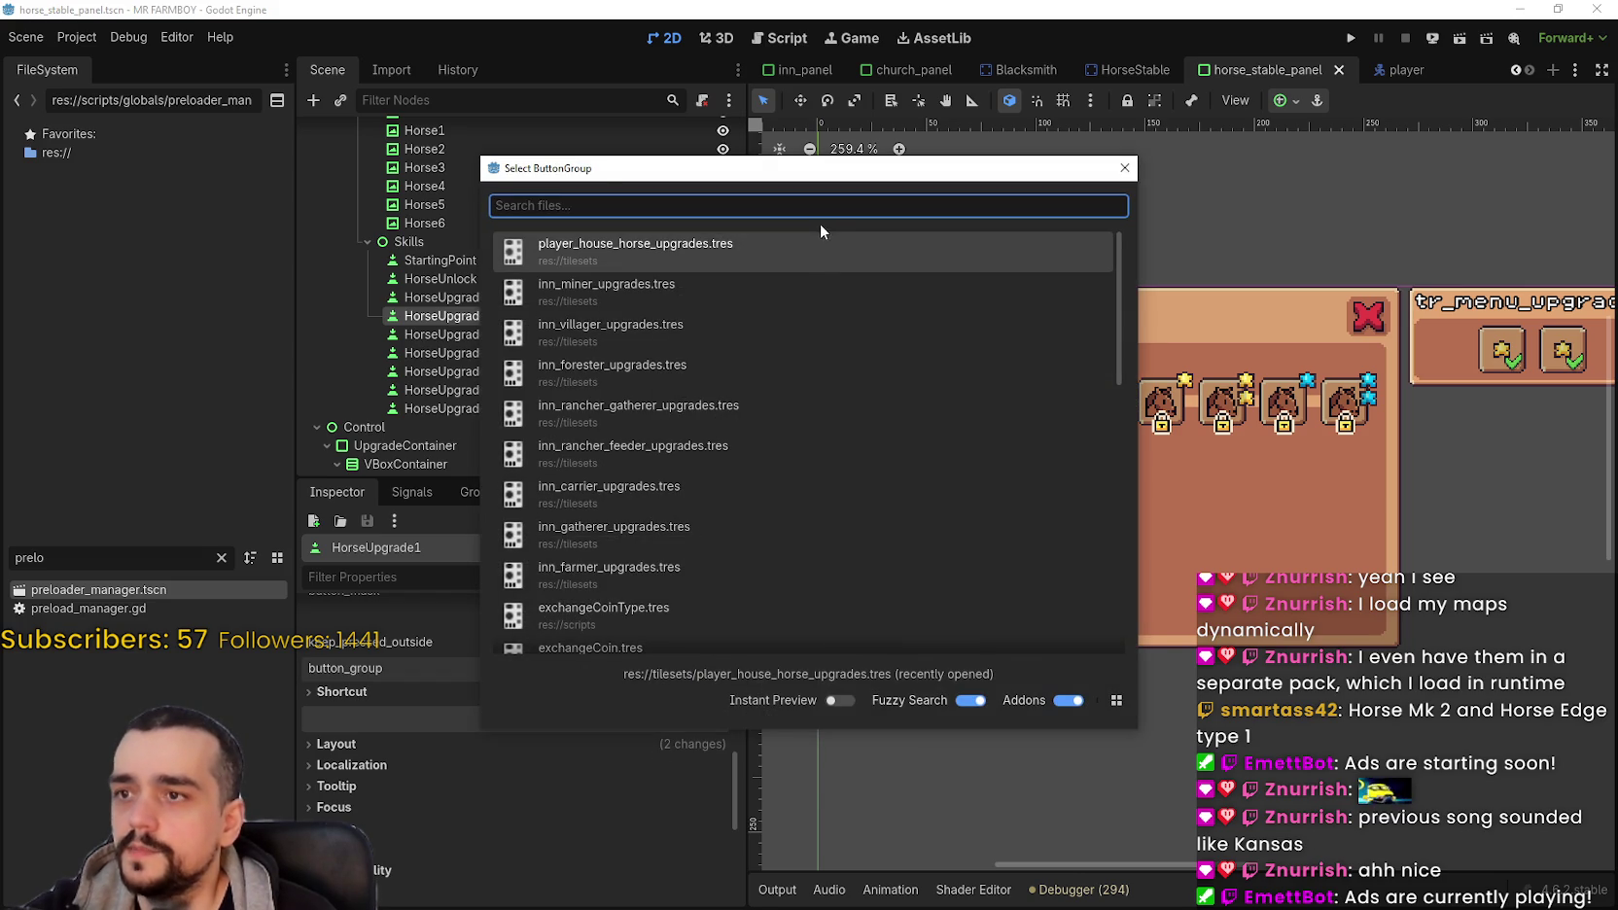
type("hor")
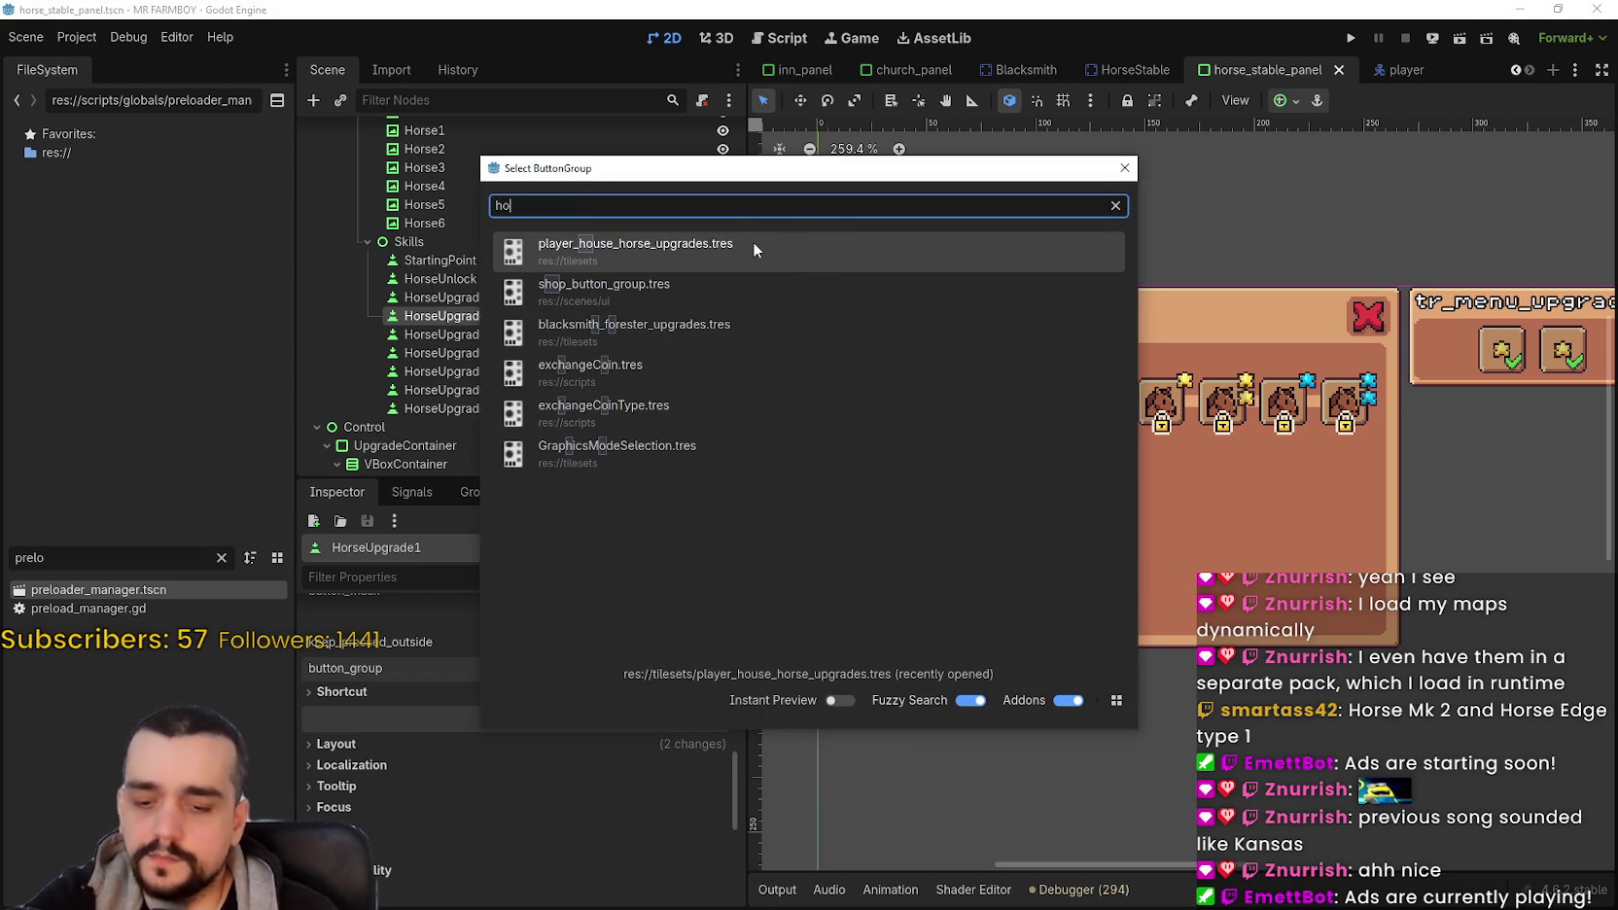
key("Return")
left_click(620, 669)
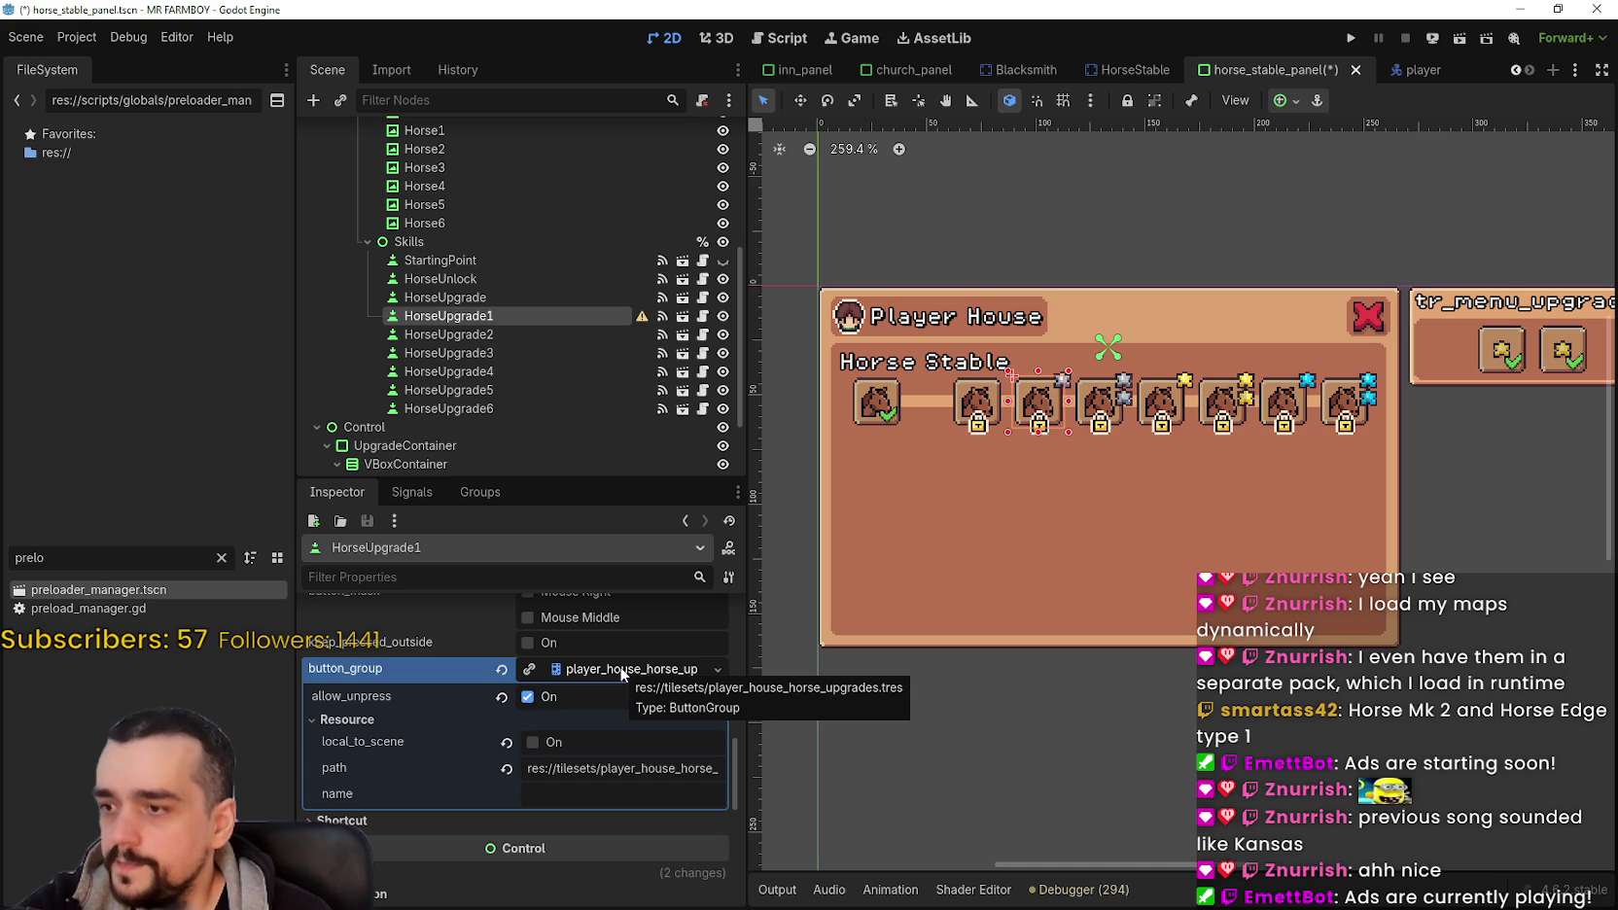
left_click(620, 668)
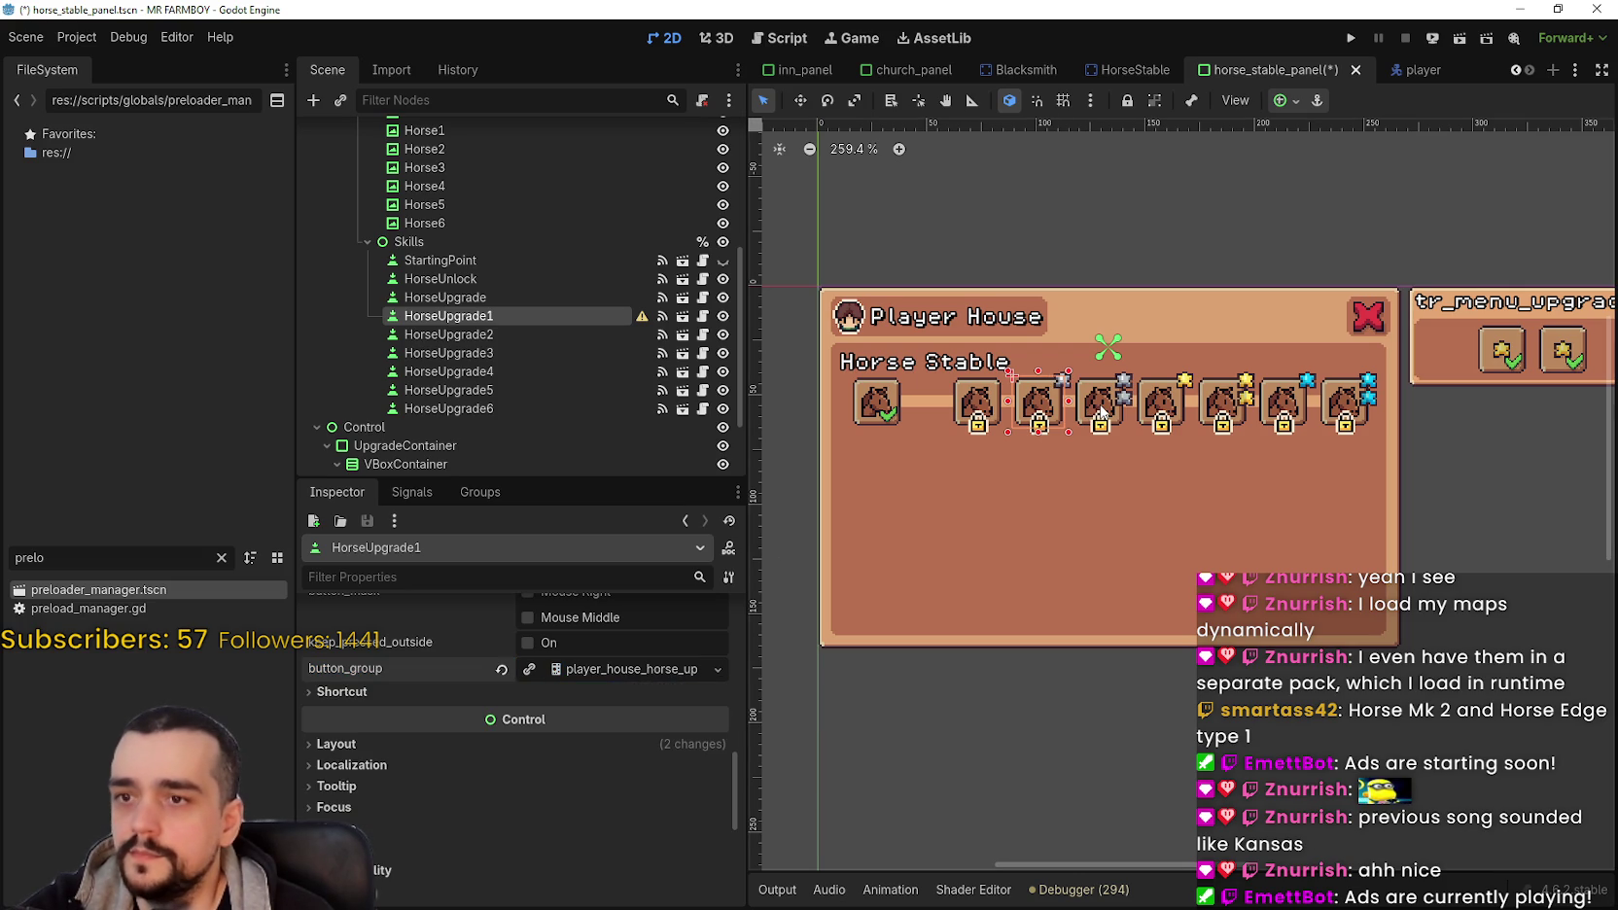
Step: Assign the player_house_horse_upgrades button group to HorseUpgrade2
left_click(1099, 413)
scroll(661, 749, "down", 10)
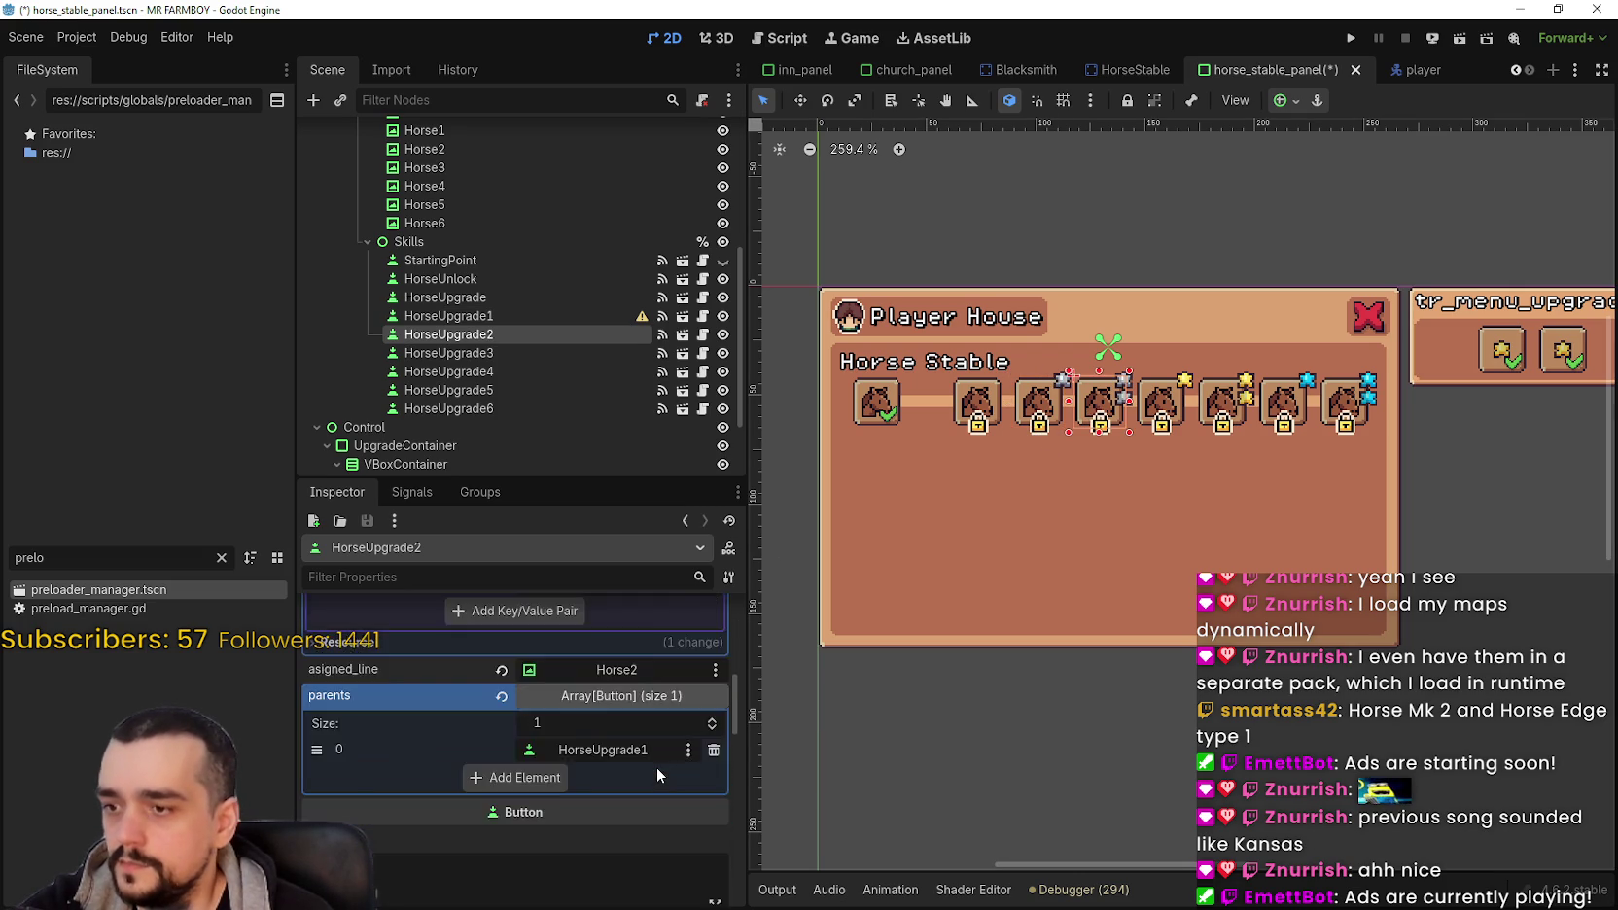
scroll(657, 767, "down", 5)
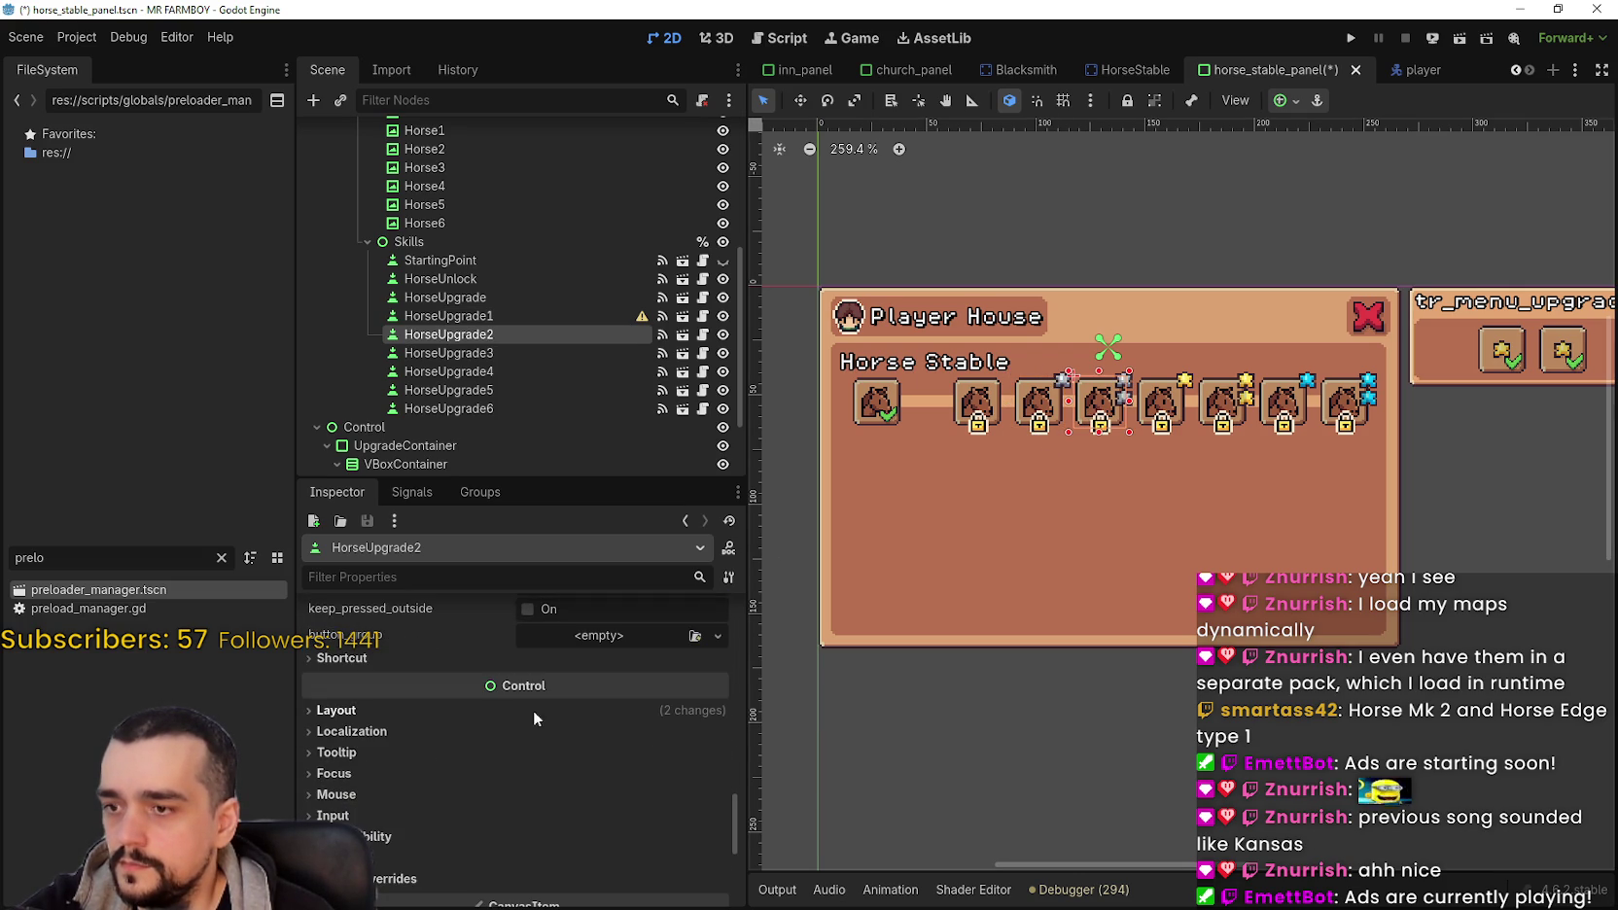
left_click(717, 635)
left_click(641, 709)
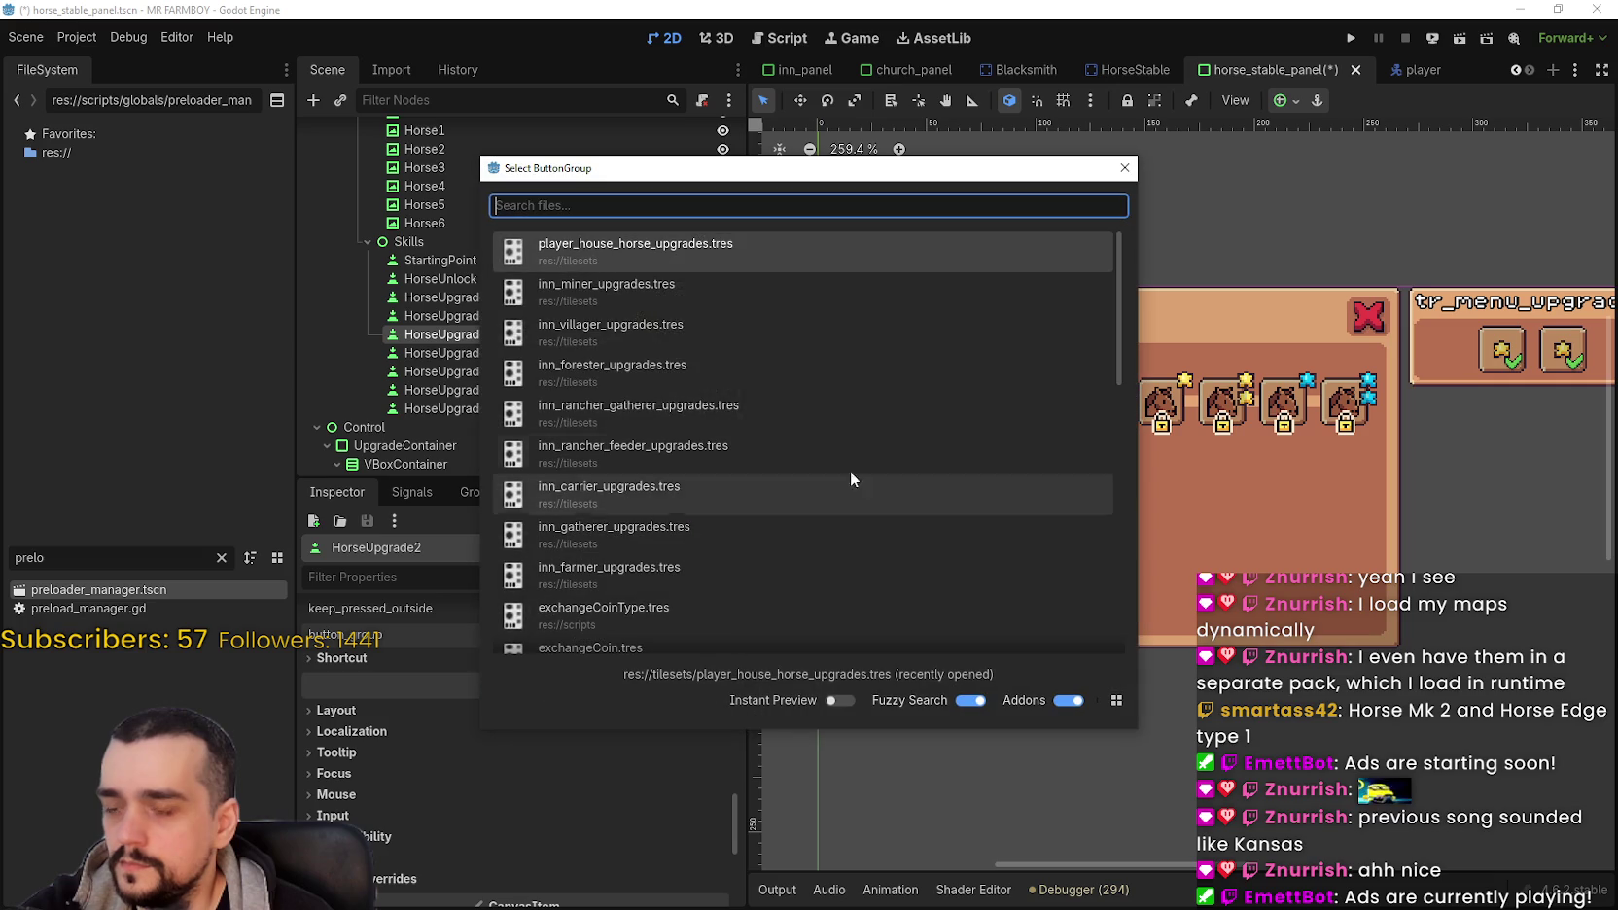
left_click(682, 254)
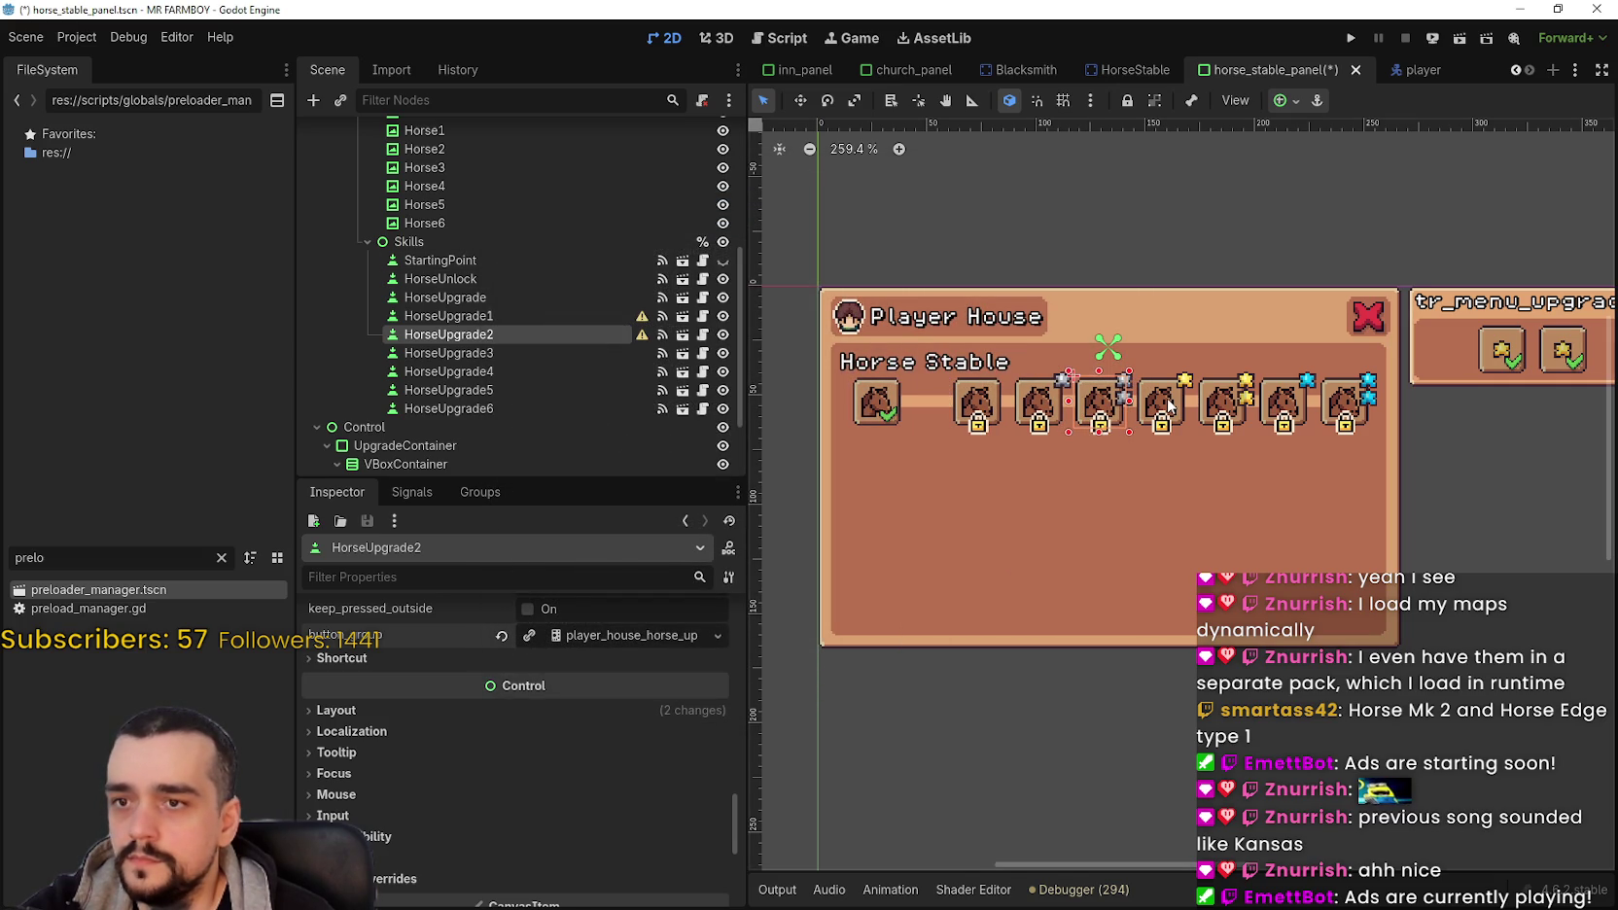
Step: Check HorseUpgrade3 and HorseUpgrade4, then load player_house_horse_upgrades as HorseUpgrade5's button group
left_click(1161, 401)
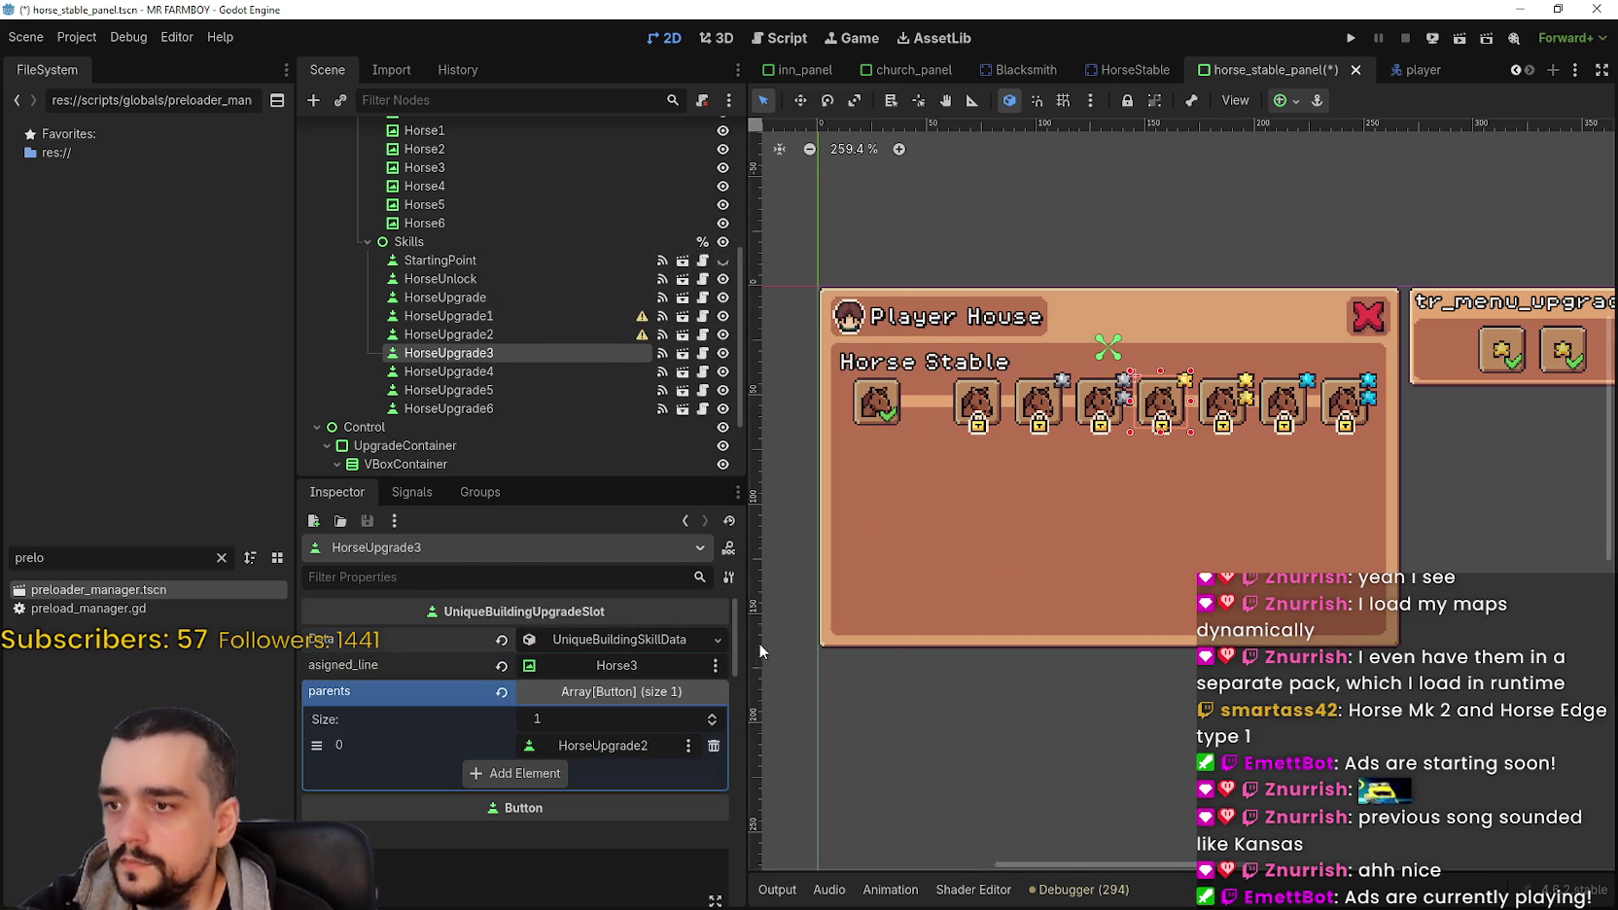
left_click_drag(735, 642, 729, 801)
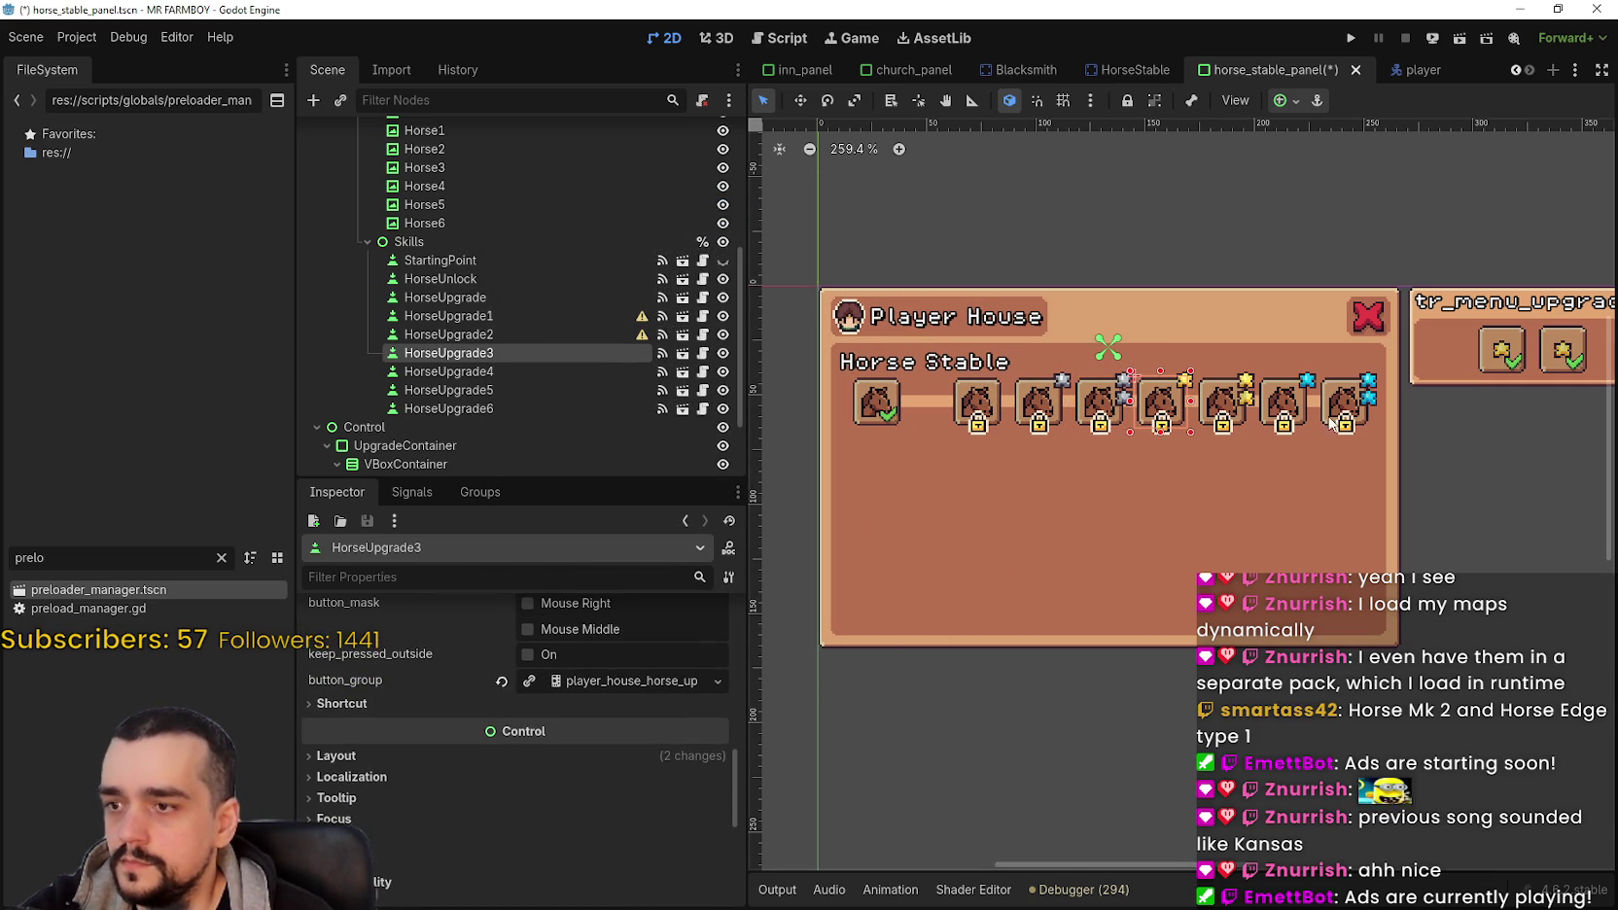
left_click(1232, 412)
left_click_drag(736, 627, 736, 817)
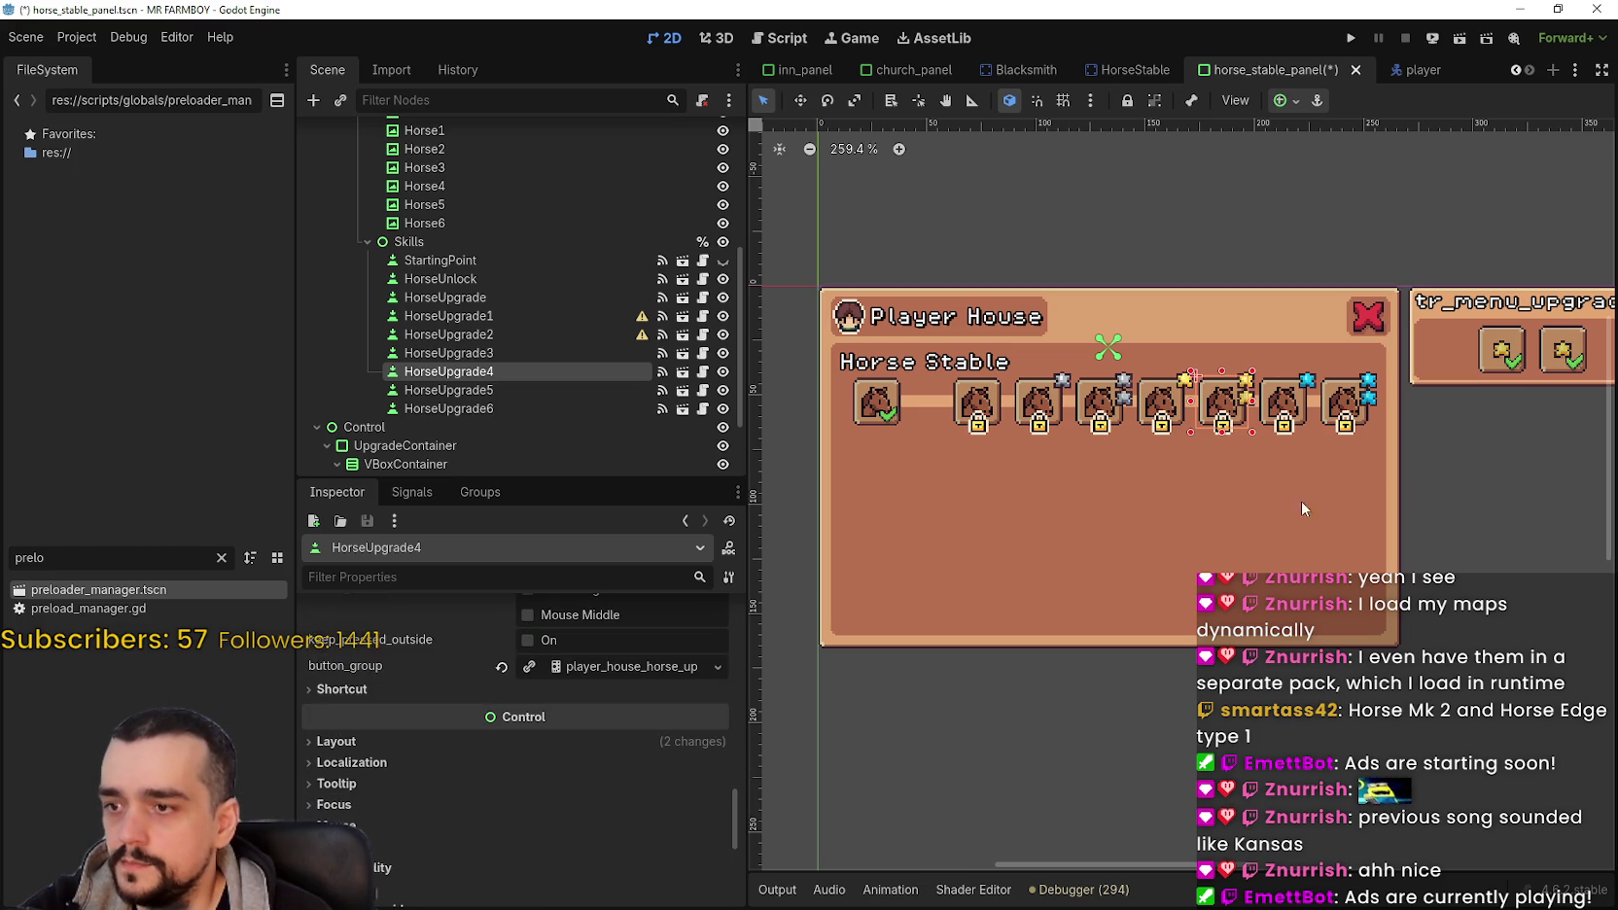
left_click(1285, 423)
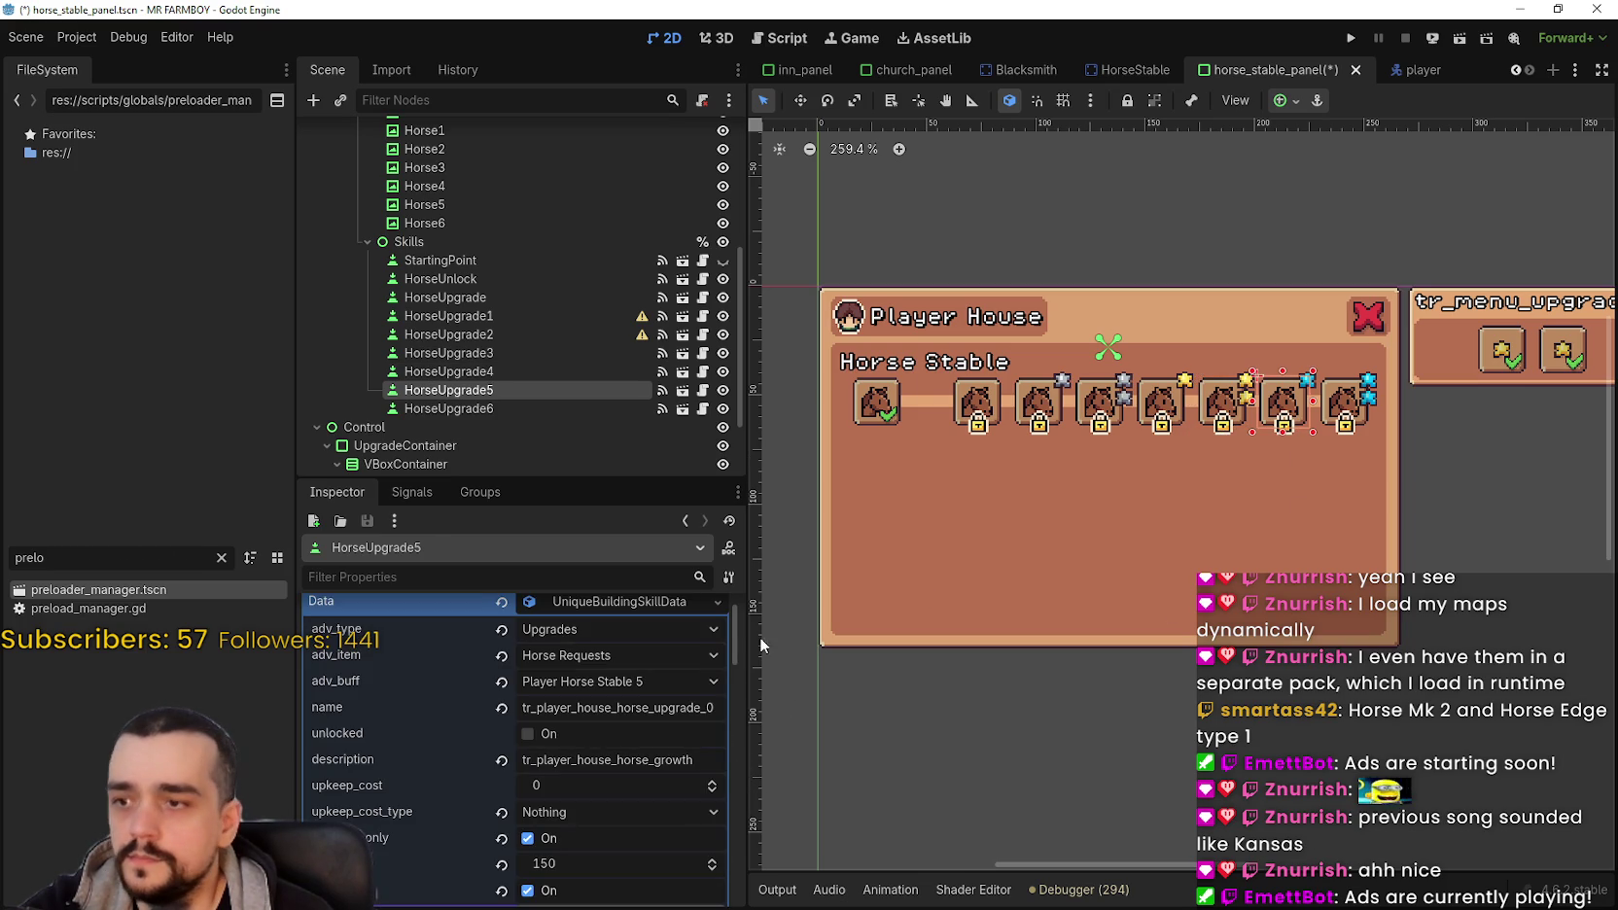
left_click_drag(736, 638, 736, 817)
left_click(588, 731)
left_click(620, 803)
key("Return")
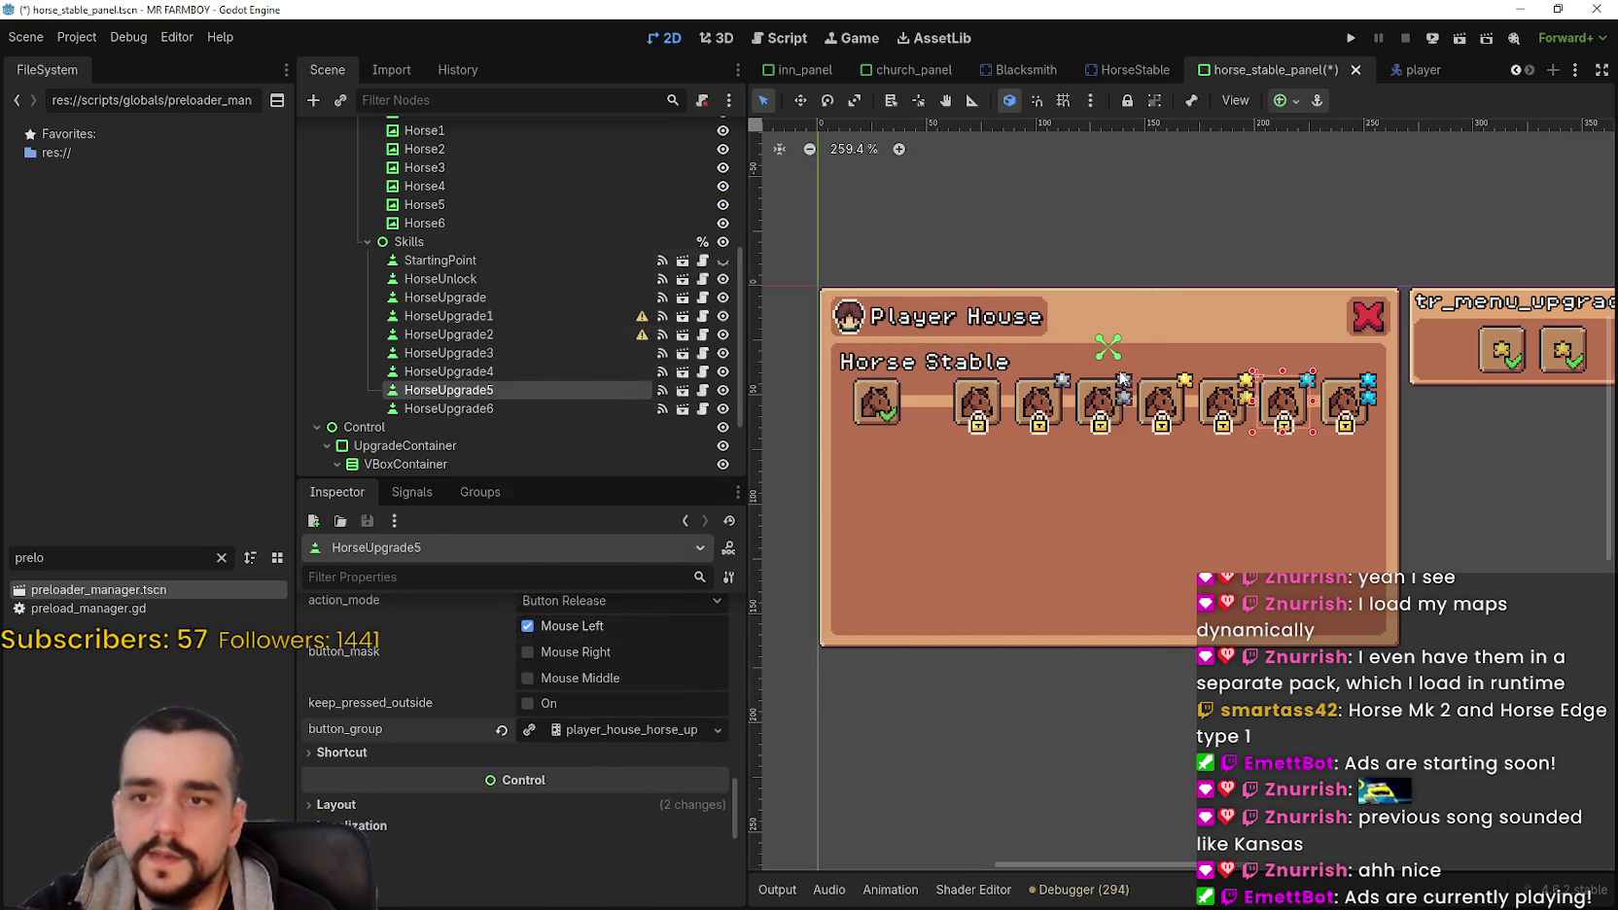
Step: Give HorseUpgrade6 the player_house_horse_upgrades button group and run the game
left_click(1340, 407)
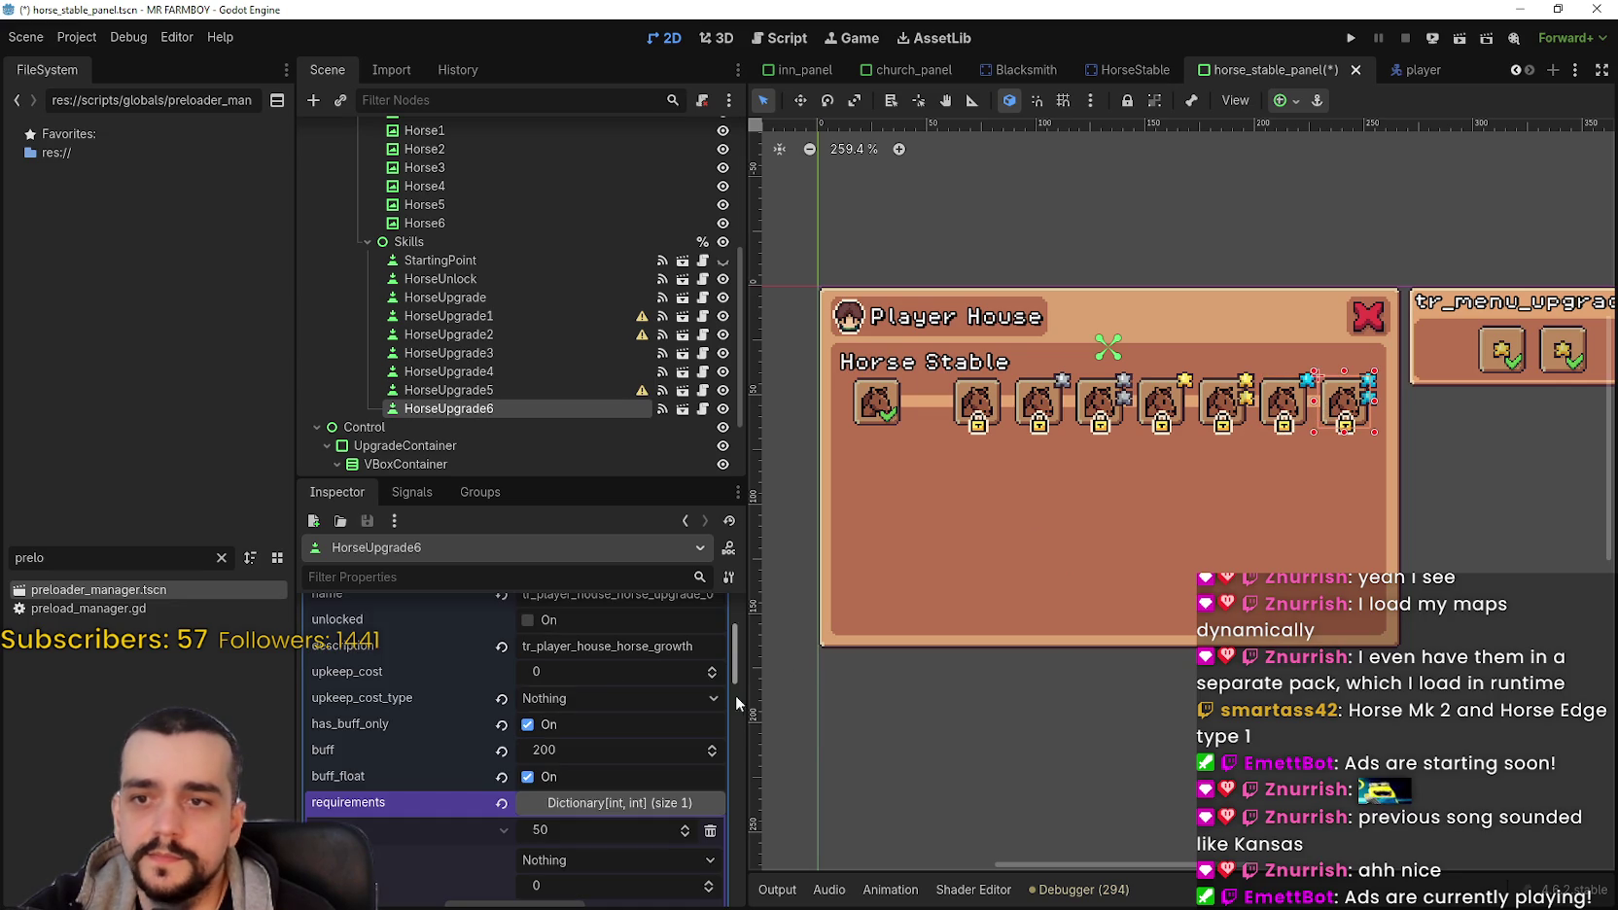
scroll(734, 750, "down", 10)
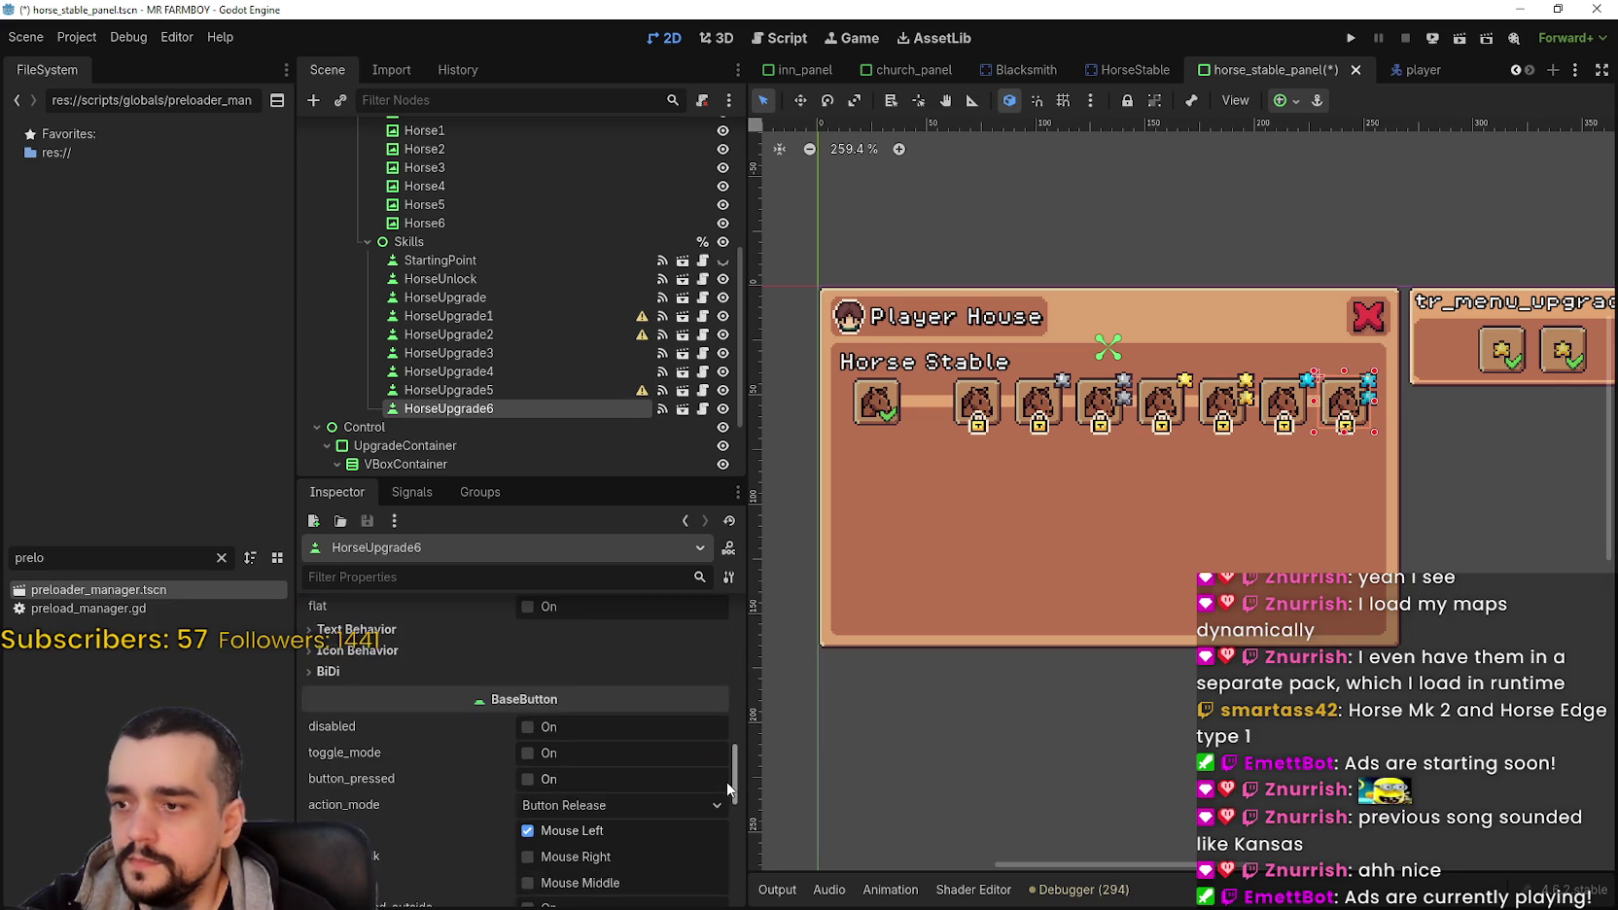
scroll(714, 826, "down", 4)
left_click(718, 628)
left_click(636, 725)
double_click(697, 260)
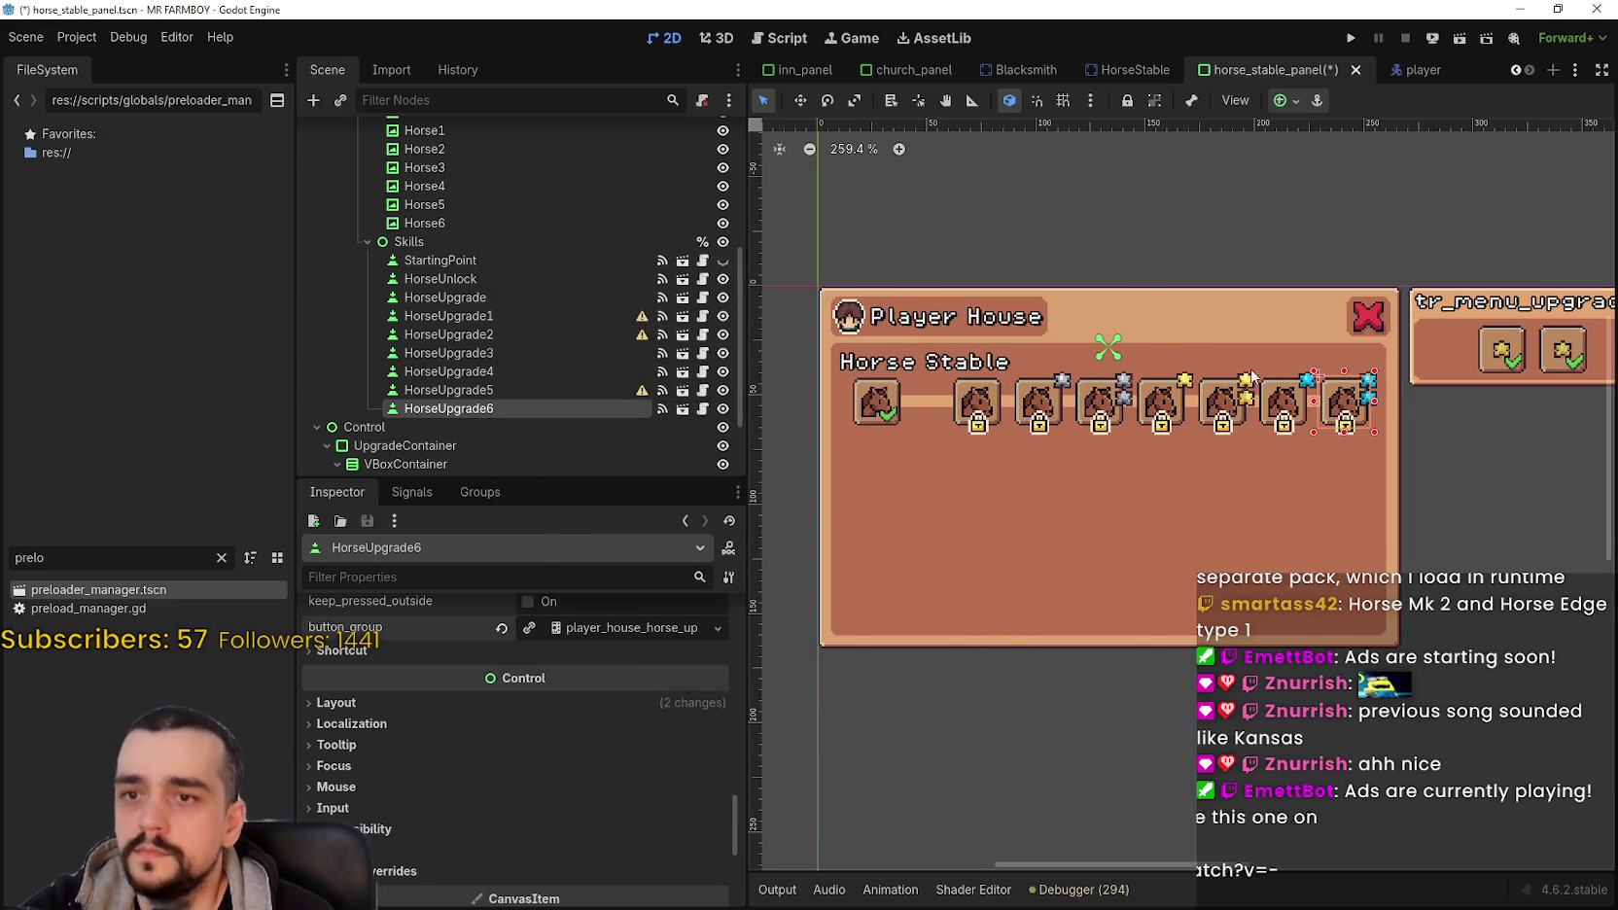
left_click(1351, 38)
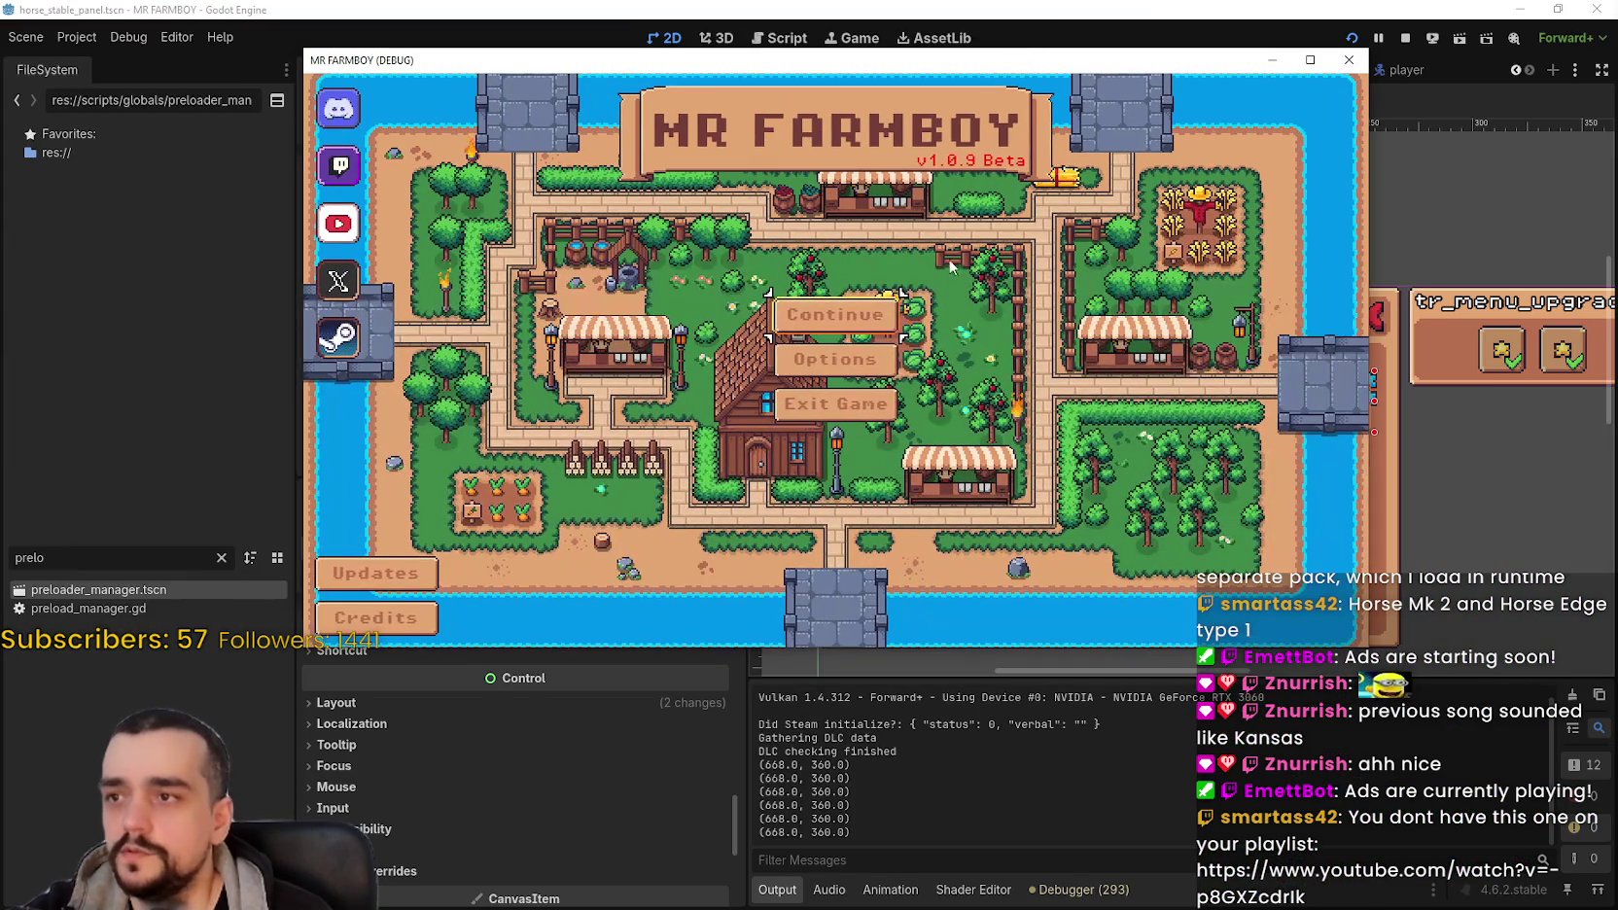
Step: Load the first save, maximize the window and open the Player House's Horse Stable section
left_click(834, 314)
left_click(822, 304)
left_click(764, 292)
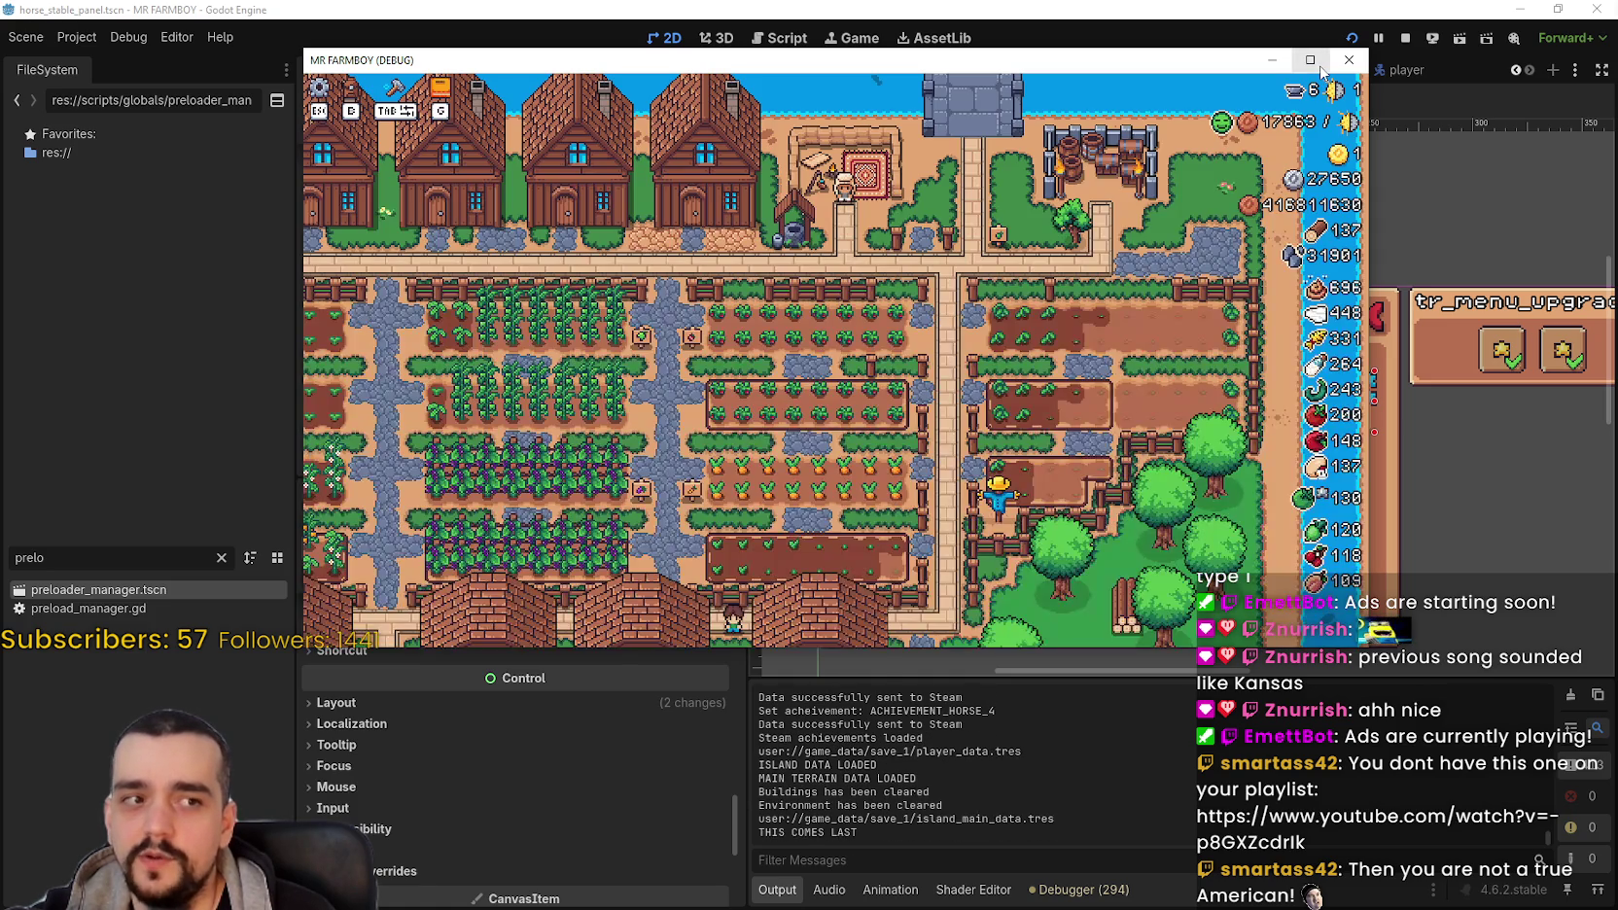
left_click(1313, 62)
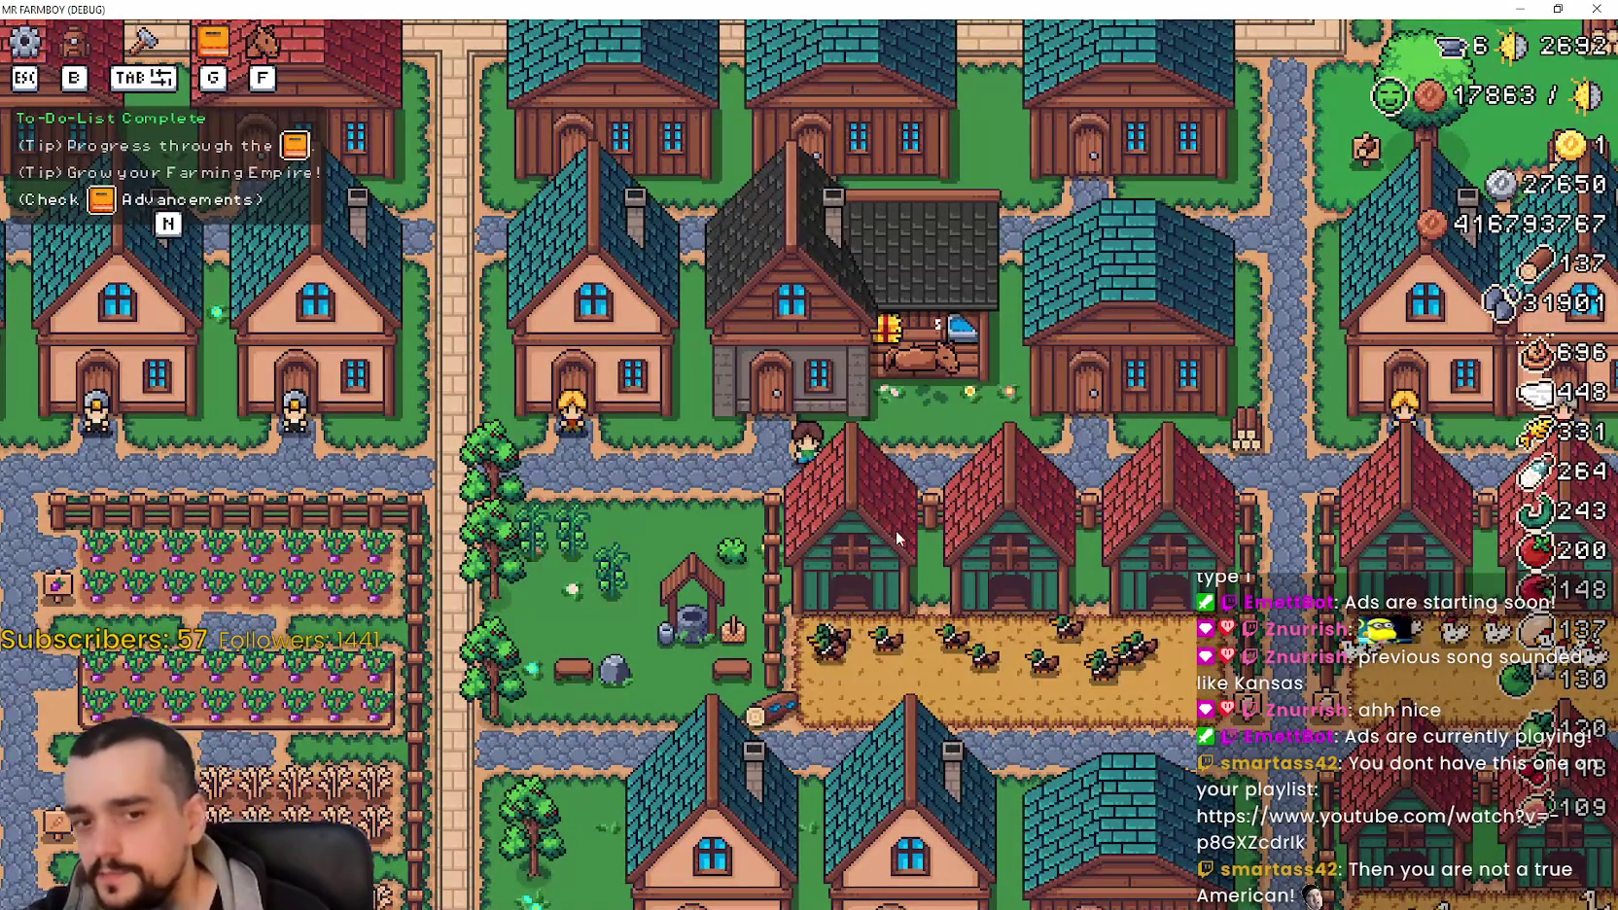
scroll(894, 530, "down", 3)
scroll(896, 538, "up", 3)
scroll(972, 564, "down", 2)
scroll(1008, 579, "up", 2)
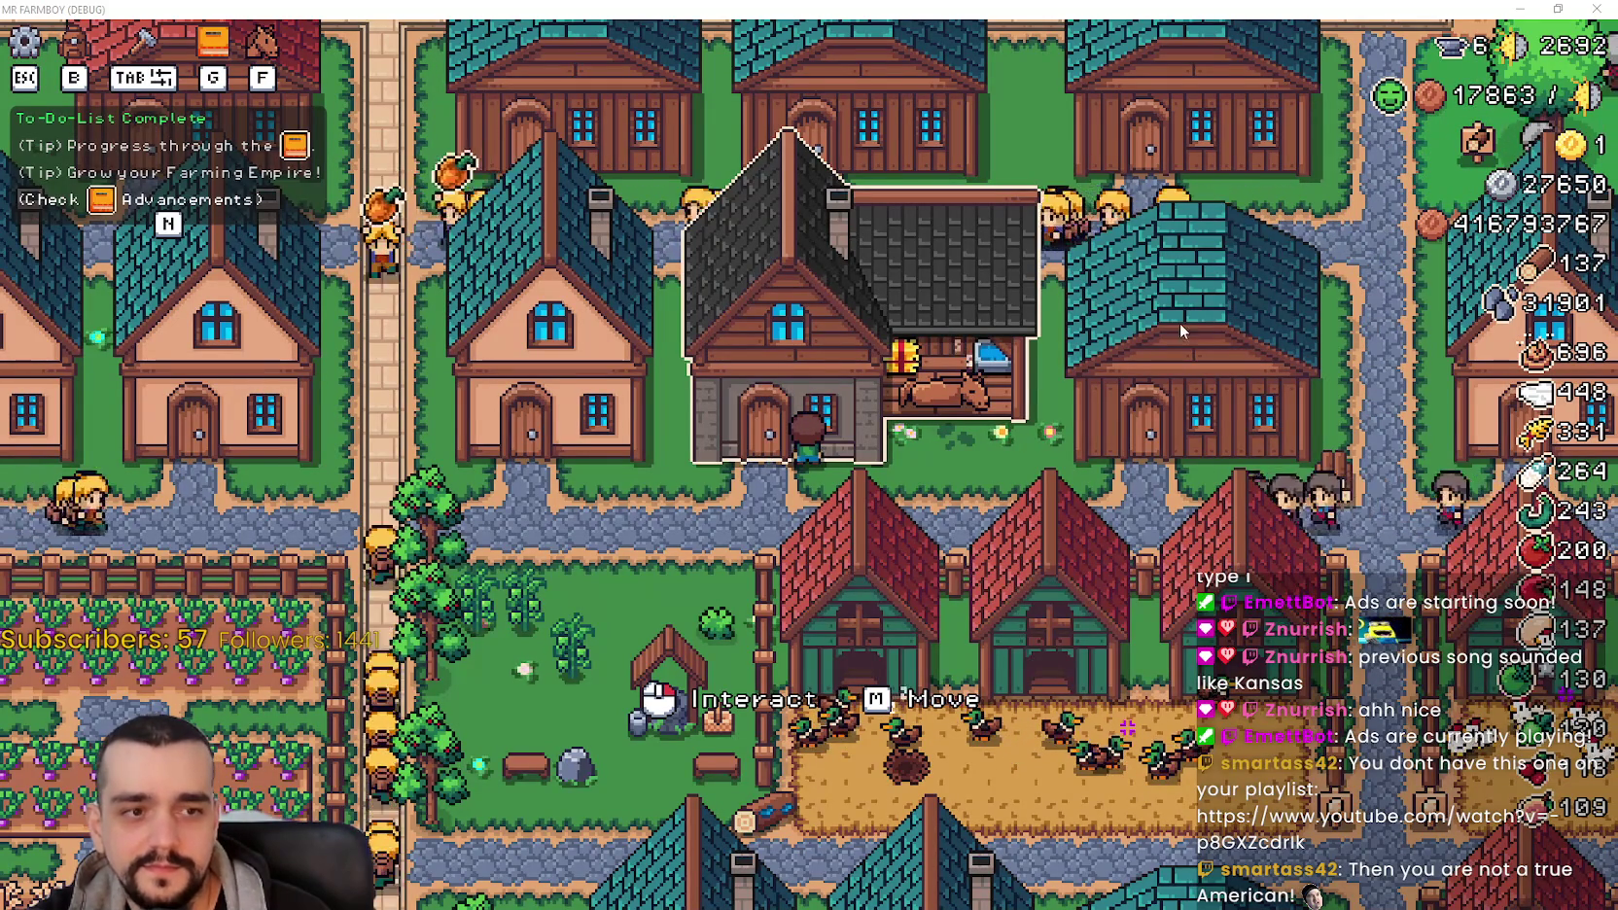
left_click(968, 539)
mouse_move(550, 393)
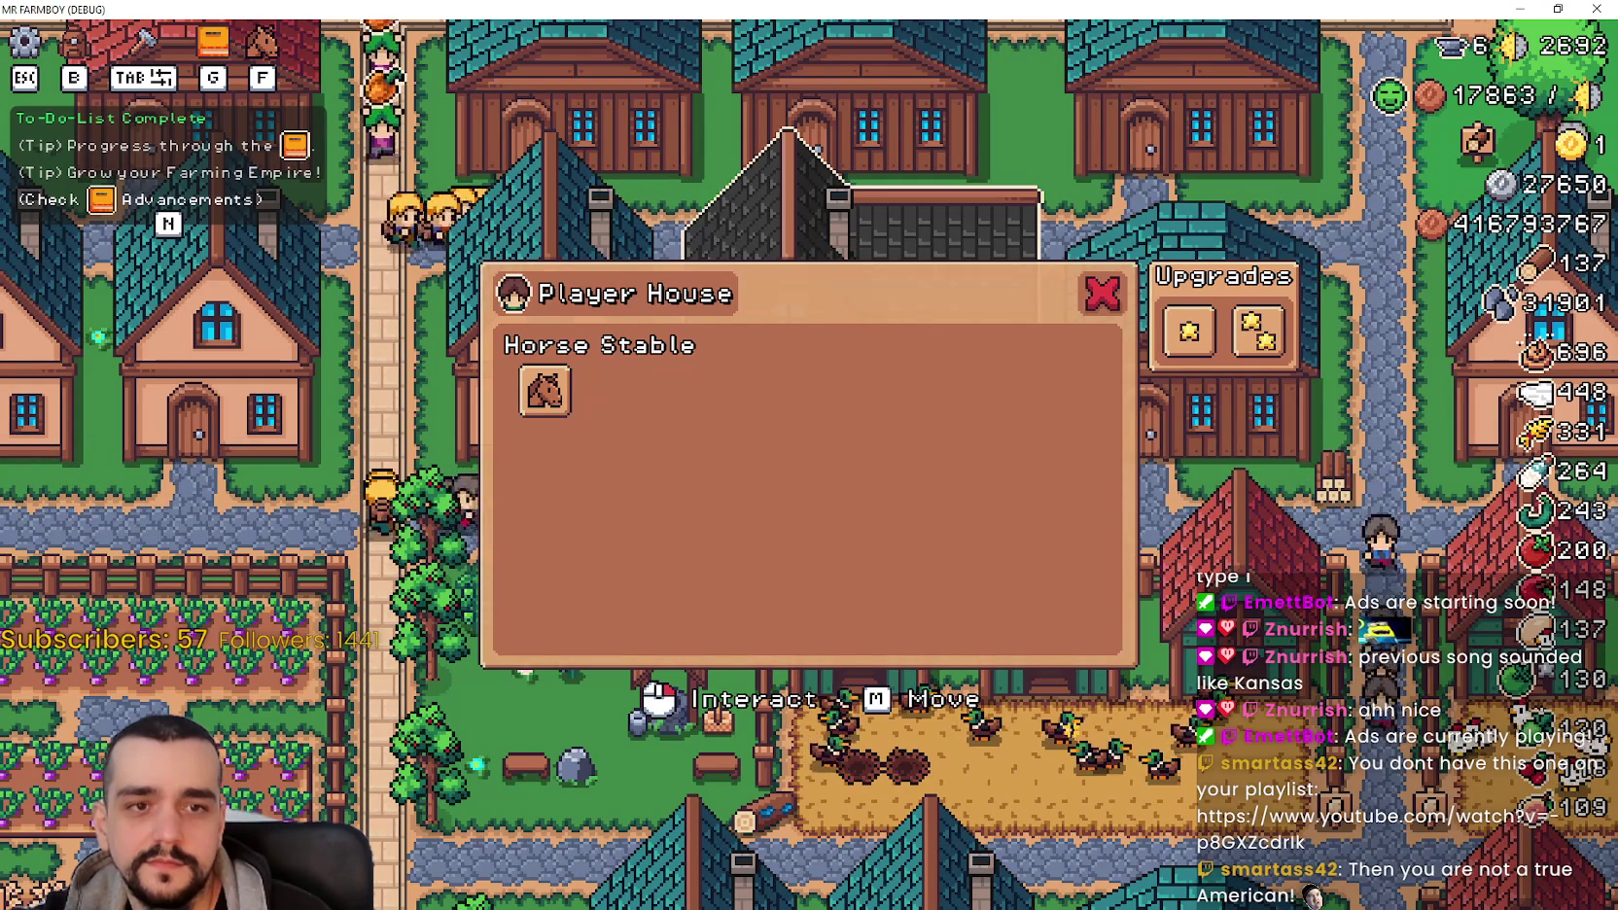
Step: Unlock the horse mount and the saddle tiers, toggling the Basic Saddle off and back on
left_click(545, 391)
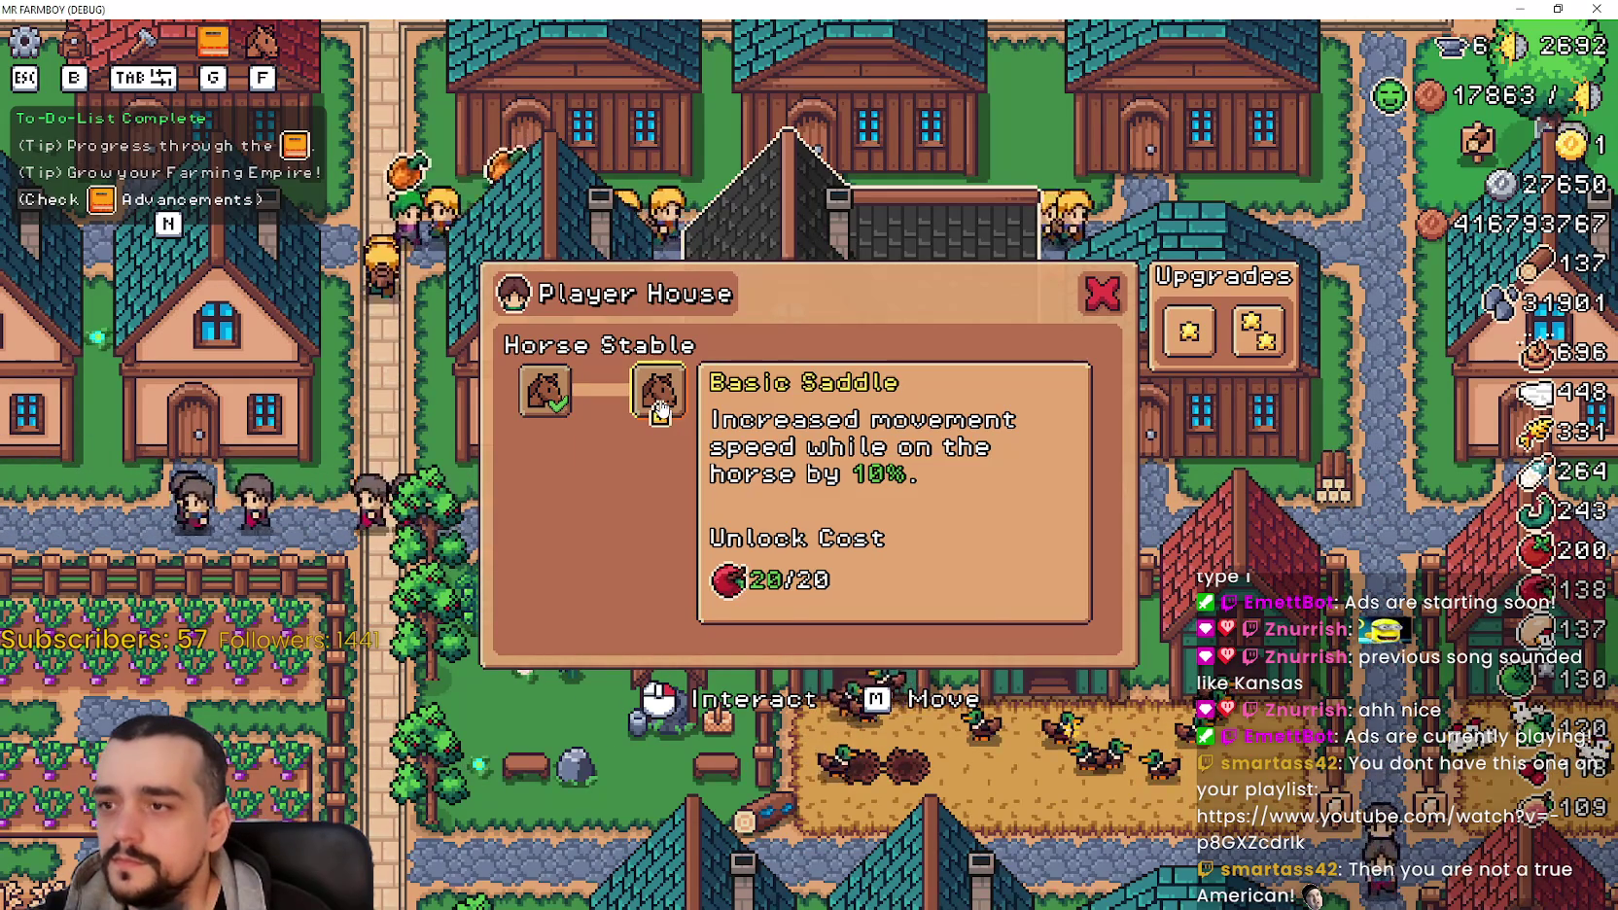
left_click(660, 401)
left_click(729, 391)
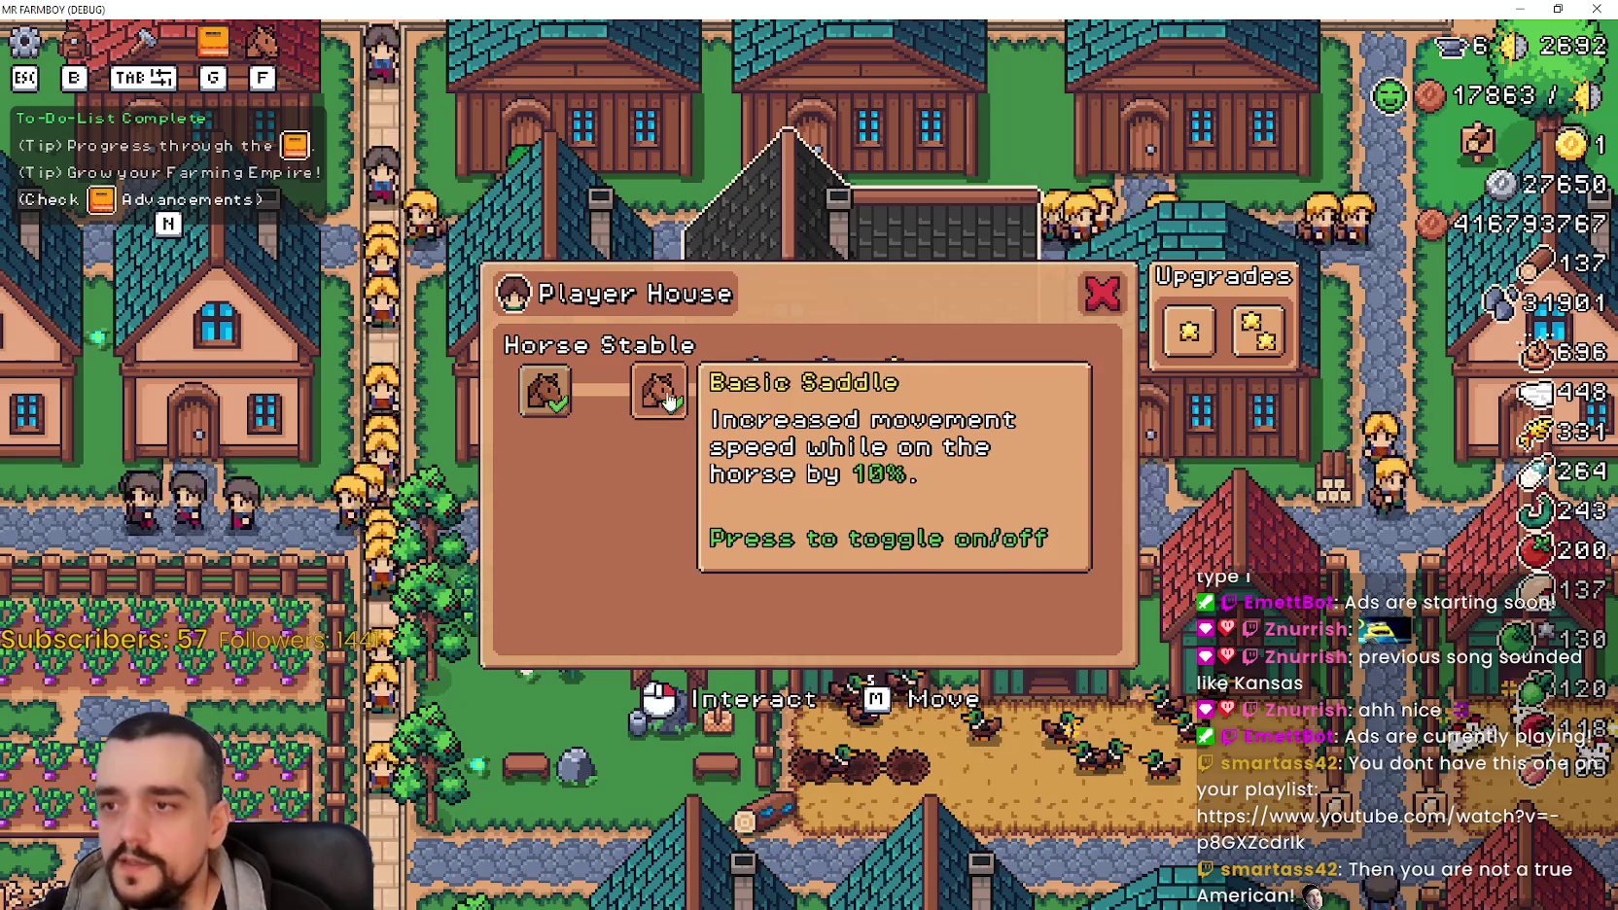
left_click(724, 414)
left_click(724, 413)
left_click(777, 407)
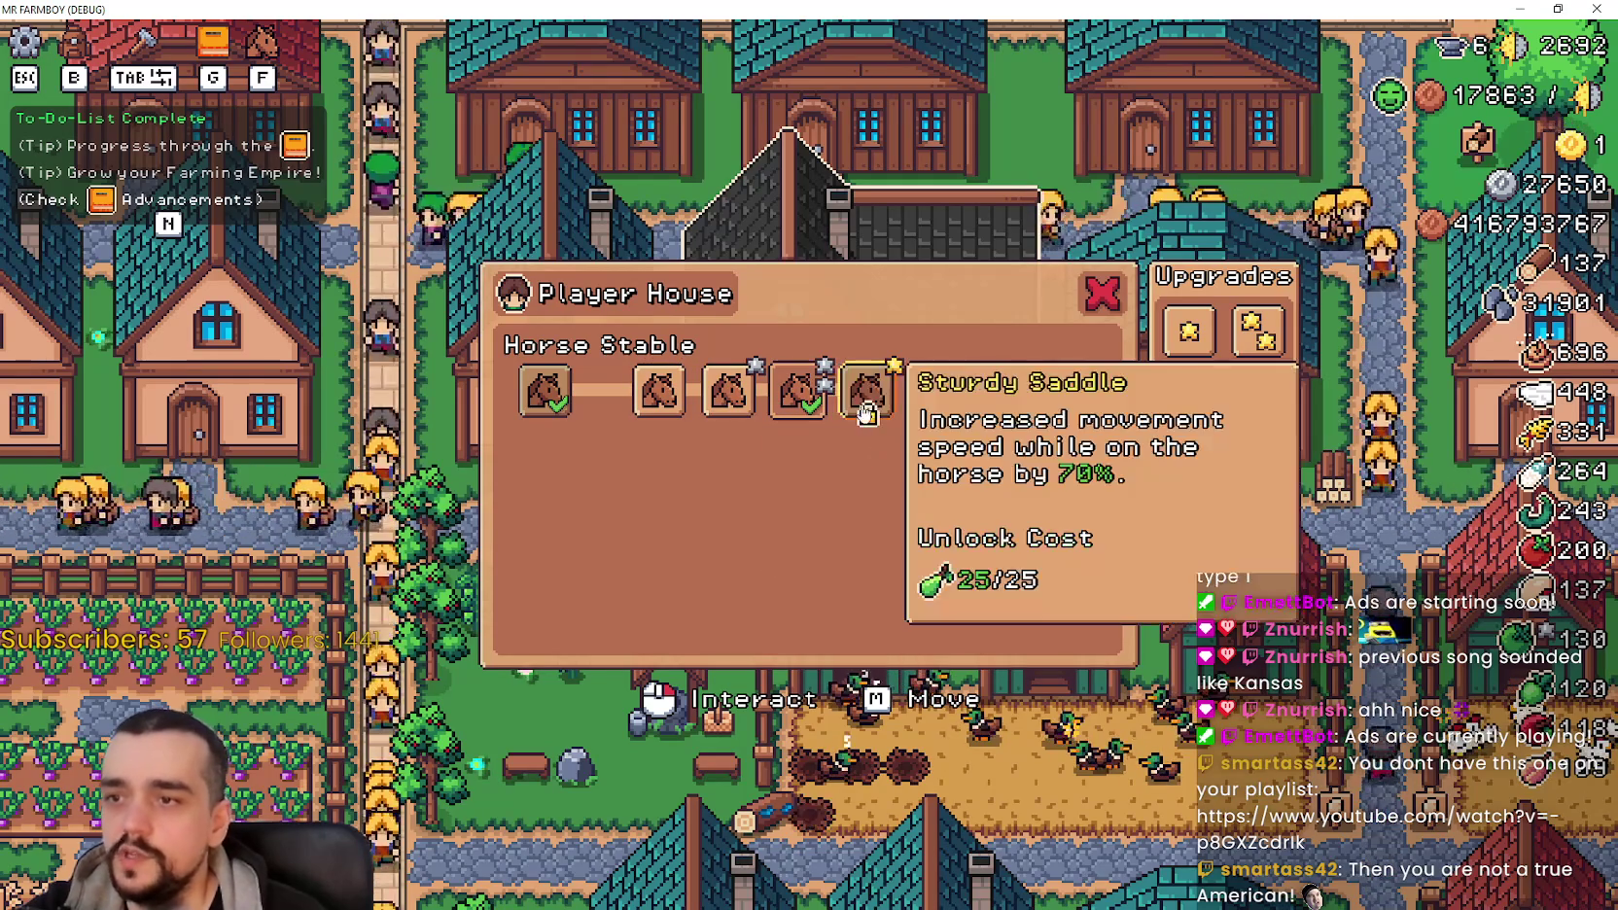
Step: Switch the active saddle between tiers, finishing with the 70% Sturdy Saddle on
left_click(870, 399)
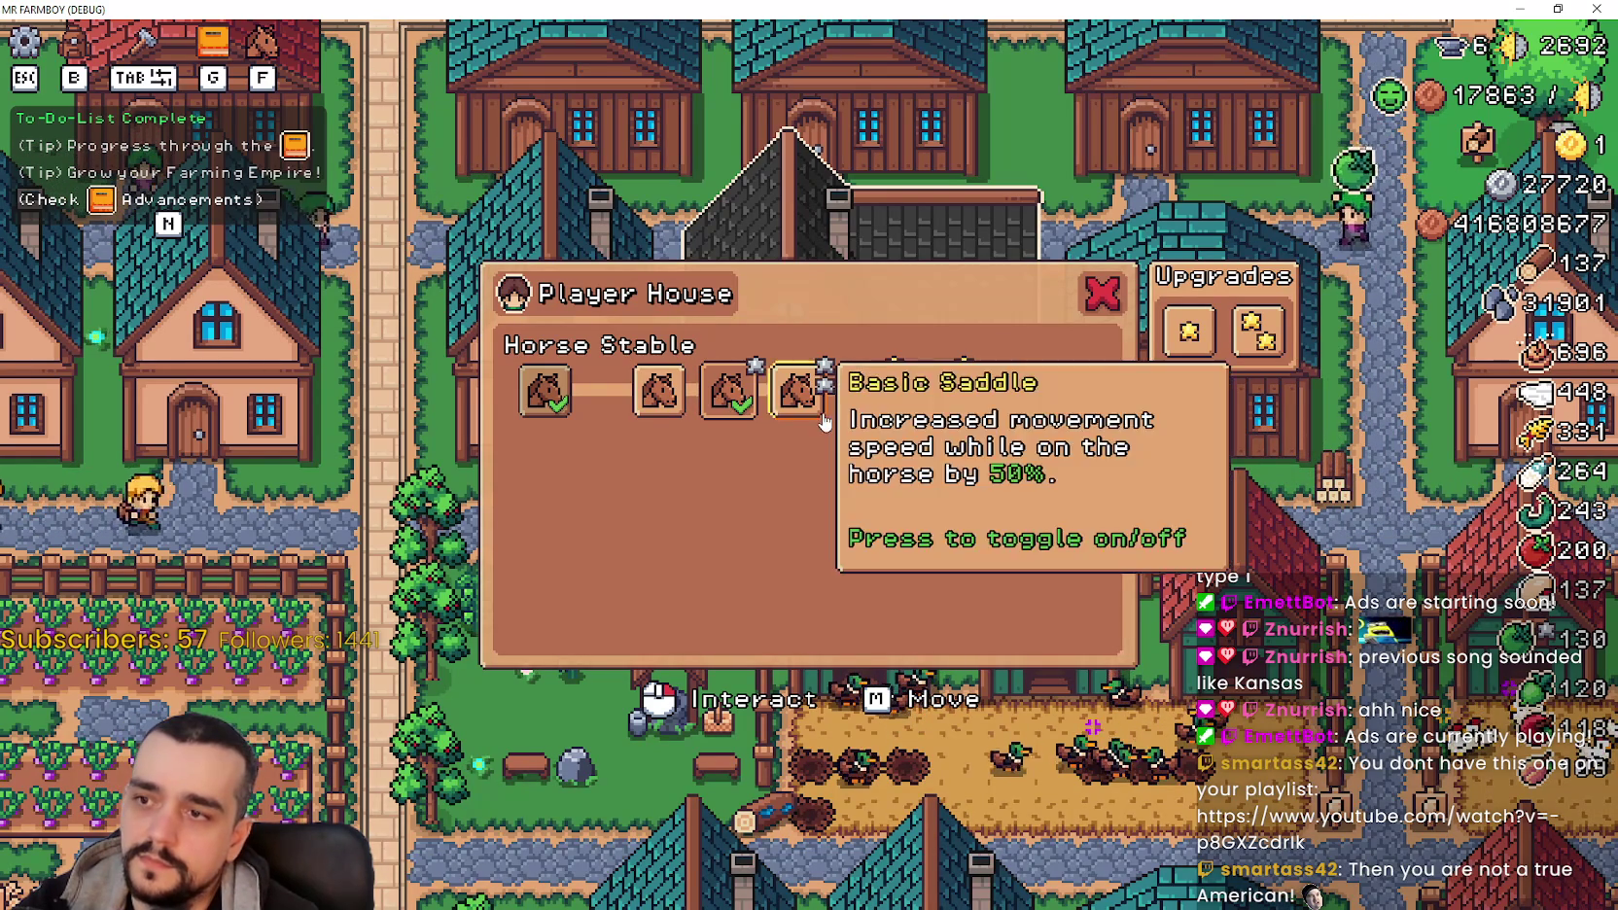
left_click(870, 389)
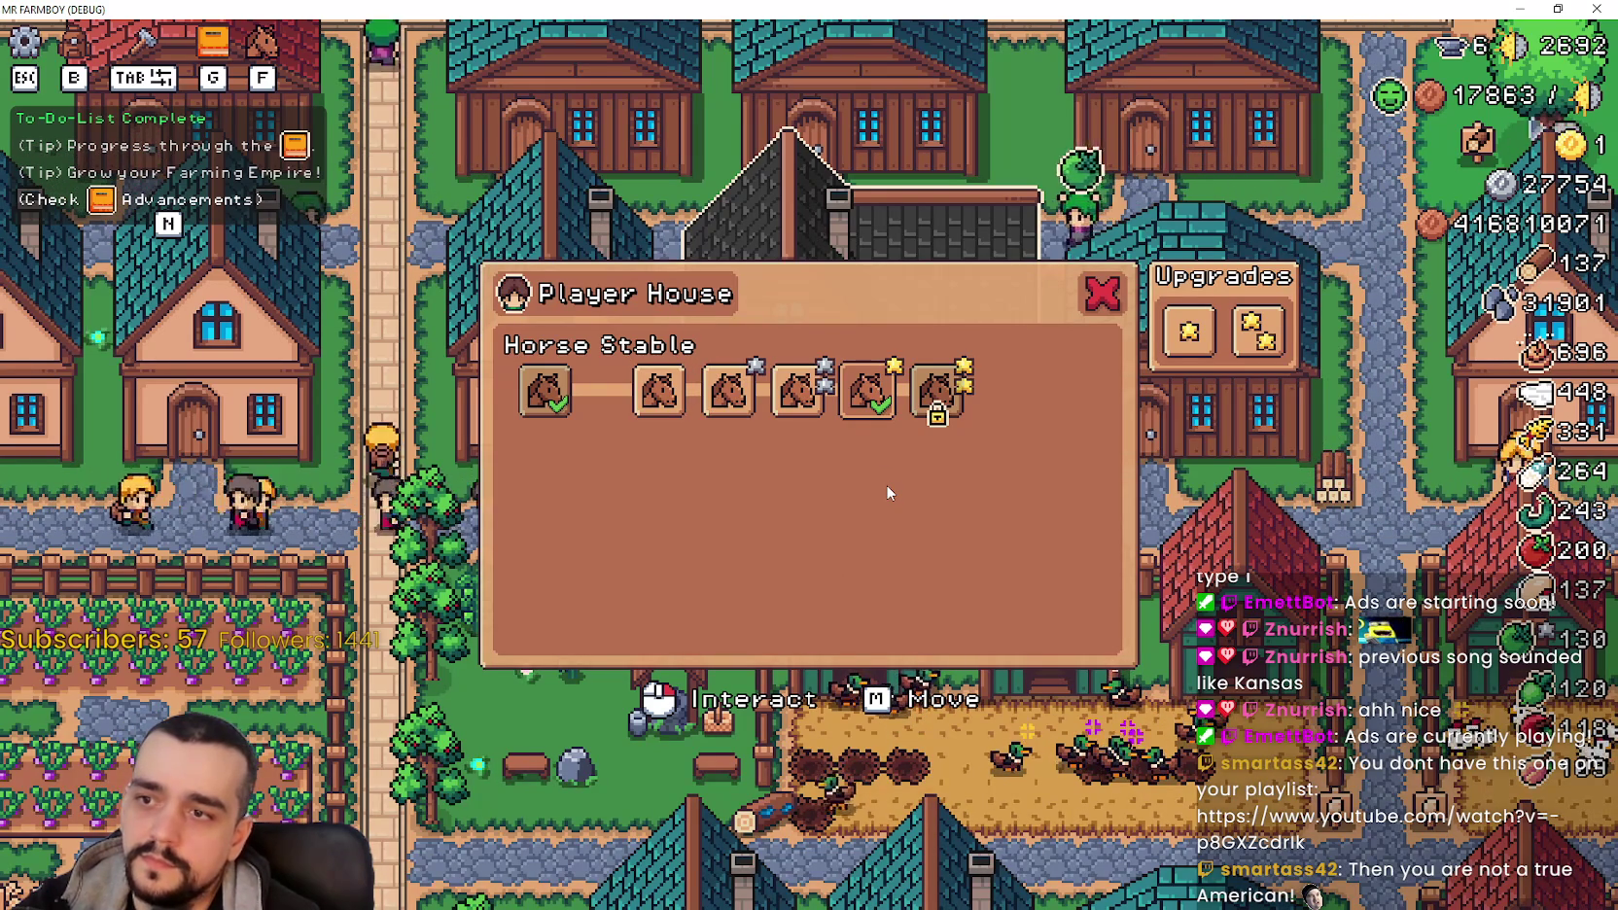
left_click(795, 416)
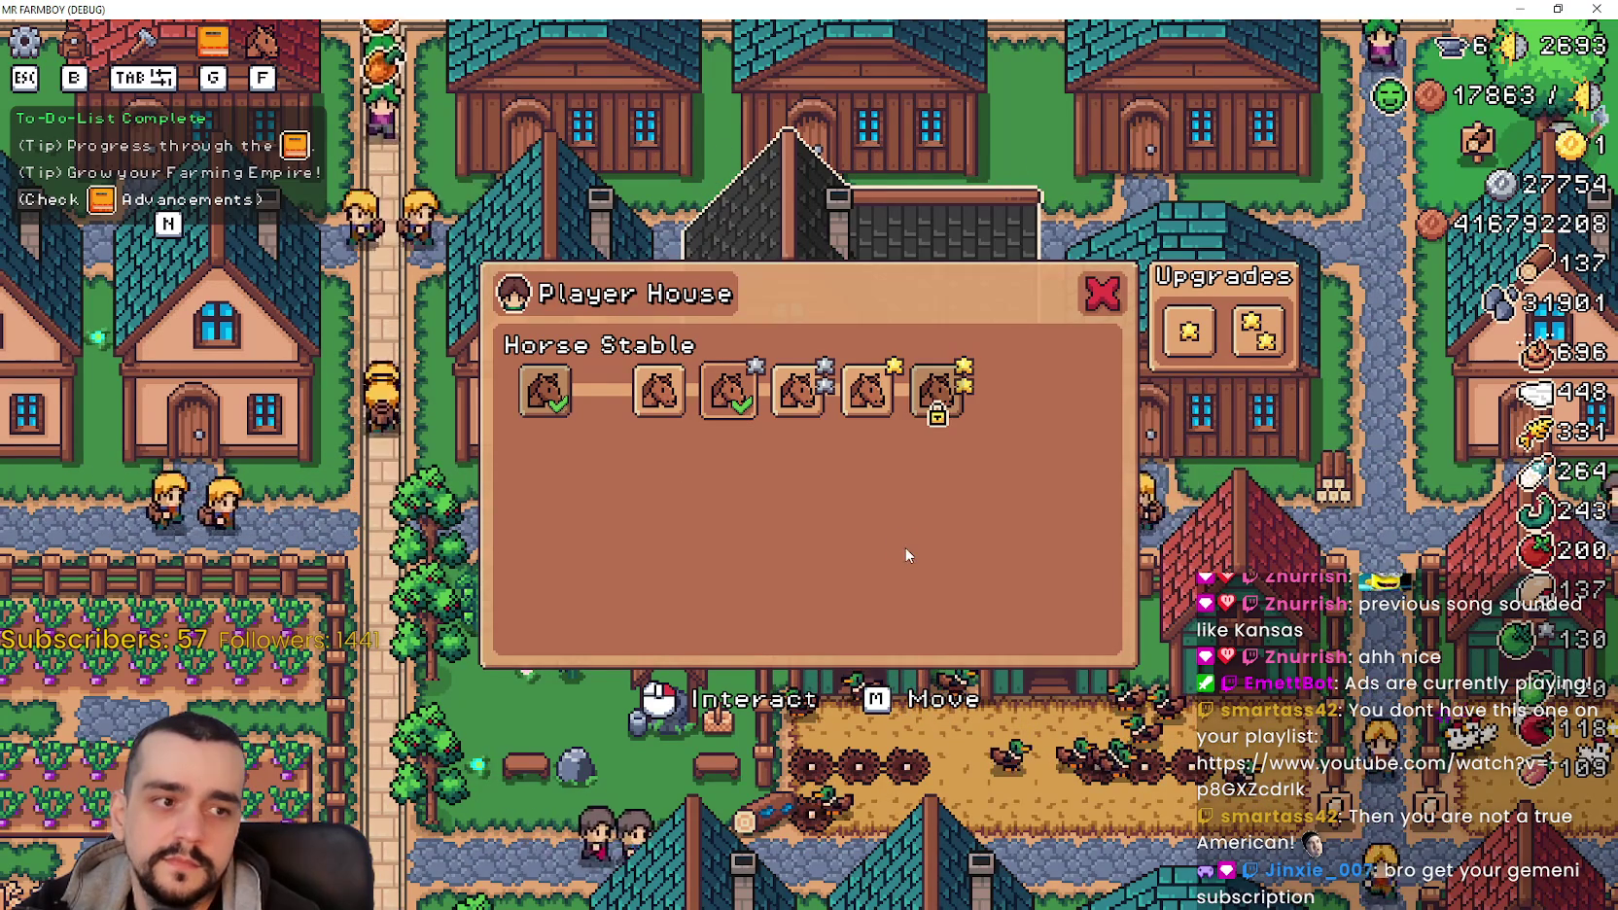
left_click(798, 394)
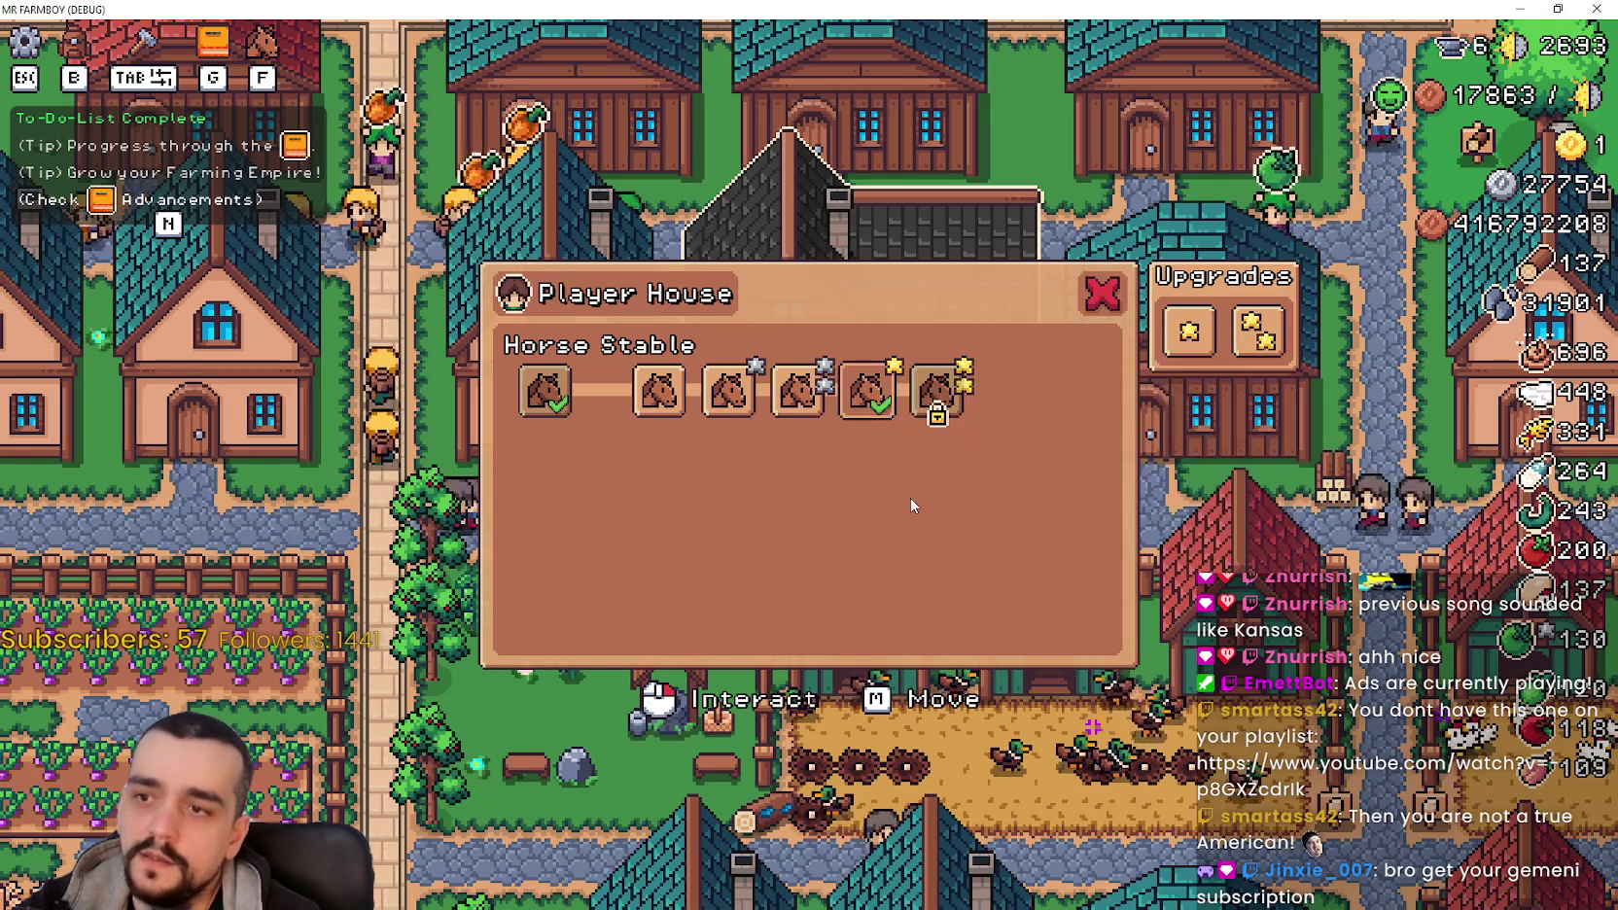
left_click(728, 393)
left_click(793, 410)
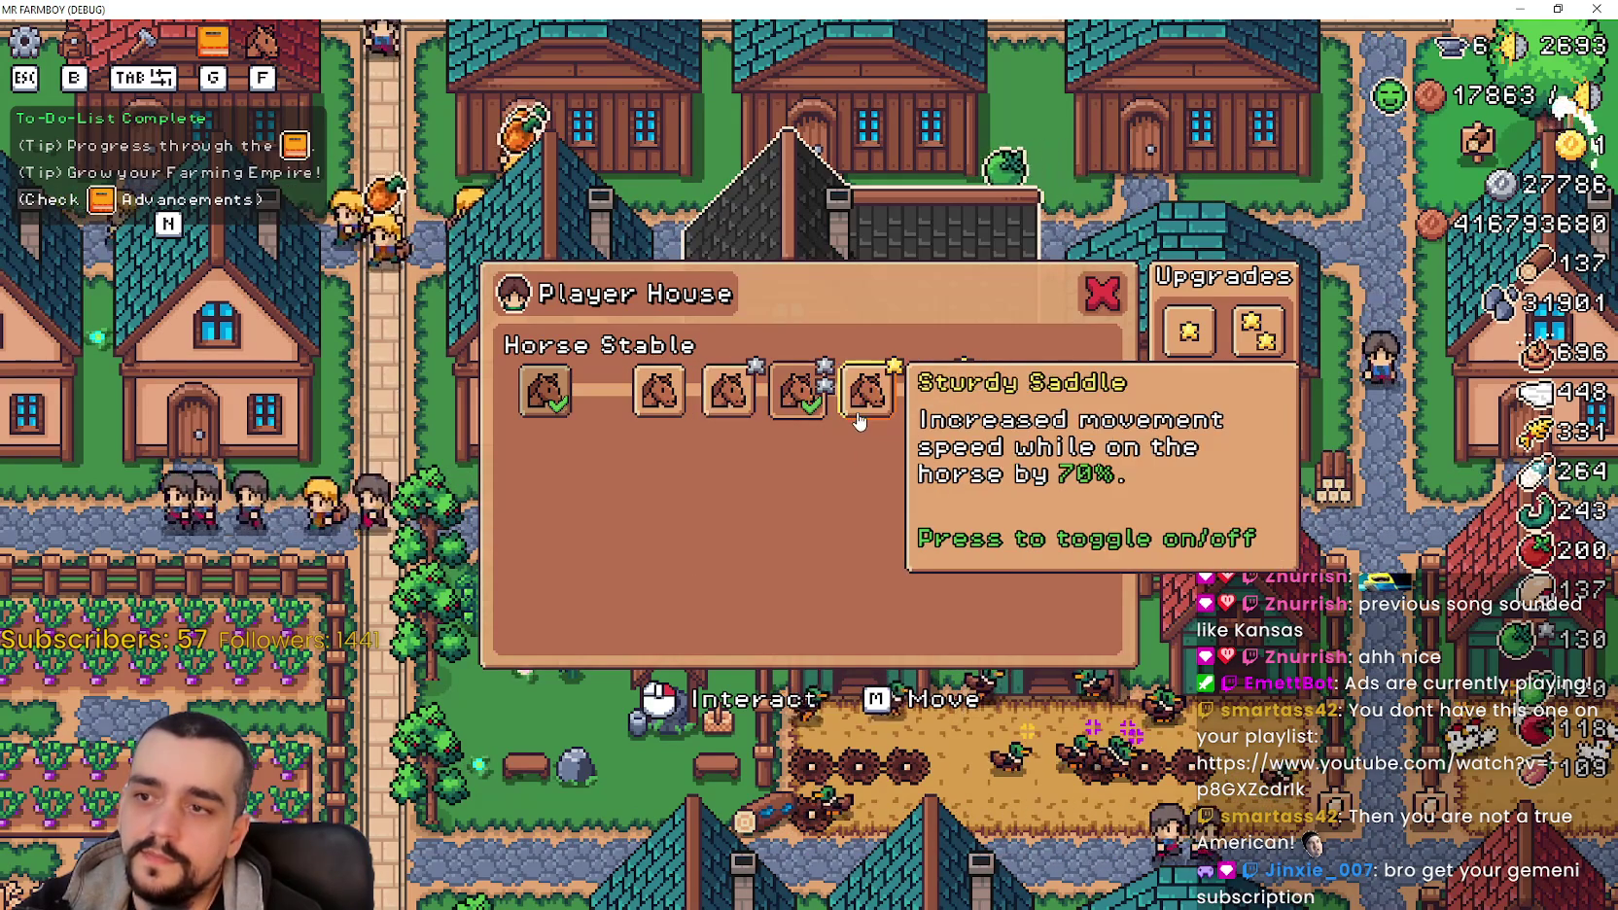
left_click(870, 394)
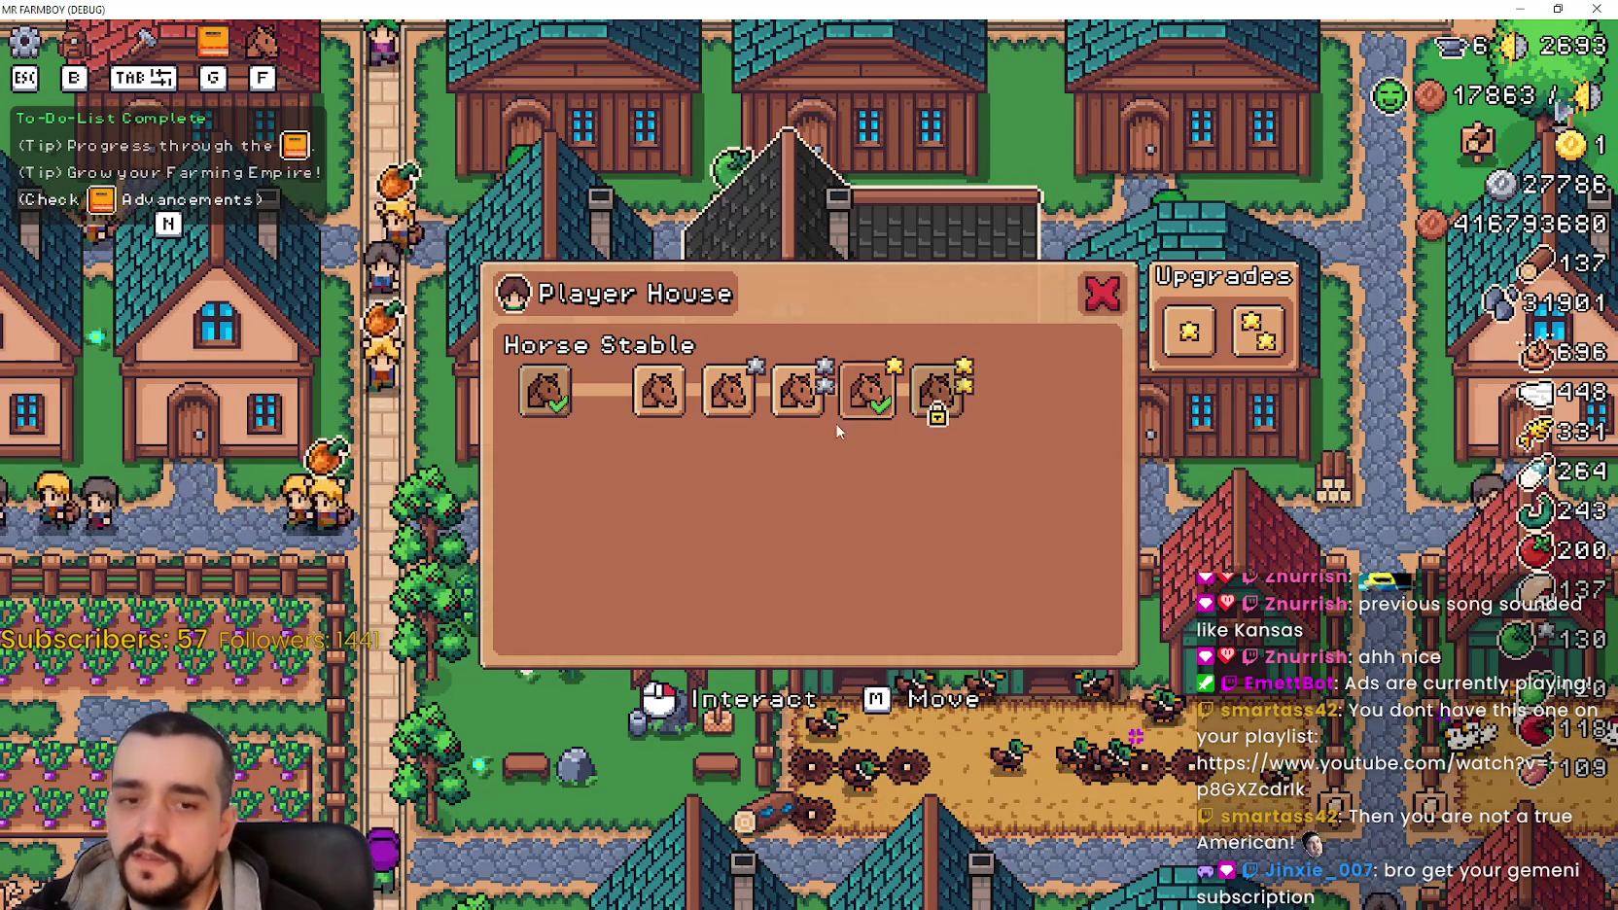
mouse_move(926, 425)
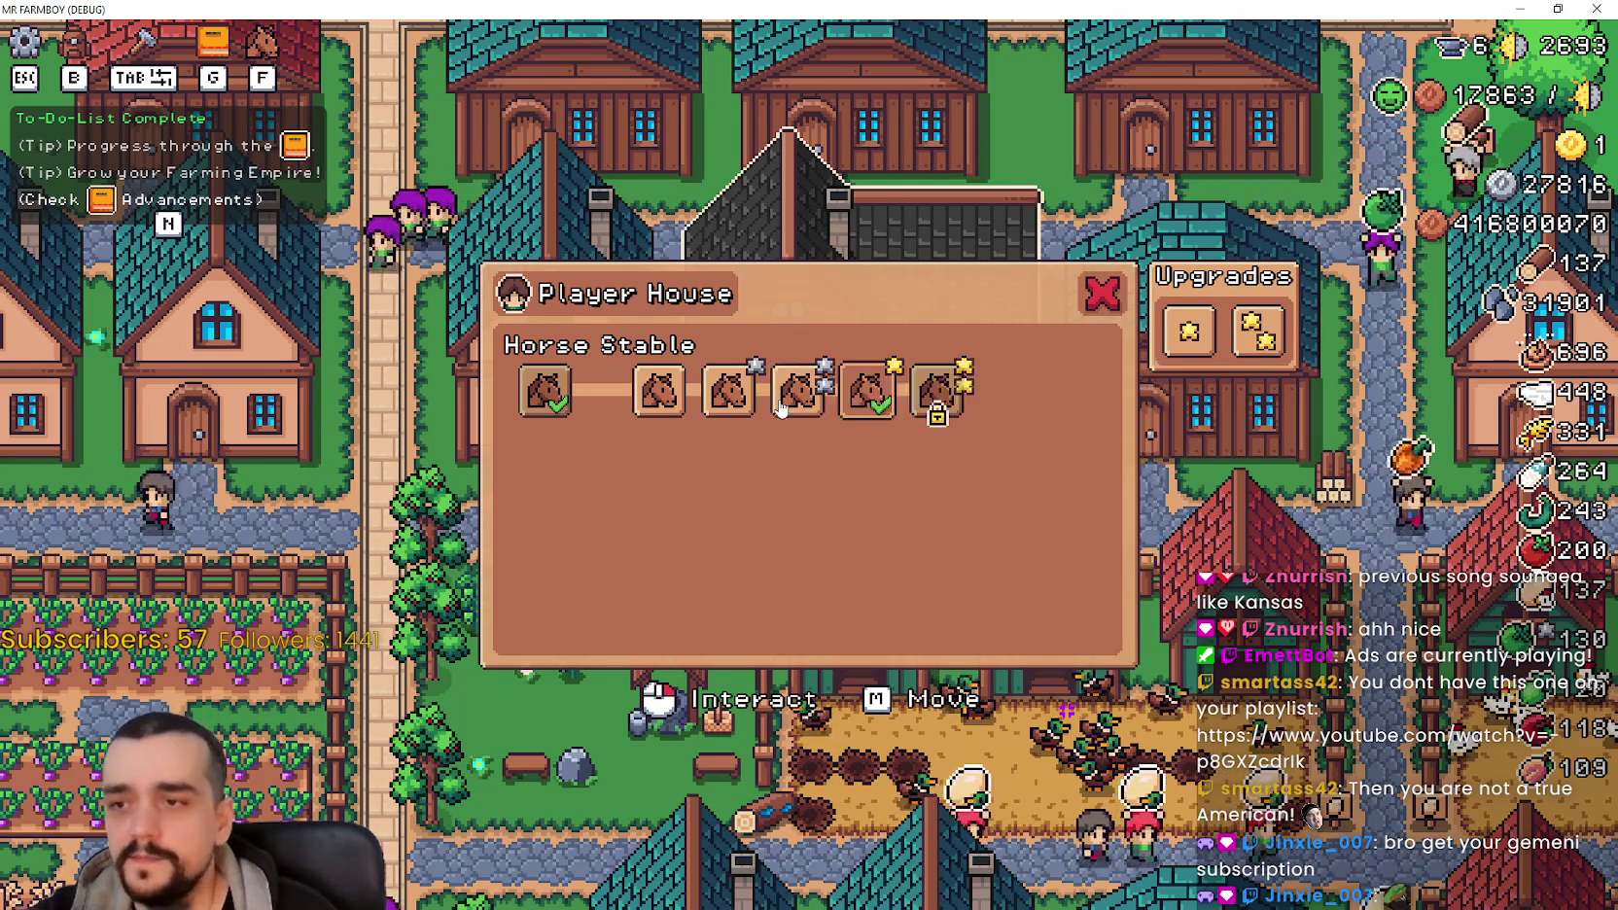
left_click(744, 421)
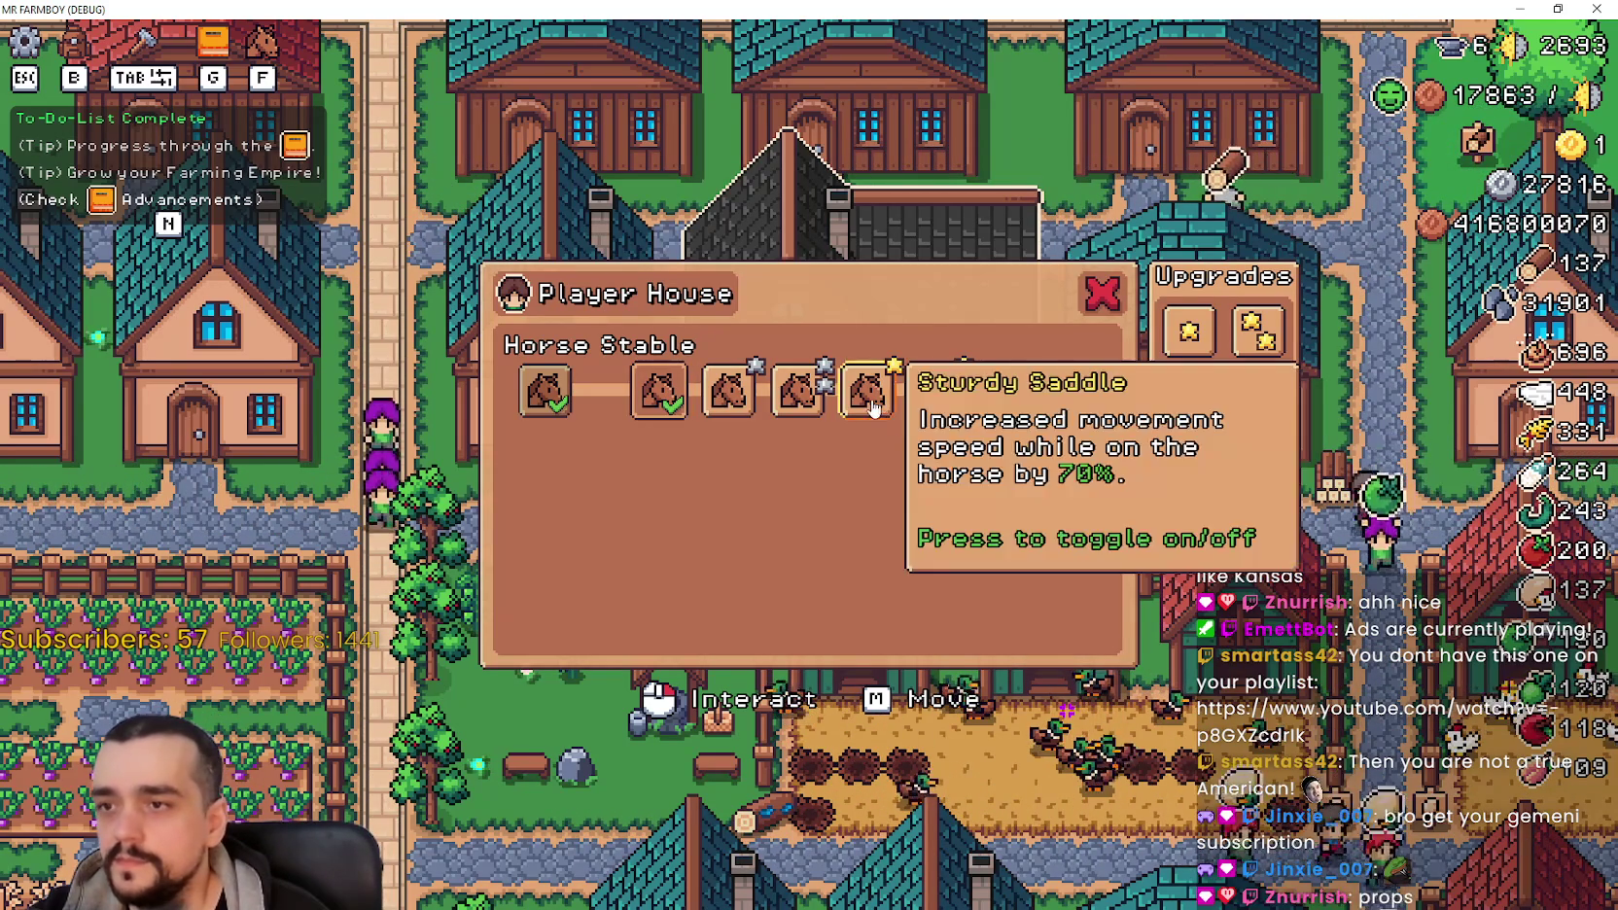
left_click(866, 394)
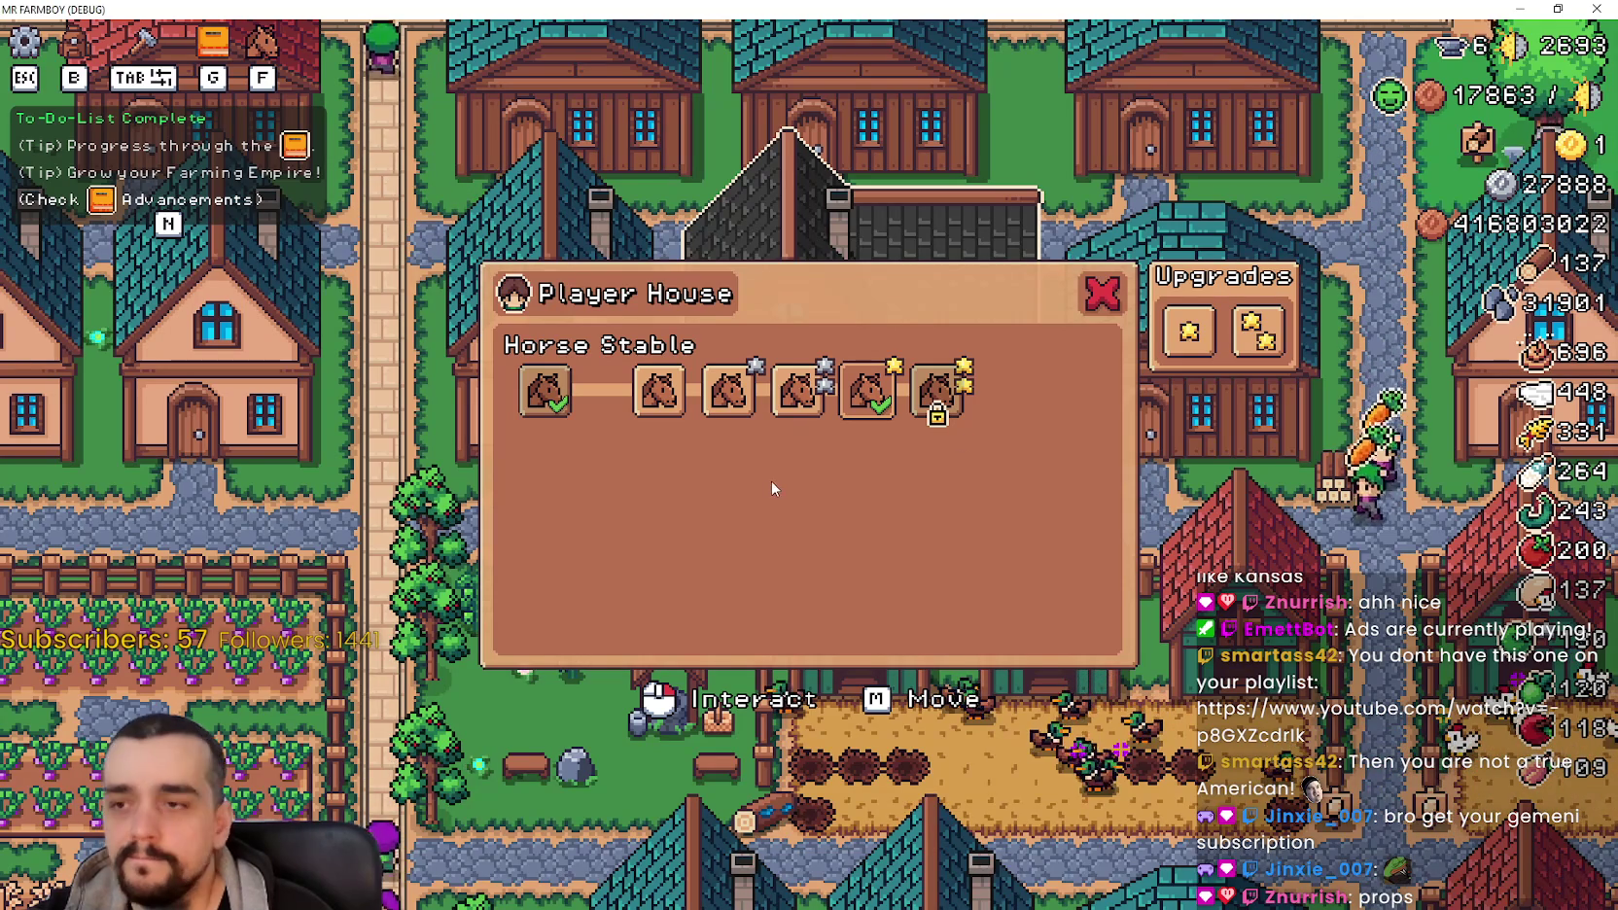
left_click(659, 390)
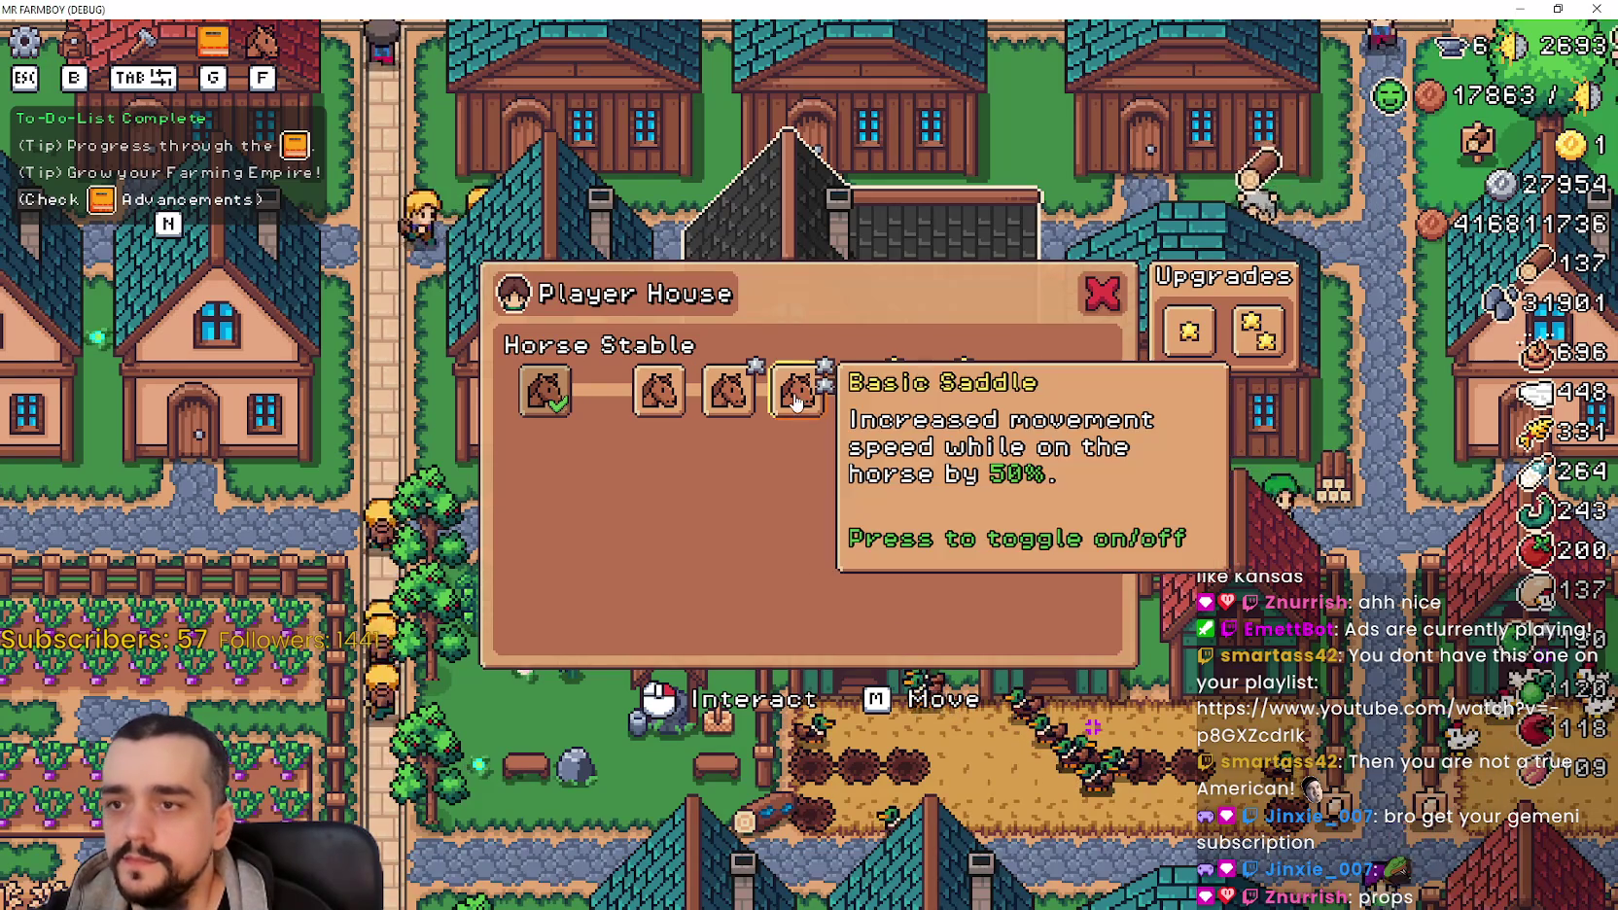
left_click(868, 391)
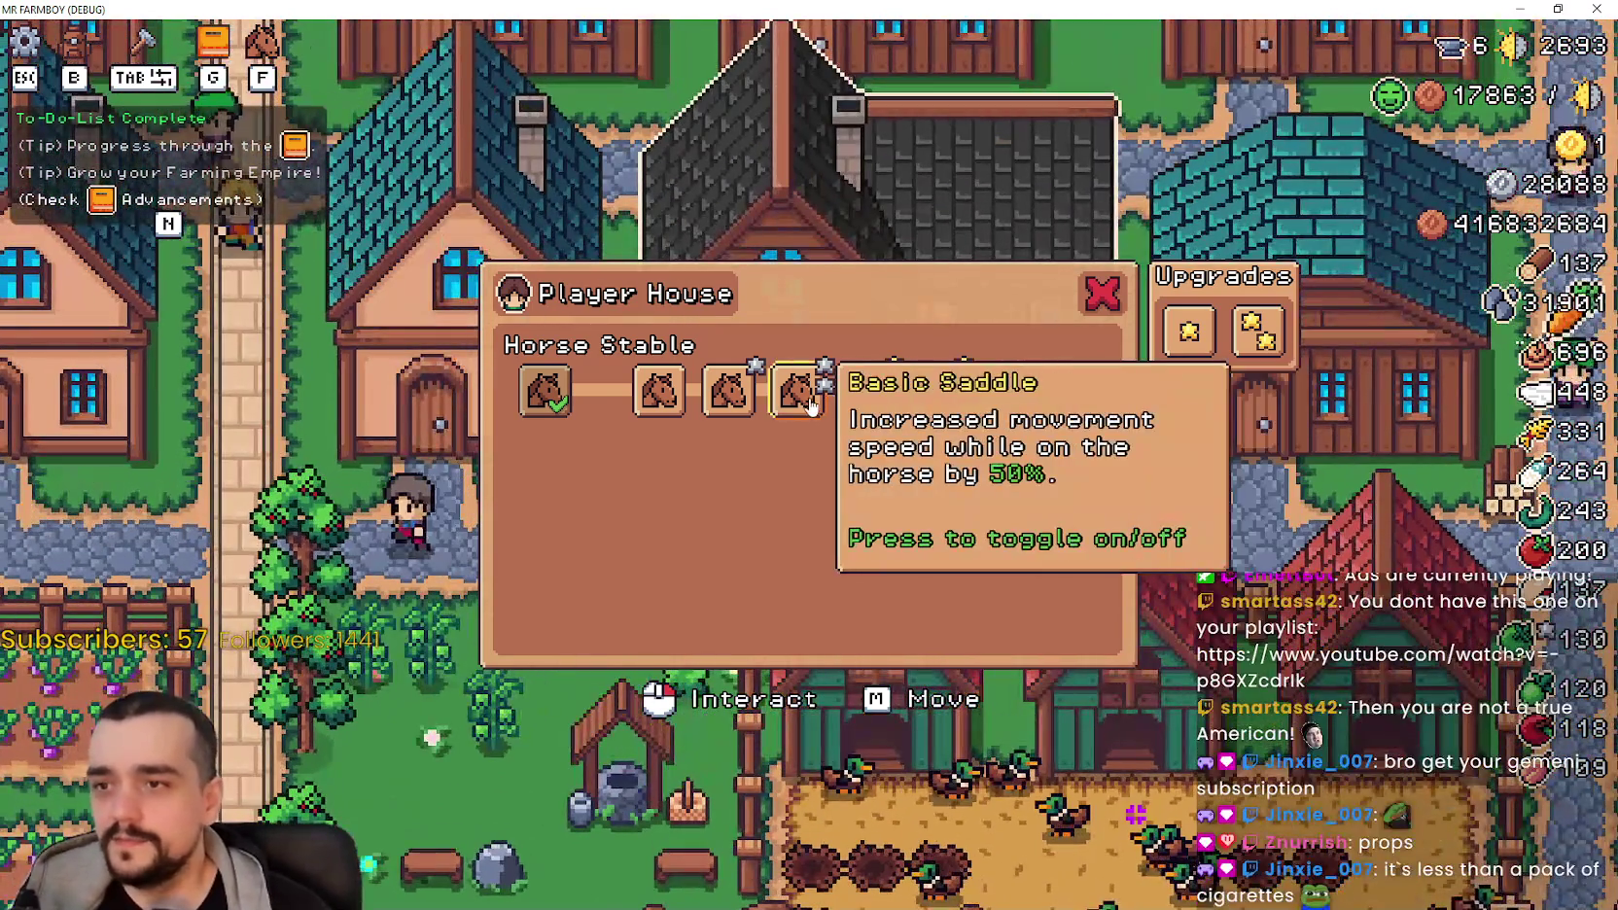
Step: Cycle the active saddle between 20% Basic, 50% and Sturdy, ending on Sturdy, and close the panel
left_click(797, 393)
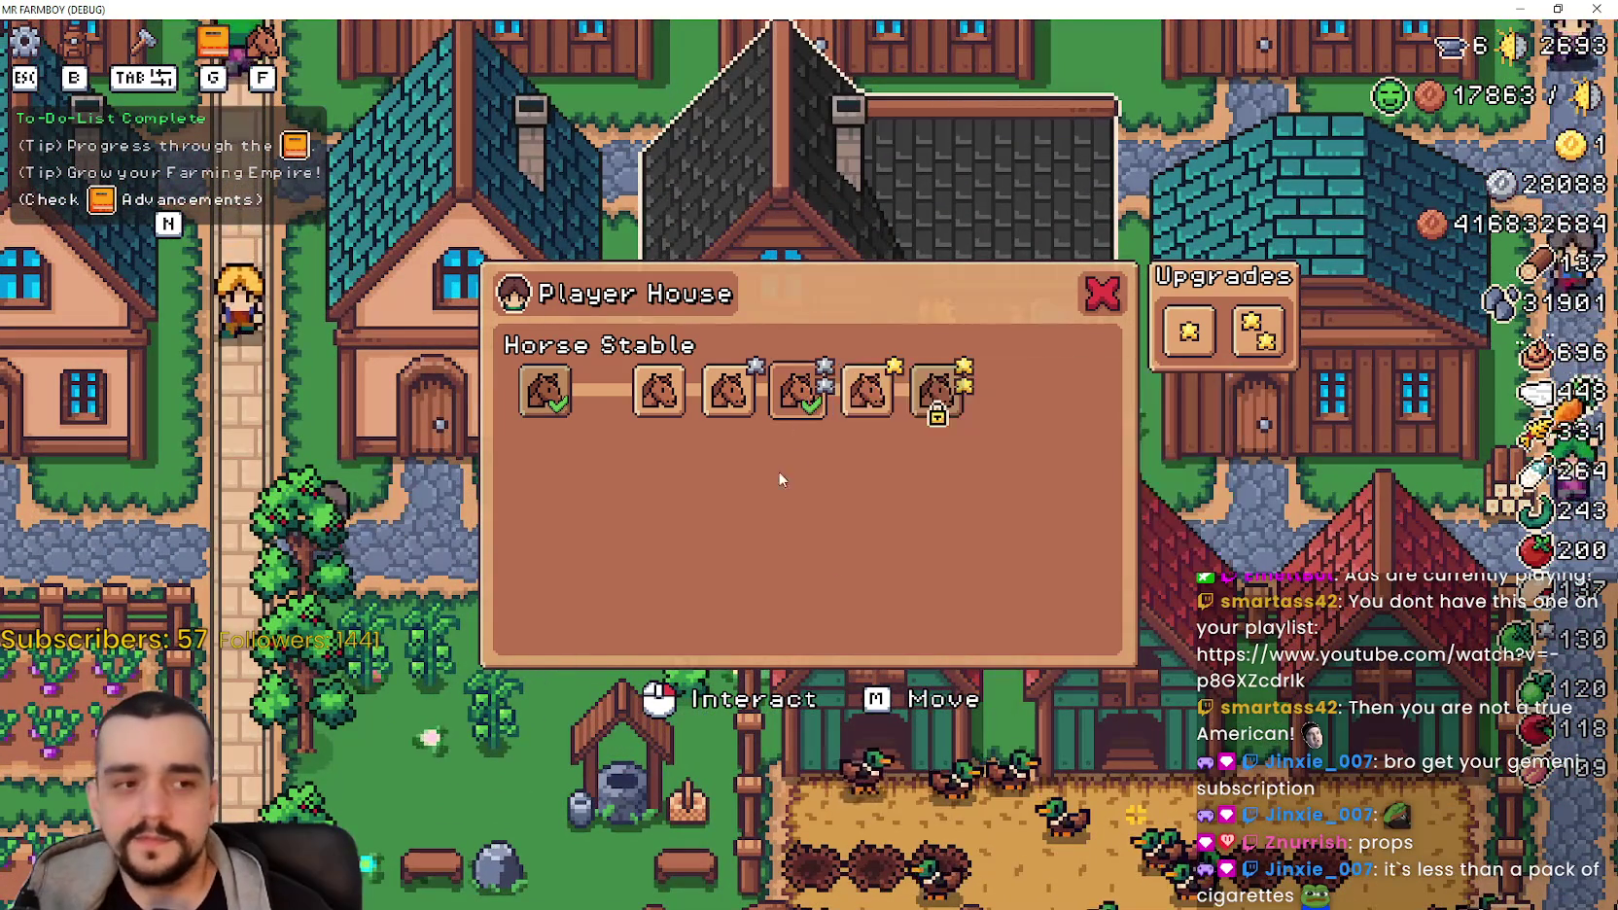
left_click(659, 392)
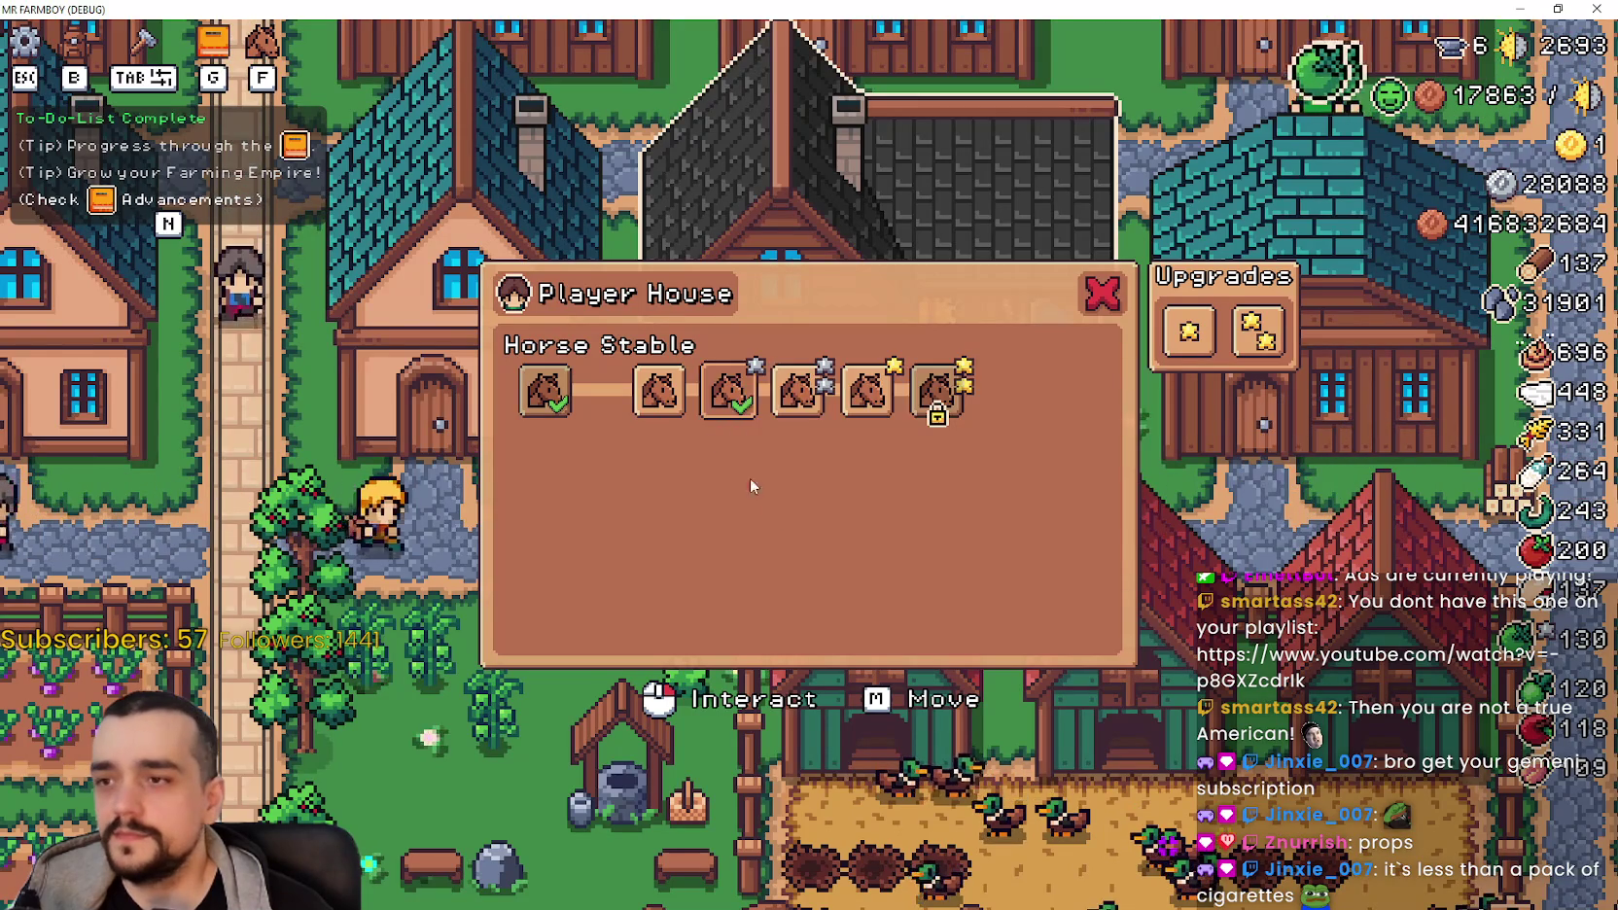
left_click(797, 393)
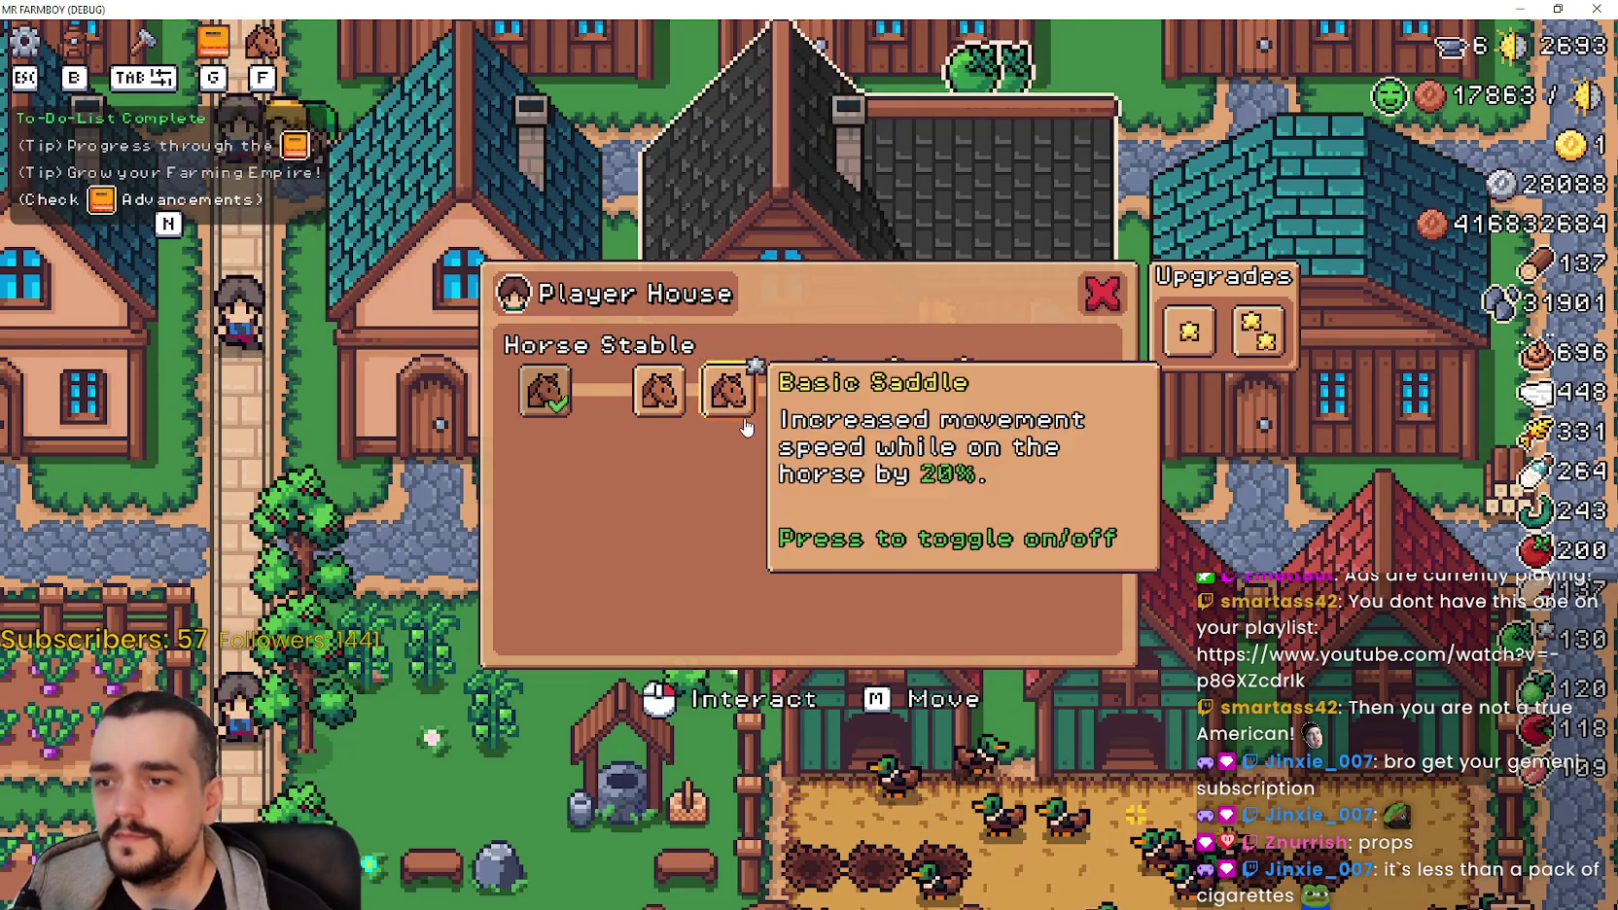
left_click(650, 394)
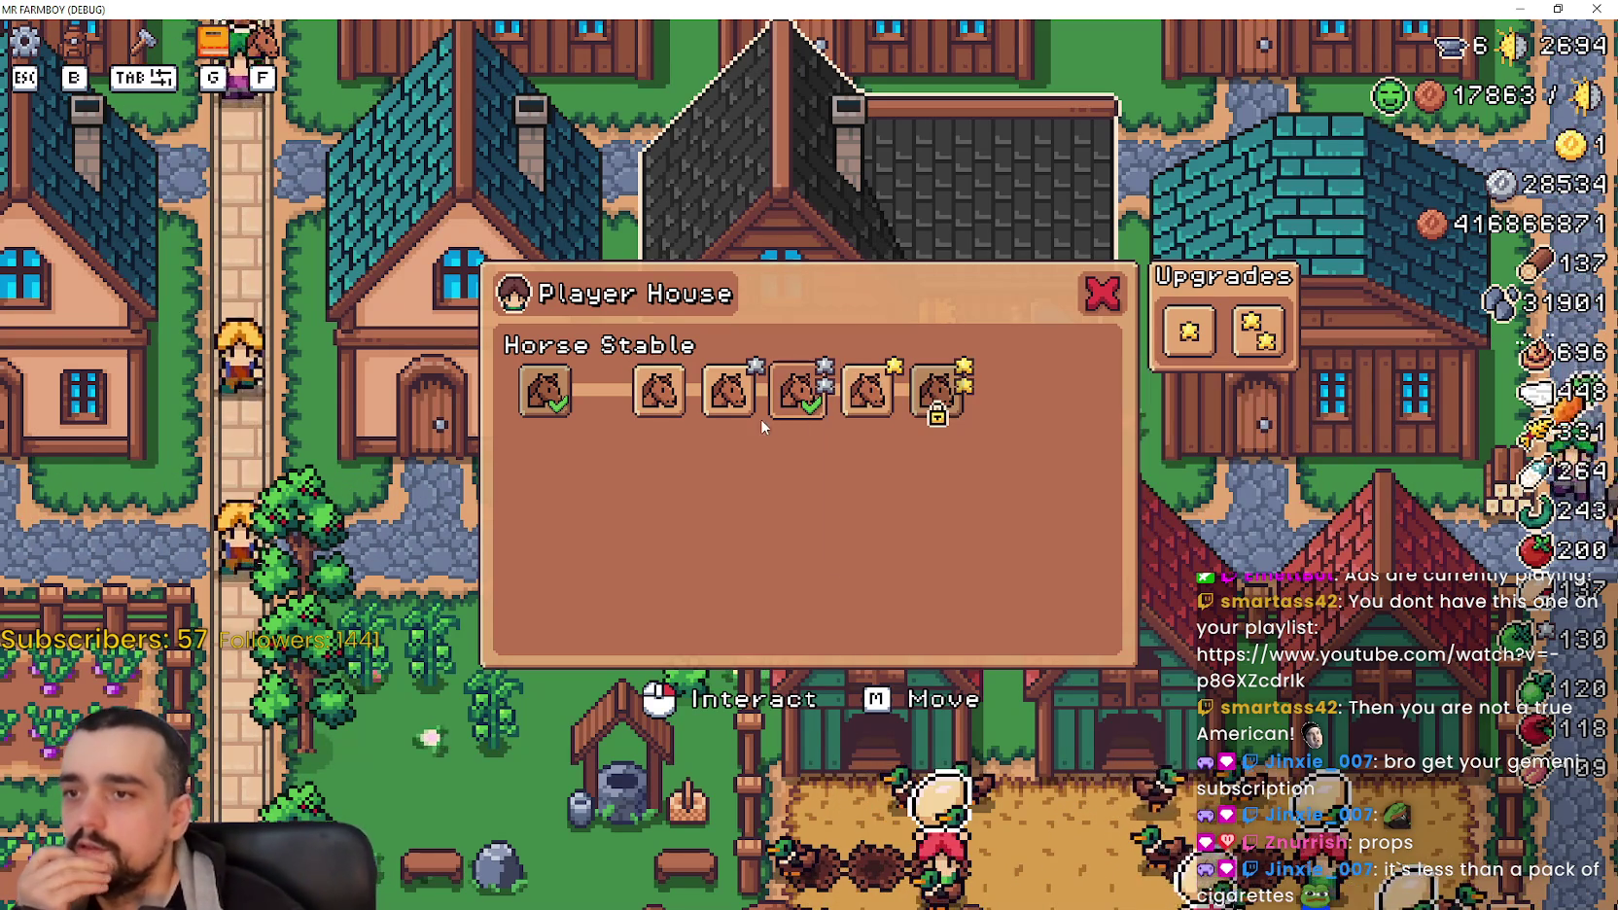
left_click(729, 390)
left_click(730, 391)
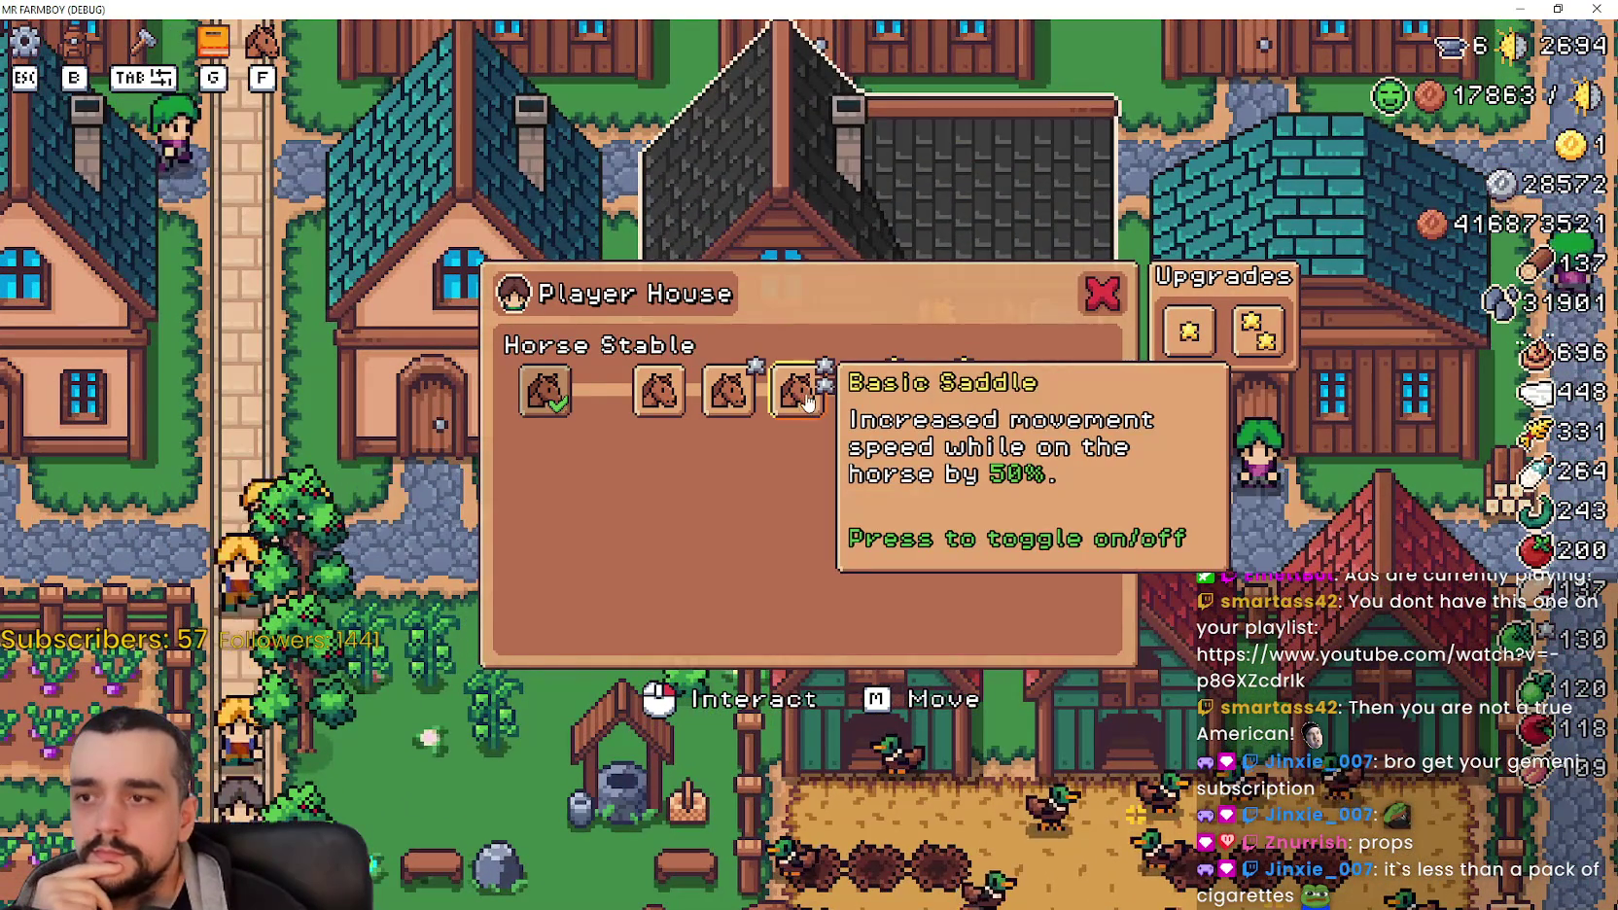
left_click(800, 392)
left_click(866, 389)
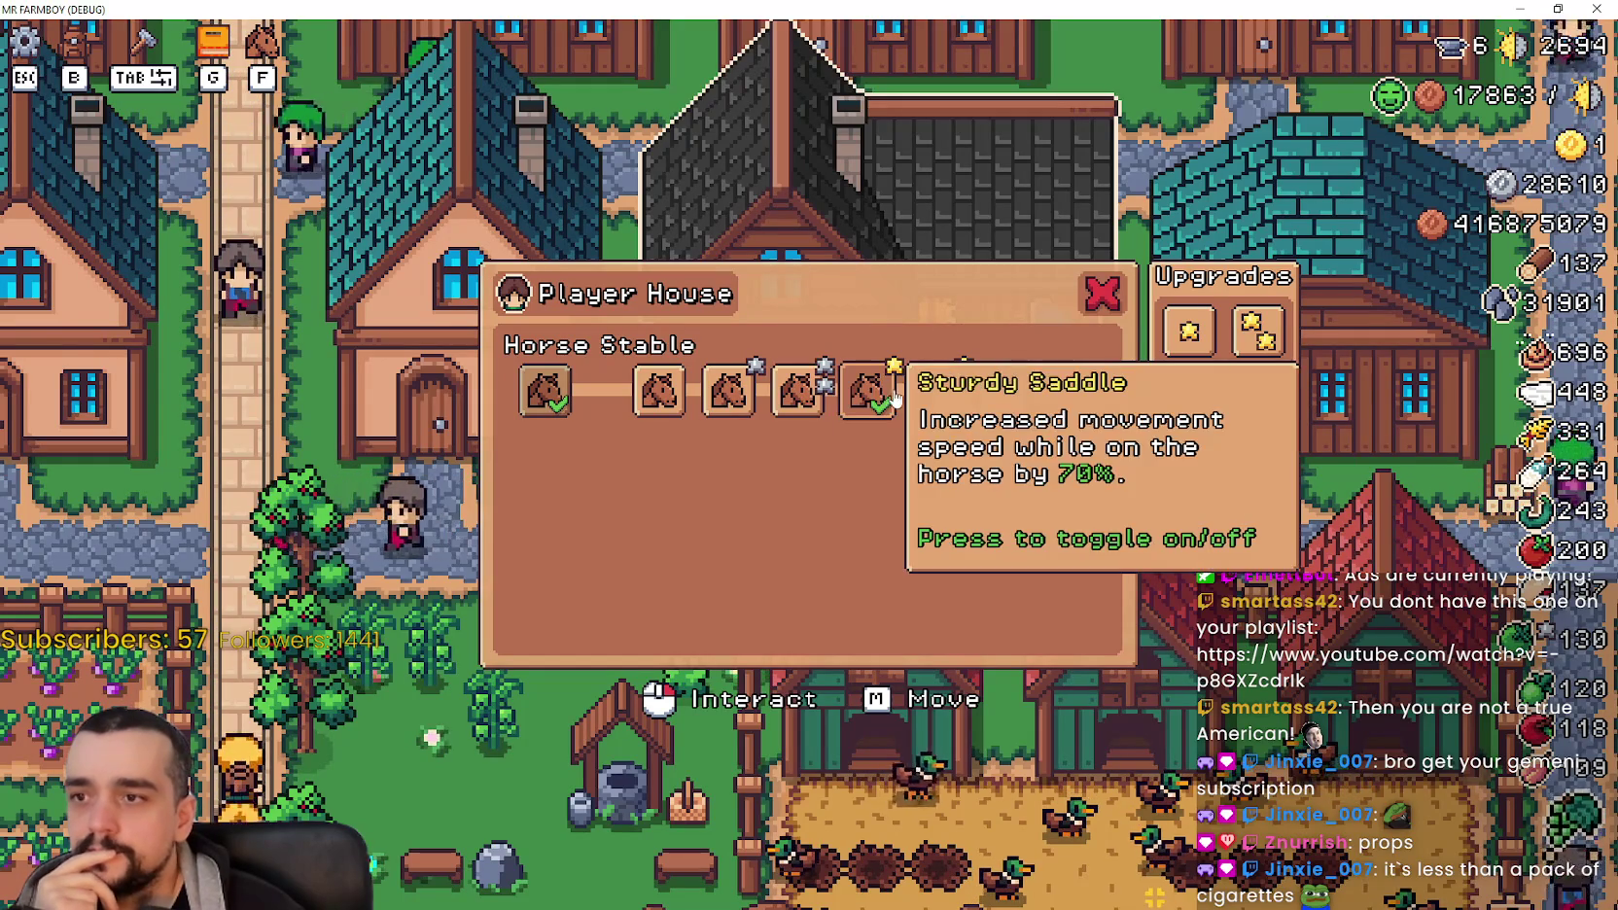
left_click(1101, 293)
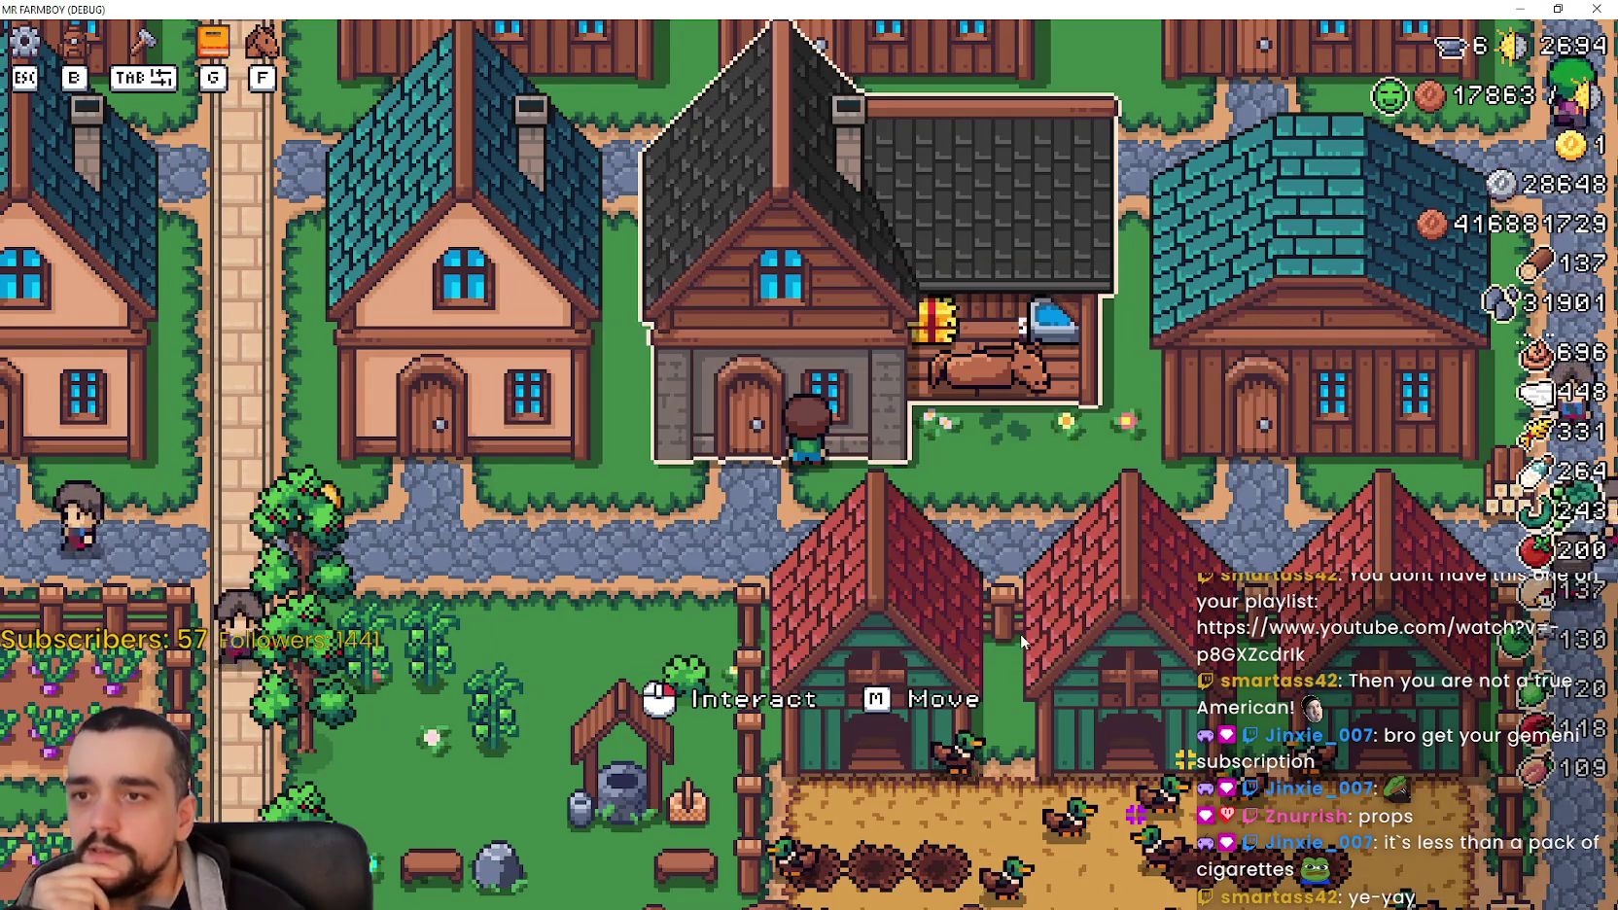
Step: Mount the horse, ride briefly, and reopen then dismiss the Player House panel
key("f")
key("d")
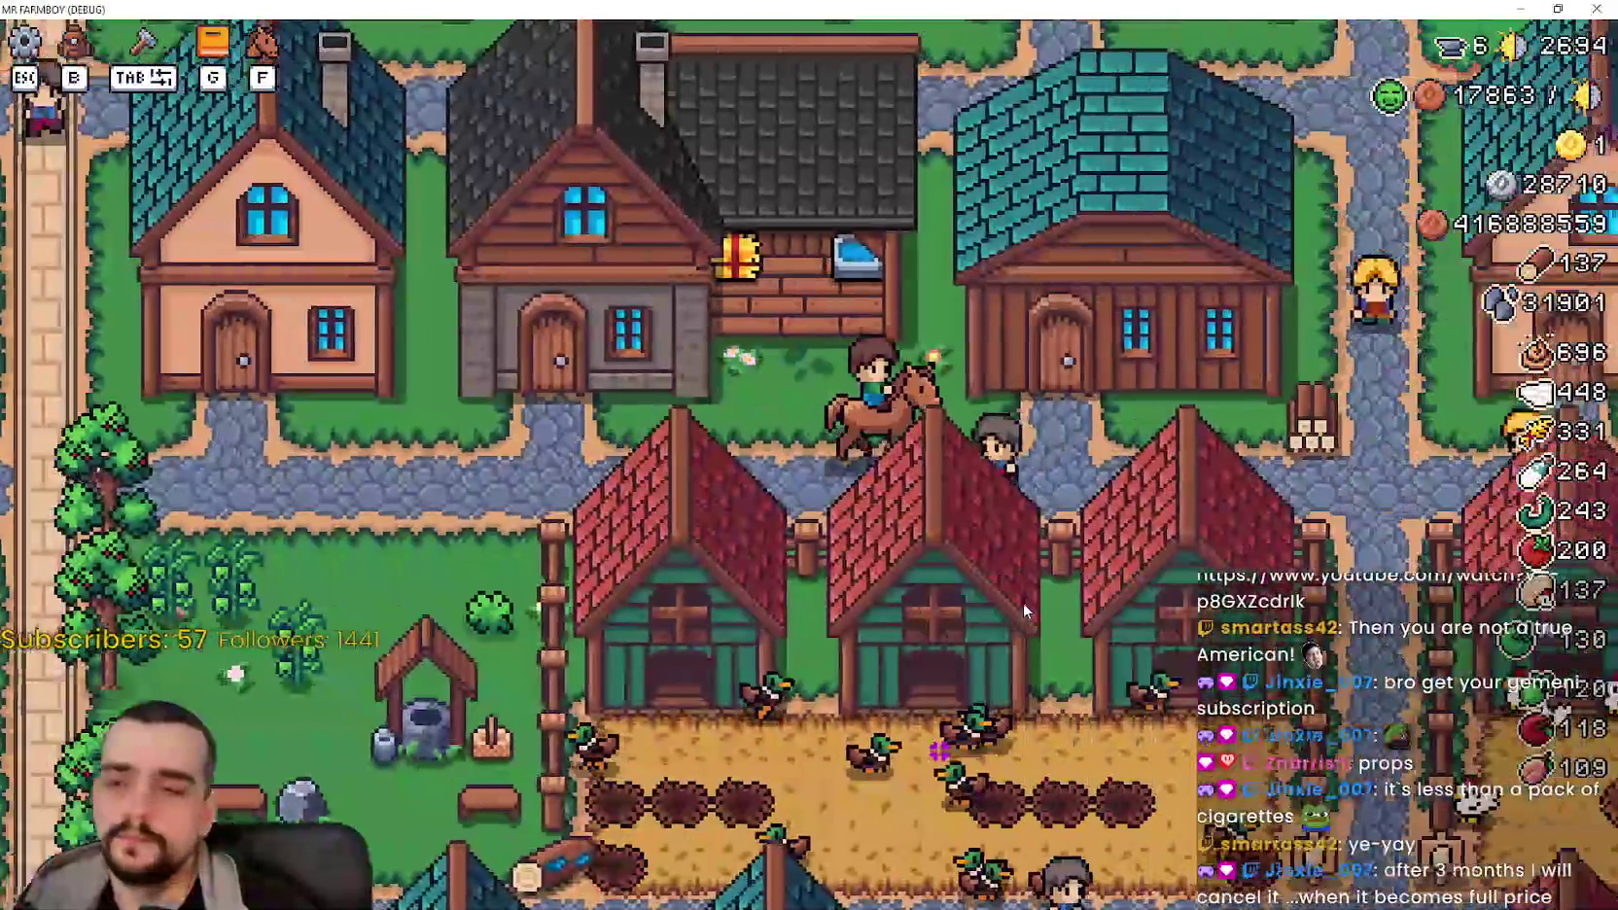
key("a")
left_click(797, 243)
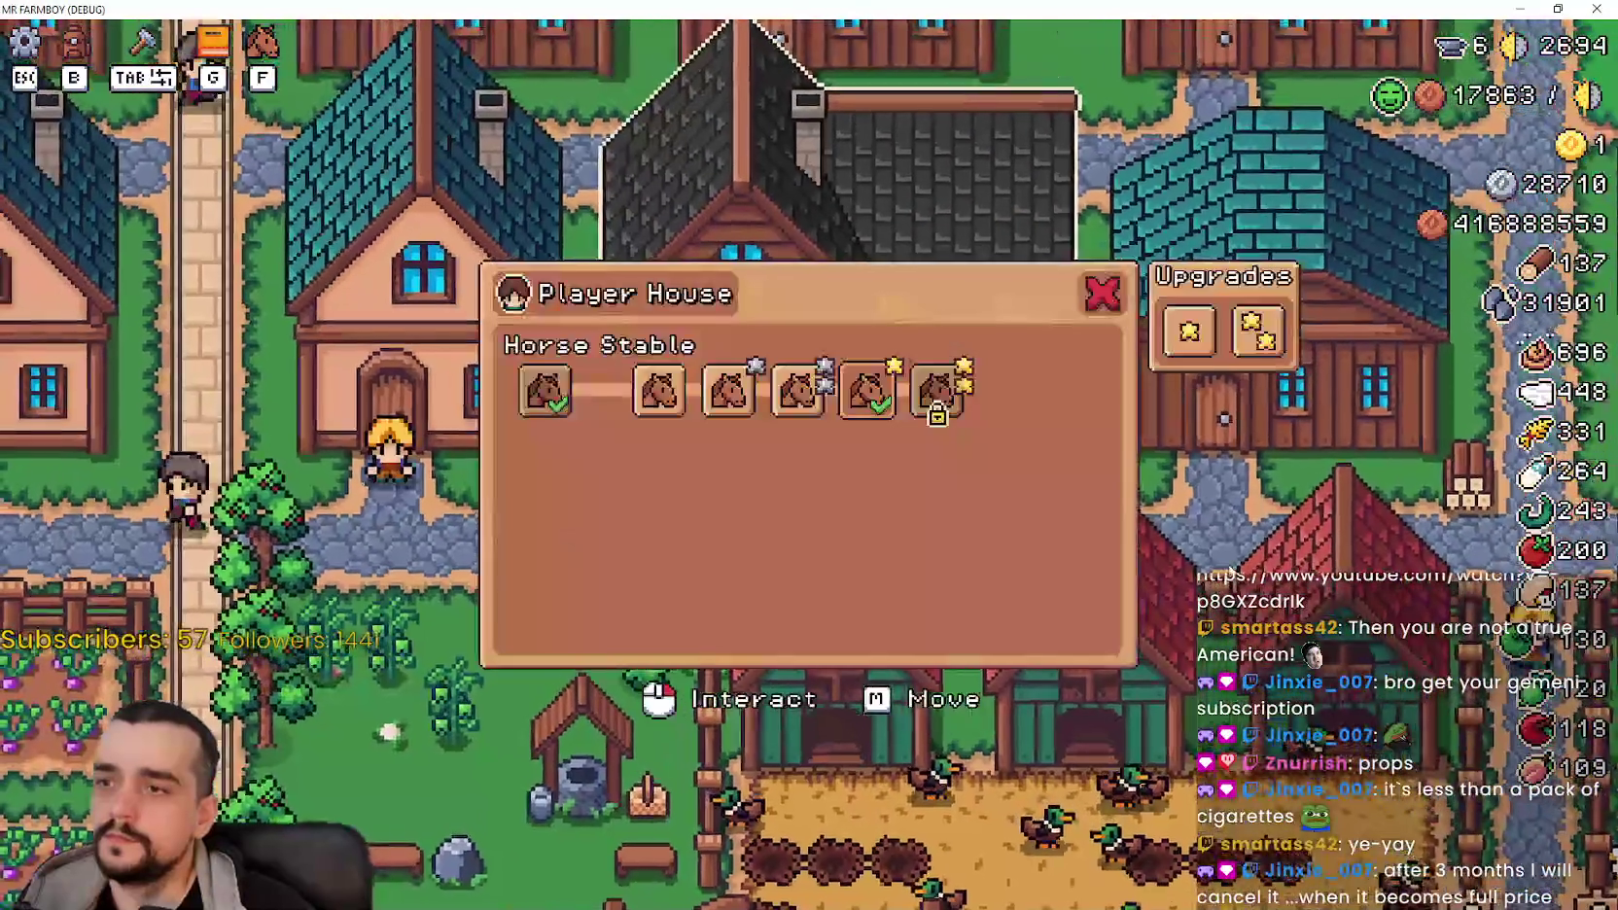
key("Escape")
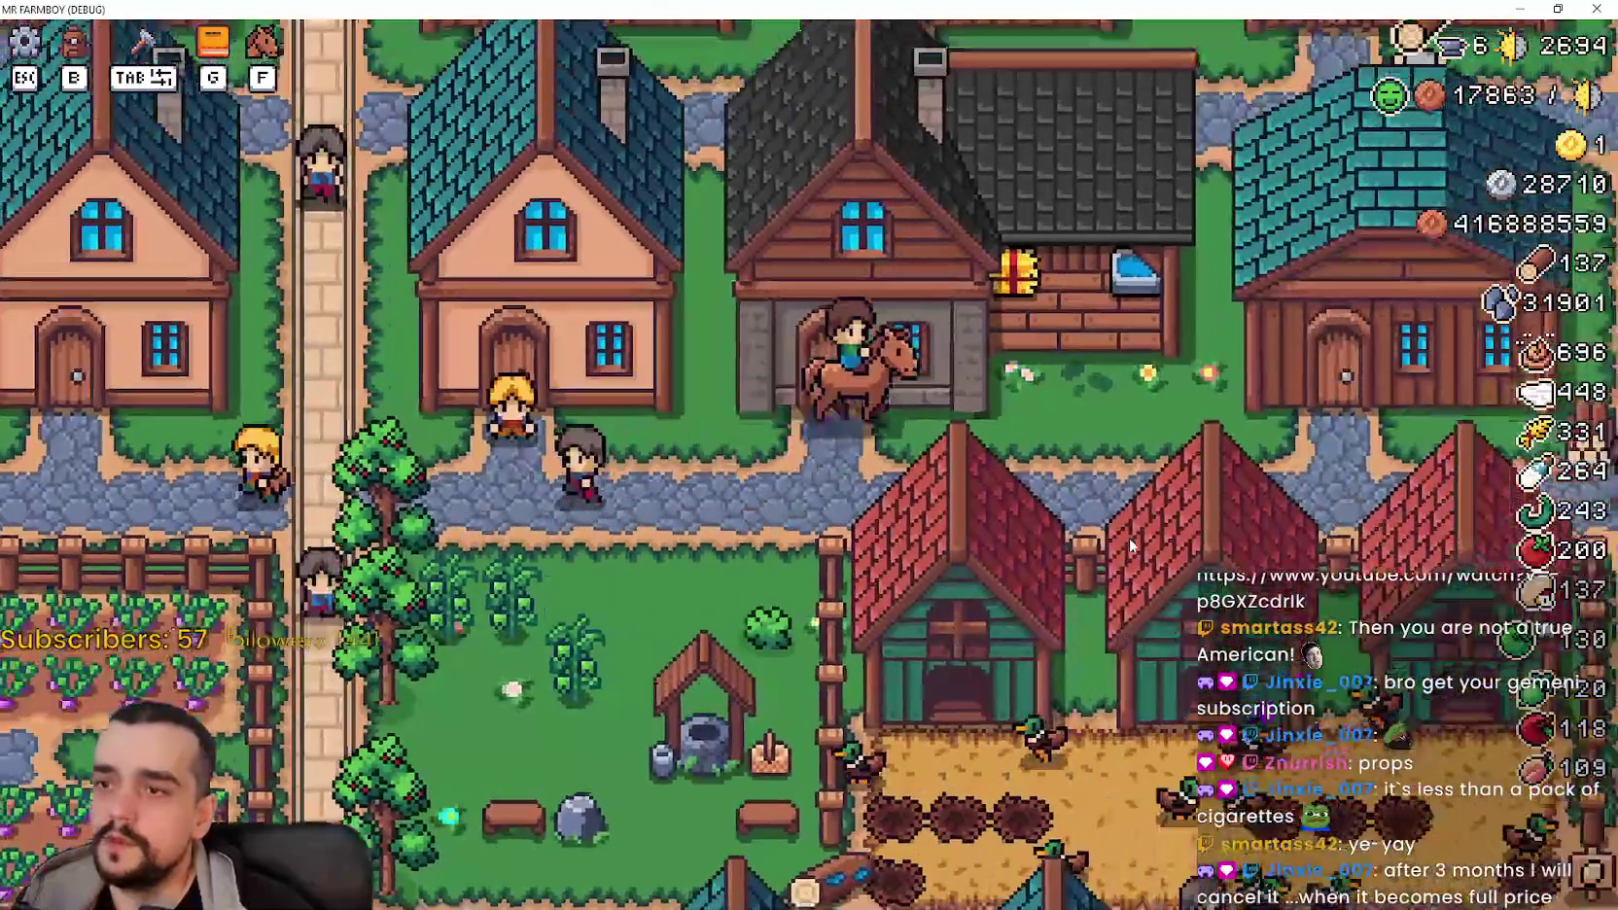
Step: Ride the horse around the village past the red barns and grey house to test its speed
key("w")
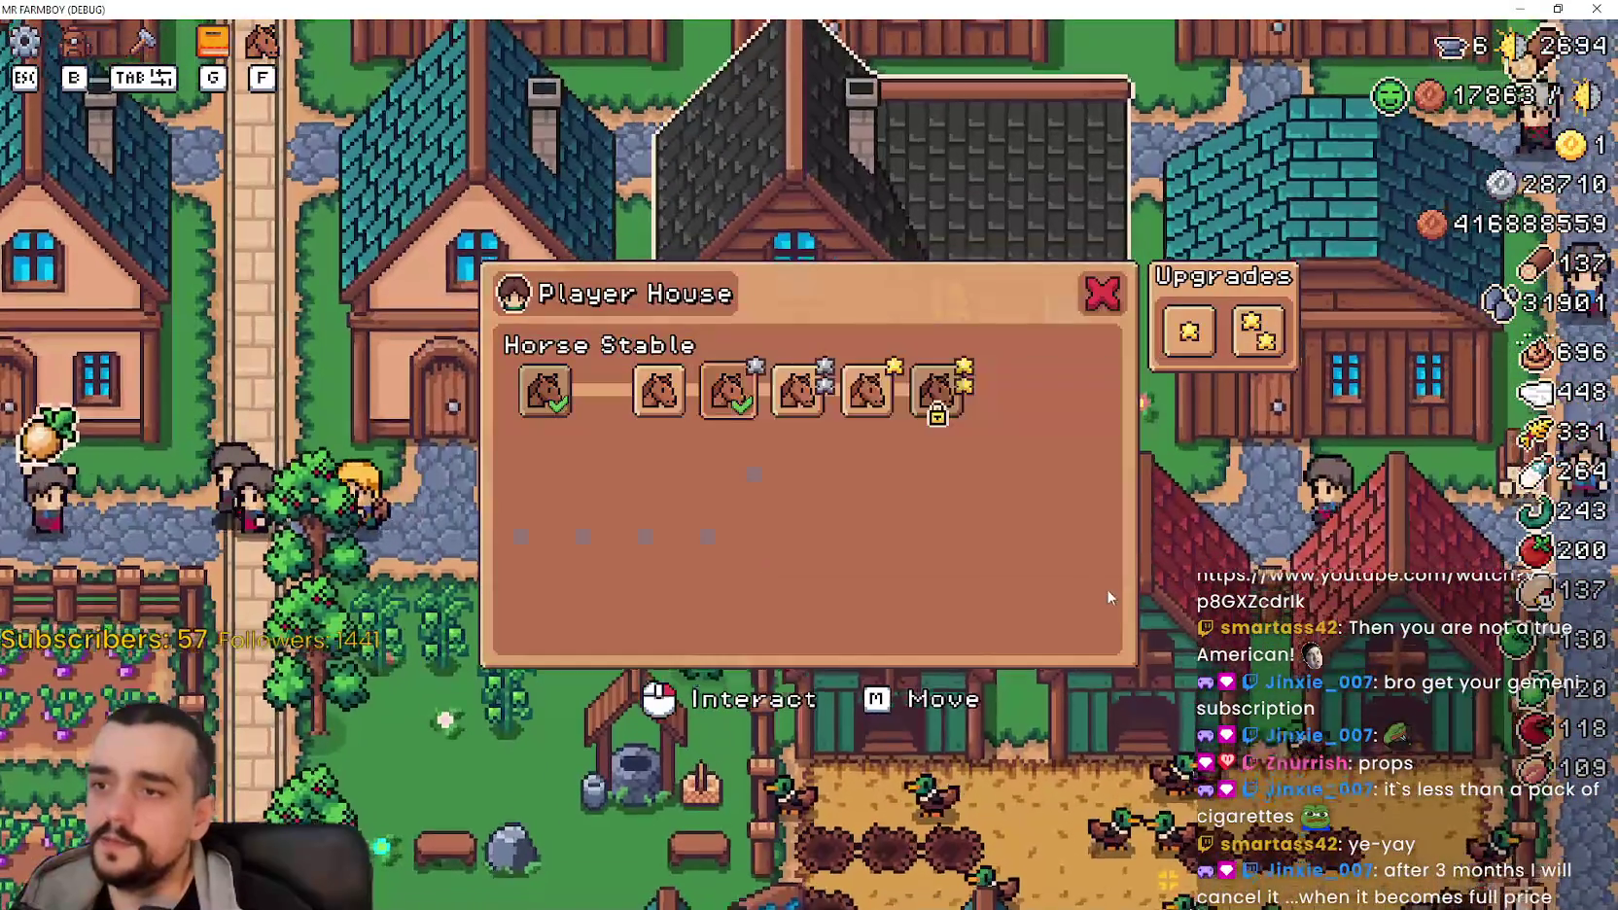
key("a")
key("d")
key("w")
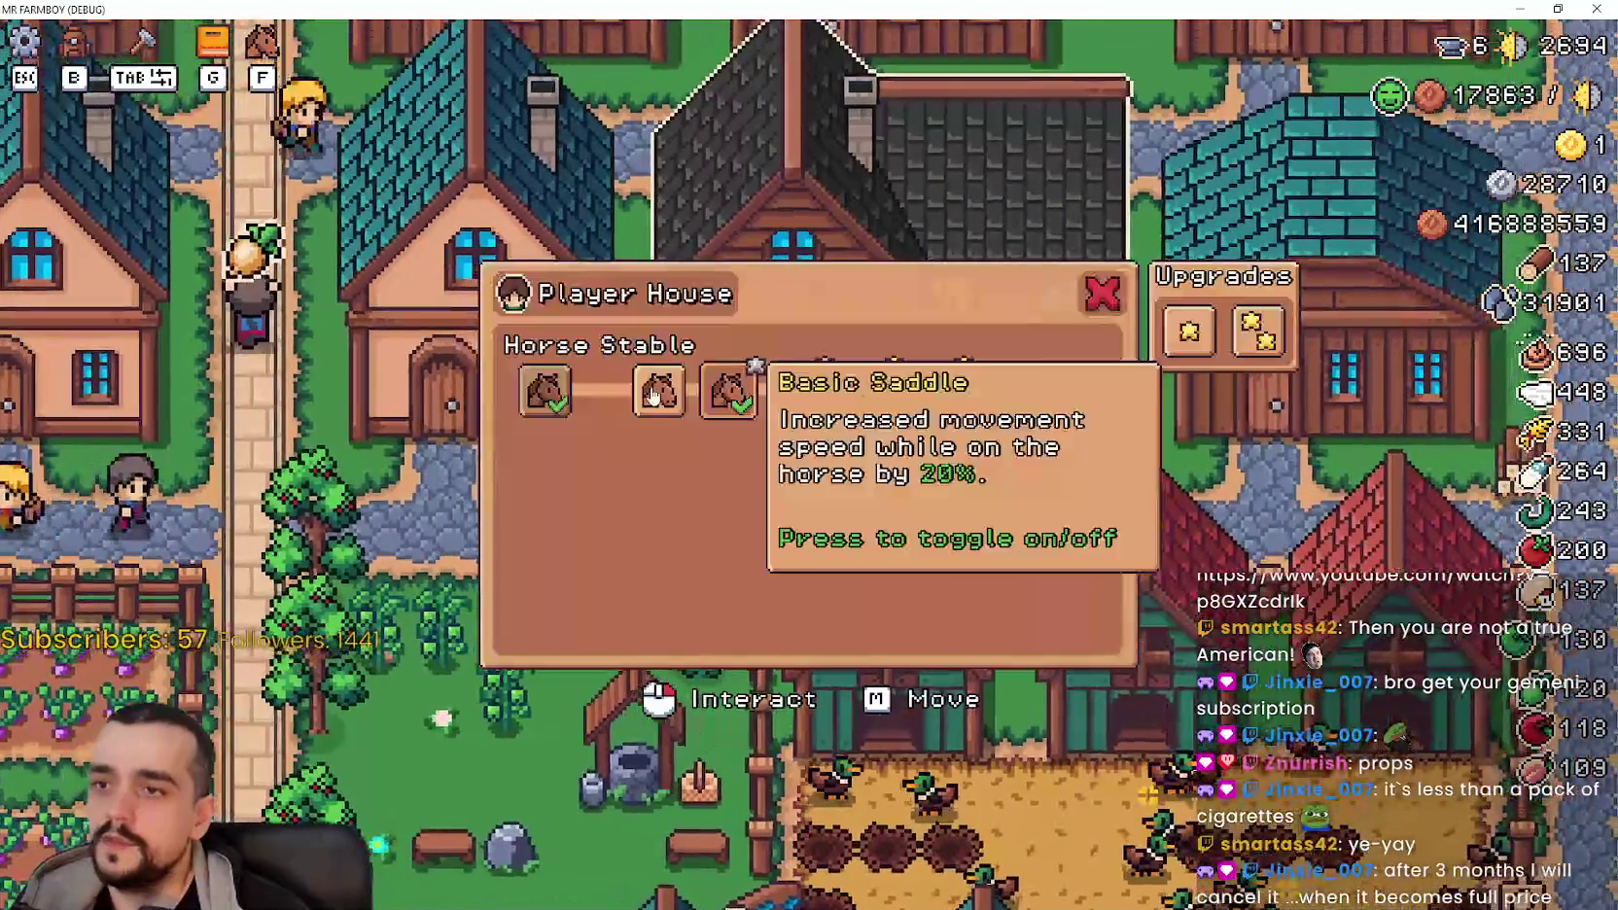
key("a")
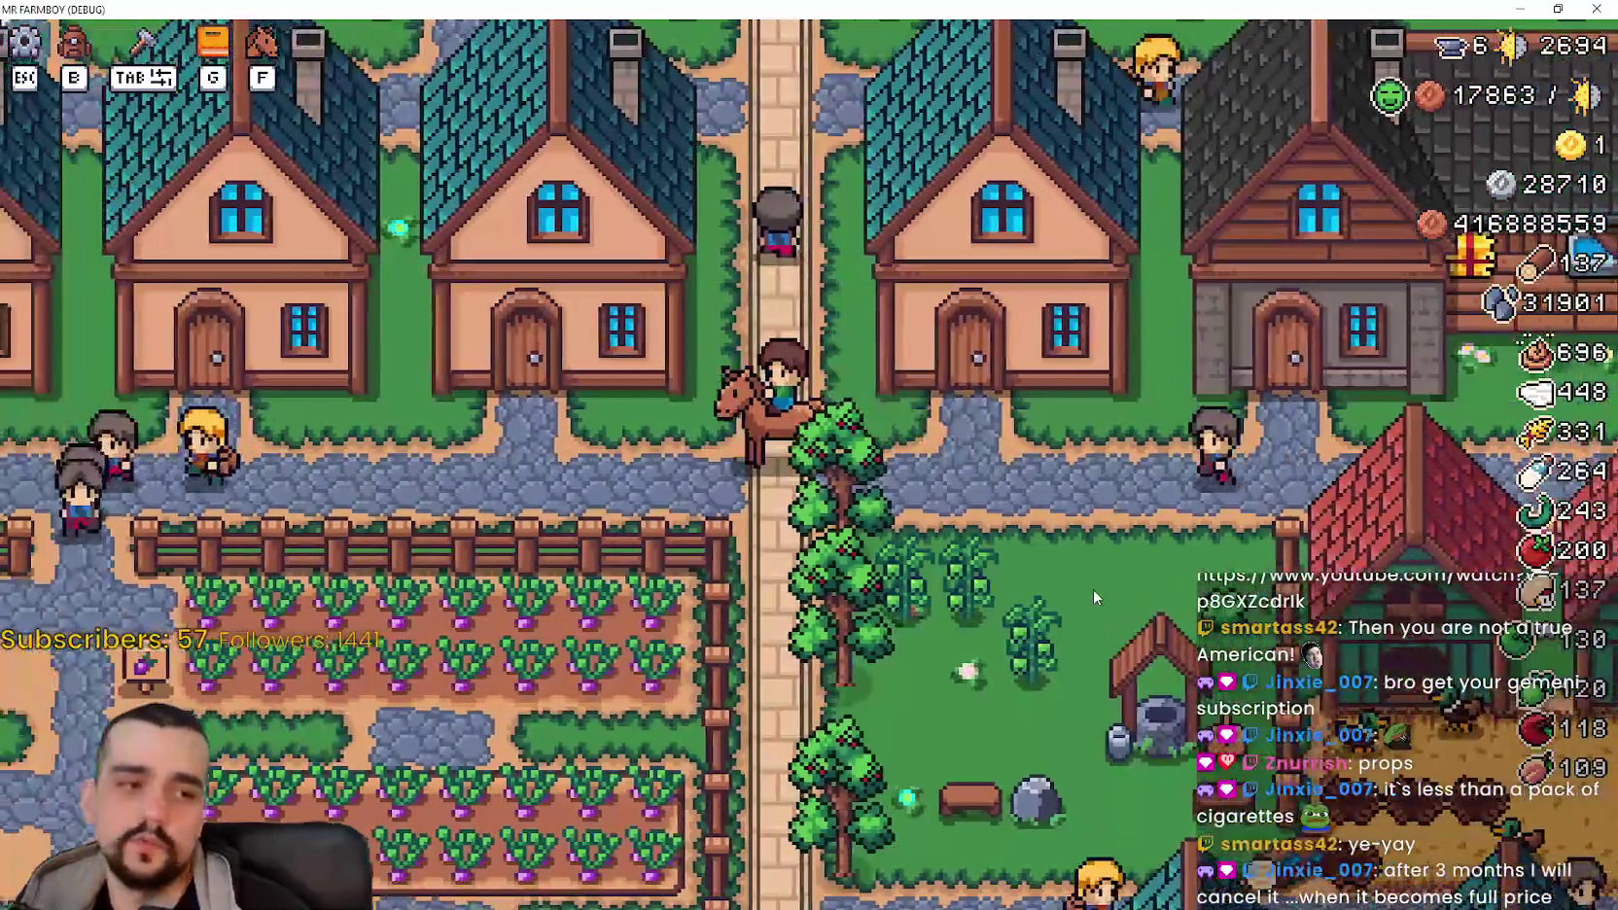
key("d")
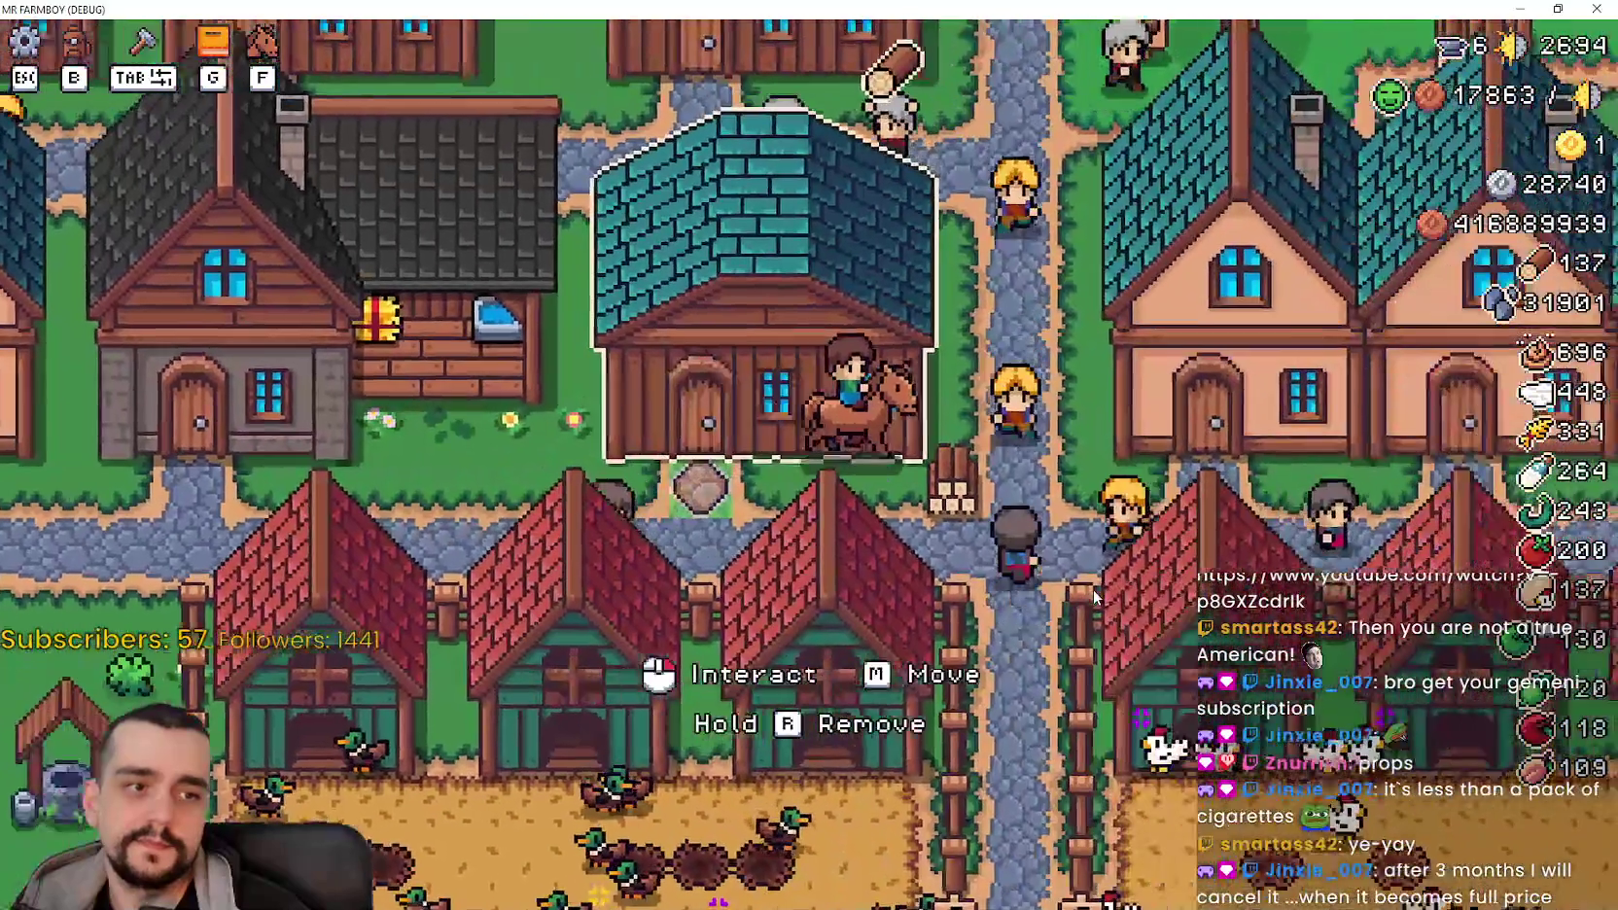
key("a")
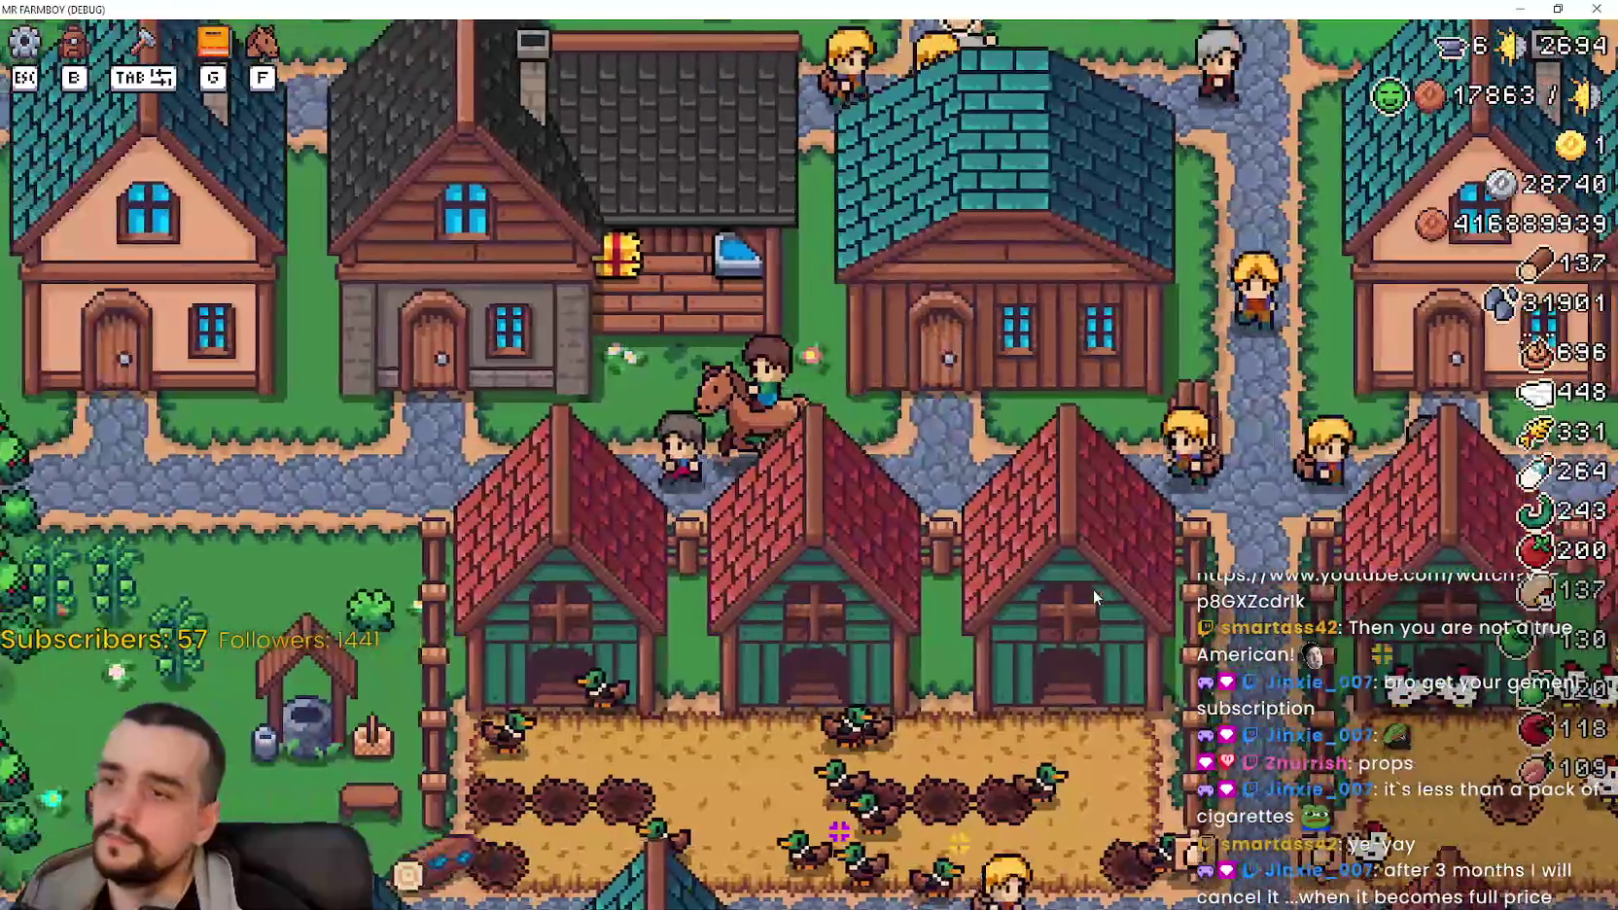
key("f")
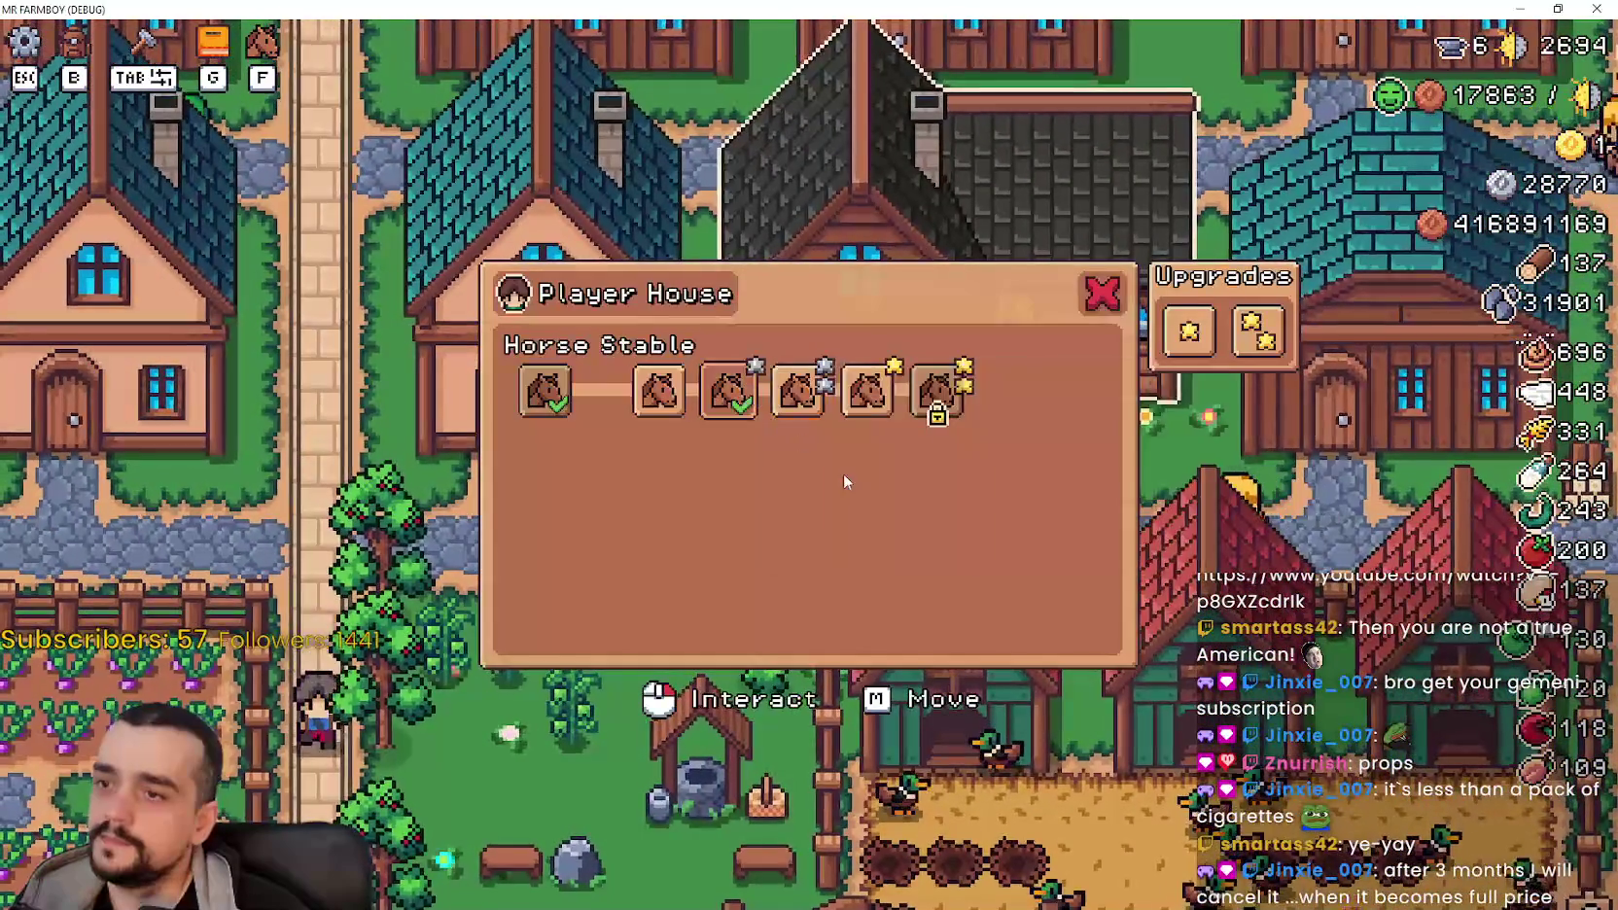
key("a")
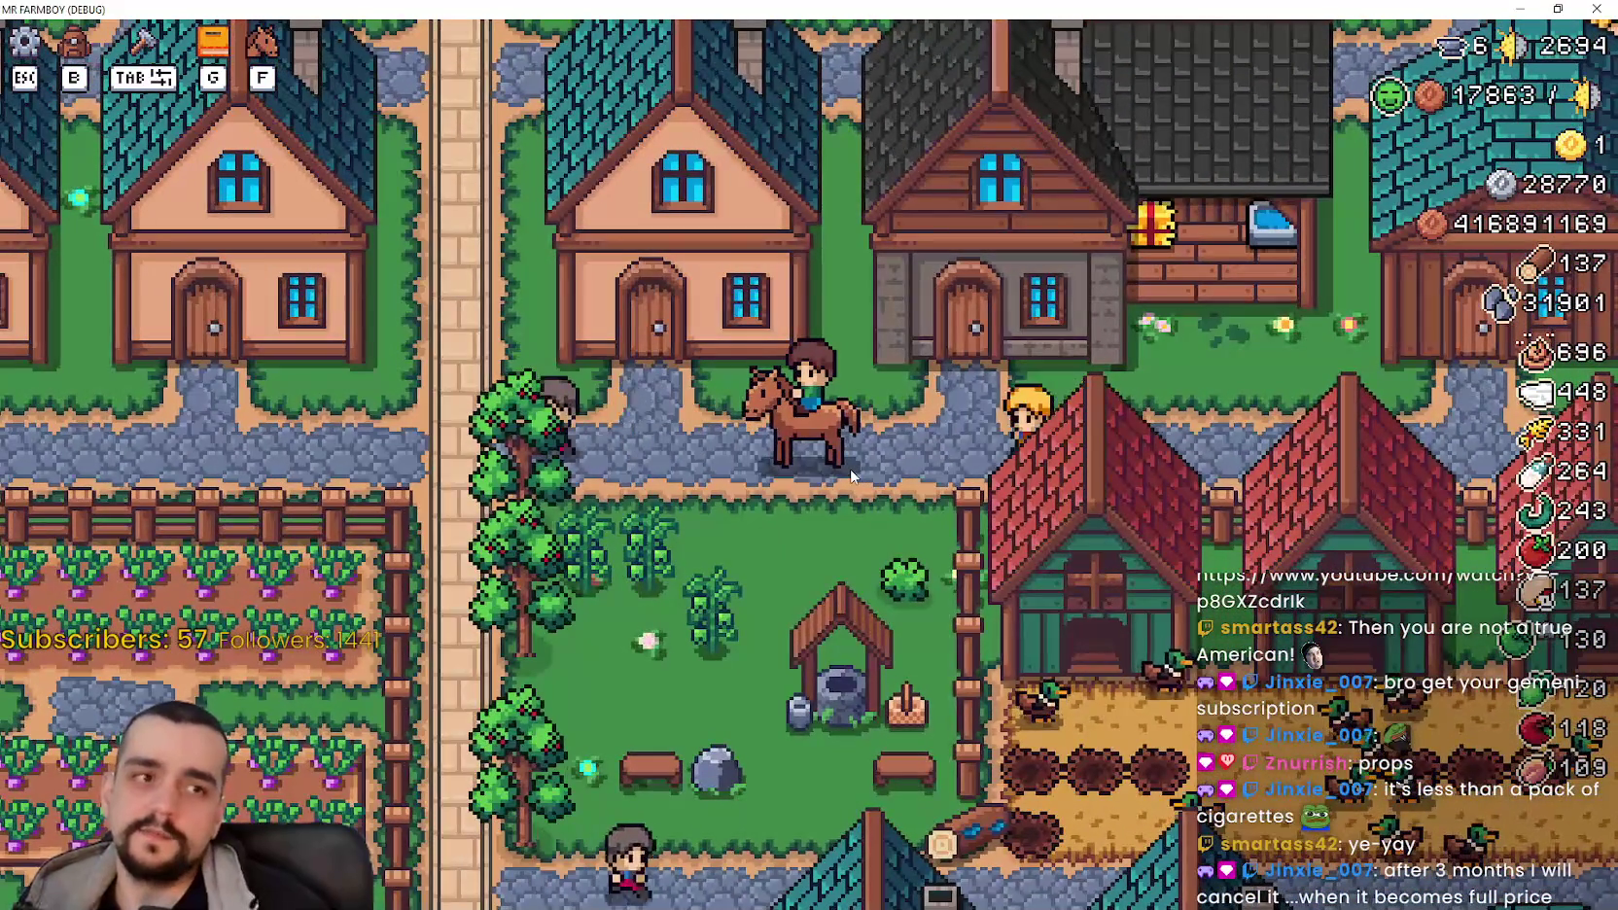
key("d")
key("w")
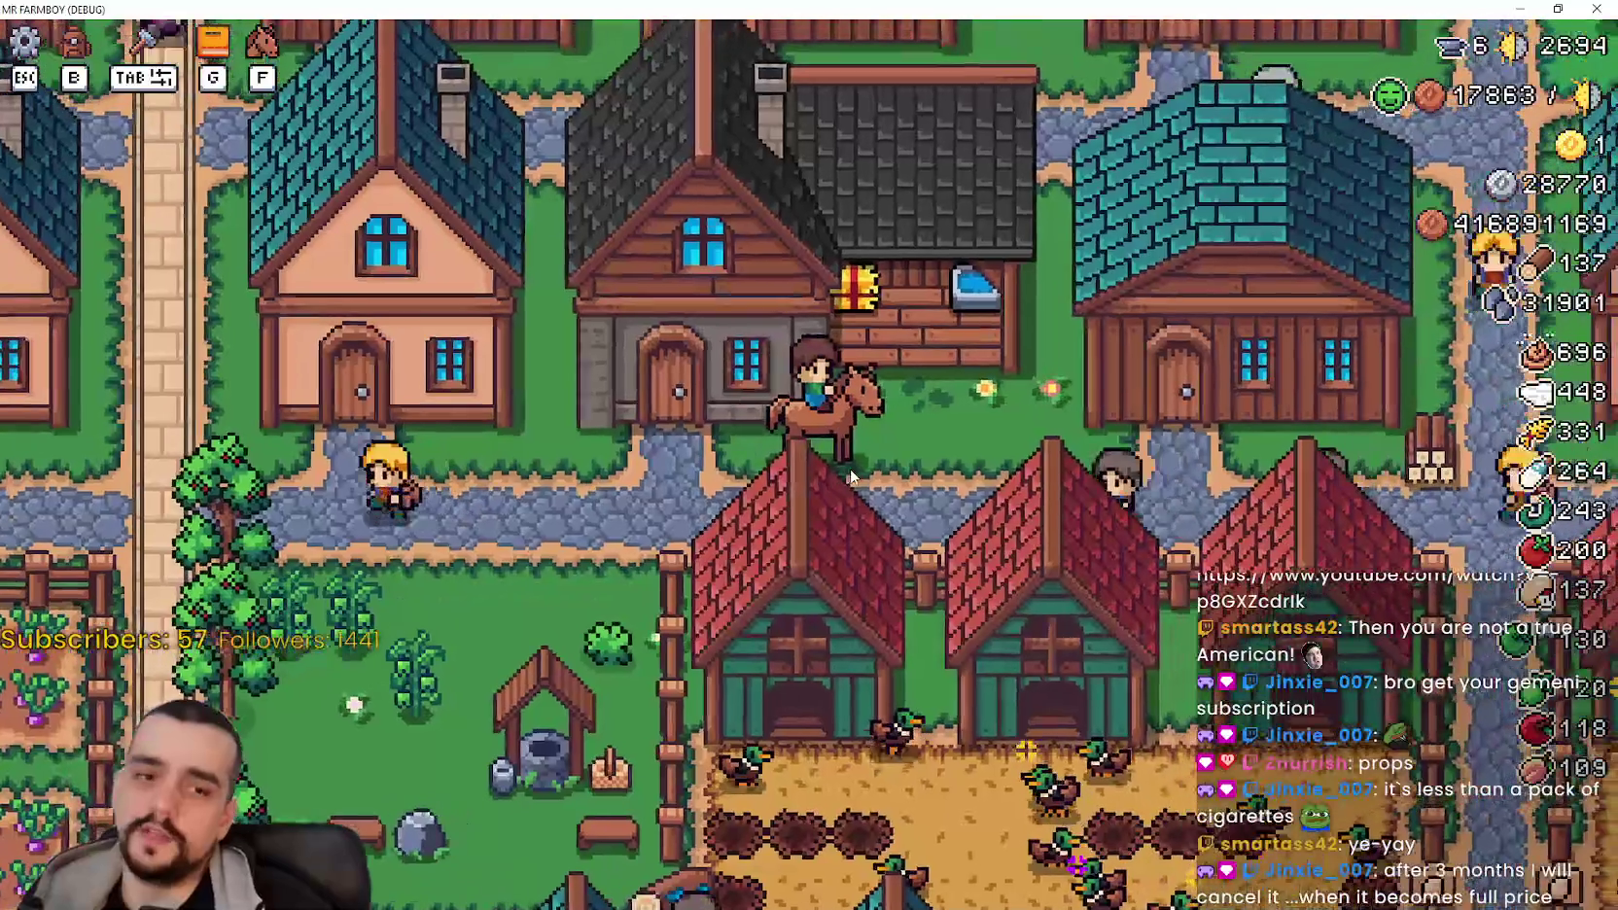
key("a")
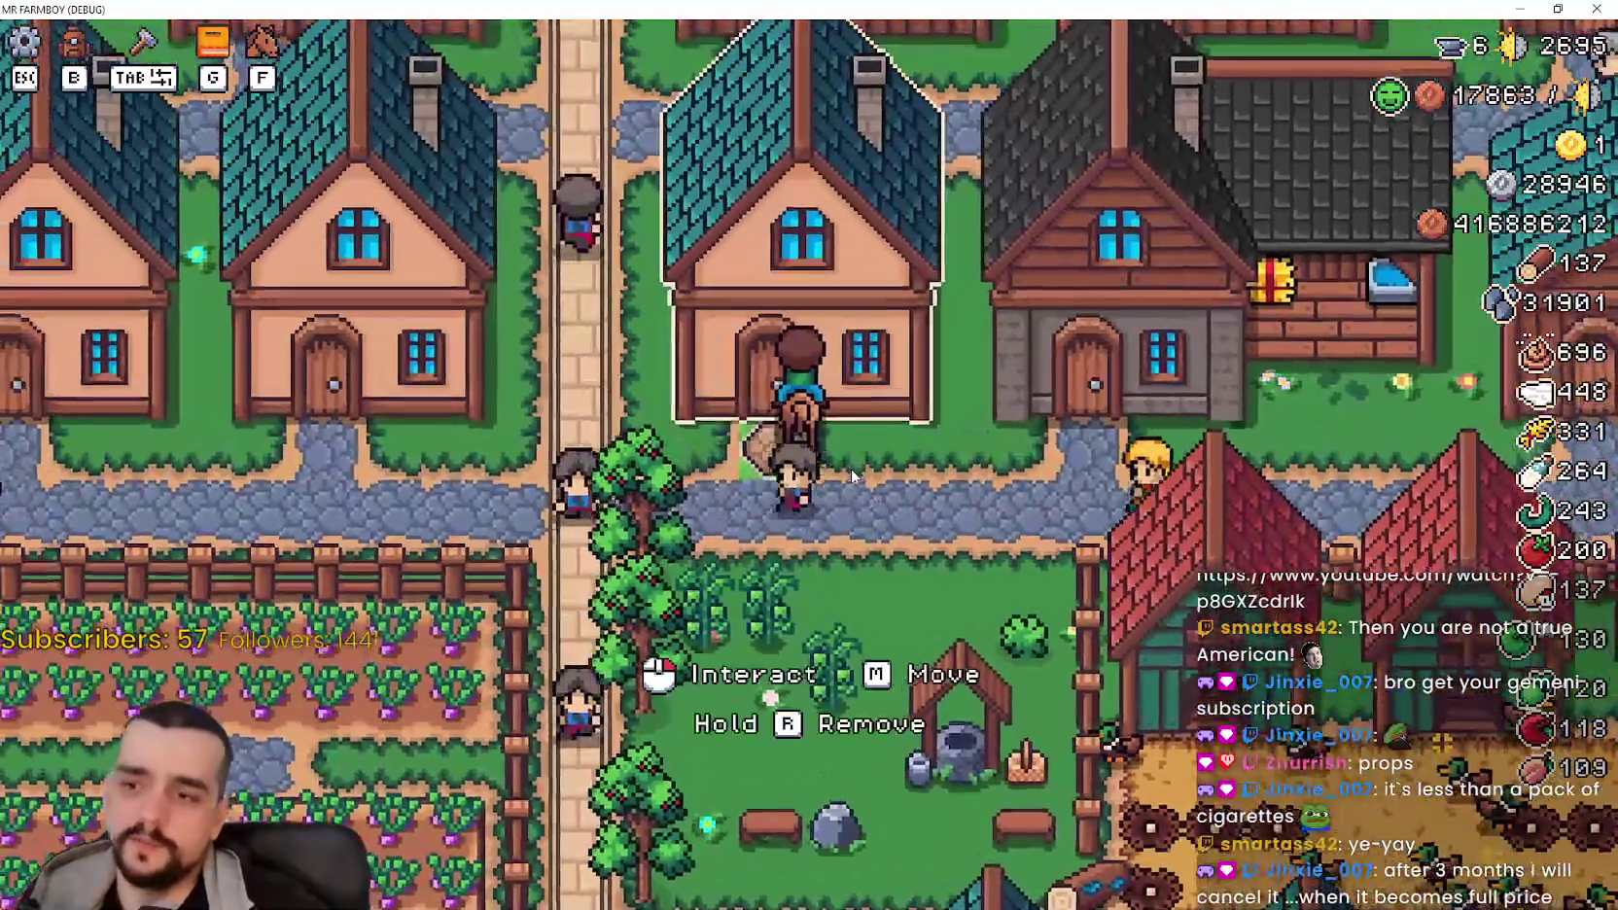
key("w")
key("d")
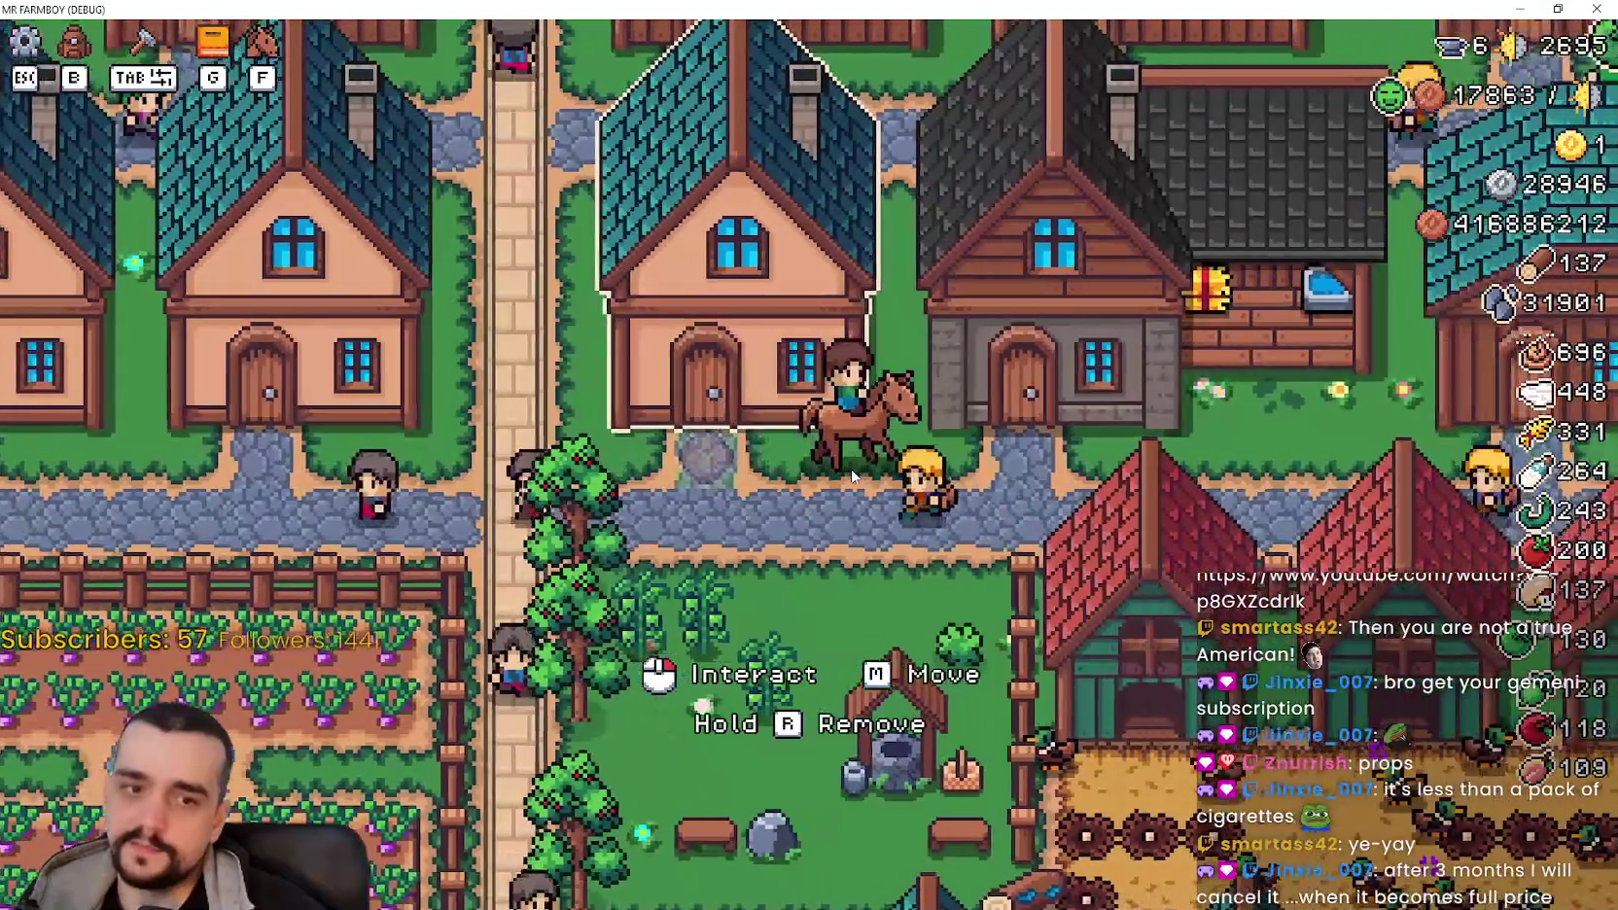
key("d")
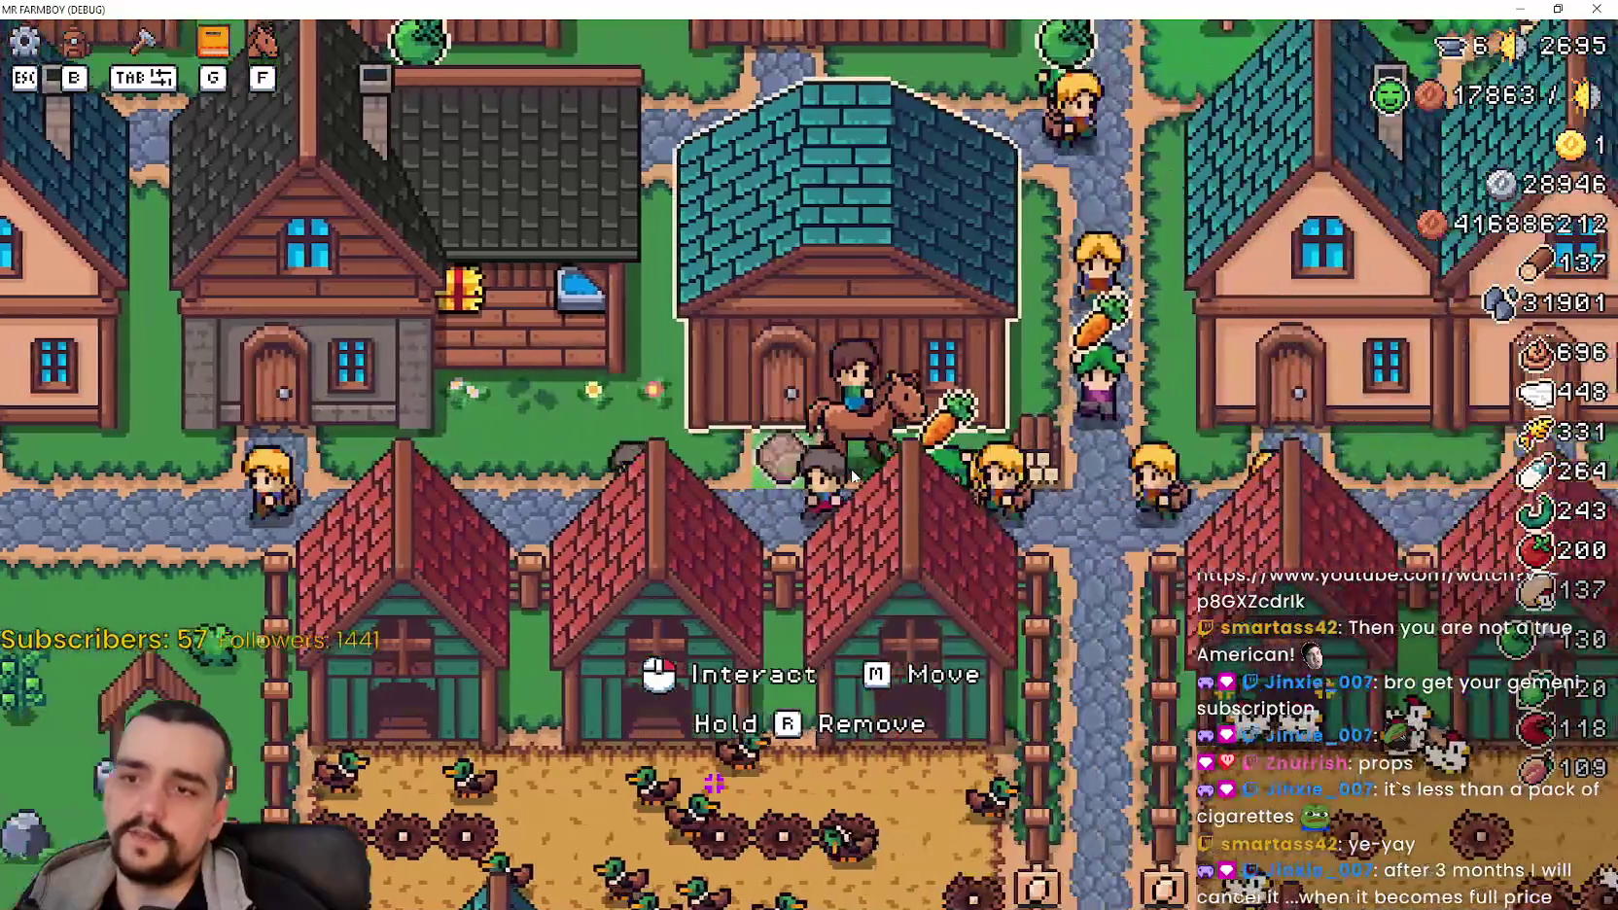
key("a")
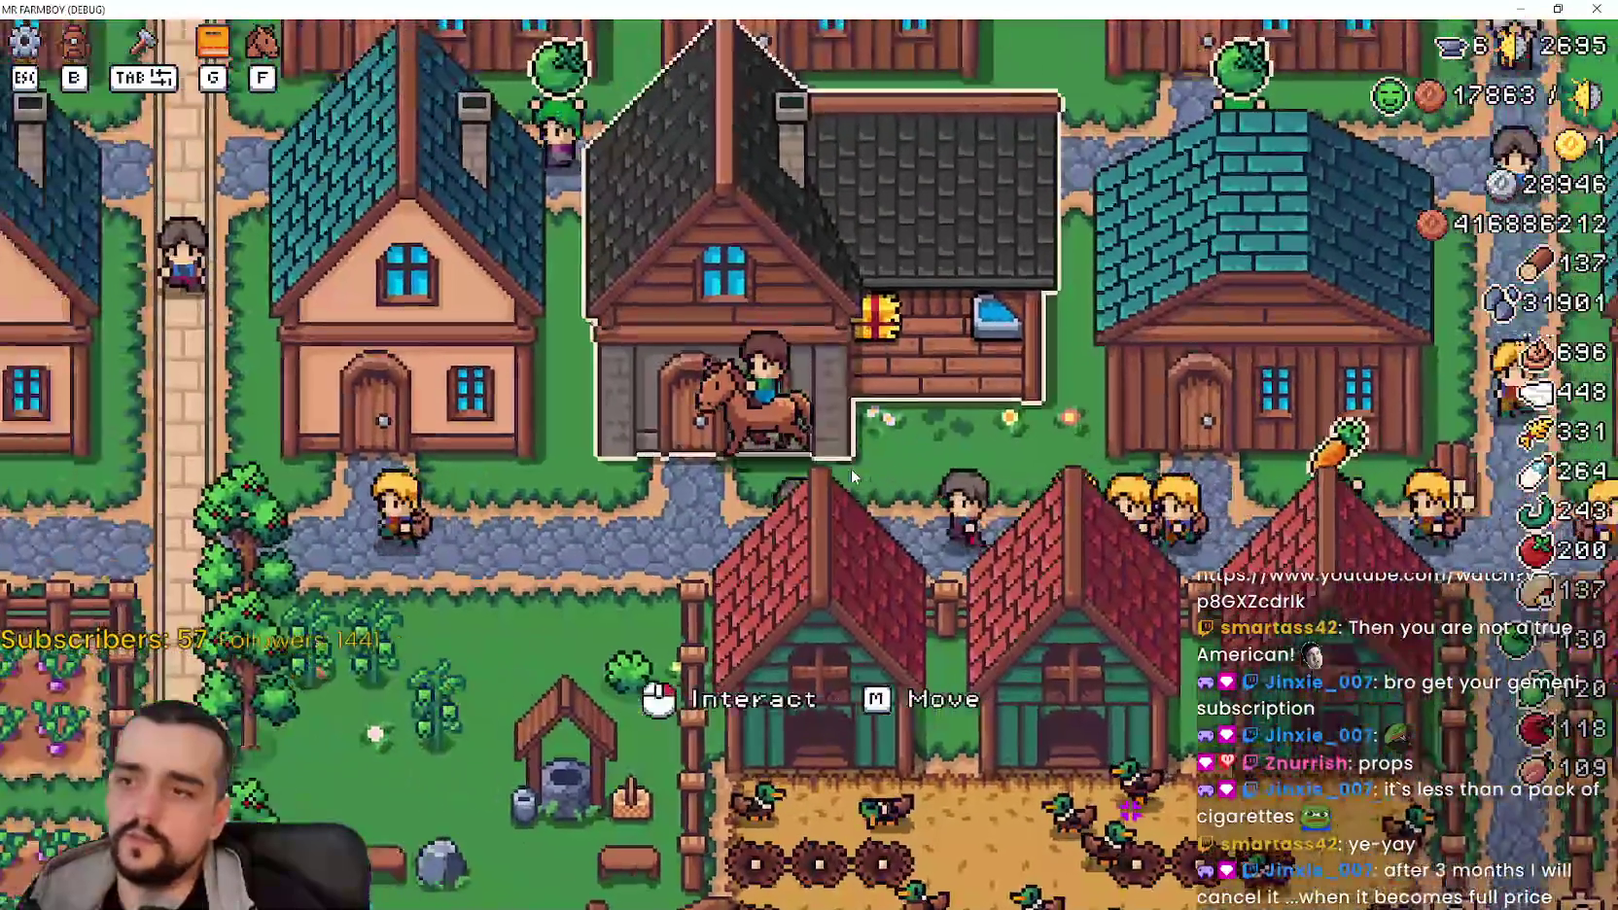
key("a")
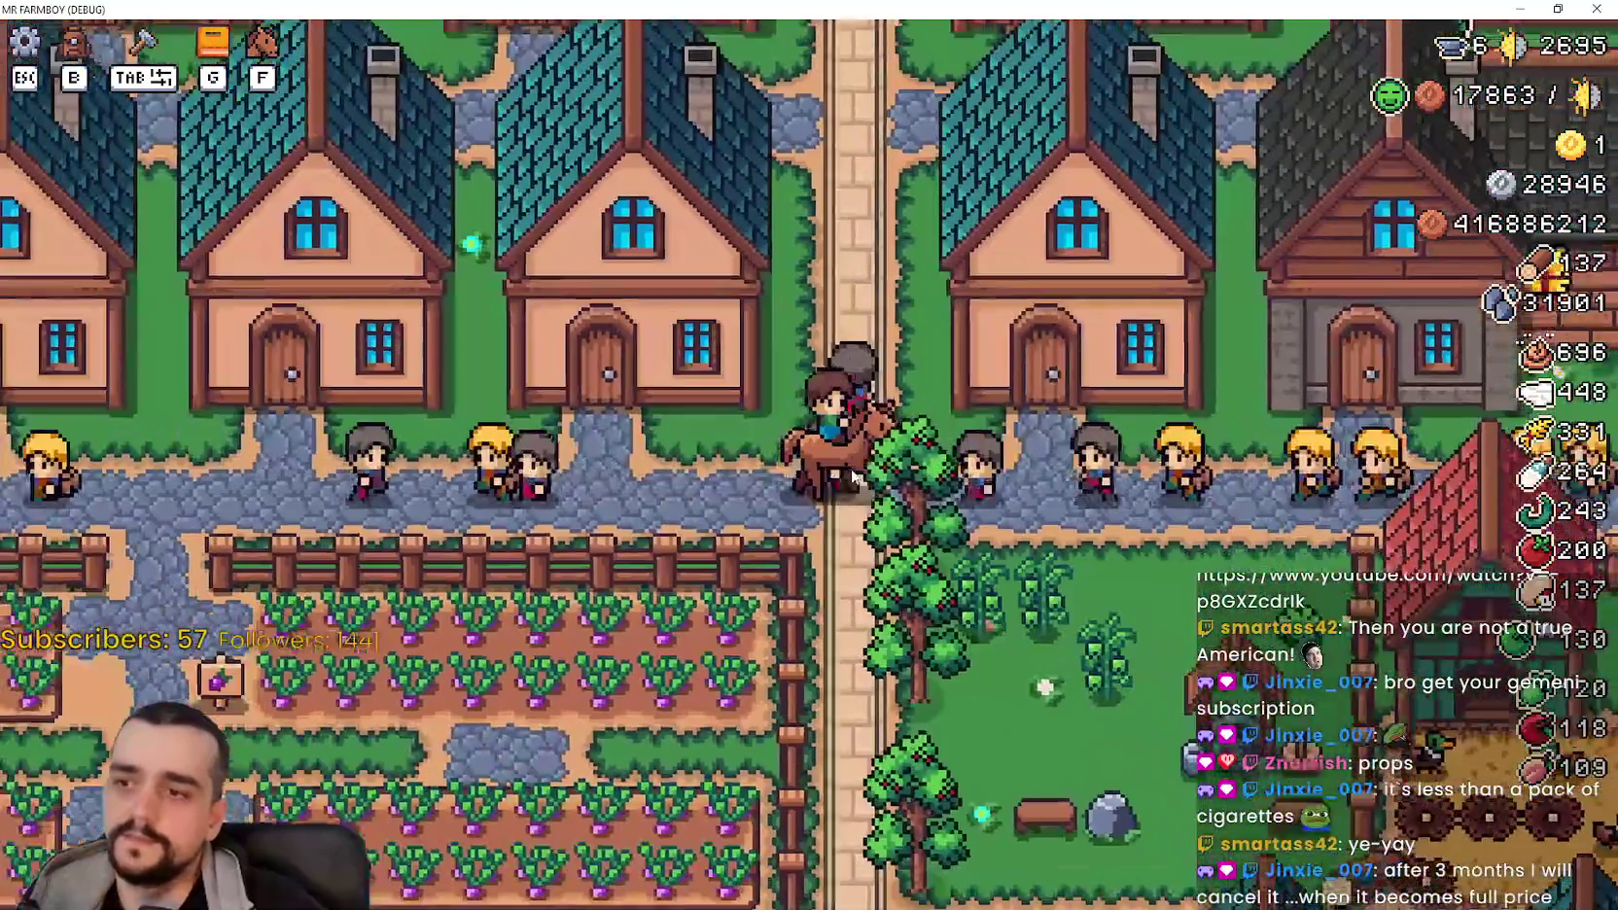
key("d")
key("w")
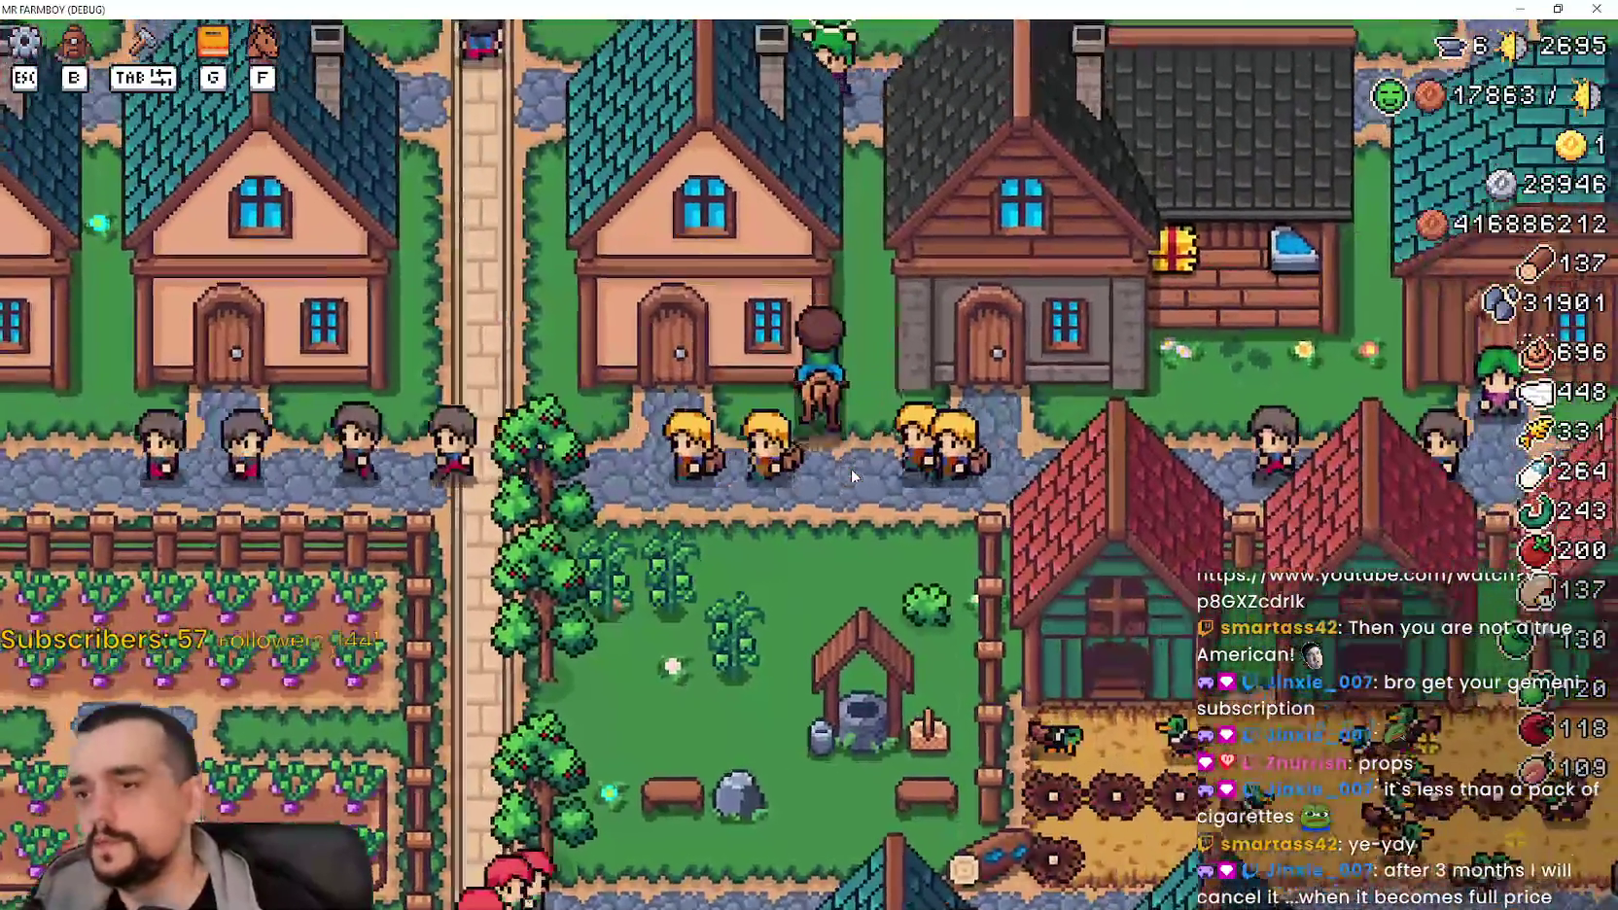
key("d")
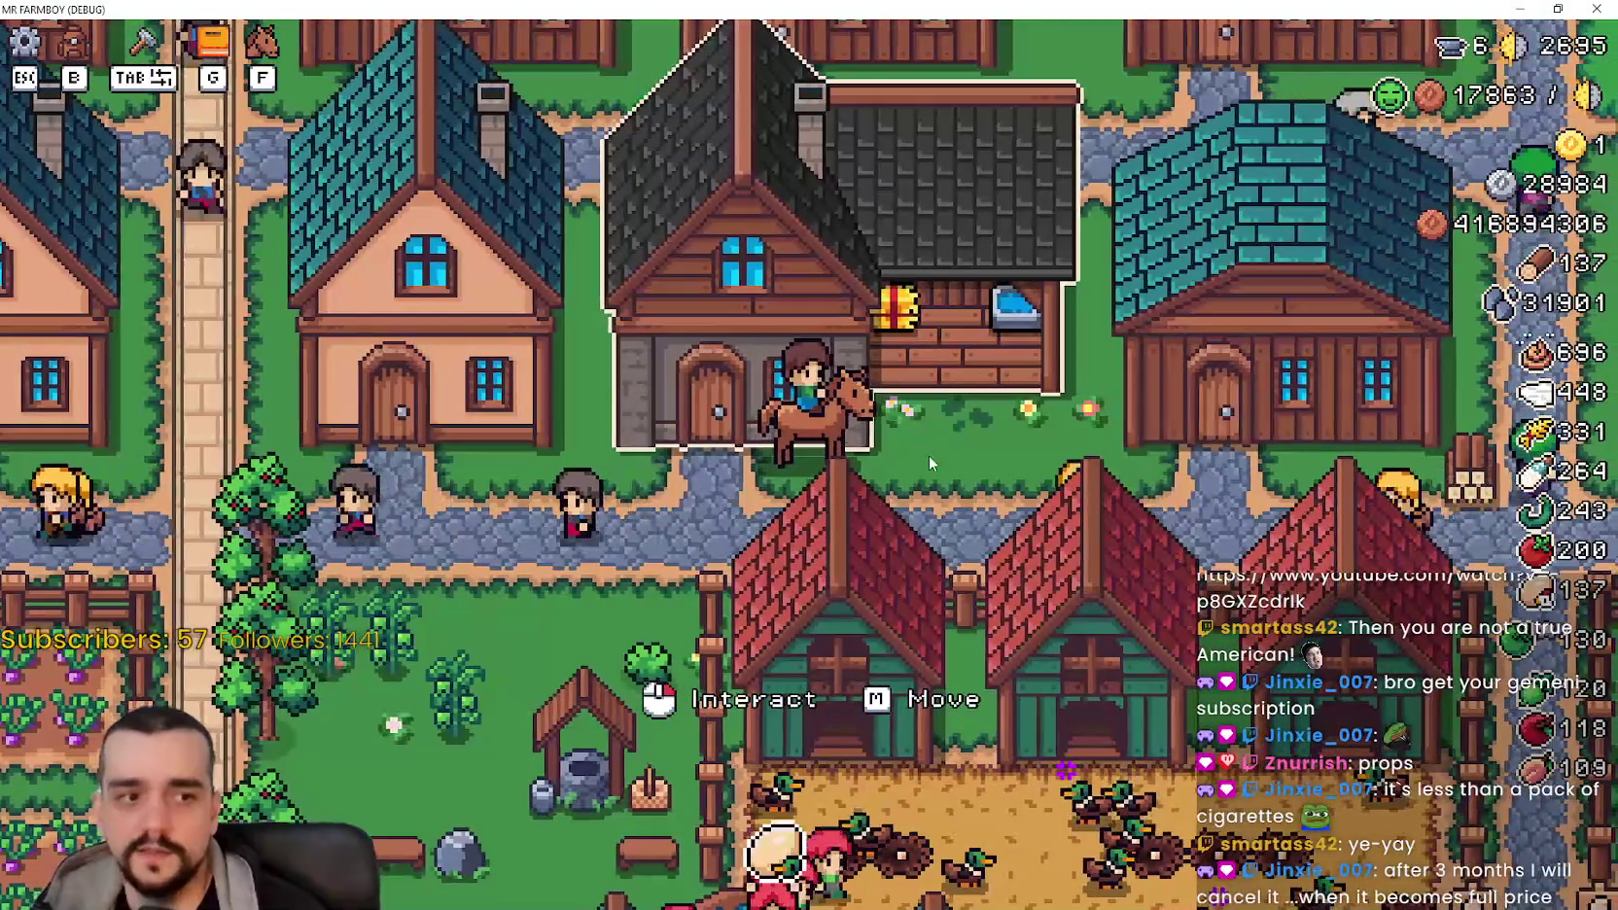
Step: Reopen the Player House panel, reselect the Sturdy Saddle and close the panel
scroll(932, 440, "up", 2)
scroll(922, 444, "down", 3)
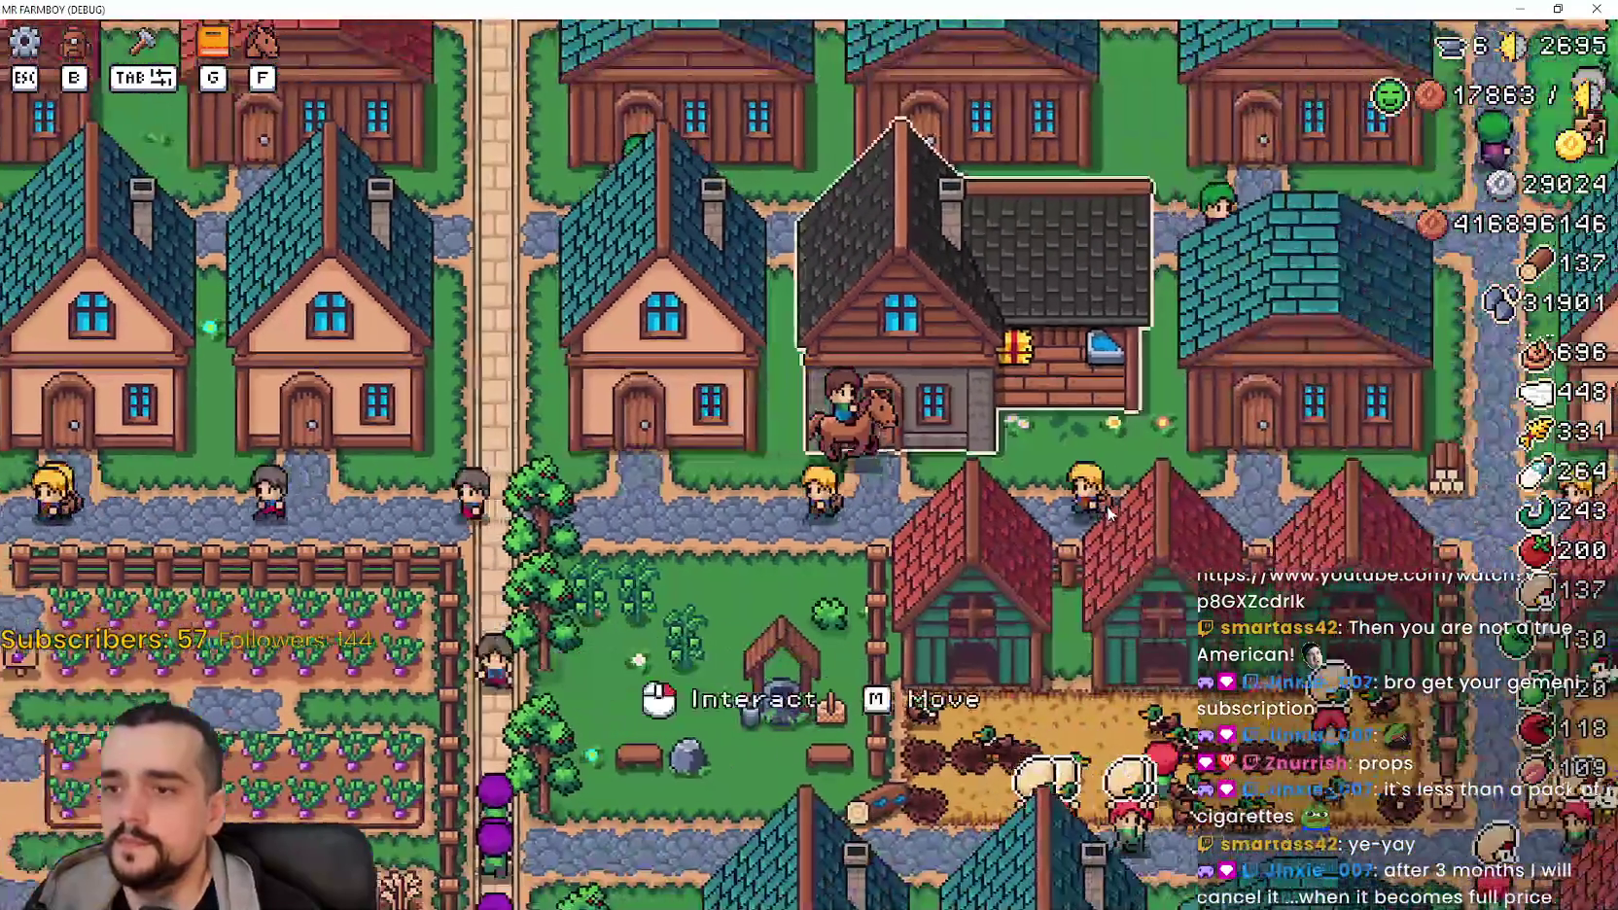
left_click(1109, 513)
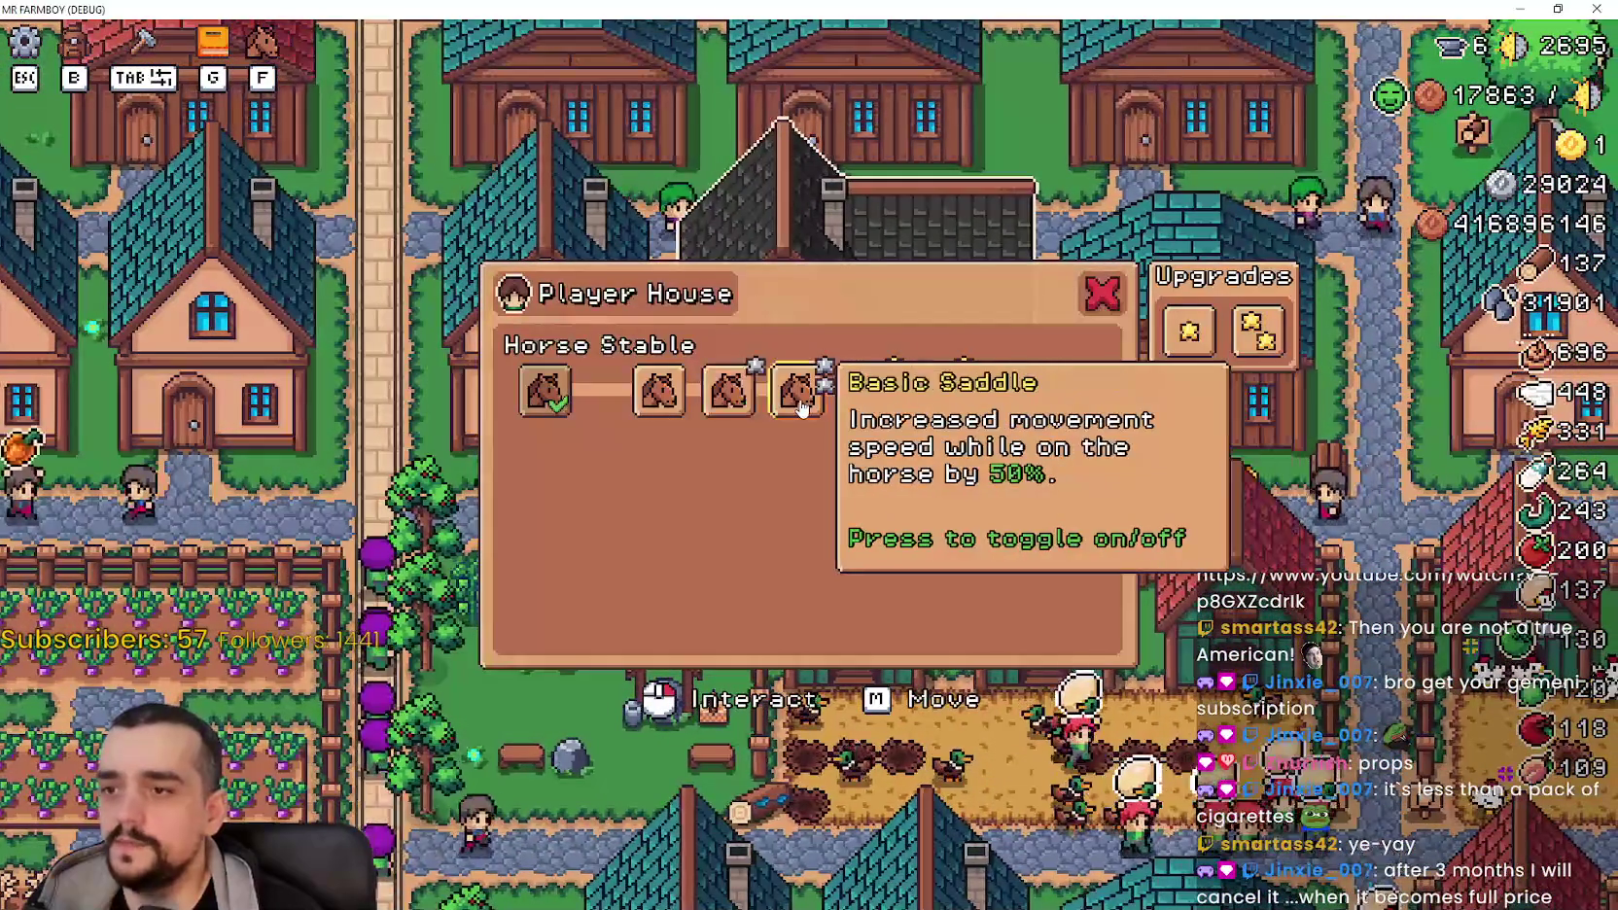
left_click(867, 391)
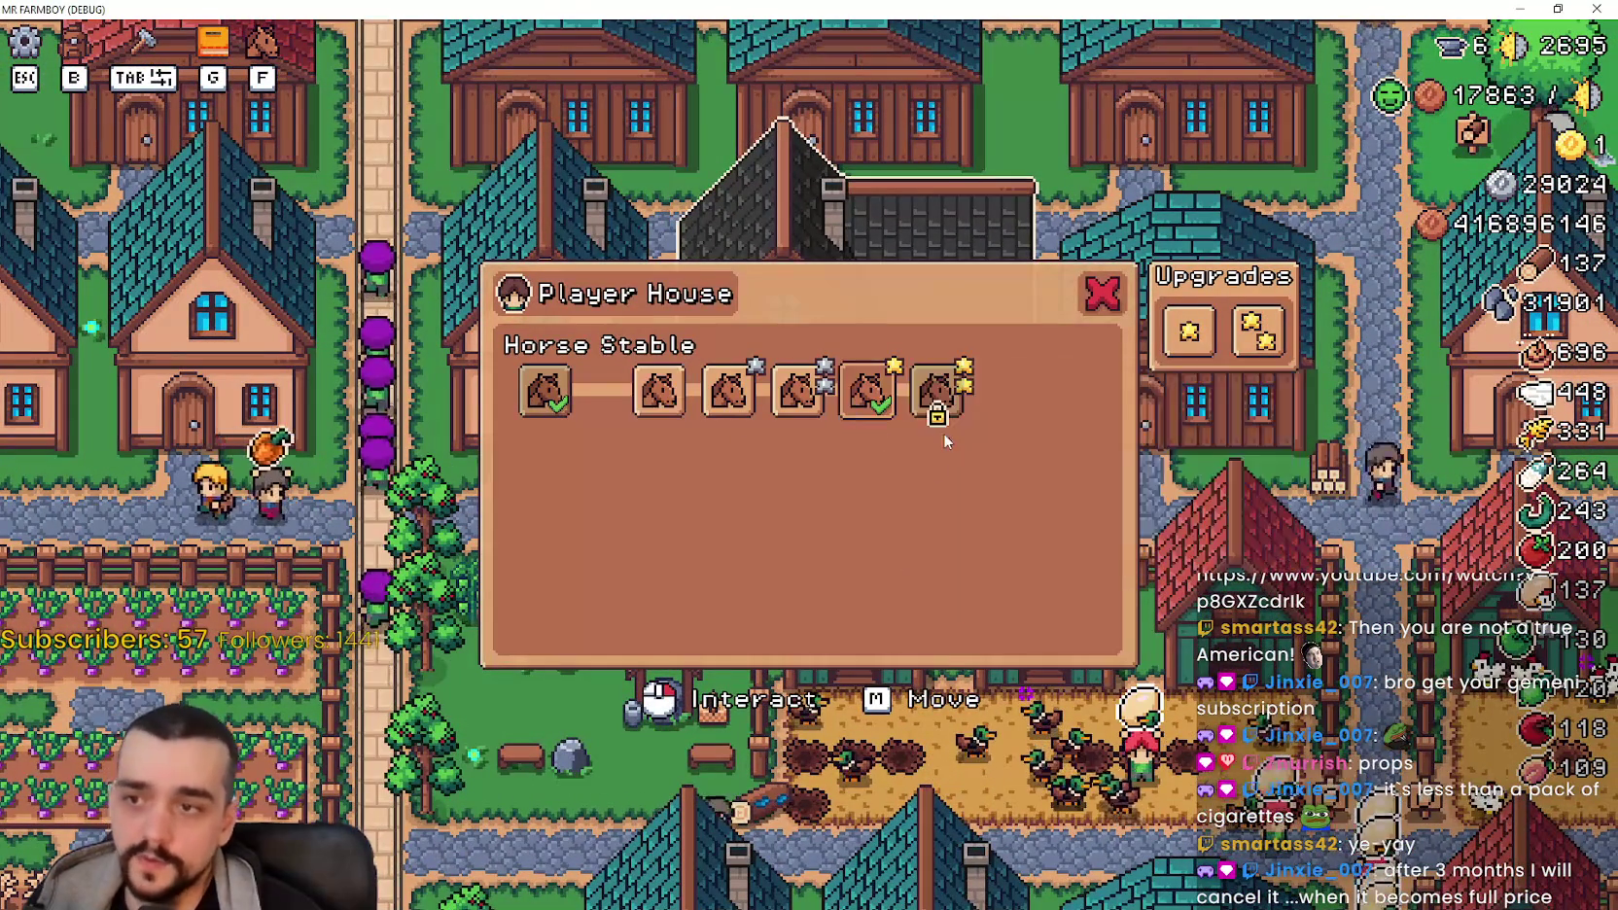
key("Escape")
Step: Close the upgrade panel and ride the horse around the village roads and into the farm
key("a")
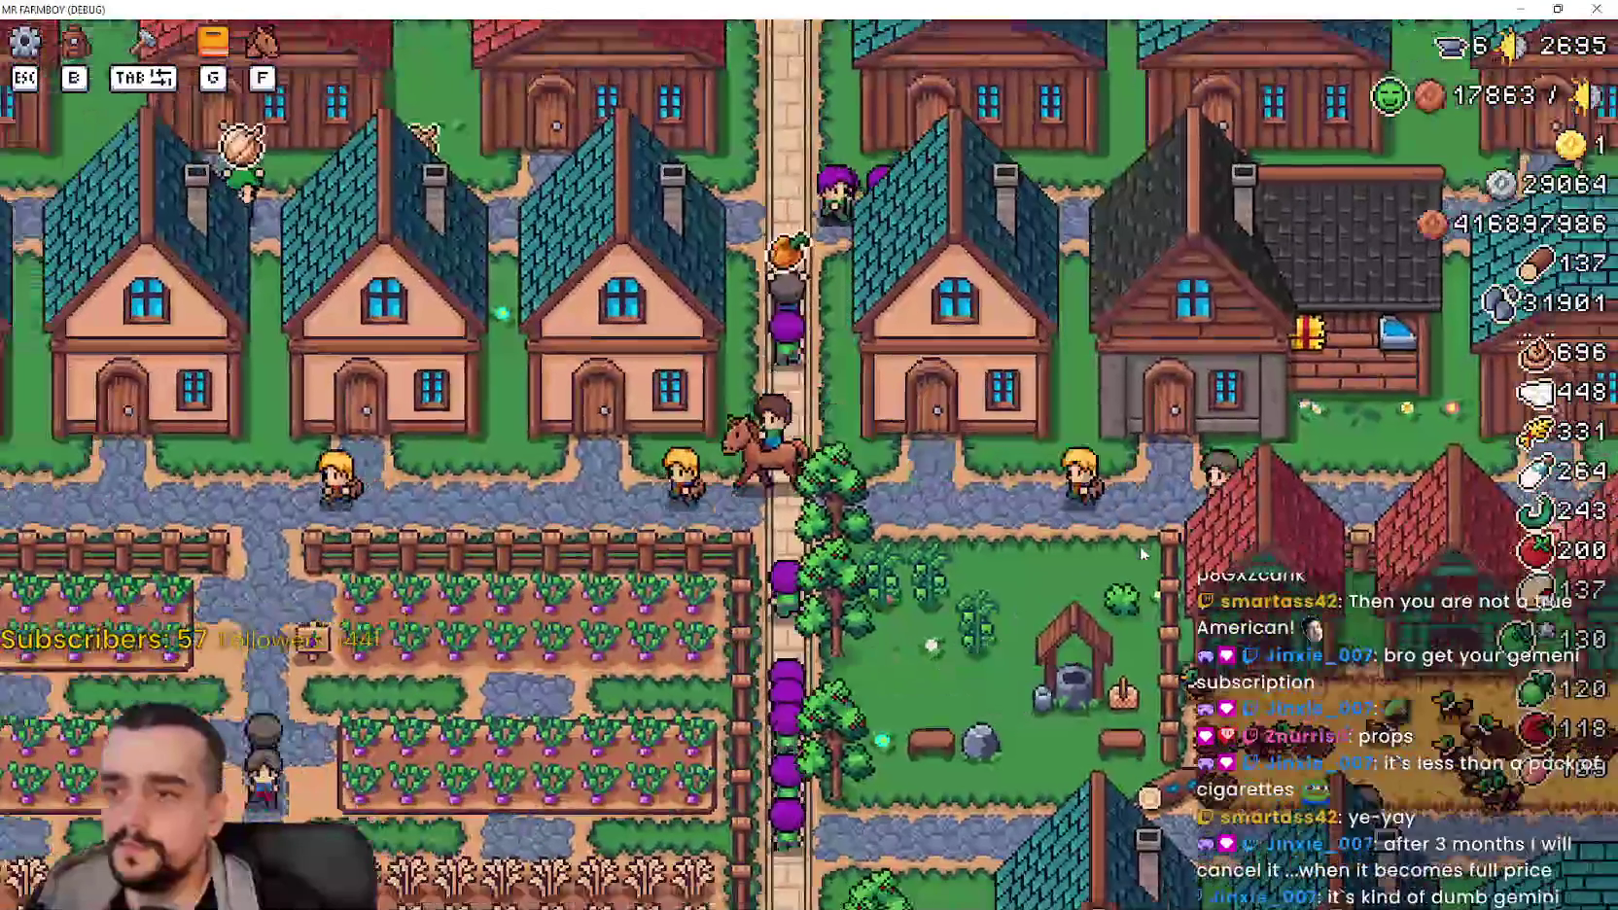
key("d")
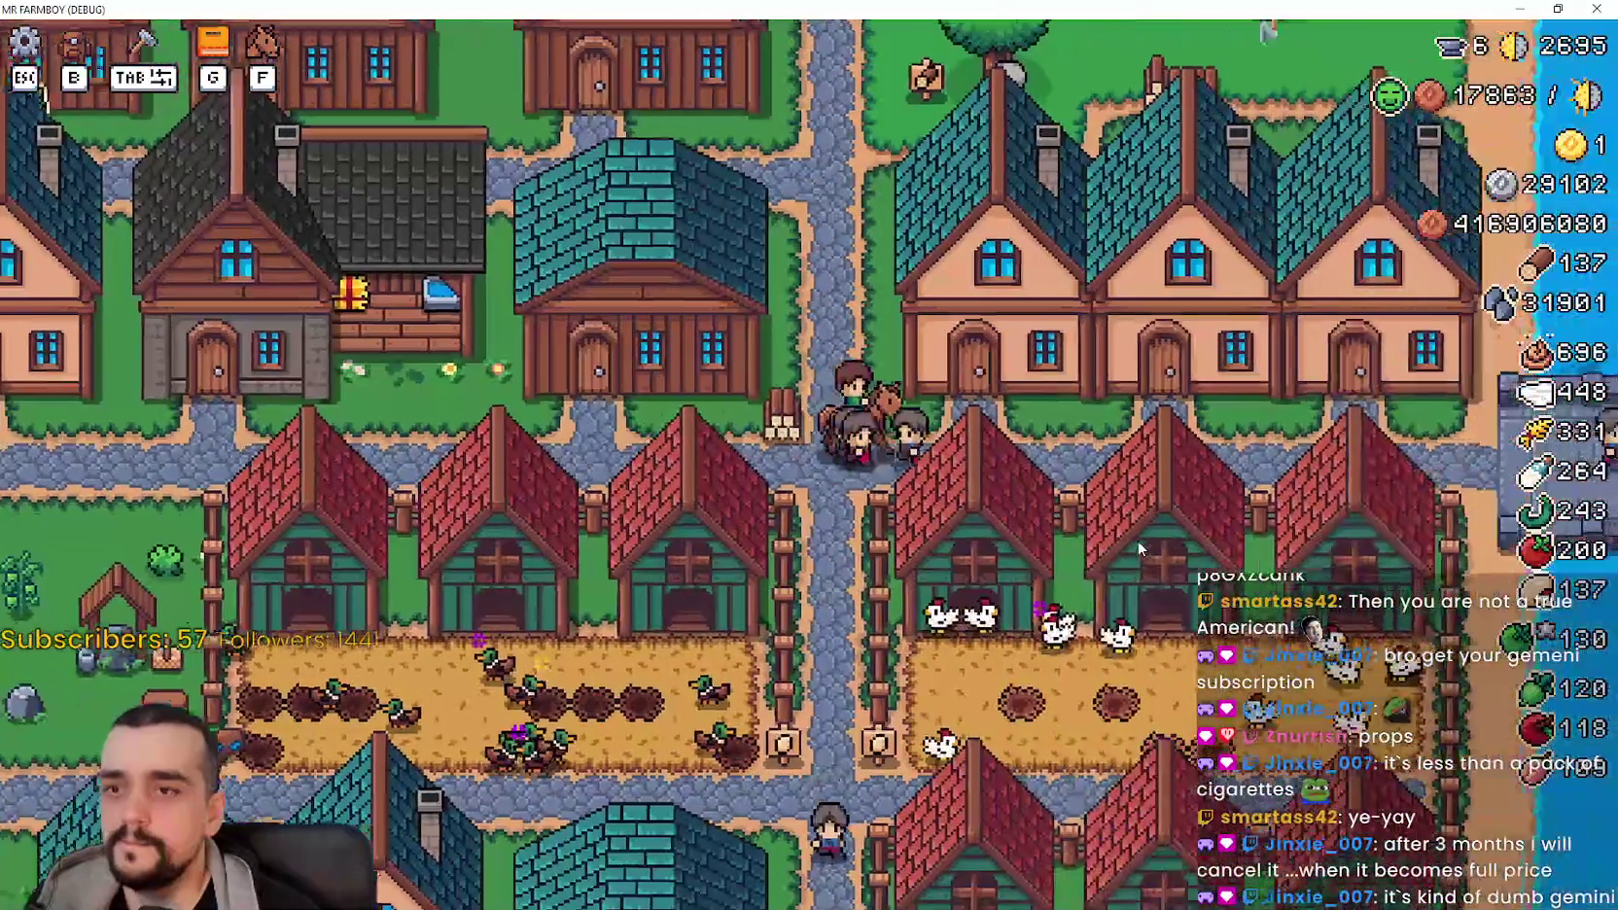
key("w")
key("w")
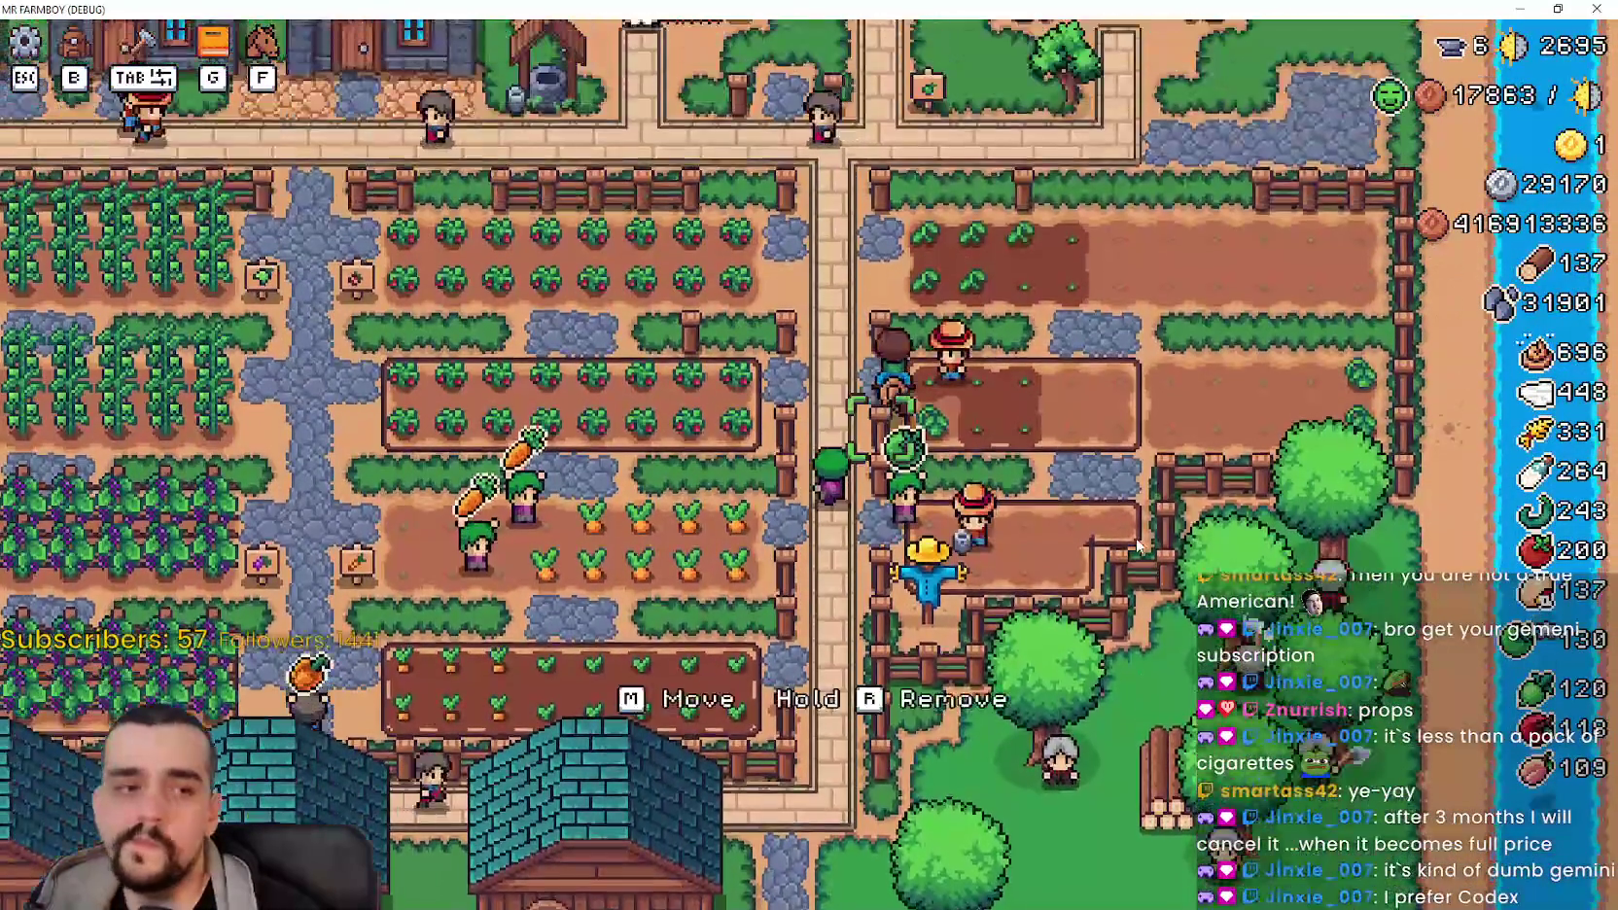
key("a")
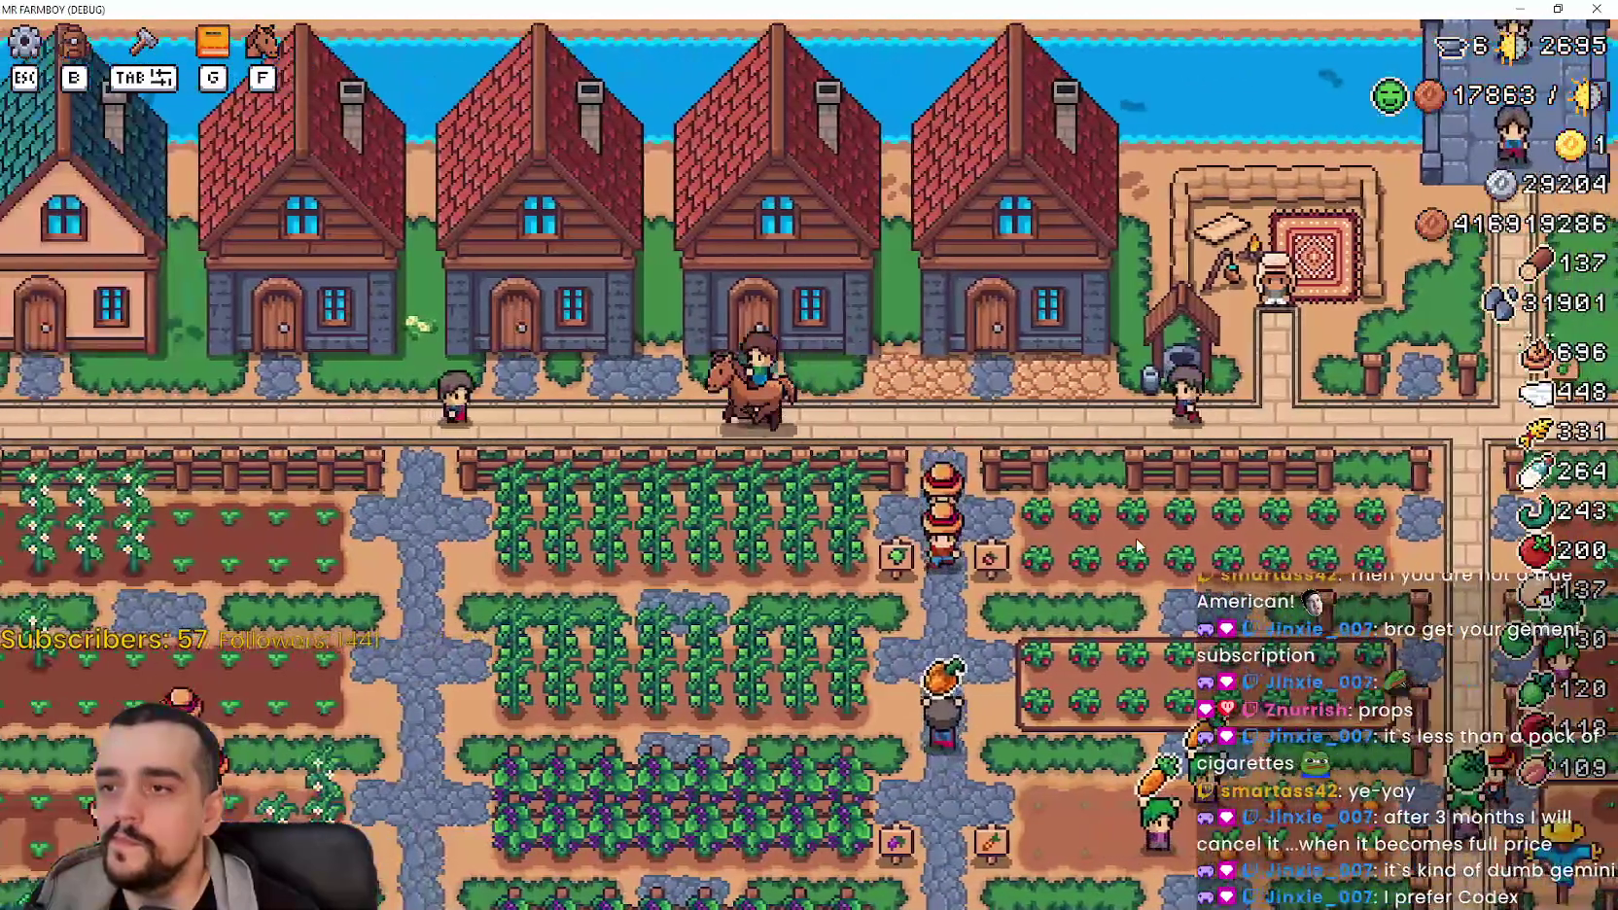
key("s")
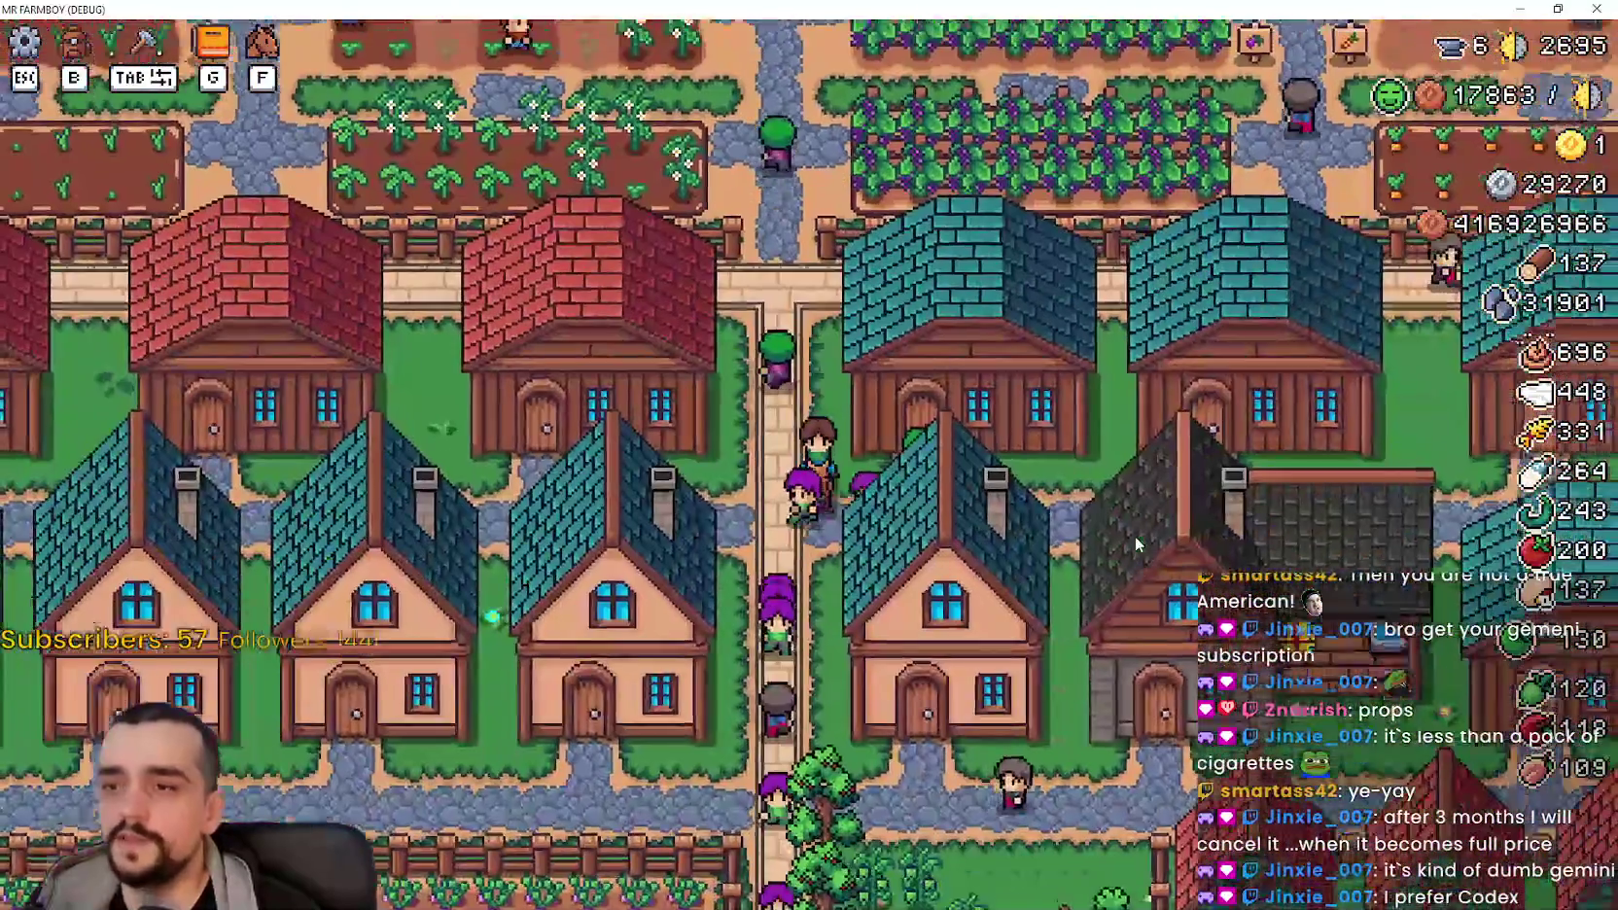
key("d")
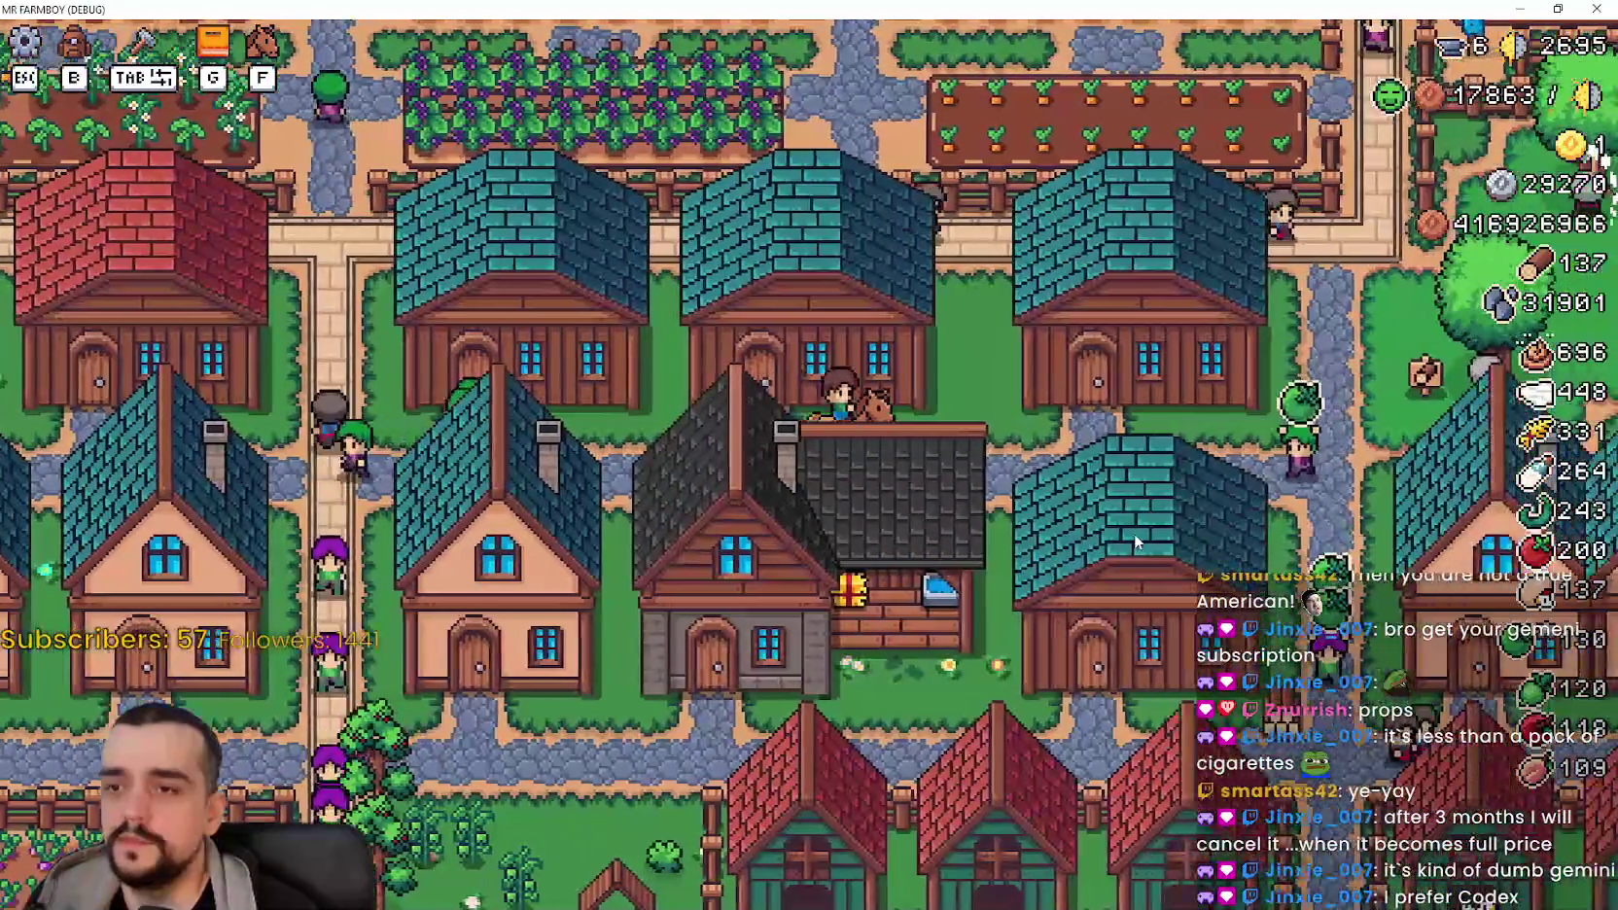
key("w")
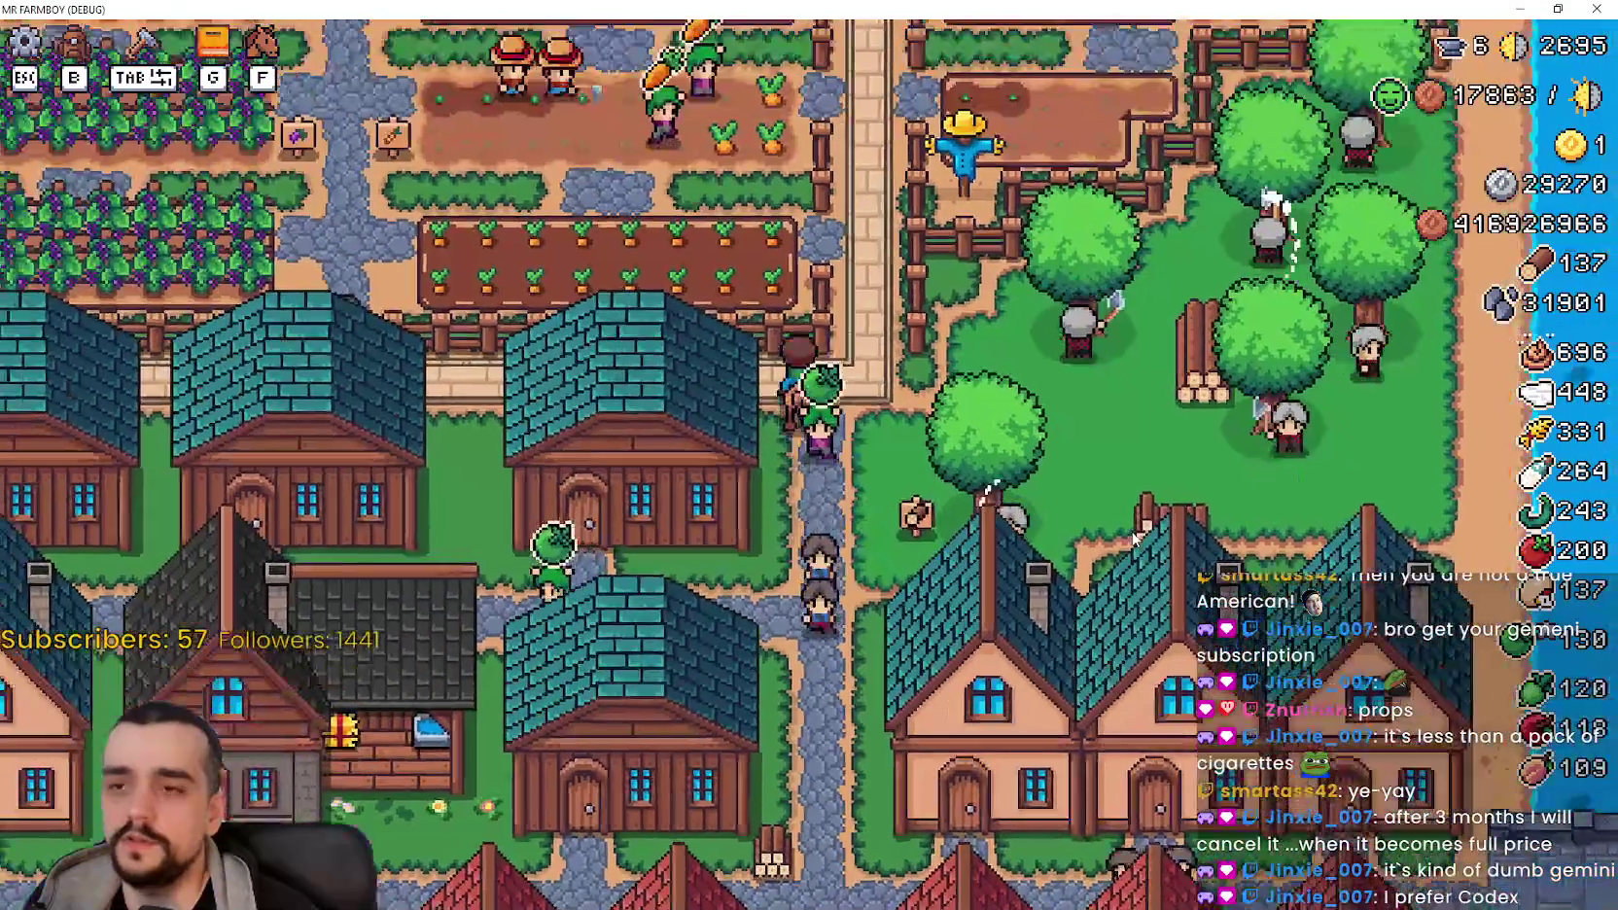
key("w")
key("d")
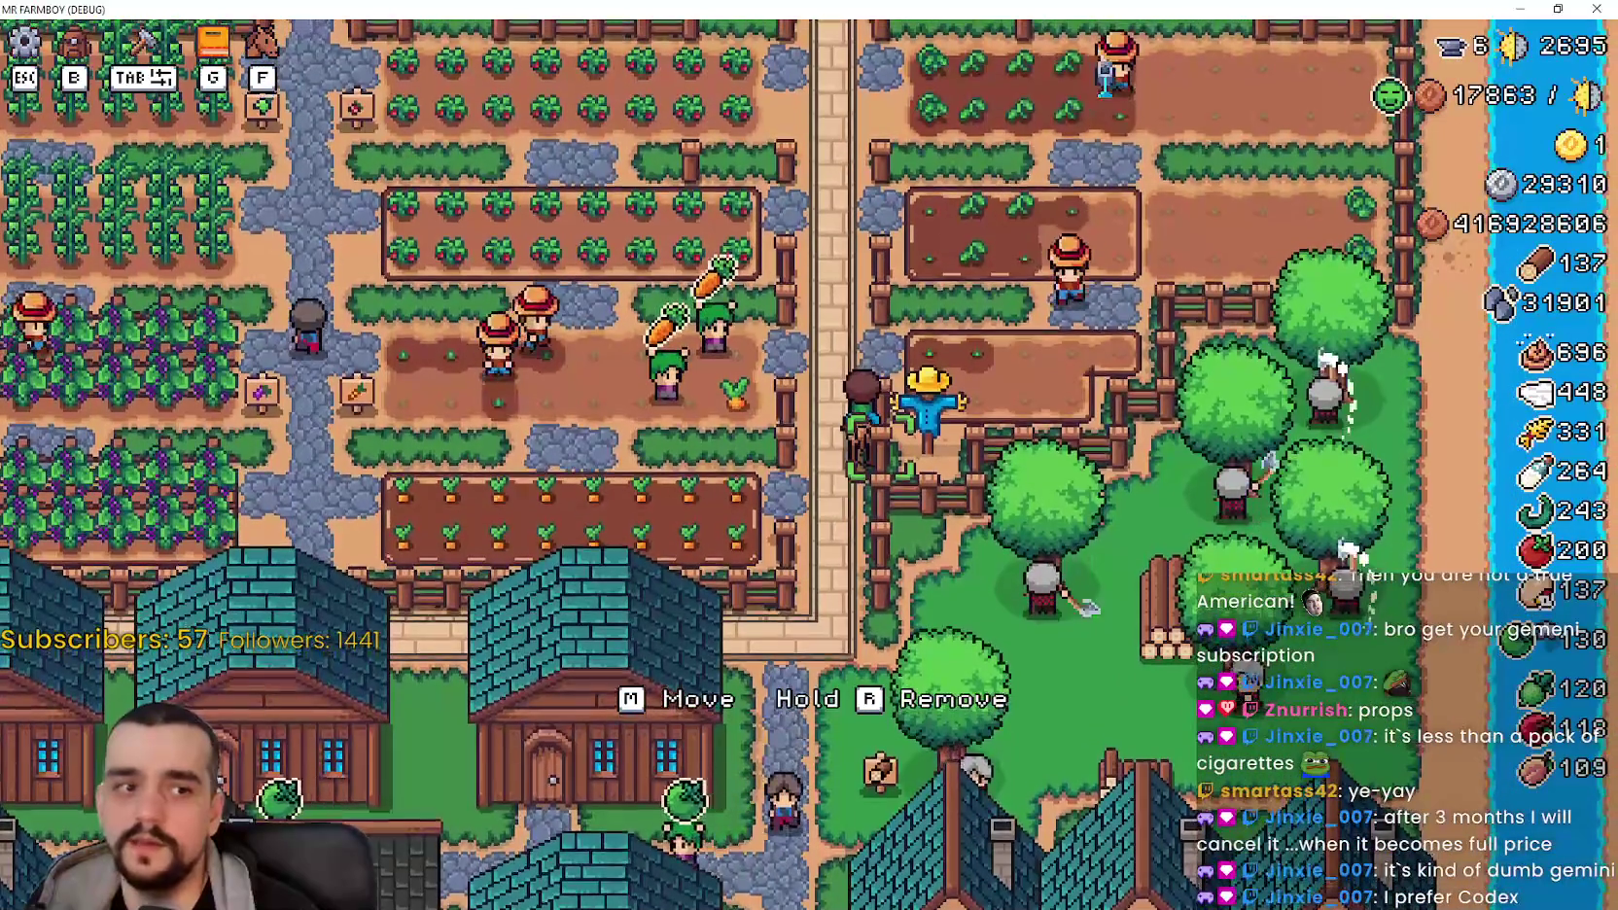
key("w")
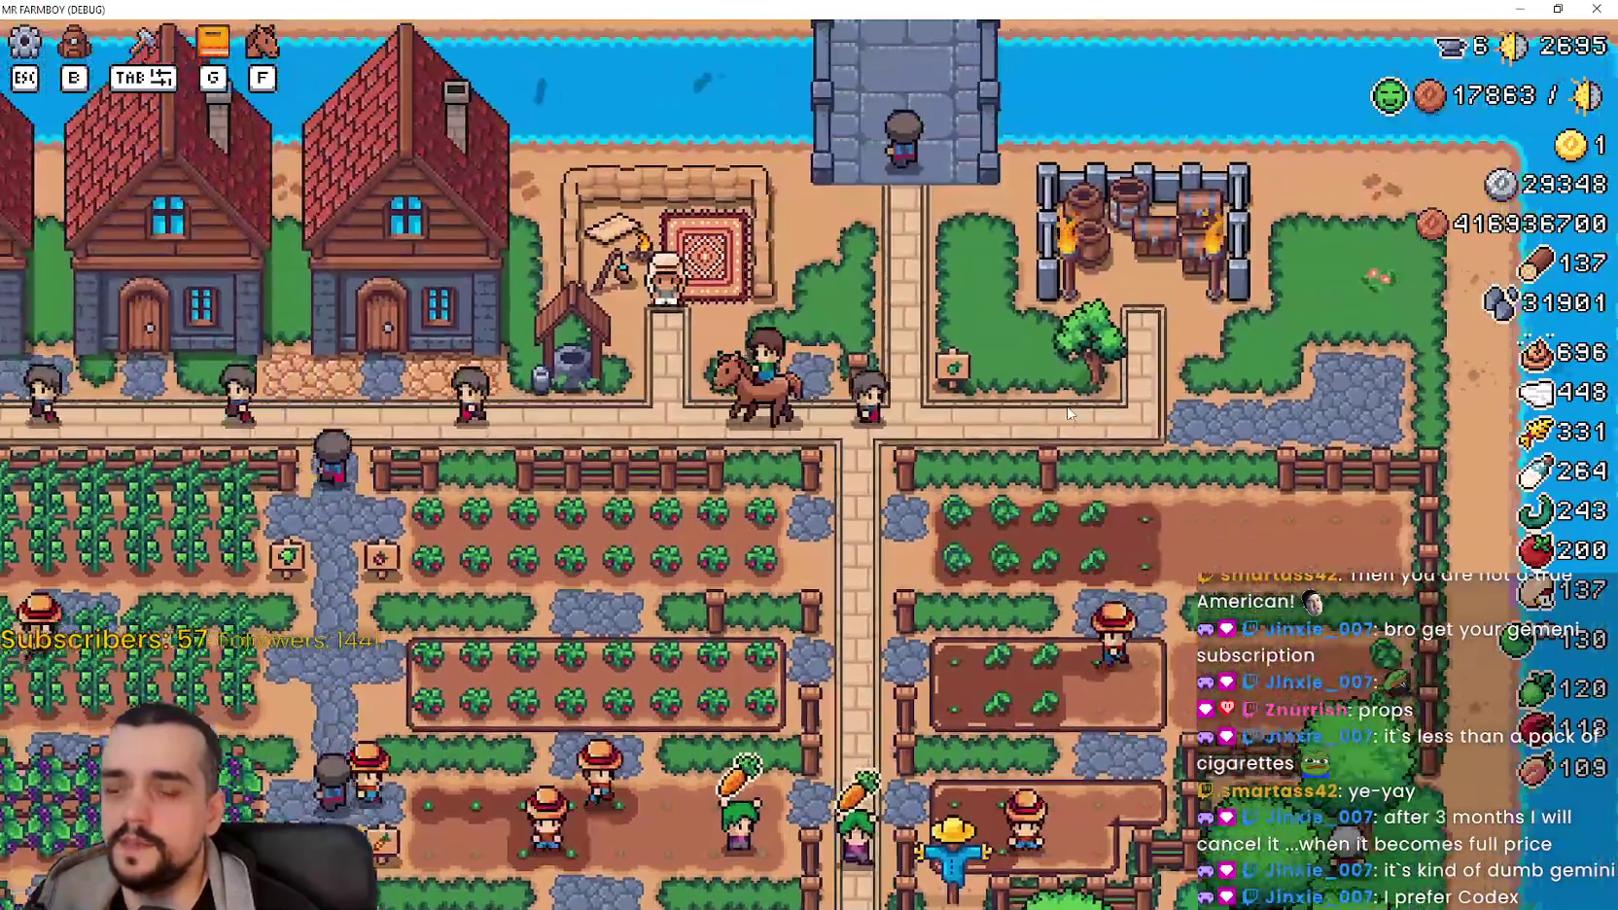
Step: Ride through the fields back to the Player House and bring up its Horse Stable upgrades
scroll(1068, 414, "down", 5)
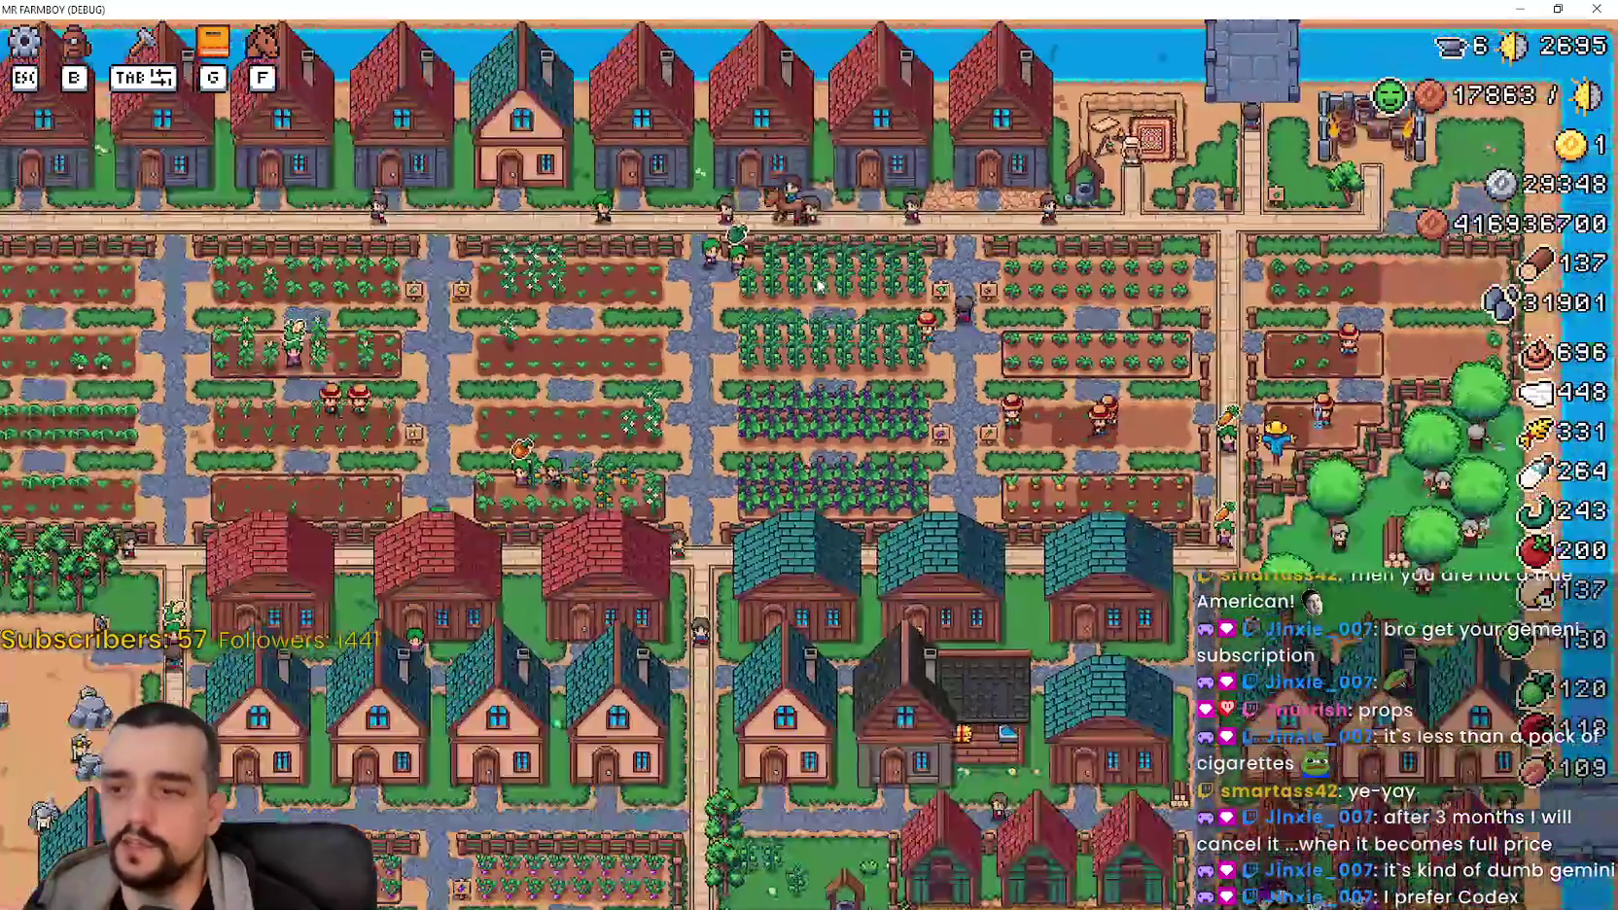
scroll(817, 277, "up", 8)
key("s")
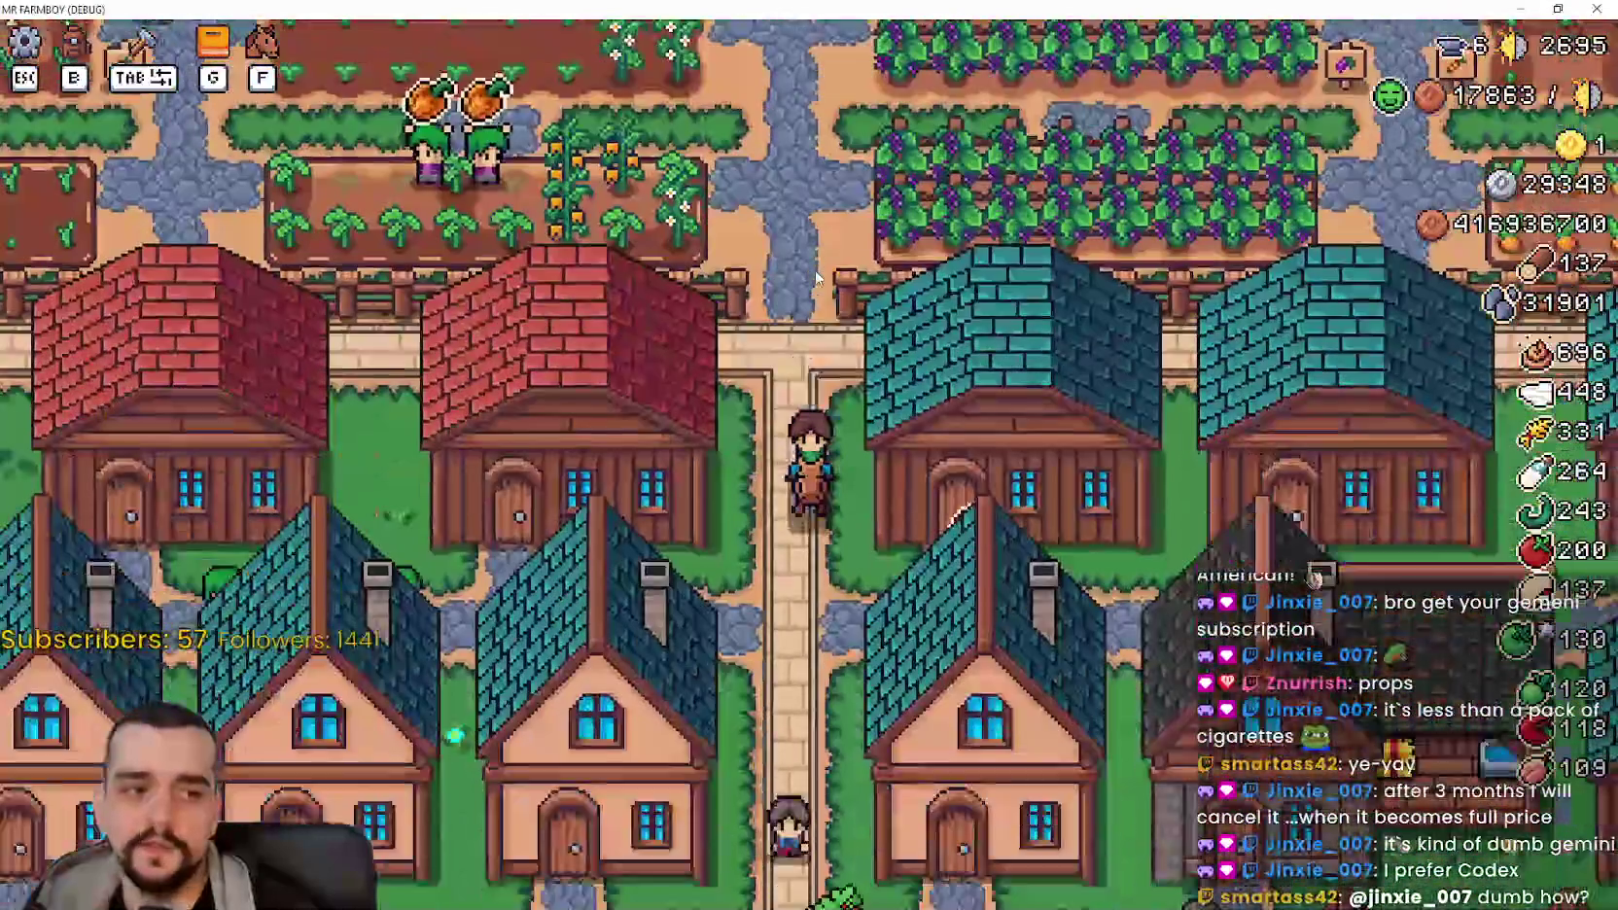
key("d")
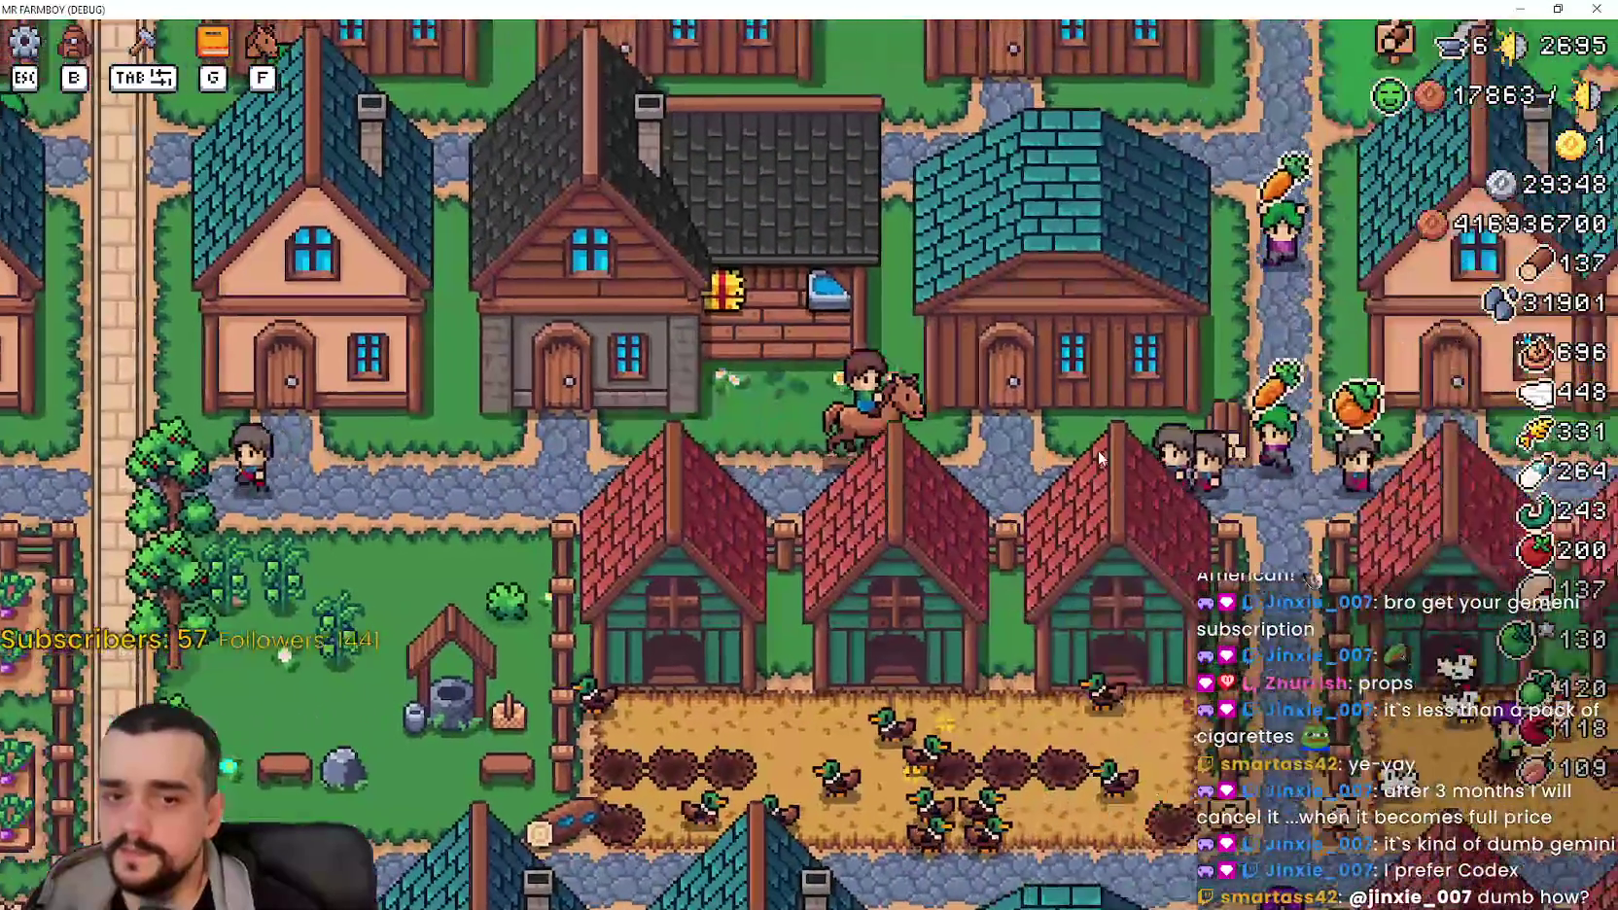
key("w")
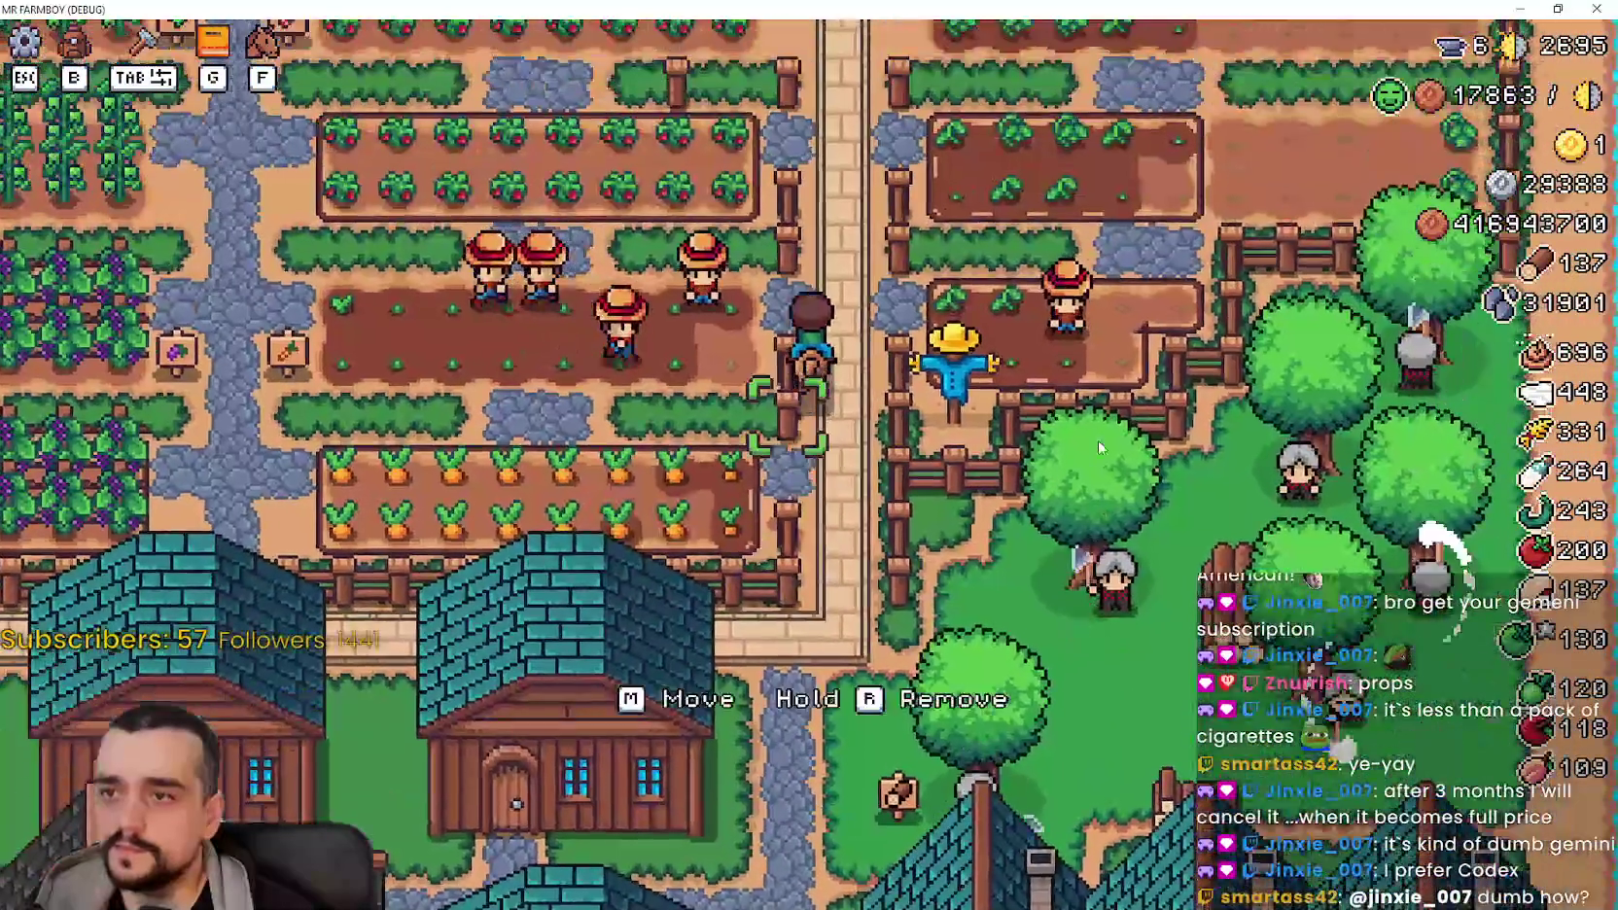
key("s")
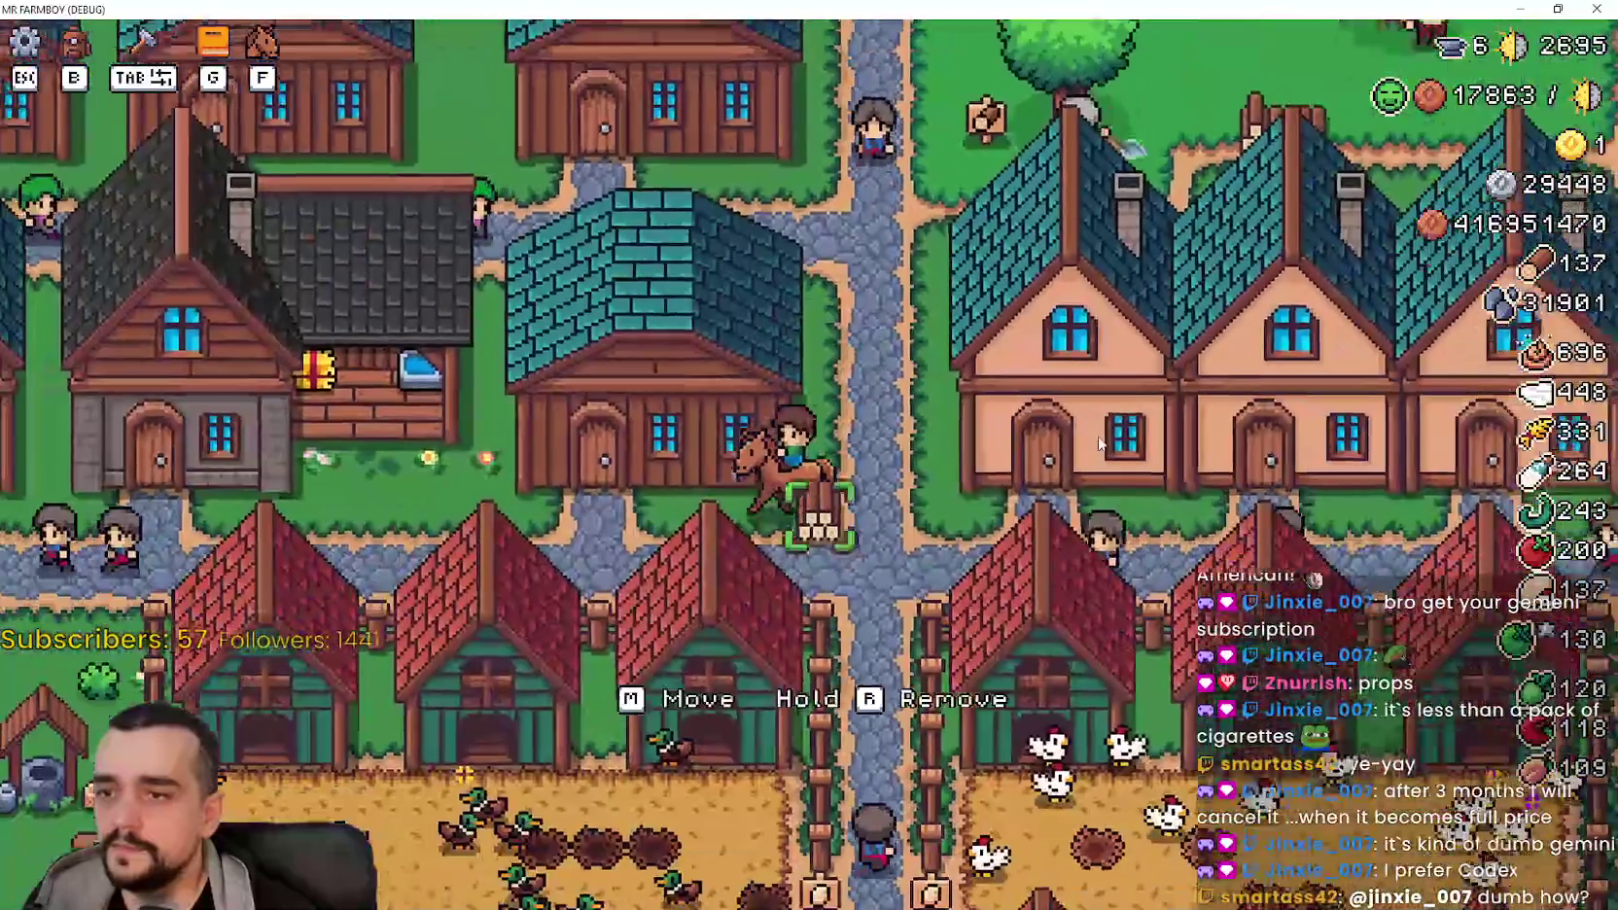
key("a")
left_click(1097, 433)
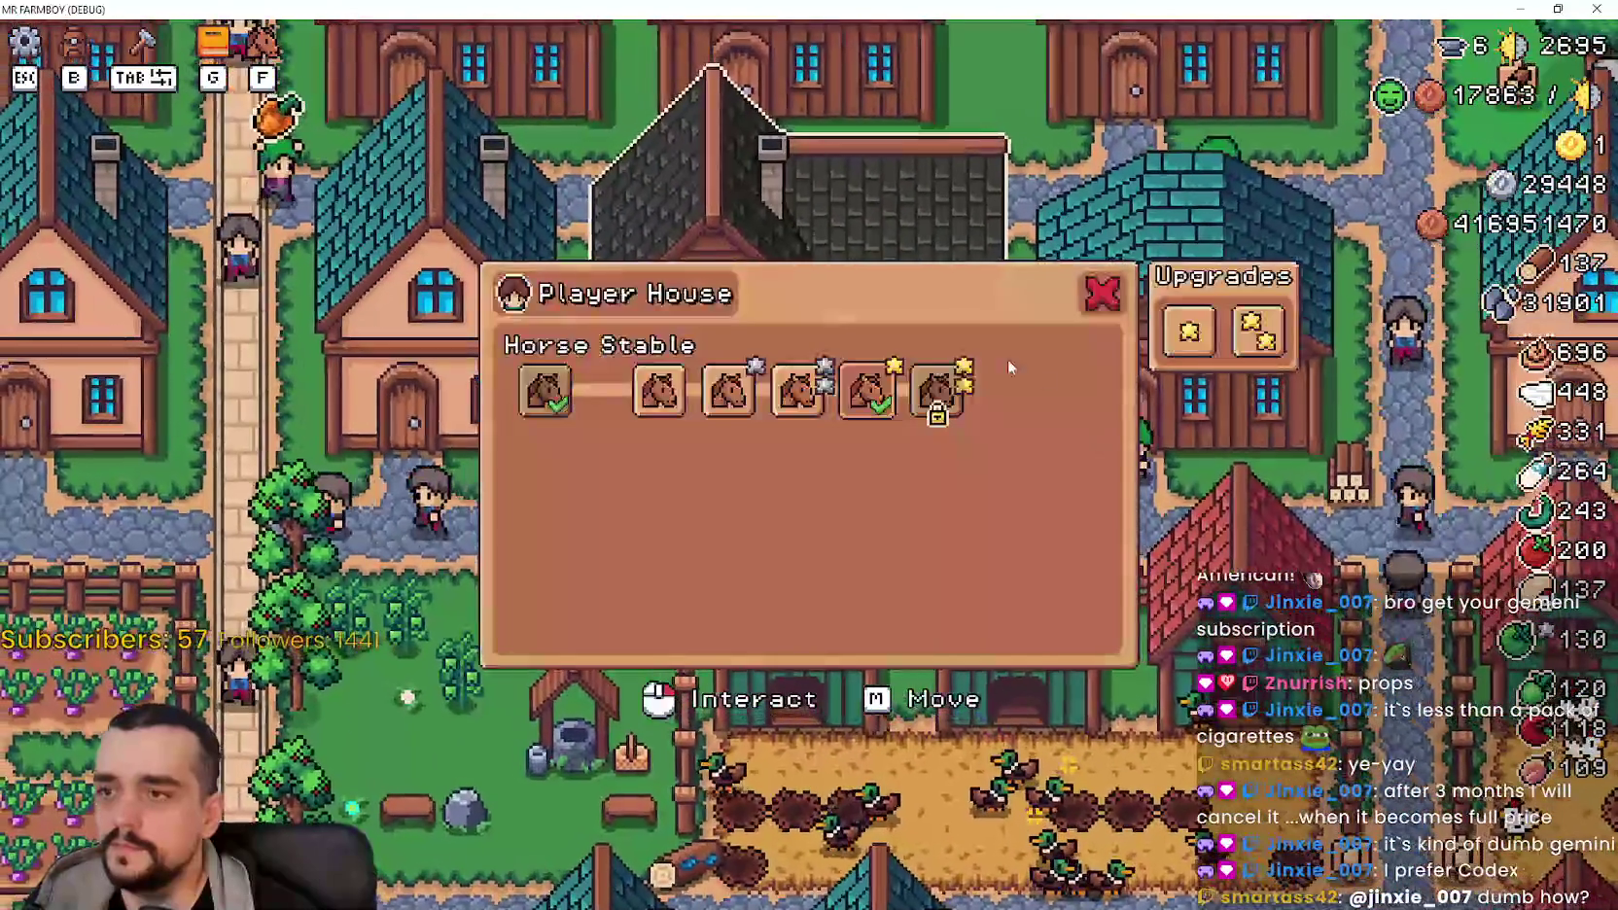
Step: Close the panel and ride along the paths and fields back to the Player House
key("a")
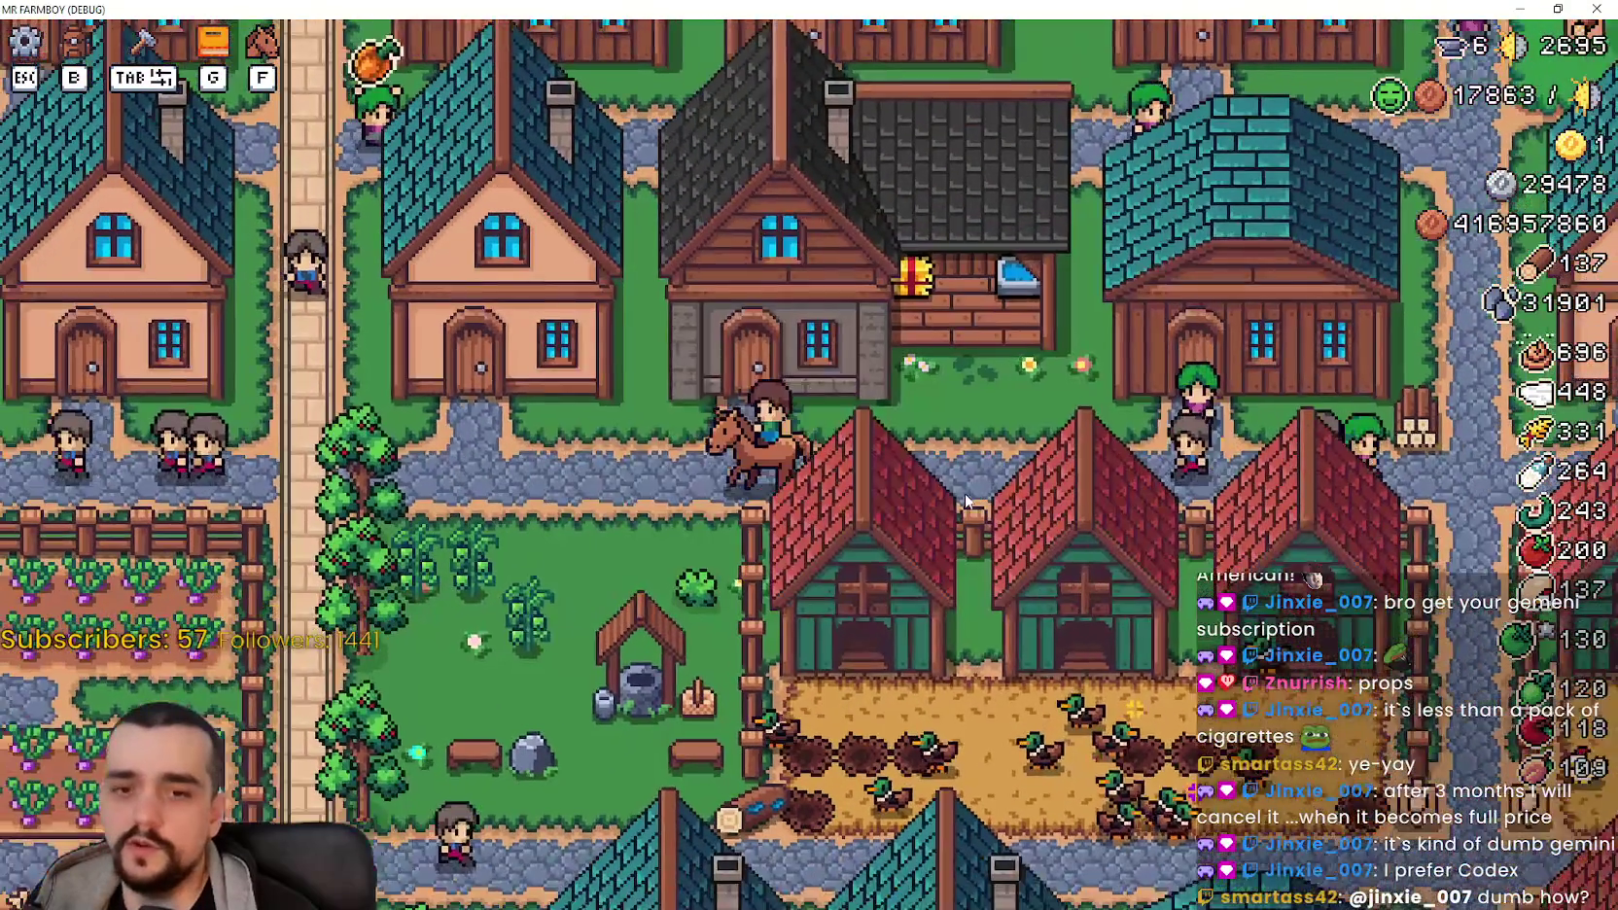
key("a")
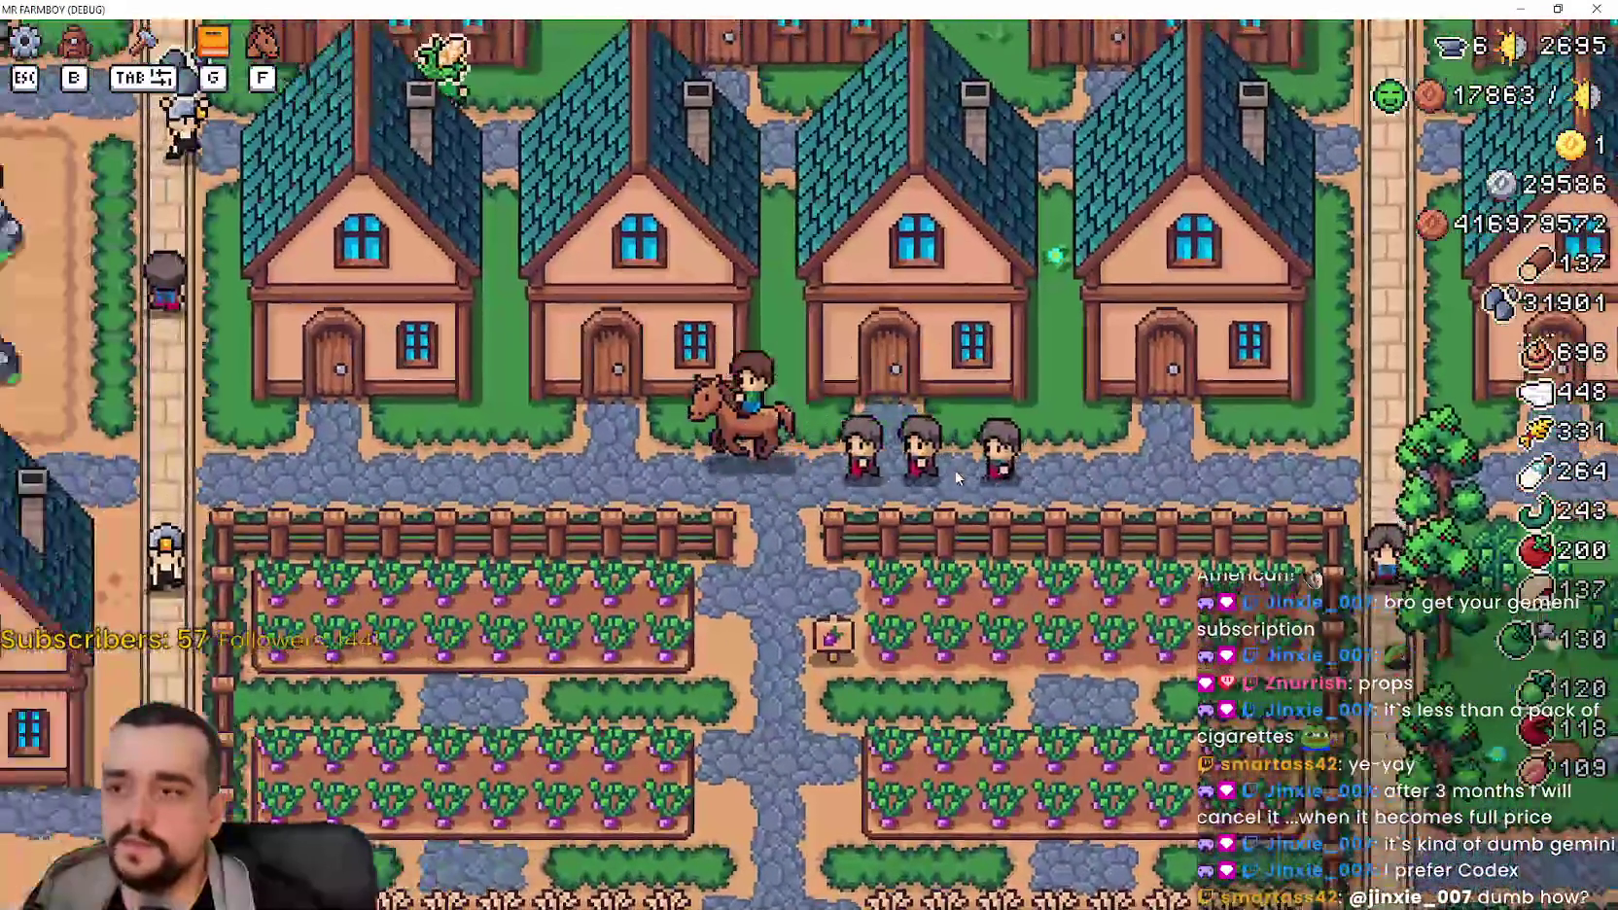
key("w")
key("d")
key("s")
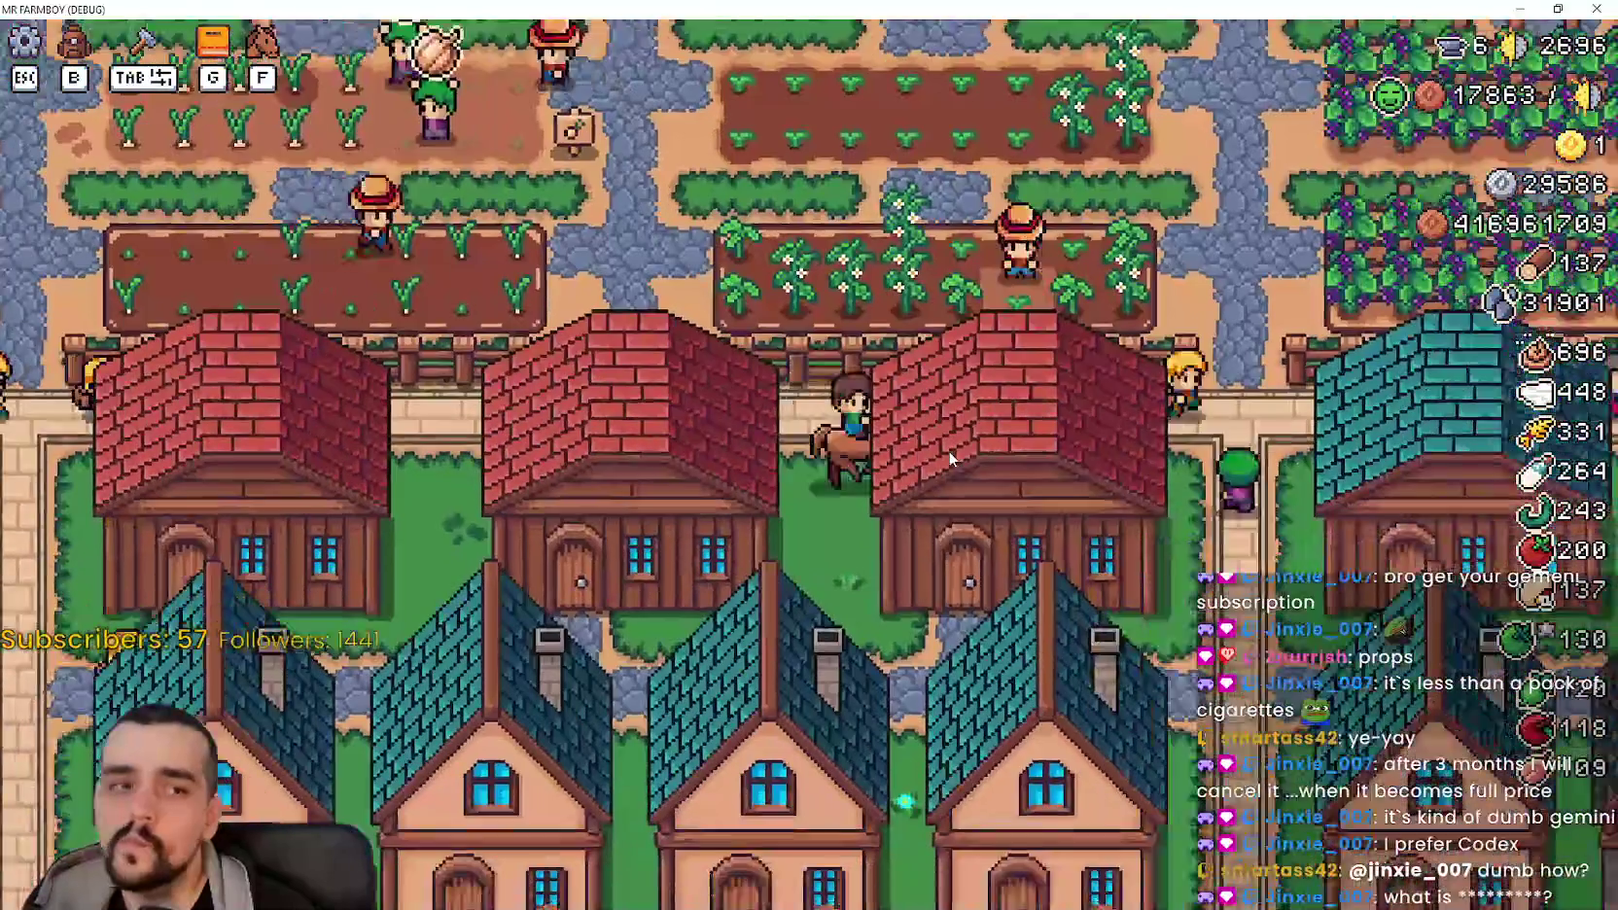
key("s")
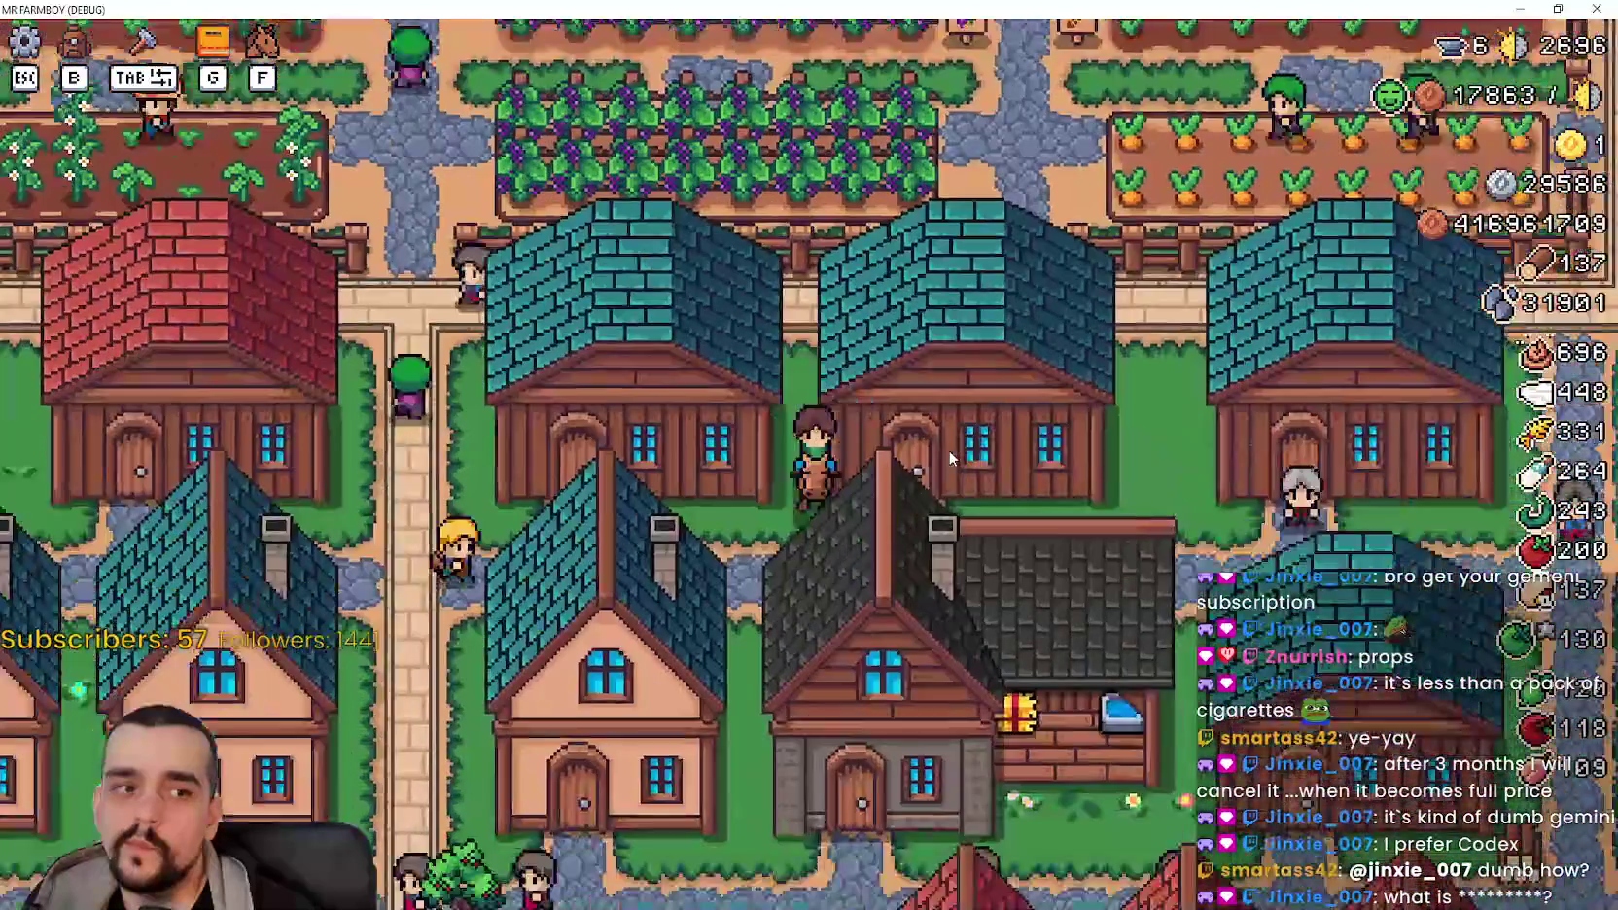
key("a")
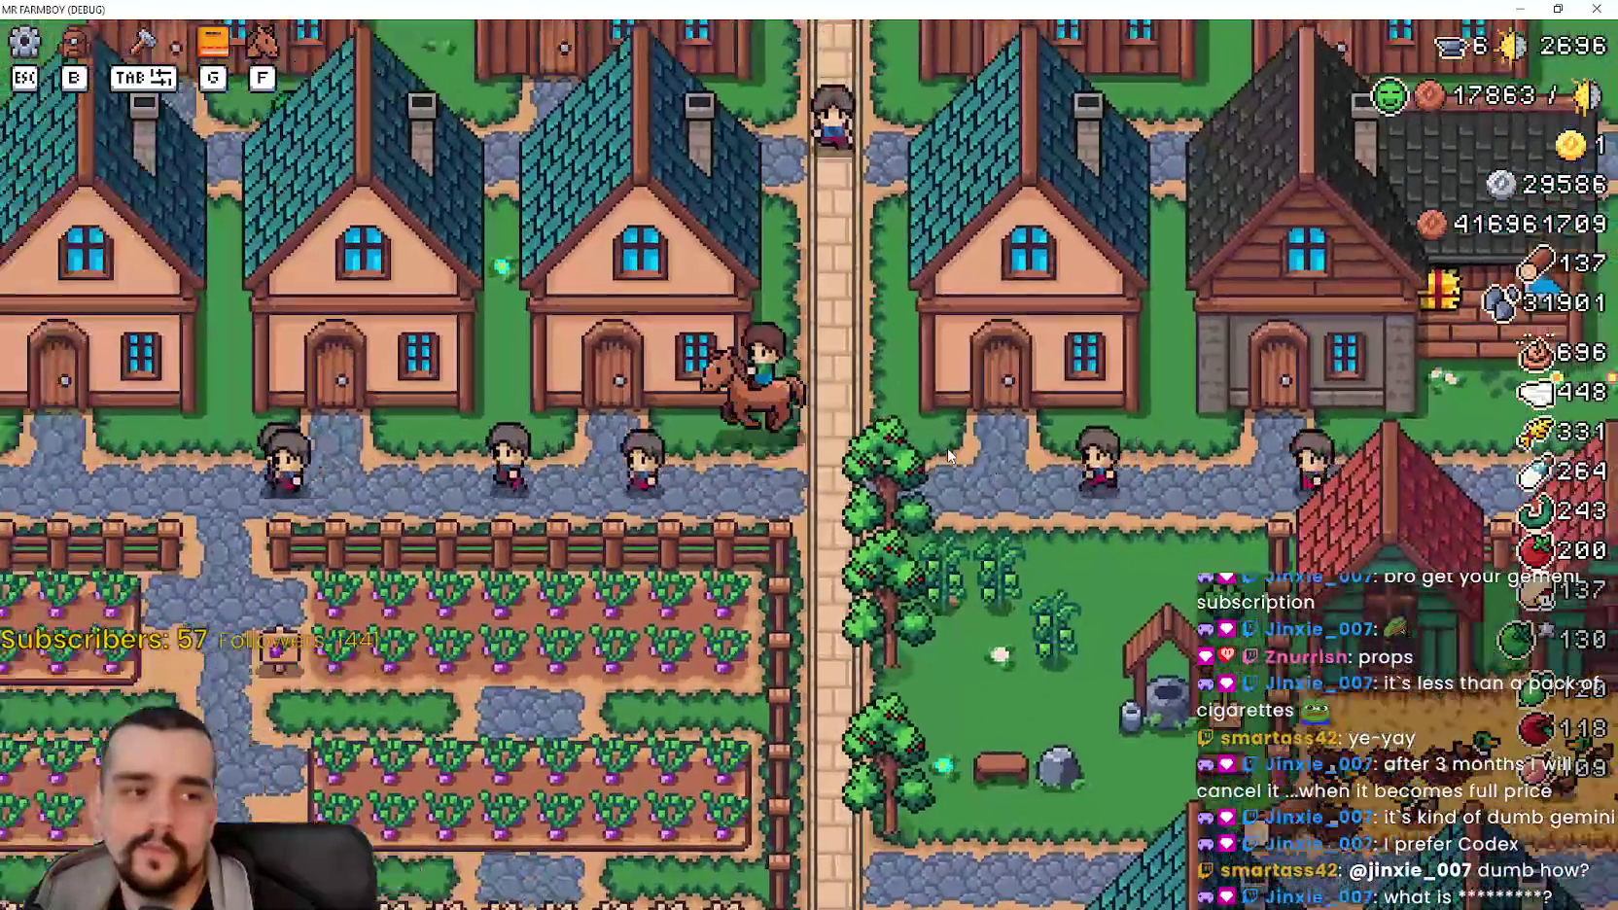
key("a")
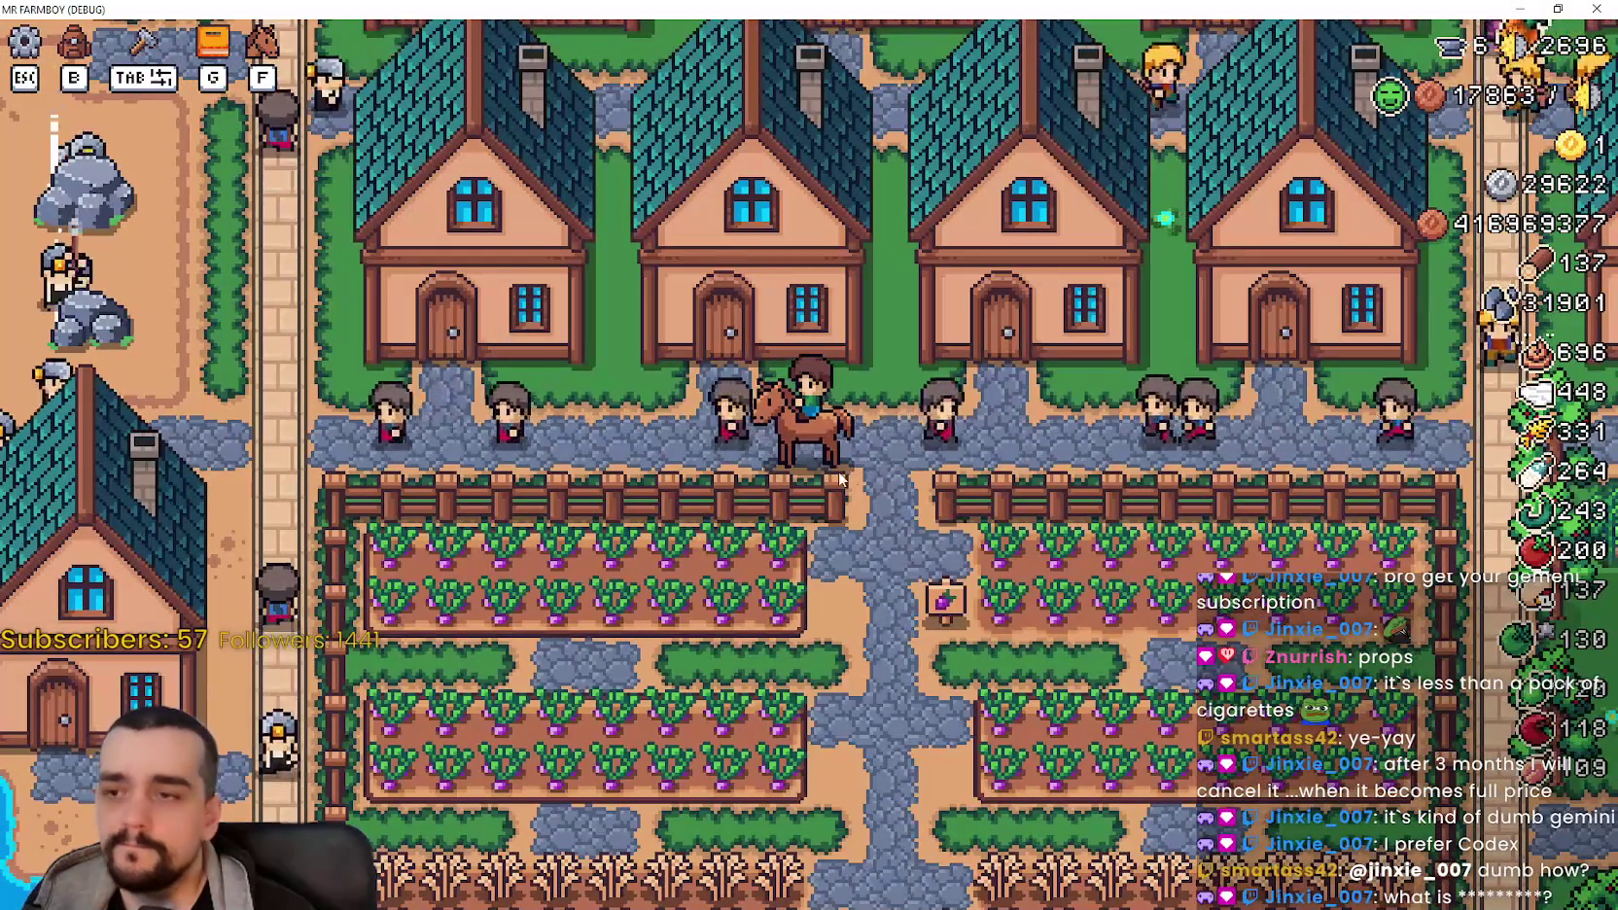
key("d")
key("w")
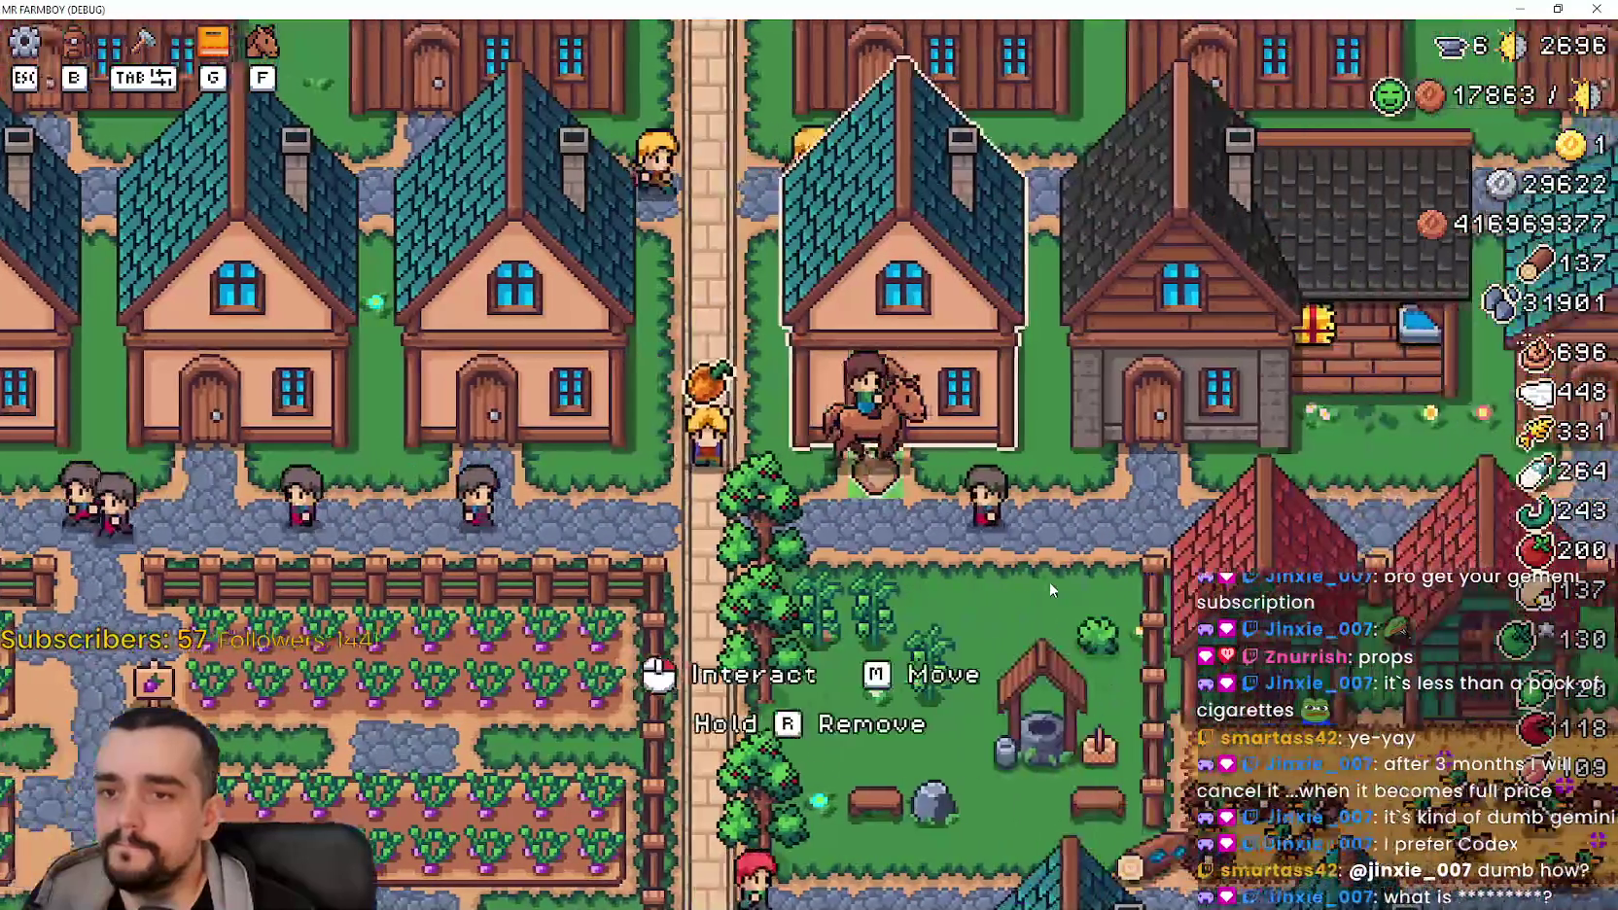
key("d")
Step: In the Horse Stable upgrades, toggle Basic Saddle on, then switch to the second saddle
left_click(1049, 581)
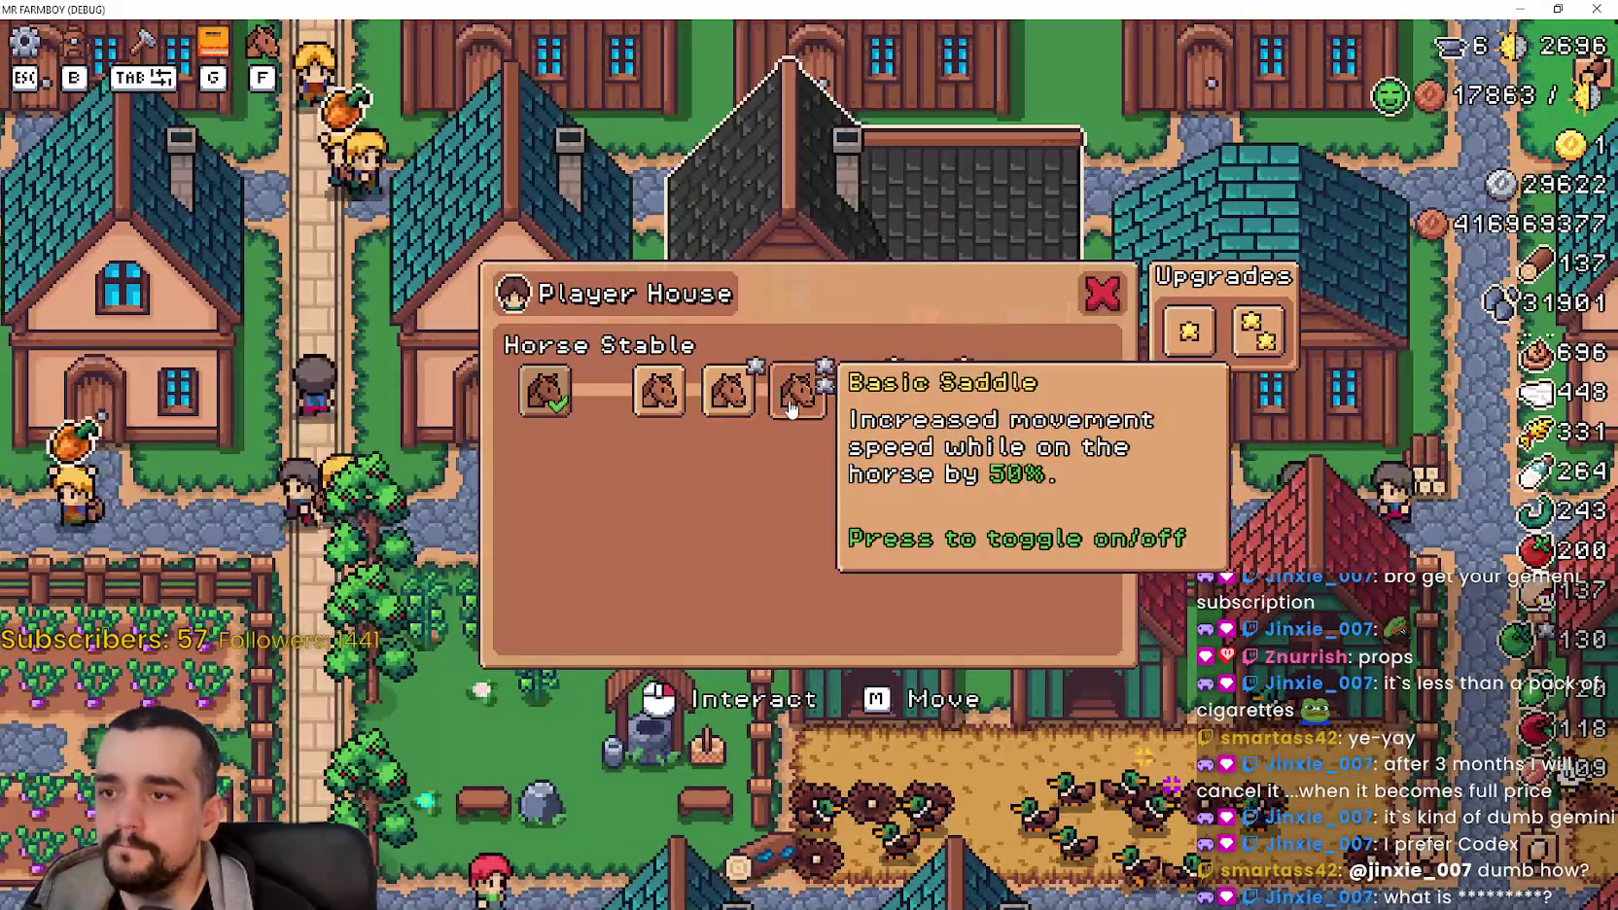
key("d")
left_click(775, 428)
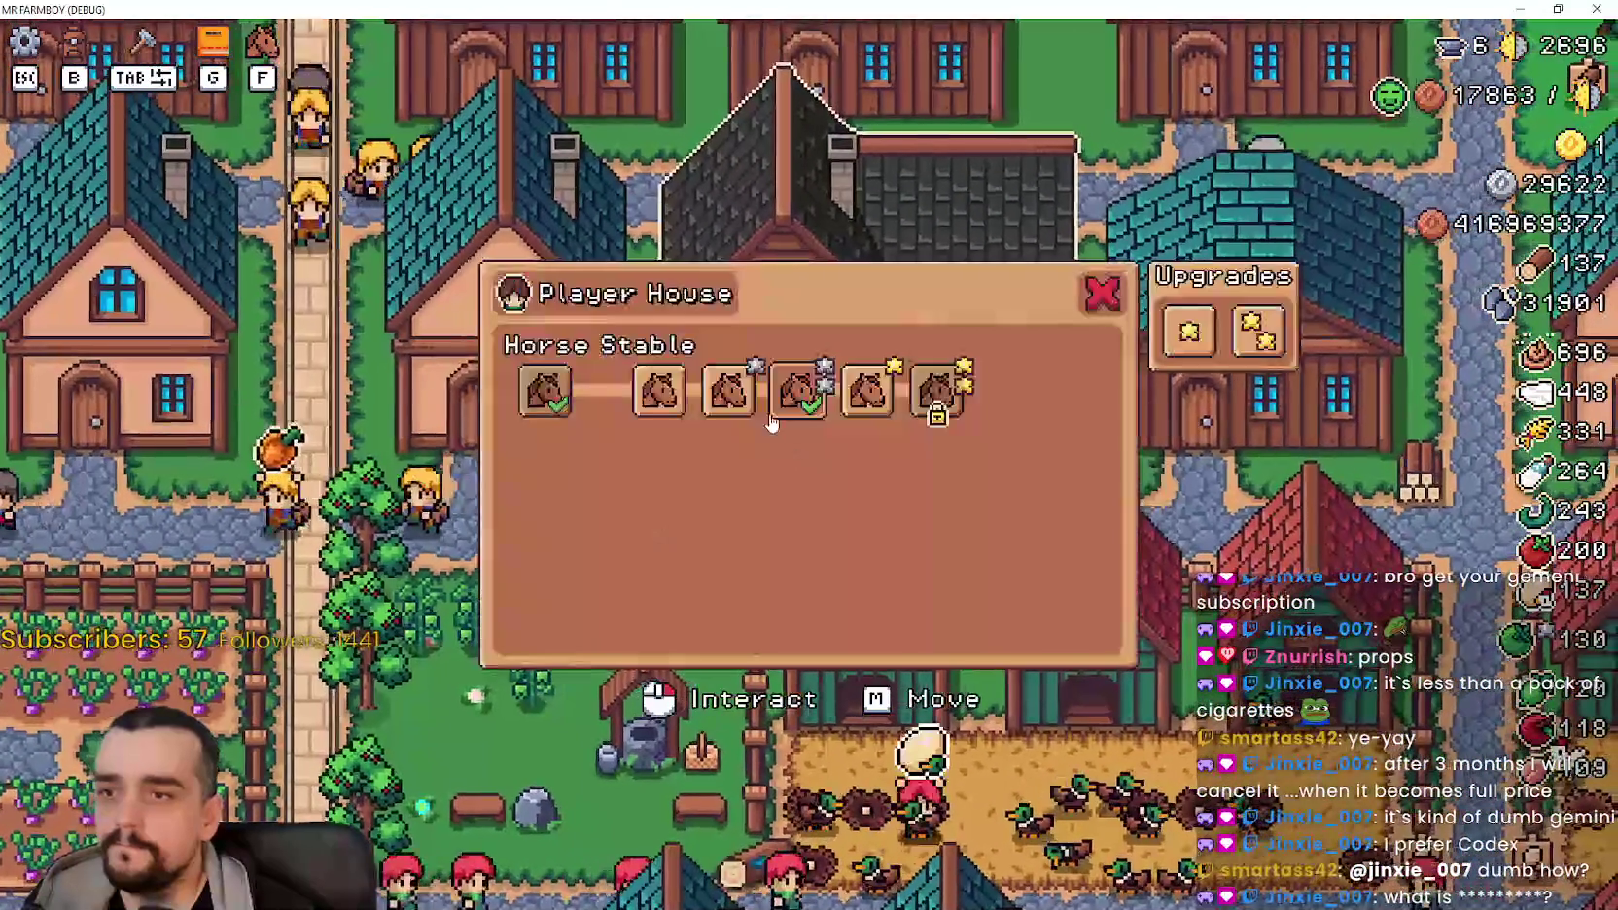
key("a")
left_click(787, 470)
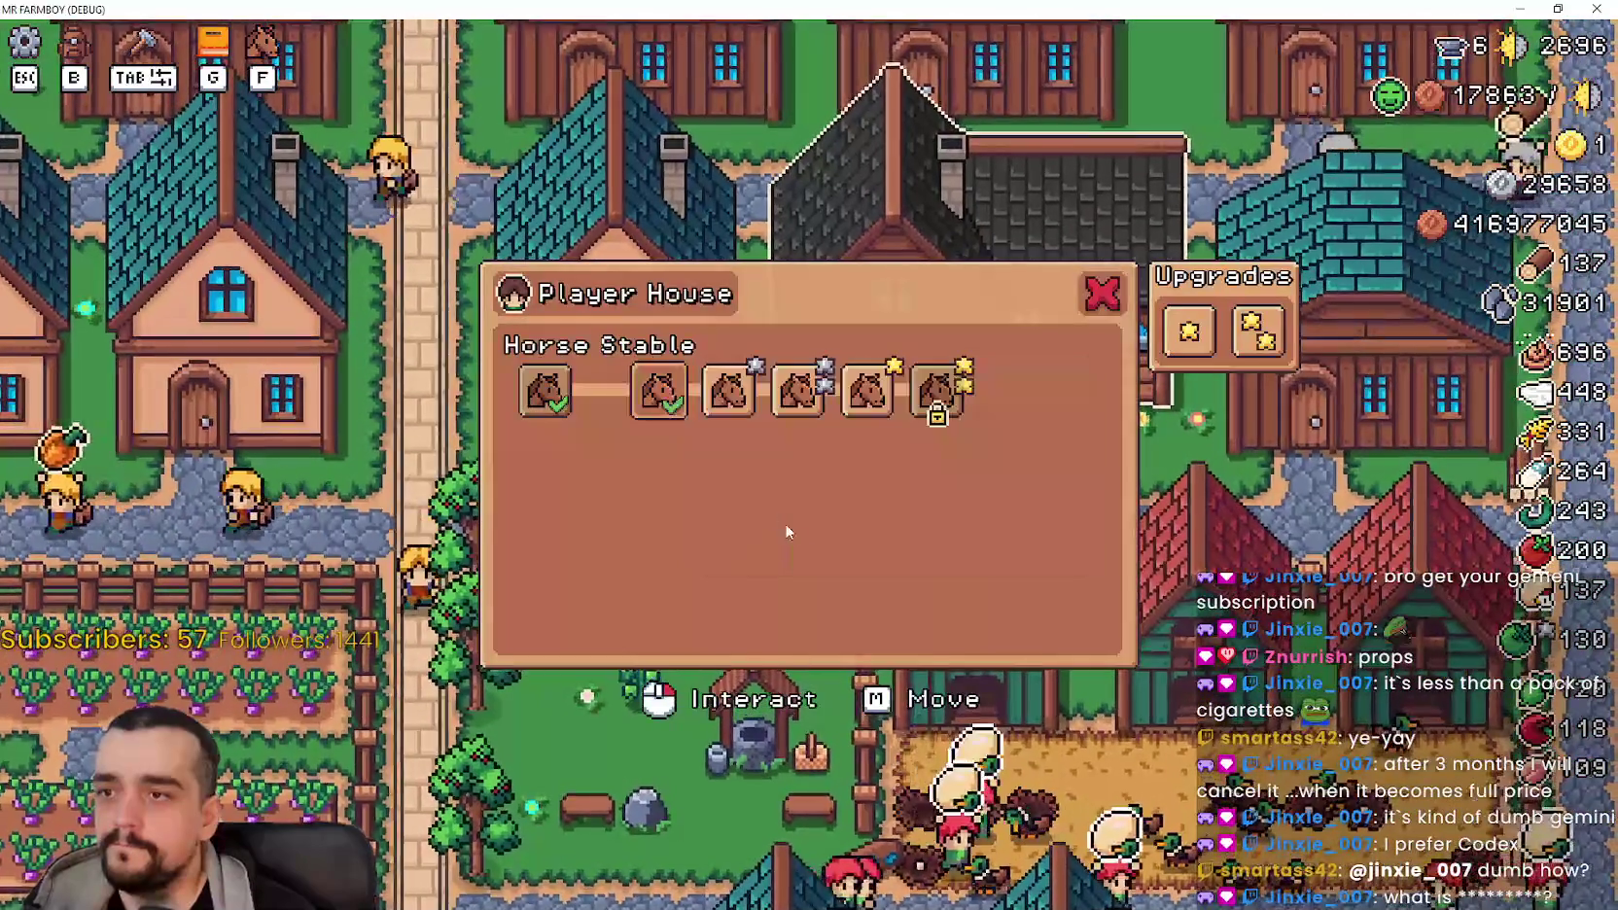
key("d")
left_click(919, 551)
Step: Close the Horse Stable panel and ride through the garden and up the road
key("d")
key("a")
key("s")
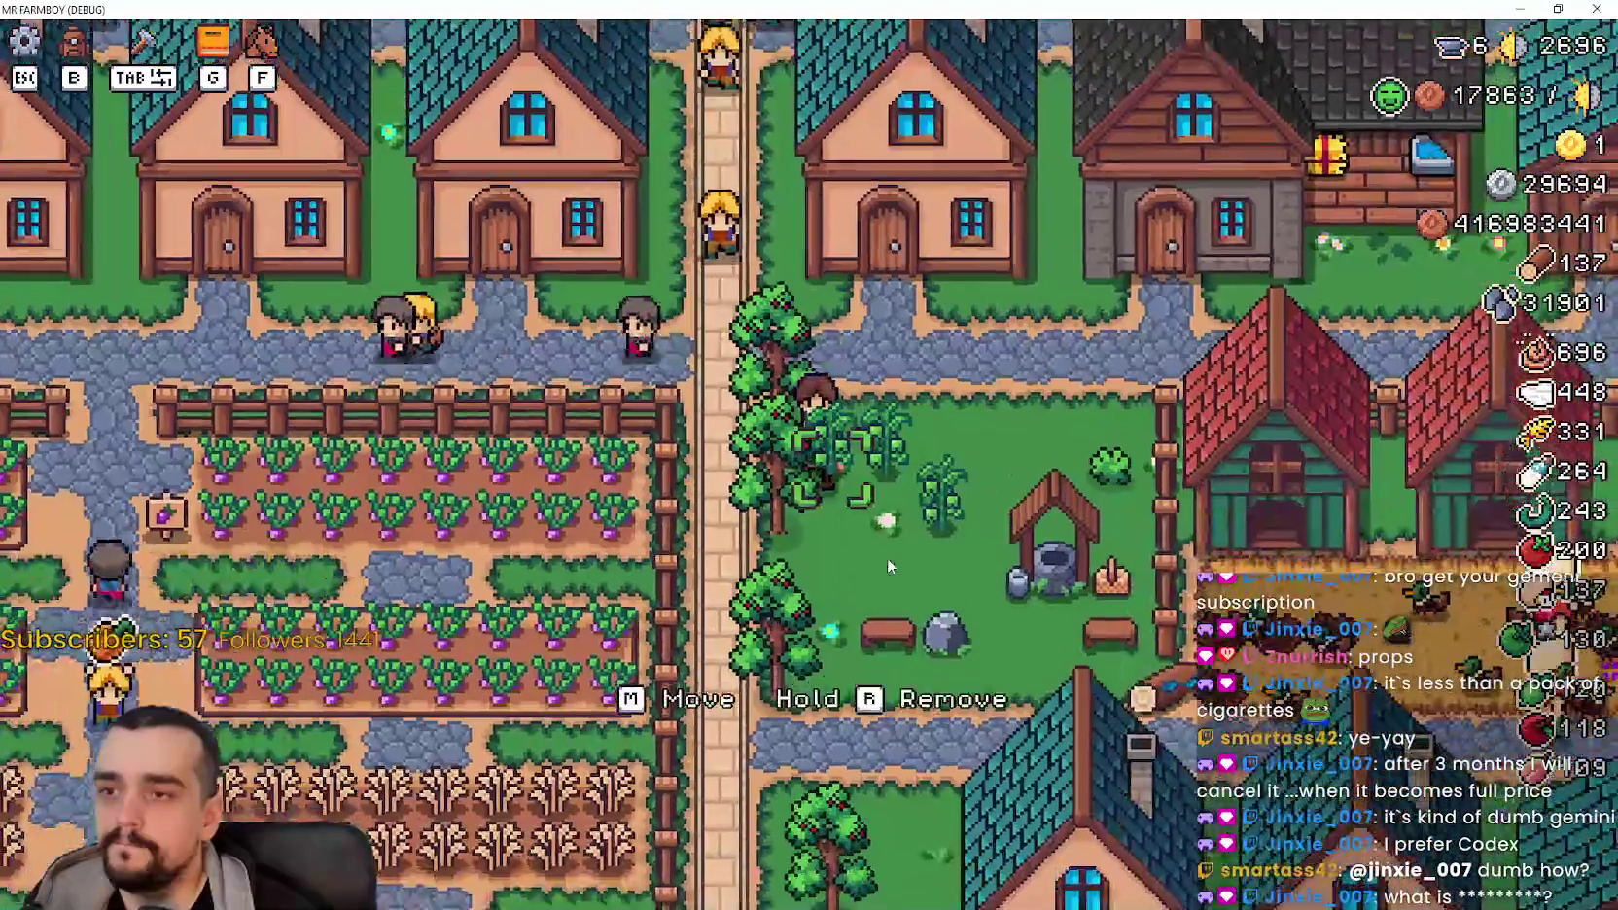
key("d")
key("w")
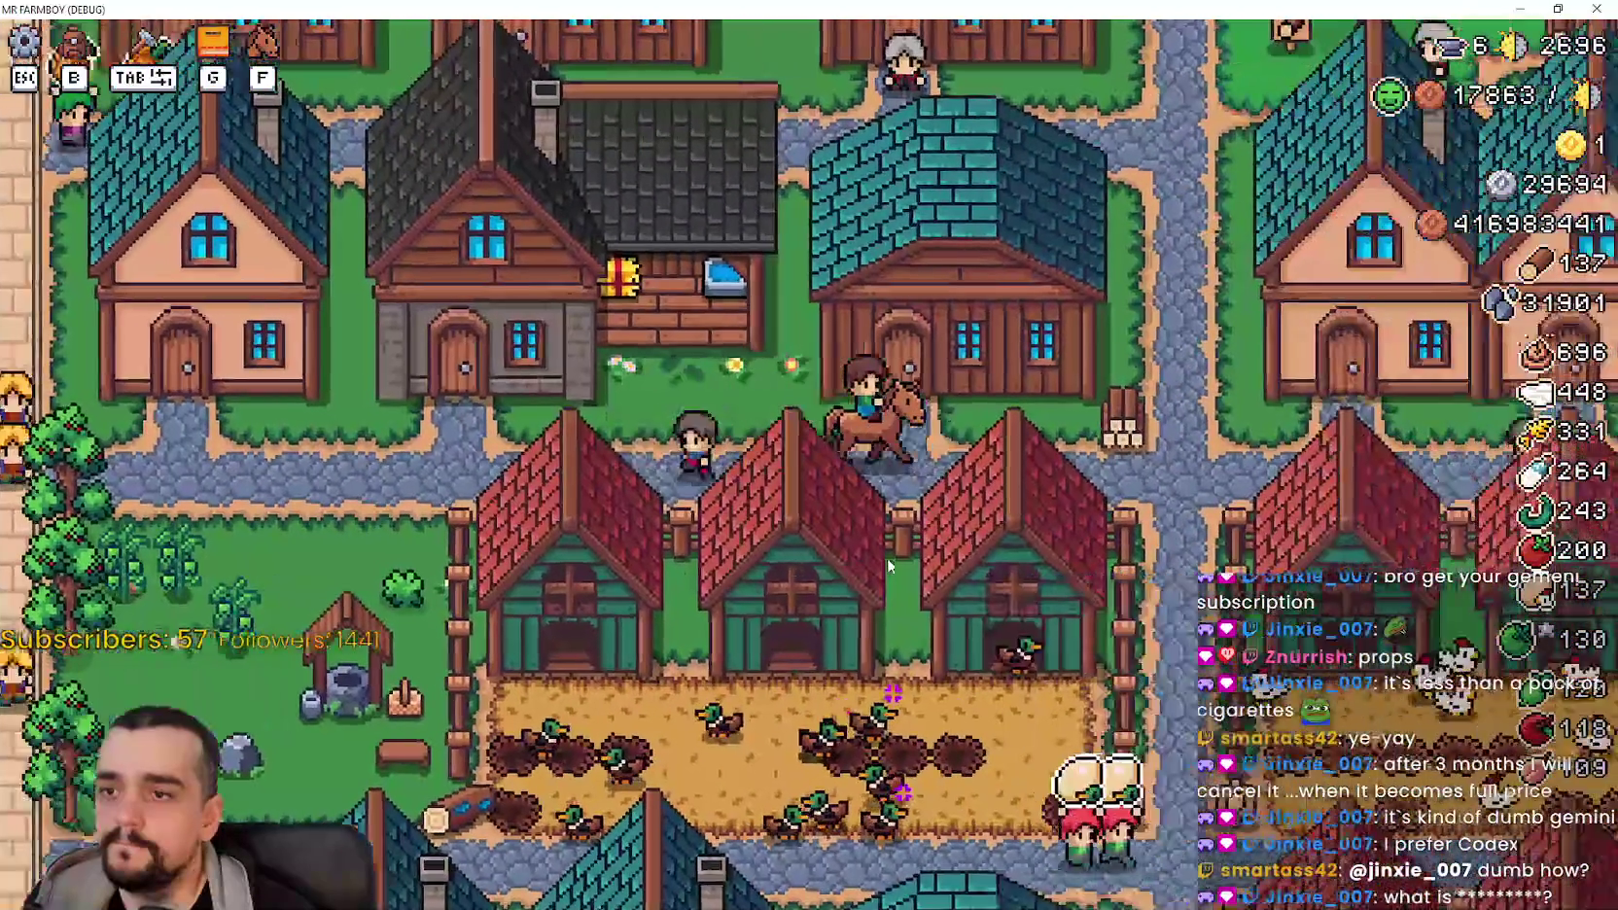
key("d")
key("w")
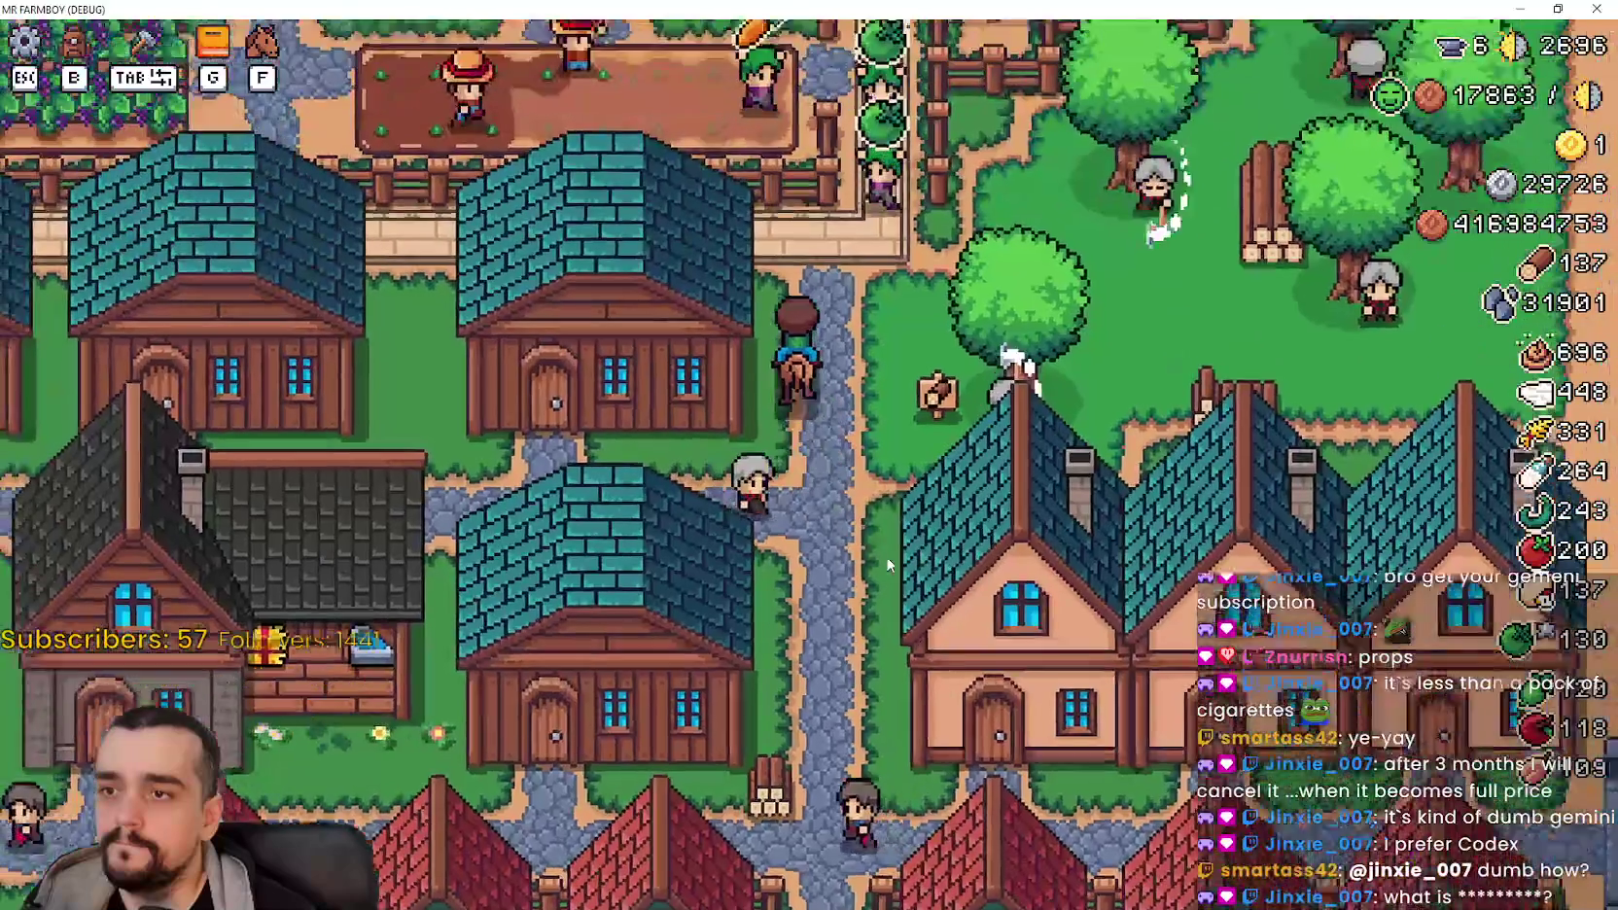
key("w")
Step: Ride past the houses, north to the farm fields, then south and east along the road
key("a")
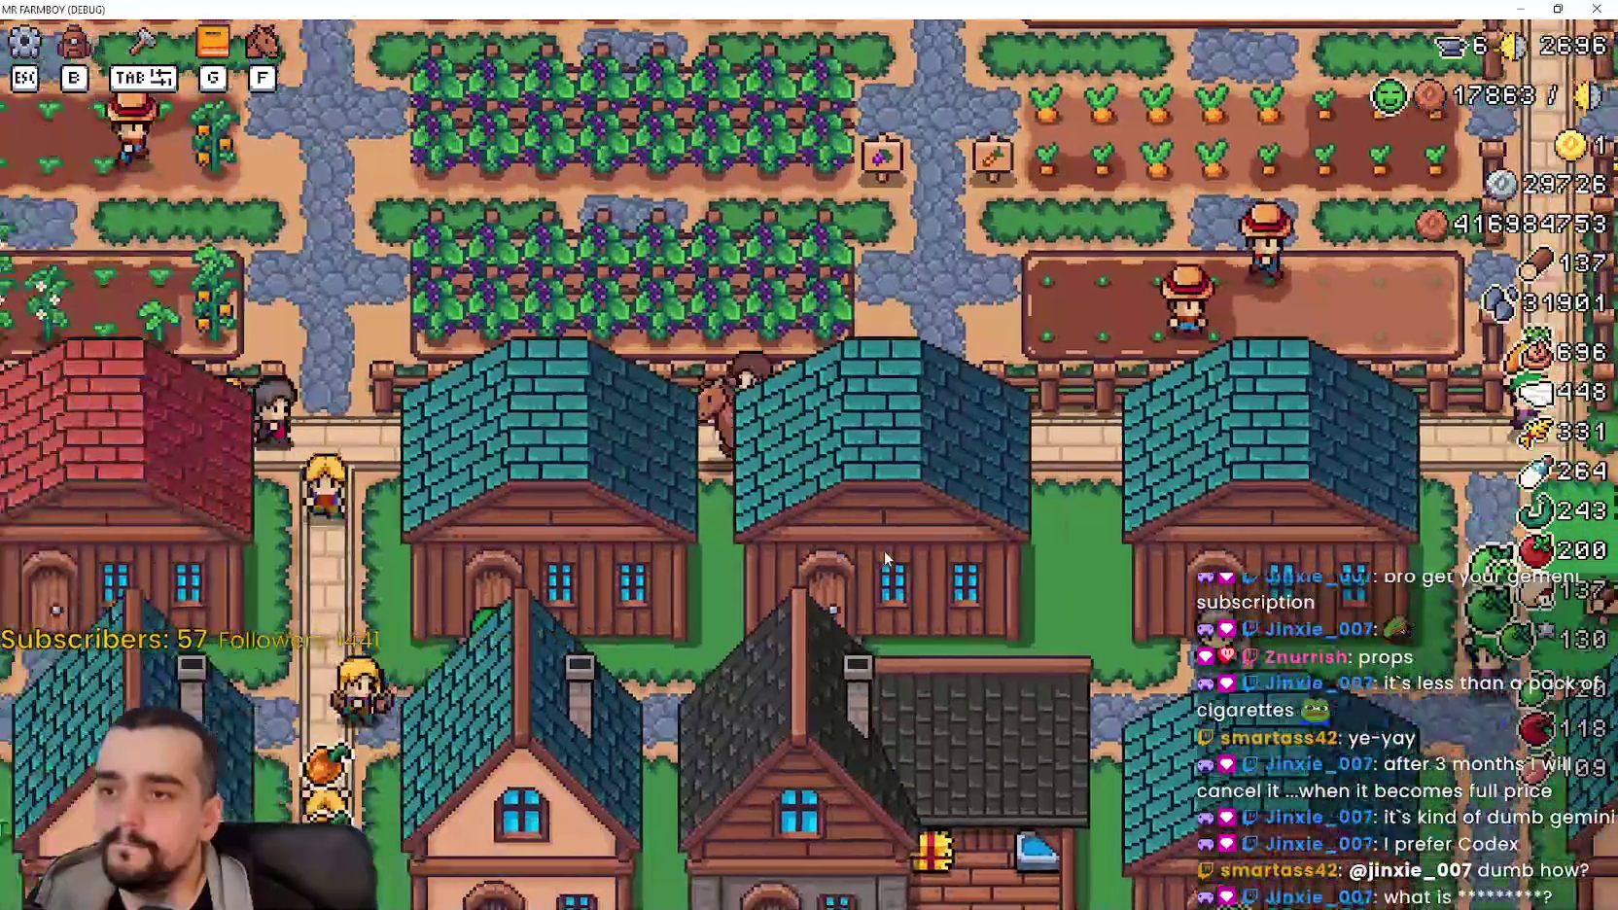
key("s")
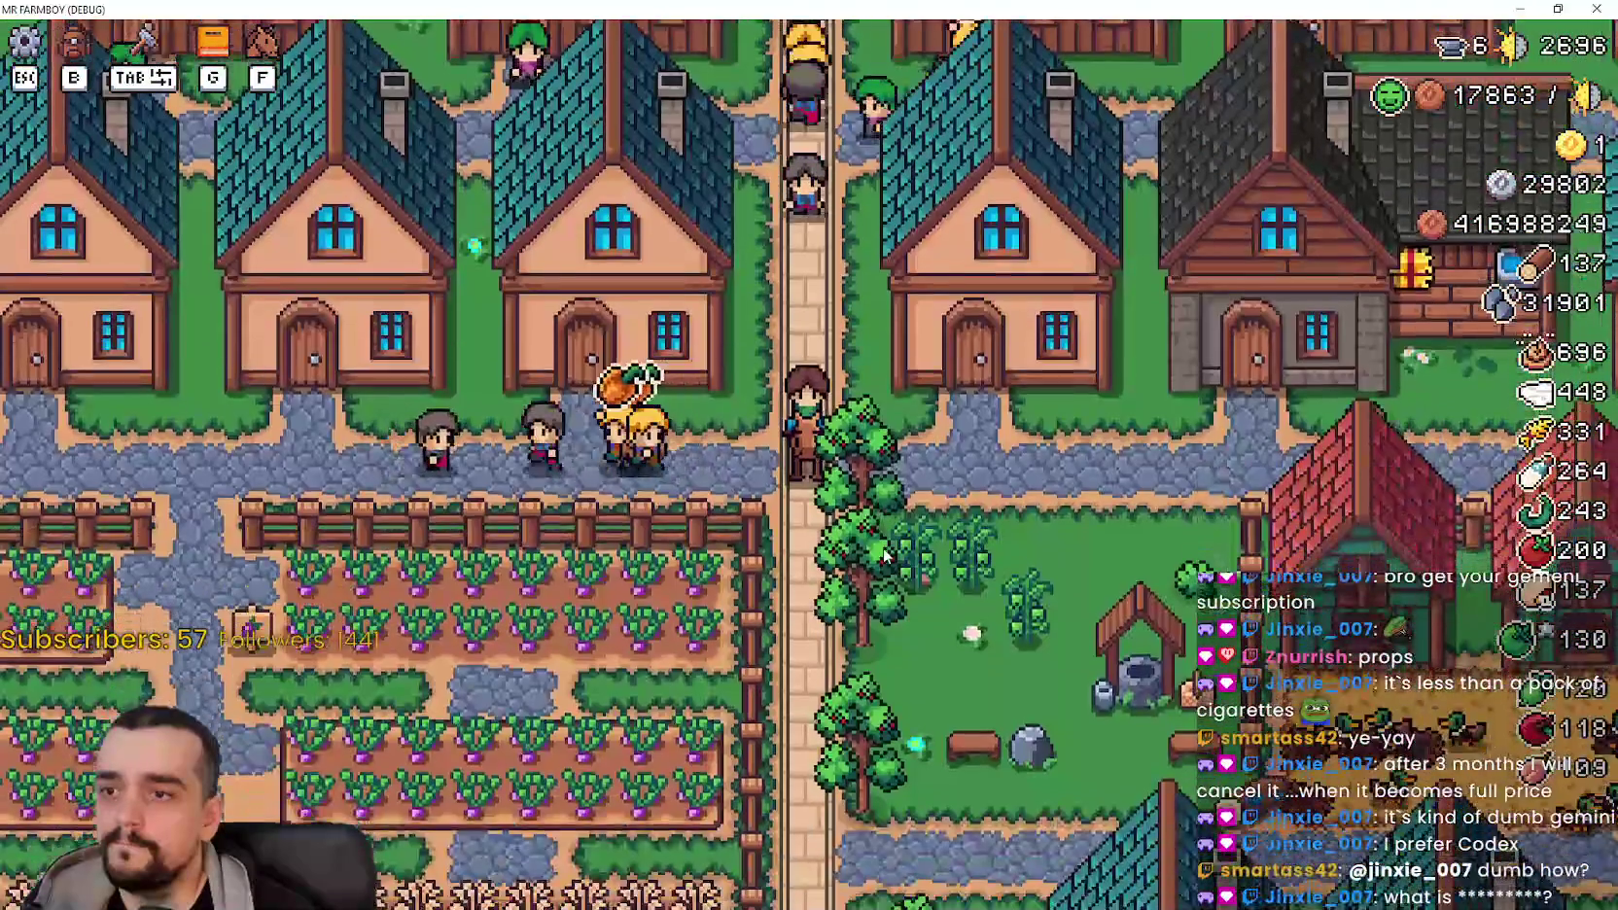
key("d")
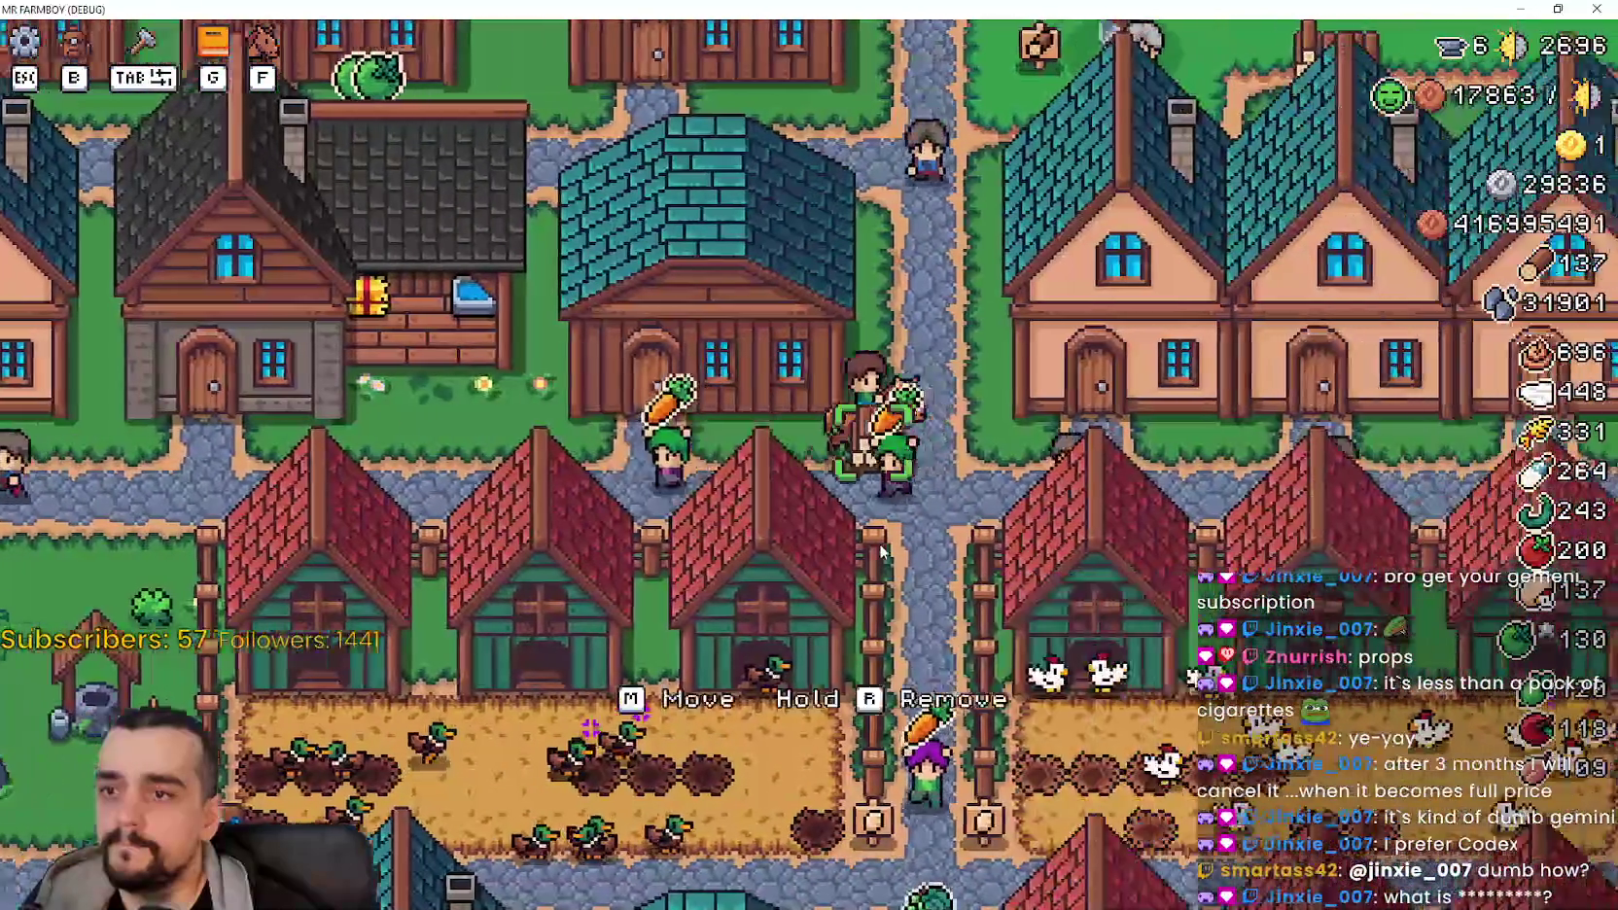
key("w")
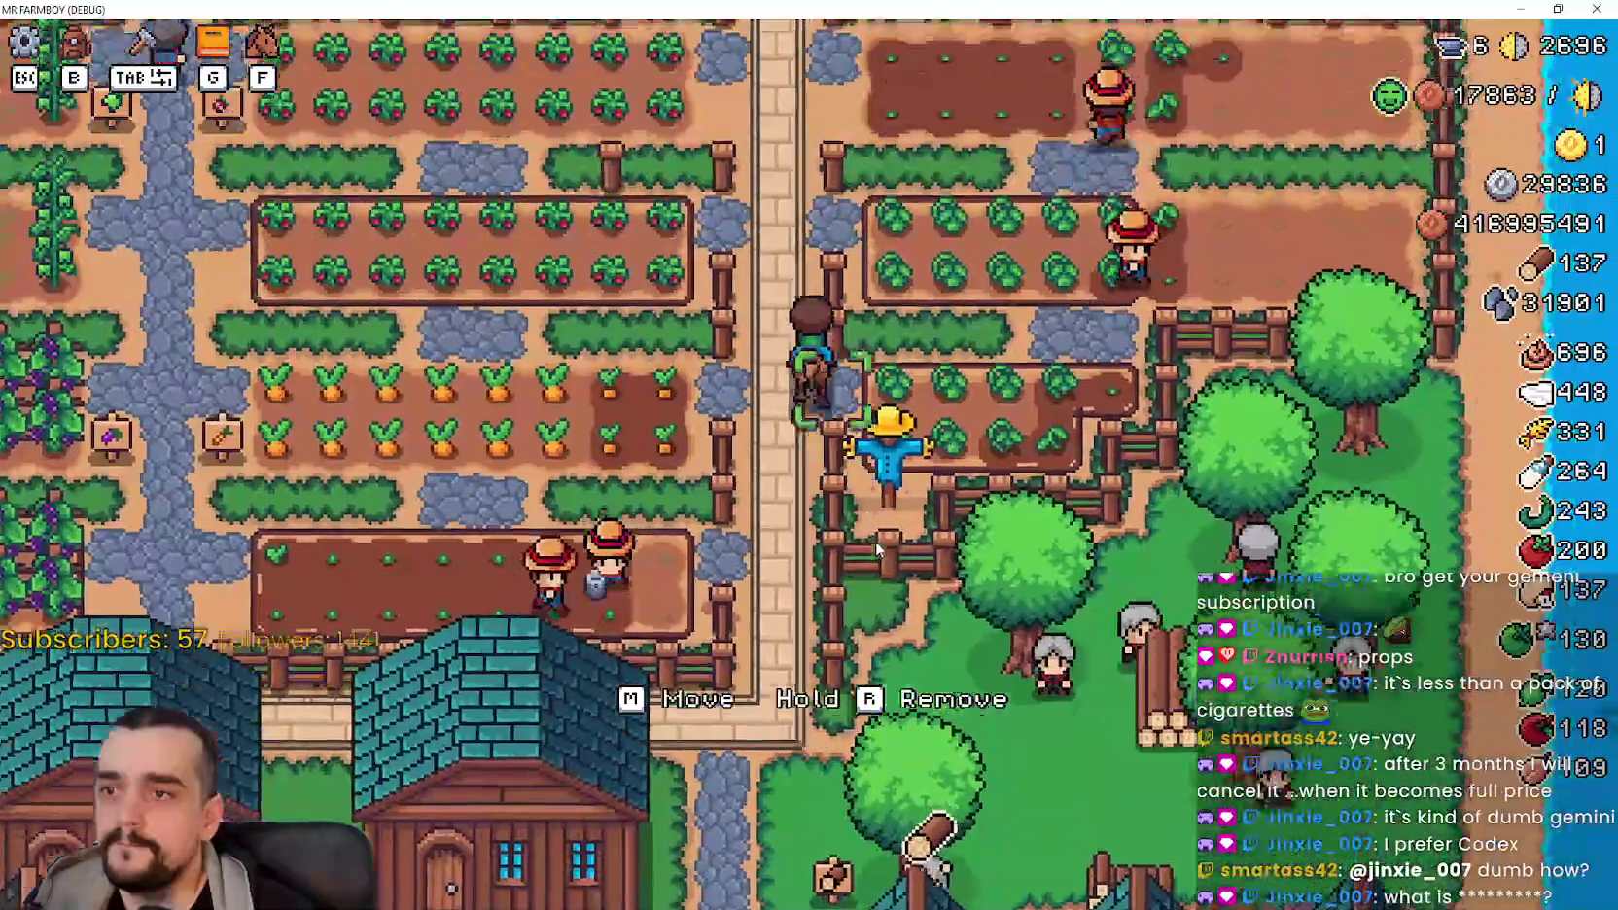
key("w")
key("a")
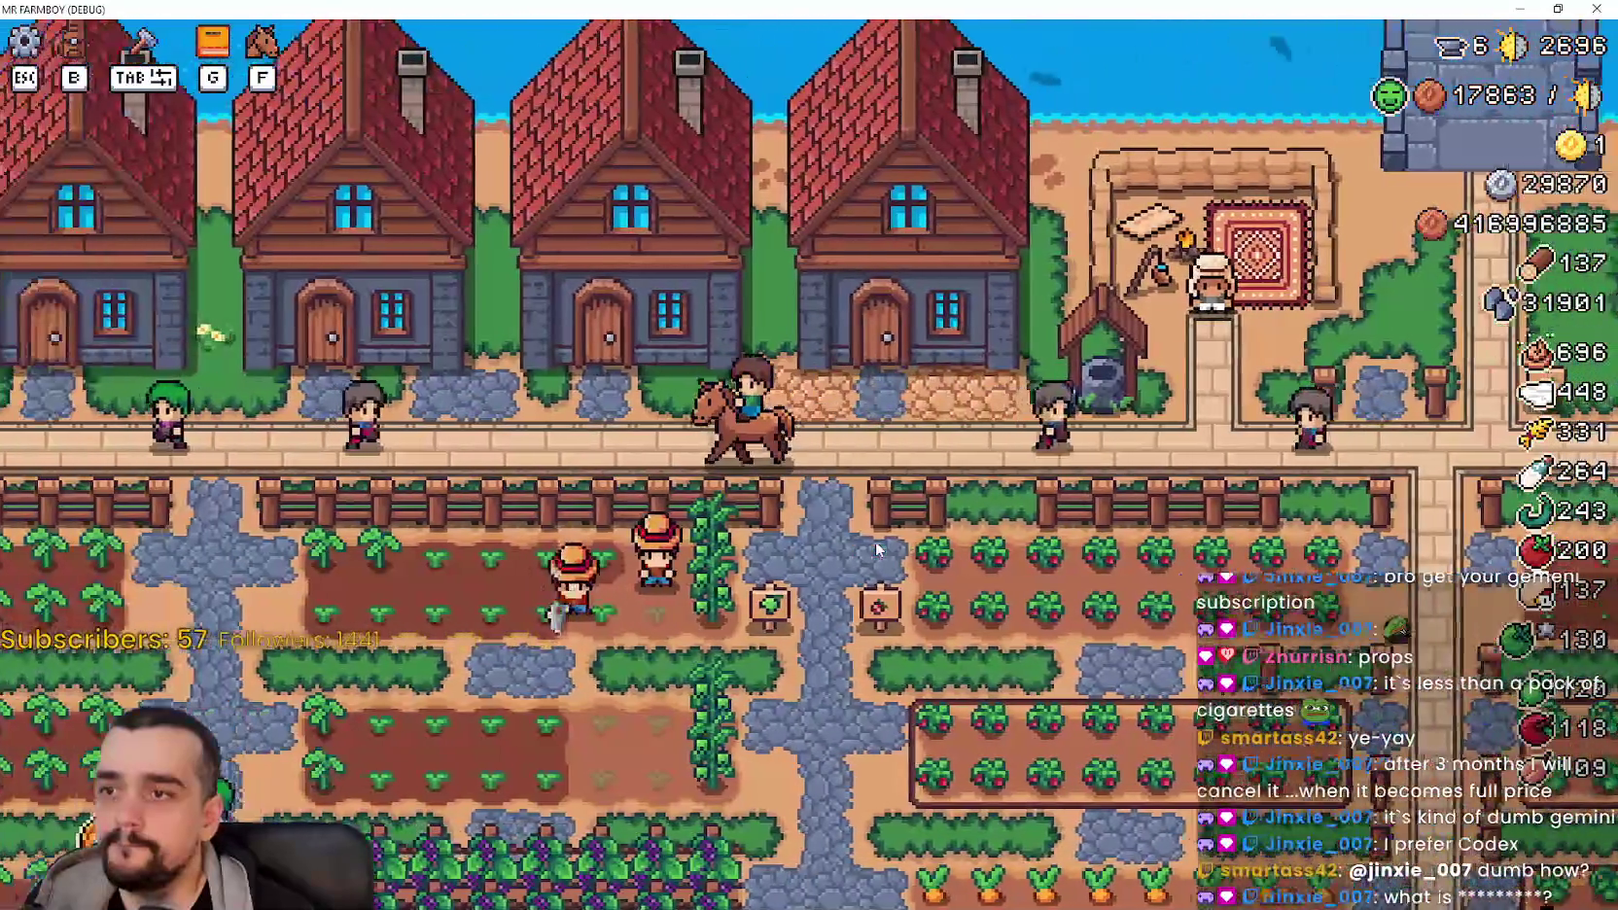
key("s")
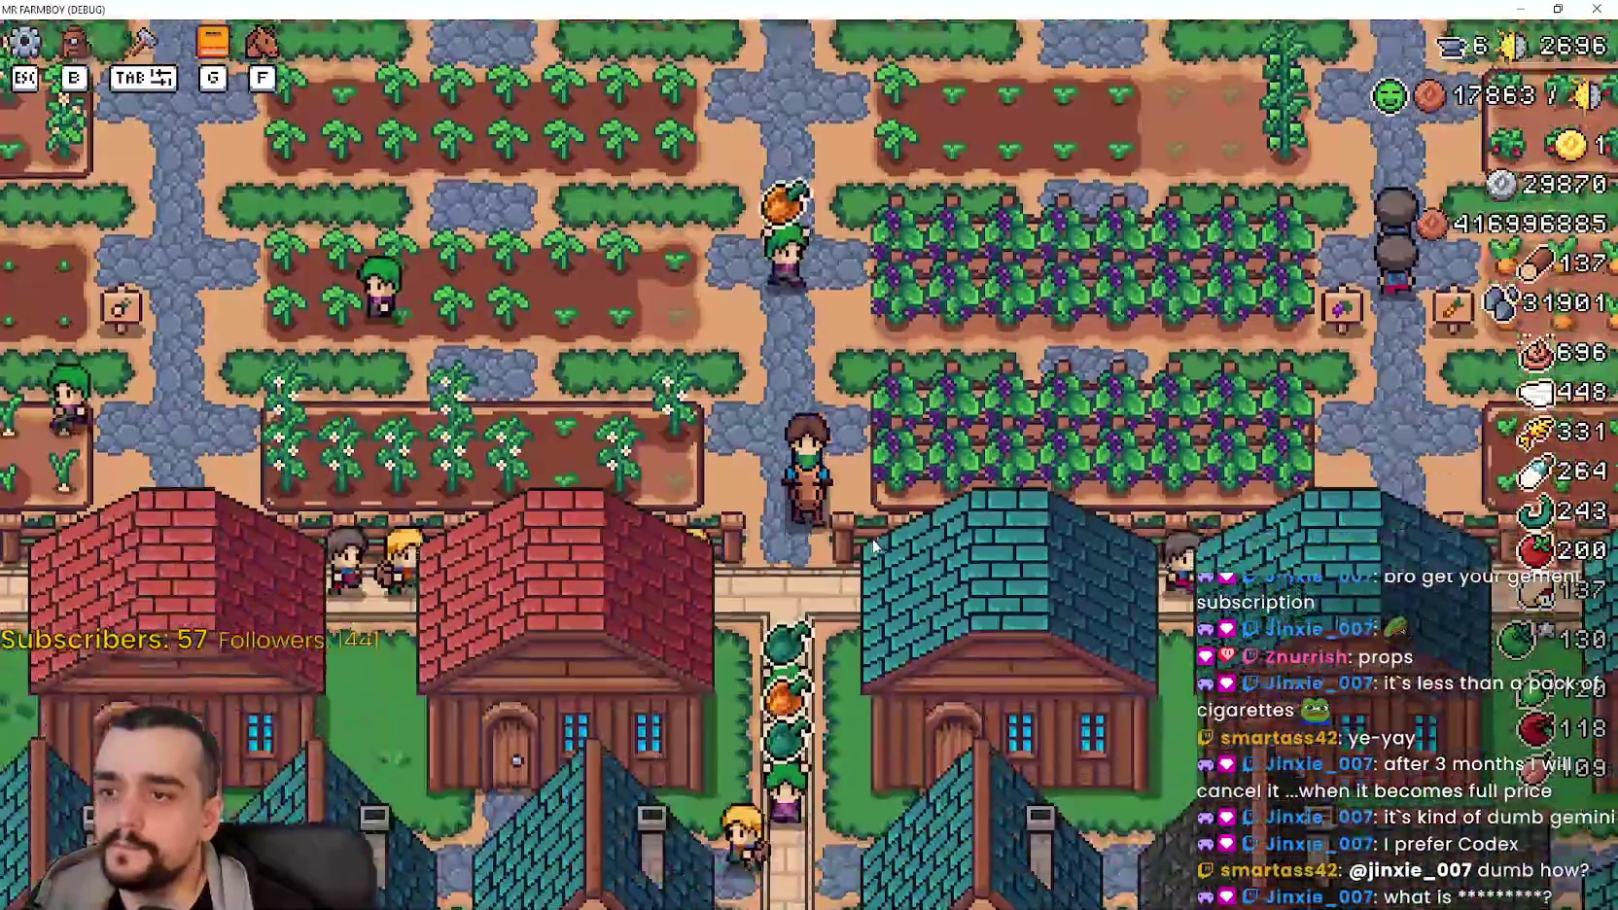
key("s")
key("d")
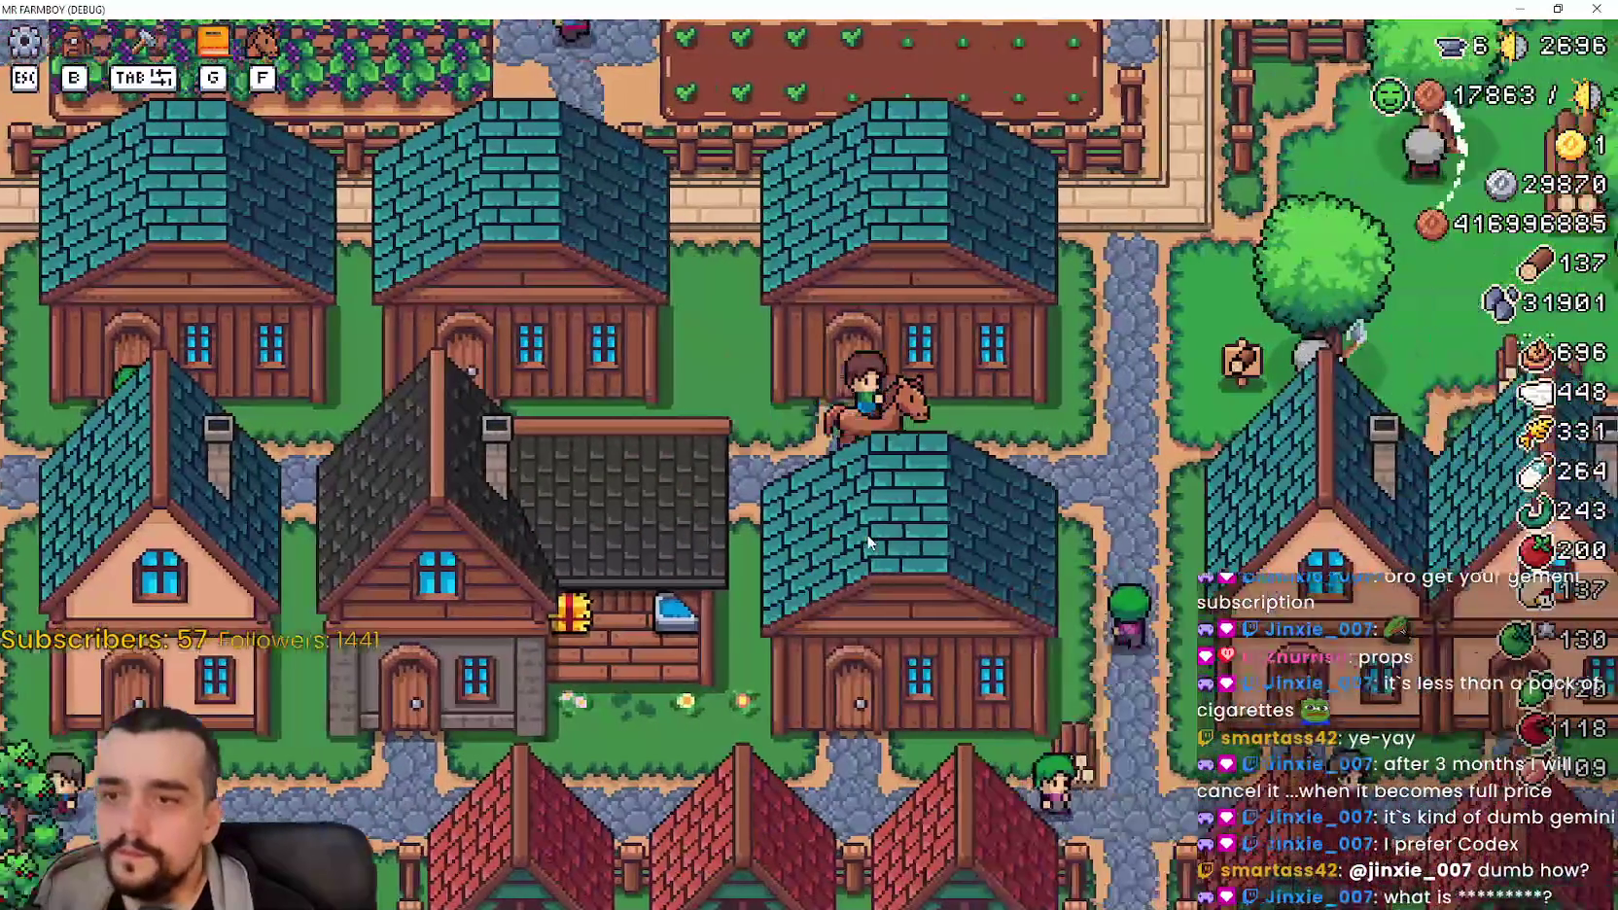
key("d")
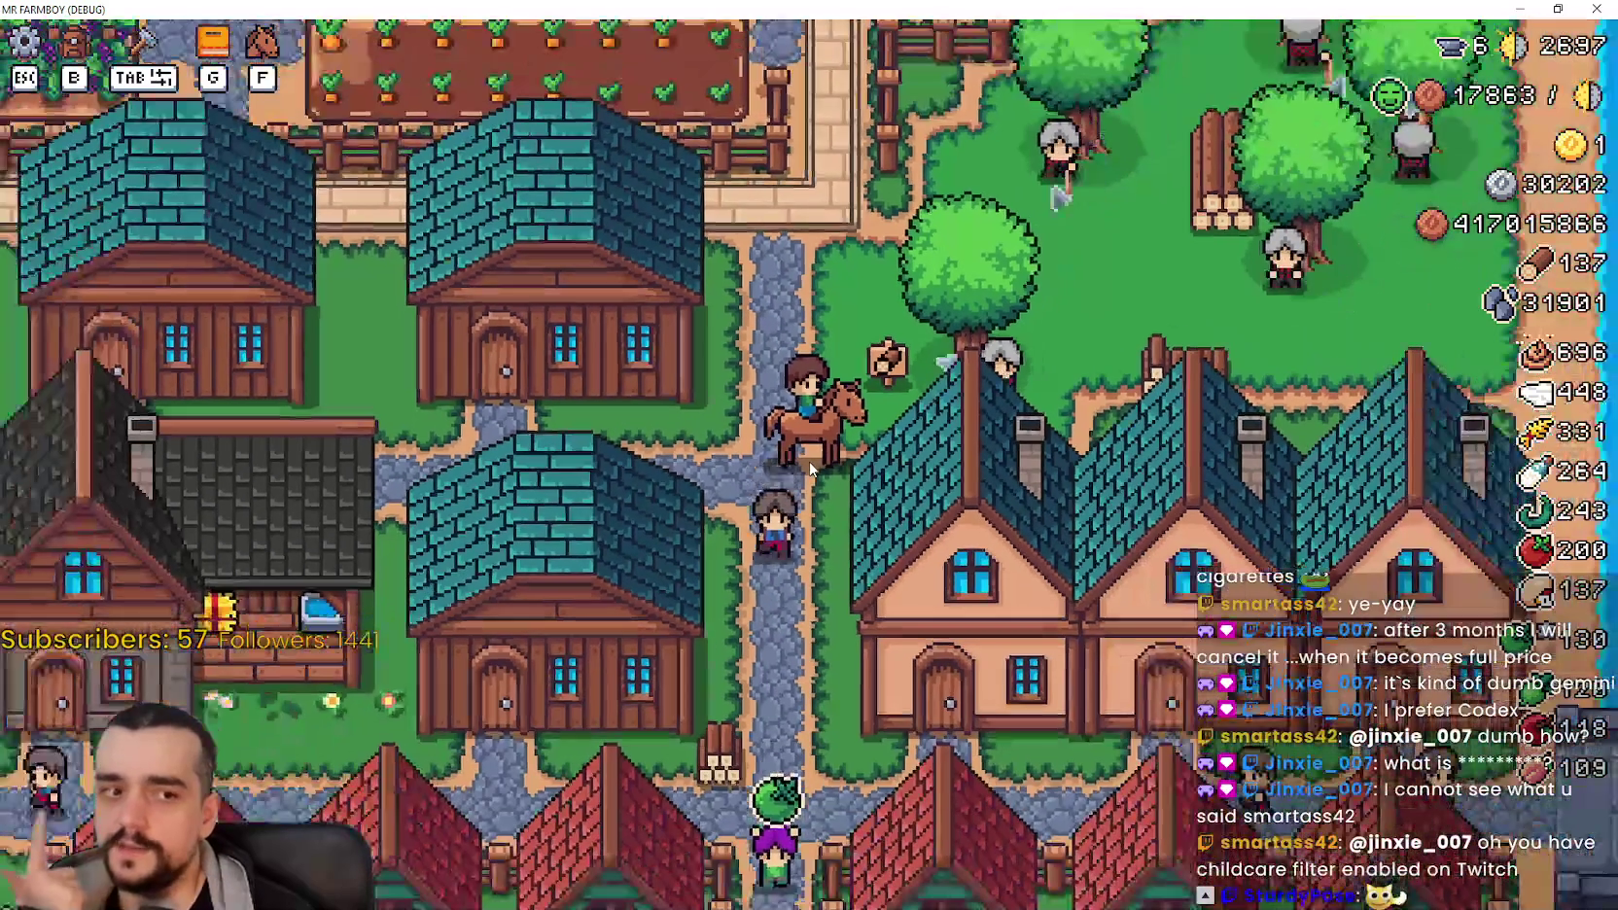
Step: Zoom the game camera in and out and ride north past the carrot field
scroll(810, 469, "up", 2)
scroll(810, 469, "down", 2)
scroll(809, 469, "up", 1)
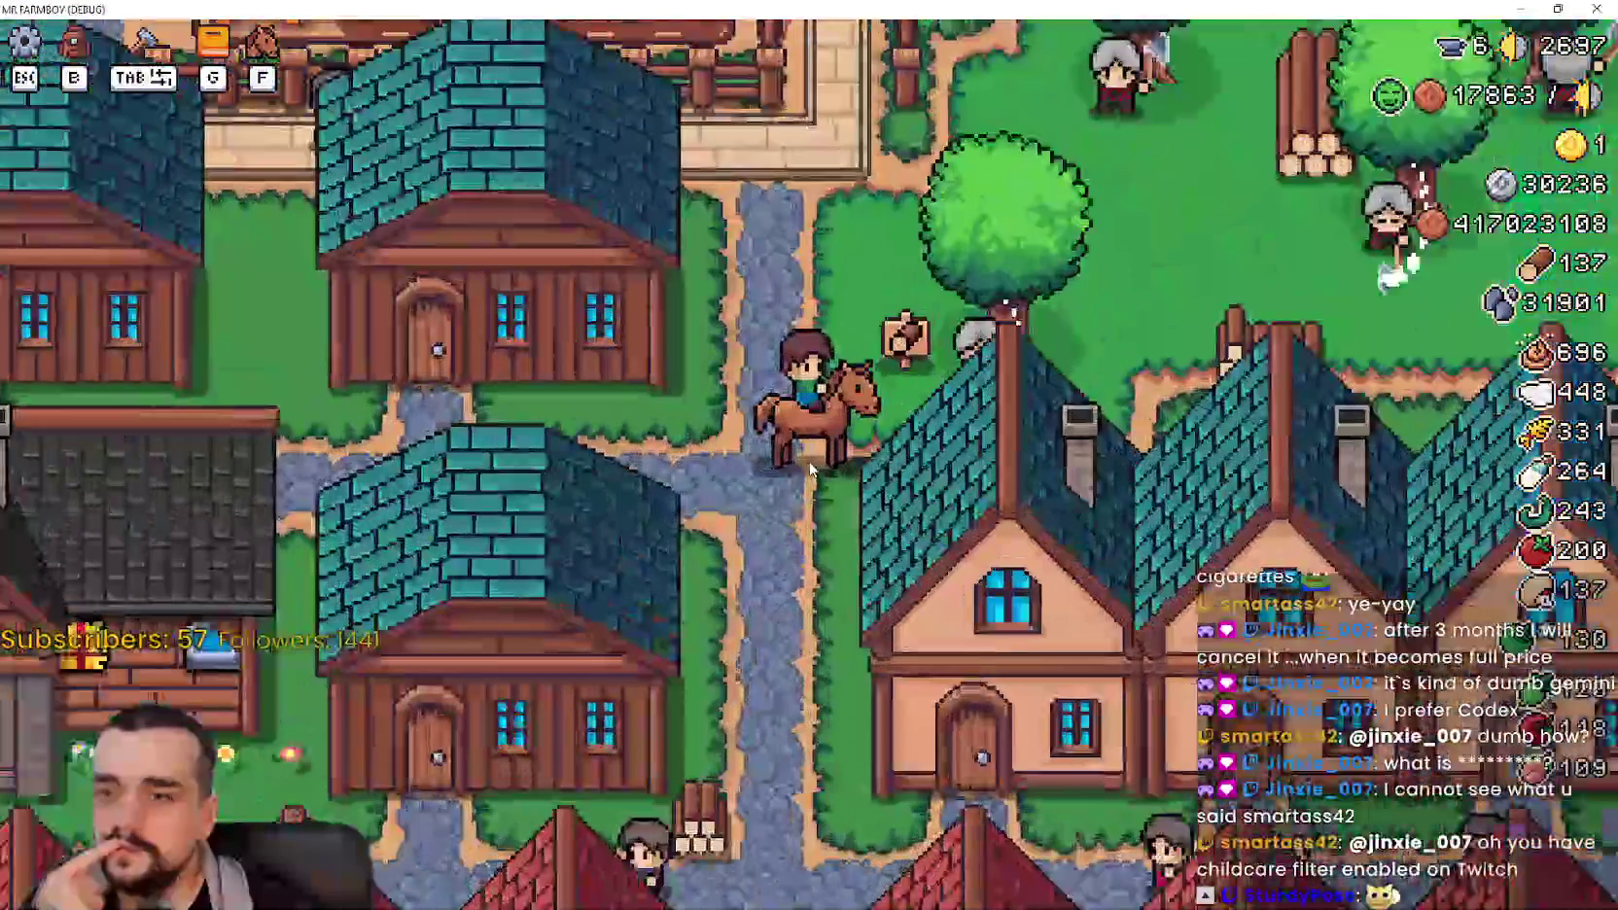
scroll(805, 459, "up", 2)
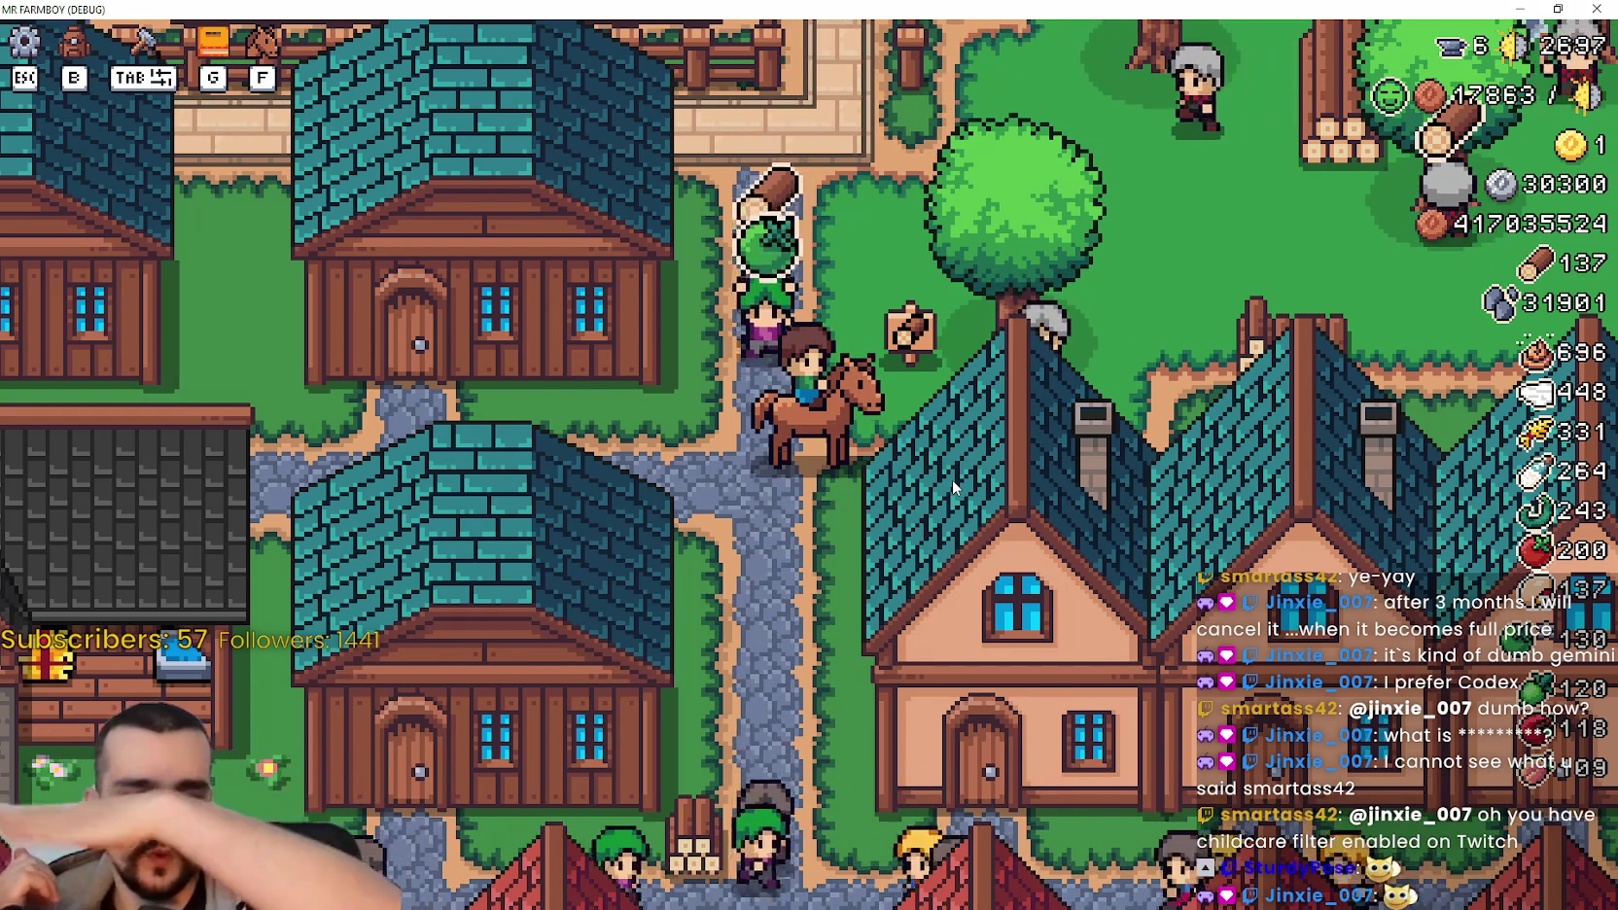
scroll(952, 480, "down", 3)
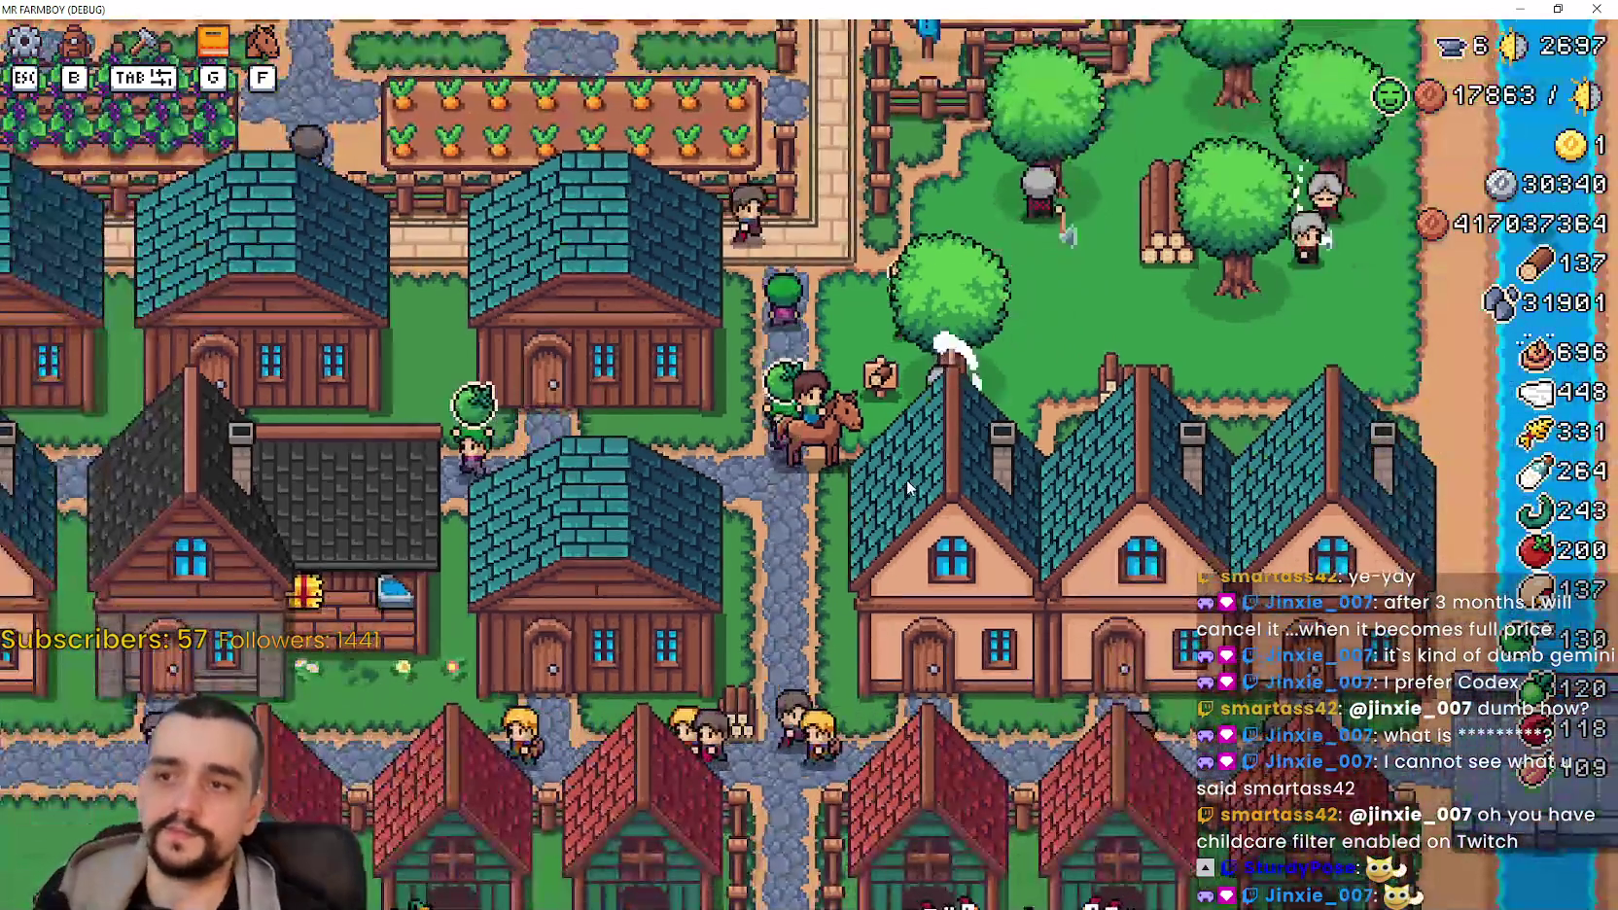
key("w")
scroll(909, 486, "up", 5)
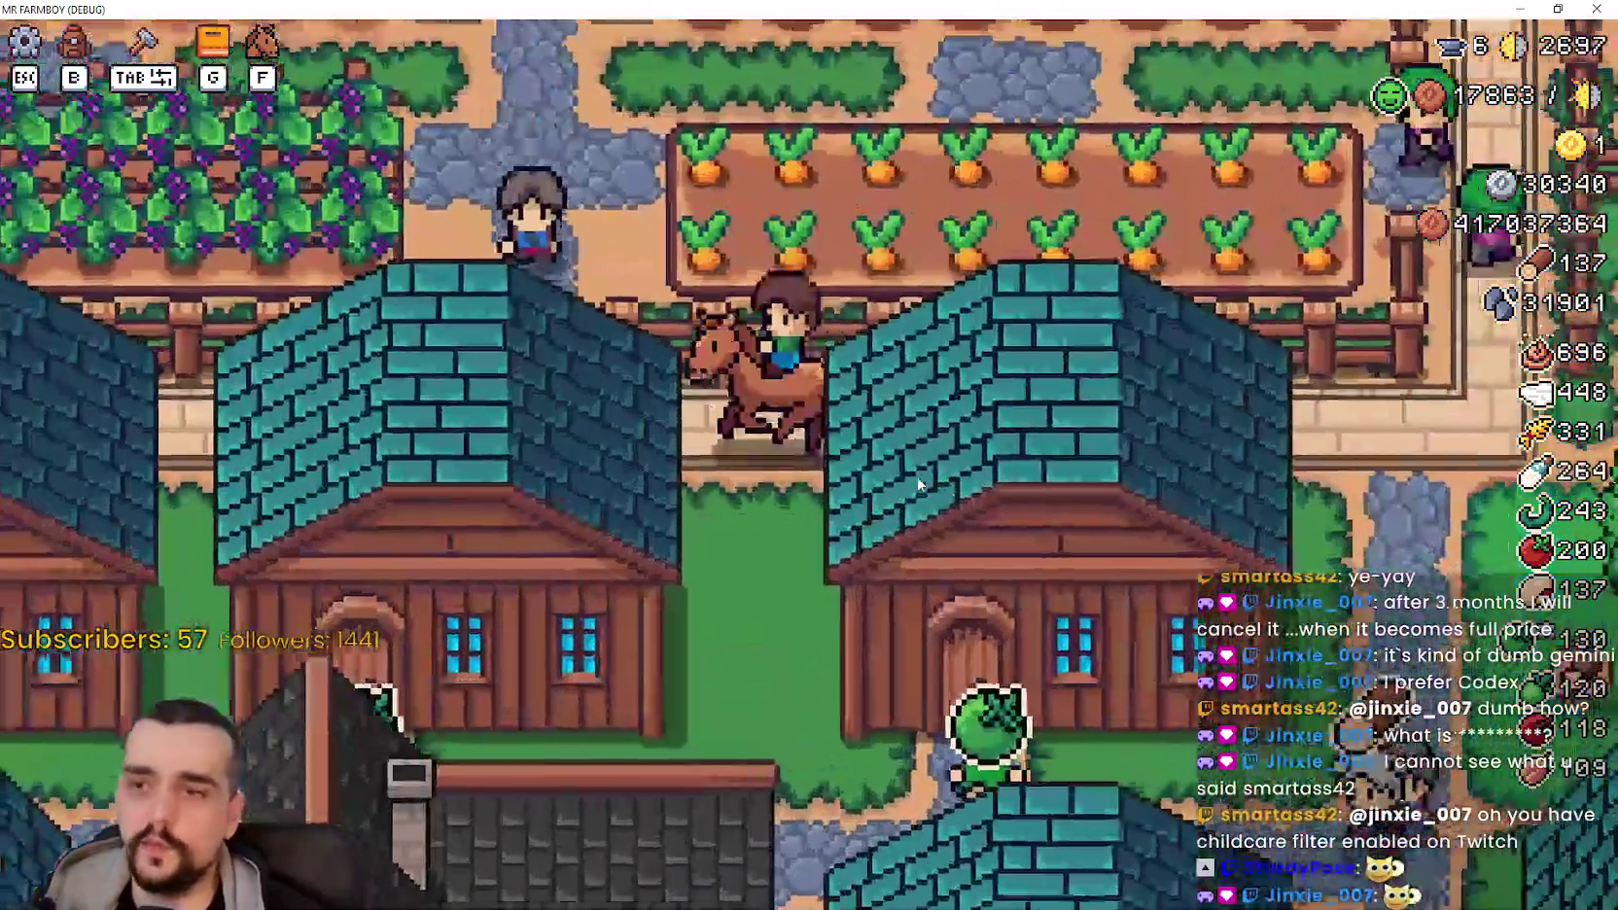
Step: Ride west, then north between the fields to the top village road and bring up the Calculator
key("a")
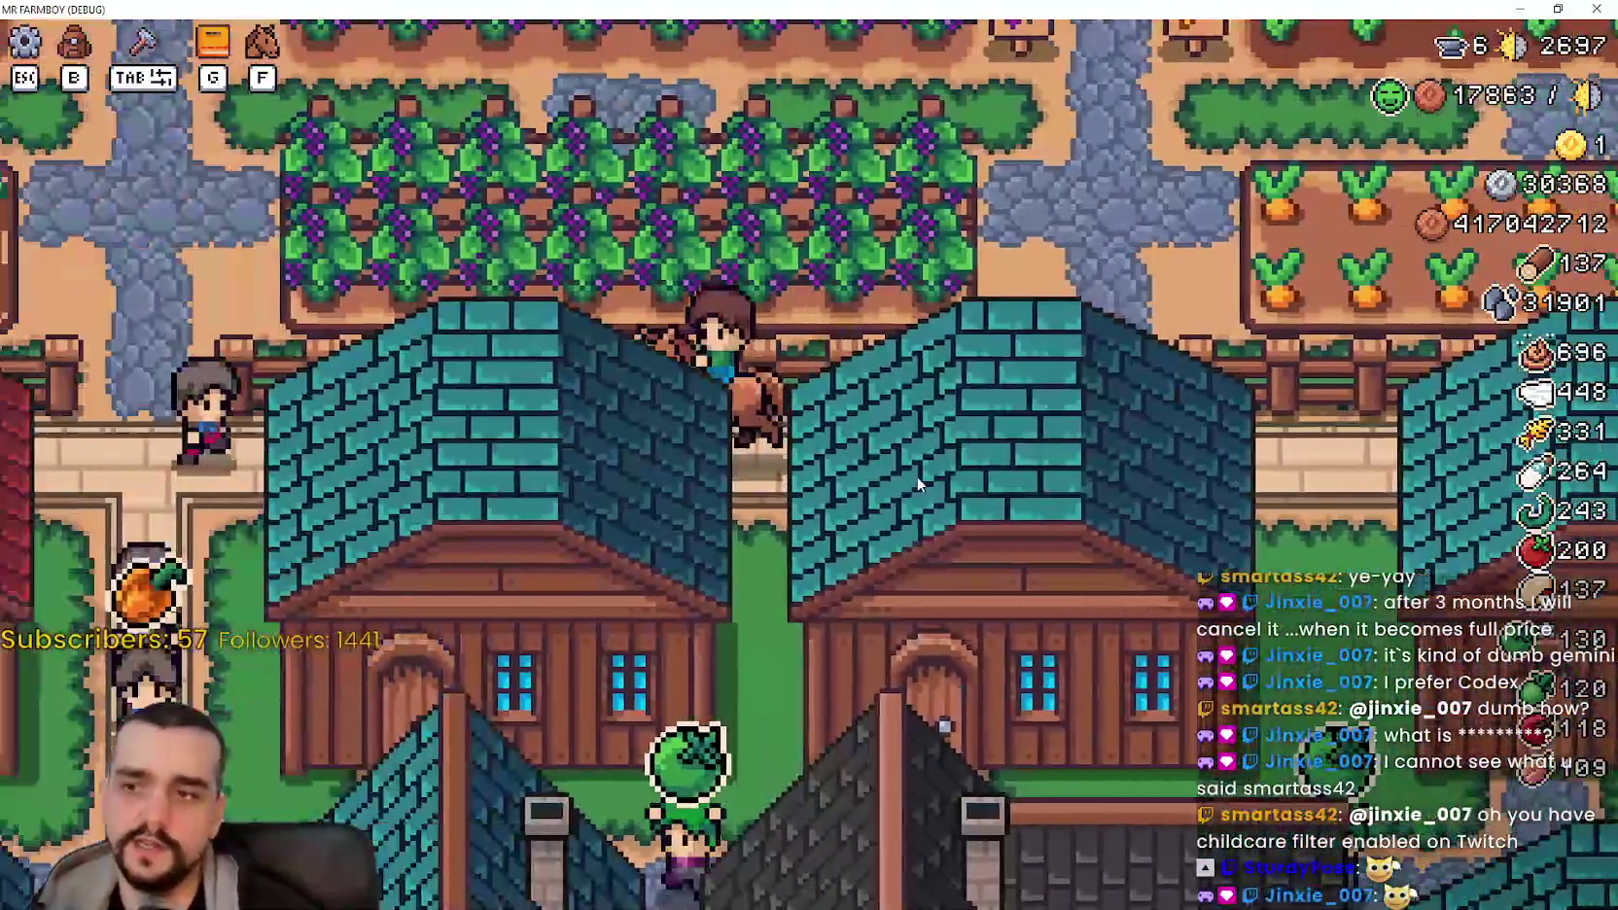
key("s")
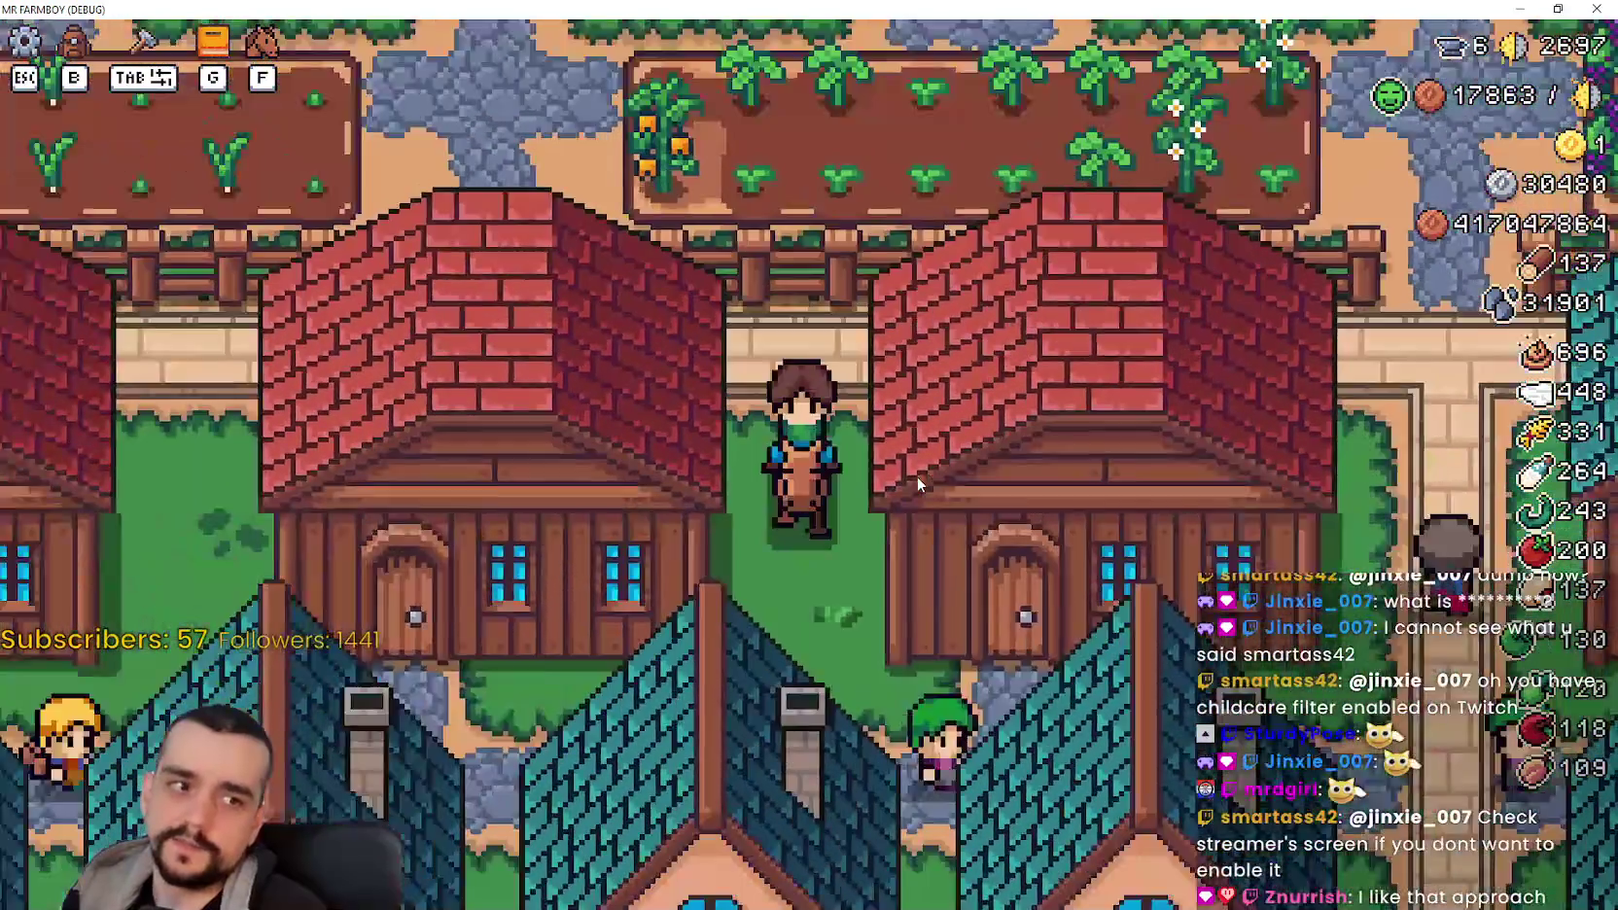
key("d")
key("w")
key("d")
key("w")
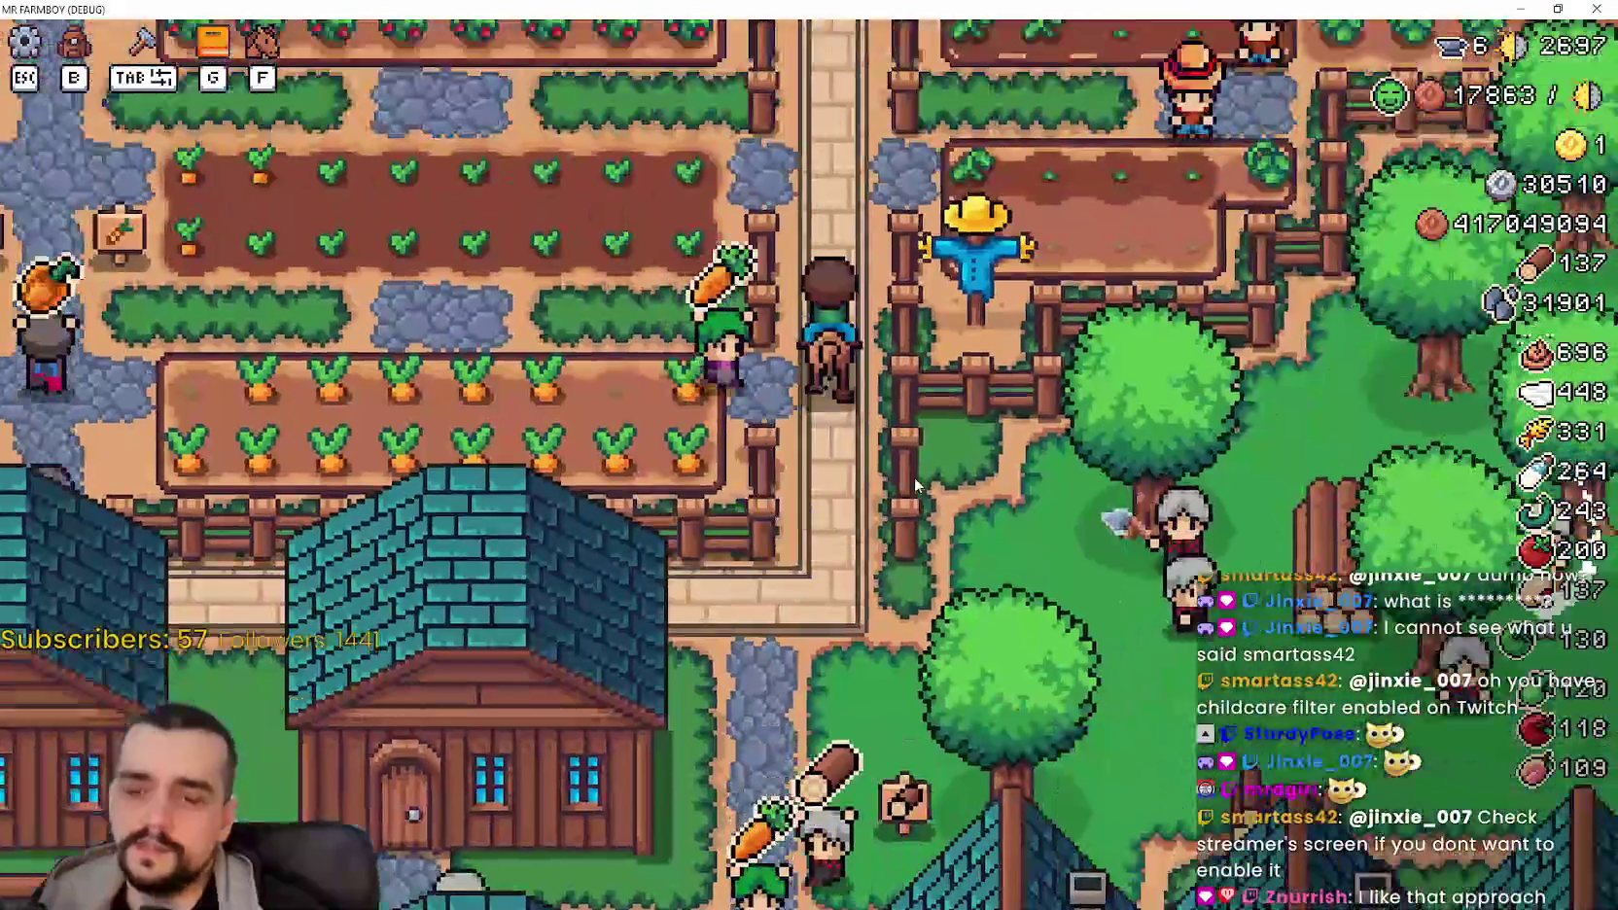
key("w")
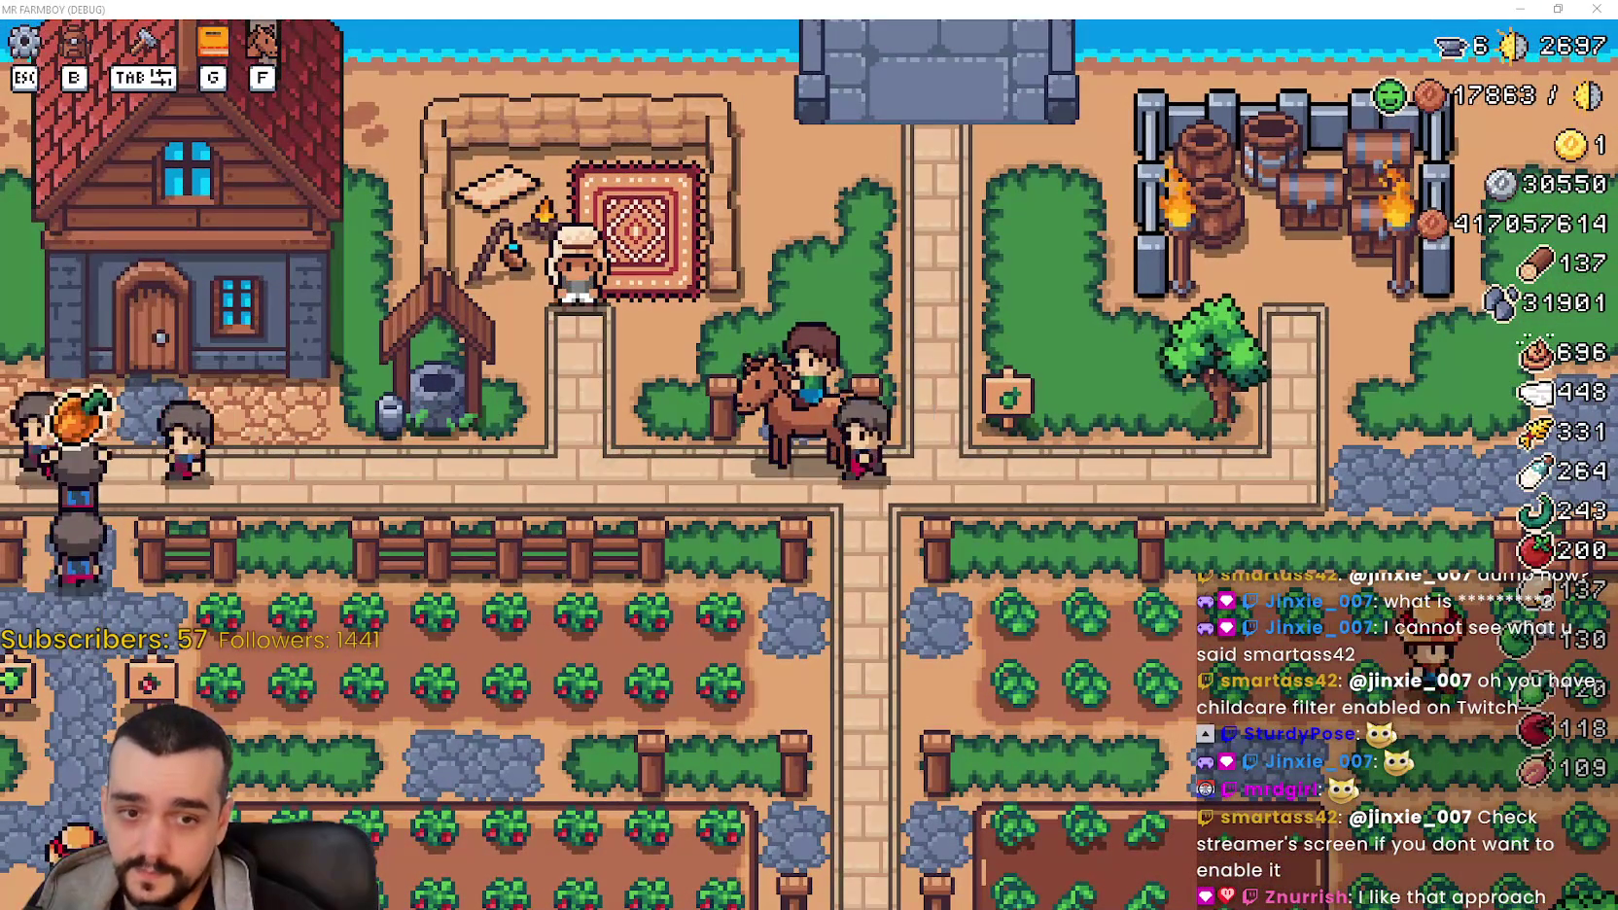
key("XF86Calculator")
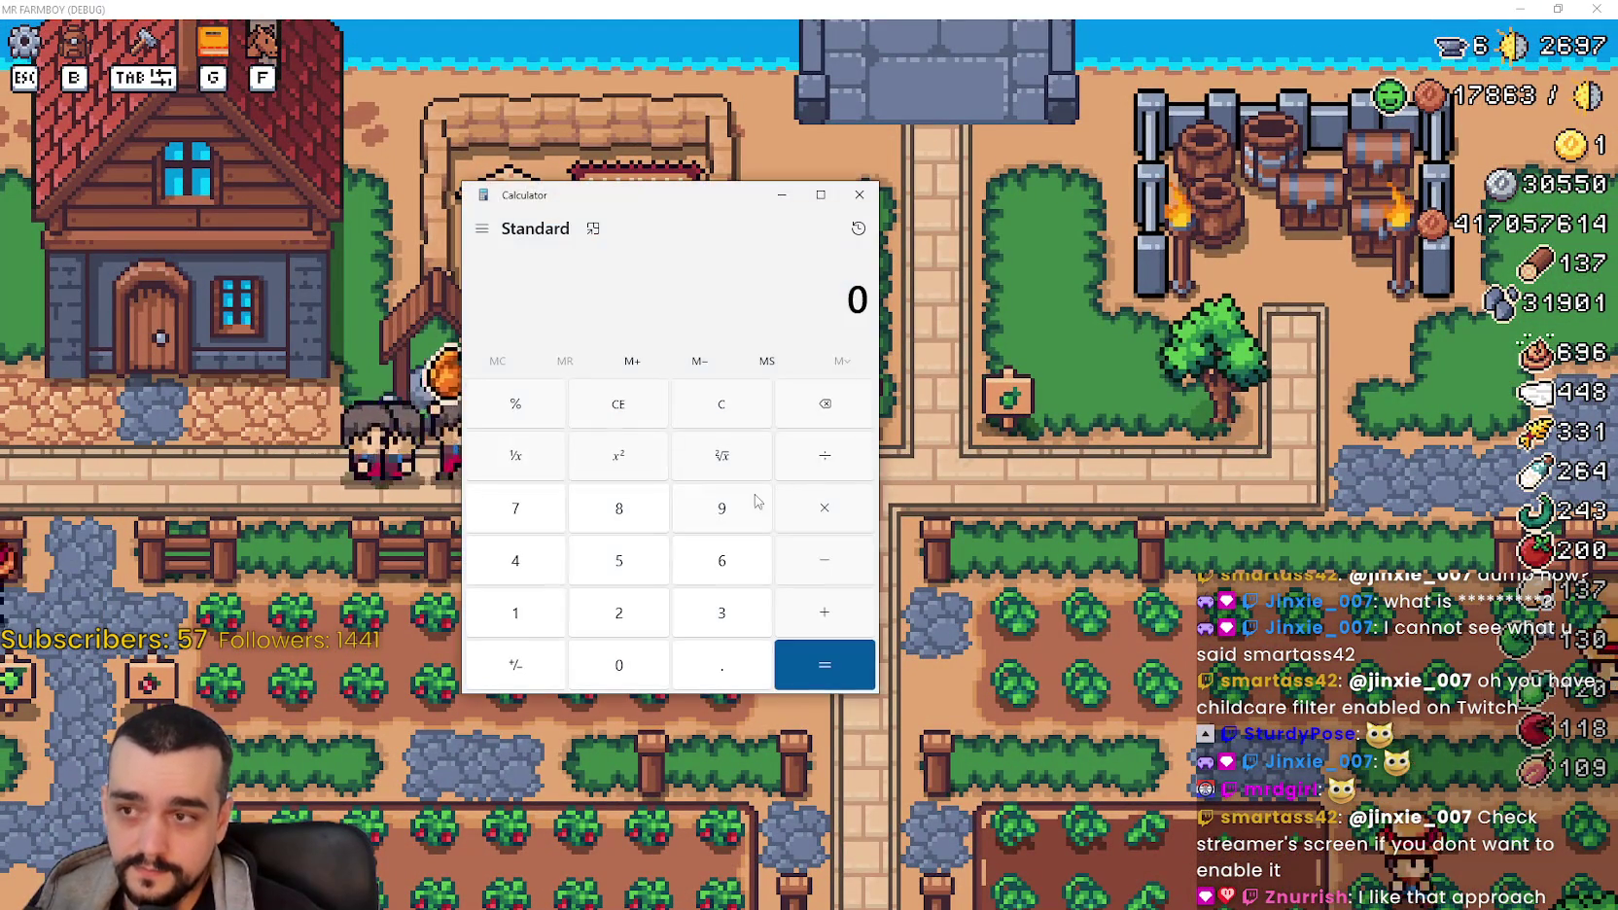
type("1")
Step: Compute 1 + =, enter 11 so the Calculator reads 11, move it, then close it
left_click(834, 630)
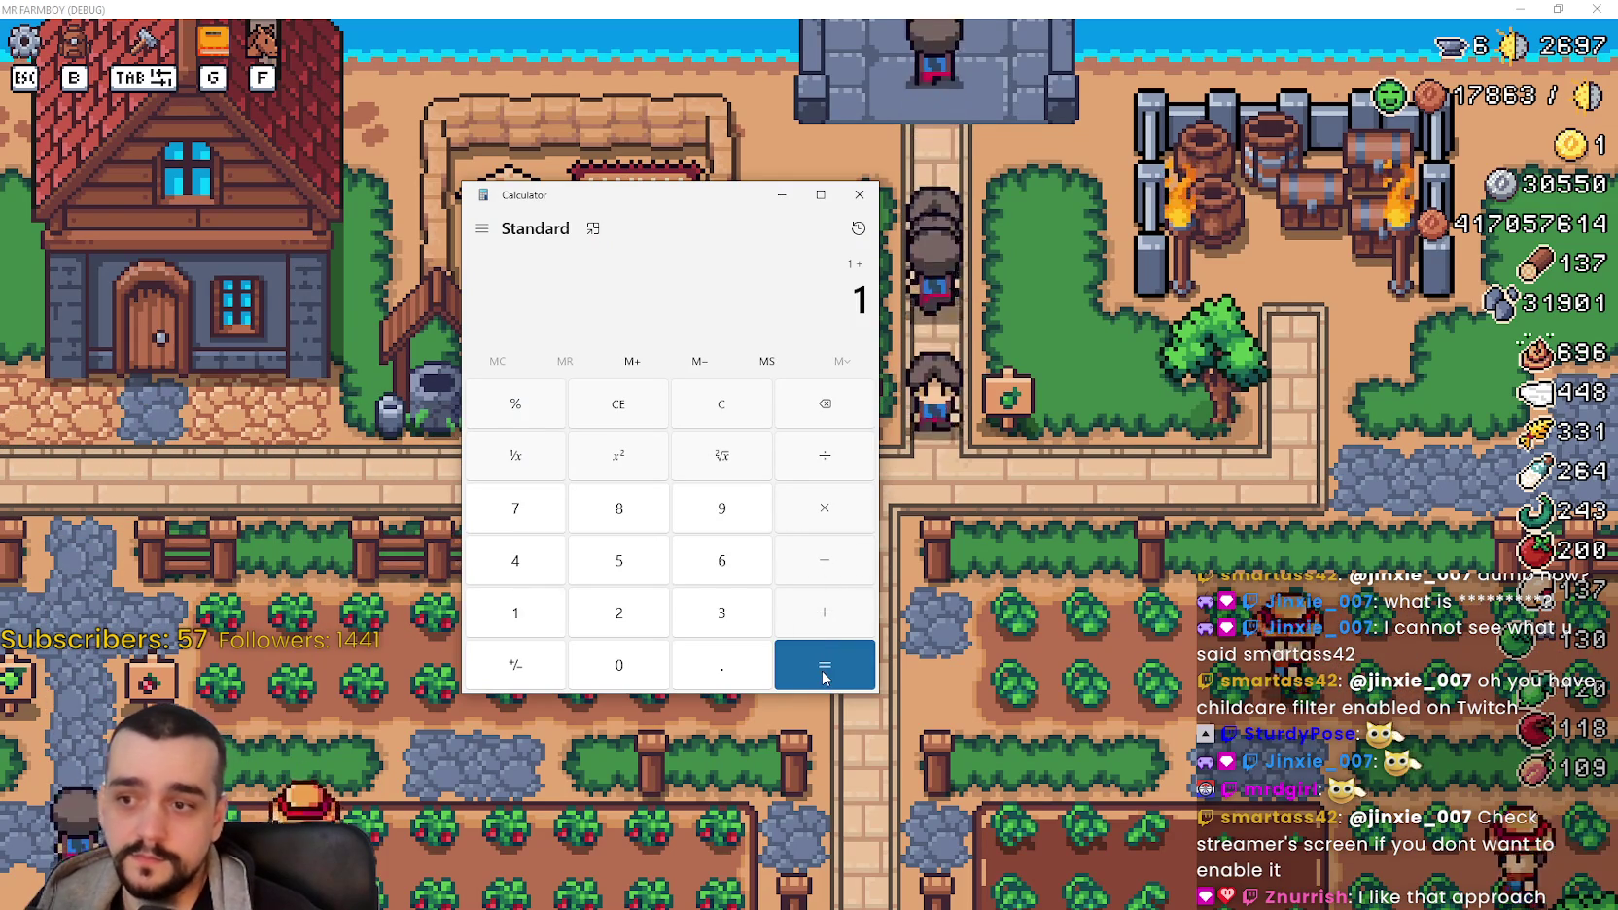
left_click(721, 403)
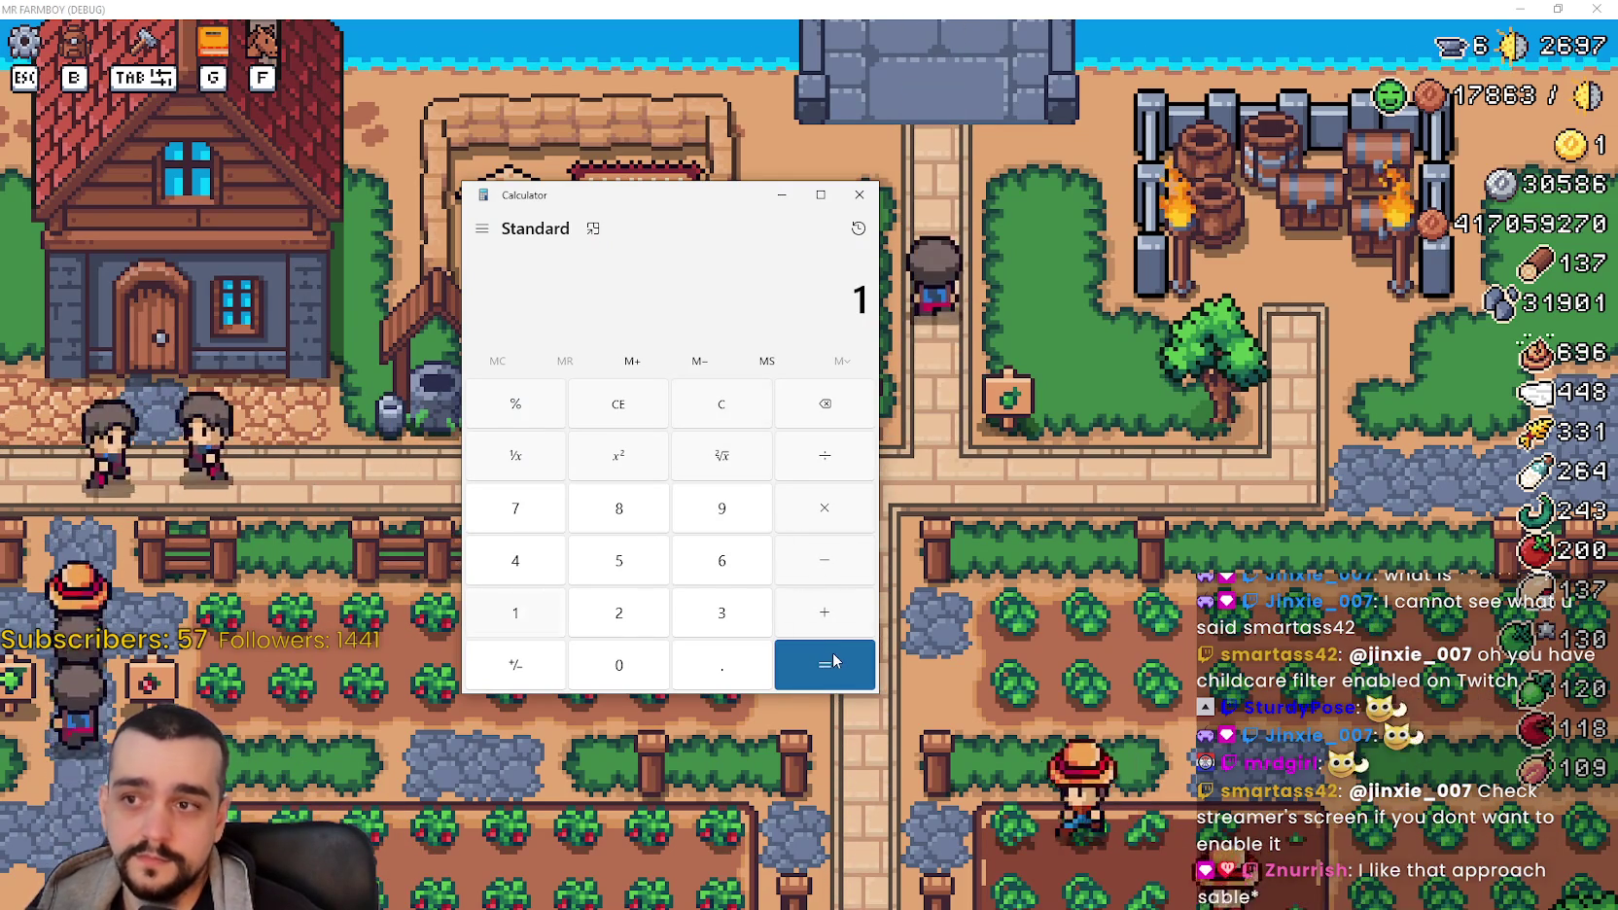
type("11")
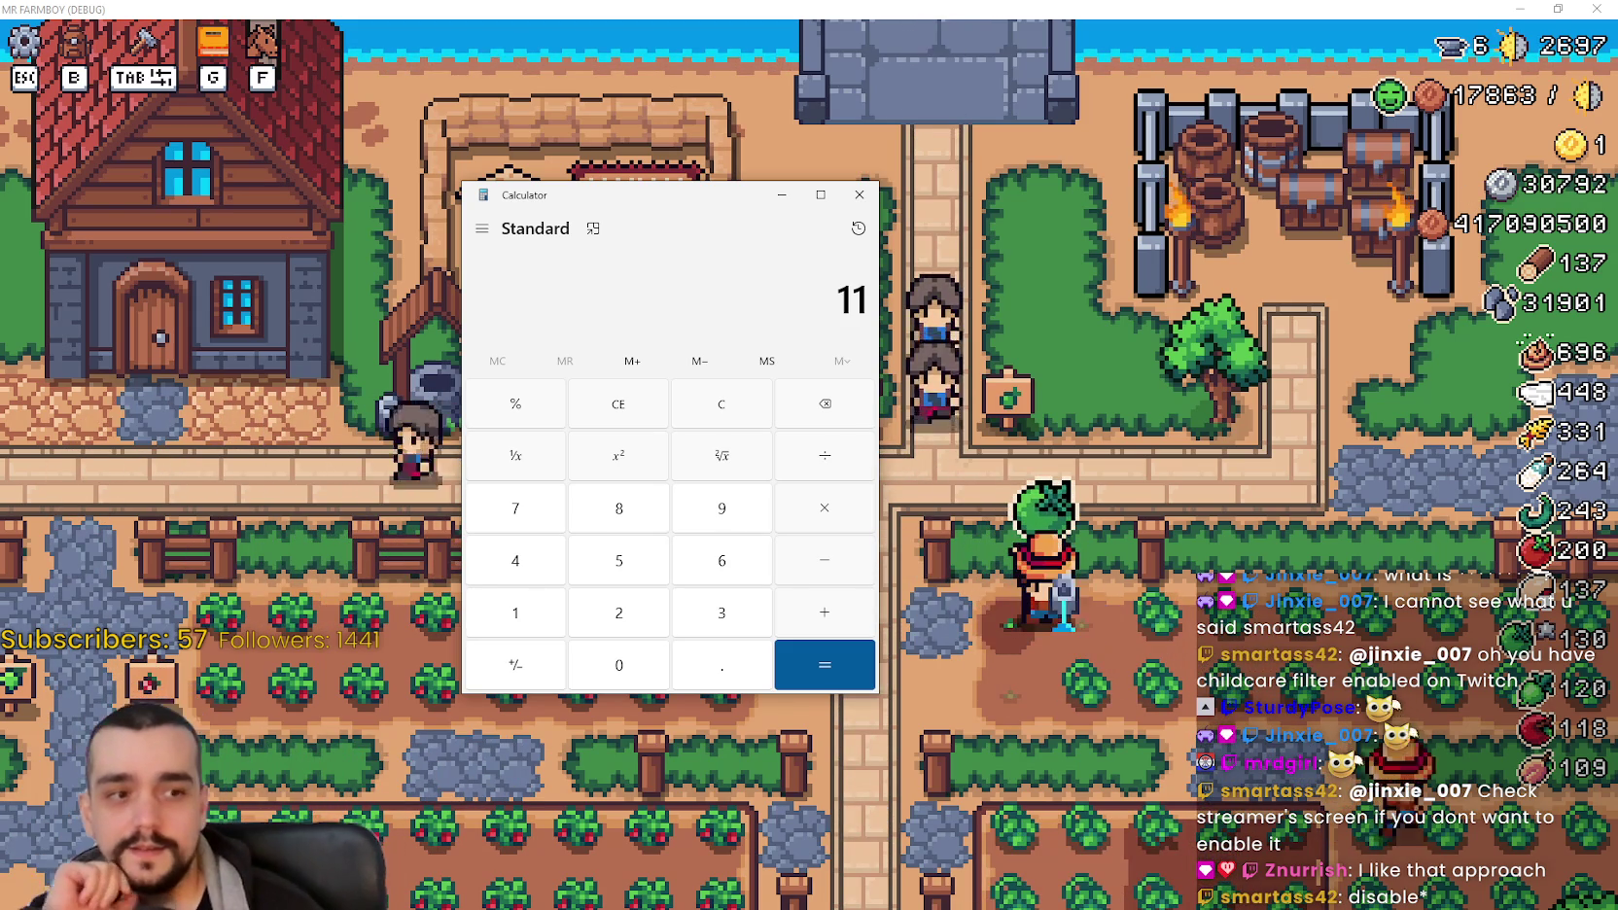
mouse_move(763, 204)
left_mouse_down()
mouse_move(880, 184)
mouse_move(970, 194)
left_mouse_up()
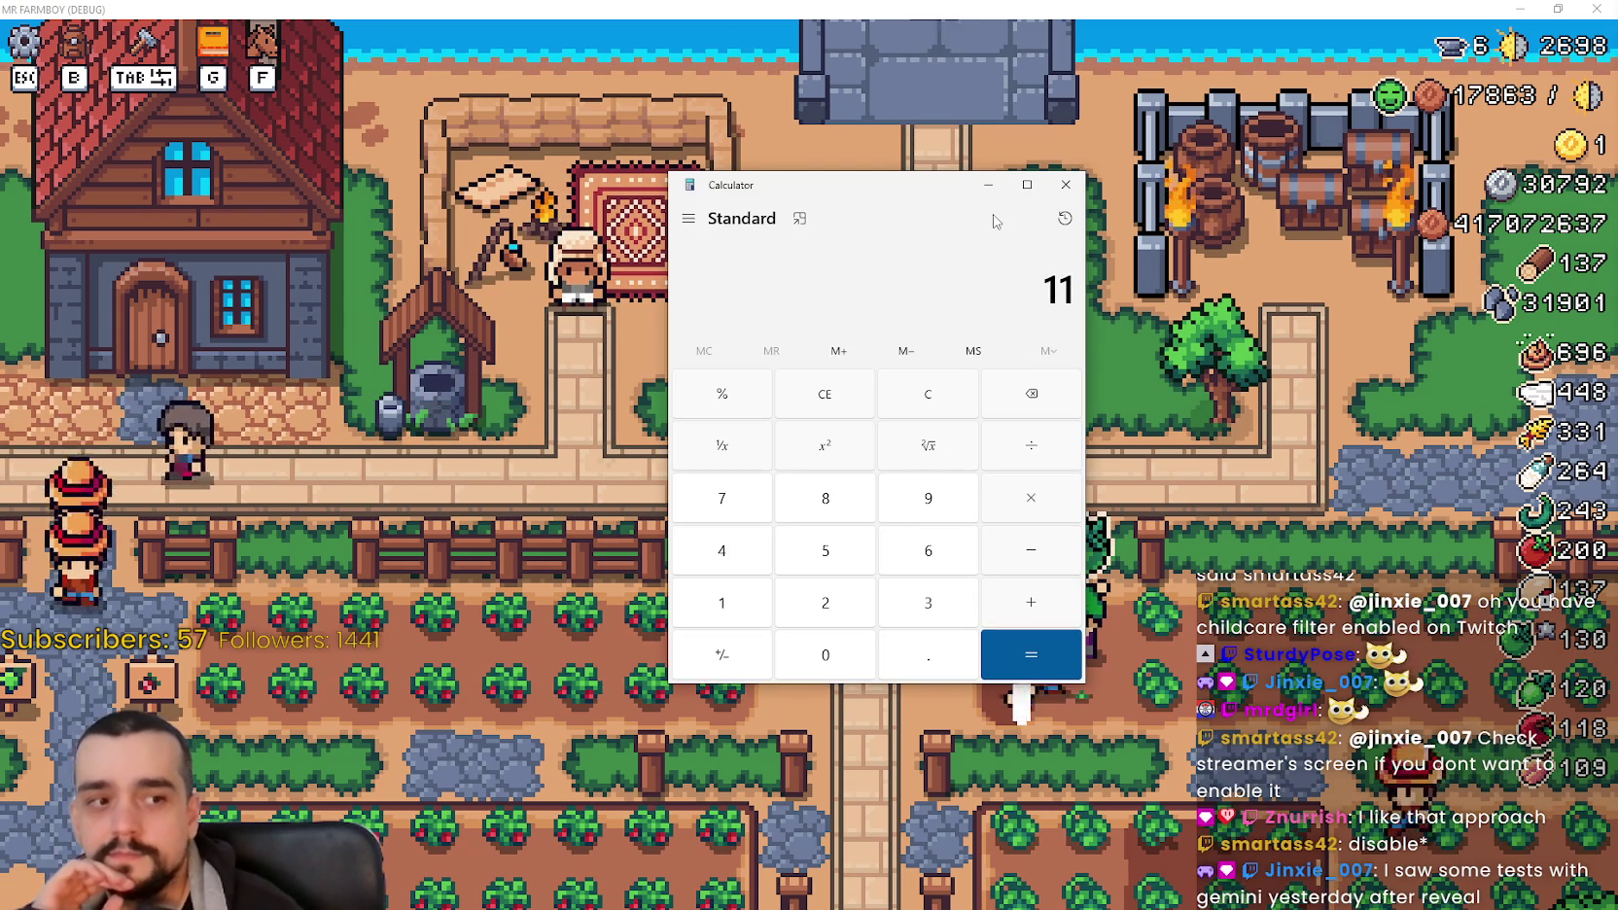
left_click(1065, 184)
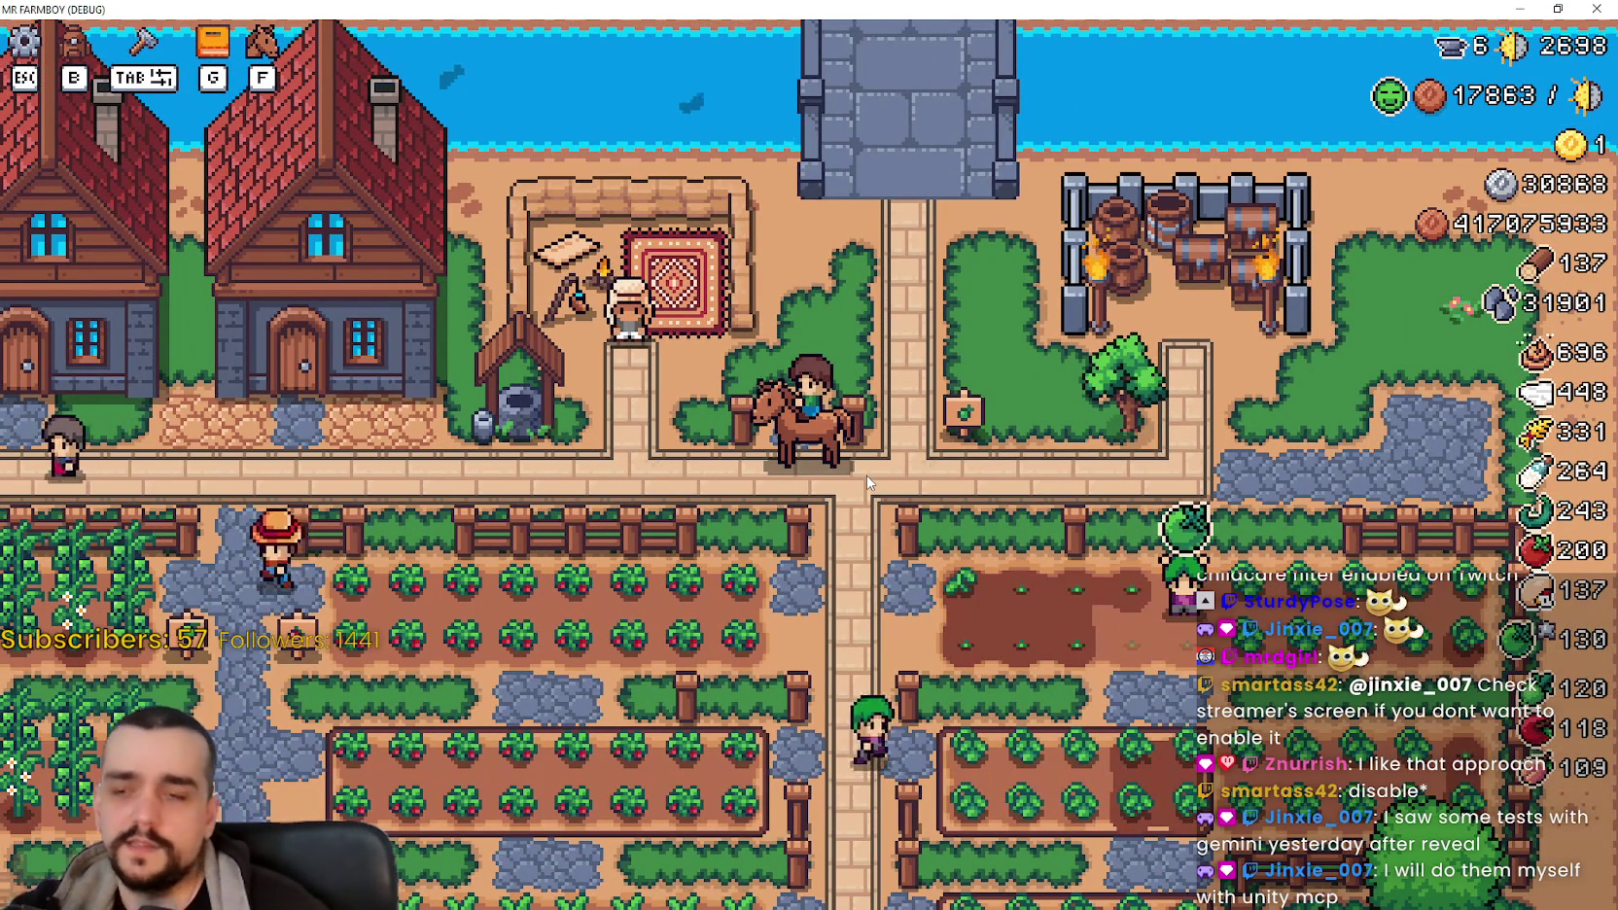
Step: Ride across the farm to the road, dismount with F, and mount the horse again
key("s")
key("a")
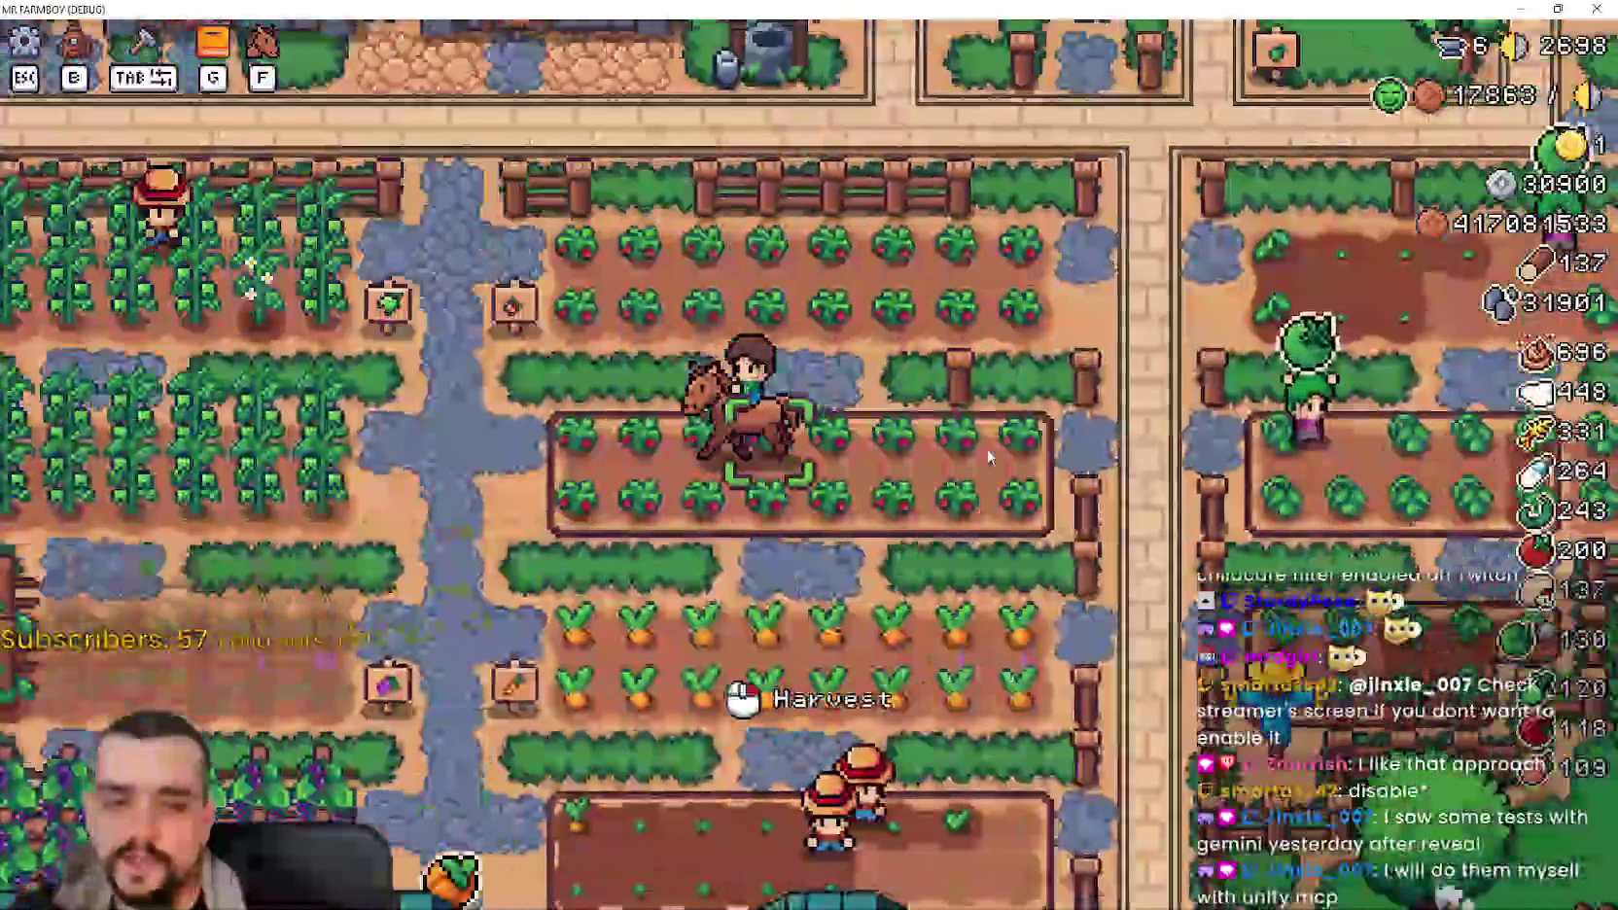
key("d")
key("f")
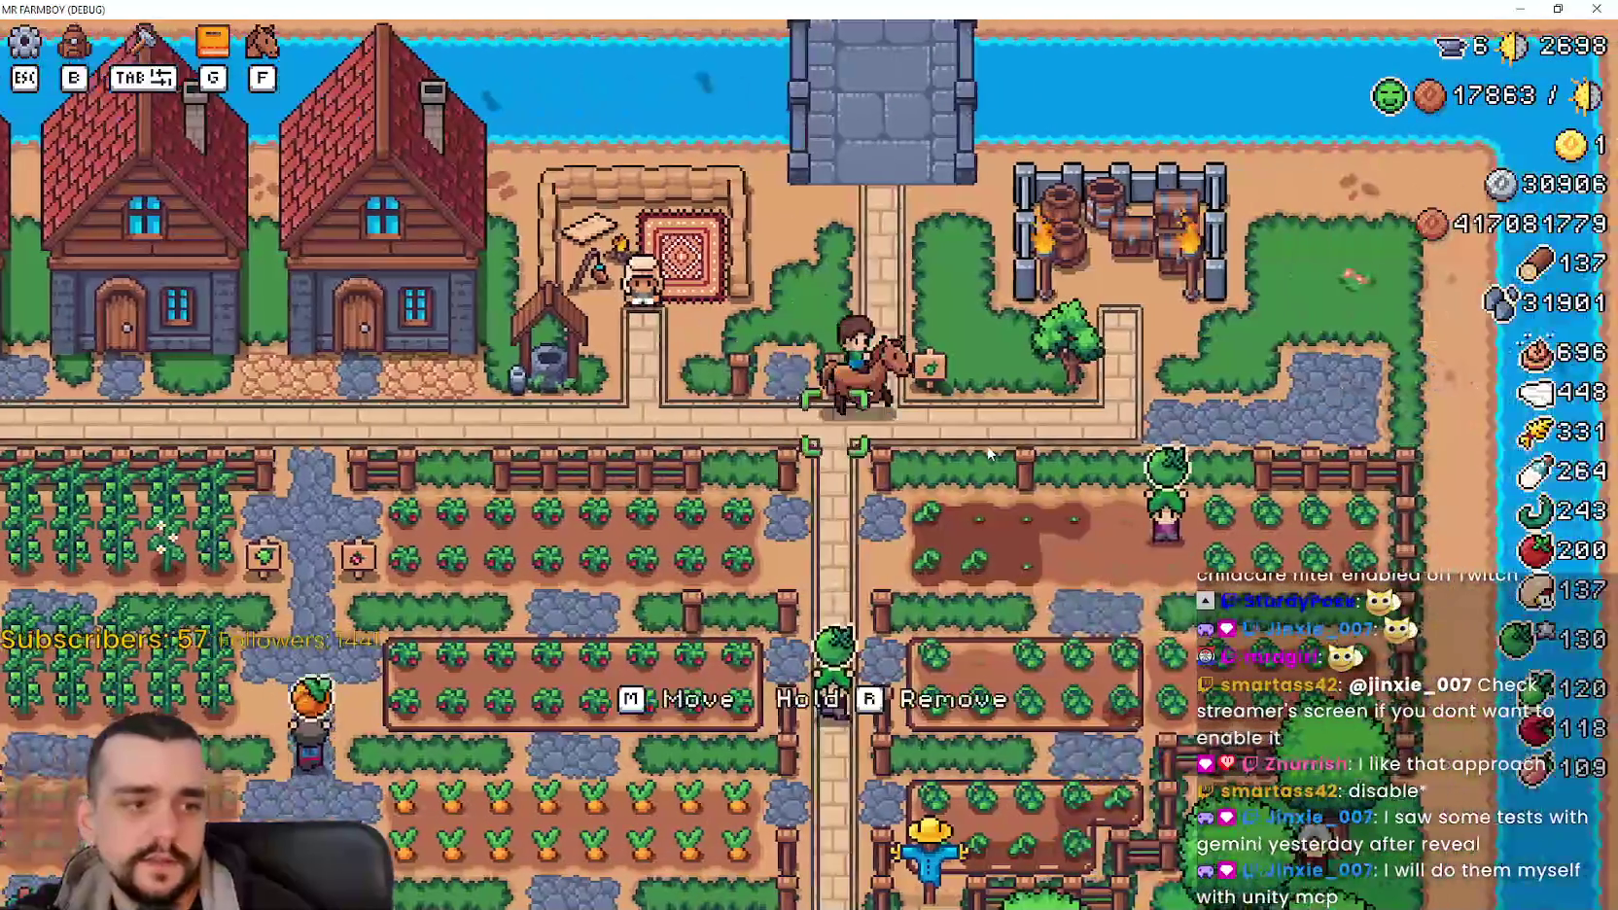
key("f")
key("s")
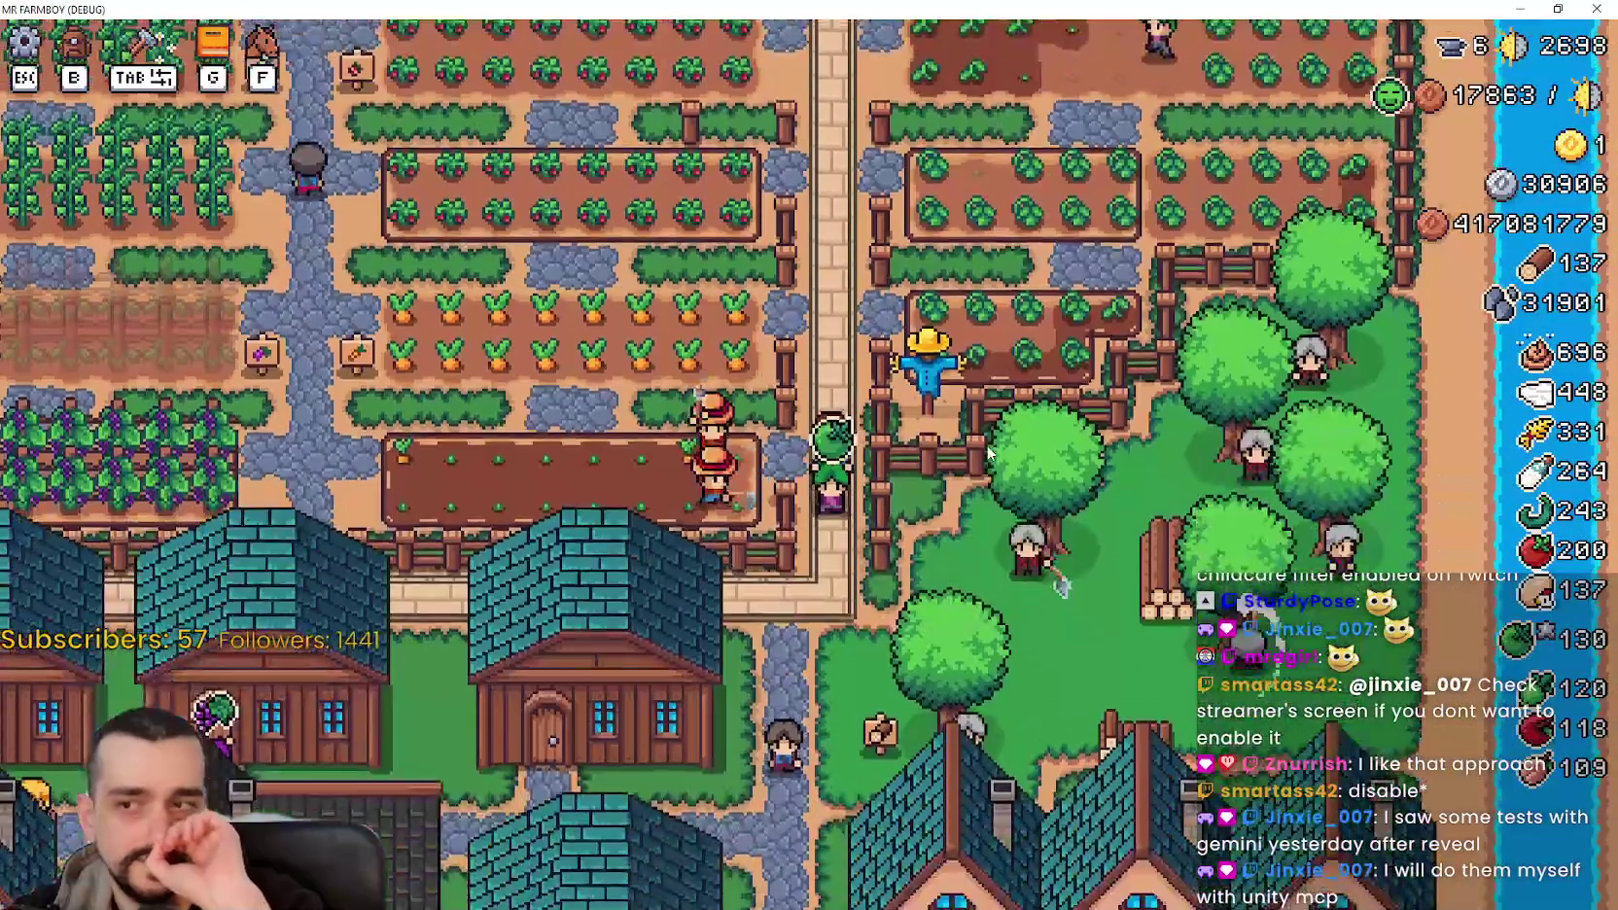
Step: Ride past the houses, into the fields, and back and forth along the road
key("s")
key("a")
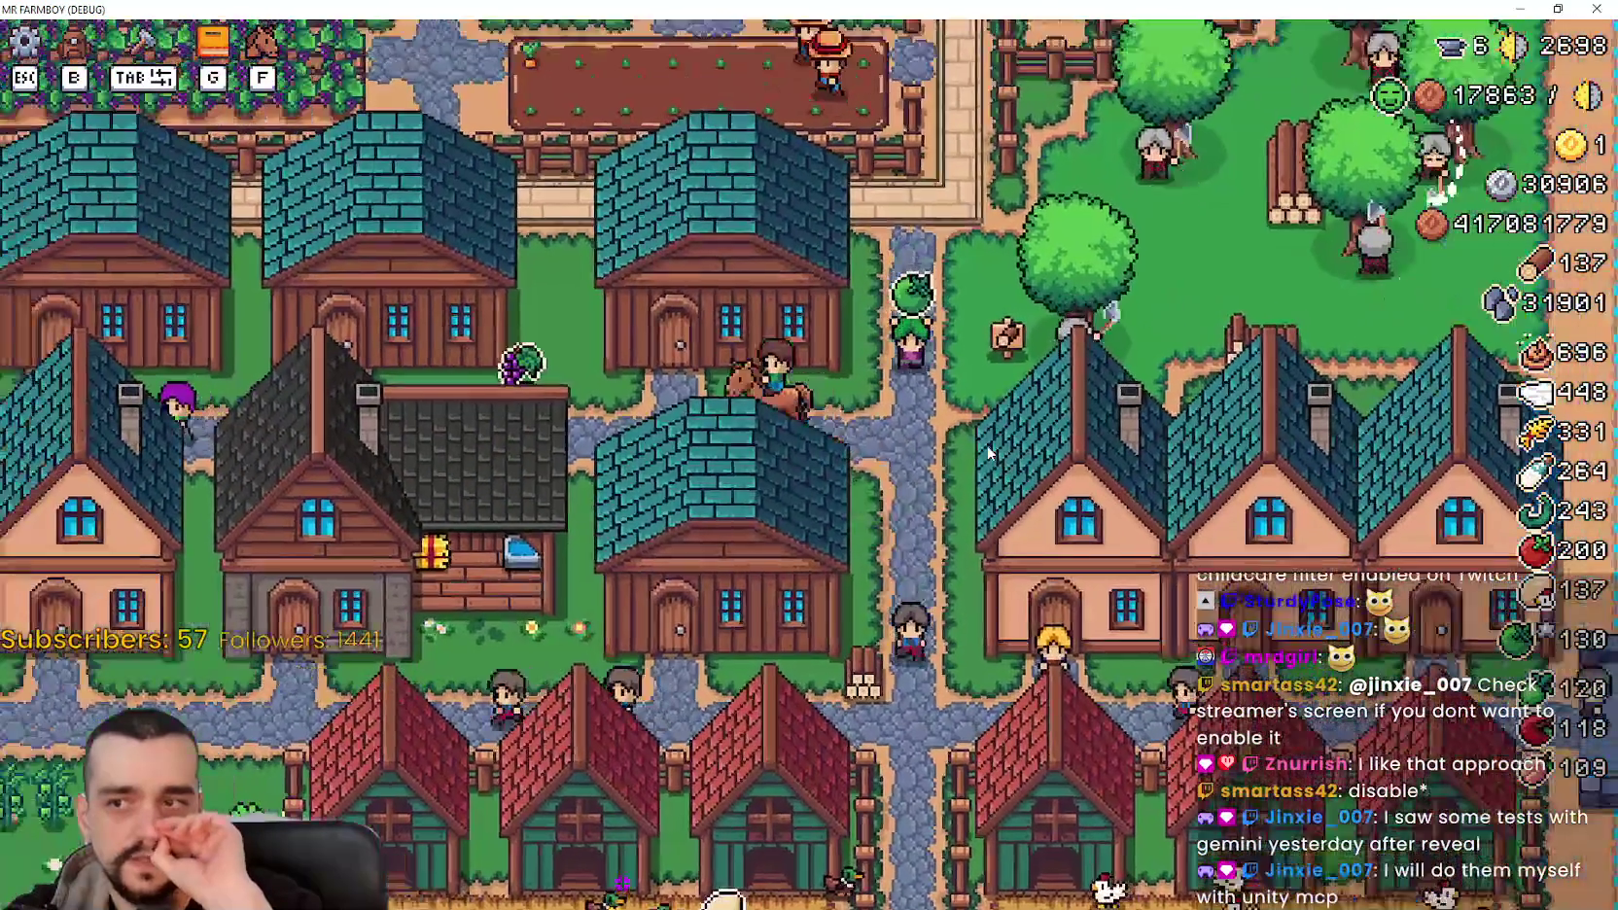
key("w")
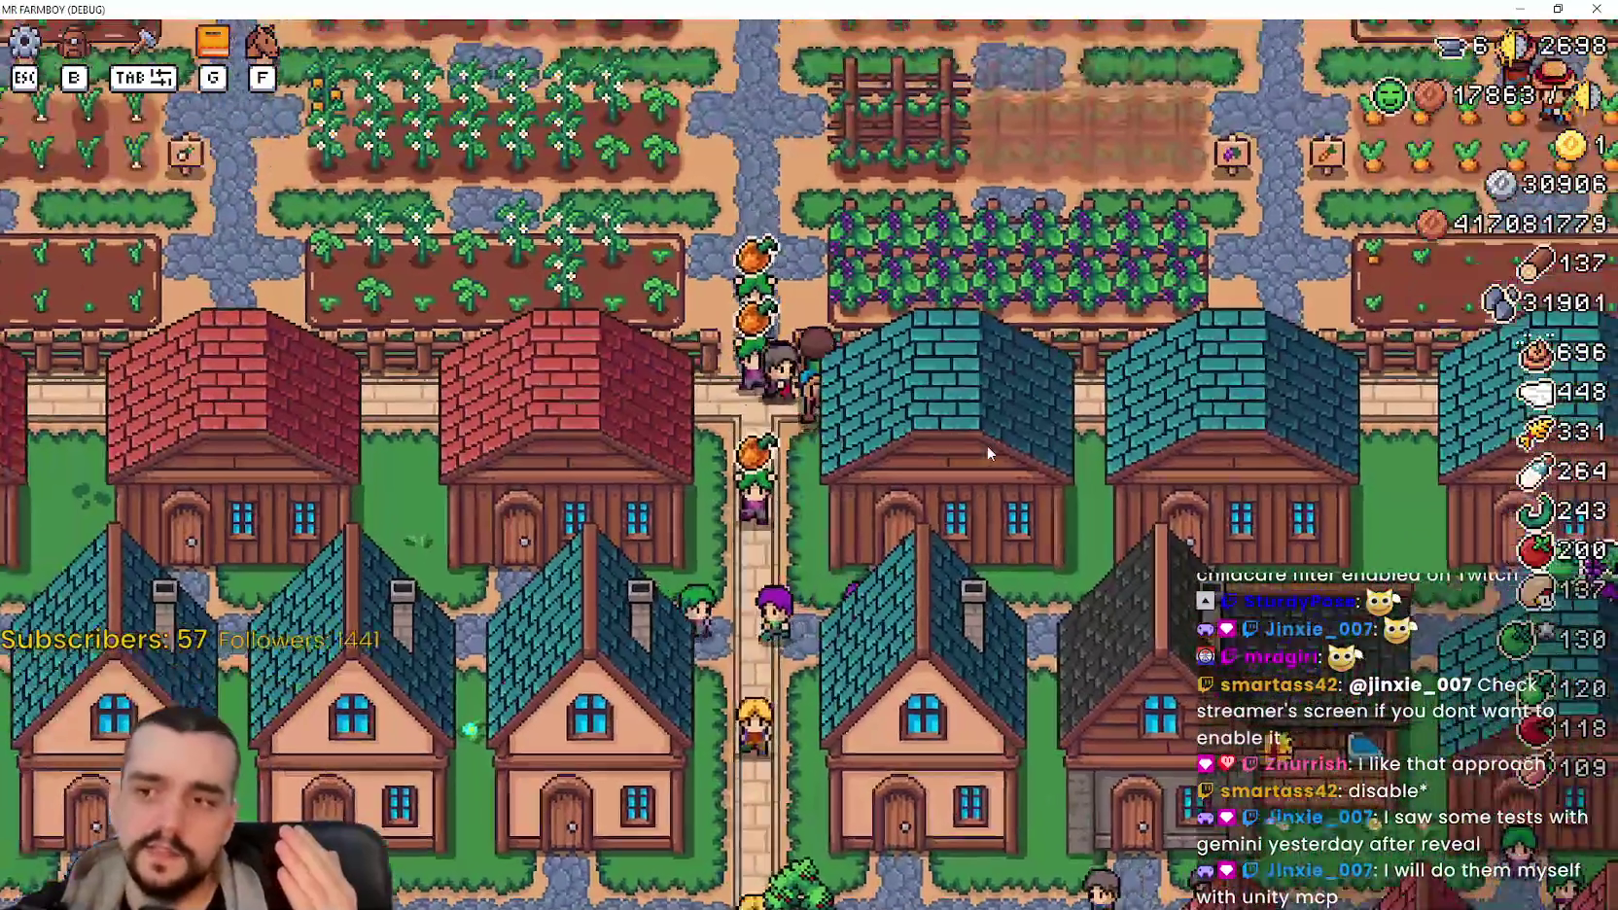
key("w")
key("a")
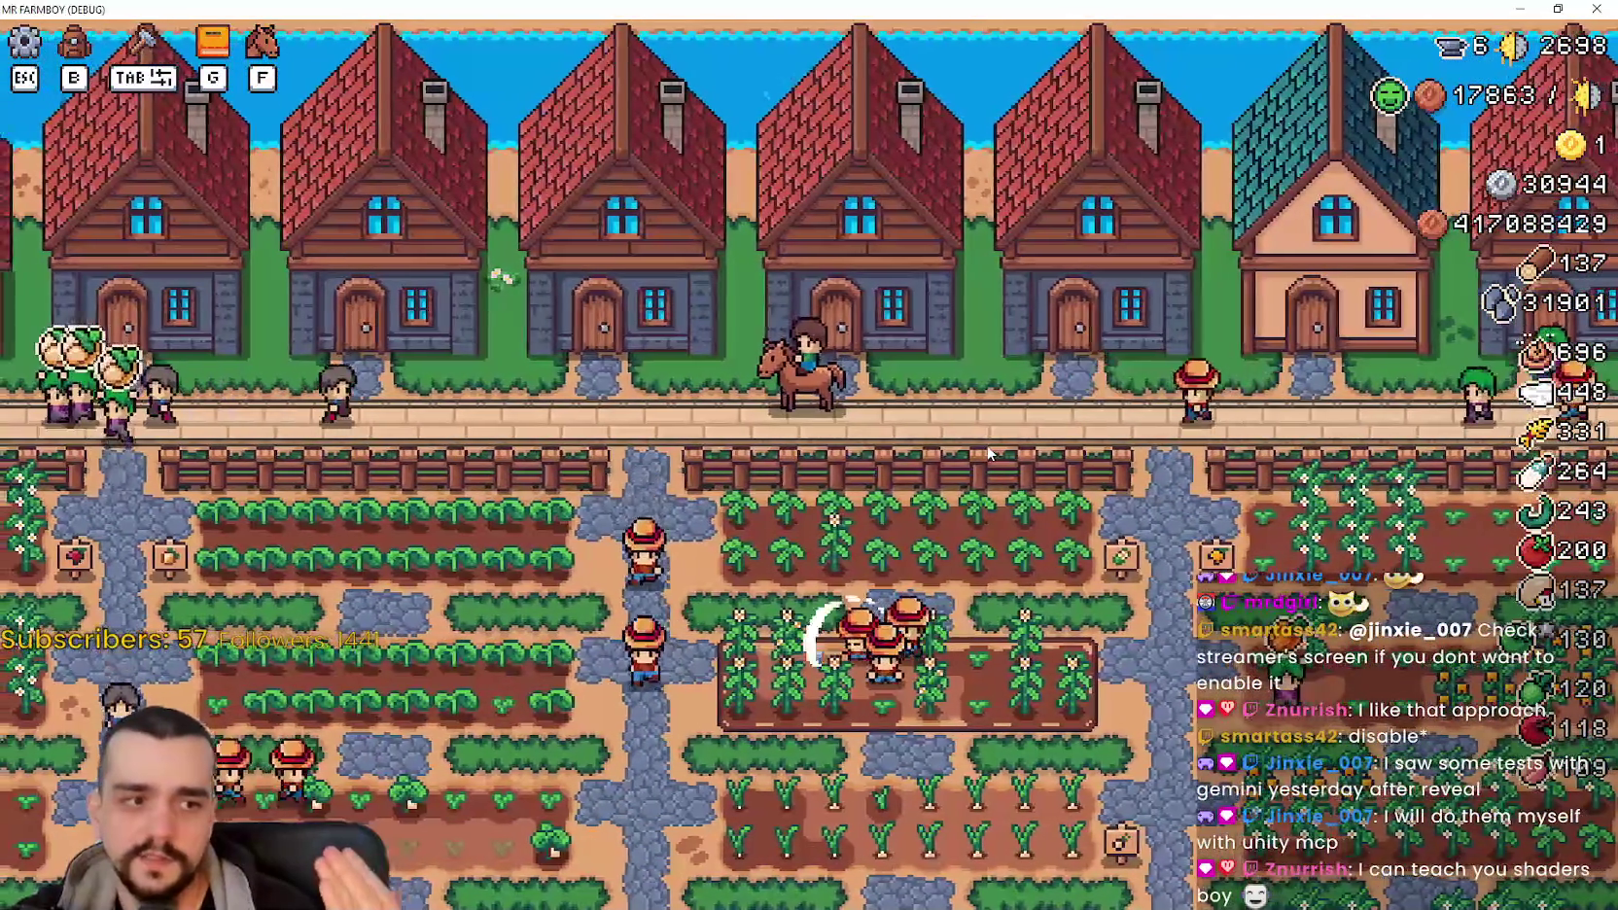
key("d")
key("d")
key("d")
key("w")
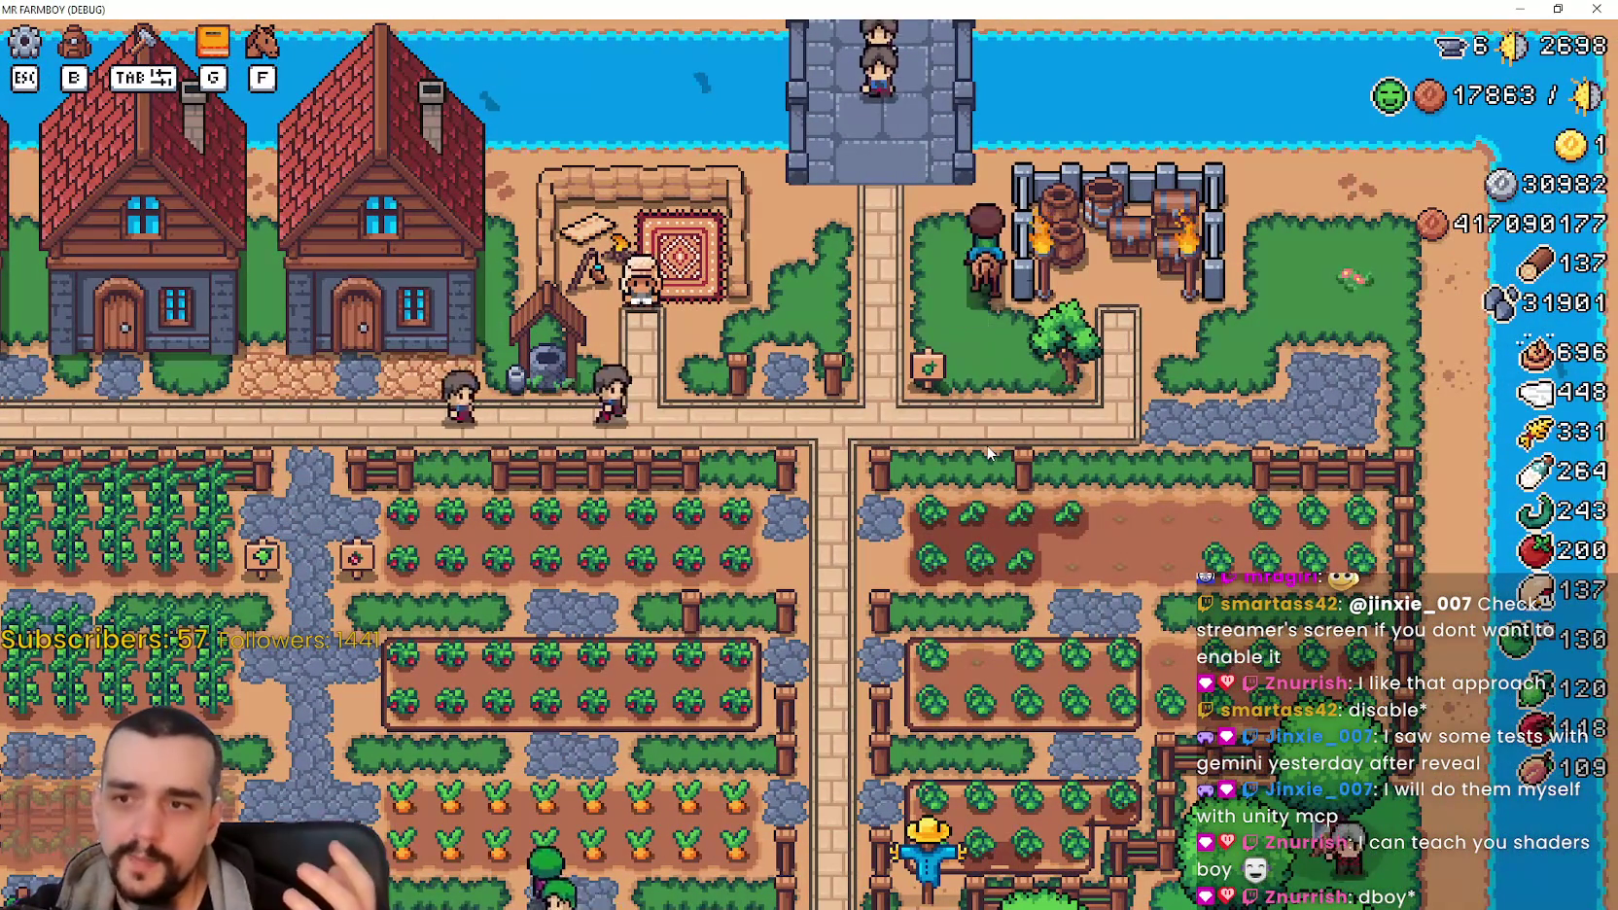
key("a")
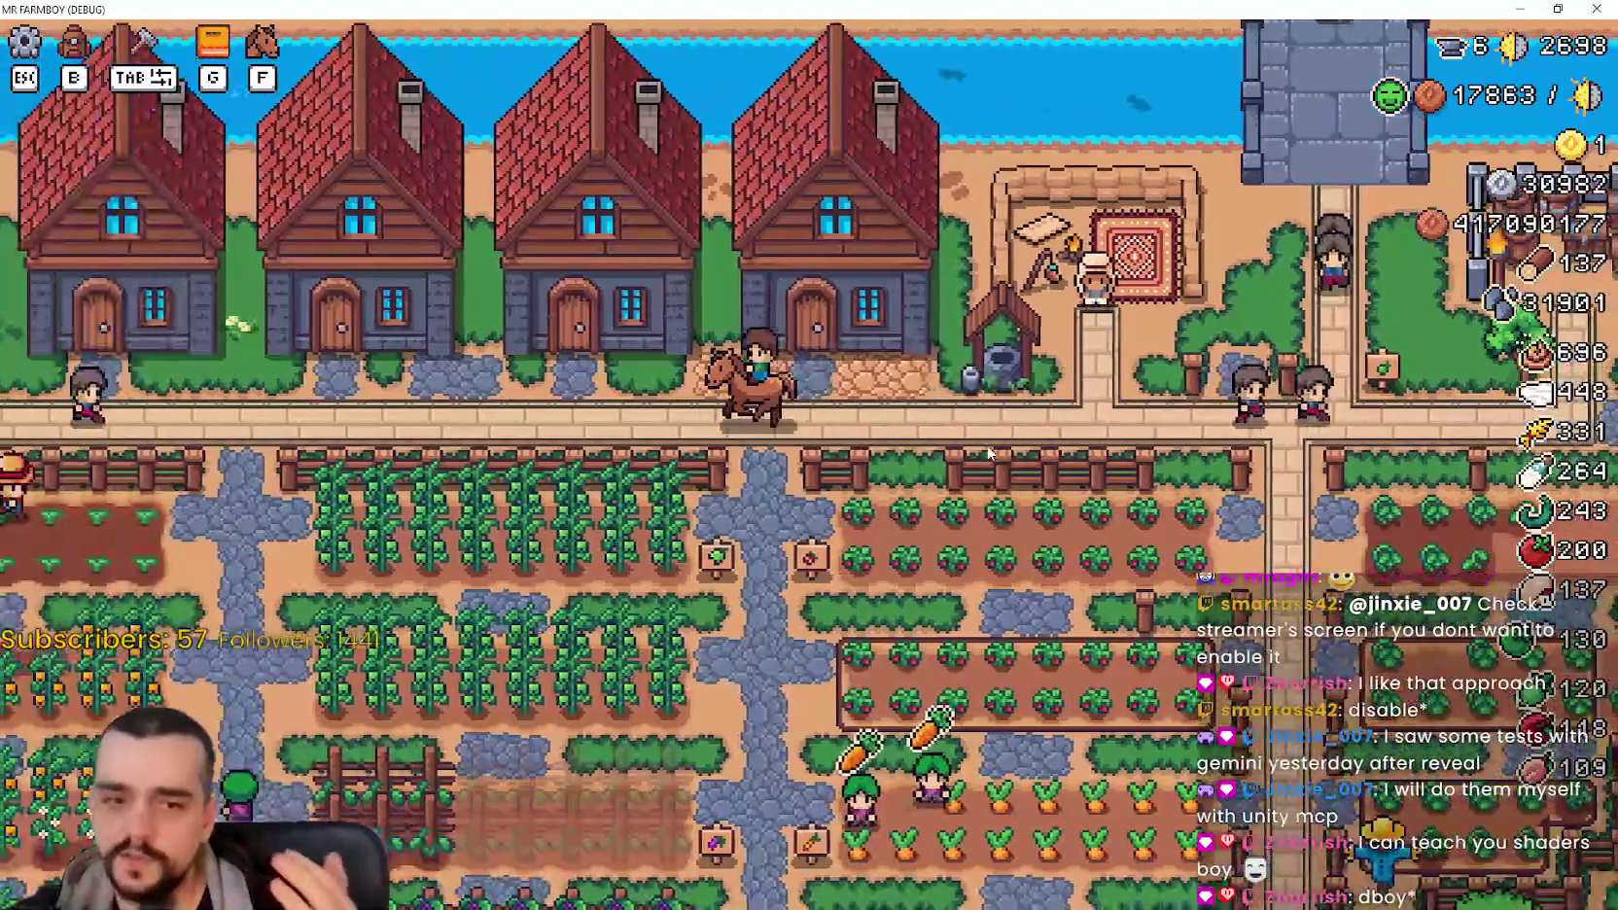
key("a")
key("s")
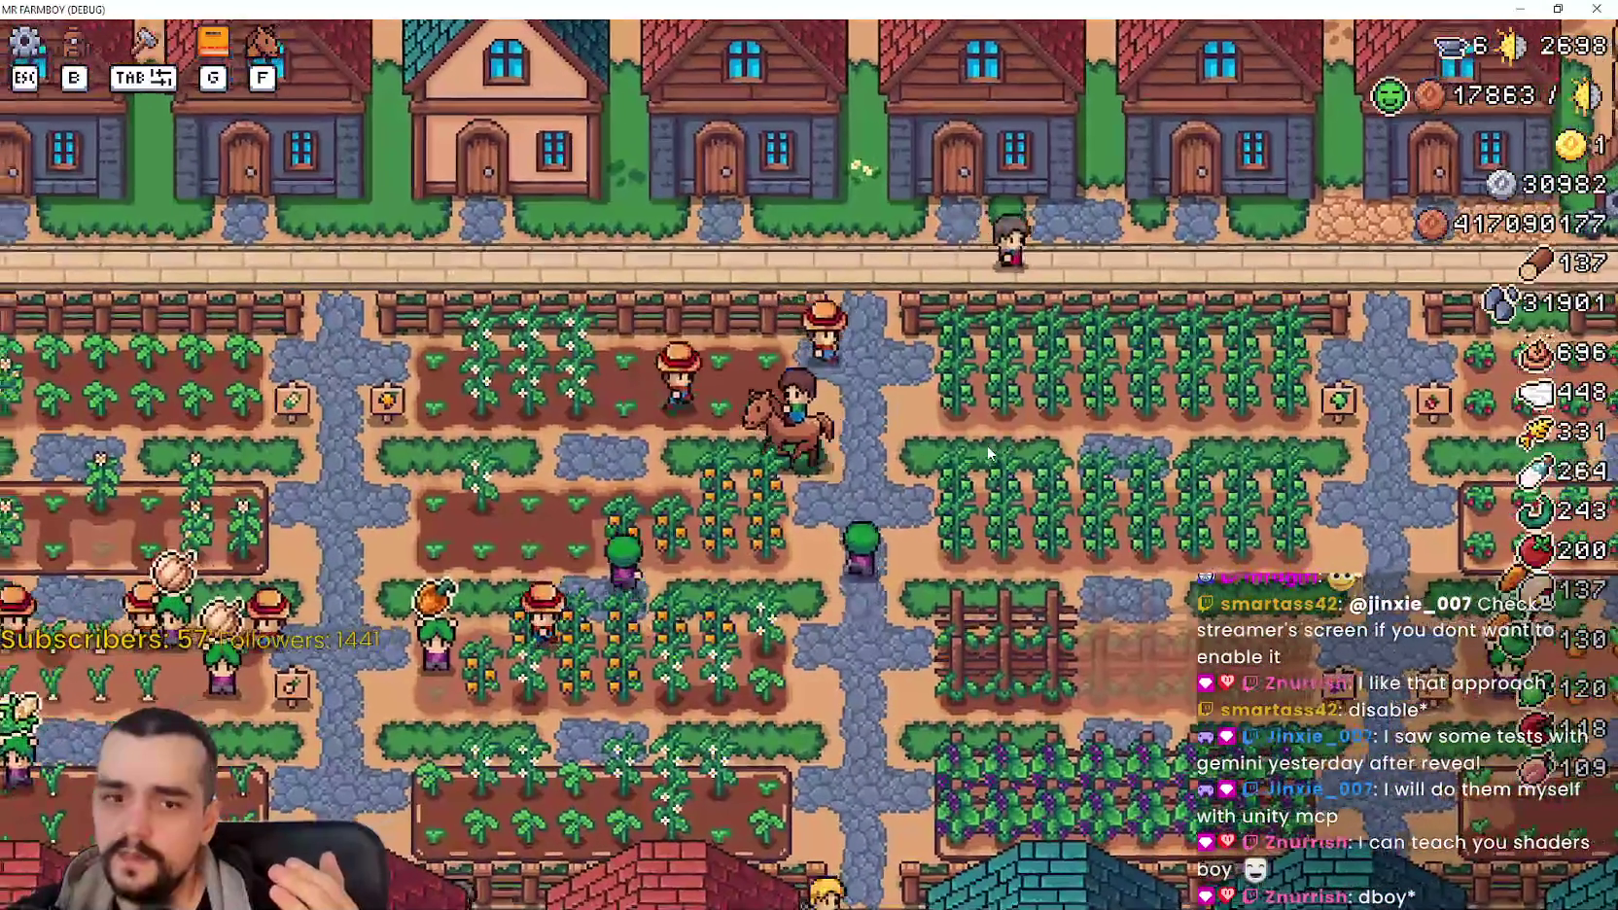
key("a")
key("w")
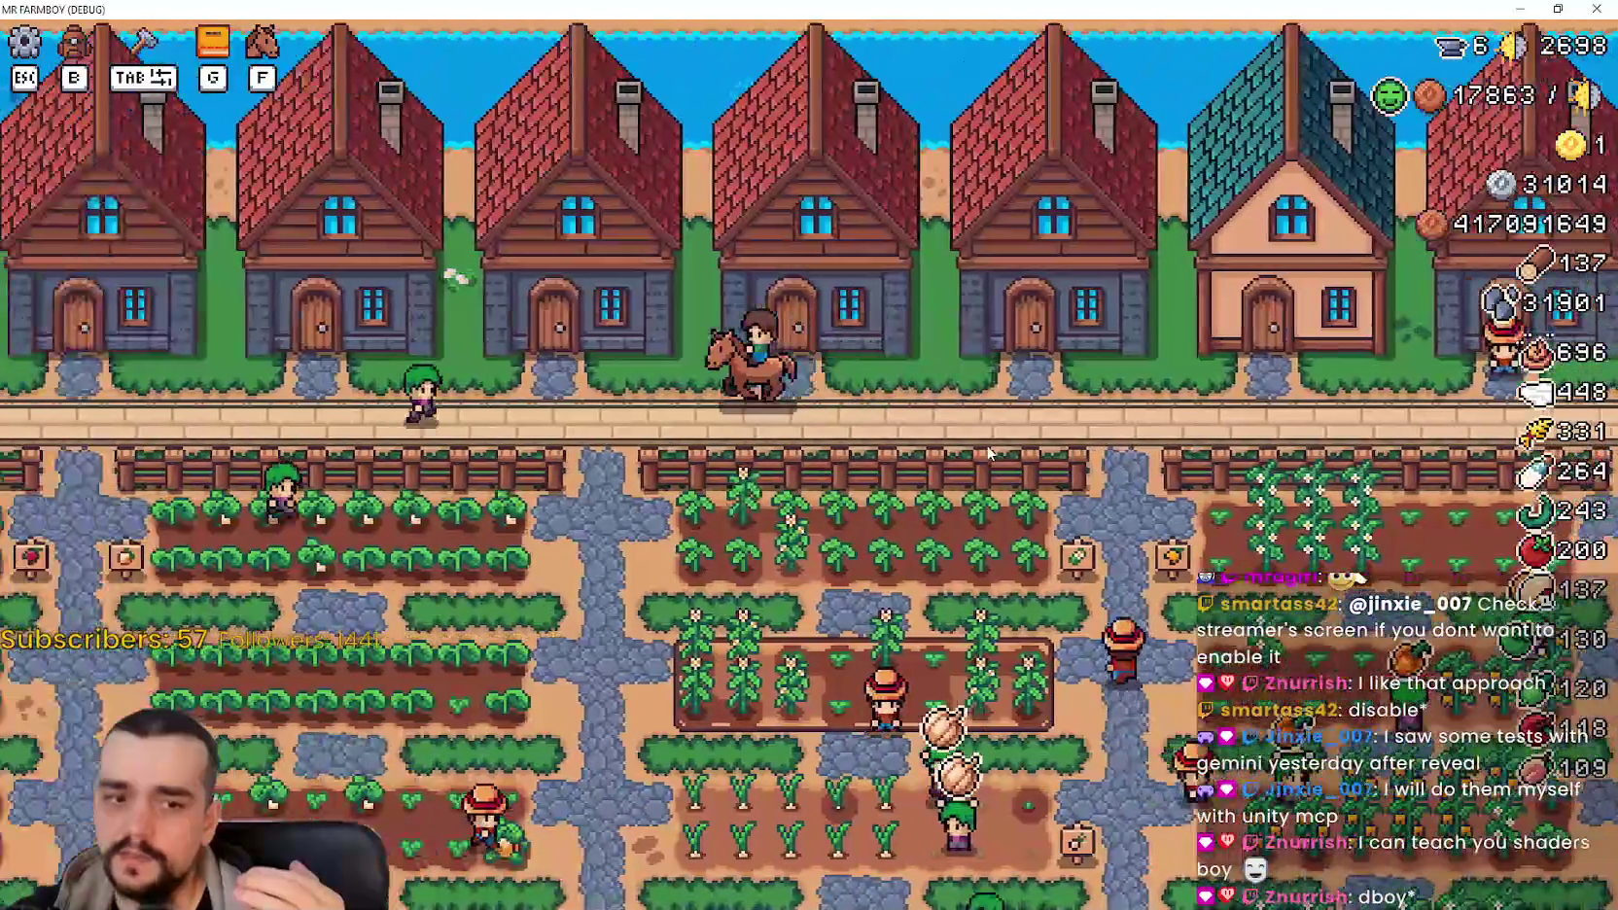
Step: Ride west into the crop field, east to the crossroads, then down and west through town
key("a")
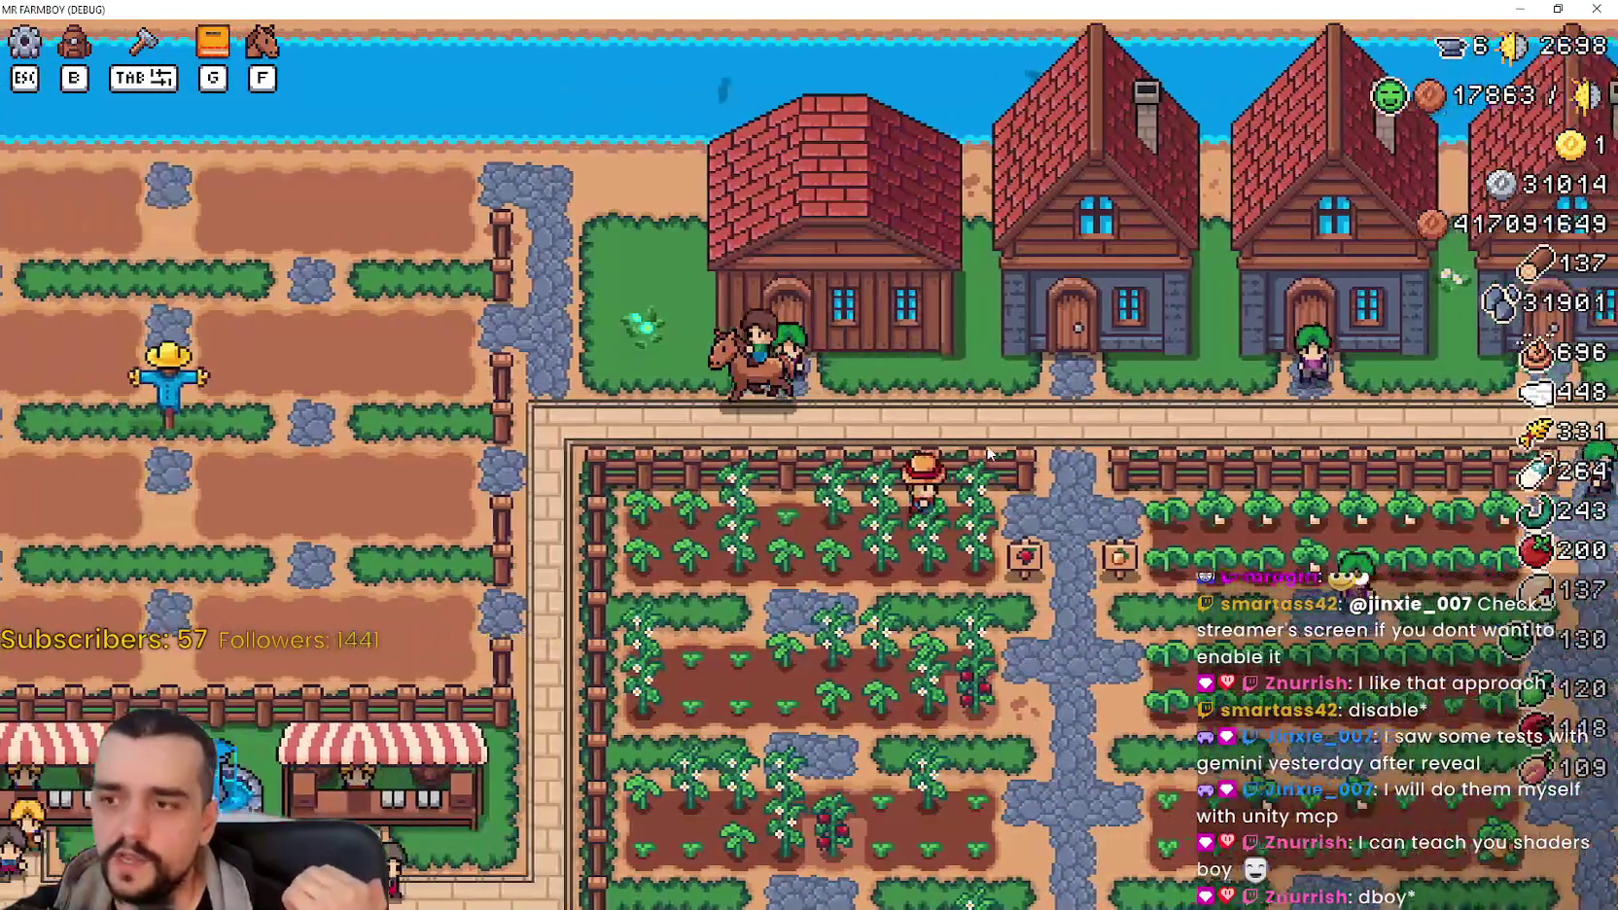
key("s")
key("a")
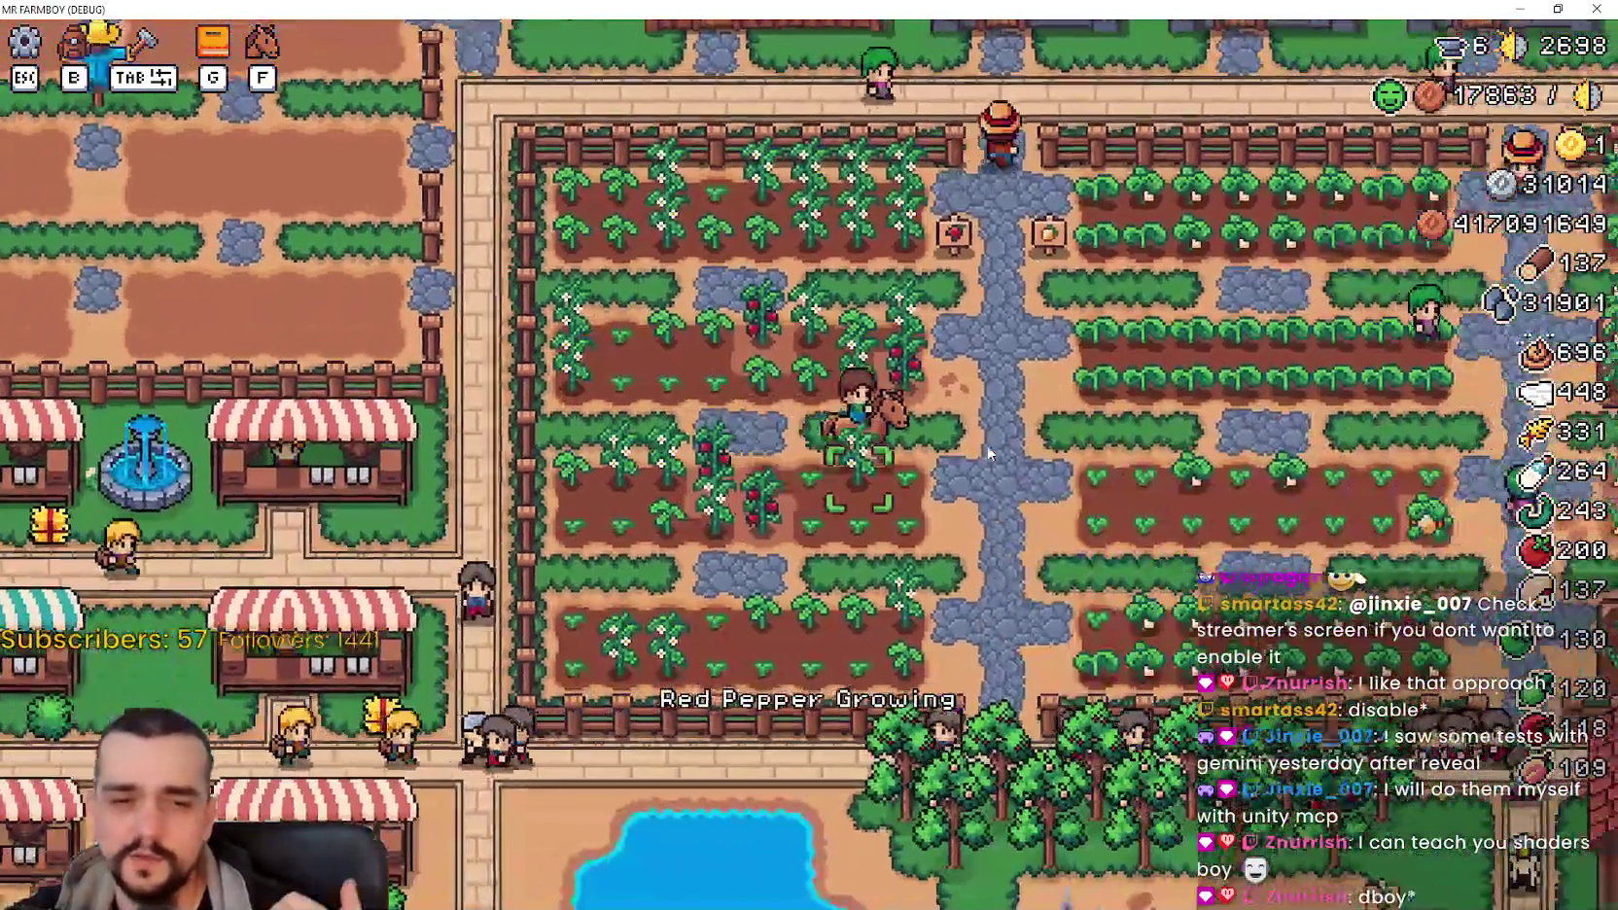
key("w")
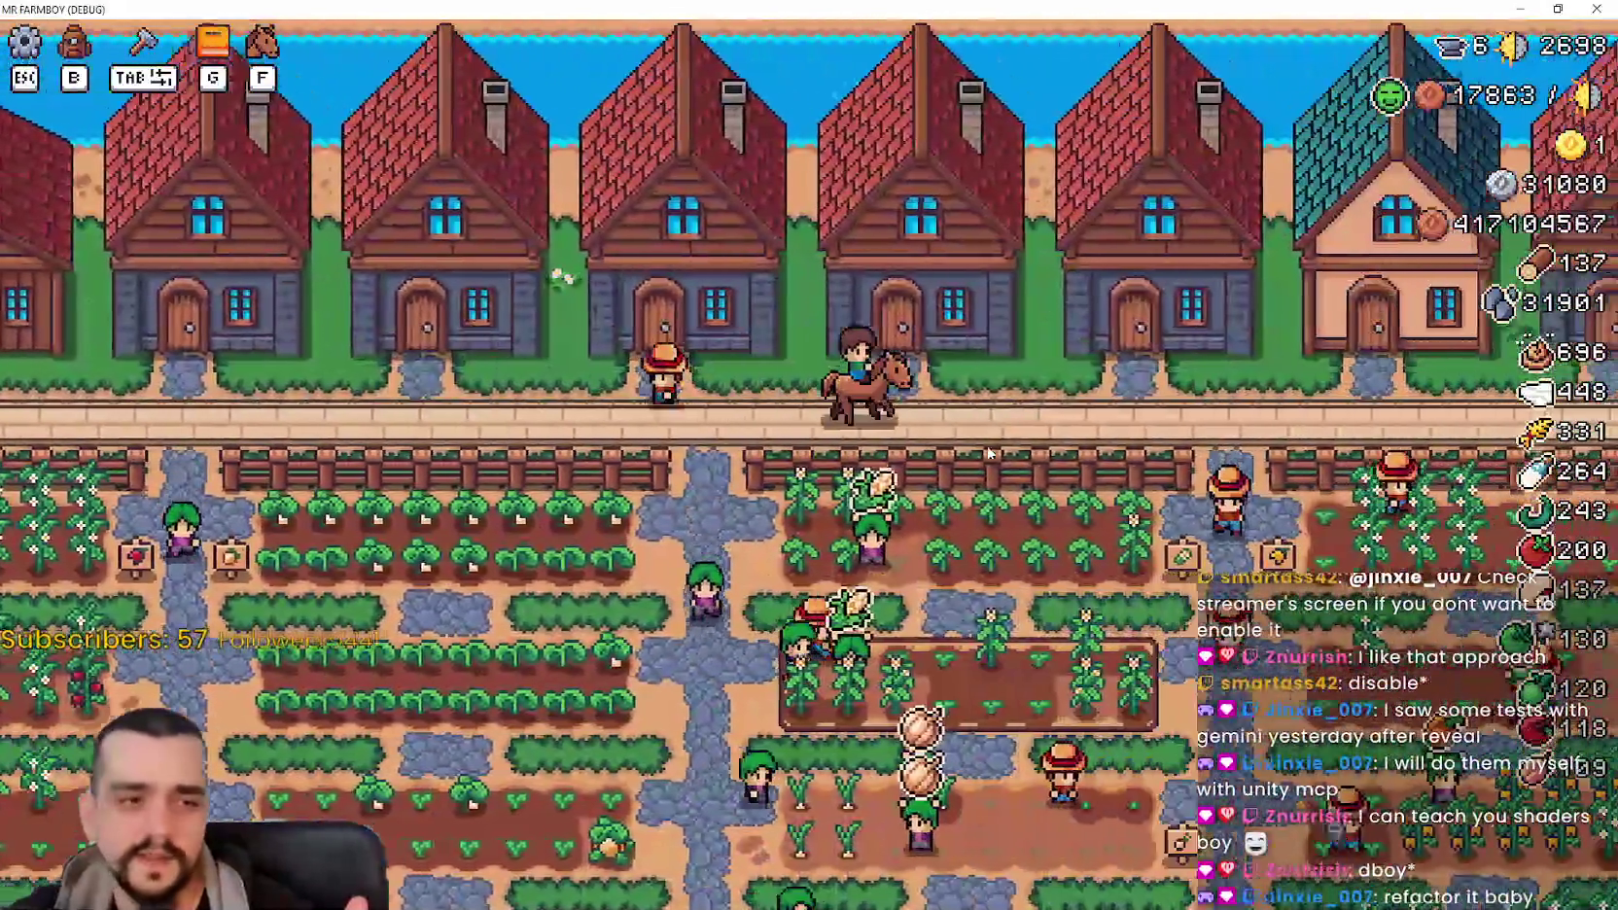
key("d")
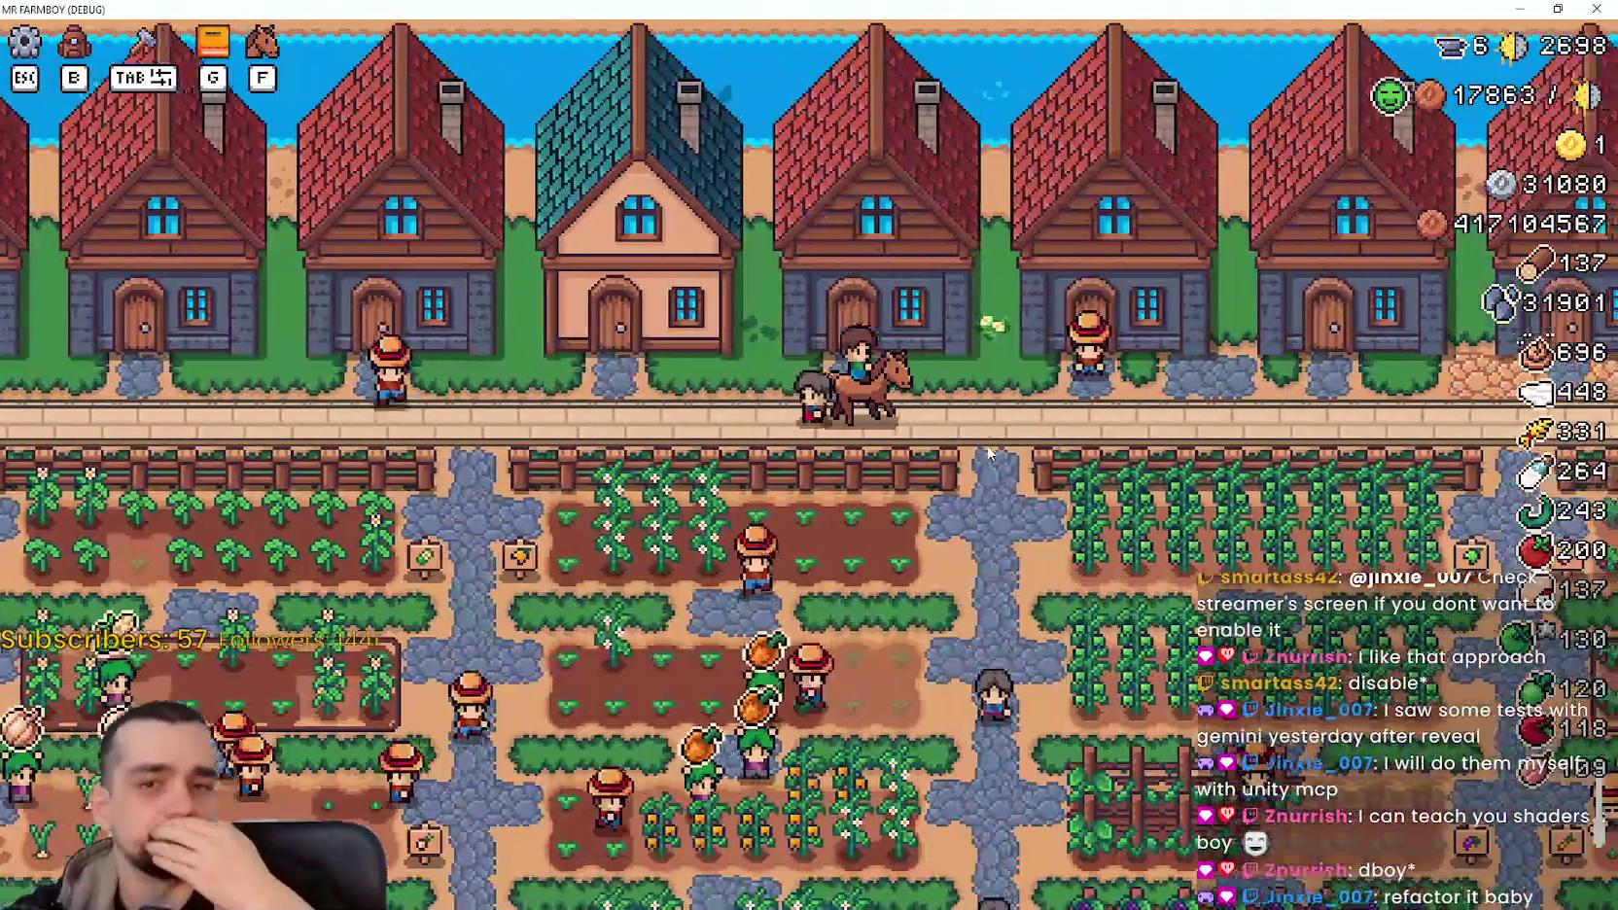
key("d")
key("d")
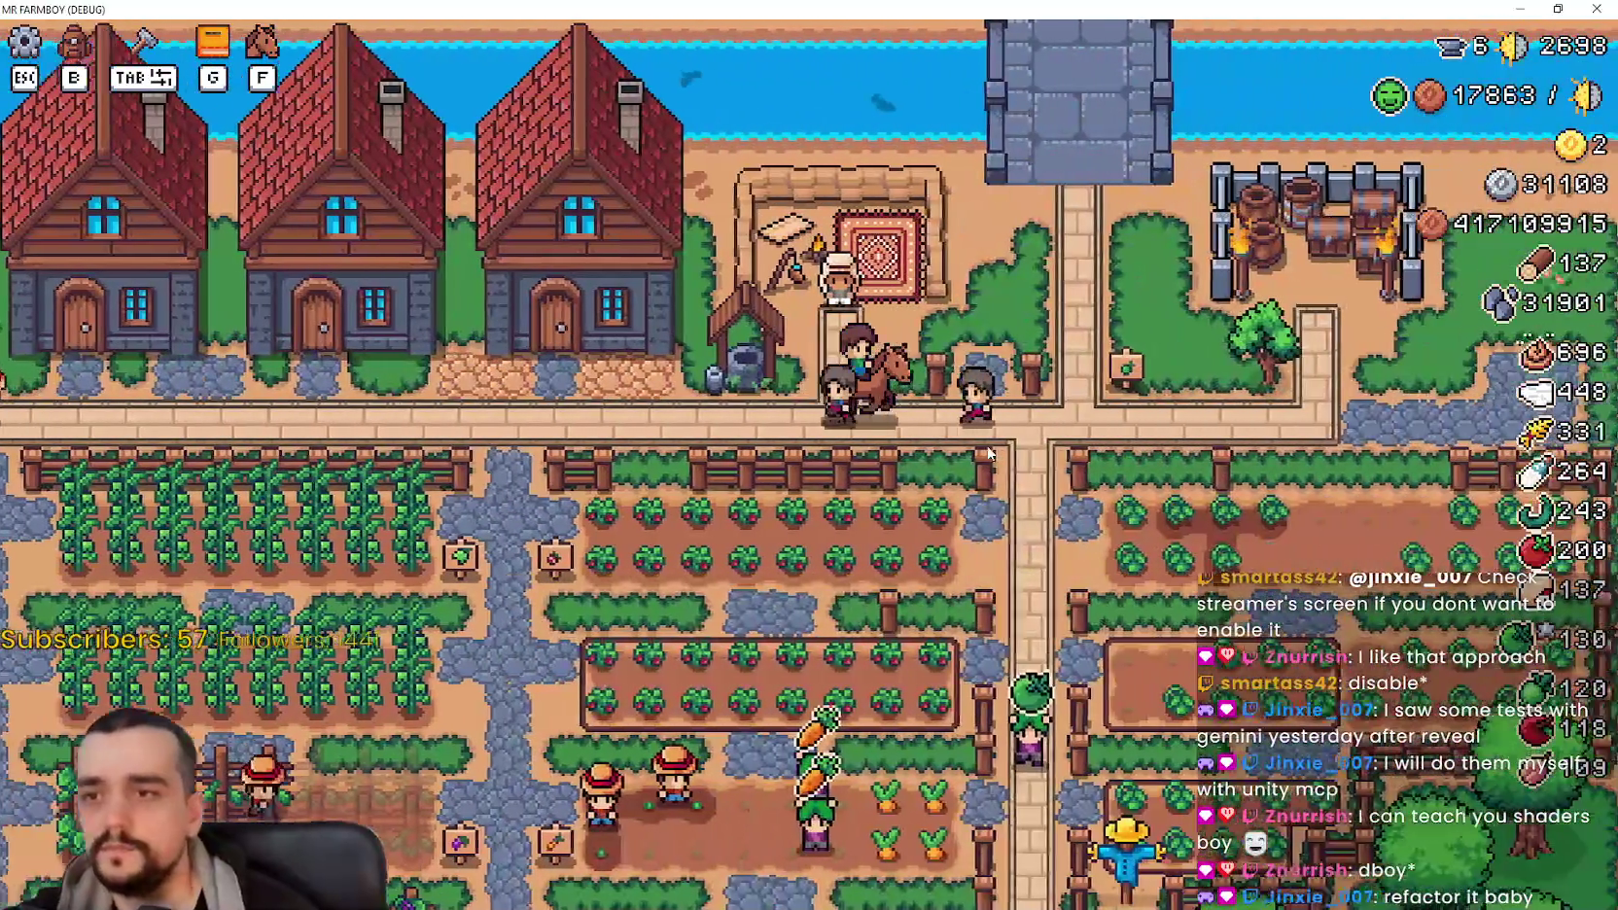
key("d")
key("s")
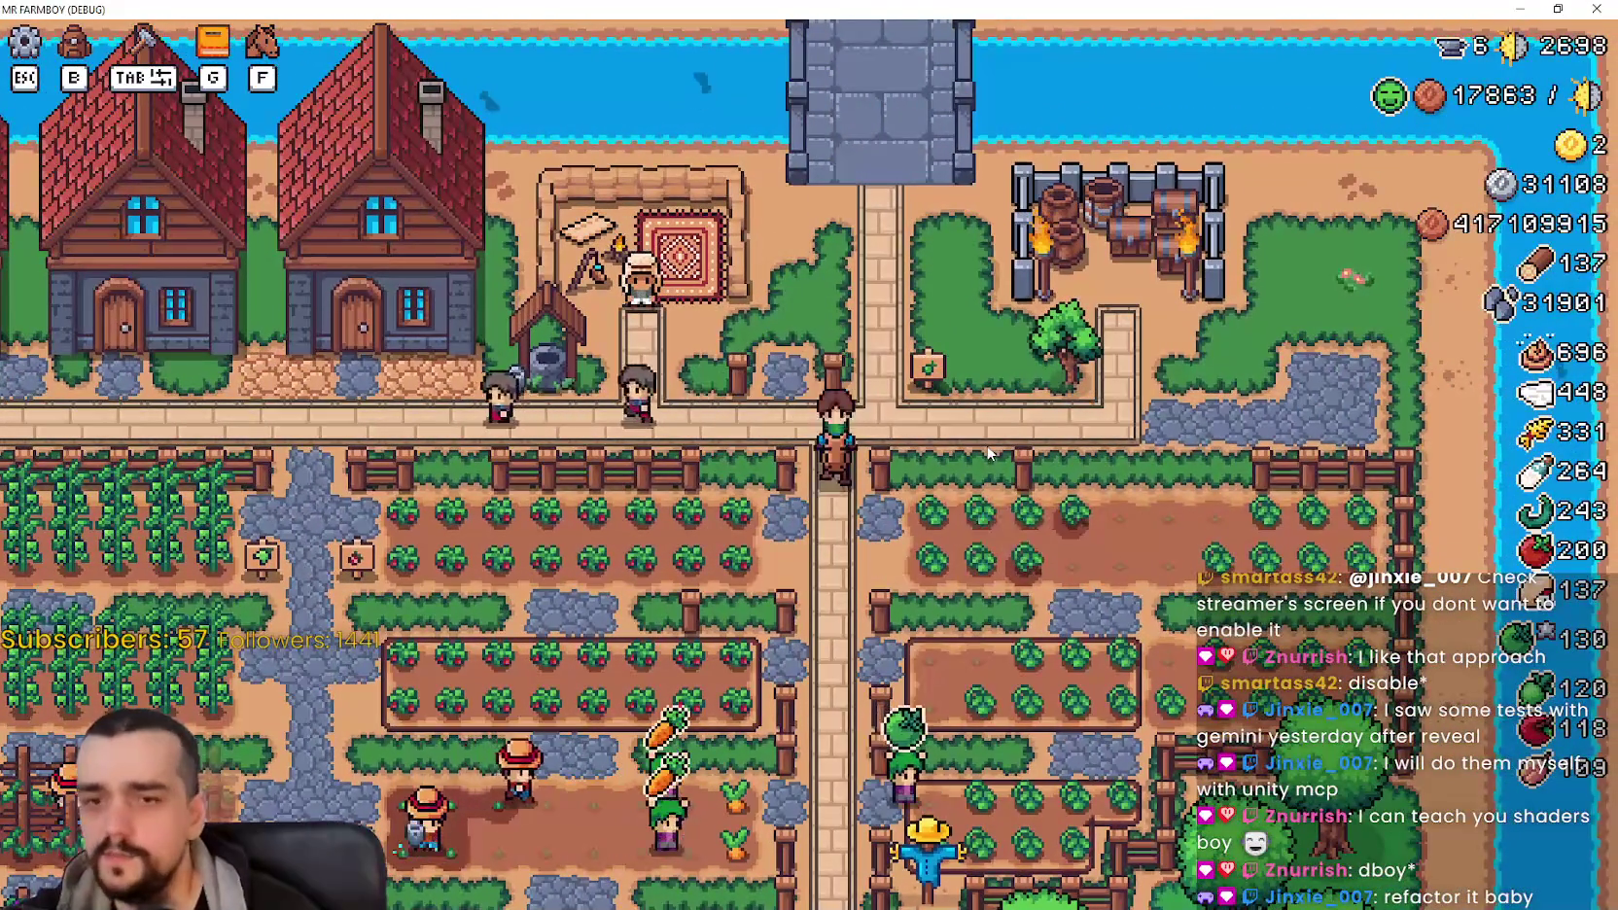
key("s")
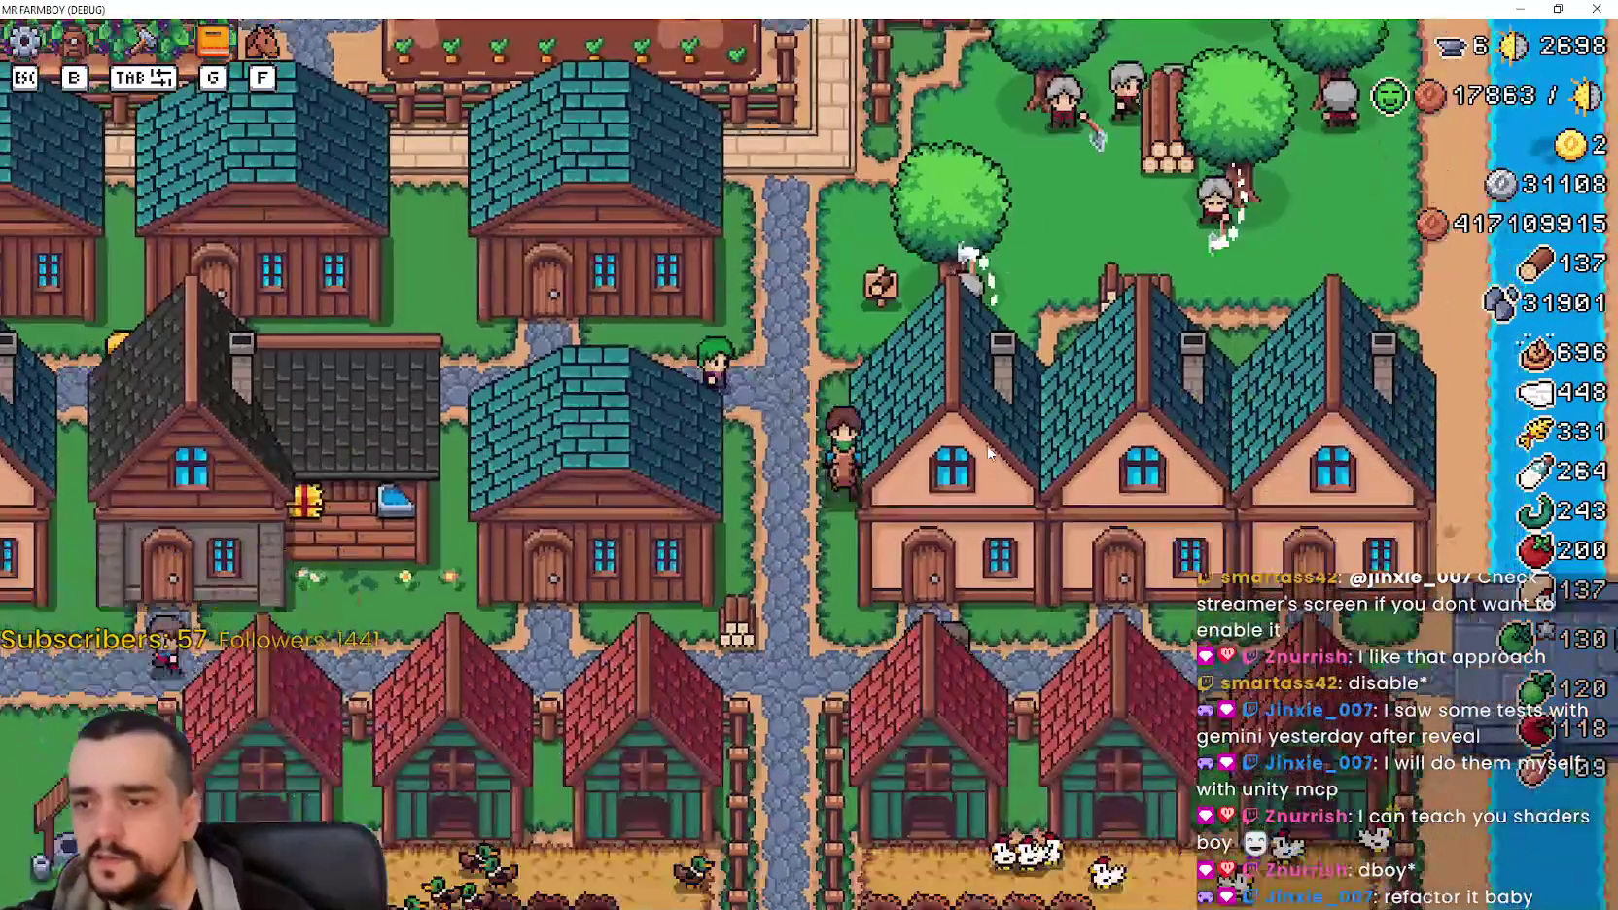
key("a")
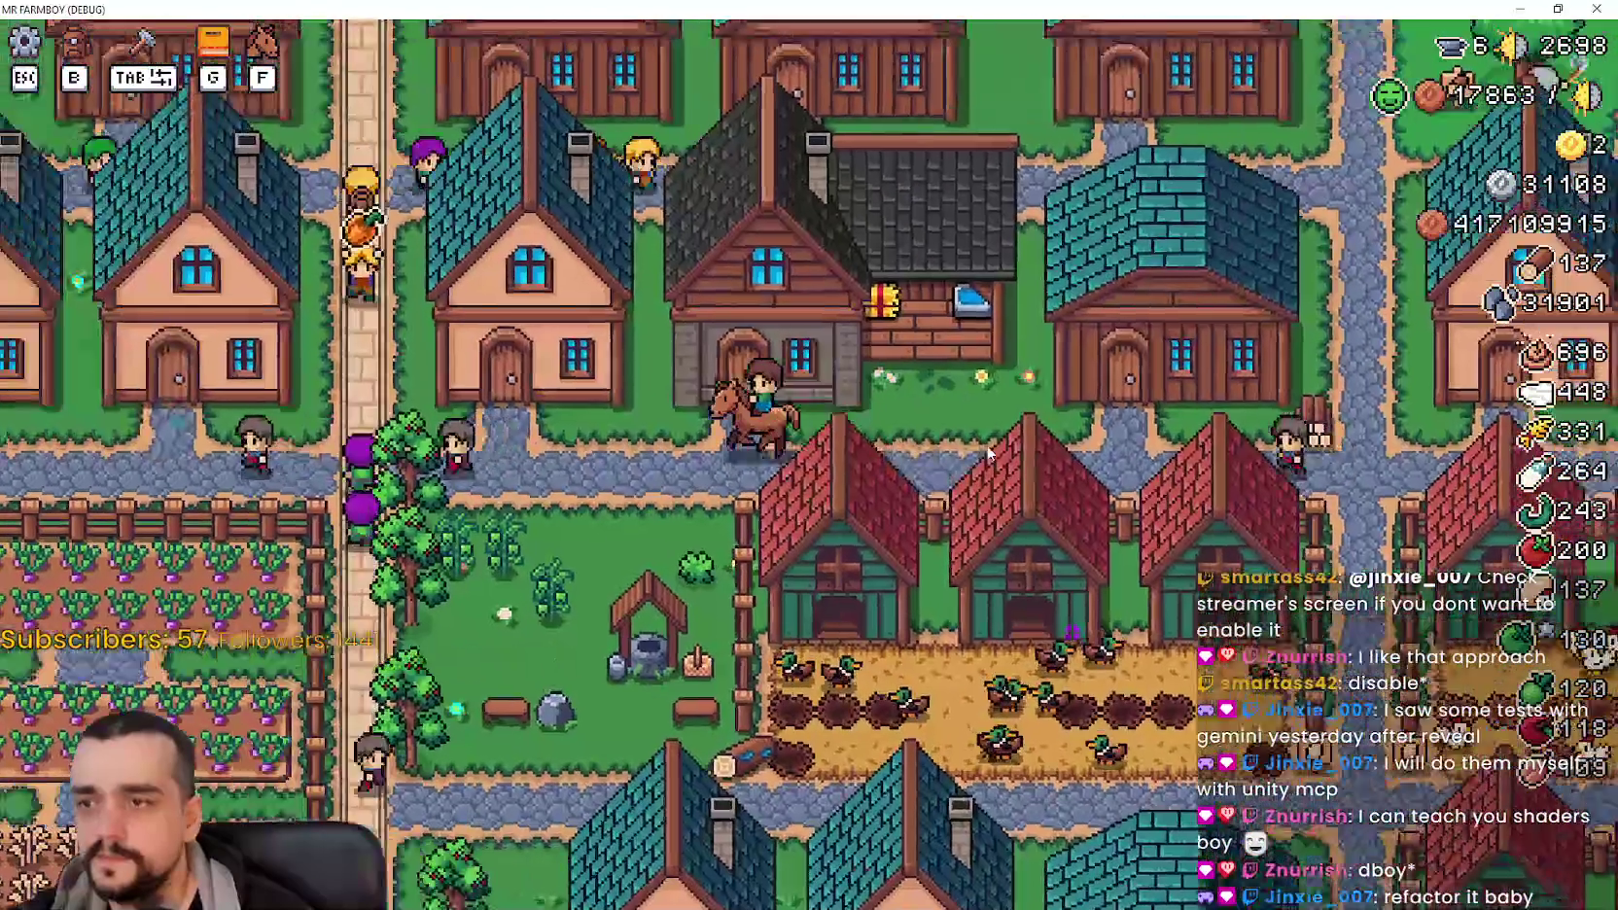
key("a")
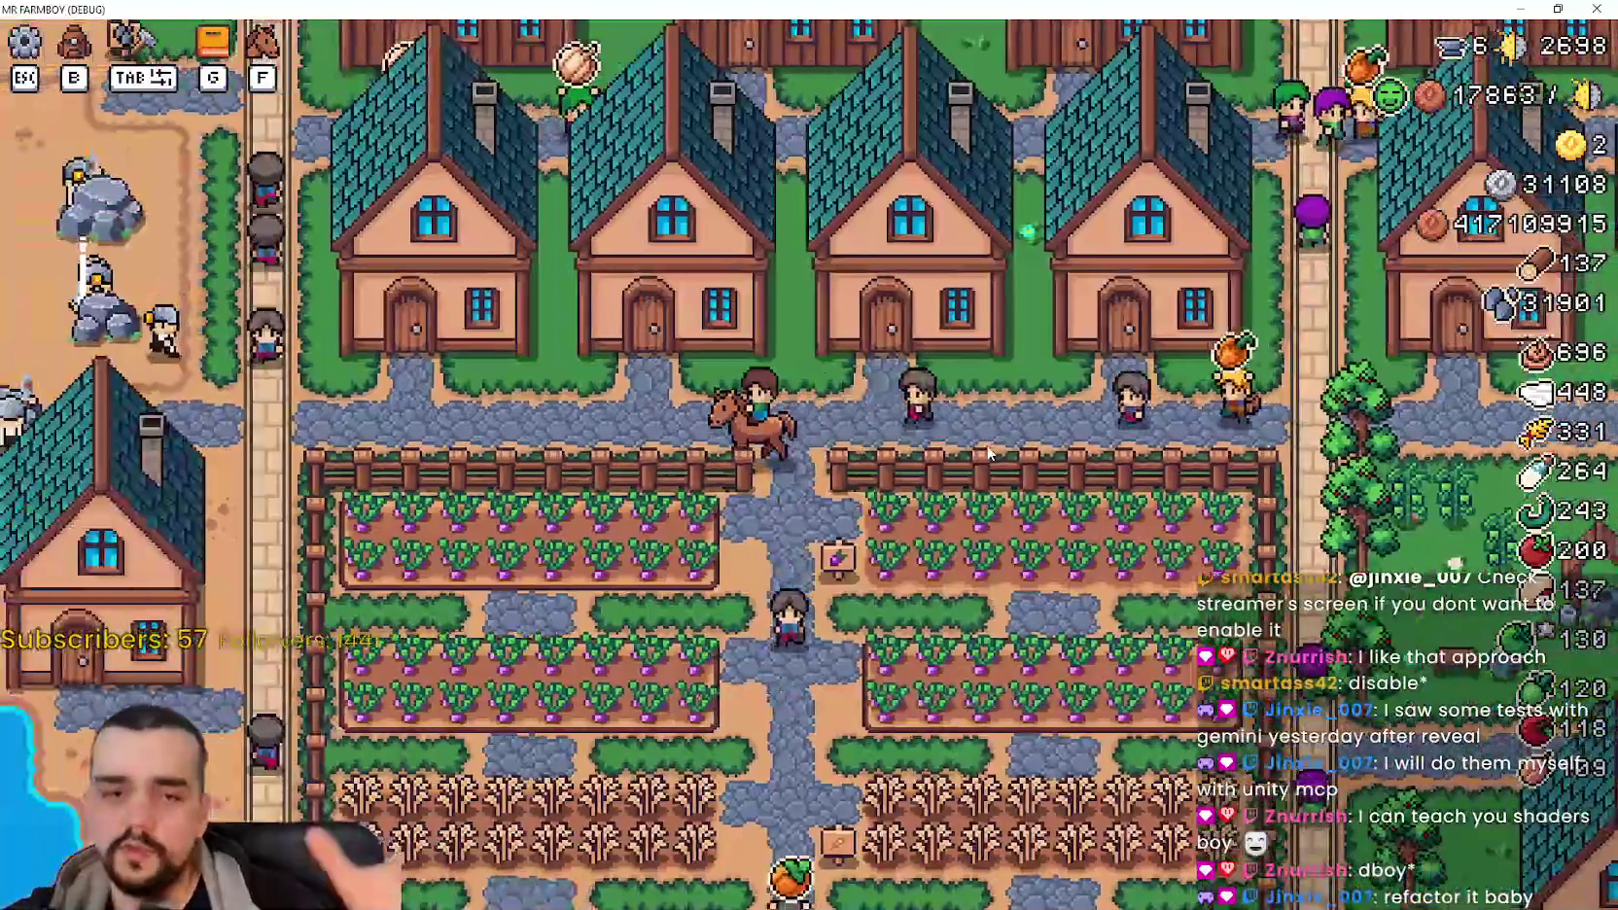
key("a")
key("w")
key("w")
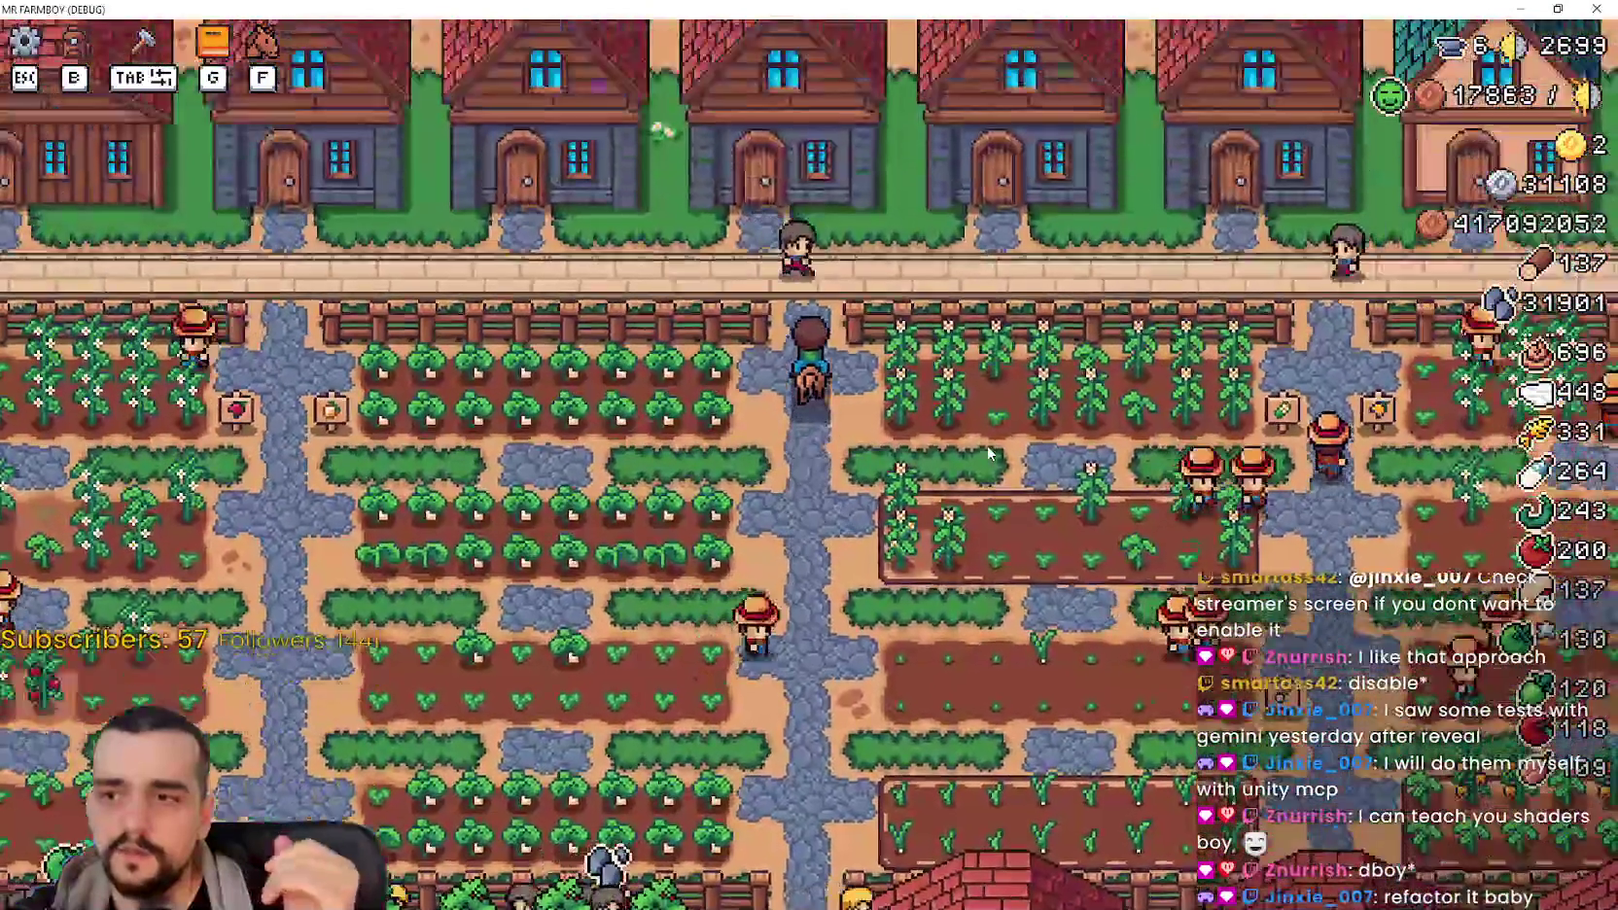
Step: Ride east along the town road to the junction and back toward the well
key("d")
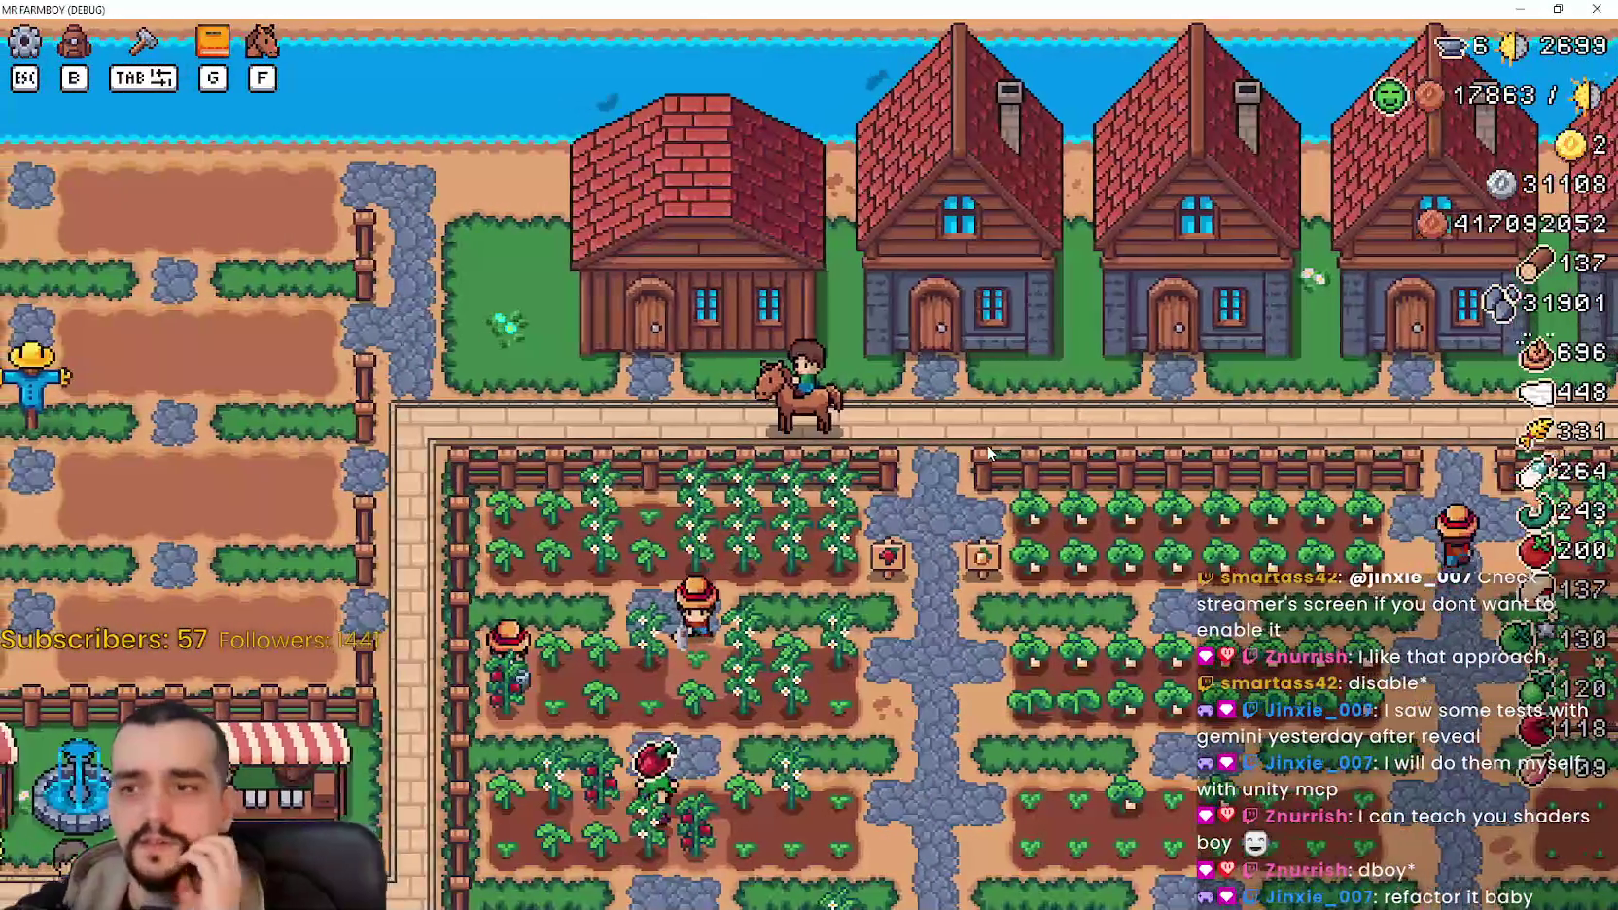
key("d")
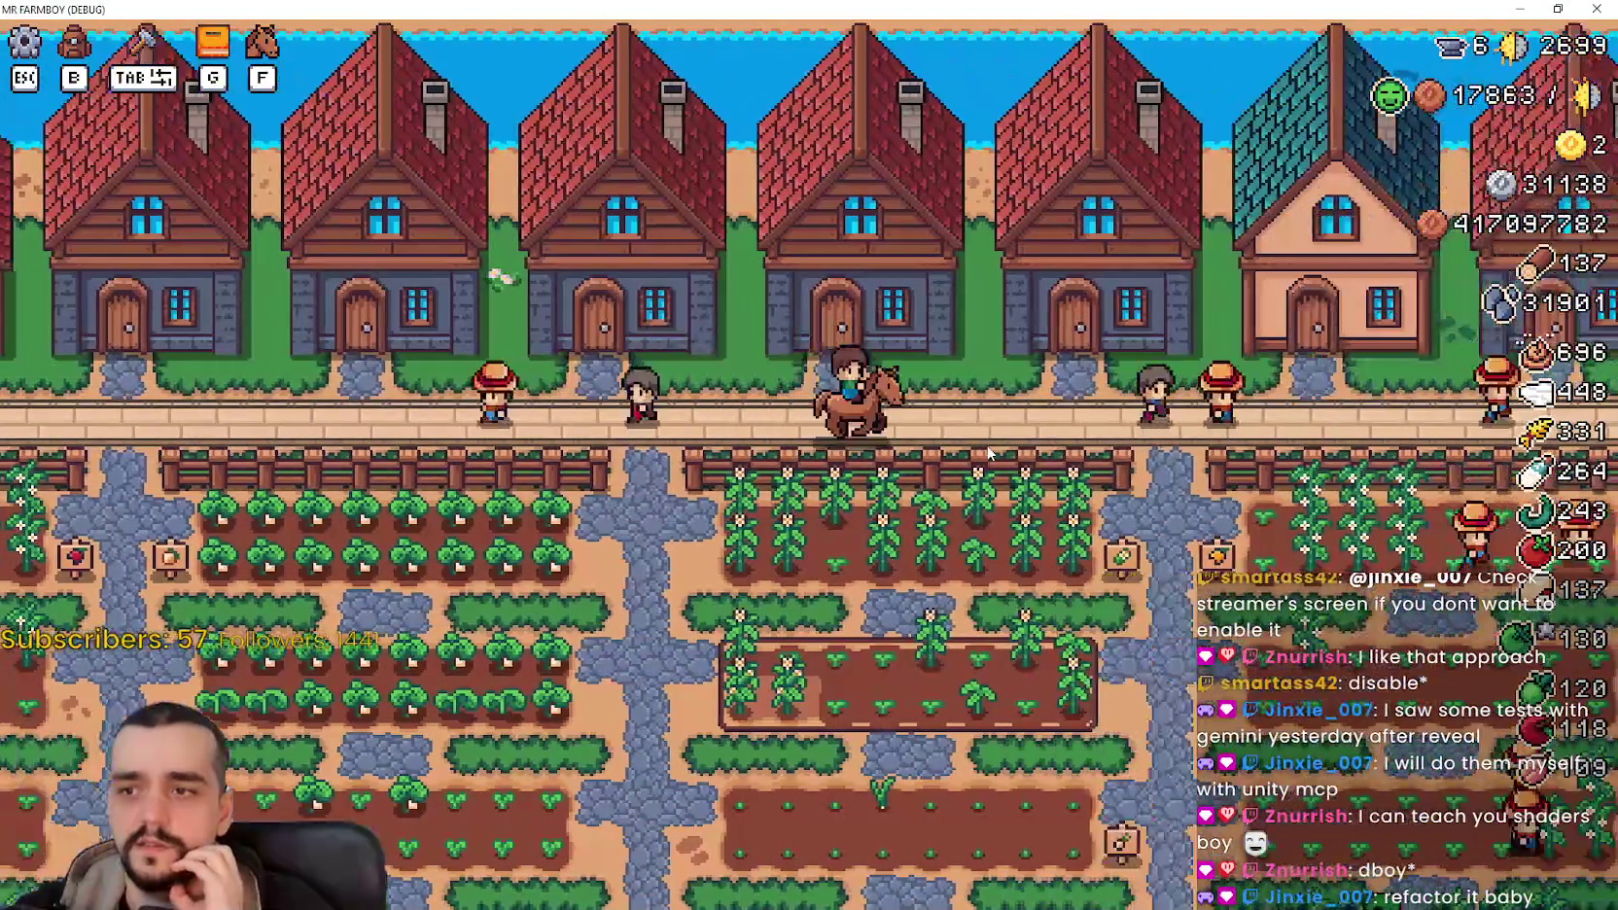
key("d")
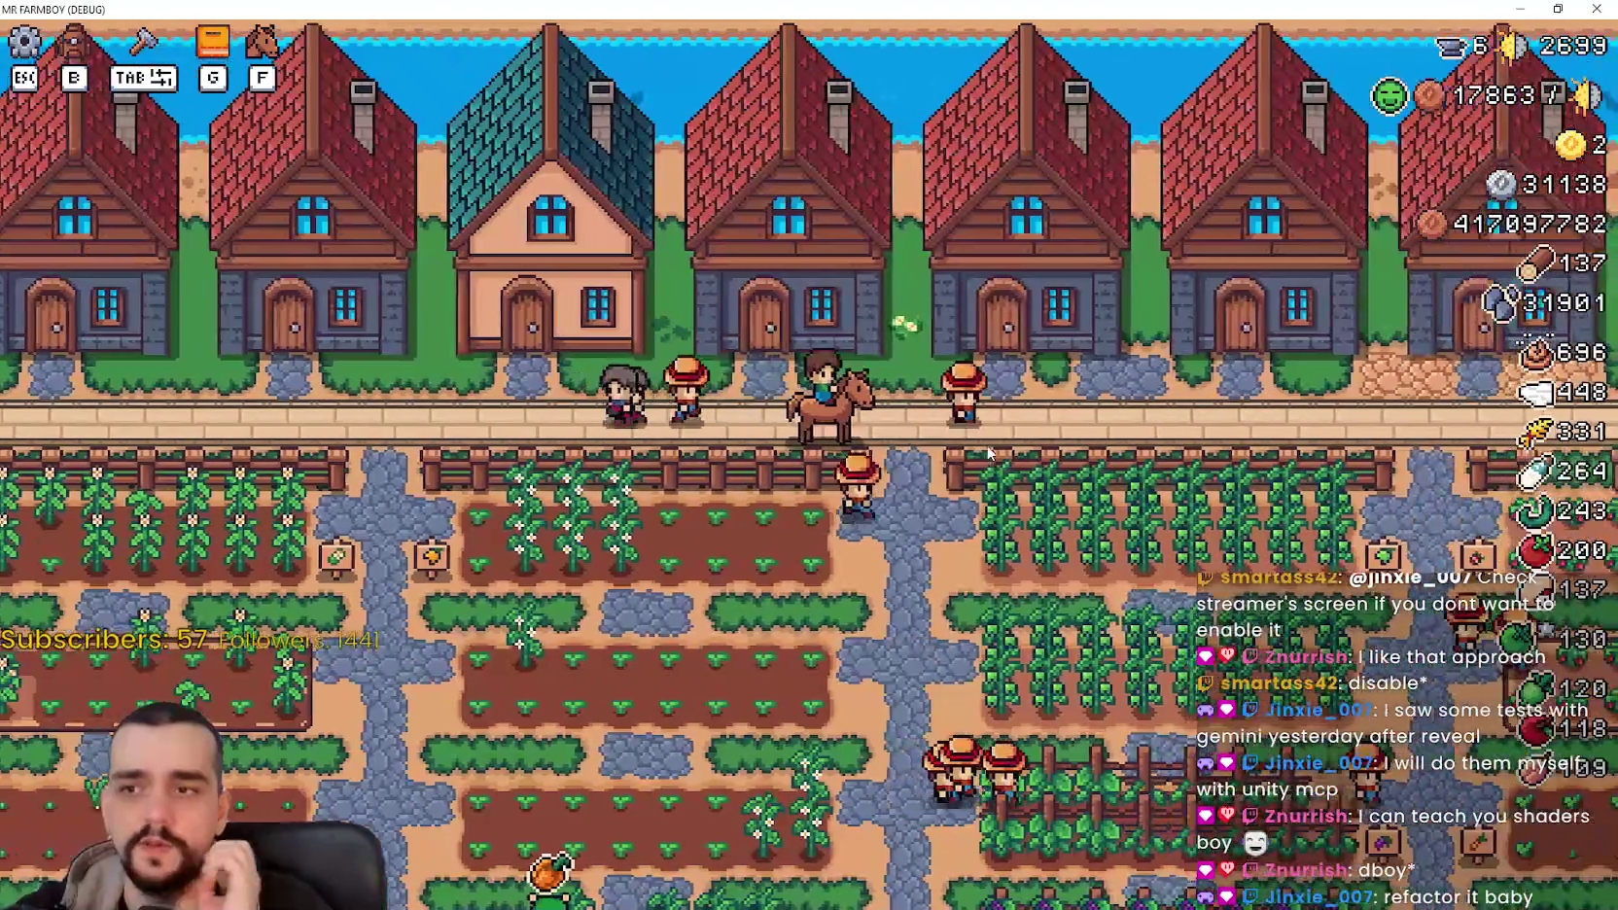
key("d")
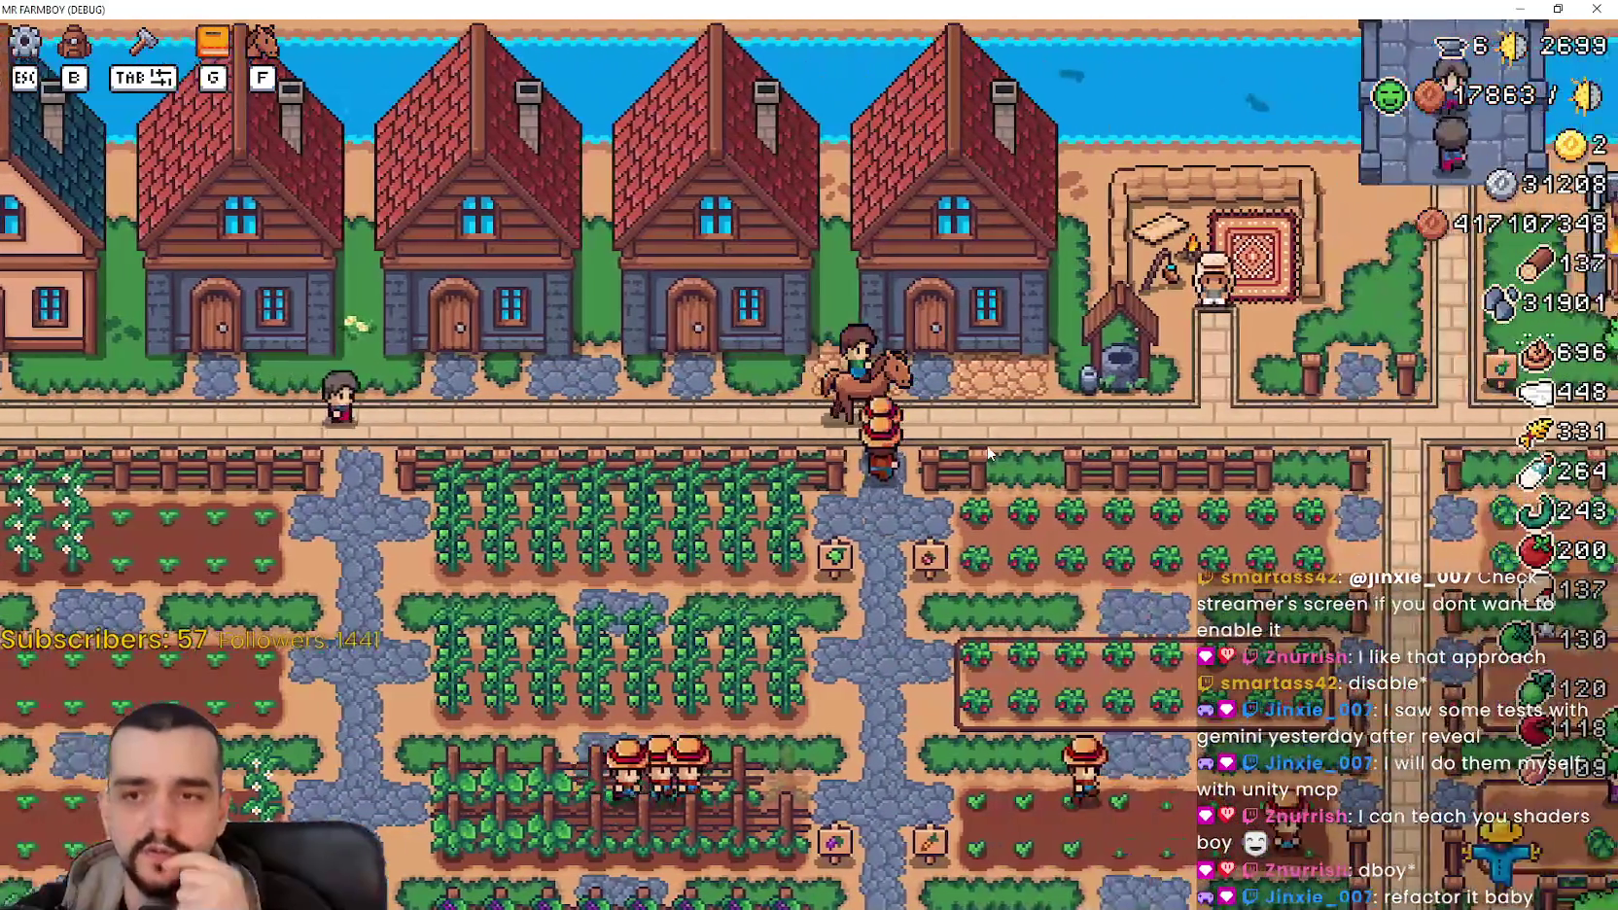
key("d")
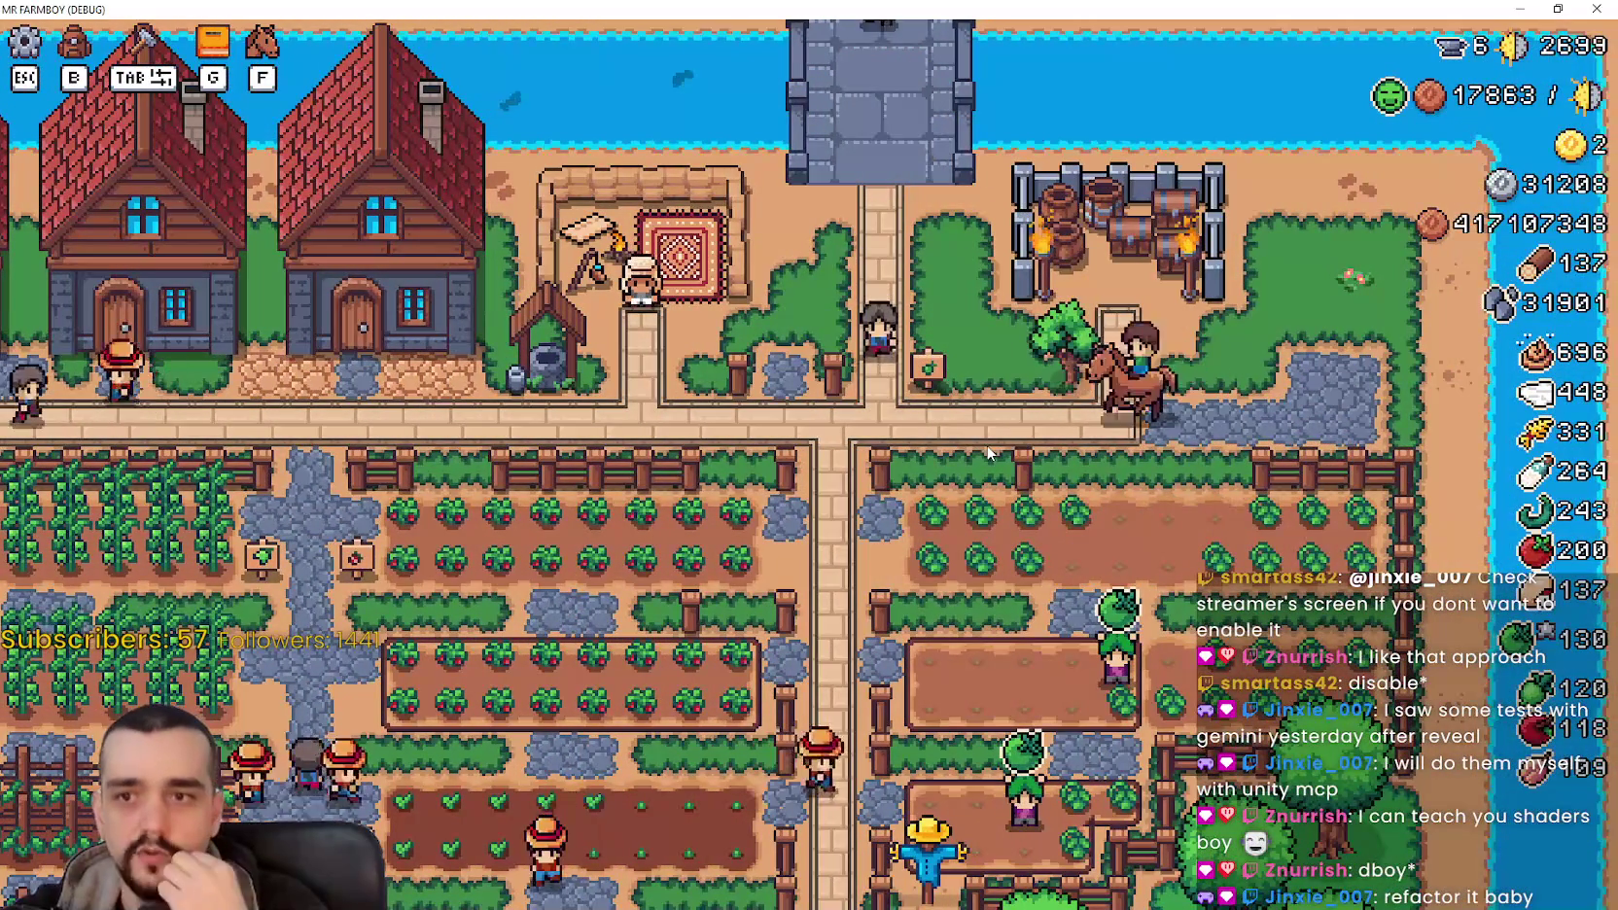
key("a")
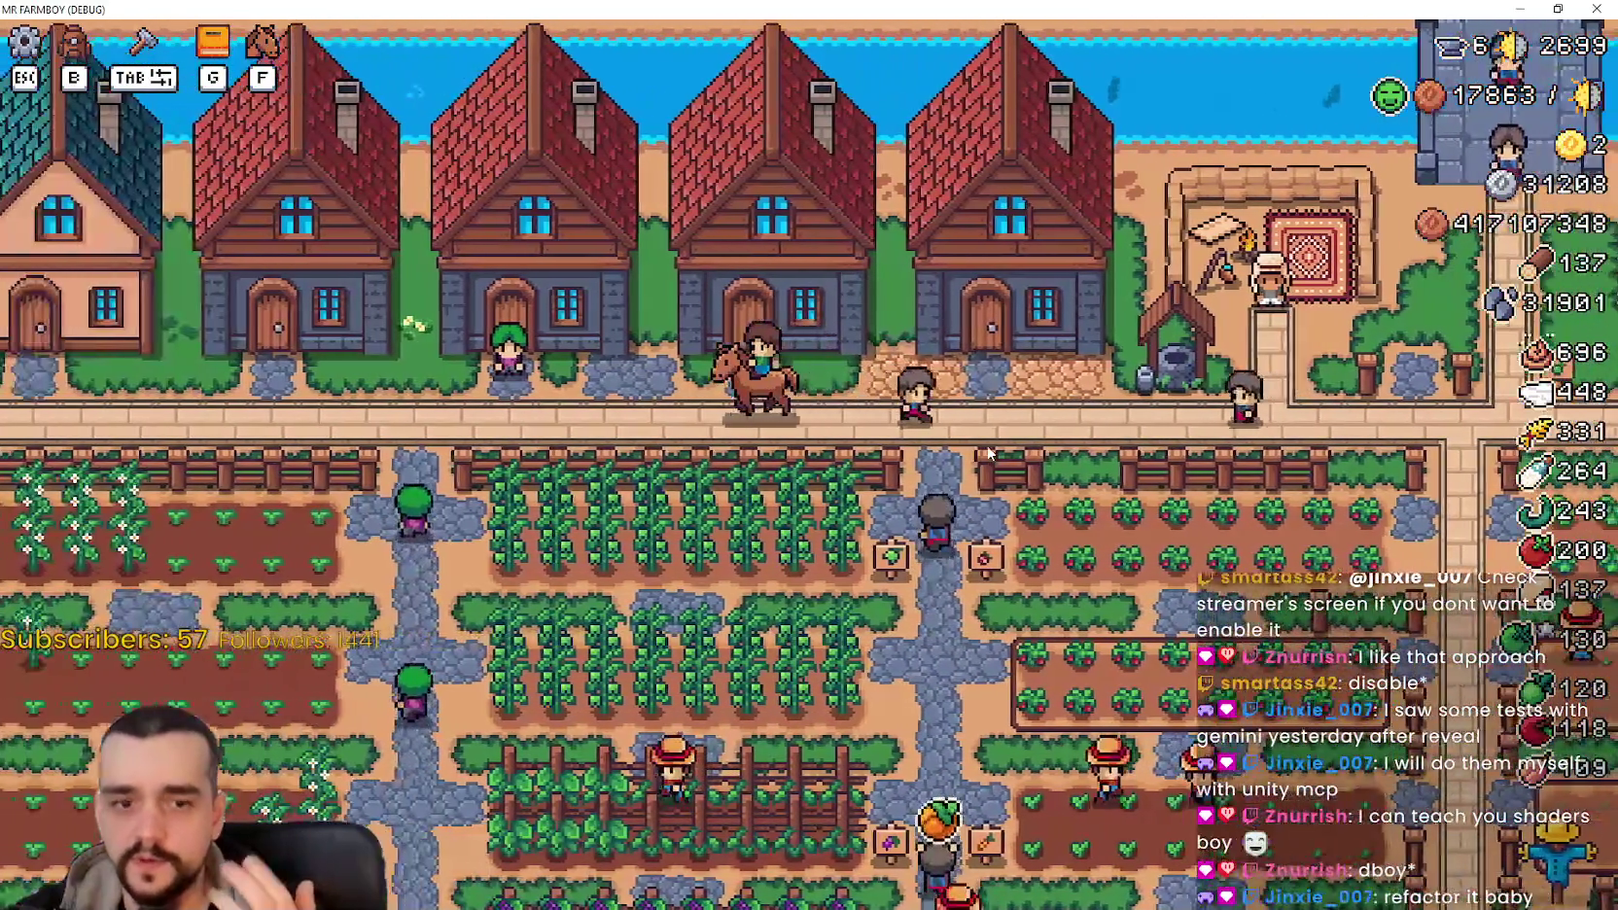
key("d")
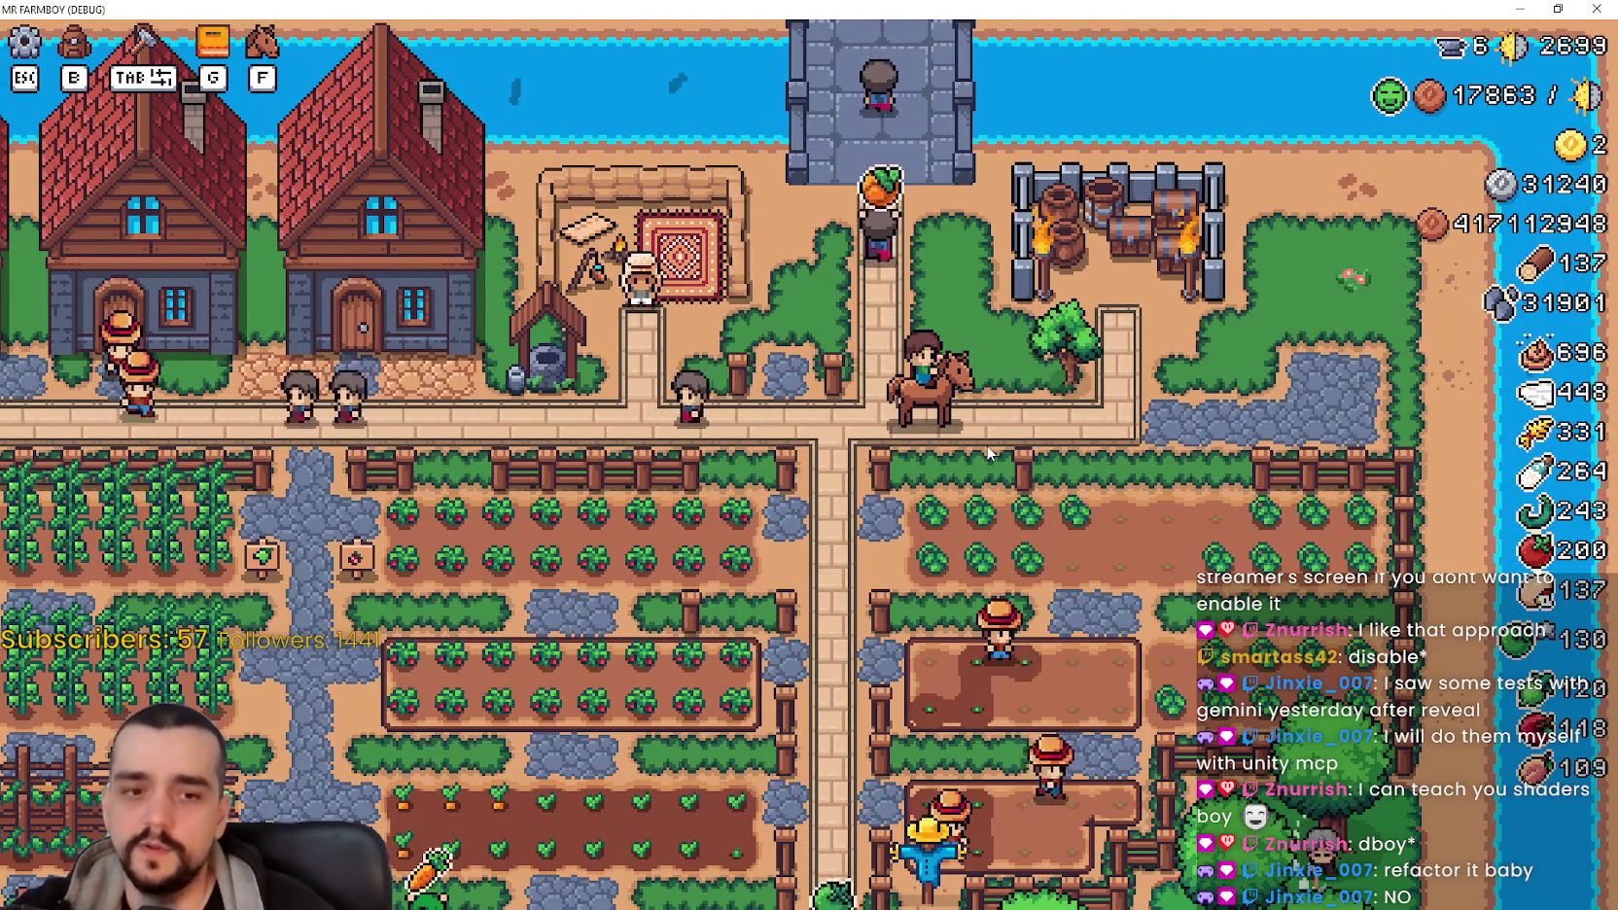
key("a")
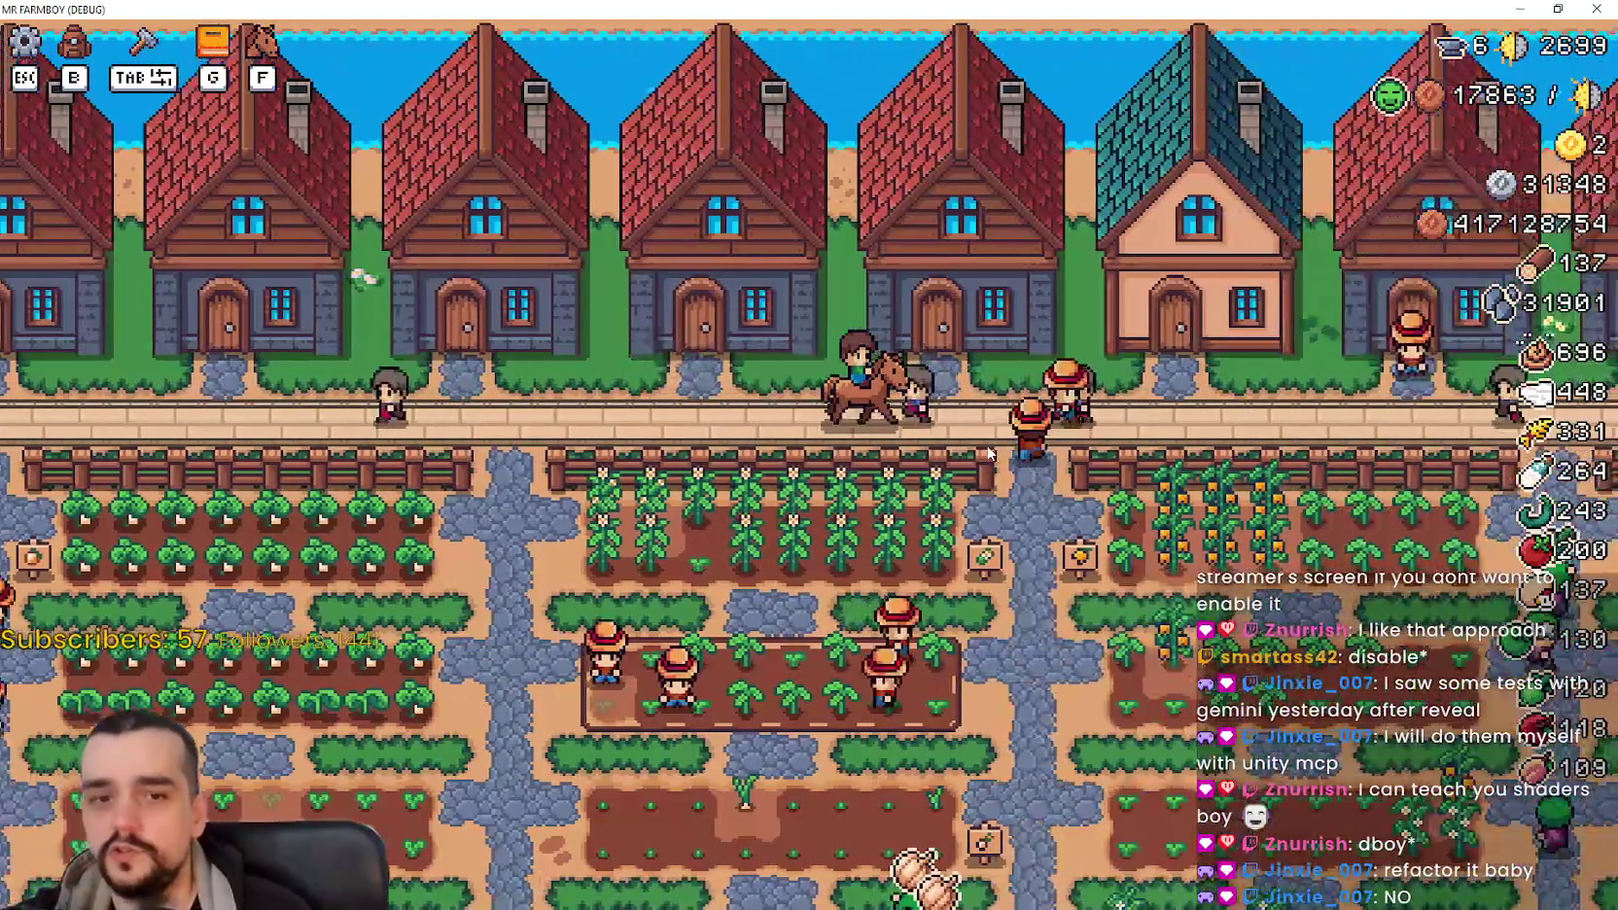
key("d")
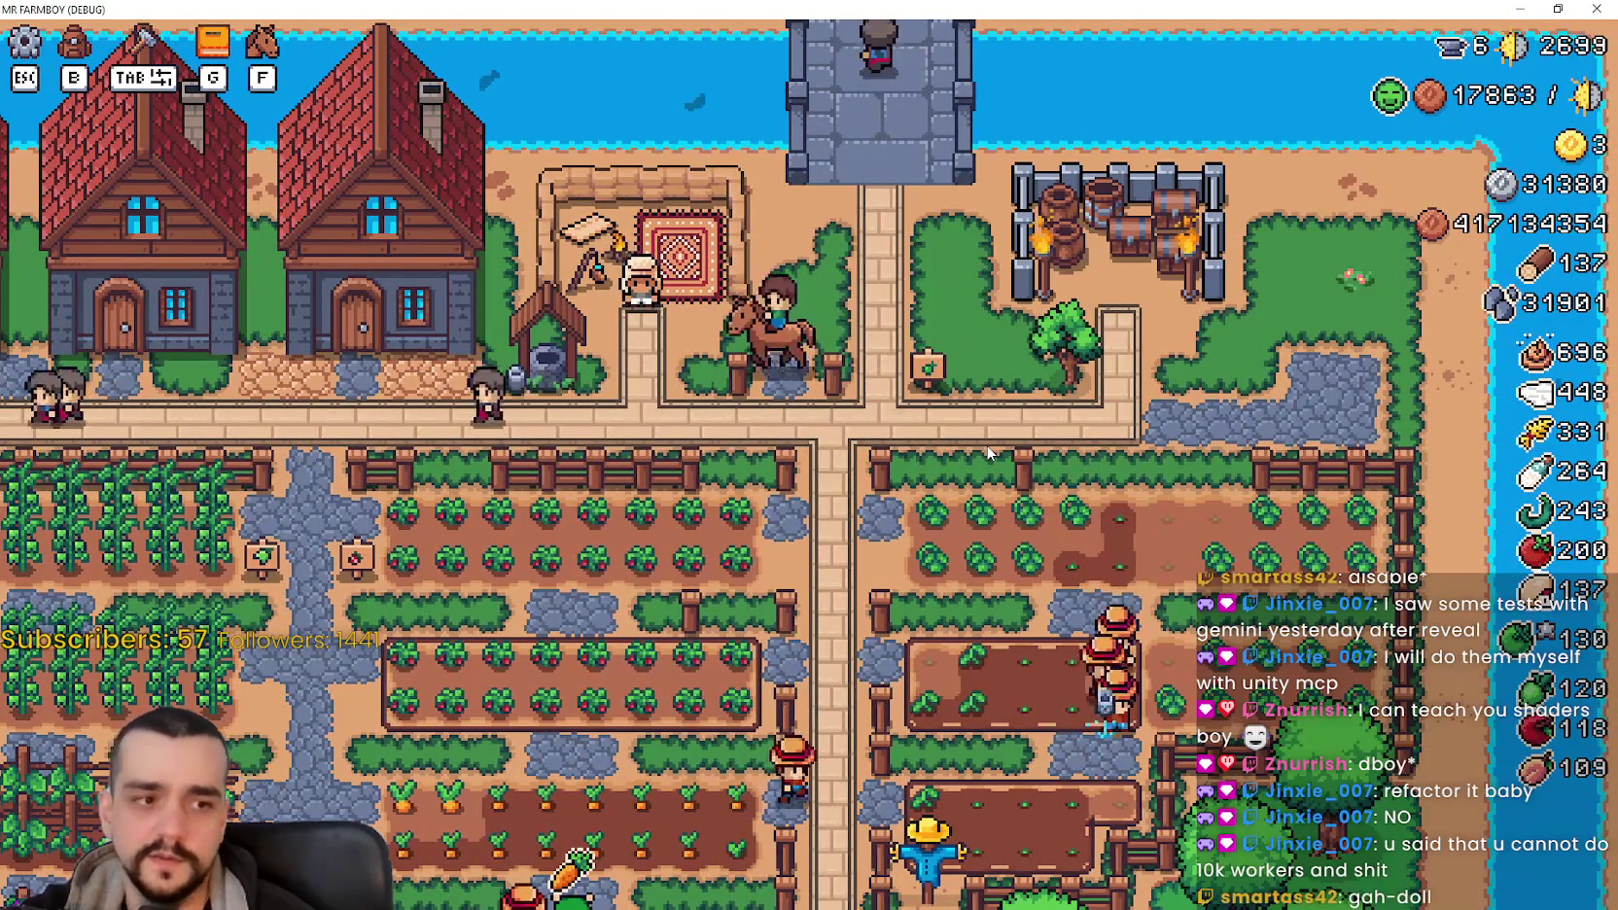
key("a")
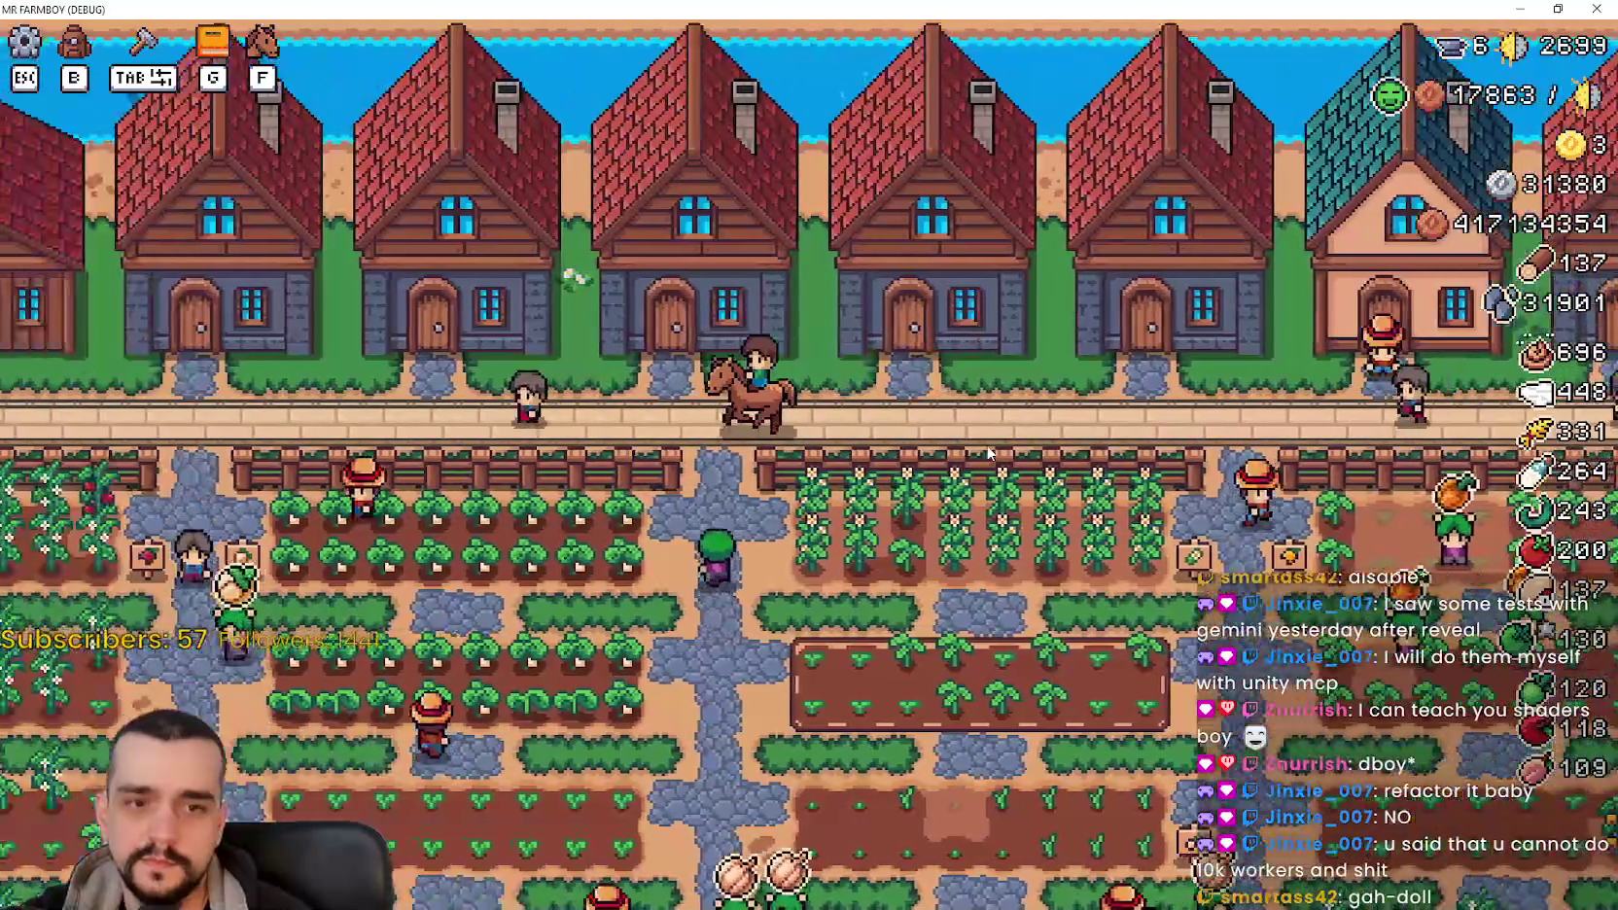
Step: Ride south to the lake, through the crop fields, toward the river, then west past the houses
key("s")
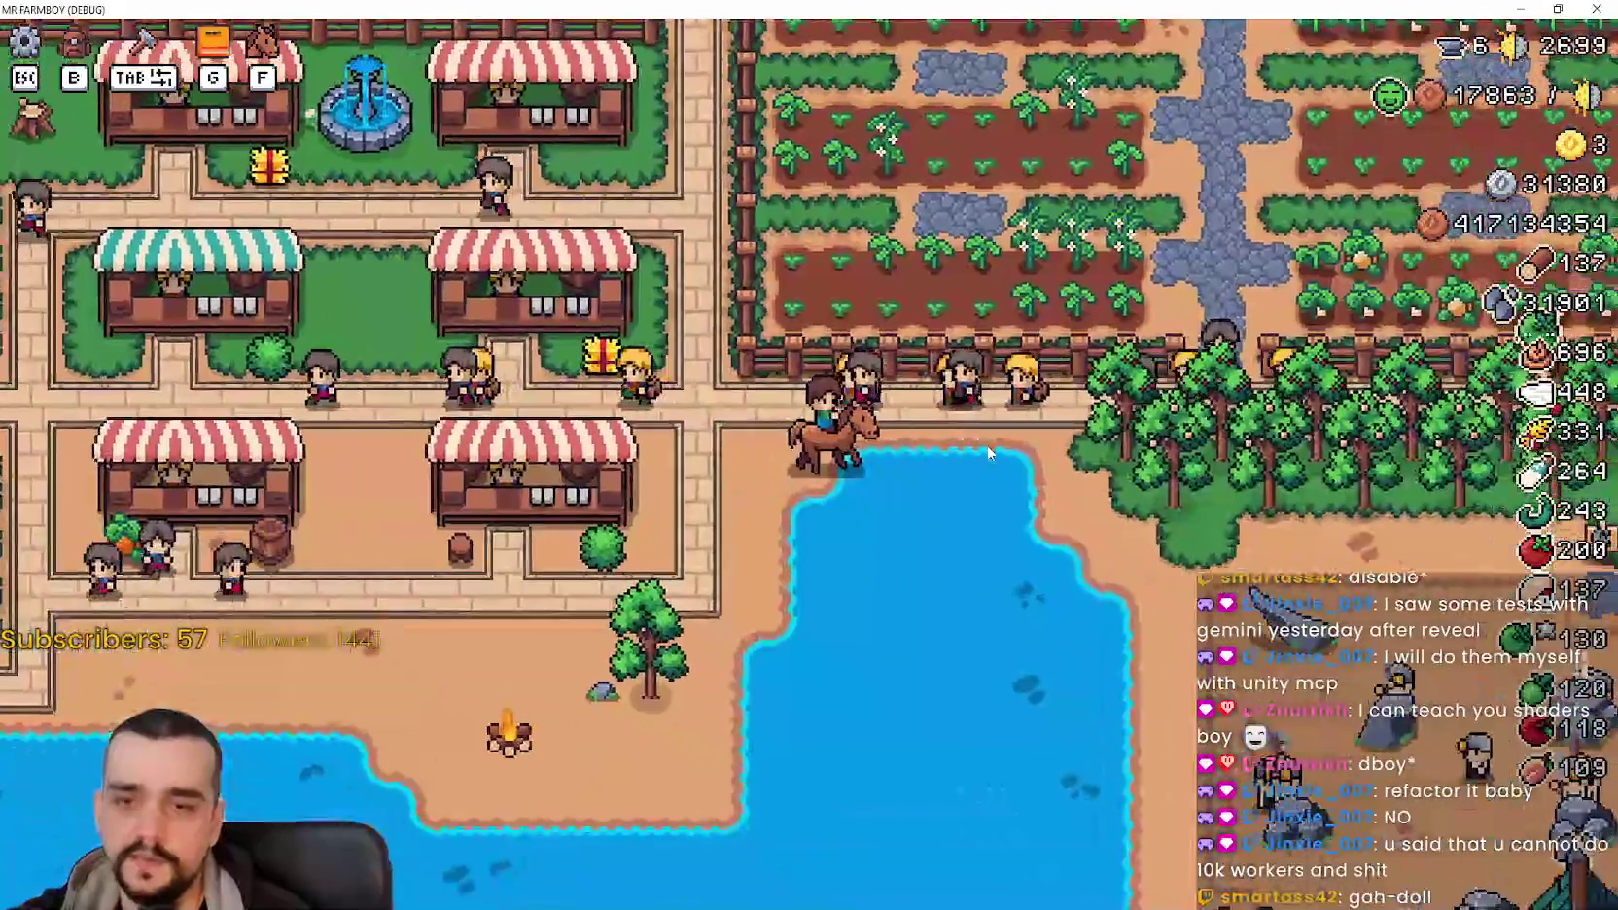
key("w")
key("w")
key("d")
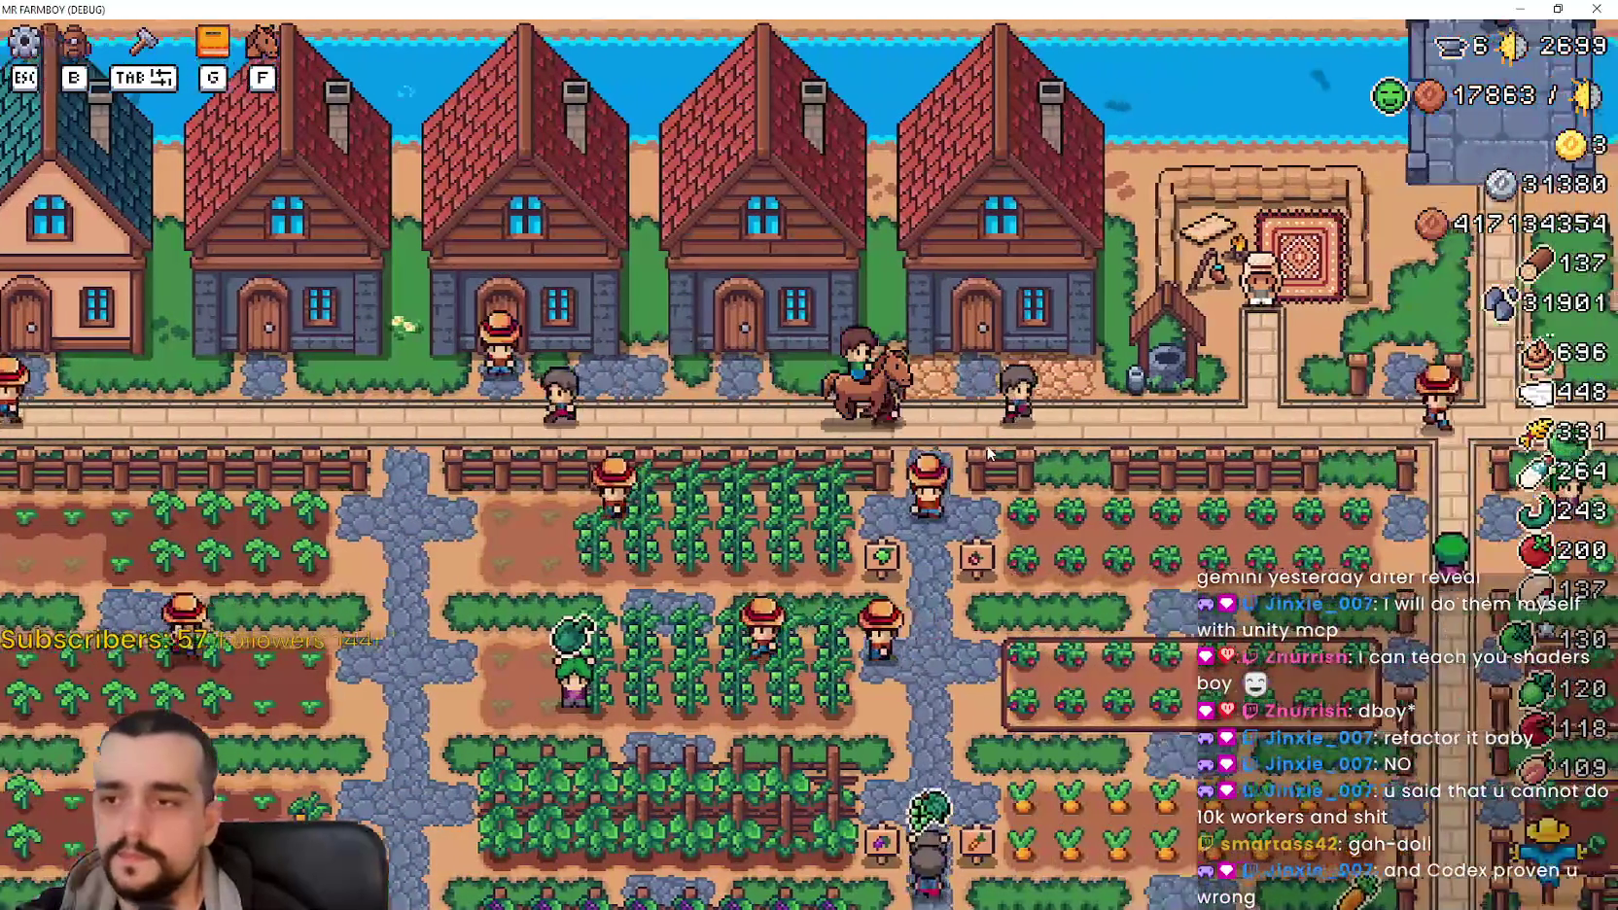
key("s")
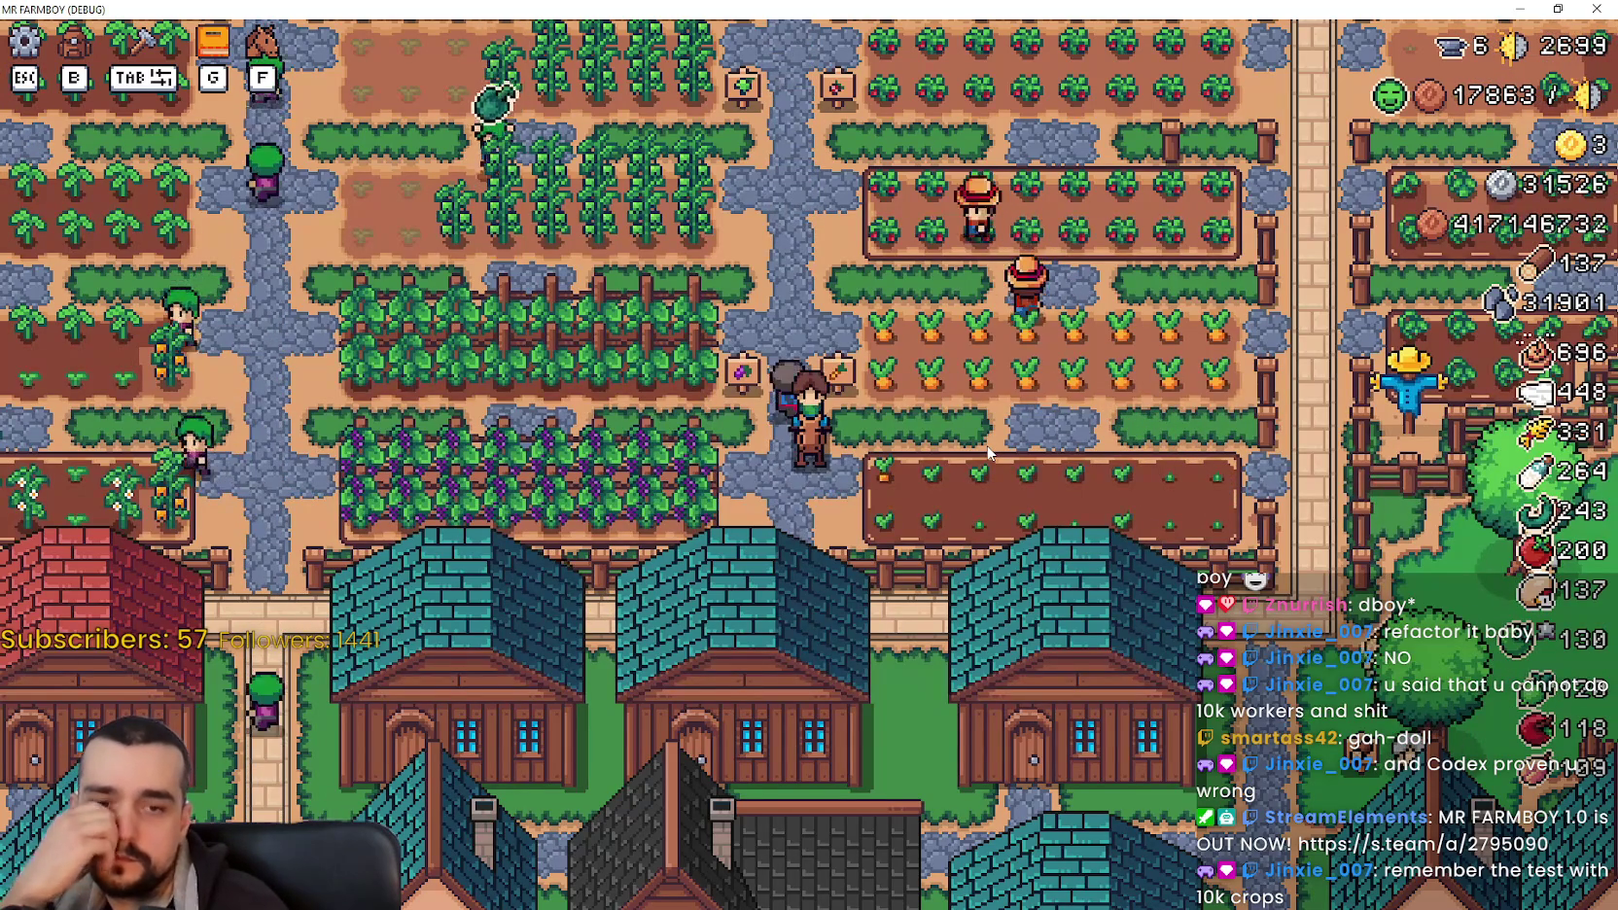
key("w")
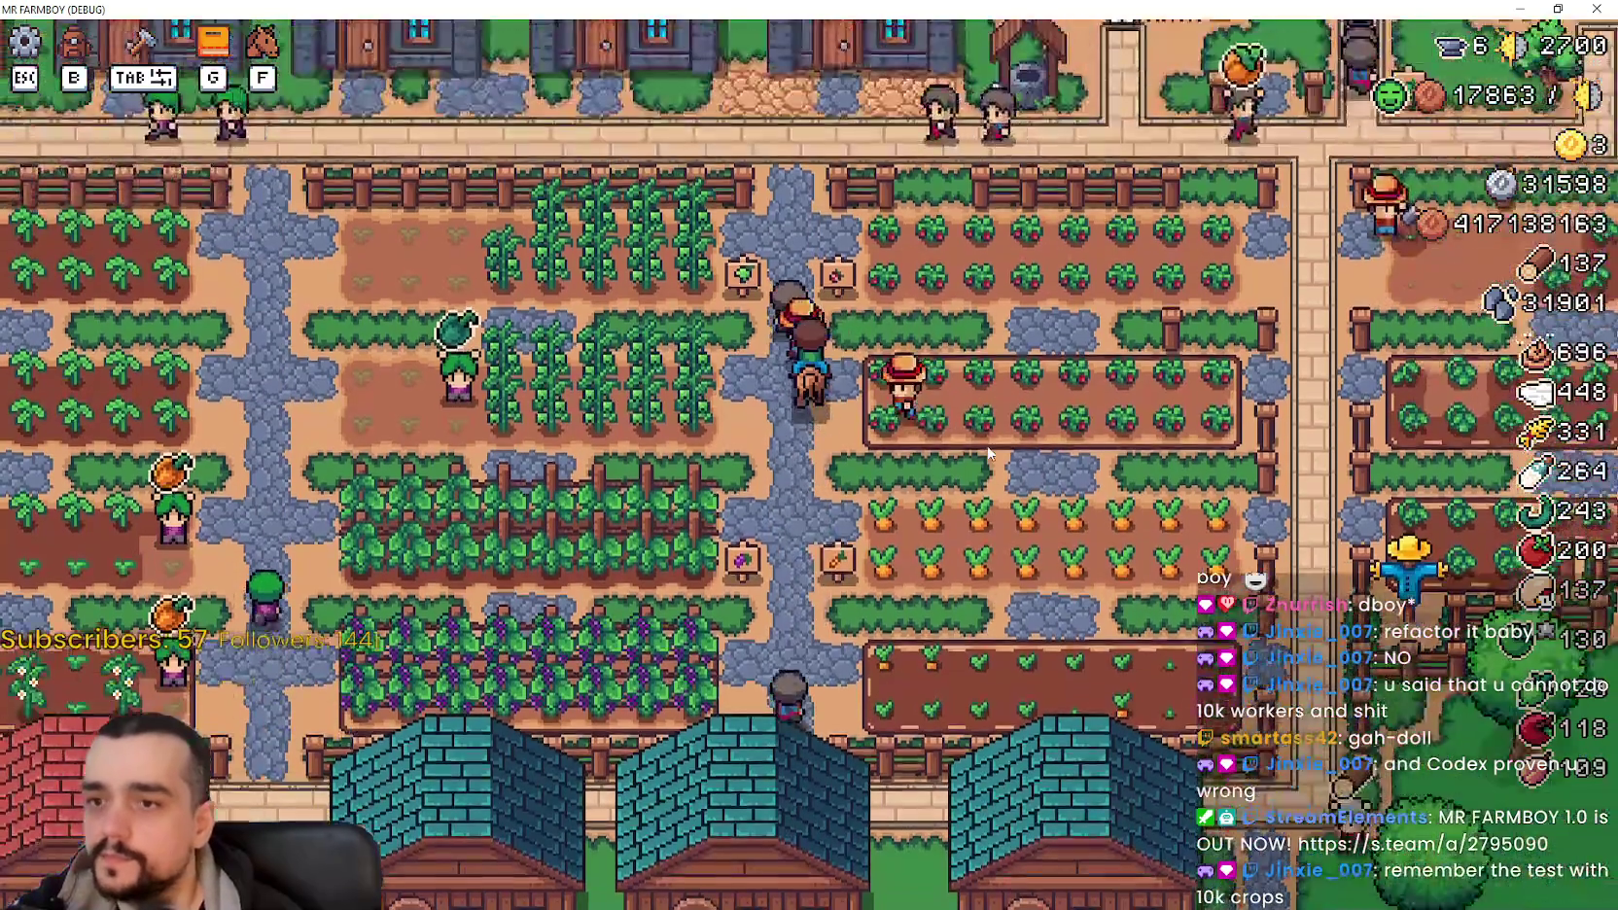
key("d")
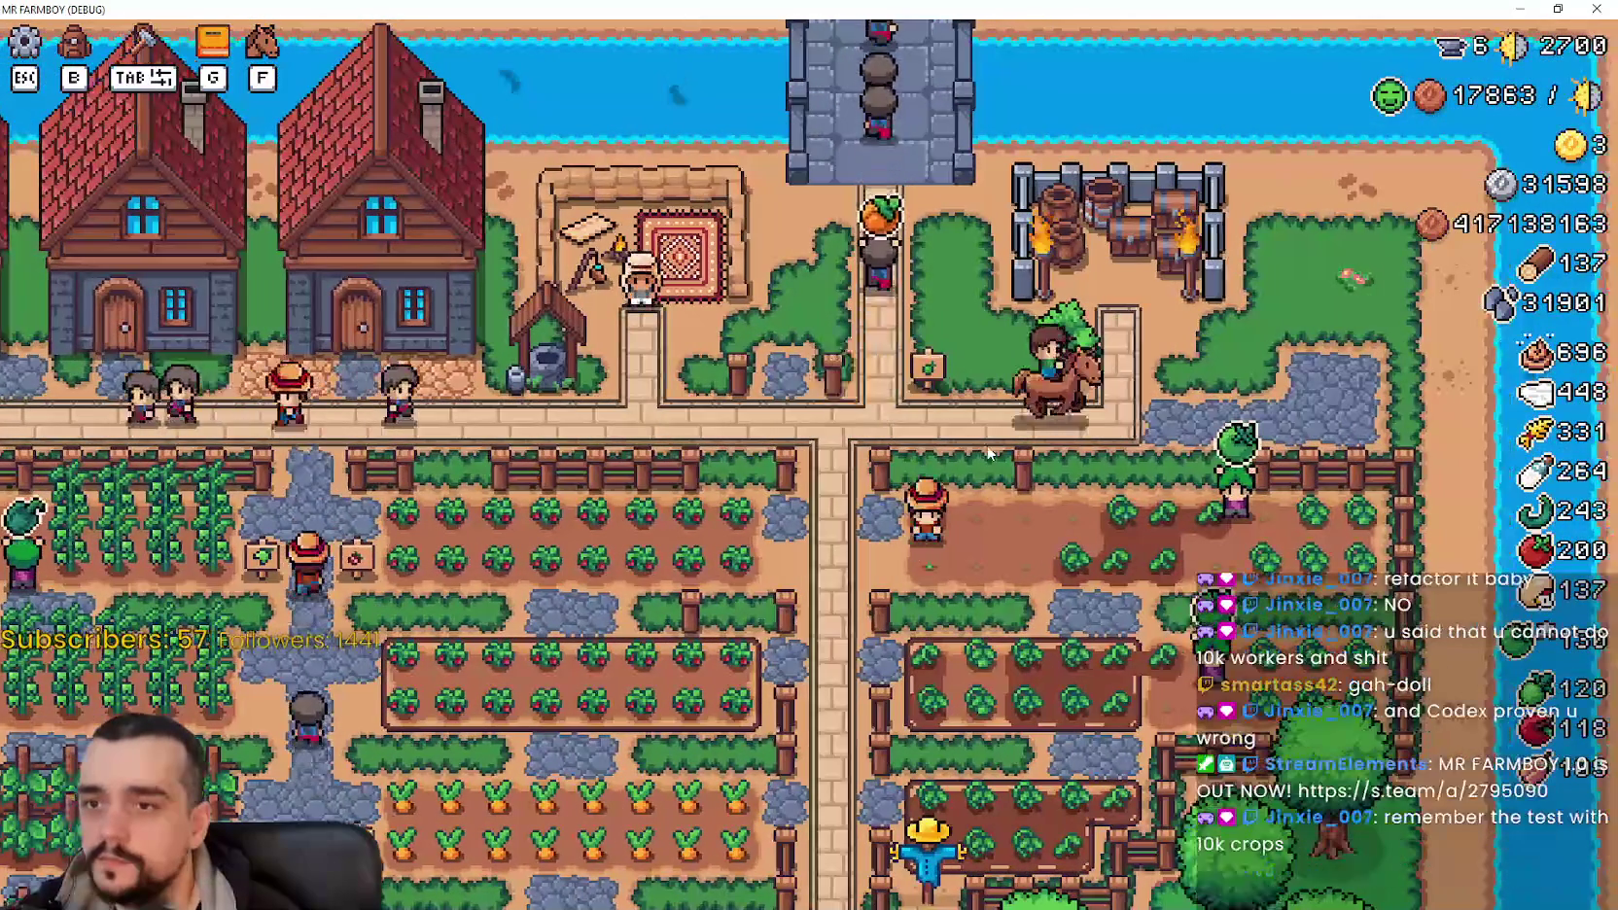
key("a")
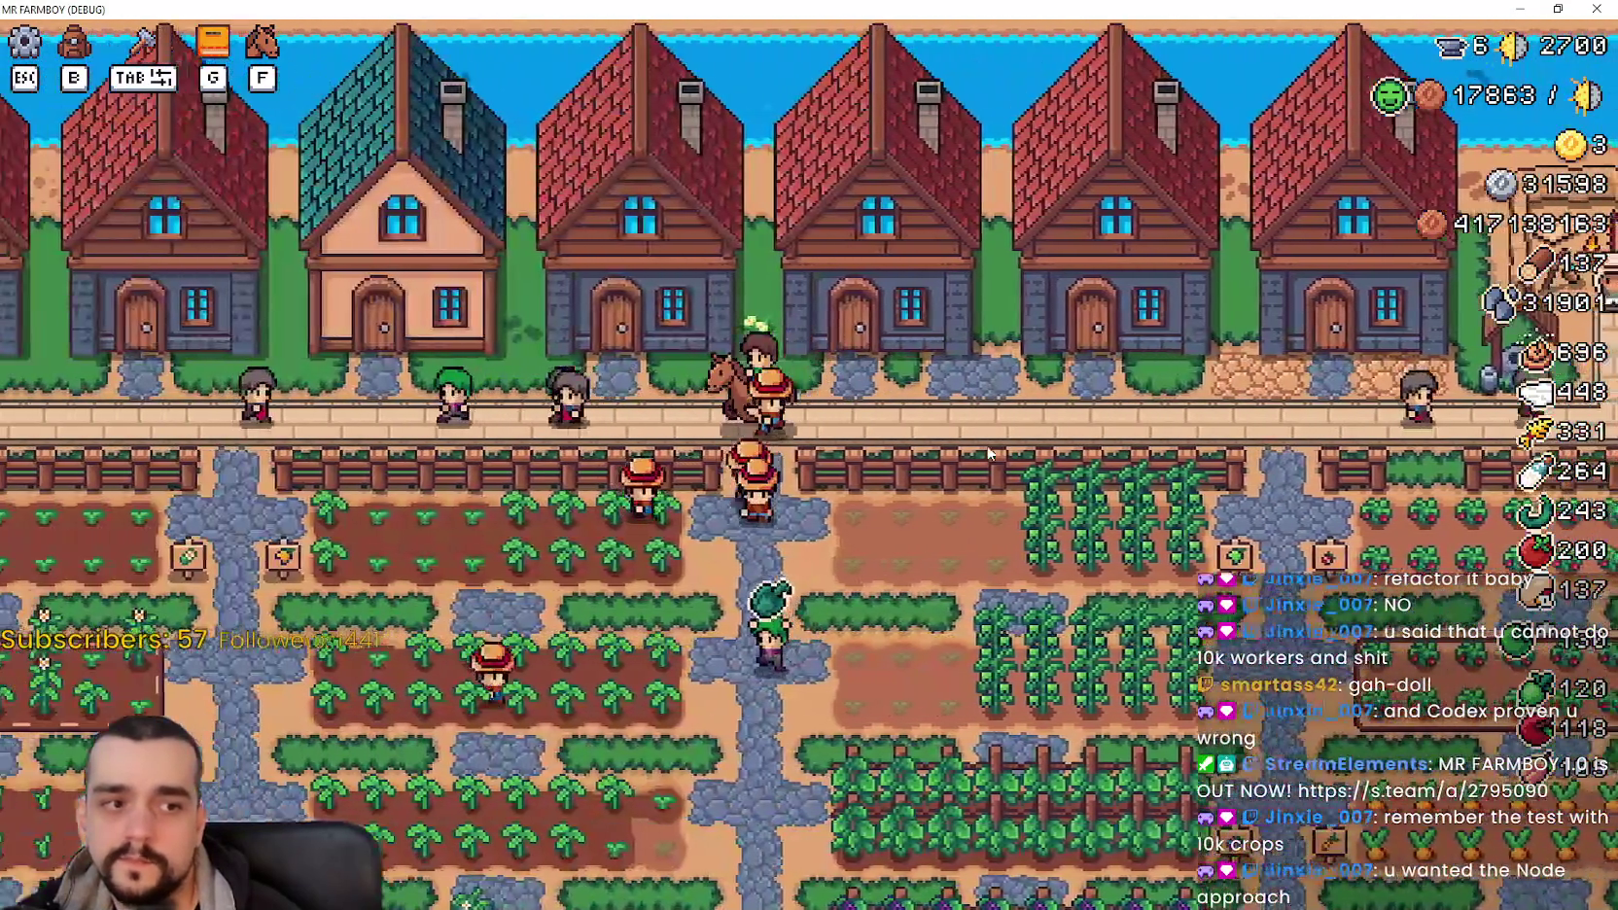
key("a")
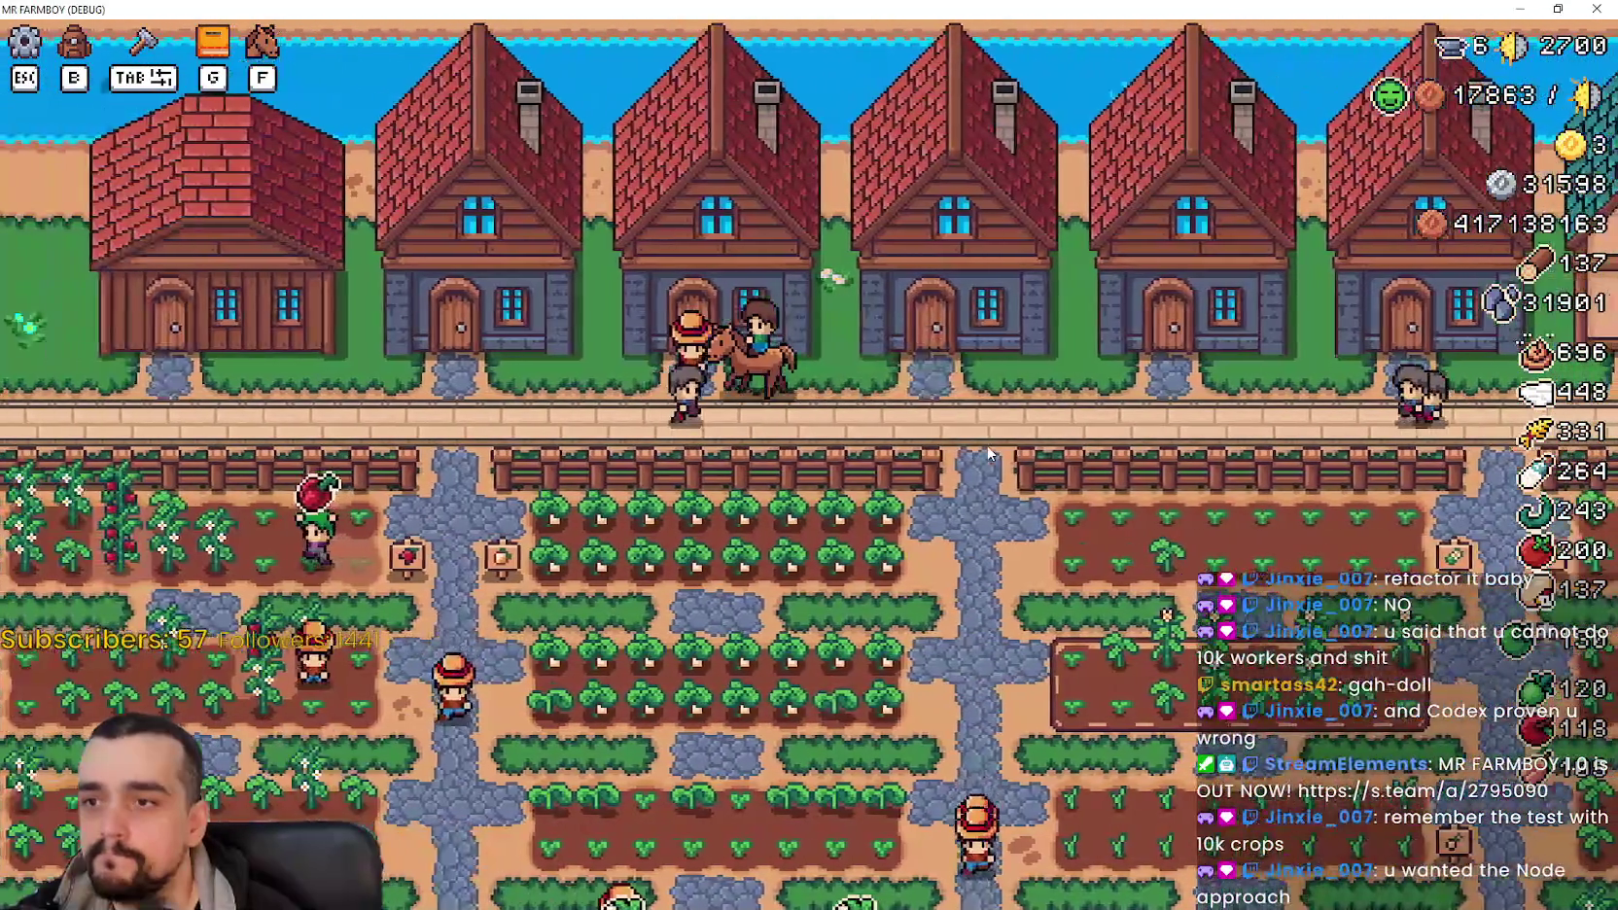
key("a")
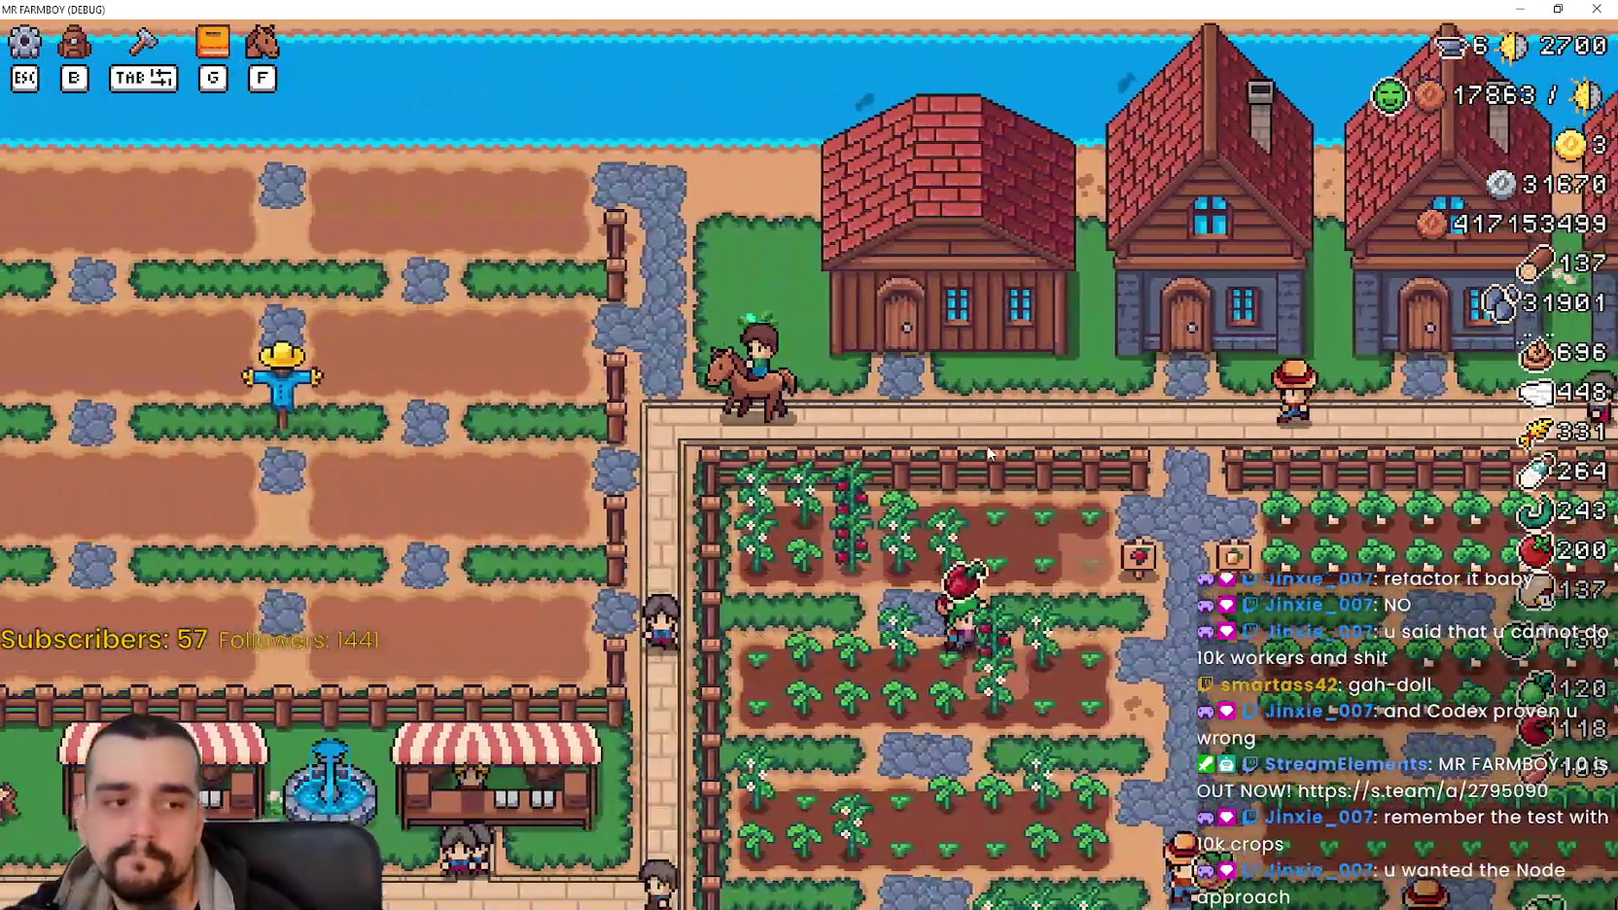
key("s")
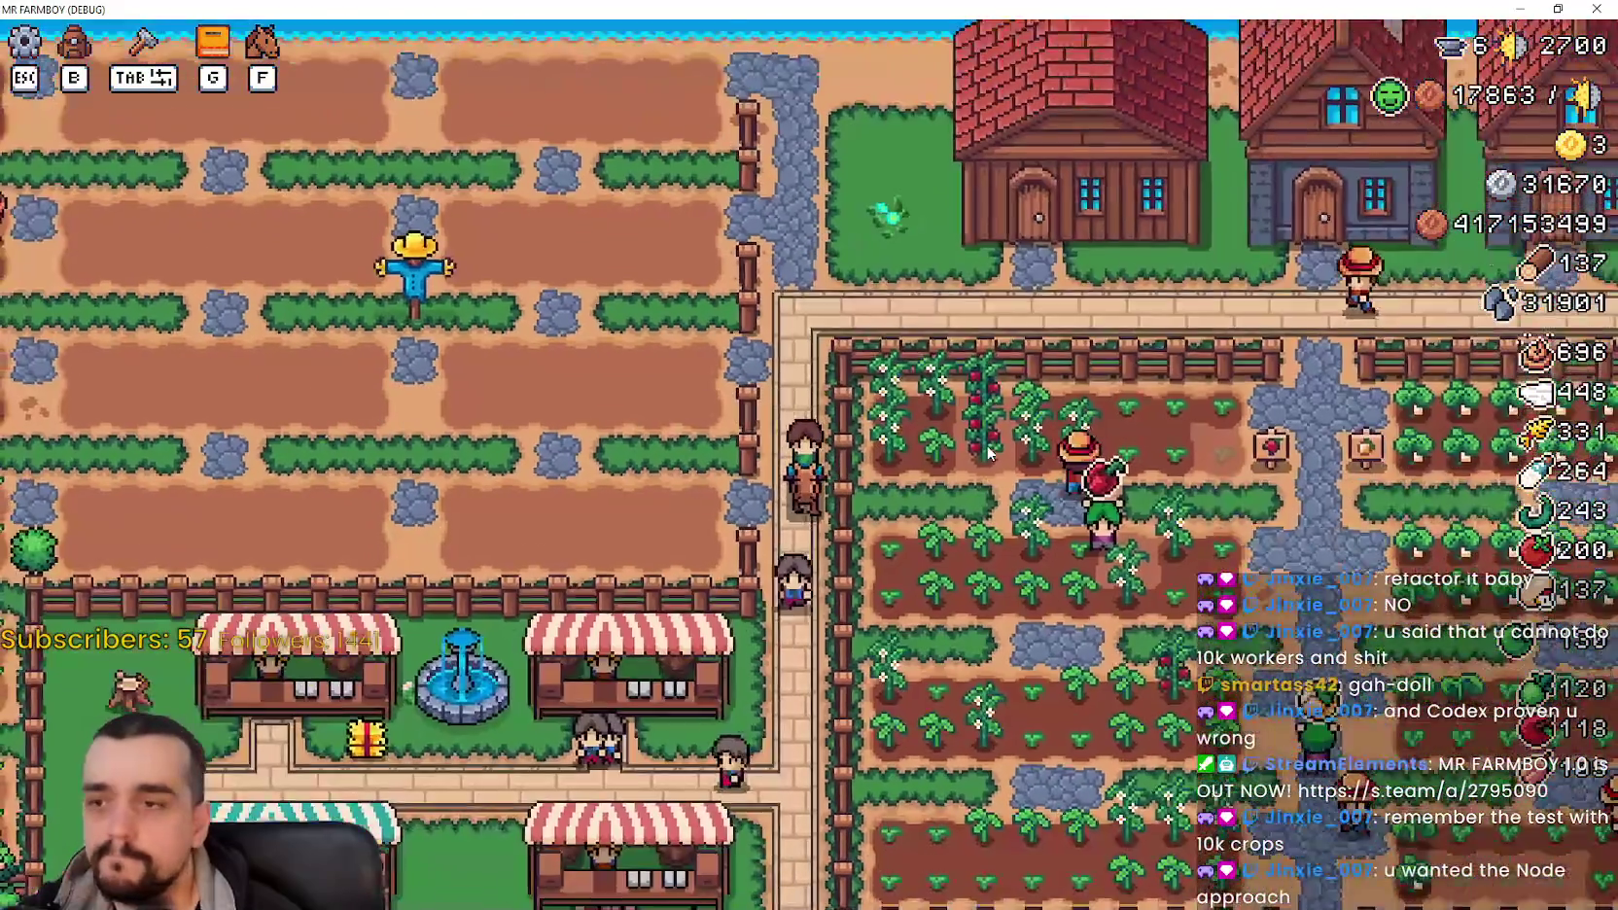
Step: Ride east past the orchard to the well junction, then back west into the crop field
key("d")
key("w")
key("d")
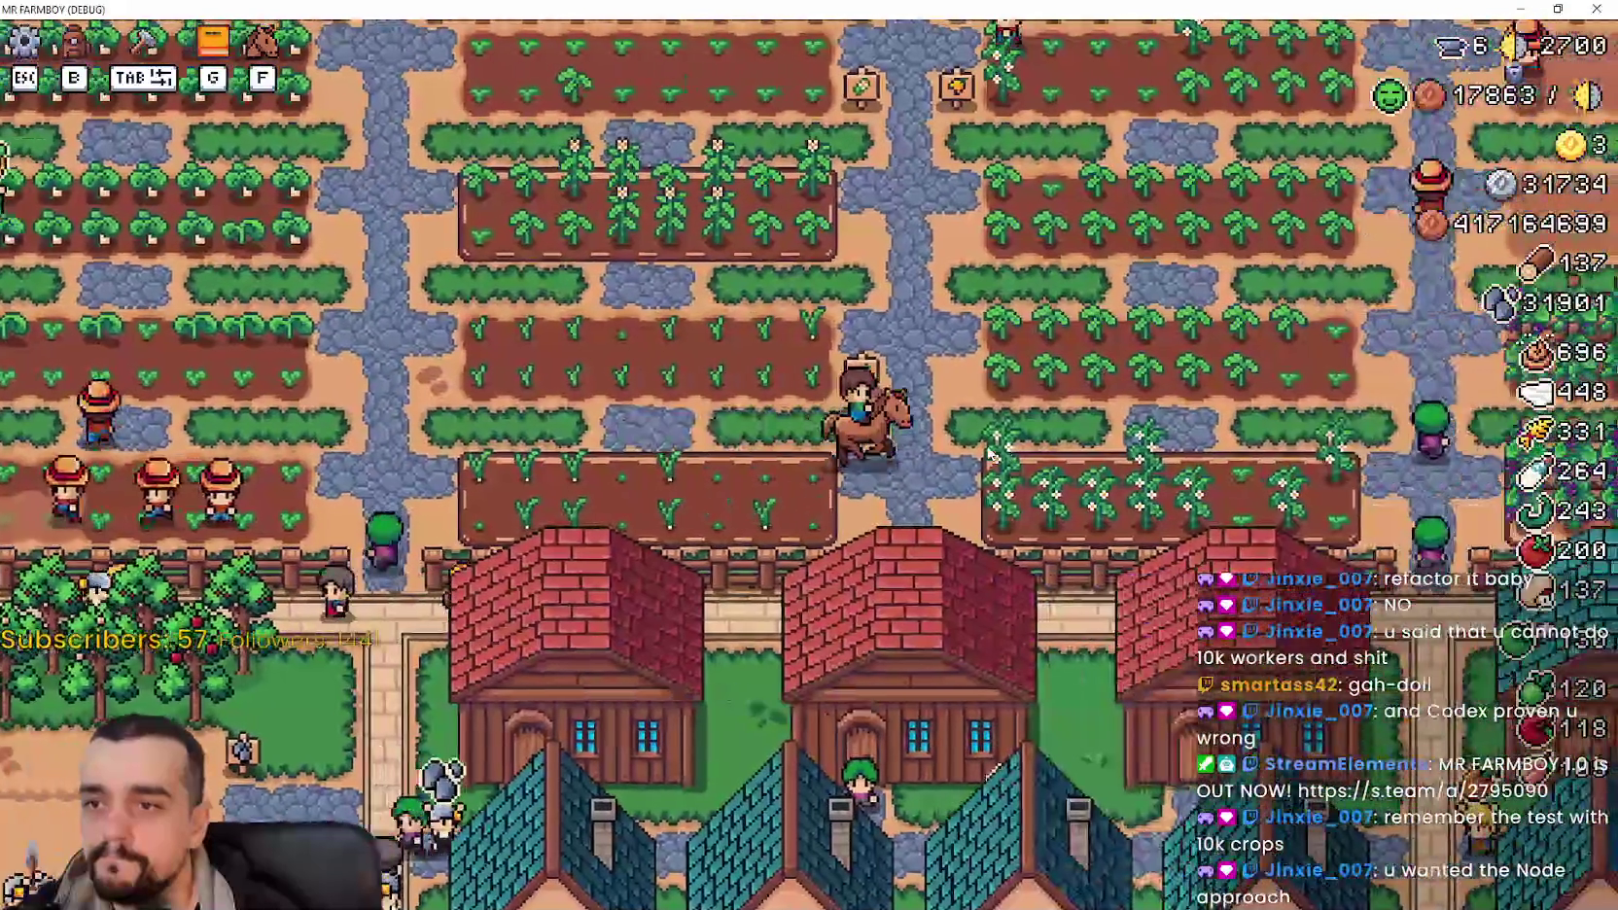
key("d")
key("w")
key("w")
key("a")
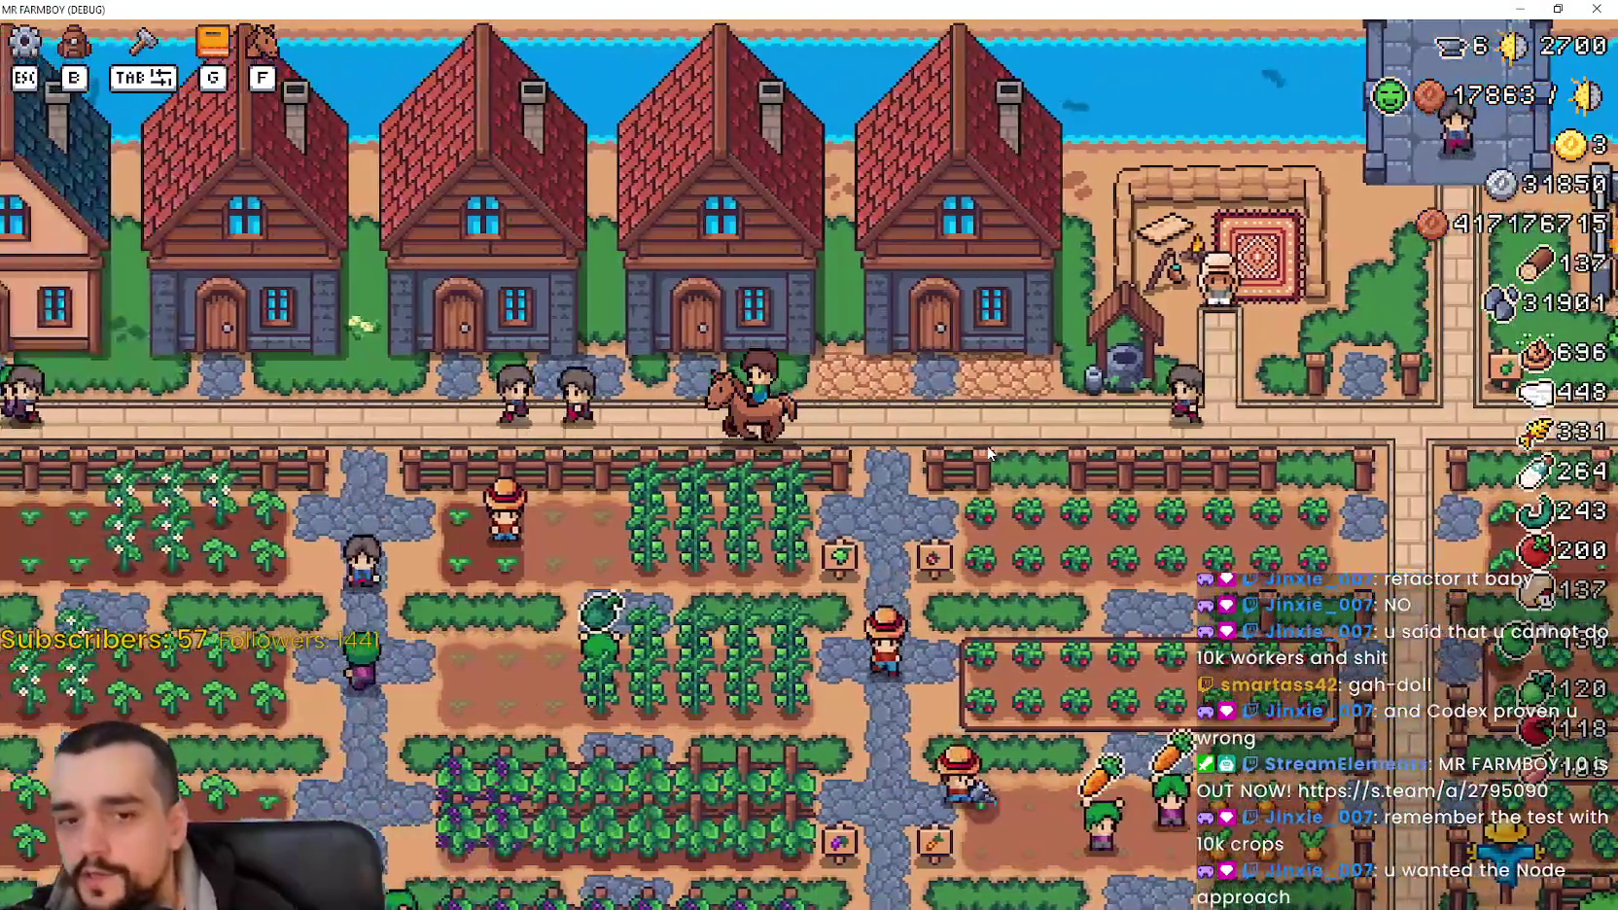
key("d")
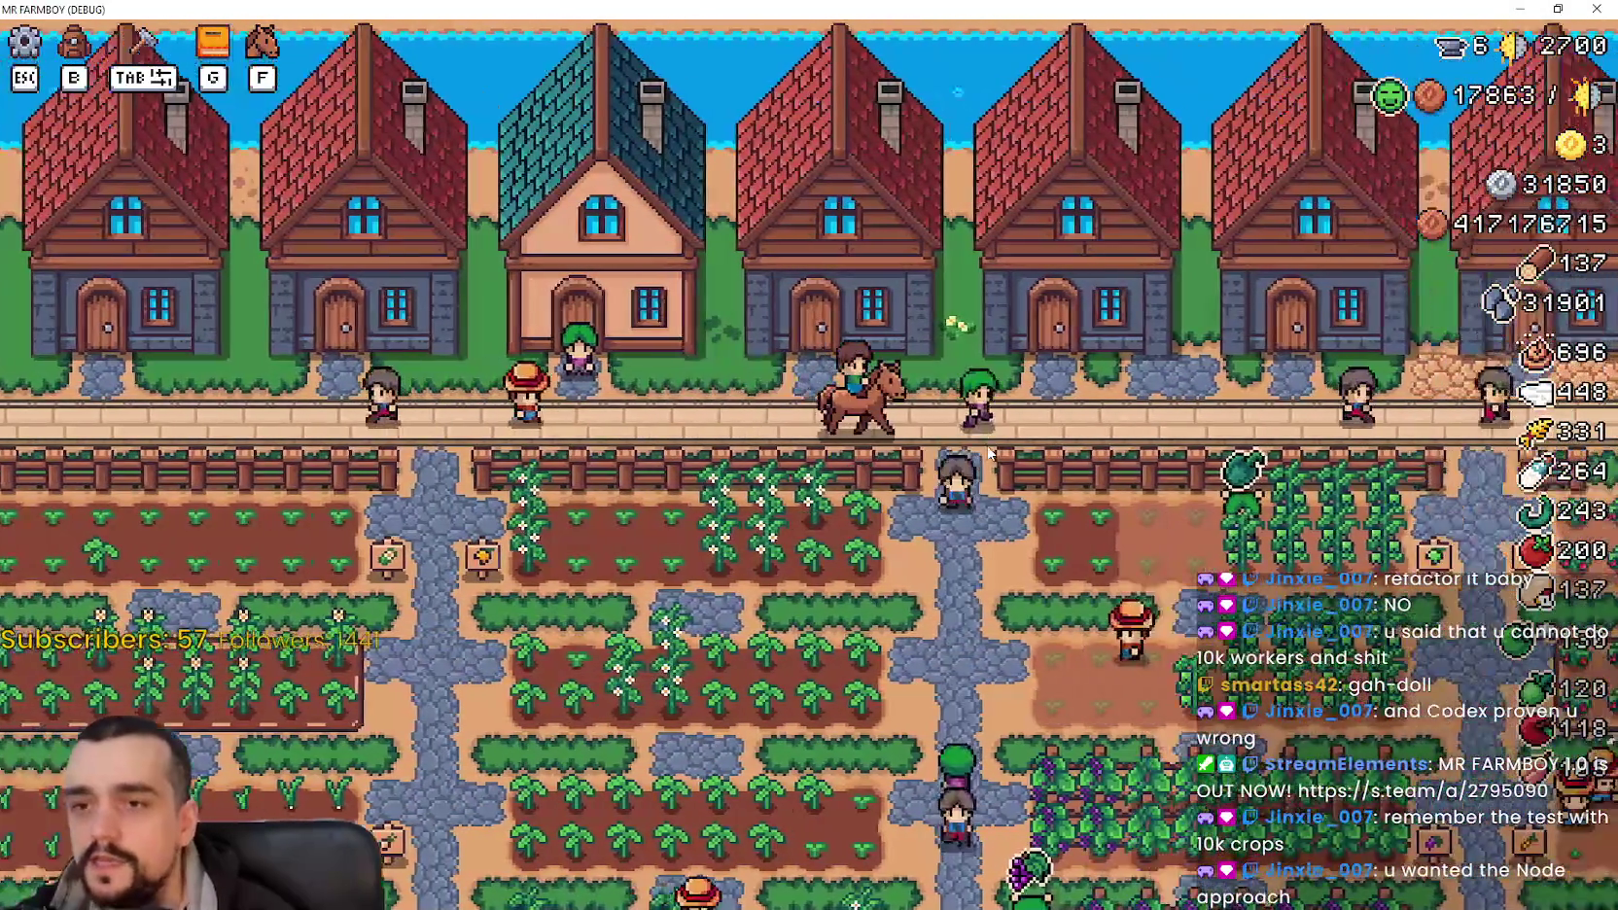
key("d")
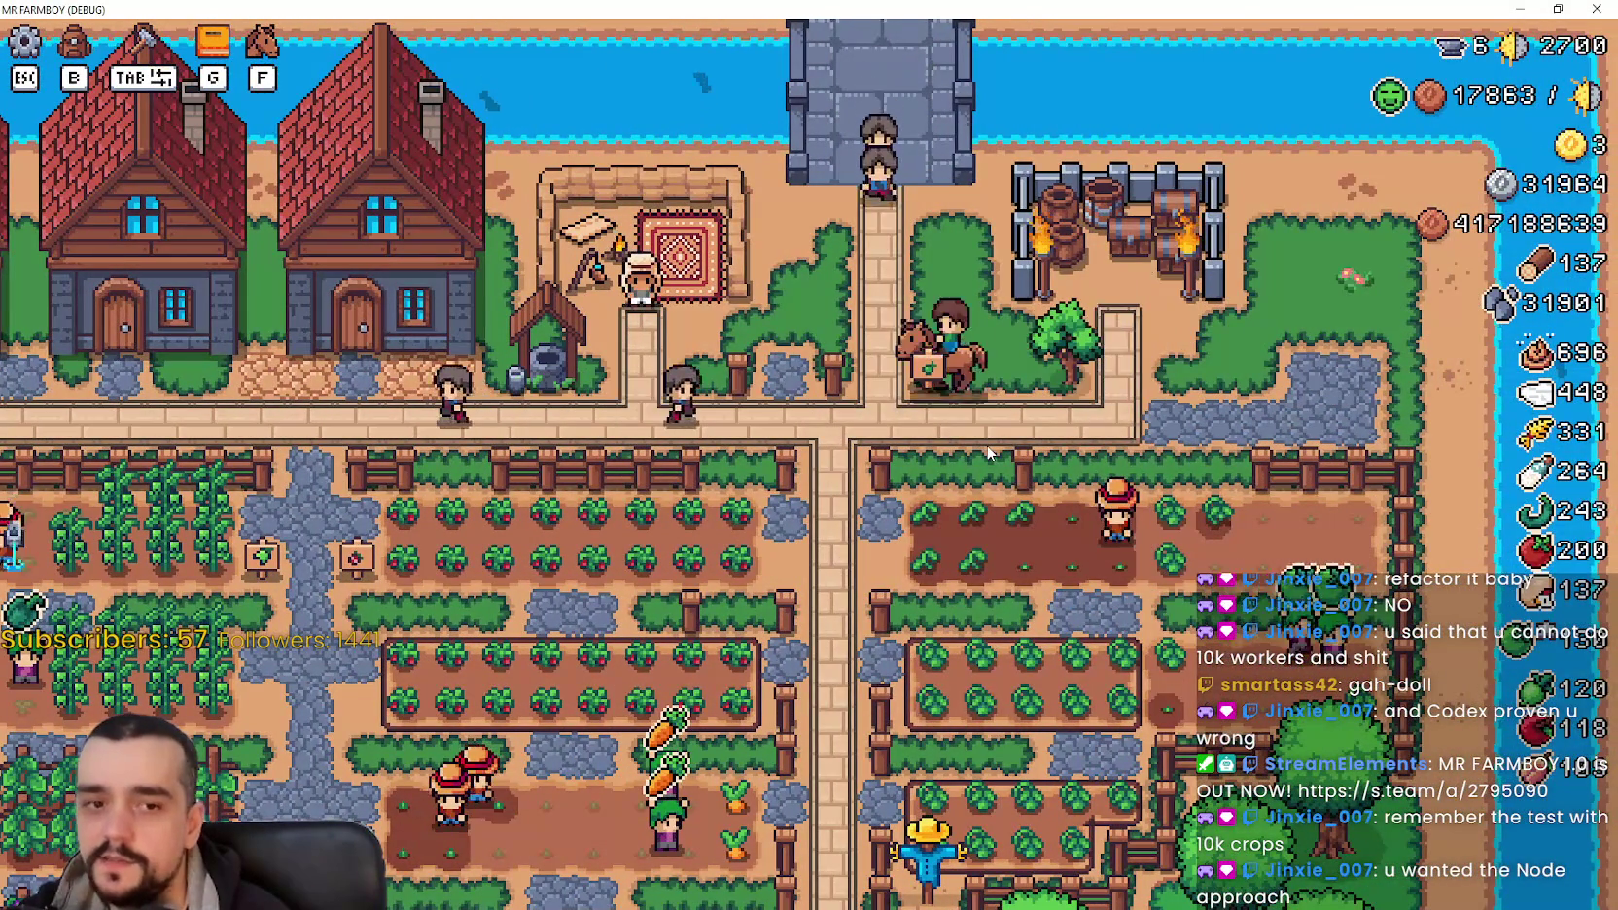
key("a")
key("s")
key("s")
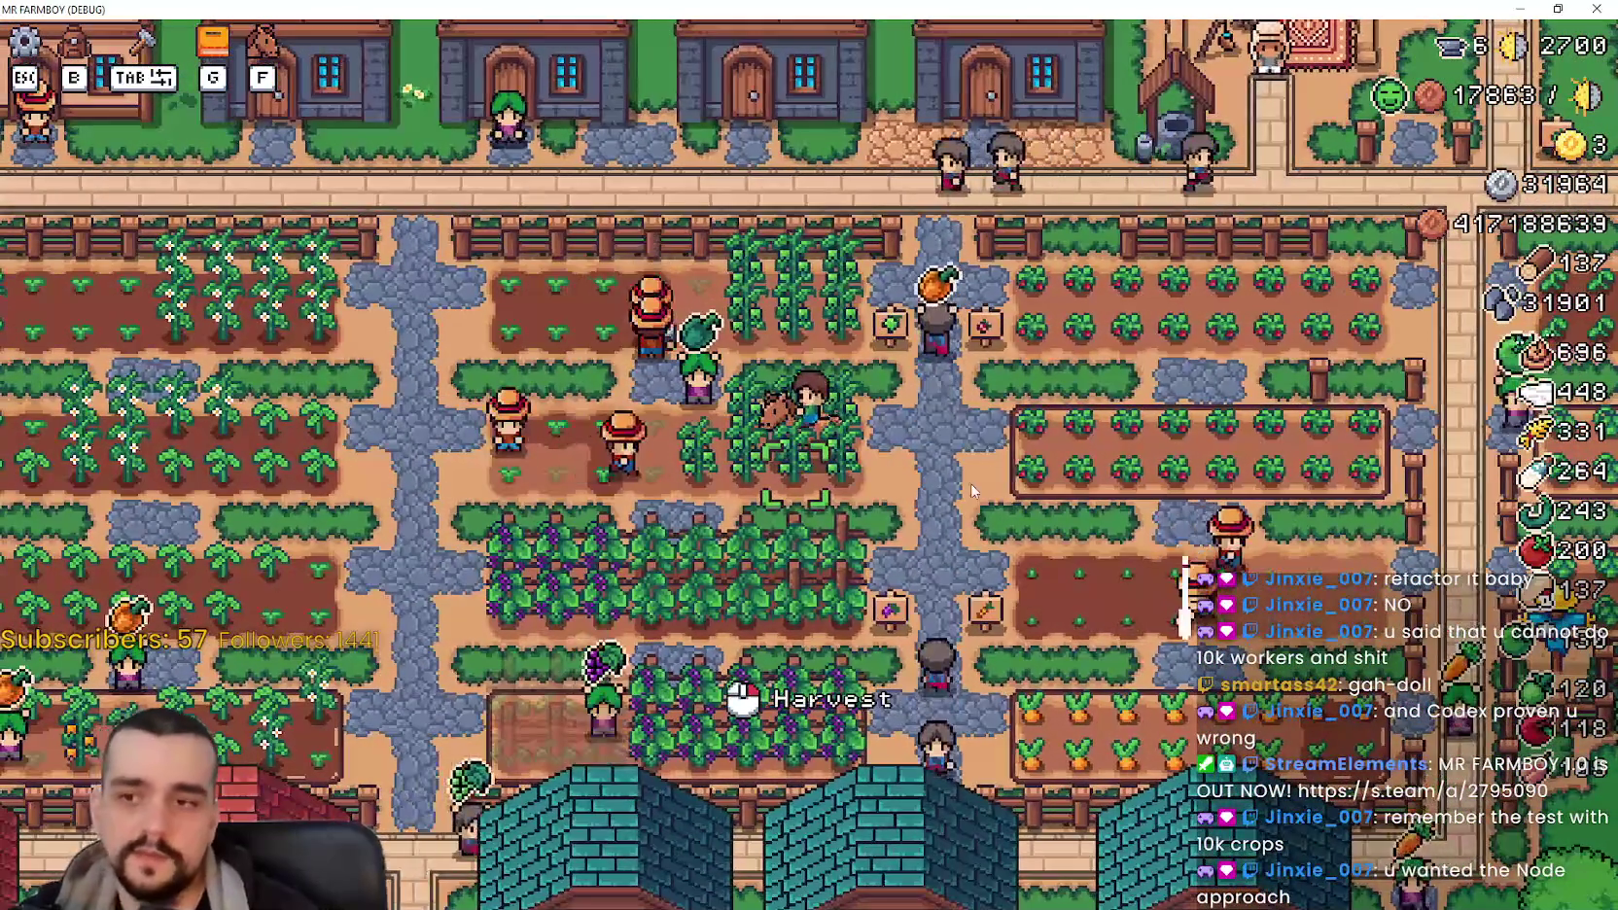
scroll(968, 532, "up", 2)
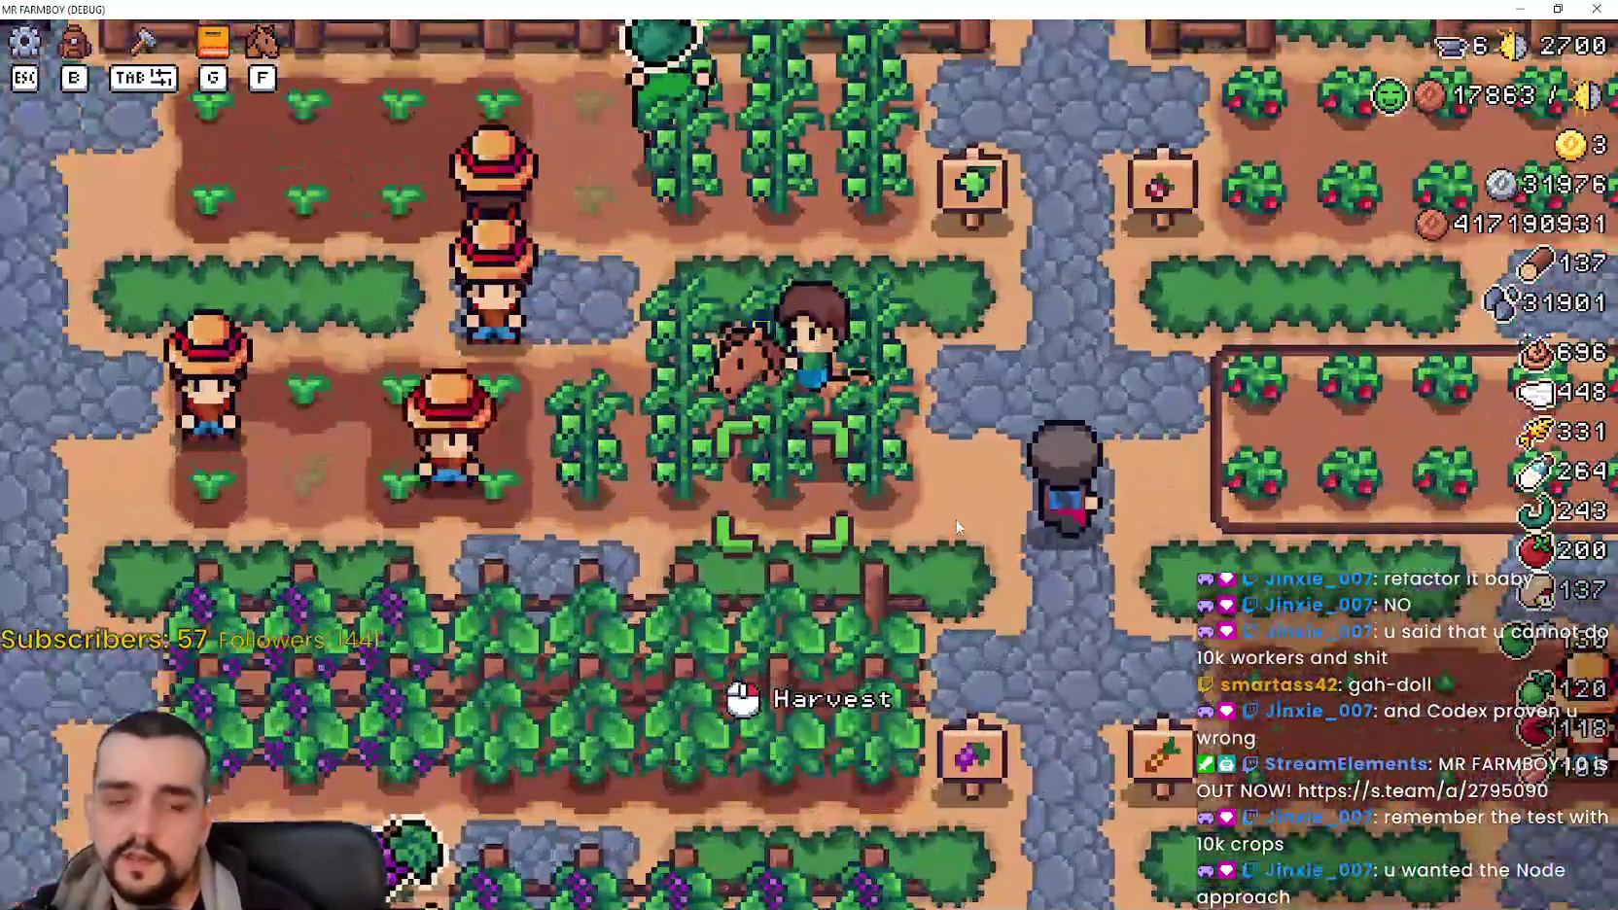
Step: Ride the horse through the crop fields with WASD, then dismount with F
key("d")
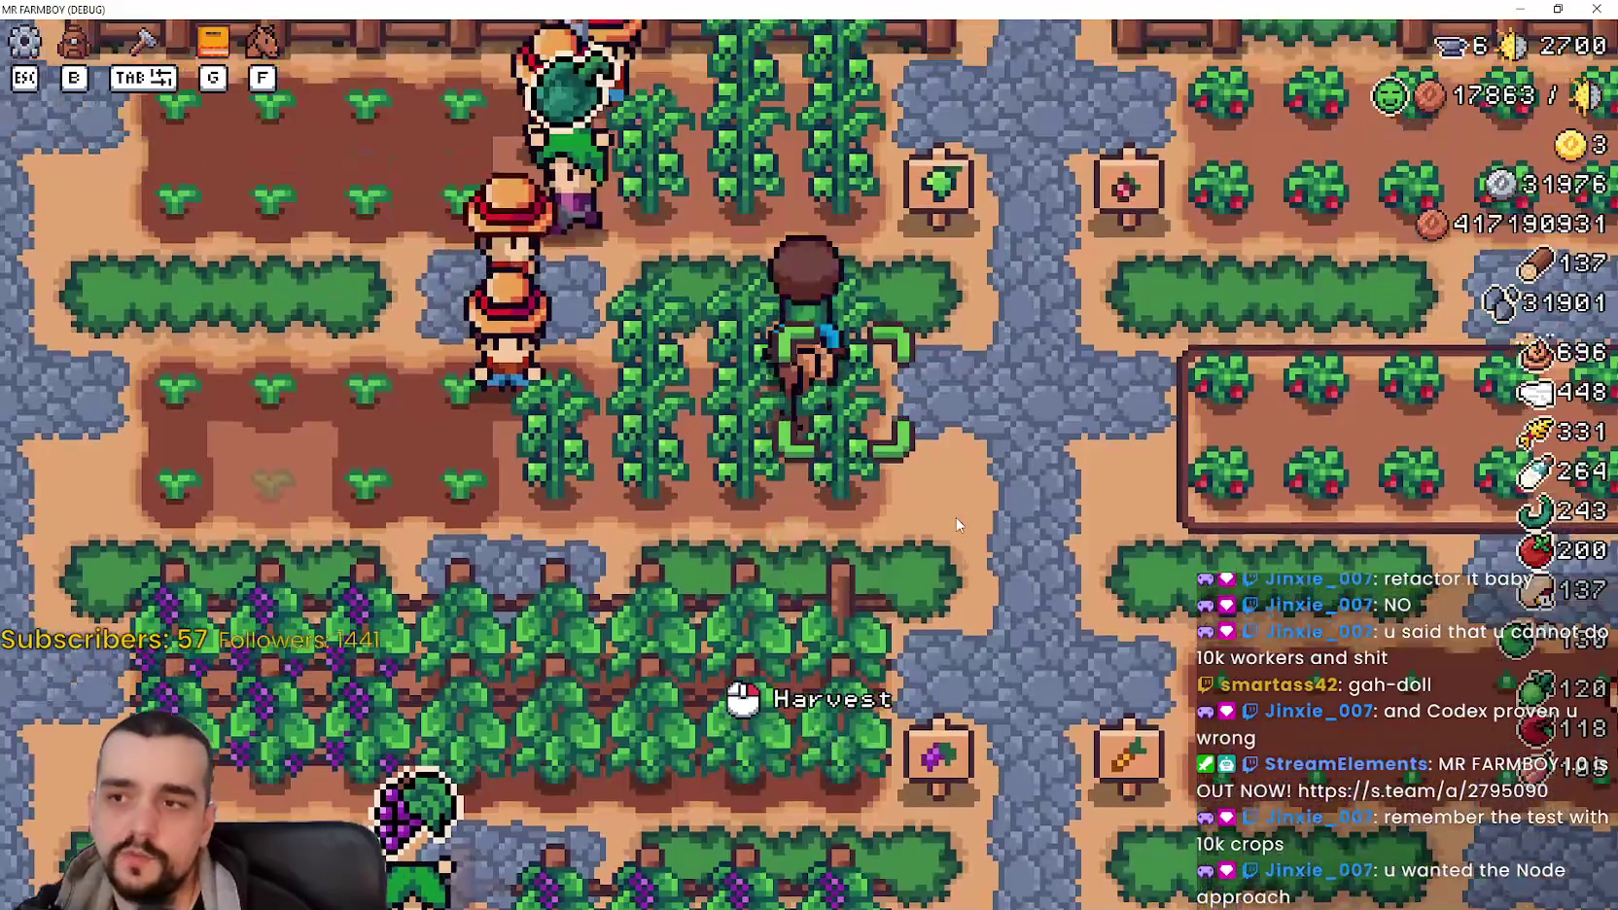
key("w")
key("a")
key("s")
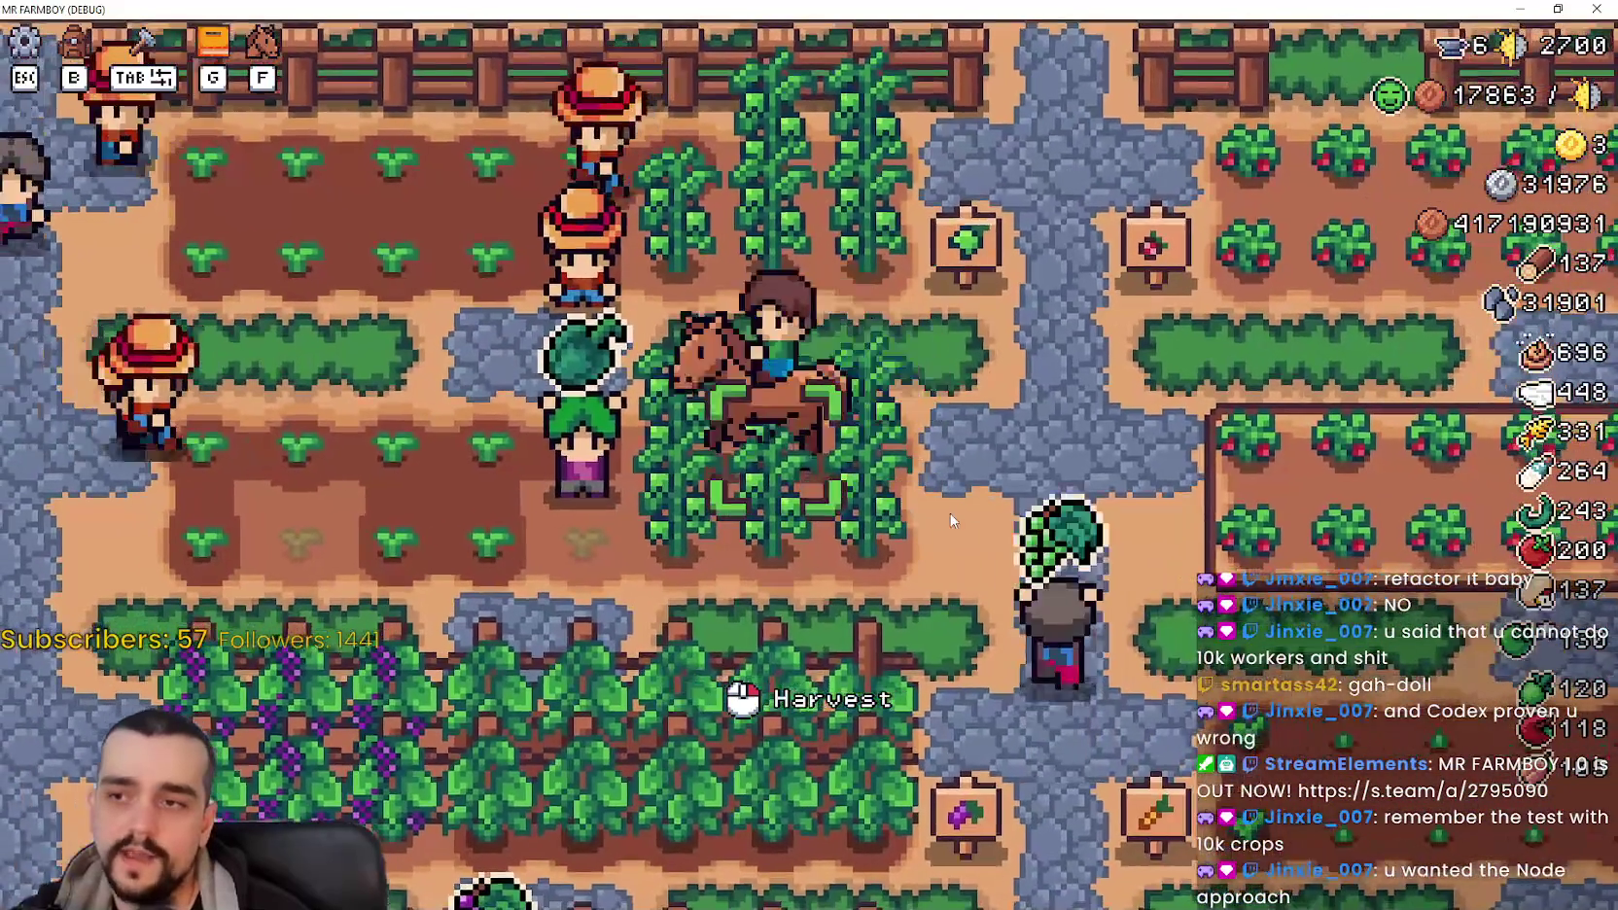
key("a")
key("s")
key("a")
key("f")
Step: Walk the farmer on foot past the horse and around the pepper crops
key("s")
key("w")
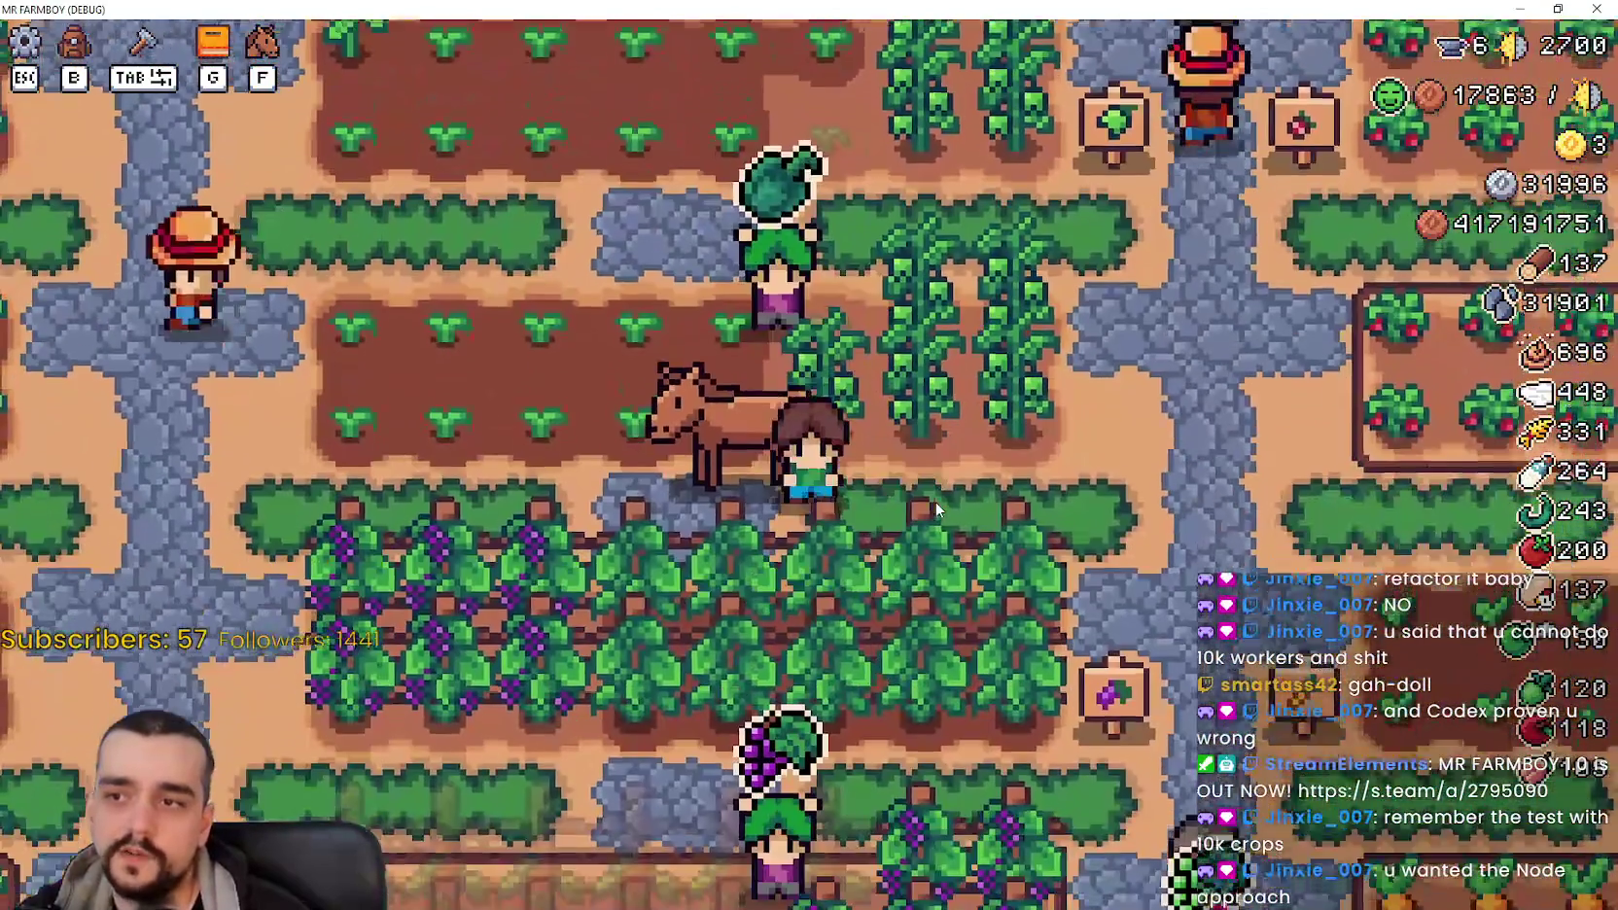
key("w")
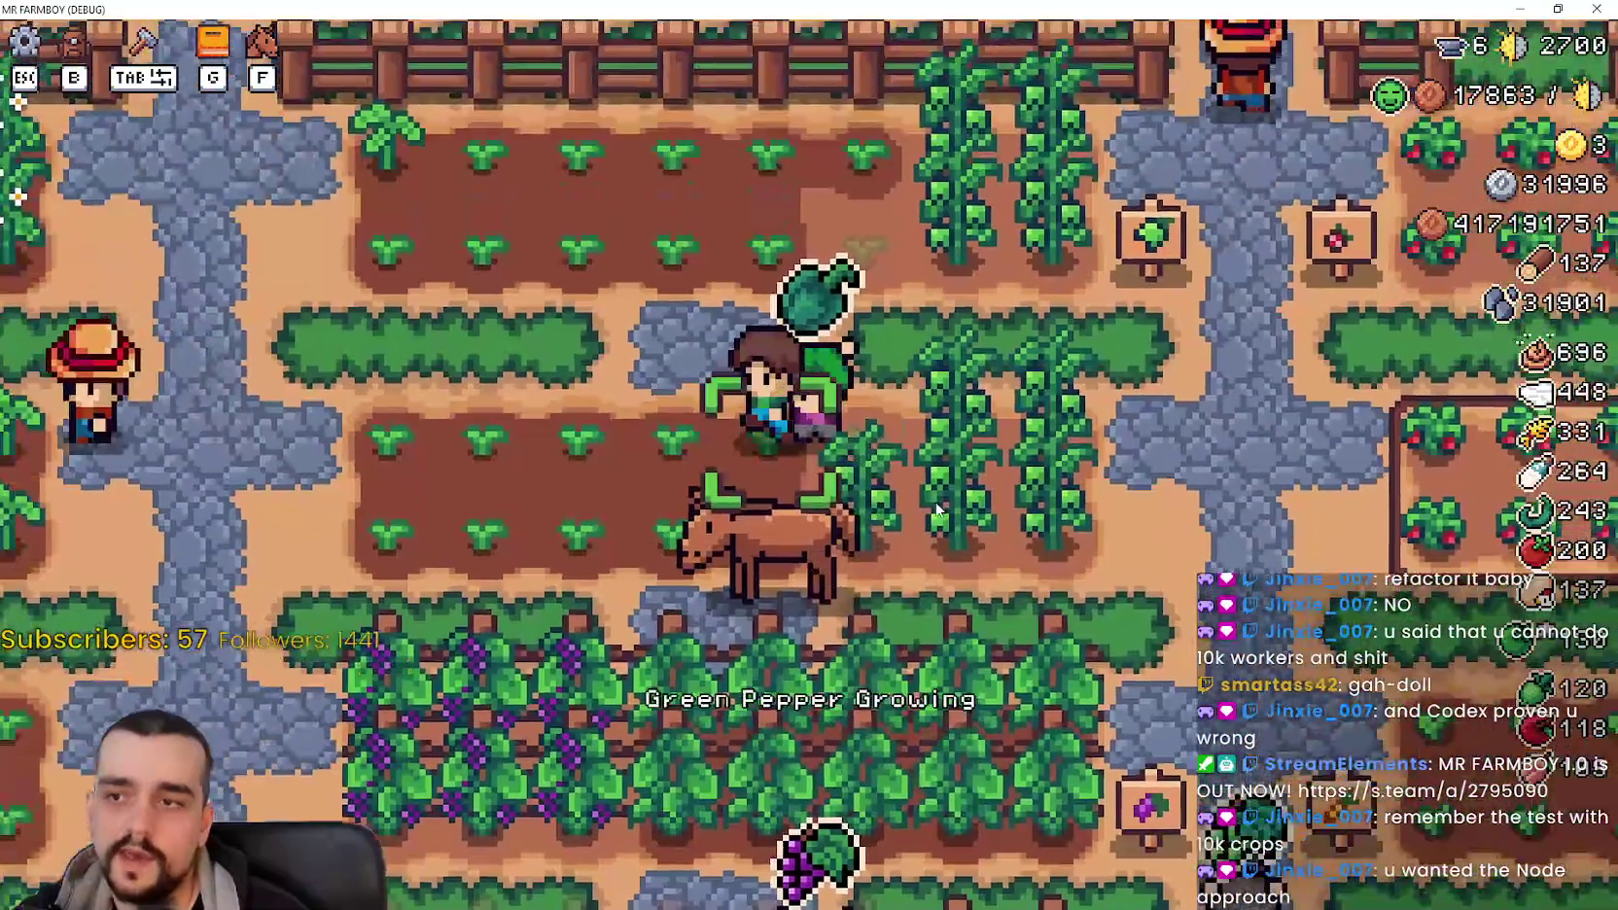
key("d")
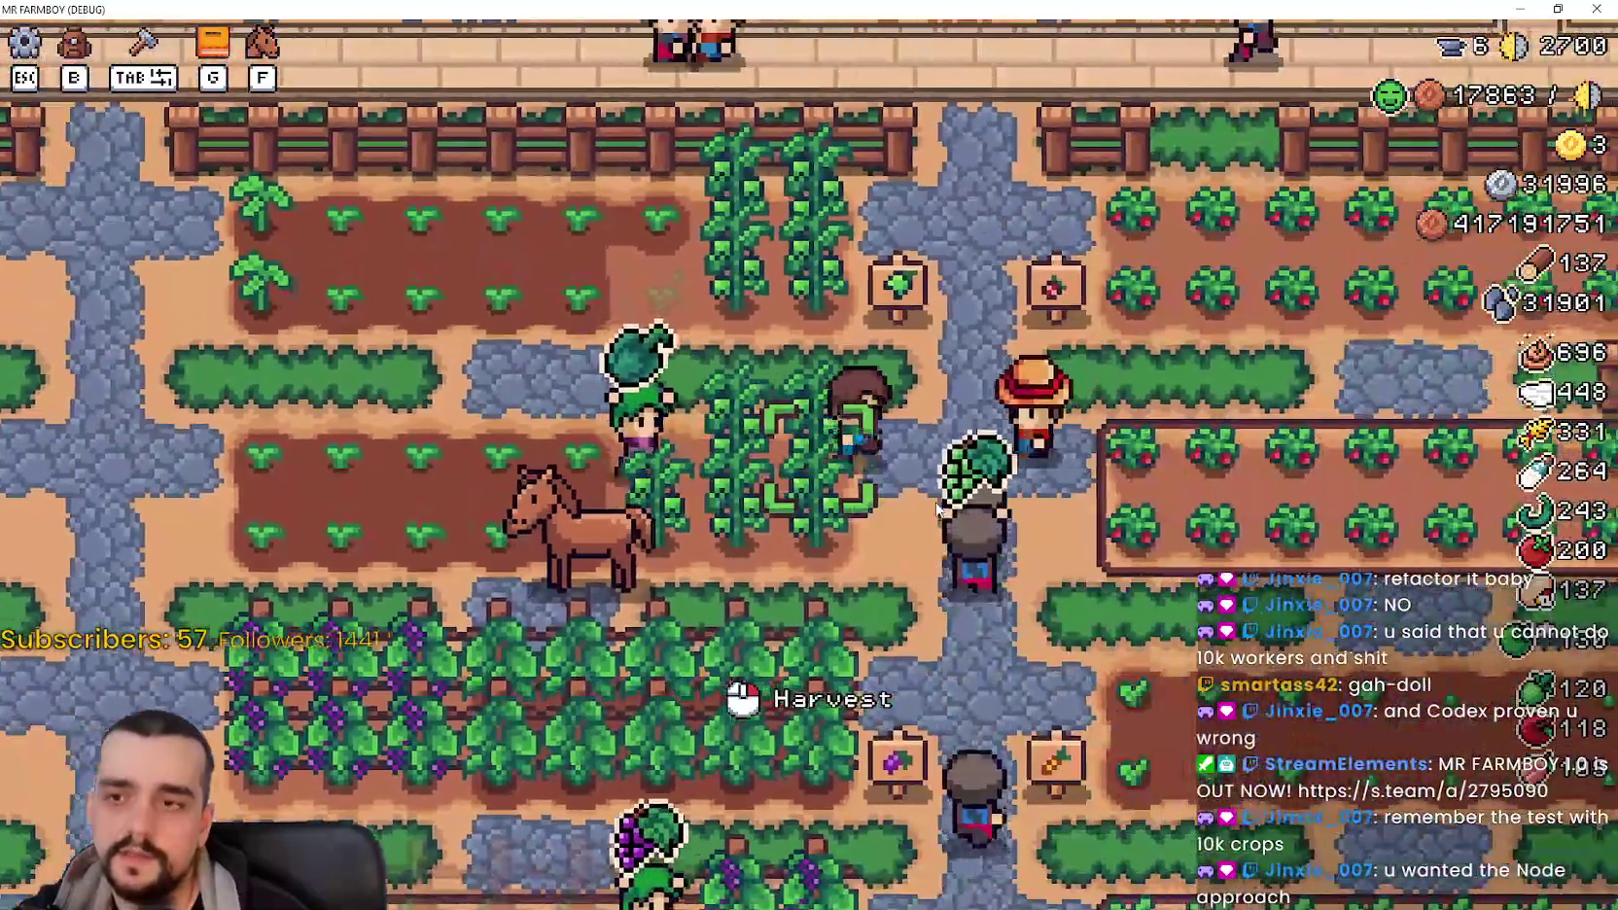
key("a")
key("s")
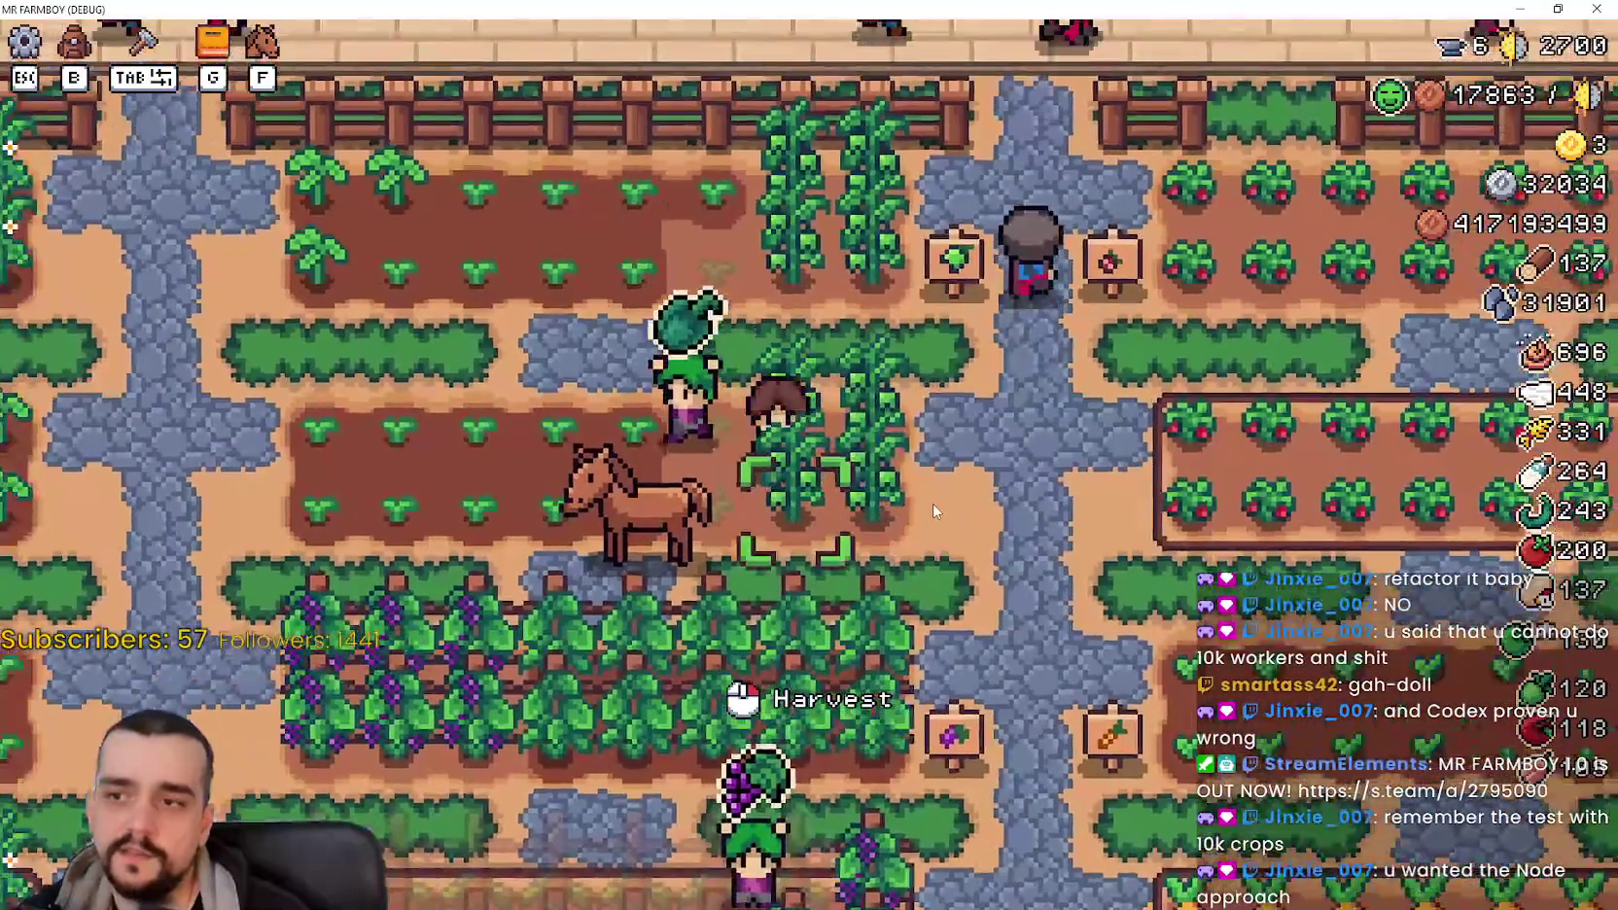
key("a")
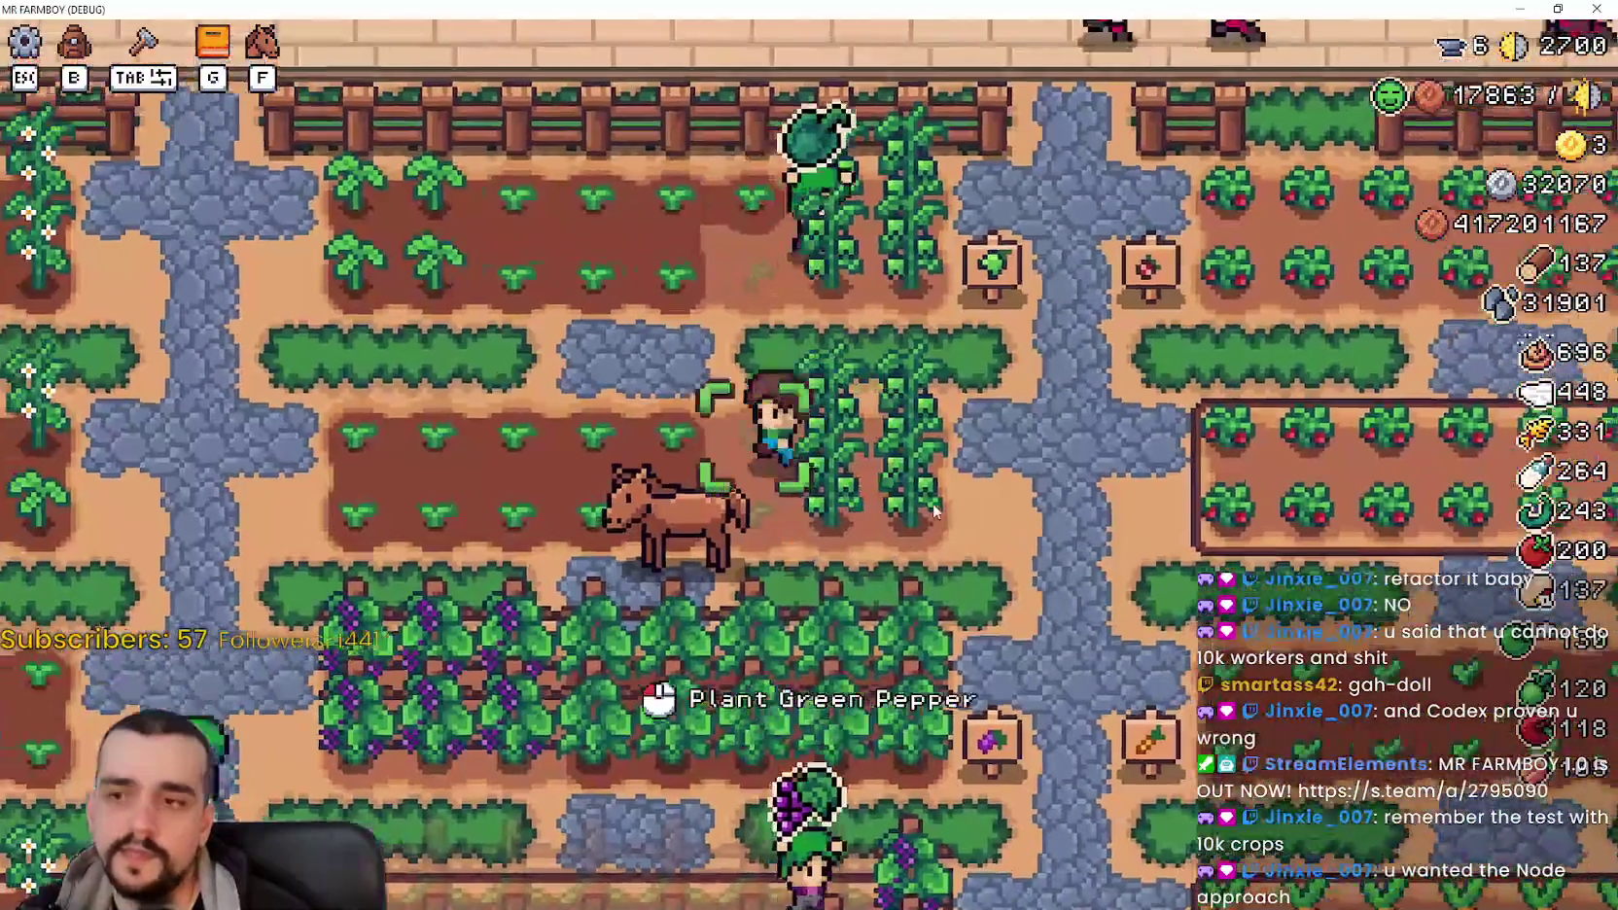
key("w")
key("s")
key("d")
key("s")
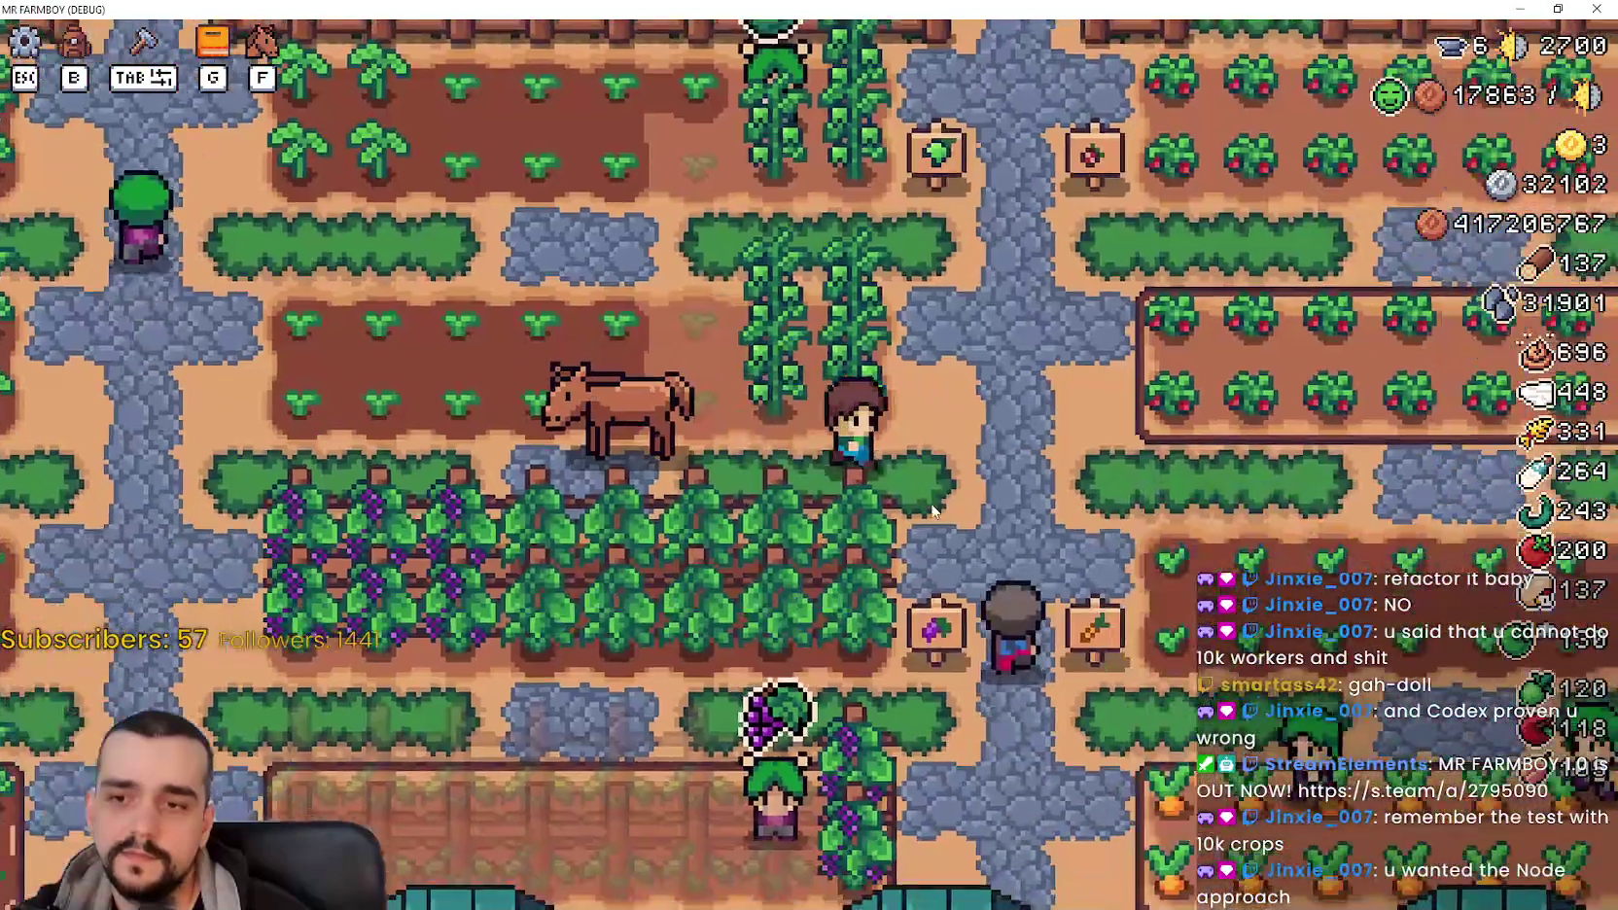
key("w")
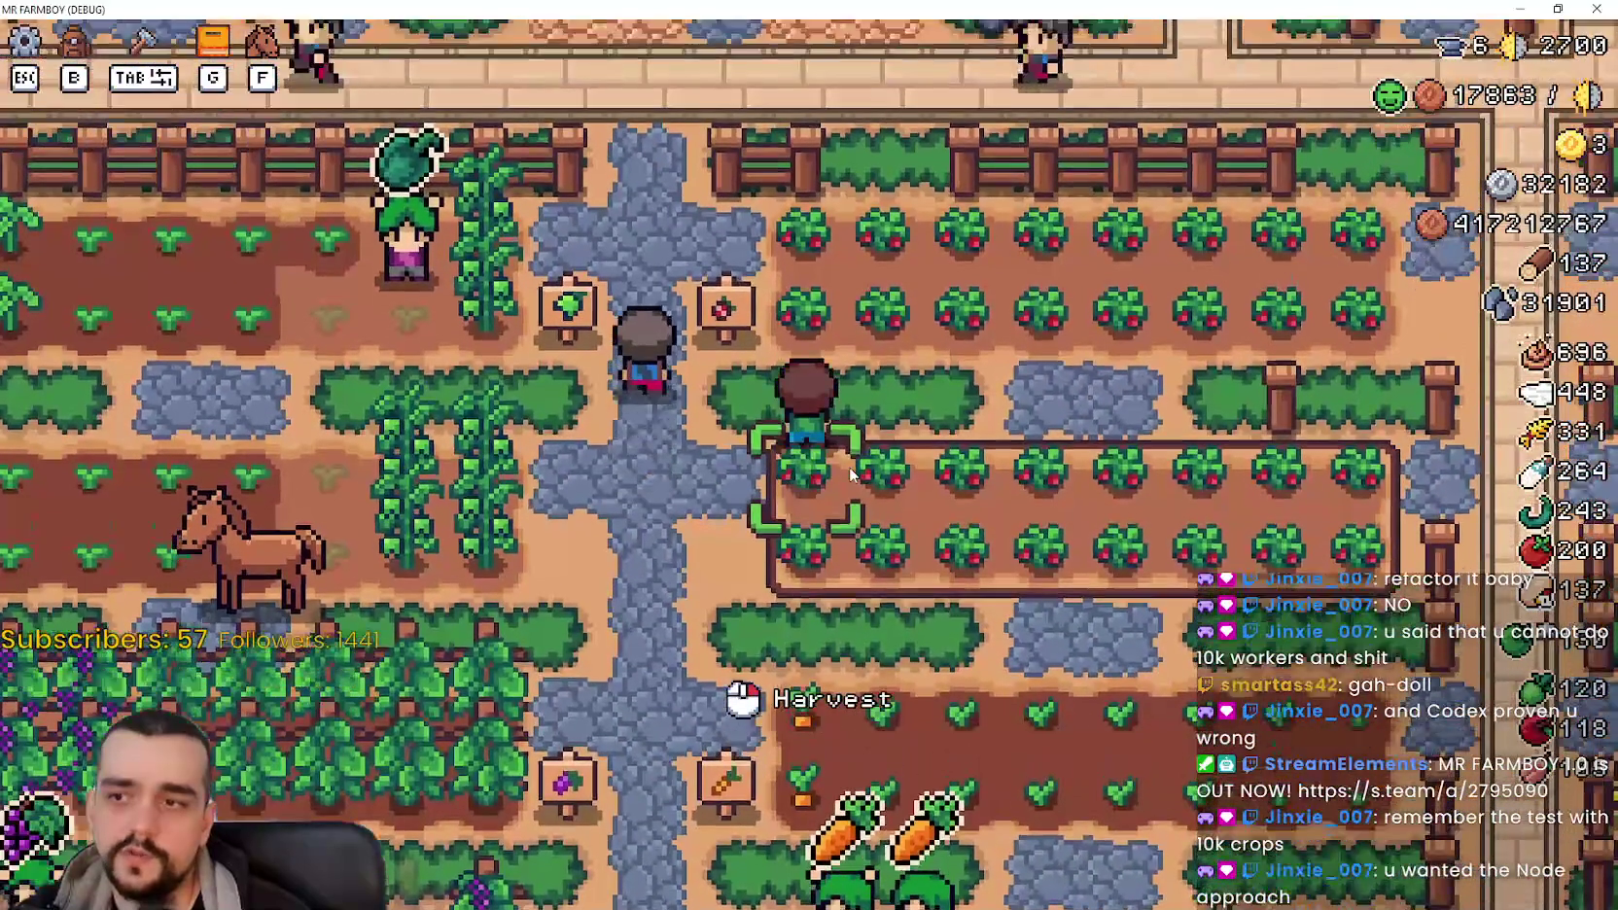
scroll(852, 467, "up", 2)
scroll(852, 458, "down", 3)
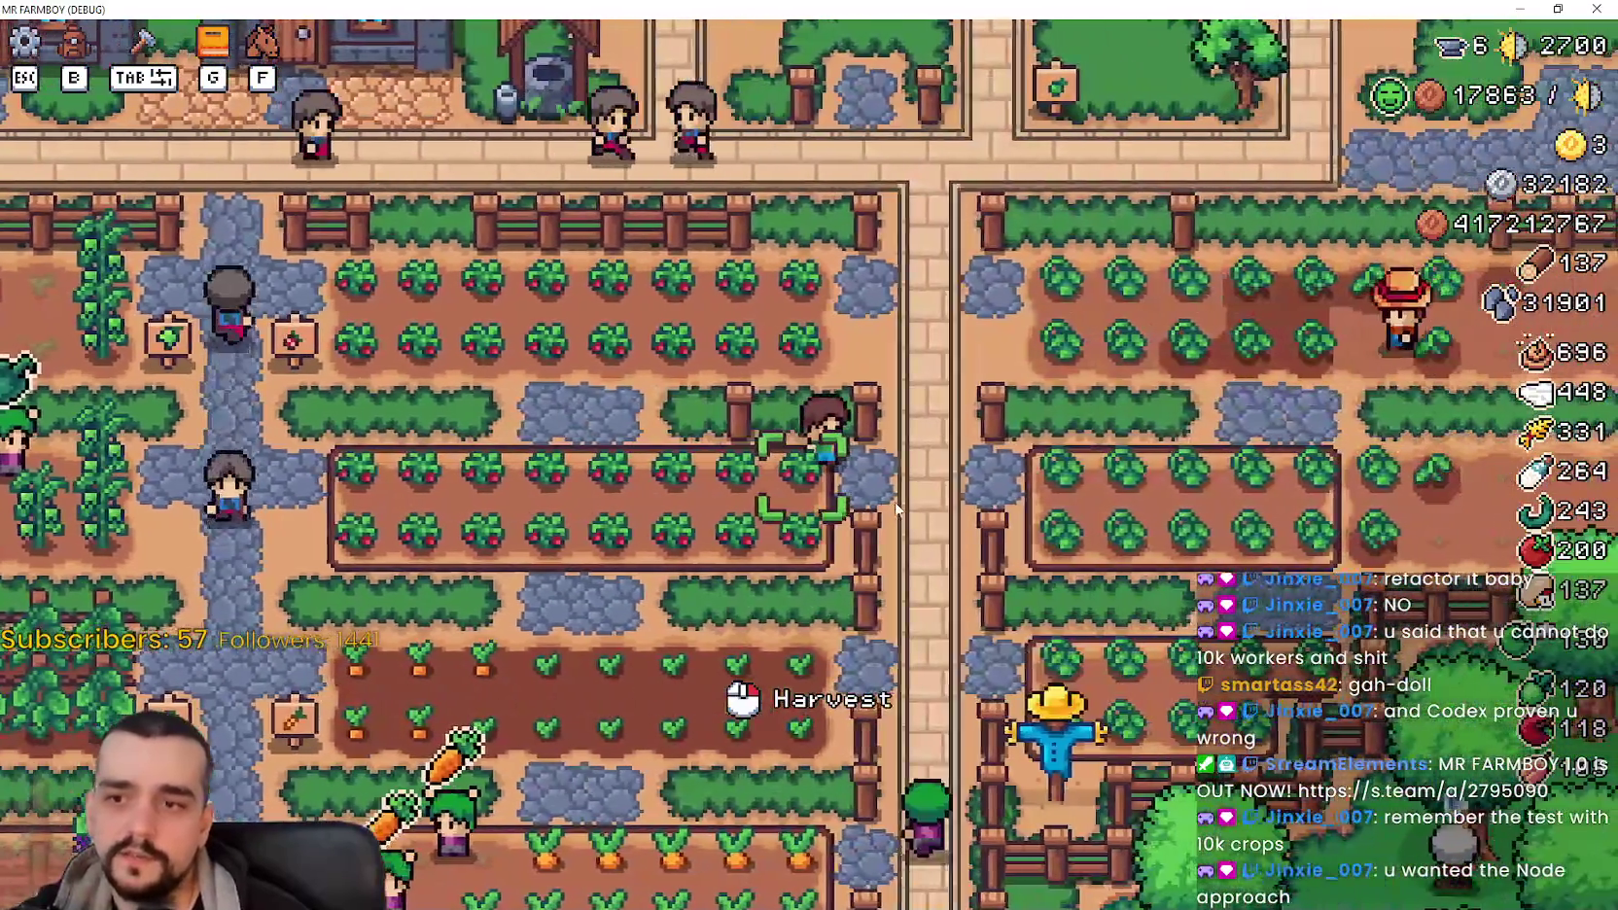
Step: Walk across the path into the right field's crop bed, then back to the carrot bed
key("d")
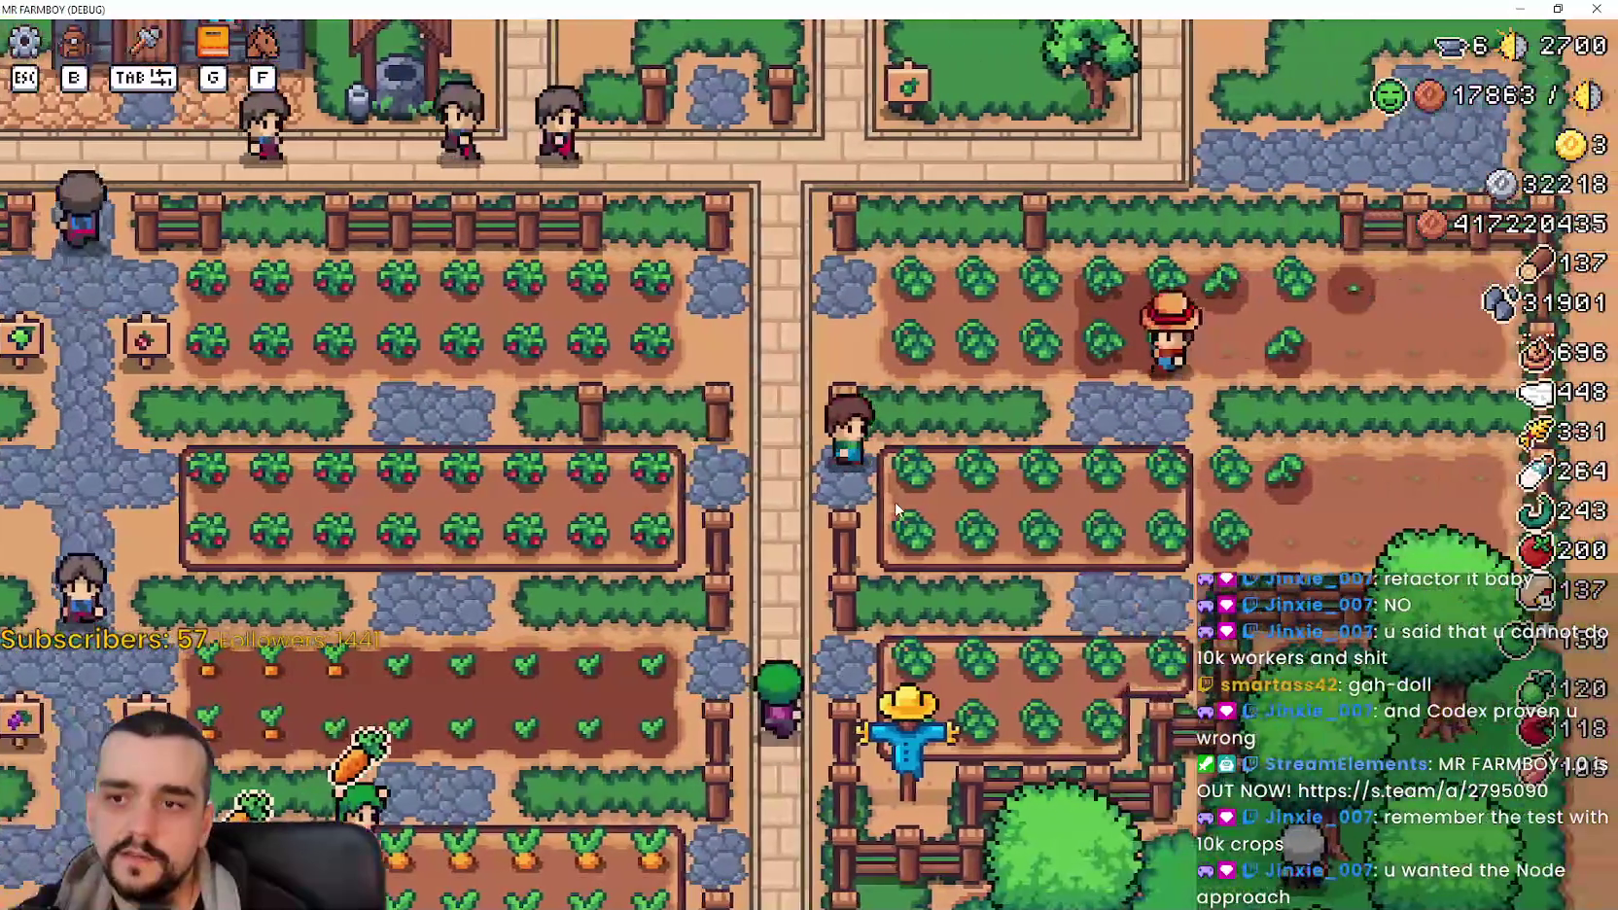
scroll(894, 506, "up", 3)
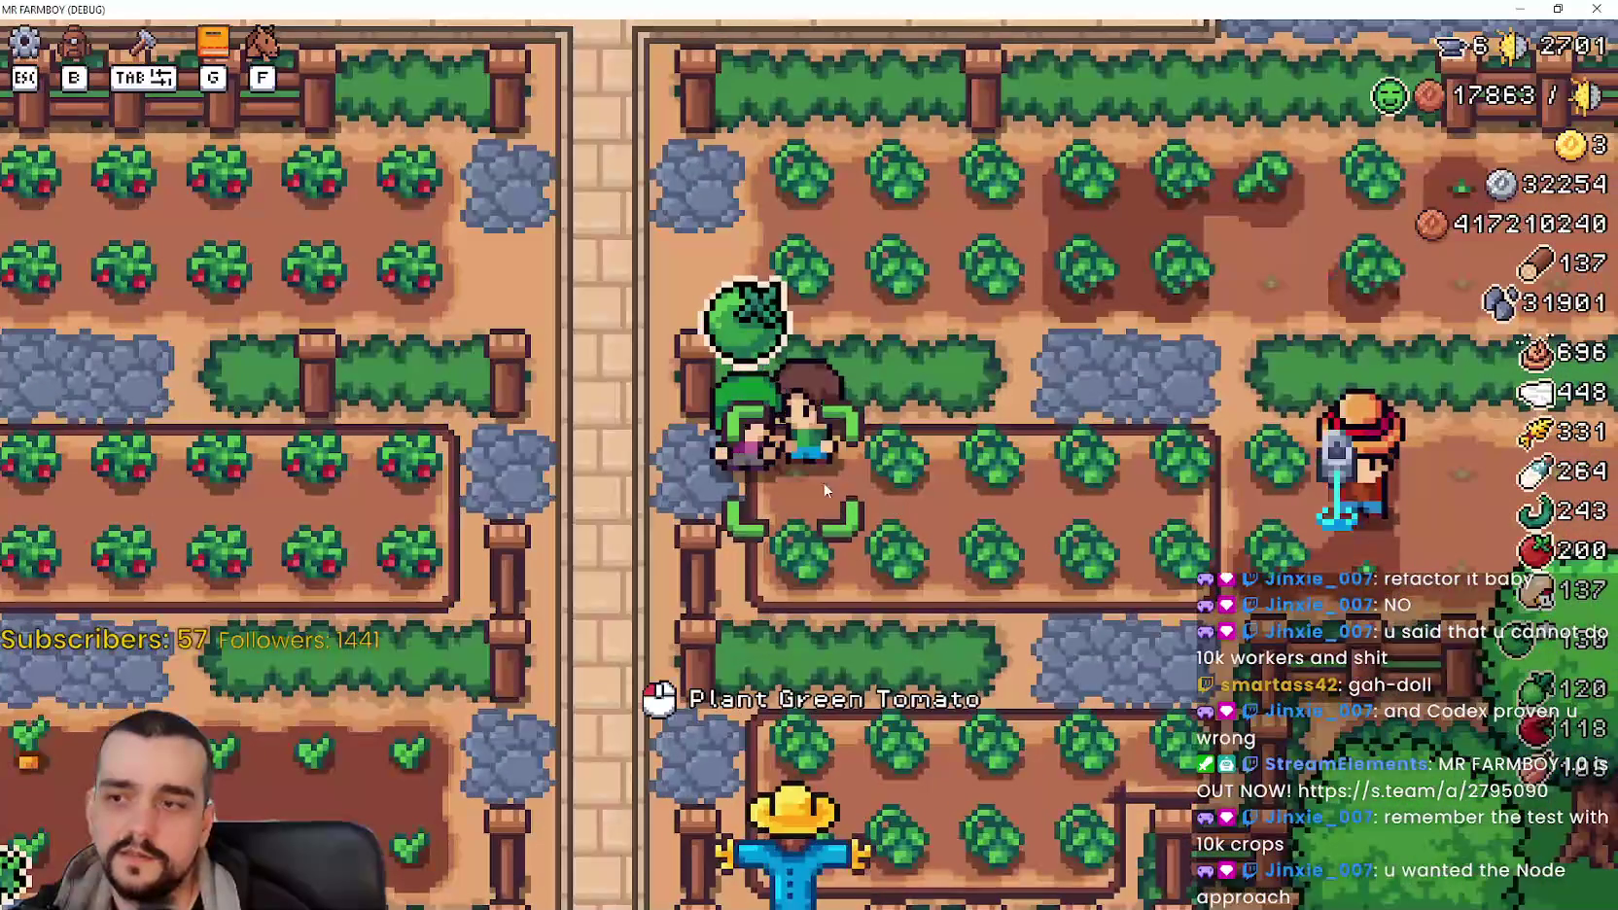
key("d")
scroll(895, 506, "down", 2)
key("a")
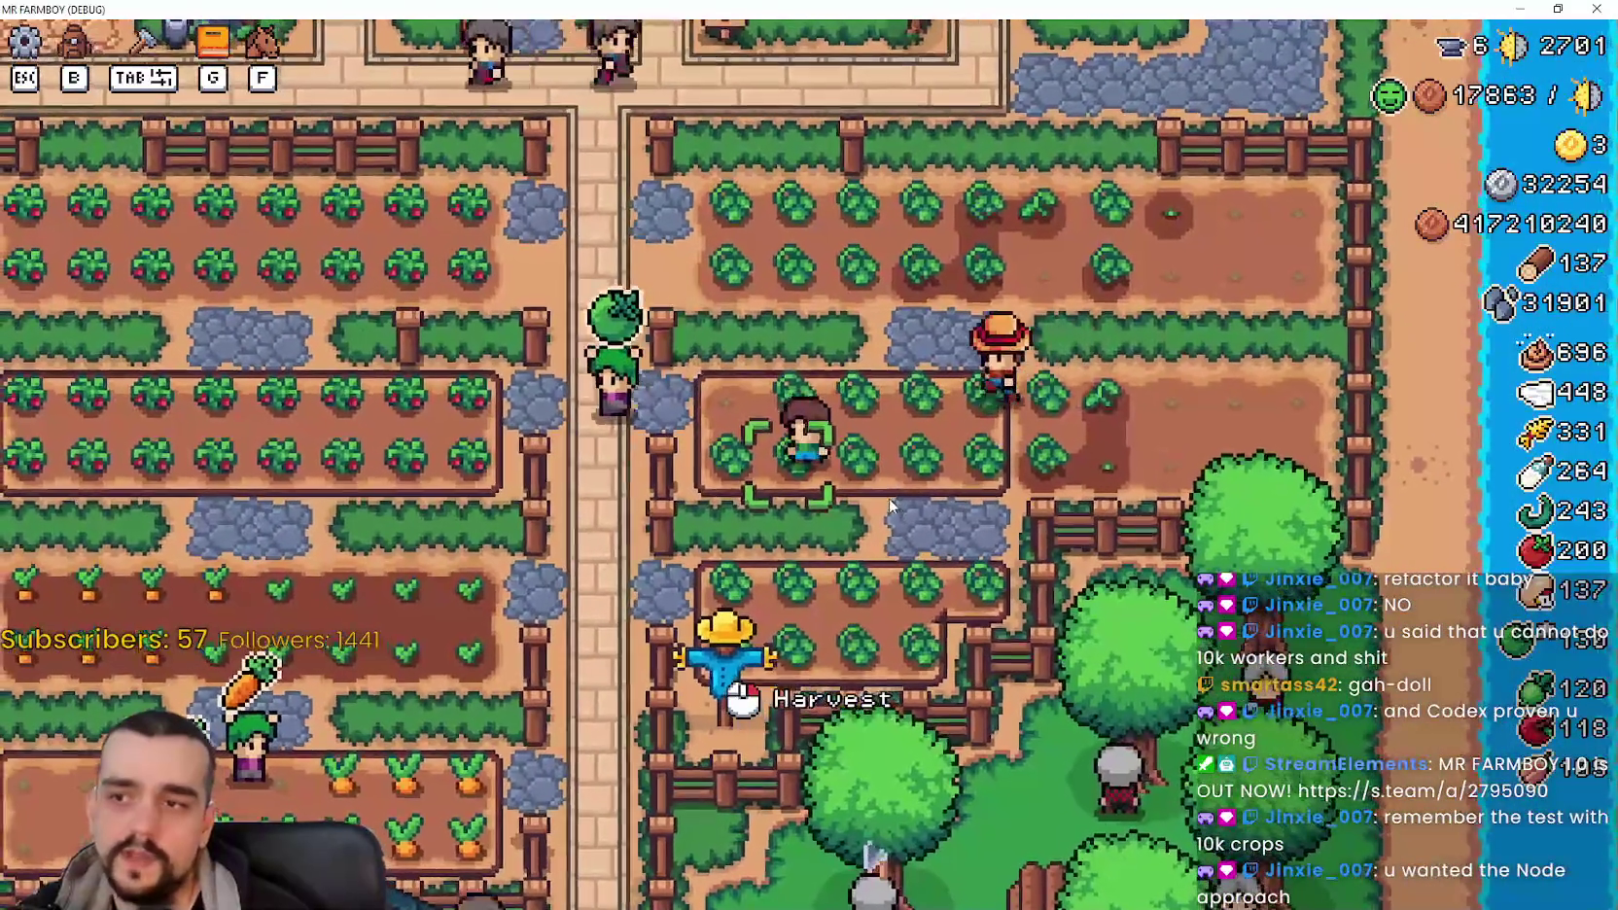
scroll(884, 505, "down", 1)
key("a")
scroll(882, 497, "down", 2)
scroll(882, 497, "up", 4)
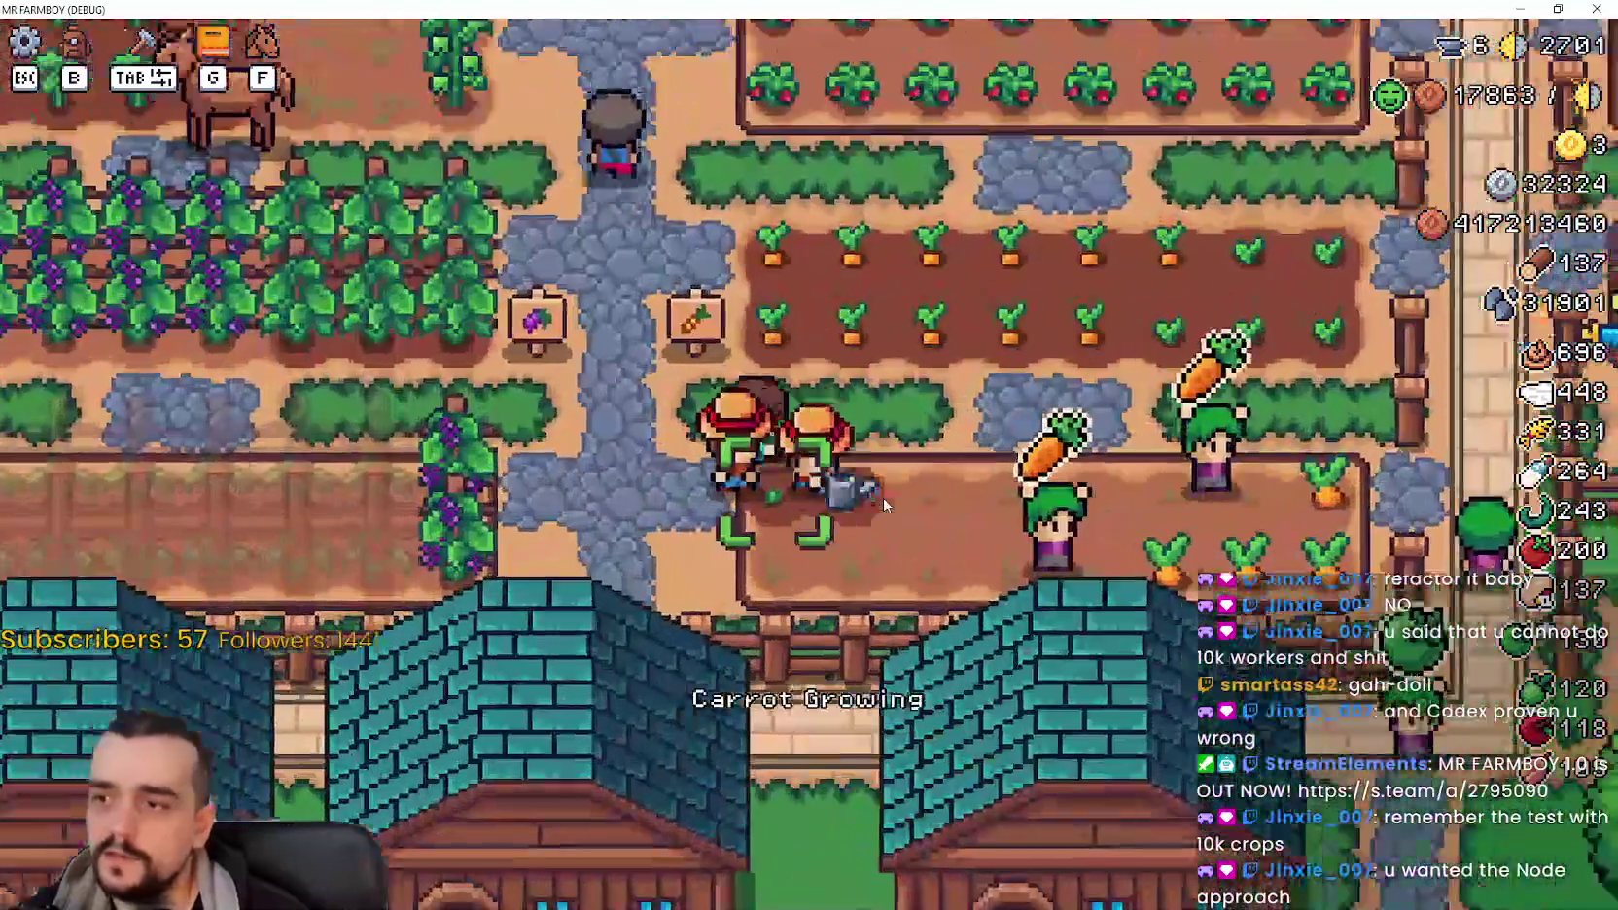
Step: Walk the farmer from the carrots into the grape bed and along it
key("a")
key("s")
key("a")
key("w")
key("s")
key("a")
key("w")
Step: Walk from the grape bed through the carrot field into the tomato bed
scroll(702, 481, "up", 2)
key("w")
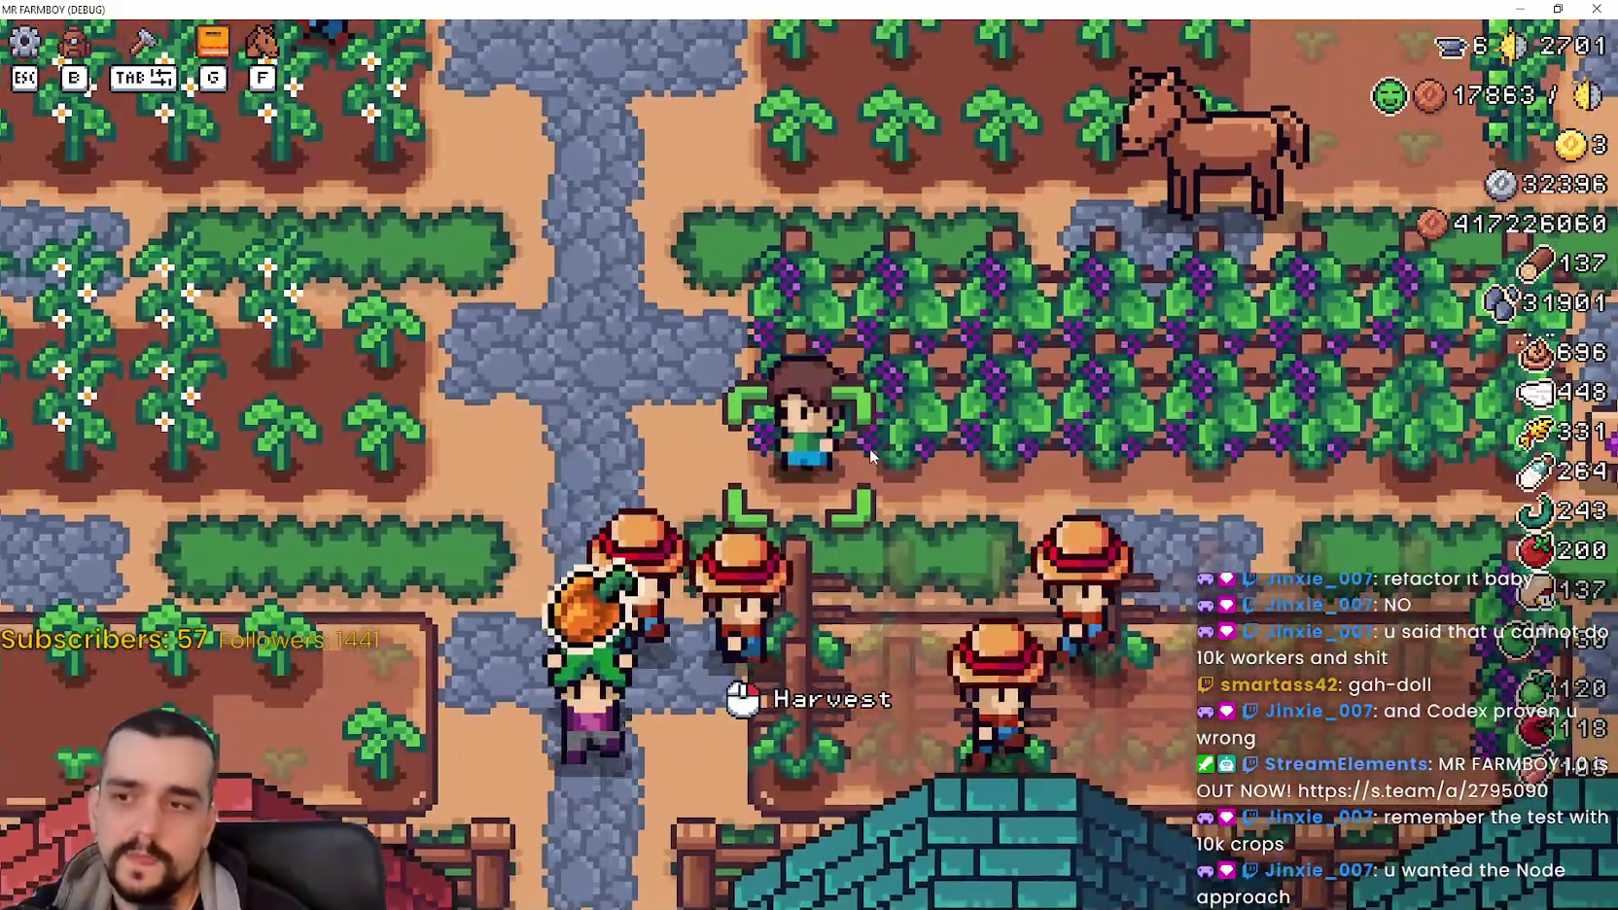
key("d")
key("d")
scroll(904, 456, "down", 2)
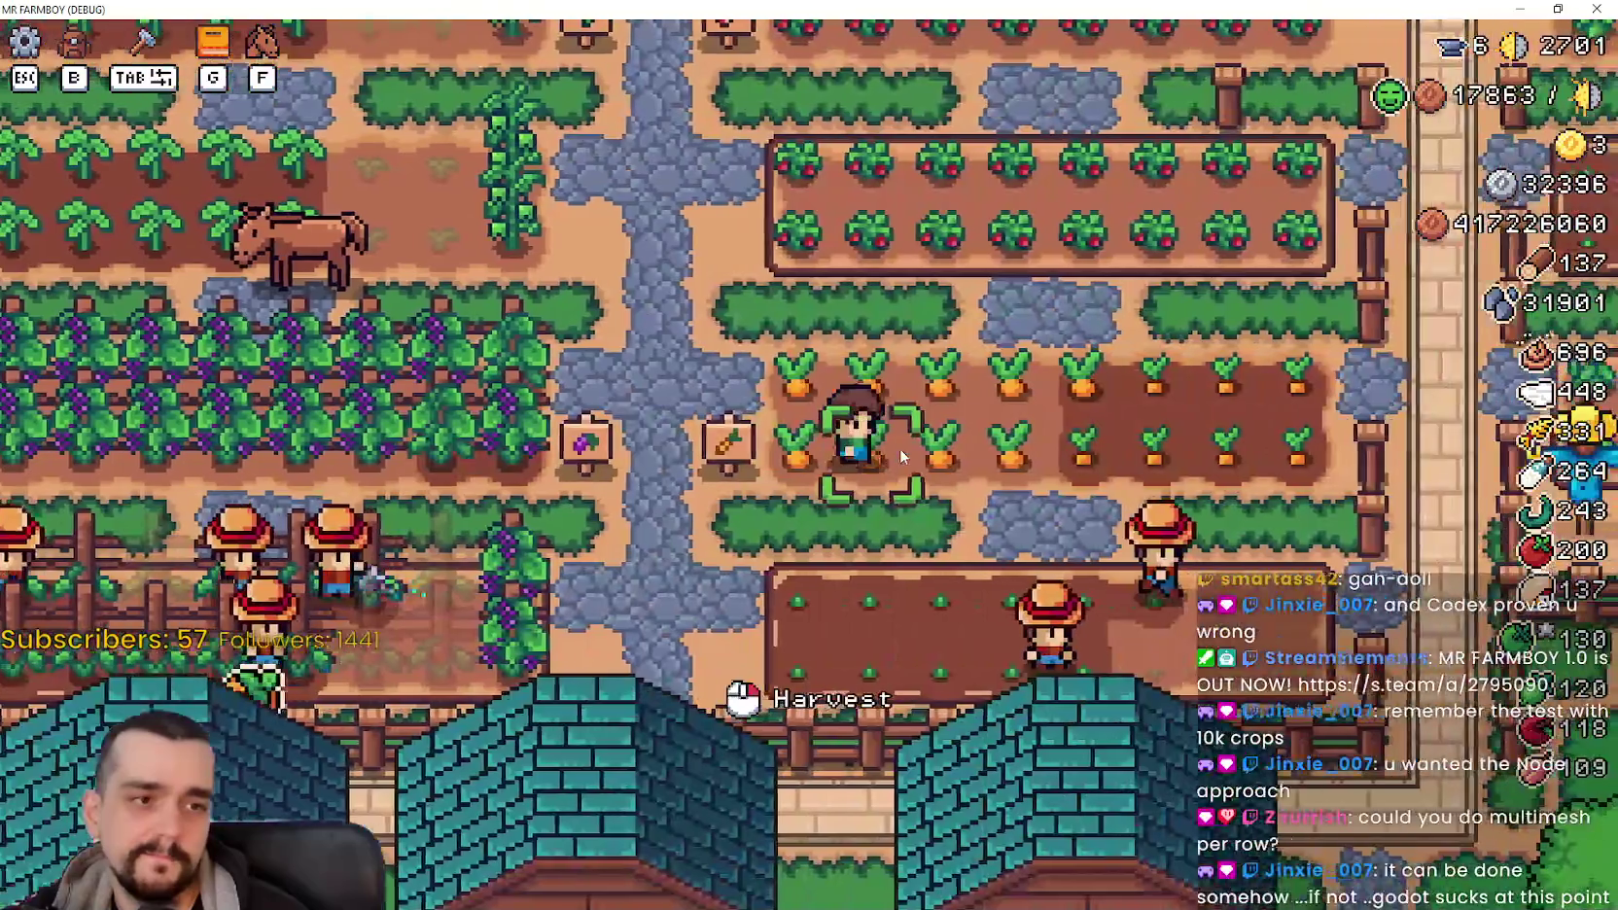
key("d")
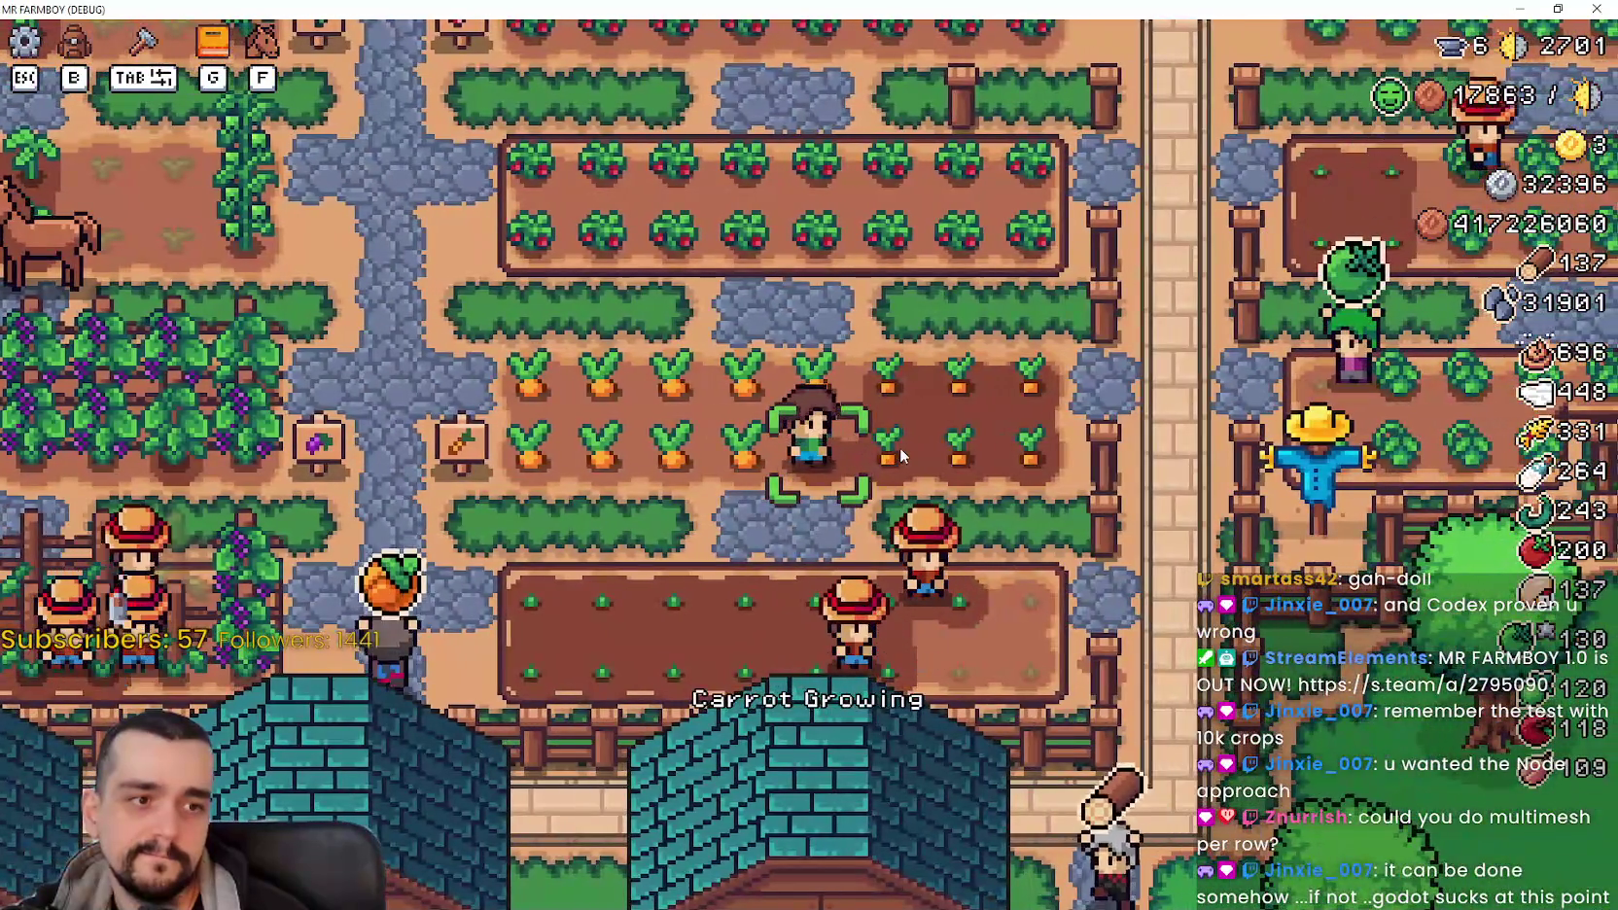
key("w")
key("a")
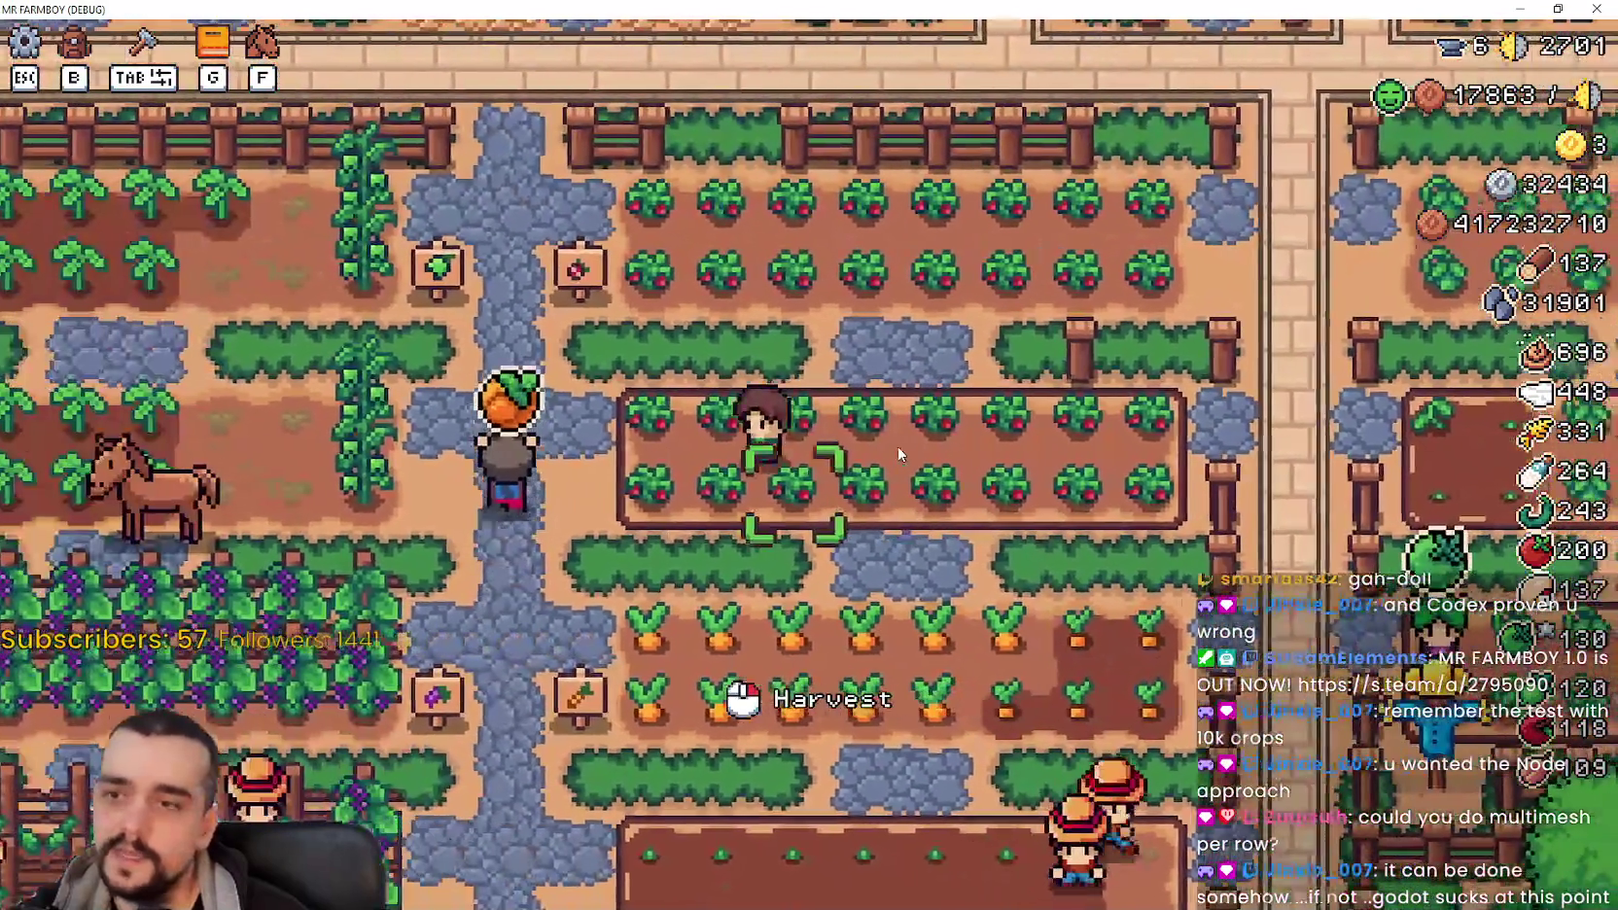
key("d")
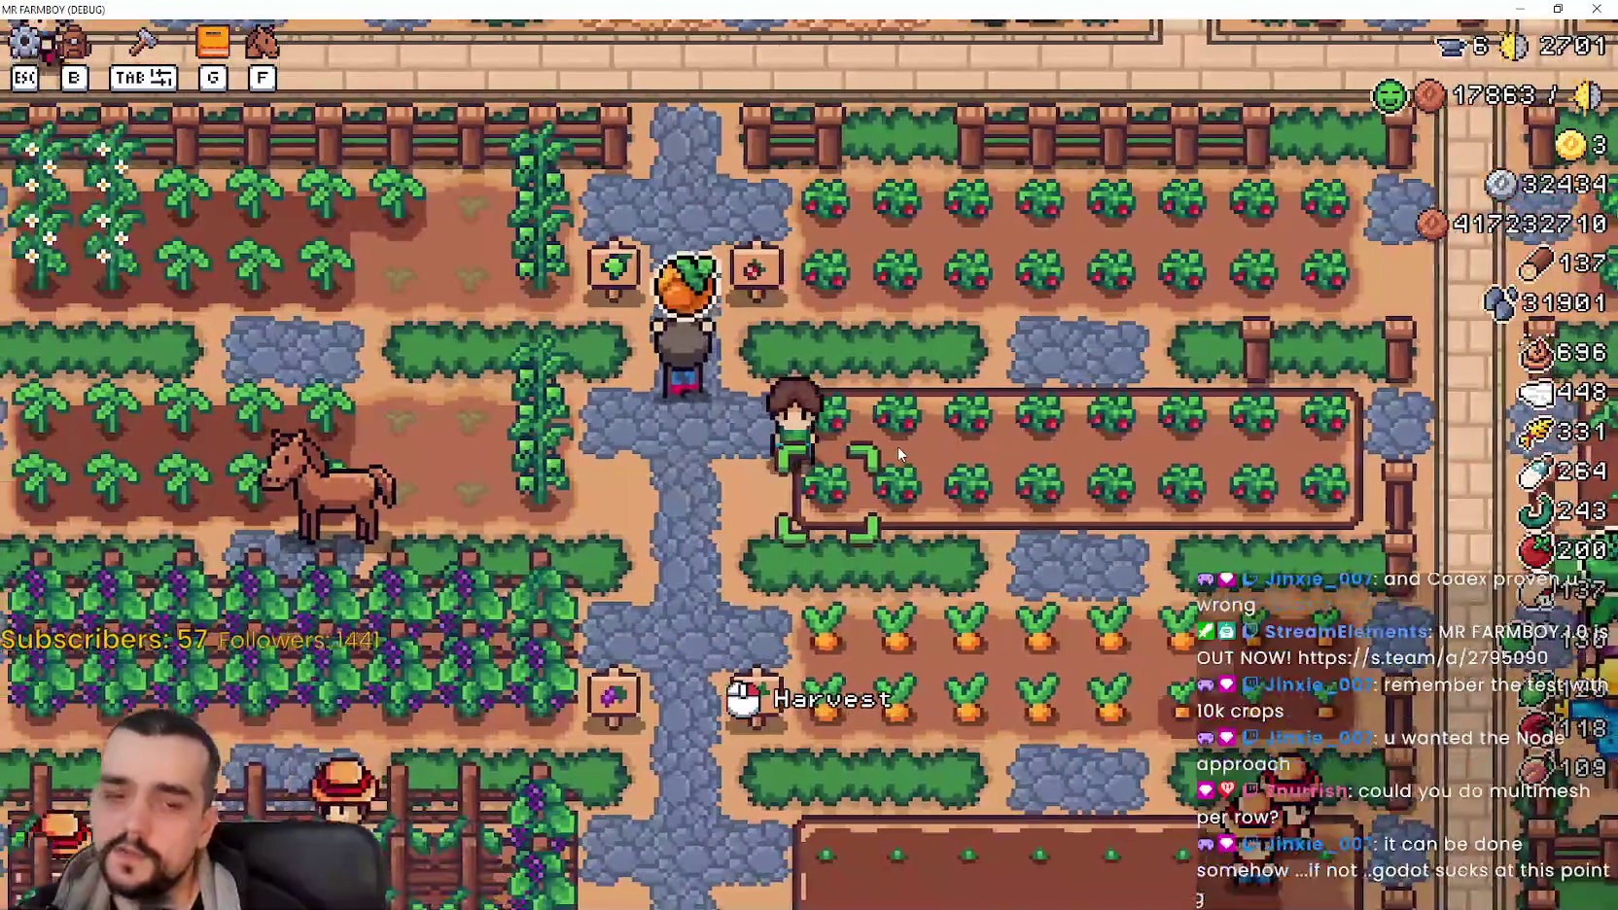
key("s")
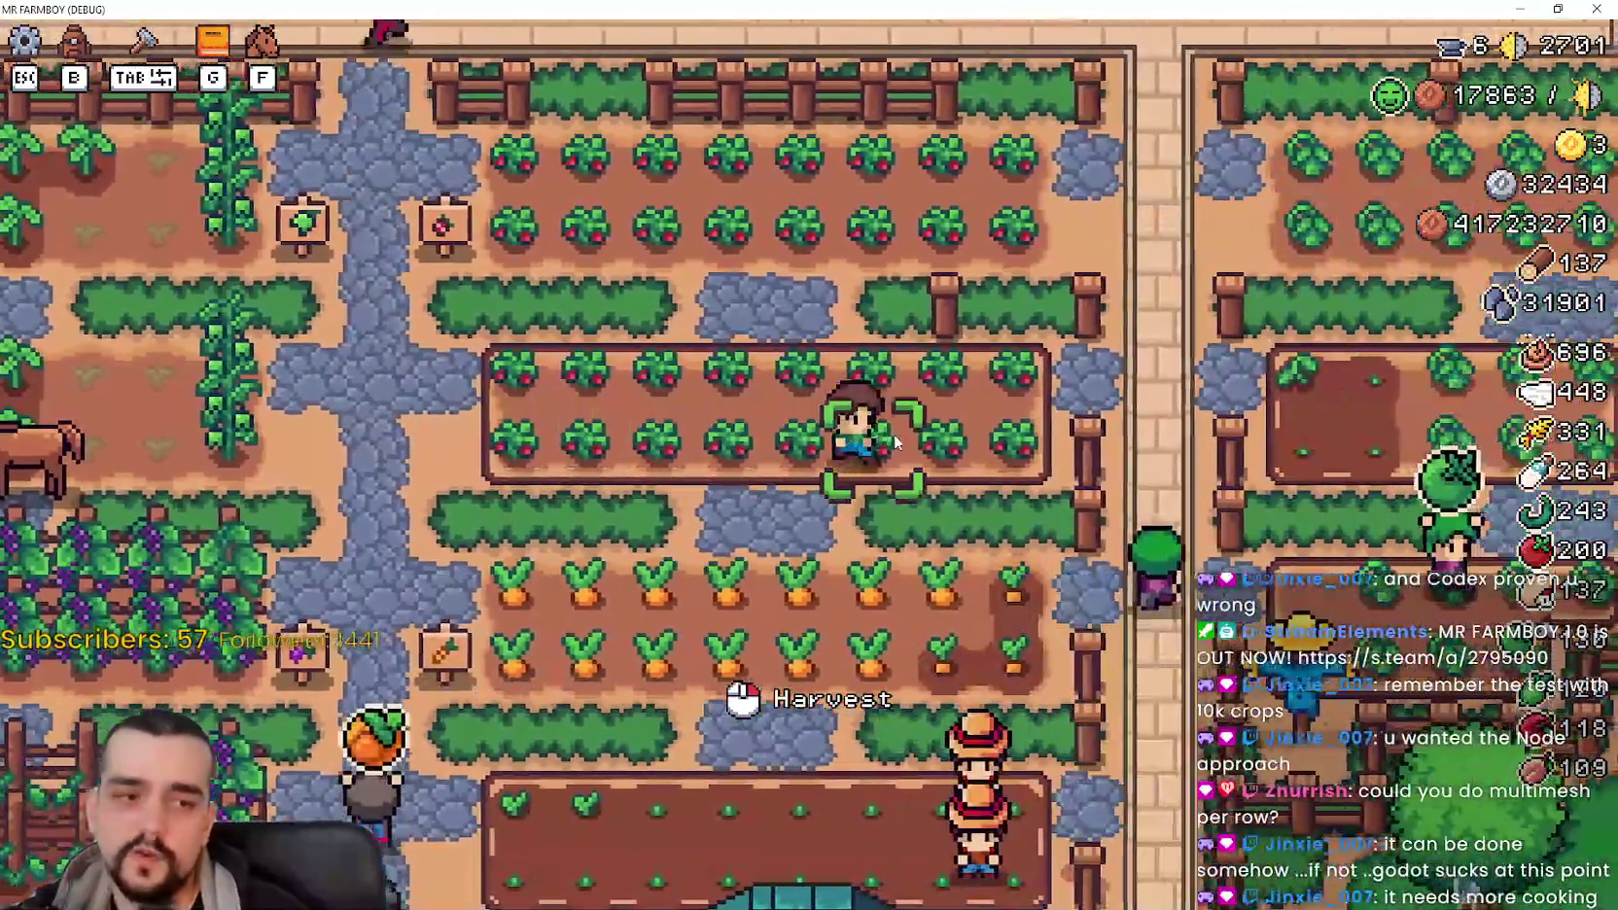
key("d")
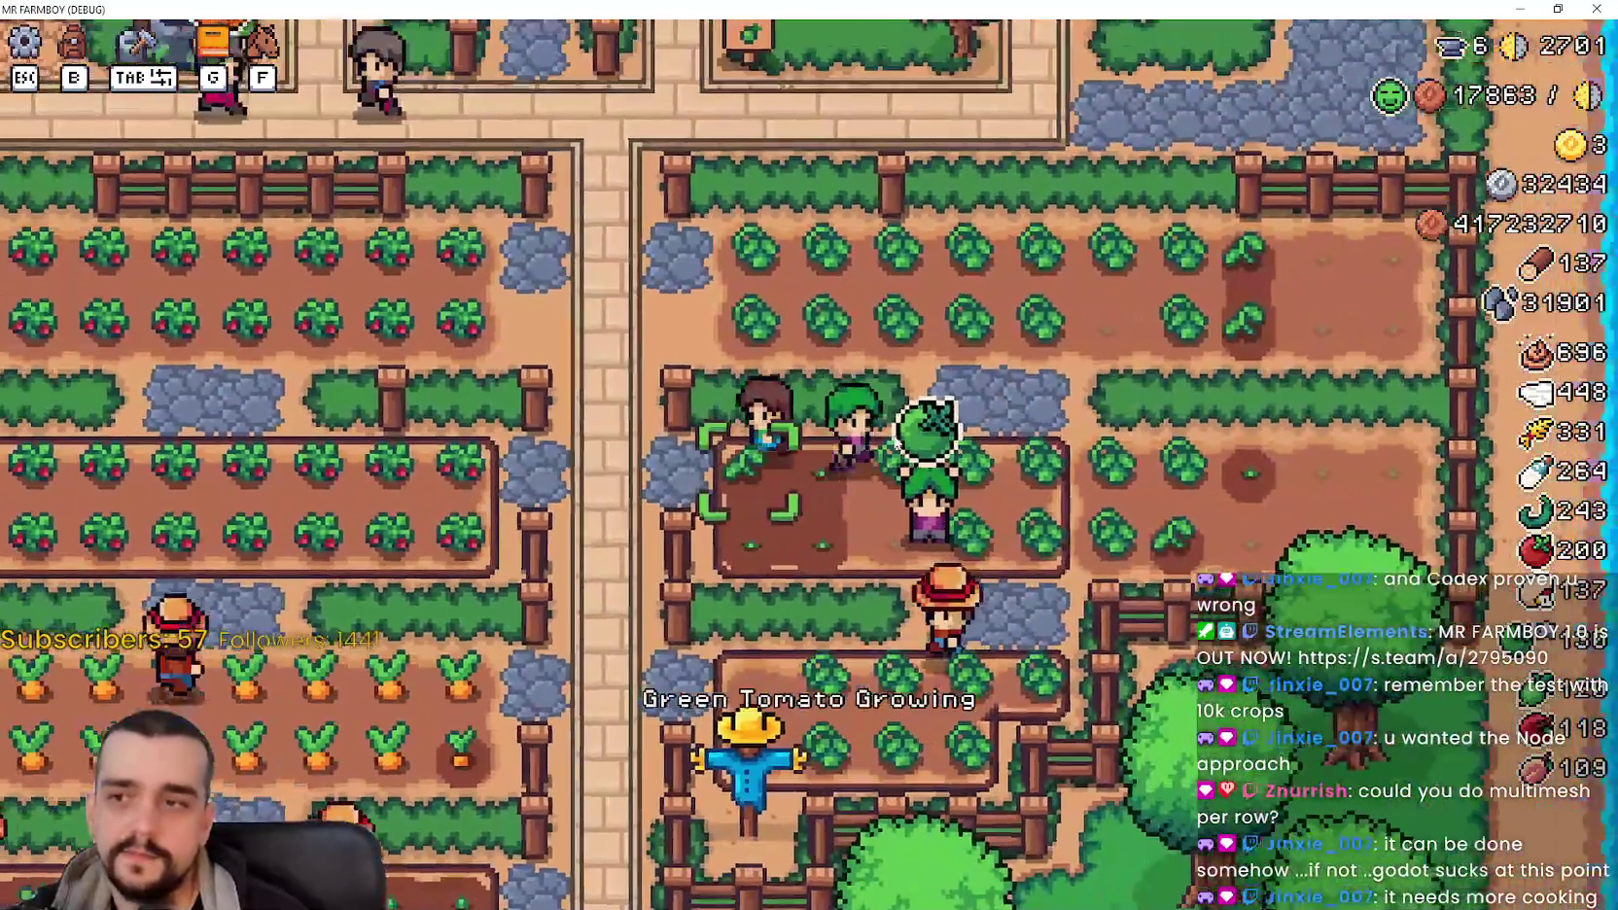
key("a")
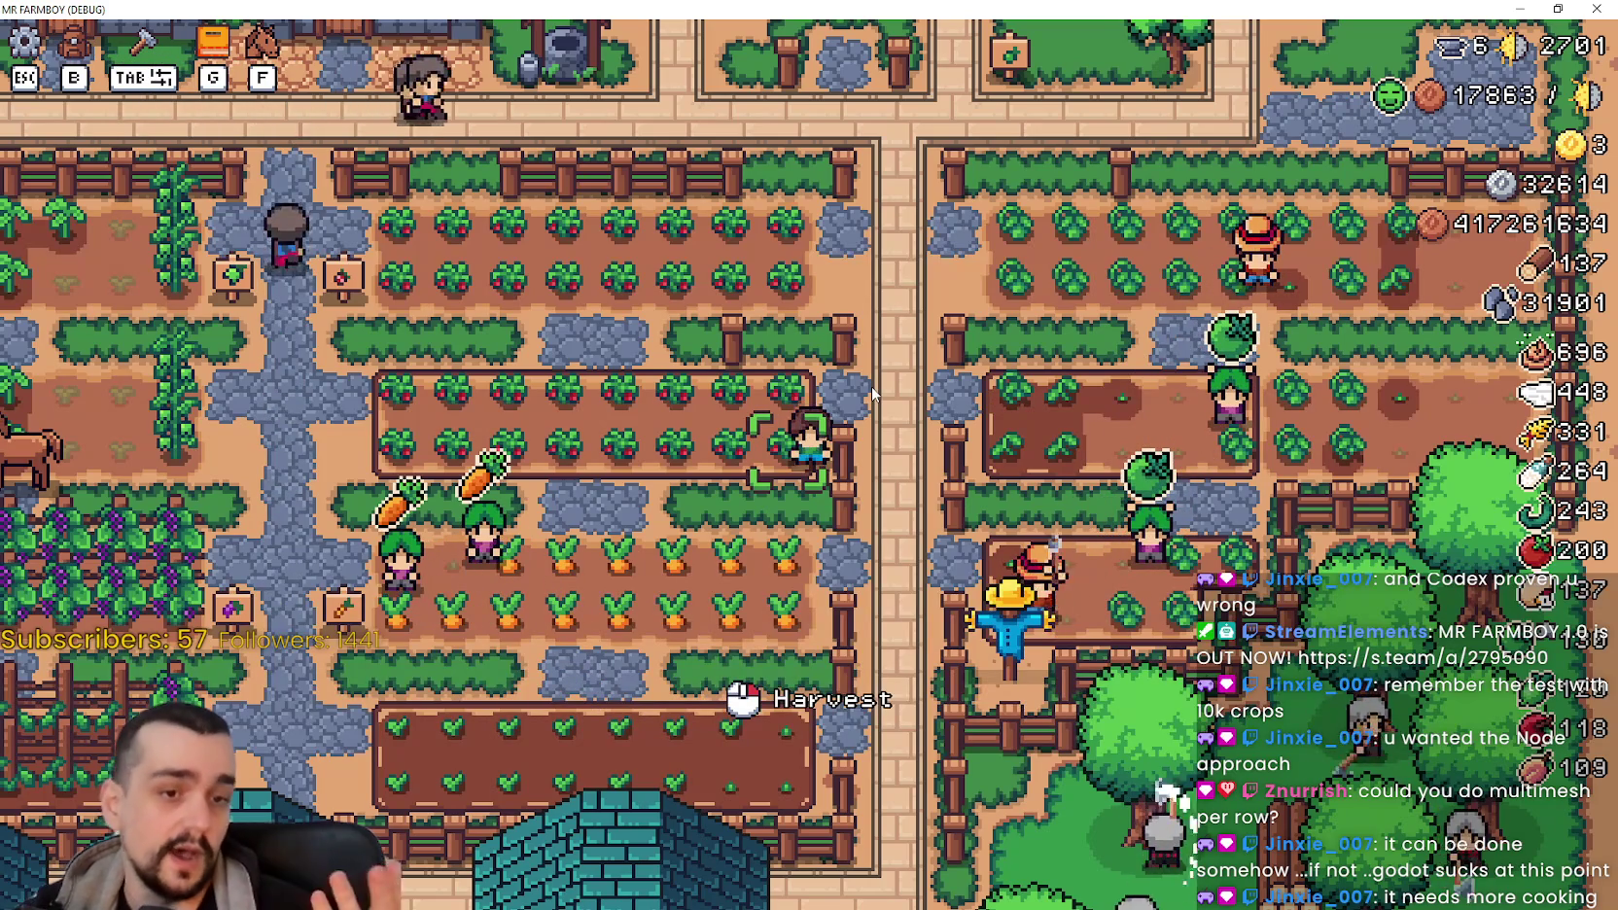
scroll(871, 393, "up", 3)
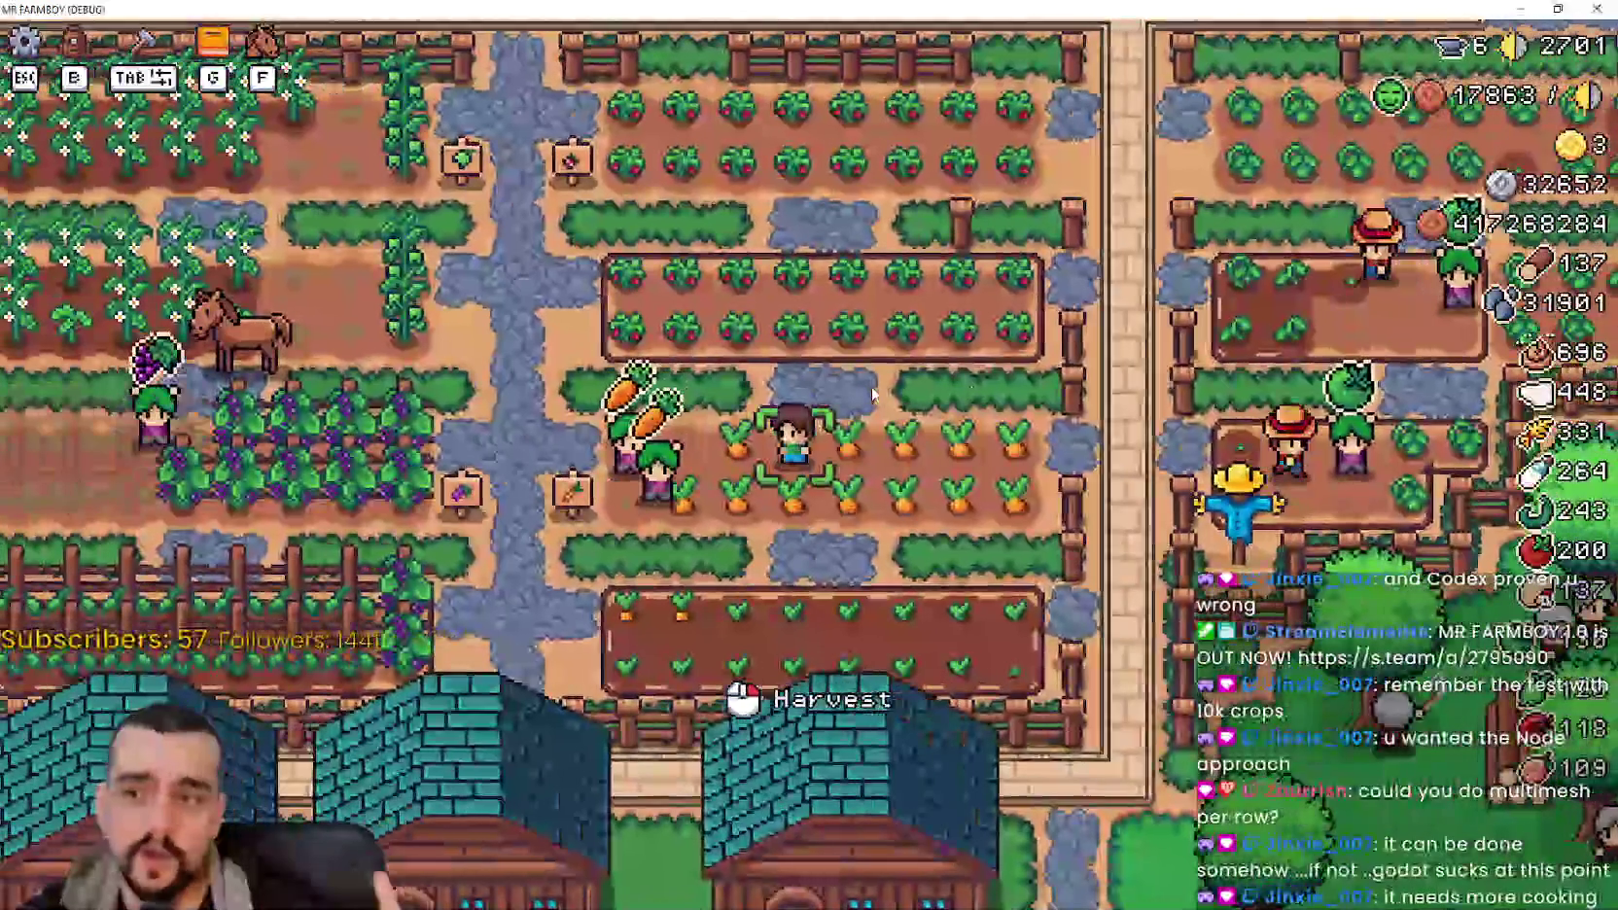
scroll(871, 385, "up", 2)
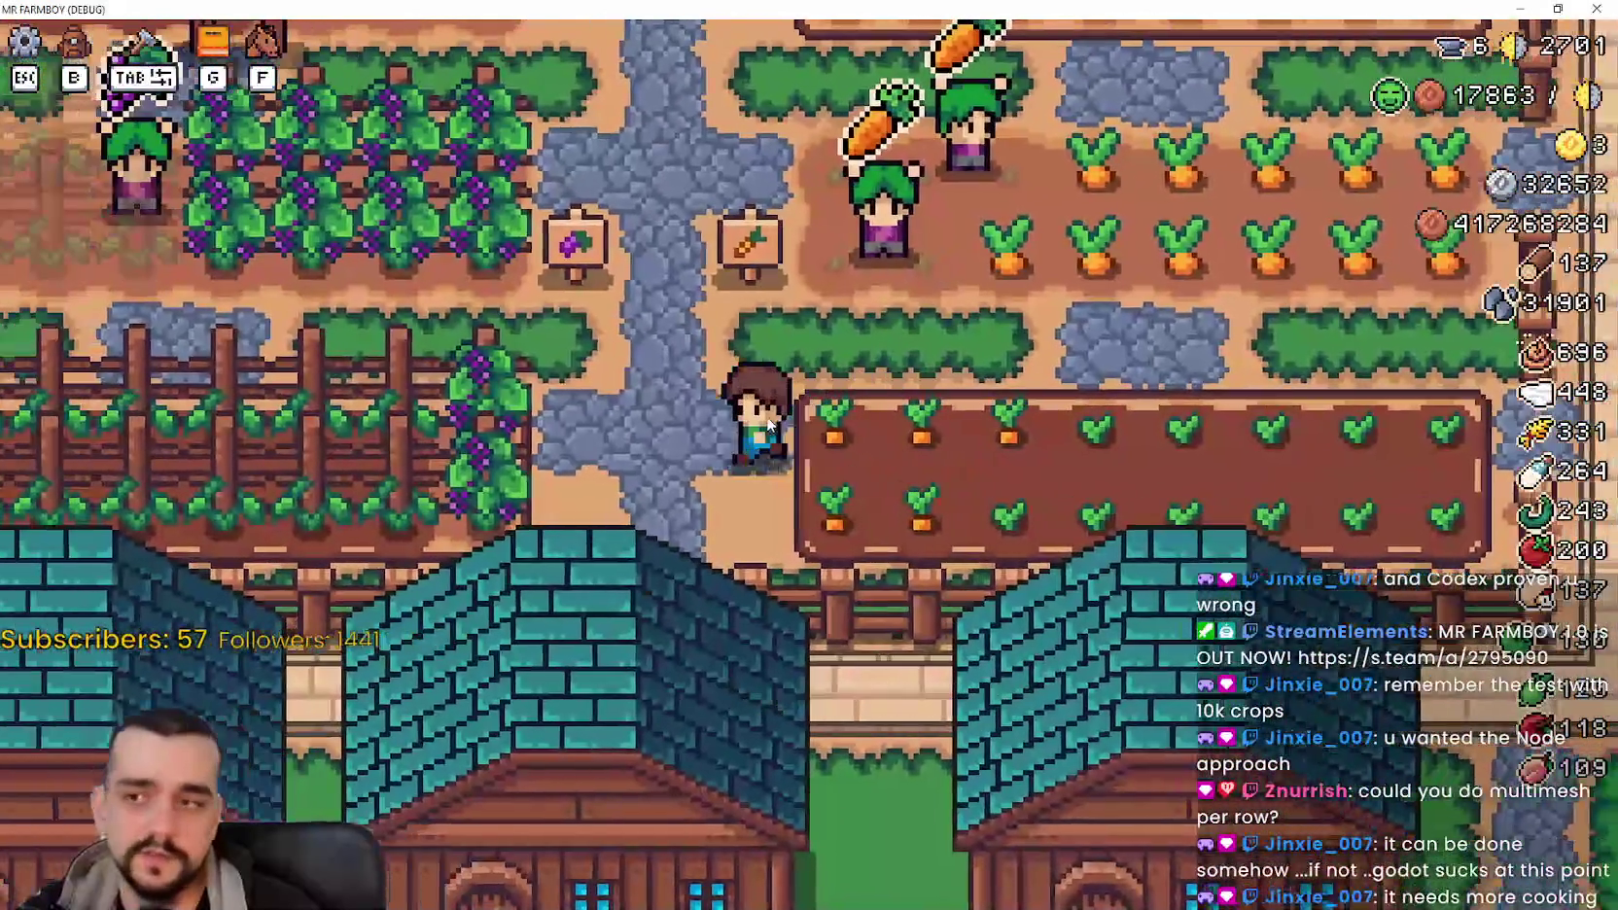
Step: Walk past the grape trellis and crop signs up to the village path, then south into the fields
key("a")
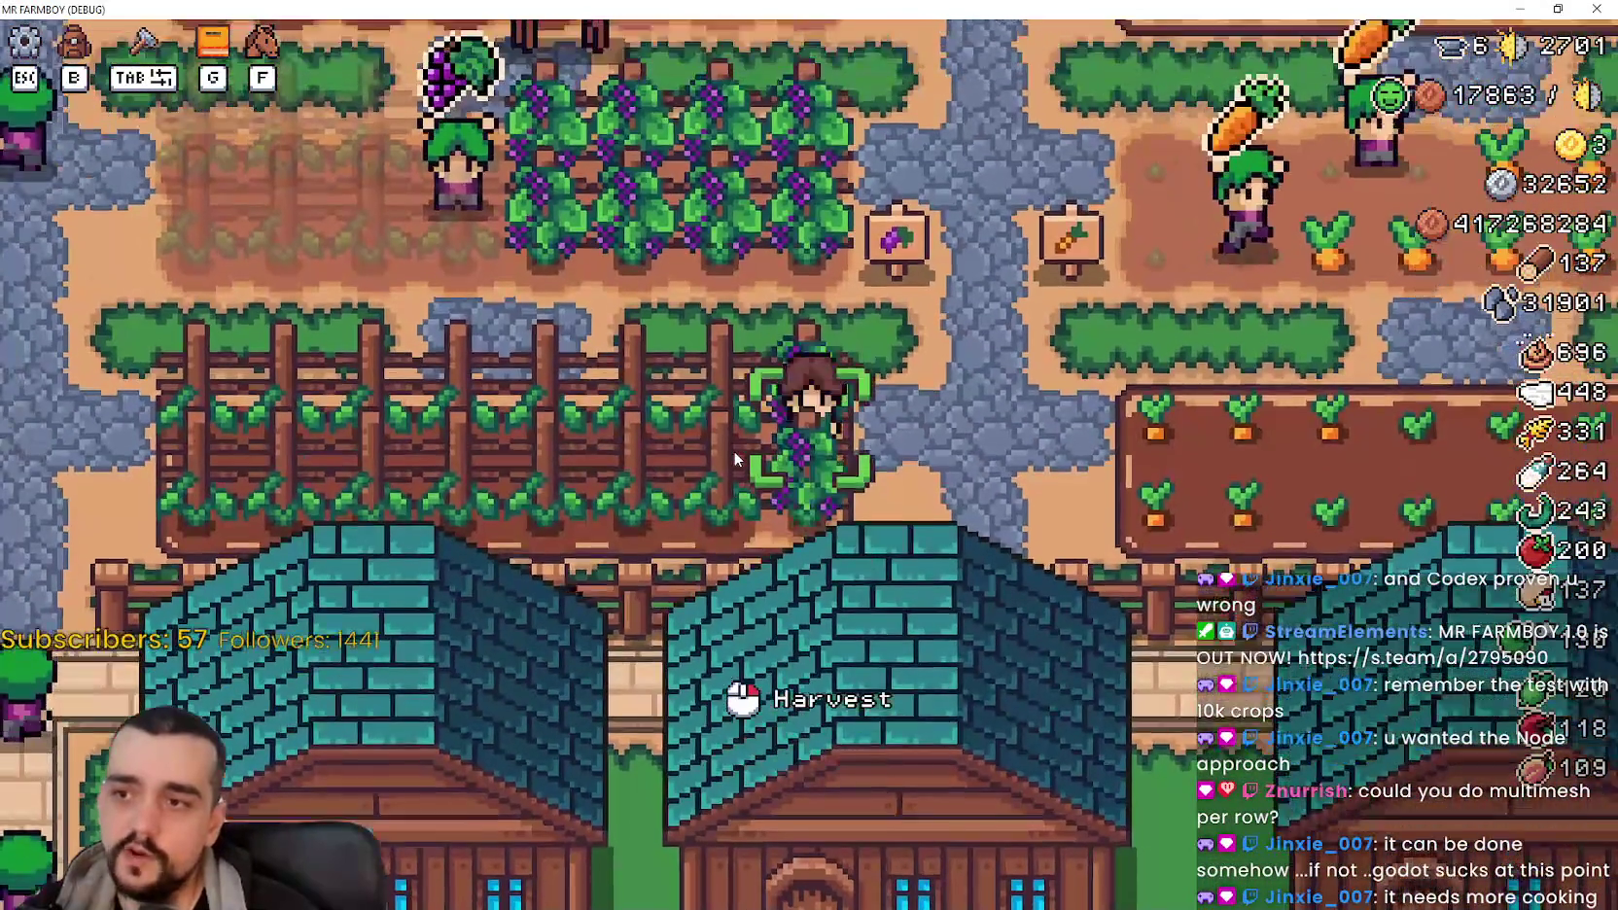
key("s")
key("w")
scroll(733, 450, "down", 3)
key("w")
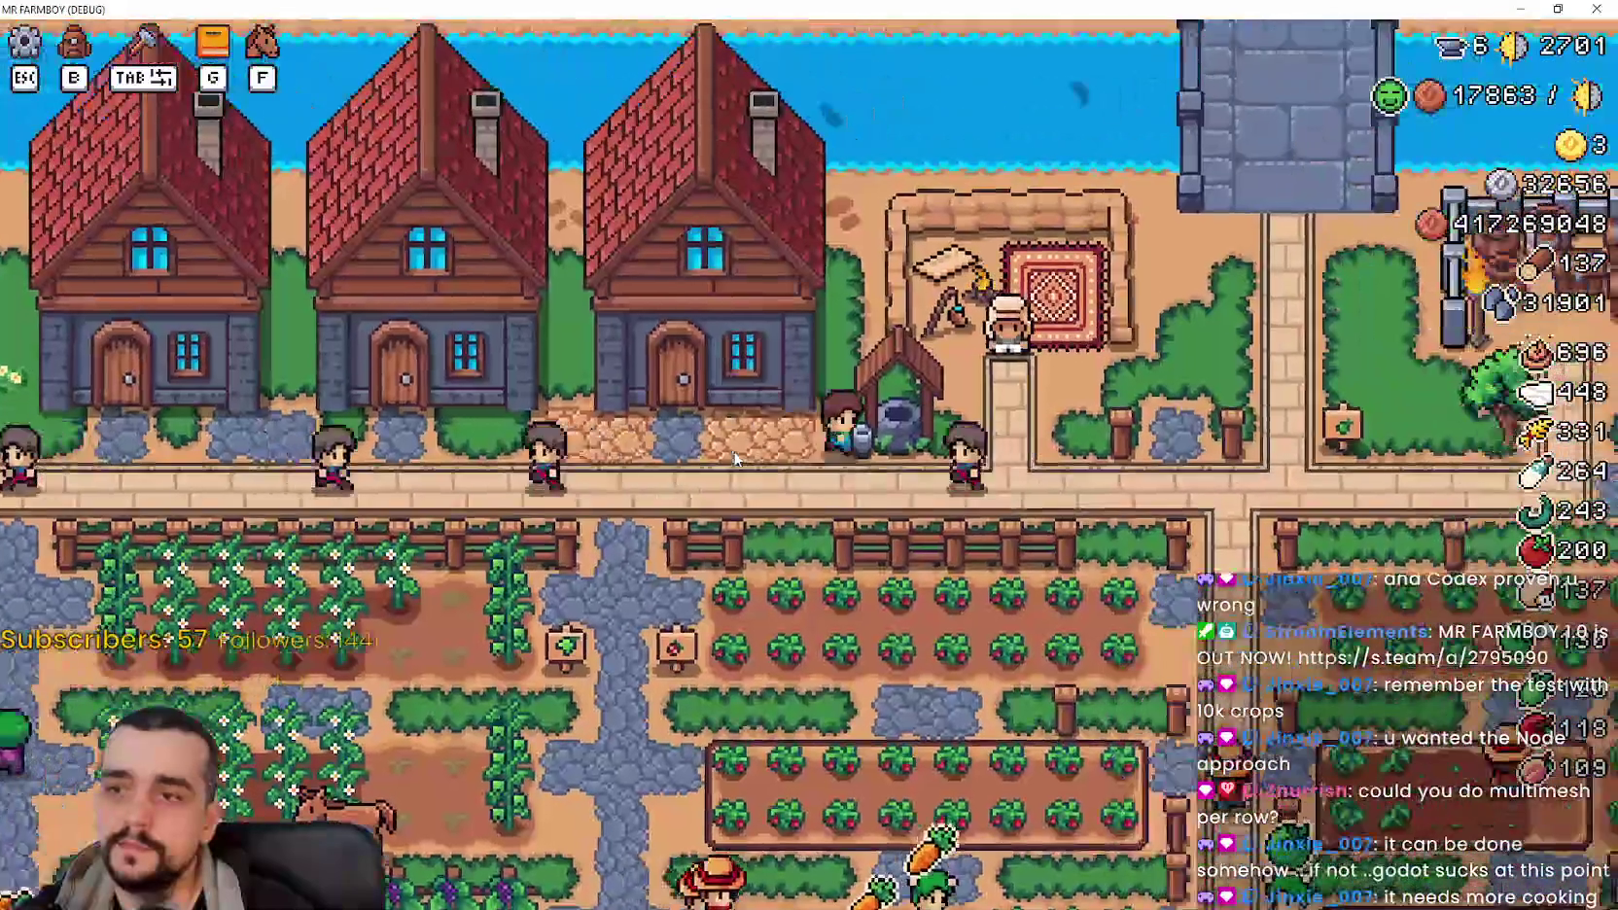
key("d")
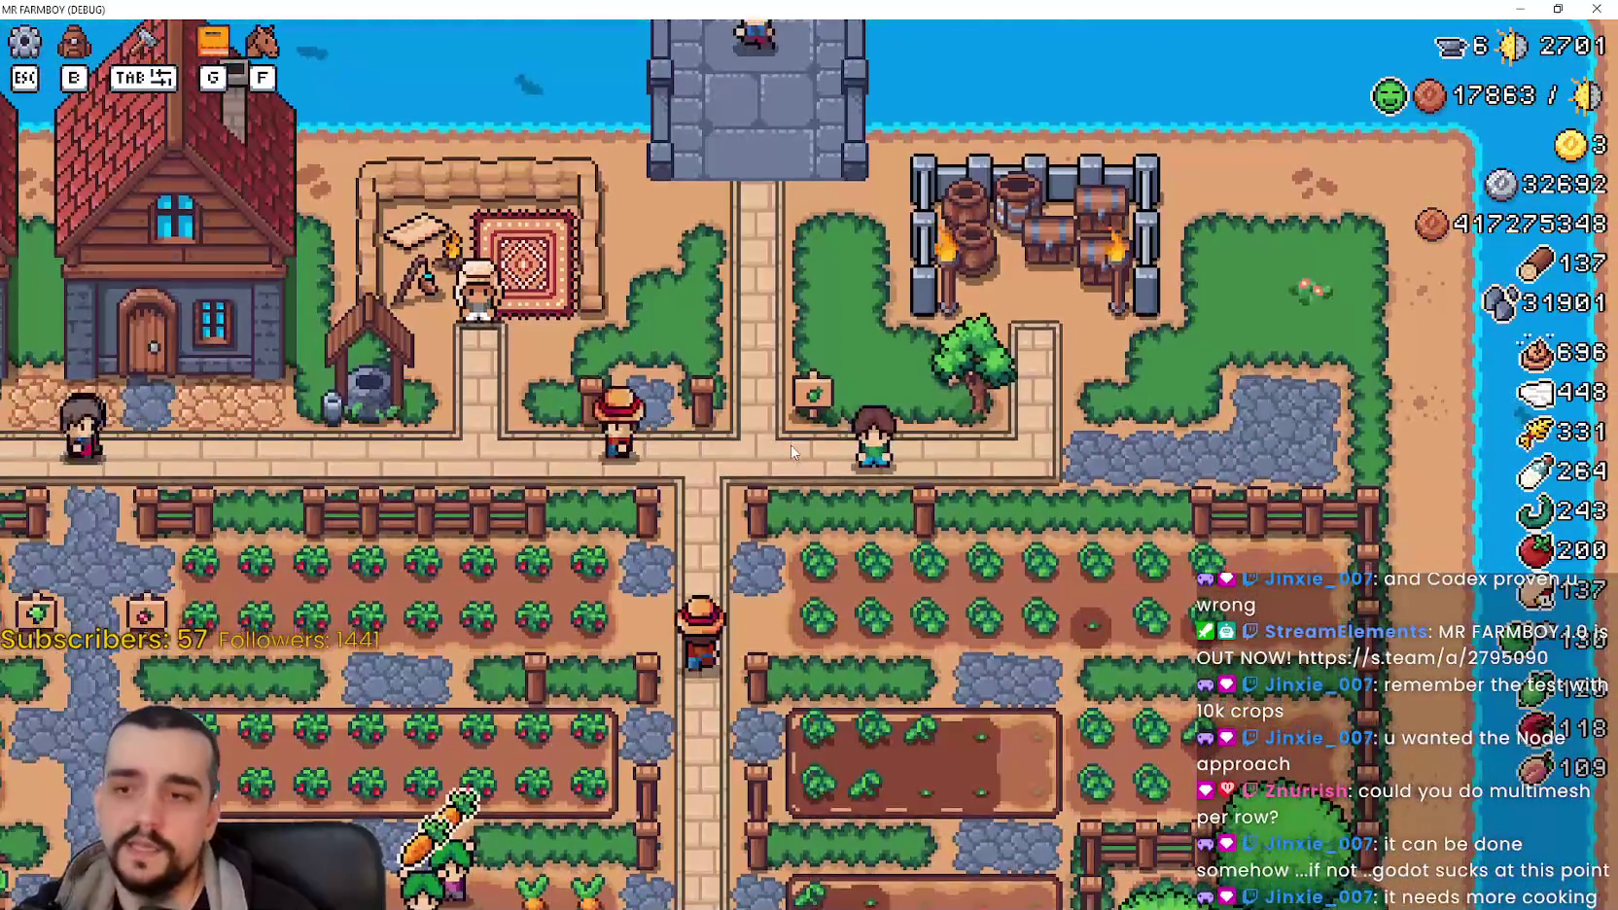
key("a")
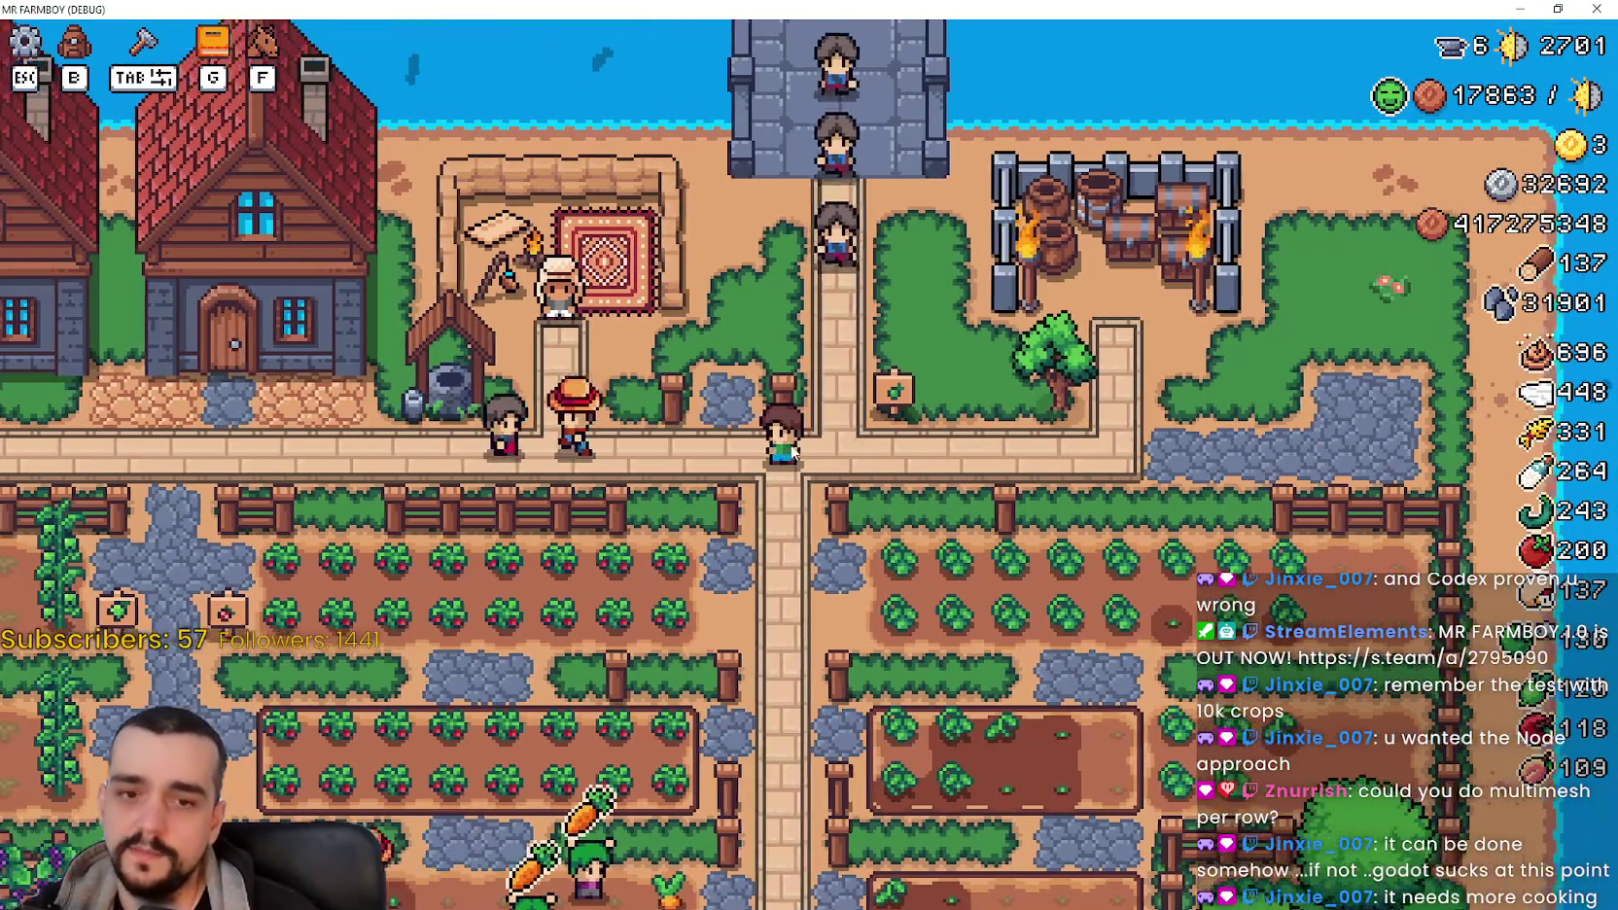
key("s")
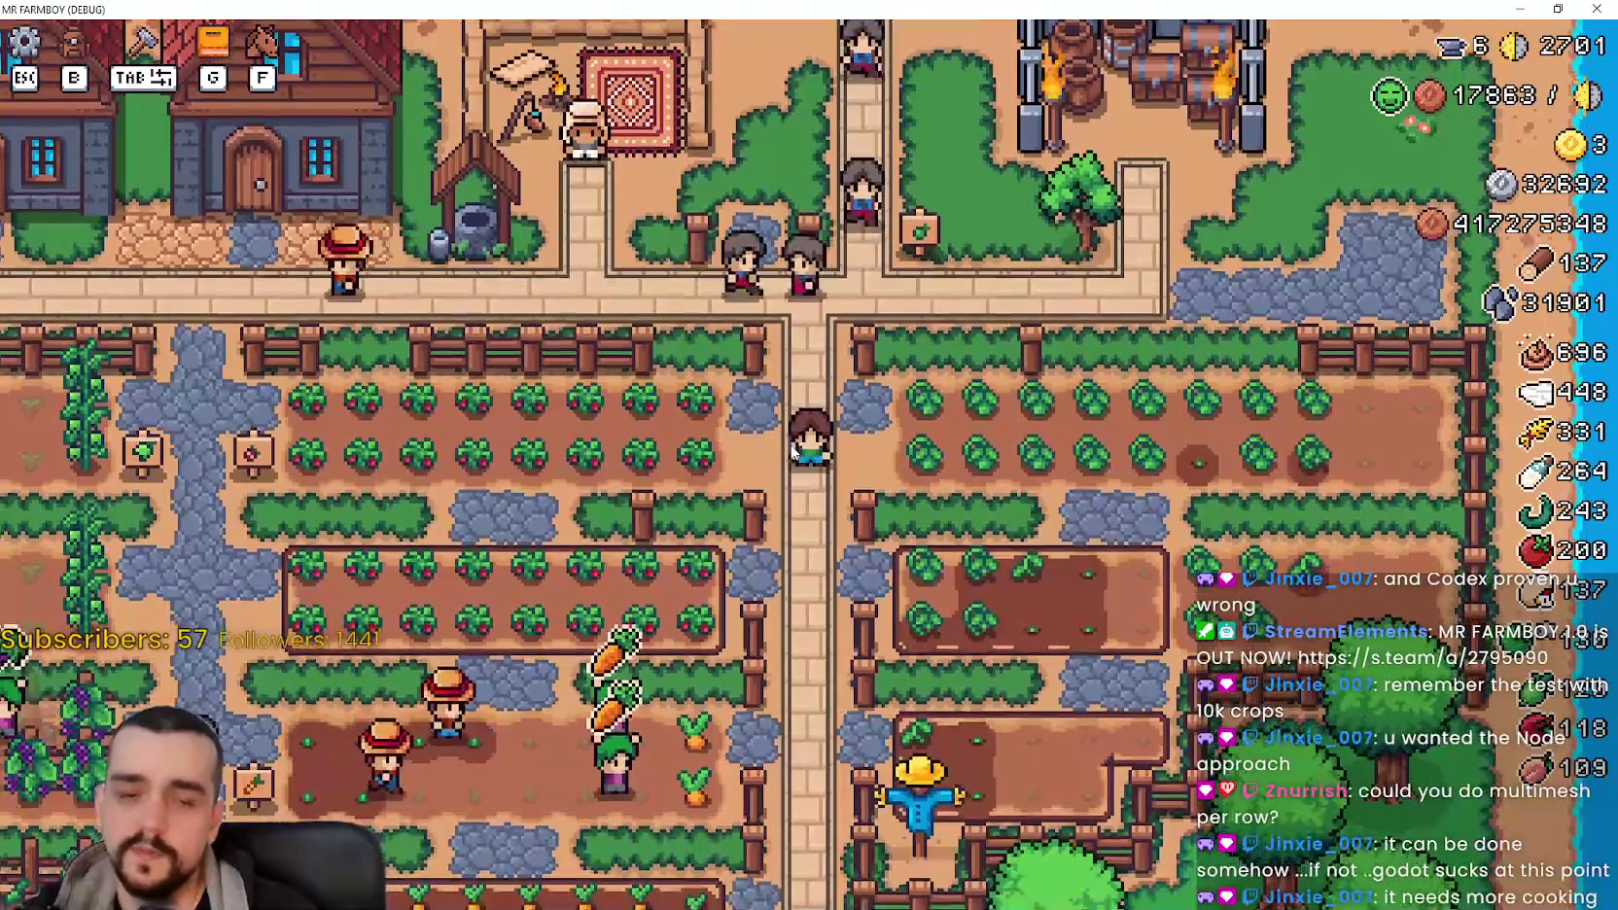